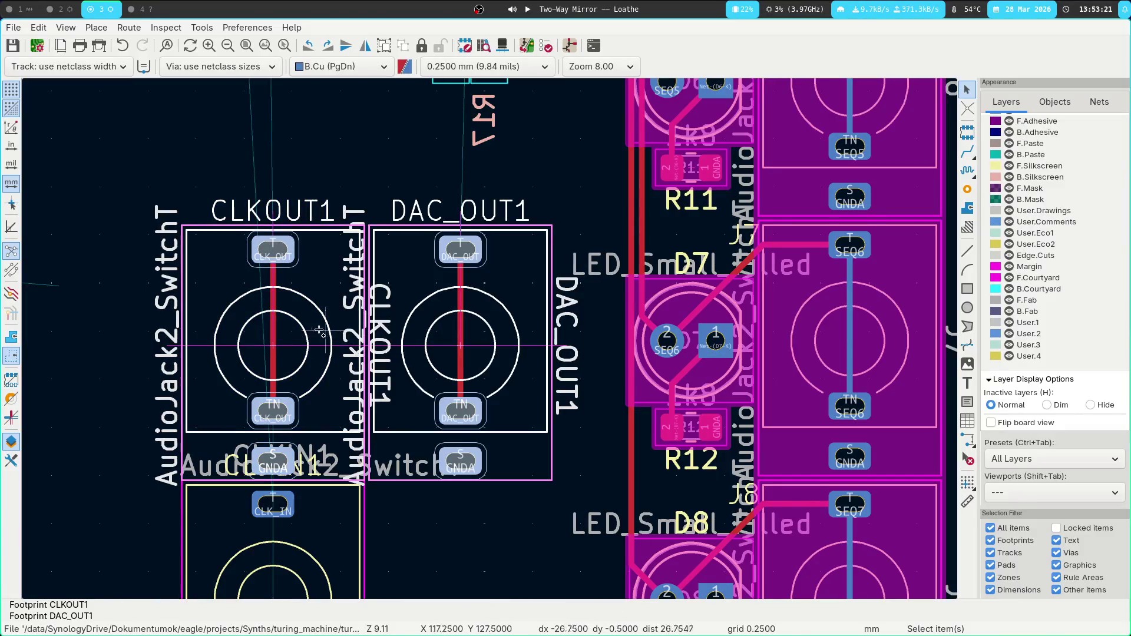
Box-select the CLKOUT1 and DAC_OUT1 jacks with their tracks and move them together to a new spot.
shift+click(276, 332)
click(462, 338)
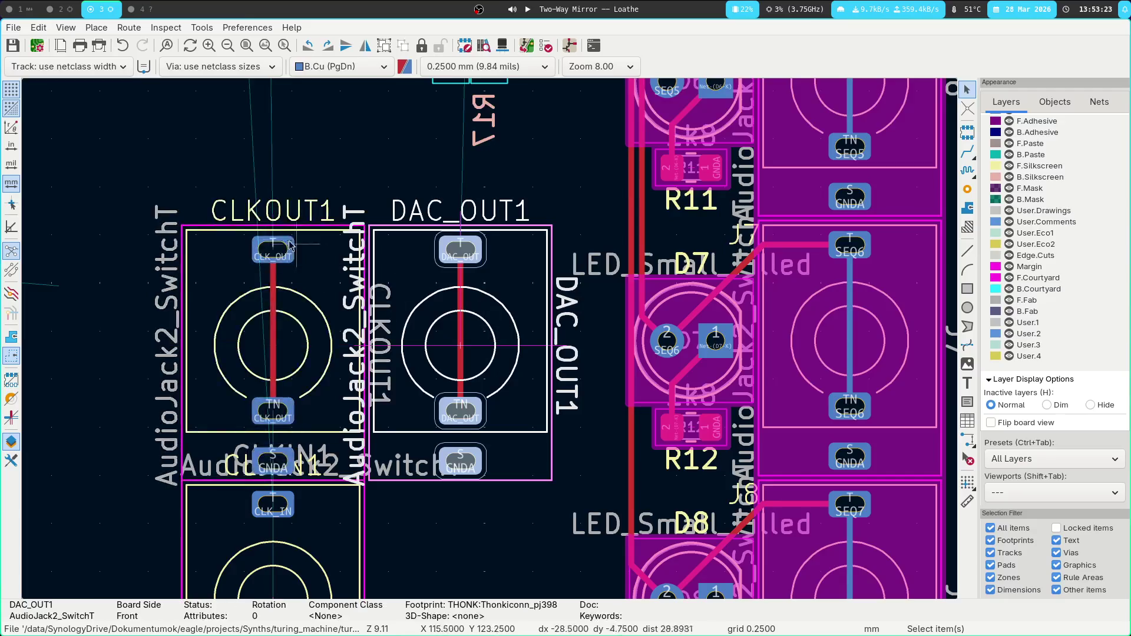
mouse_move(135, 185)
mouse_down()
mouse_move(576, 480)
mouse_move(580, 513)
mouse_up()
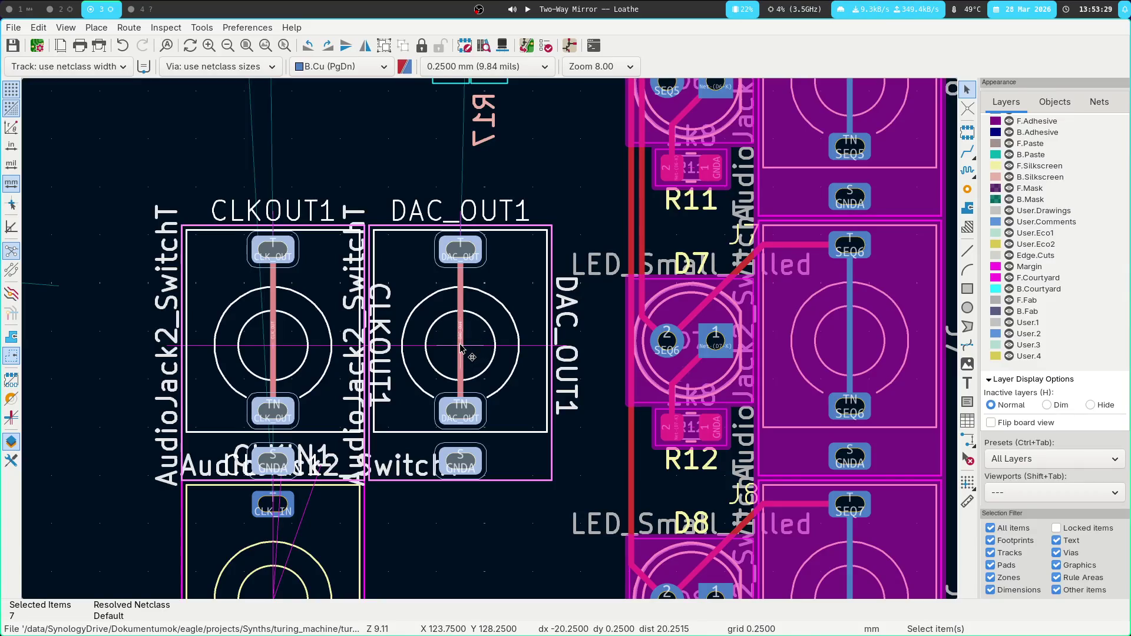
key(m)
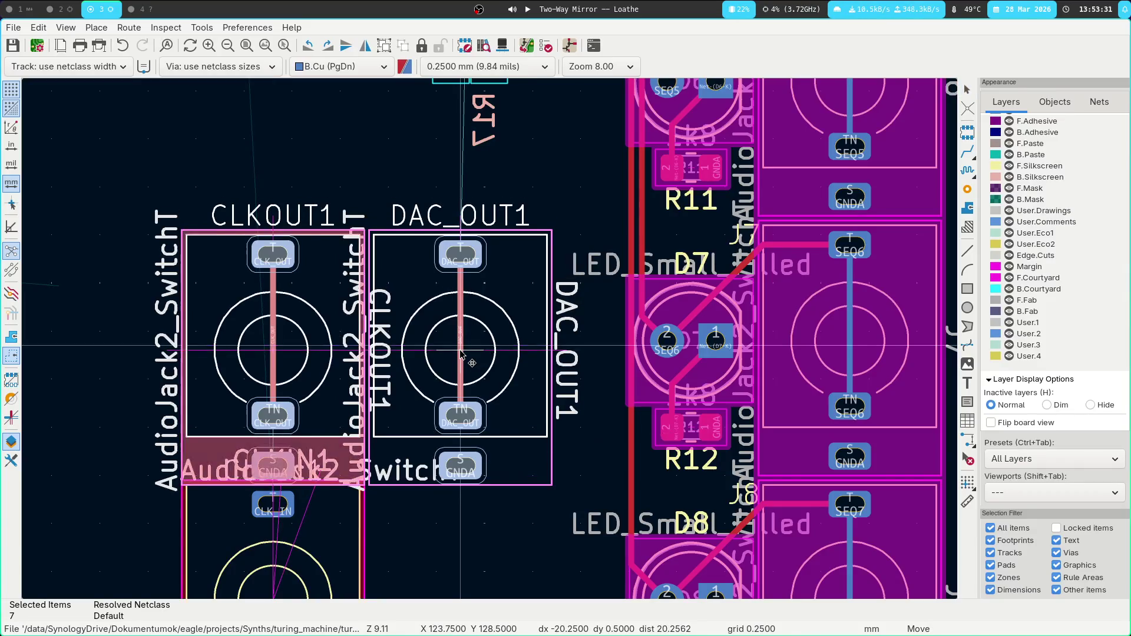
click(461, 345)
key(Escape)
scroll(442, 342, down, 3)
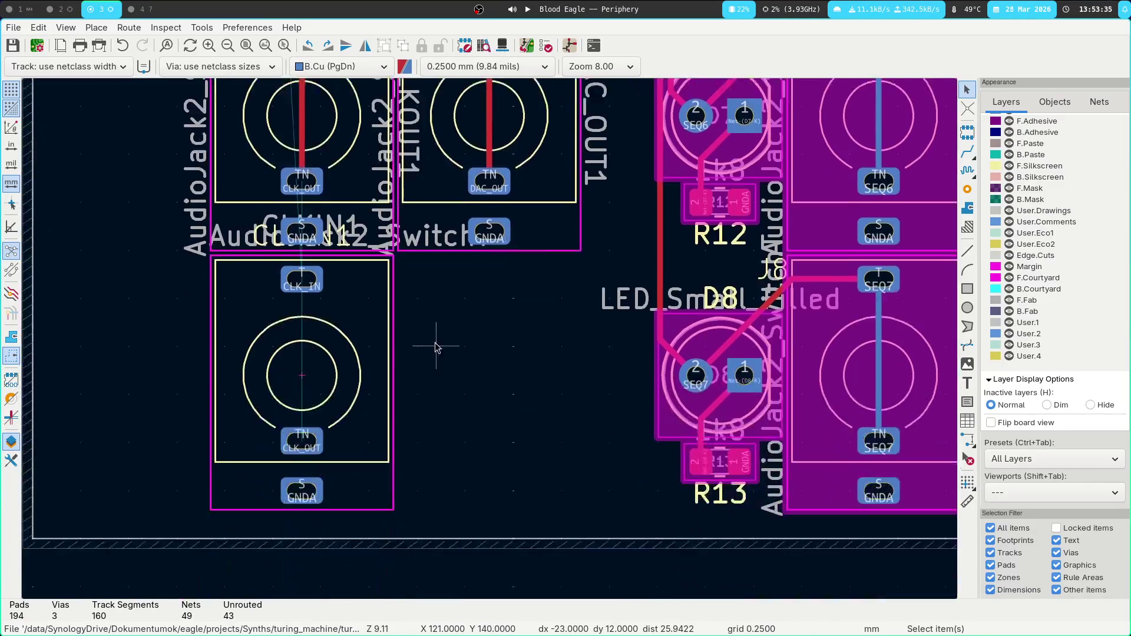
scroll(418, 347, down, 4)
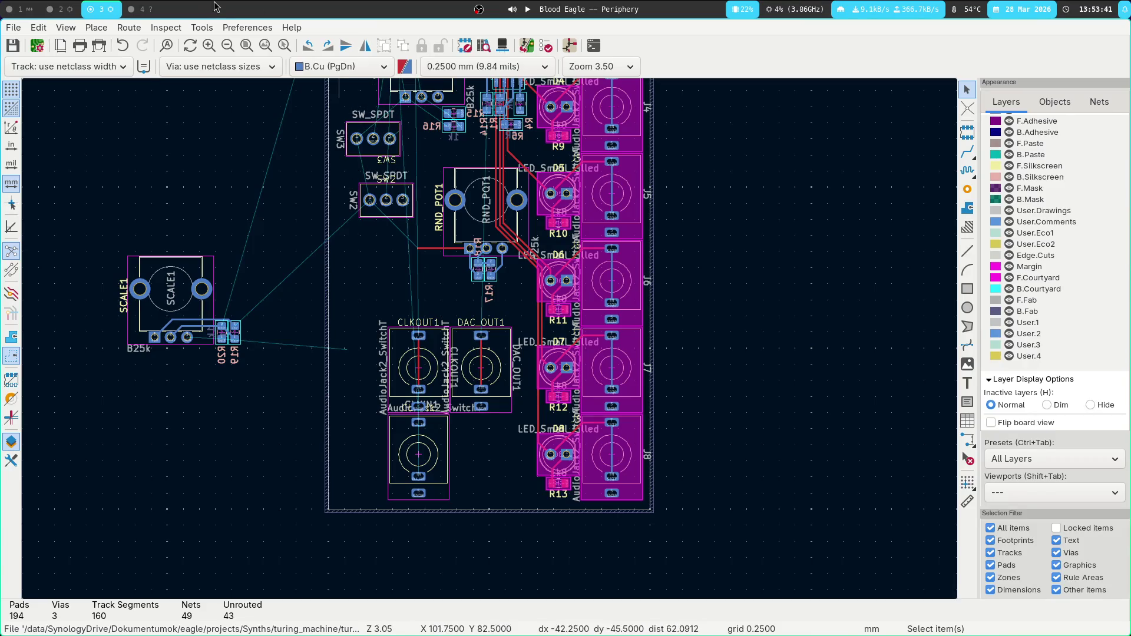
click(131, 7)
scroll(131, 11, up, 2)
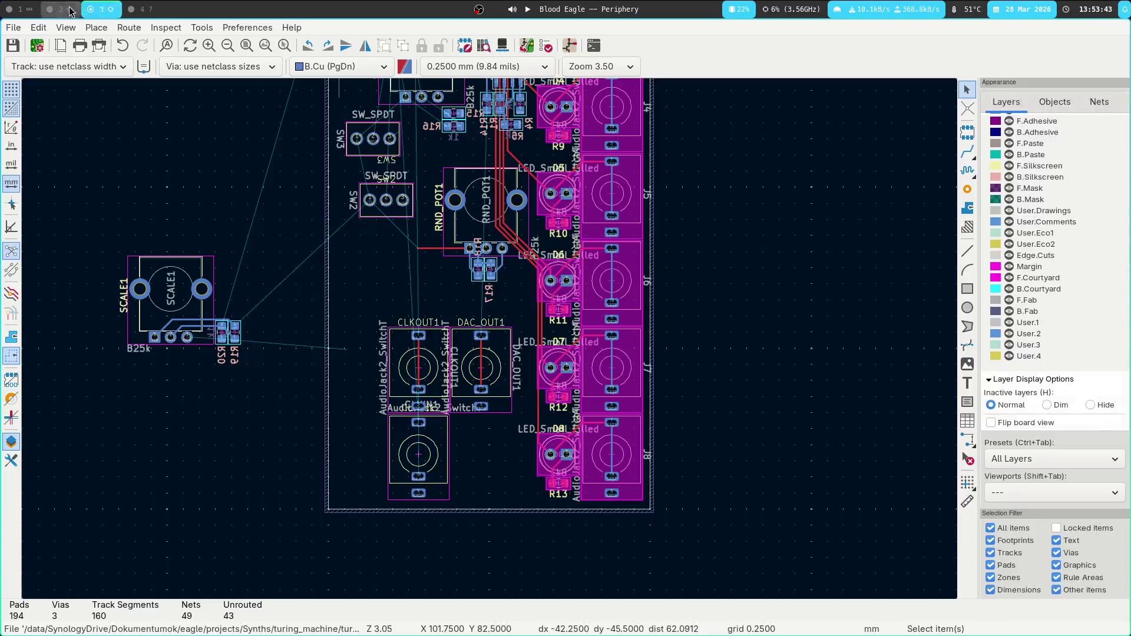
scroll(486, 136, down, 2)
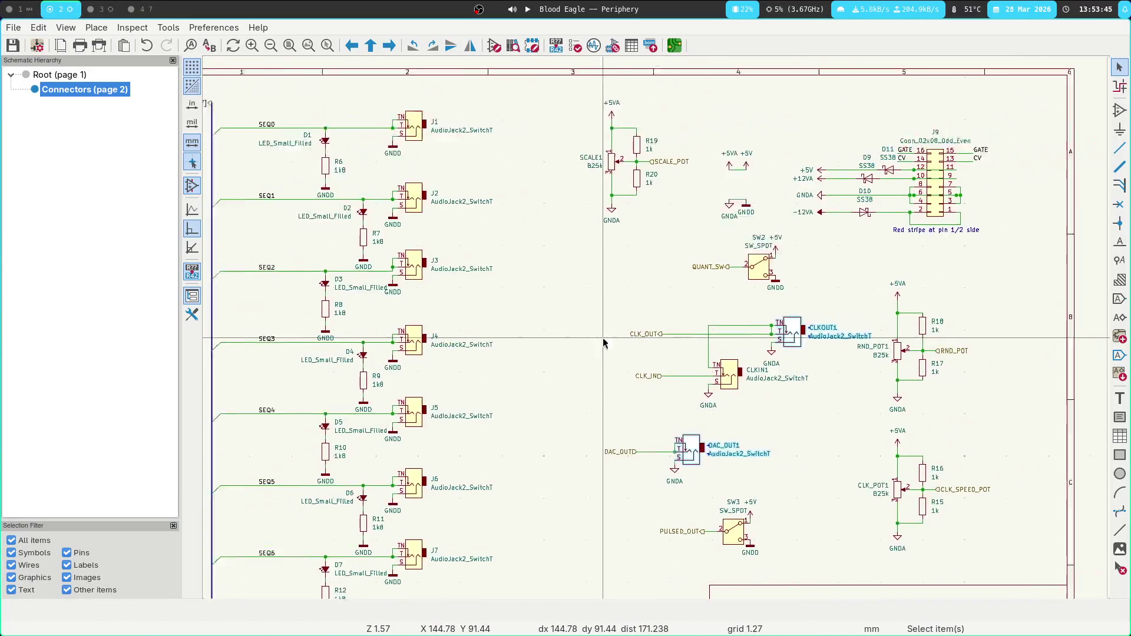
click(1, 15)
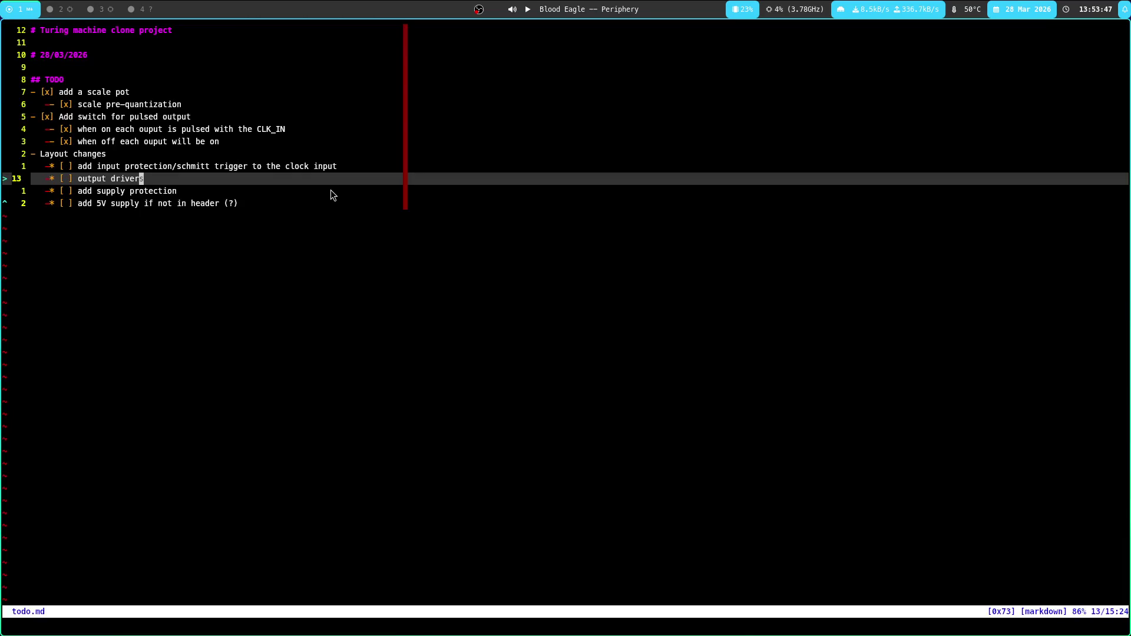
click(61, 8)
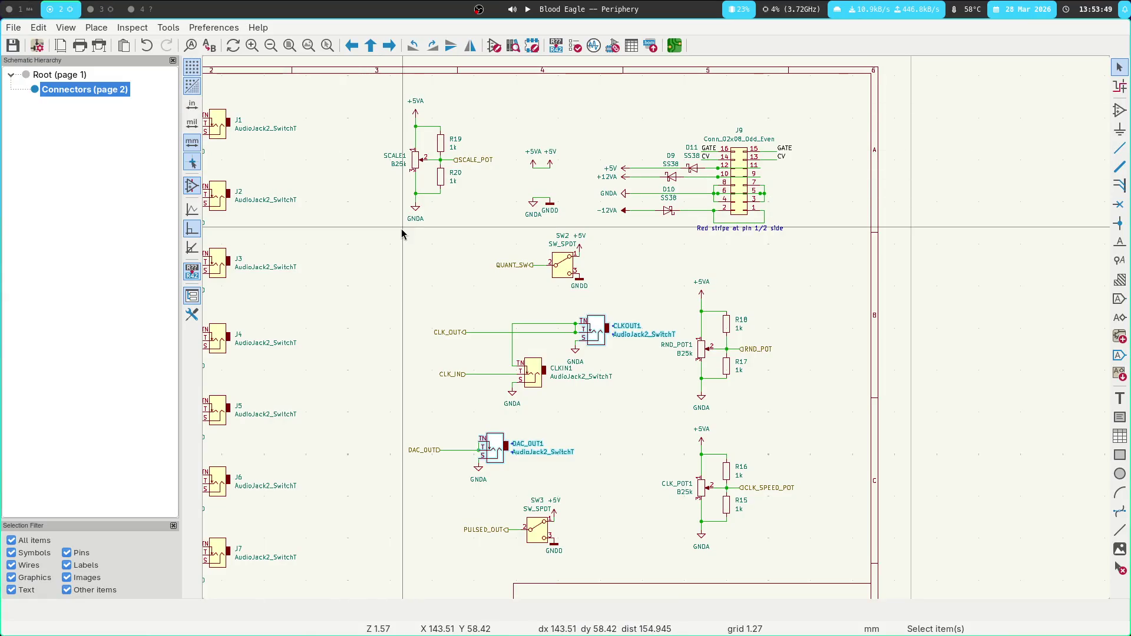
click(428, 252)
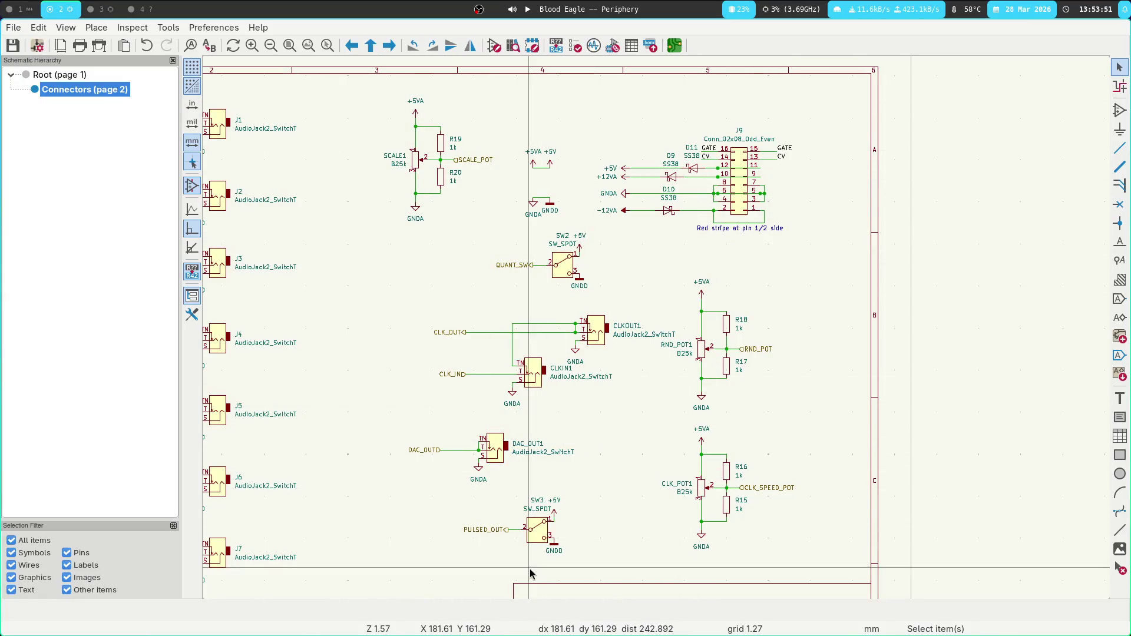
key(super+3)
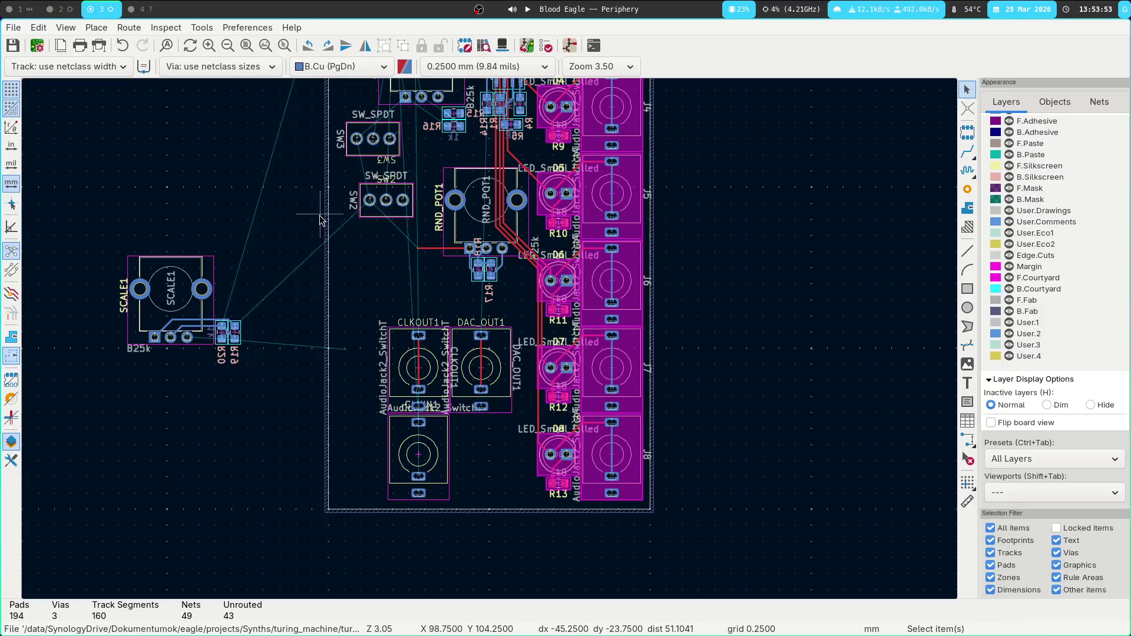
Rotate SW3 to lie horizontally and place it below the DAC_OUT1 jack.
click(394, 129)
key(m)
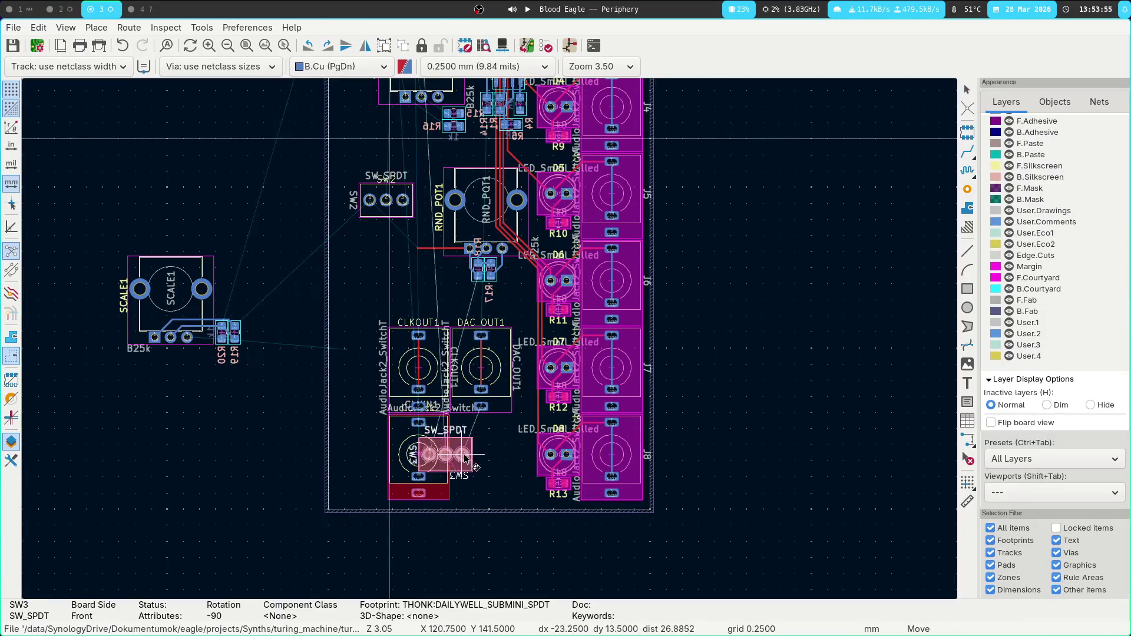
key(r)
scroll(487, 530, up, 2)
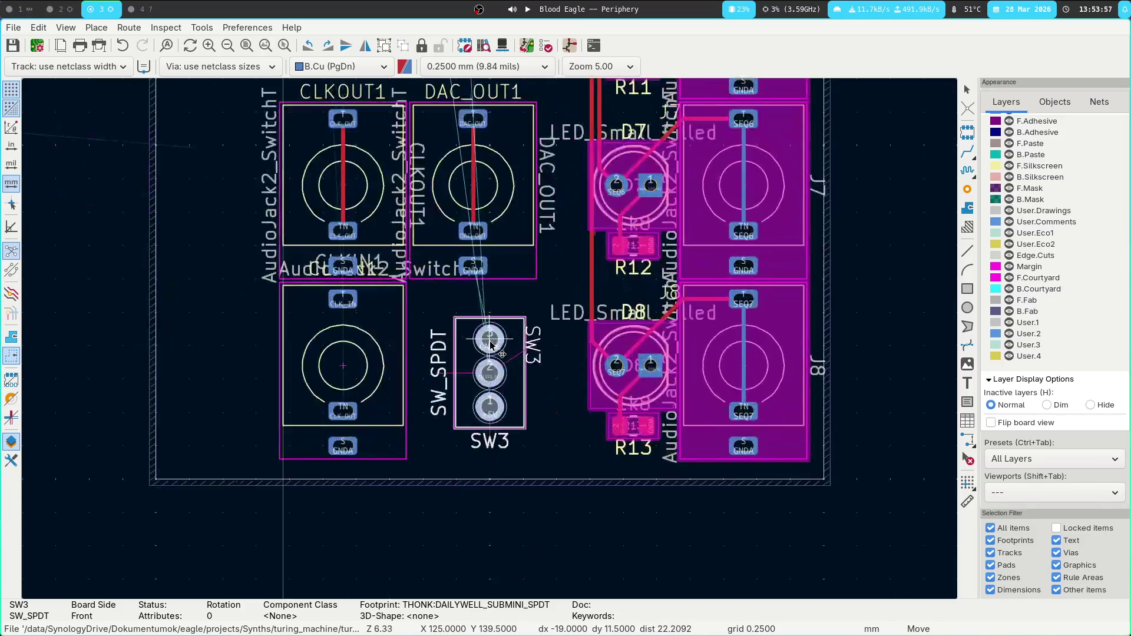
key(r)
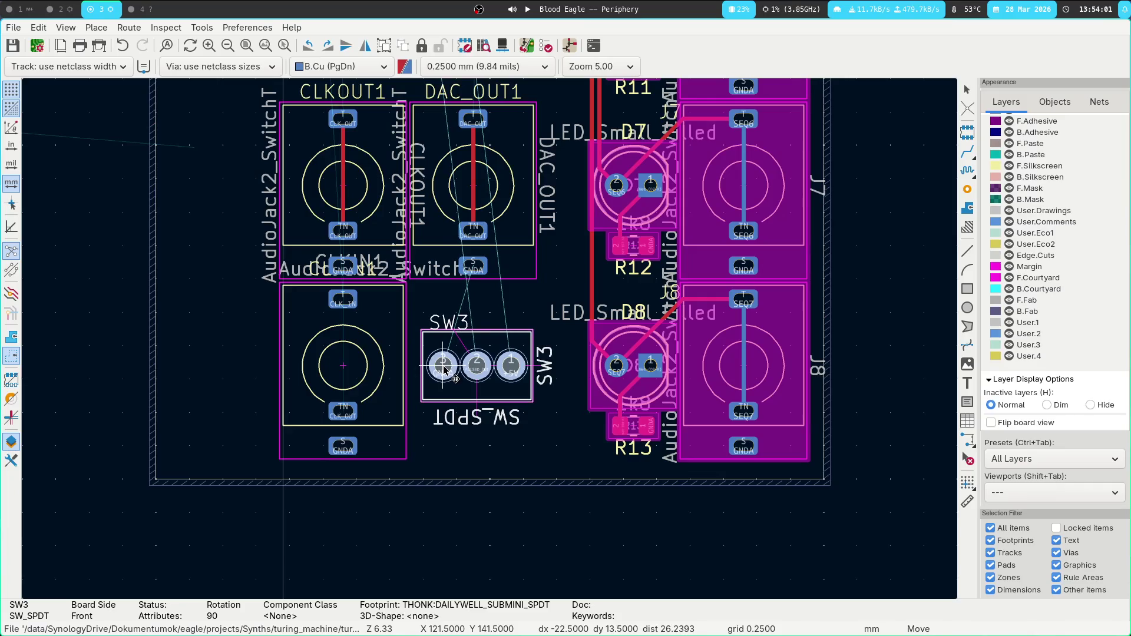
click(443, 377)
scroll(695, 358, up, 4)
scroll(715, 315, down, 5)
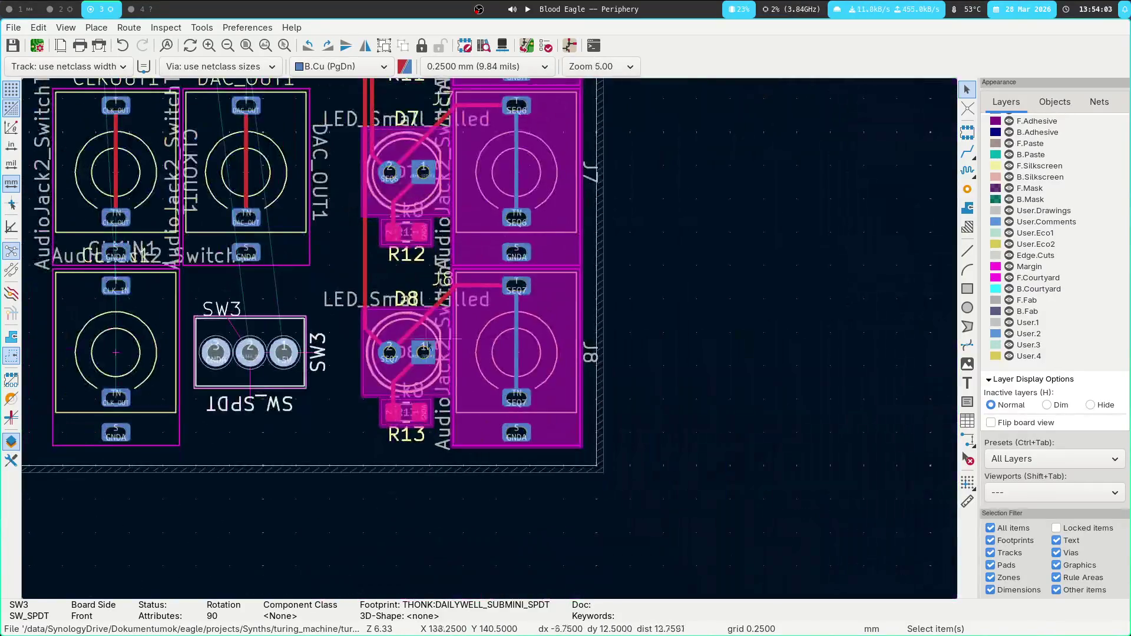
scroll(545, 314, up, 3)
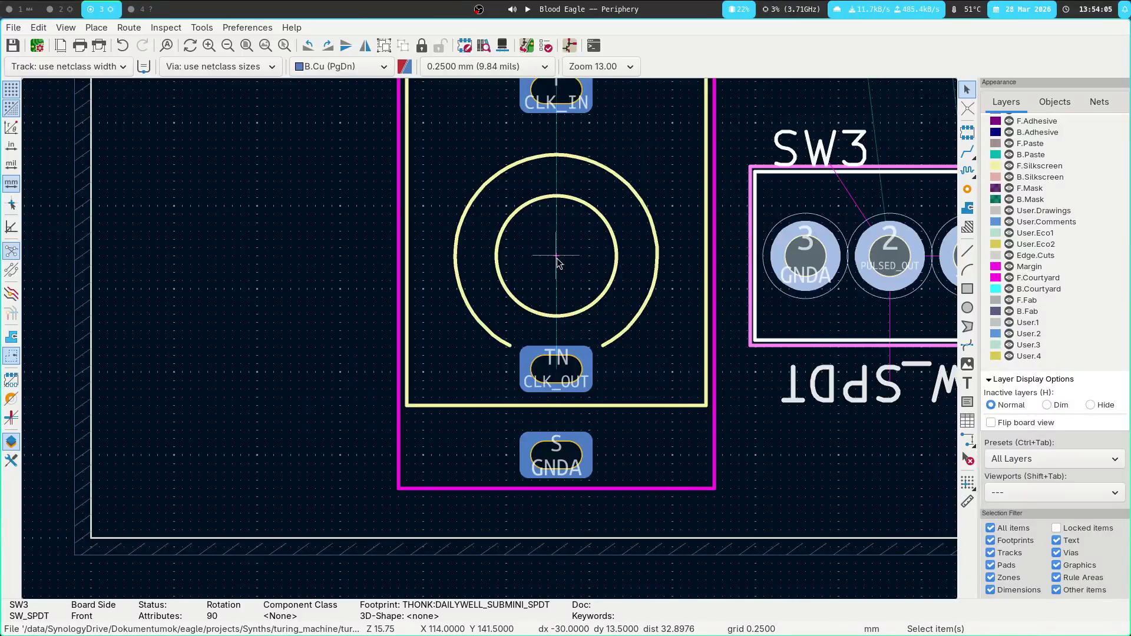
scroll(559, 262, up, 1)
scroll(490, 339, down, 1)
Keep the CLKIN1 jack in place and reset the relative origin there.
click(478, 338)
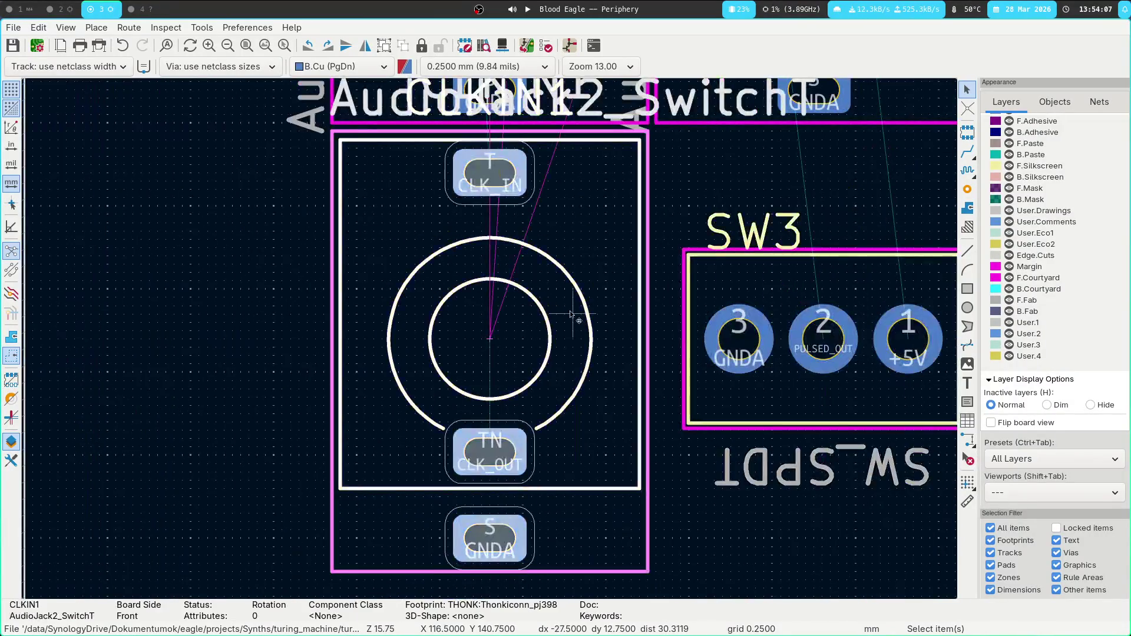
key(m)
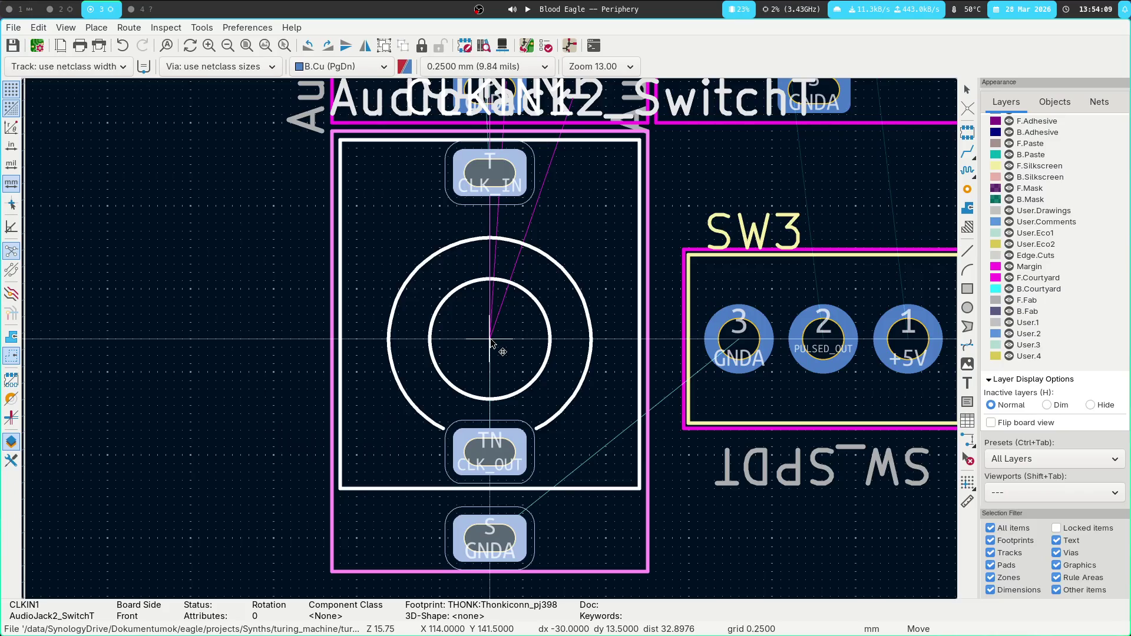
key(Escape)
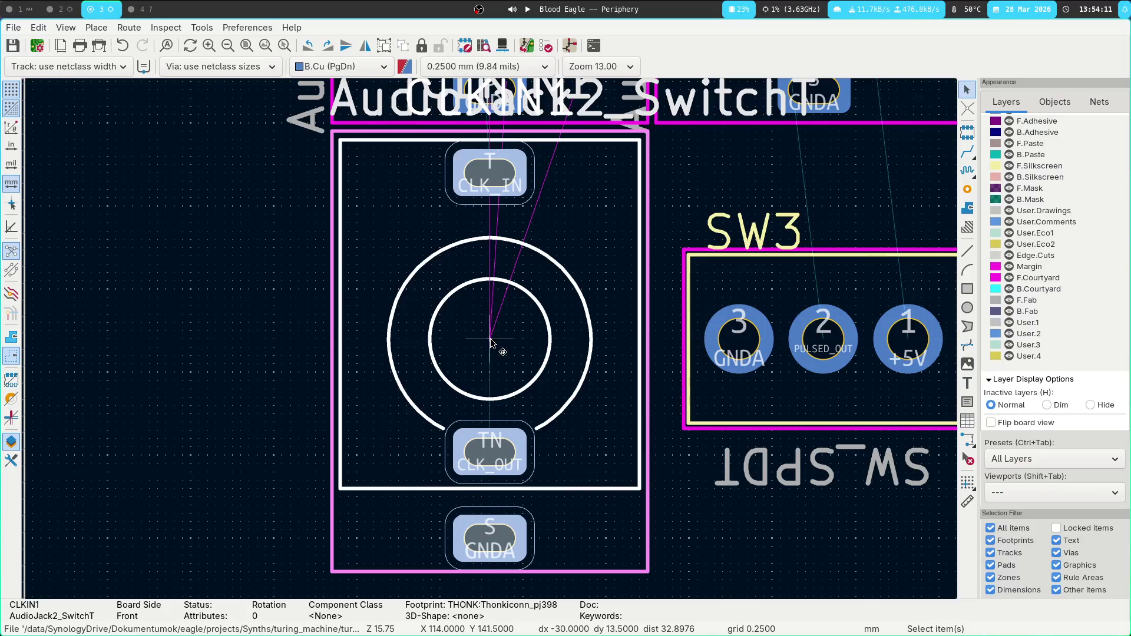
key(space)
key(Escape)
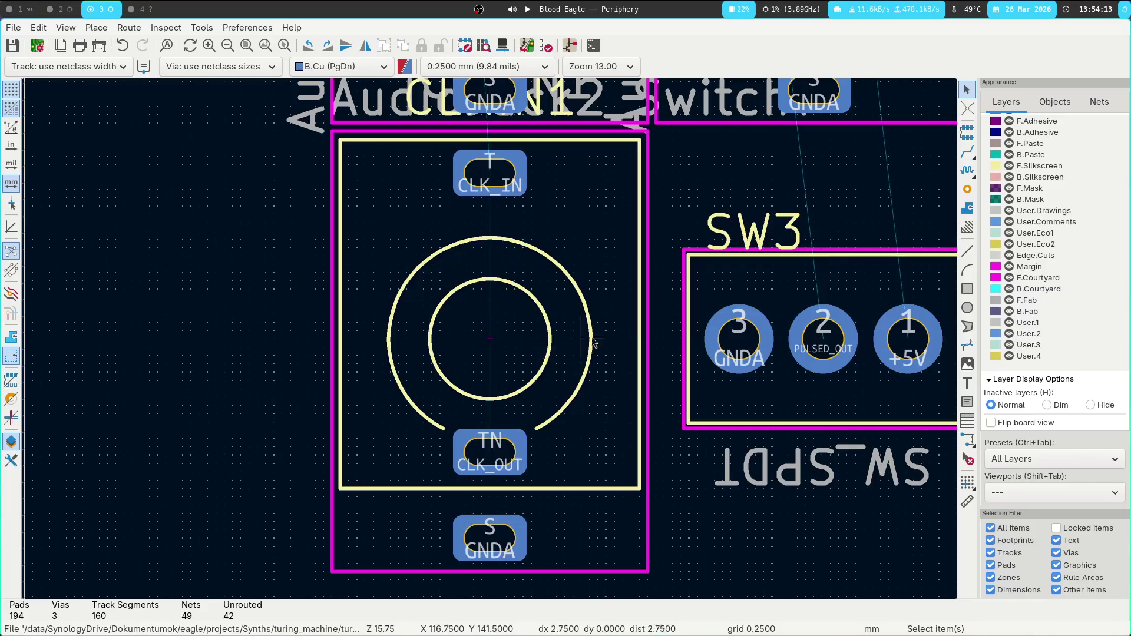
Nudge SW3 into its final spot beside the CLKIN1 jack.
click(908, 340)
key(m)
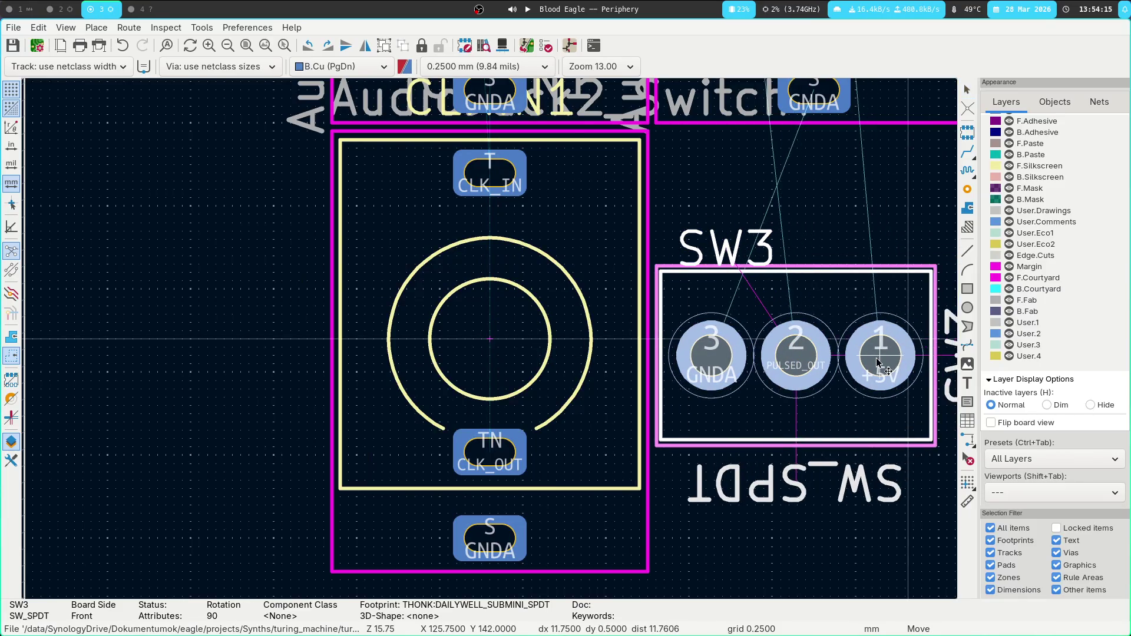
key(Escape)
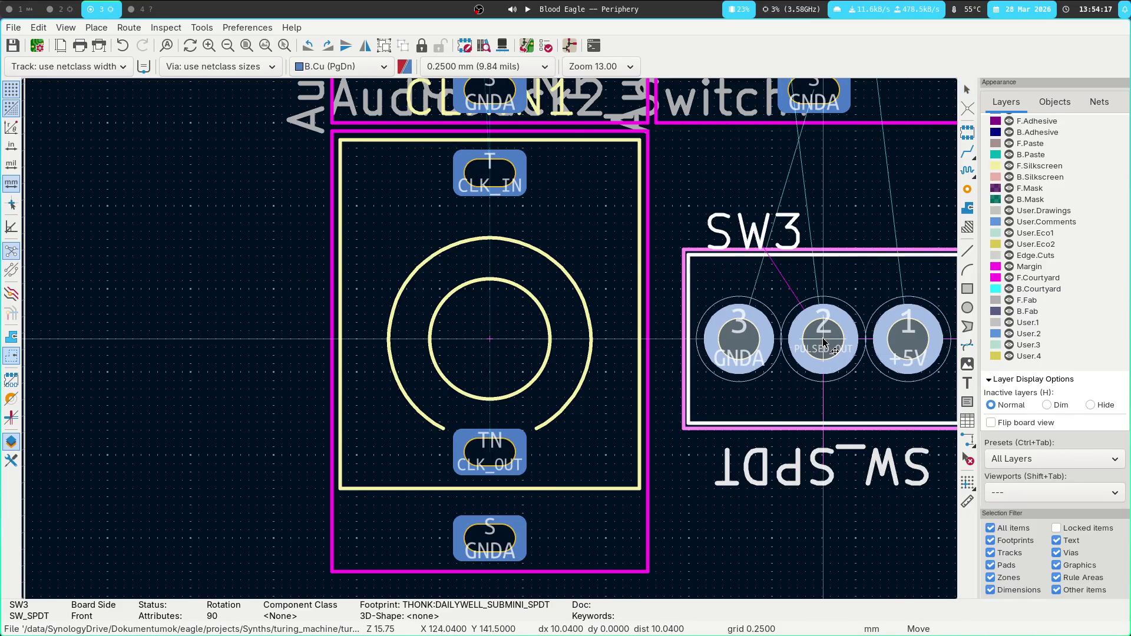
key(m)
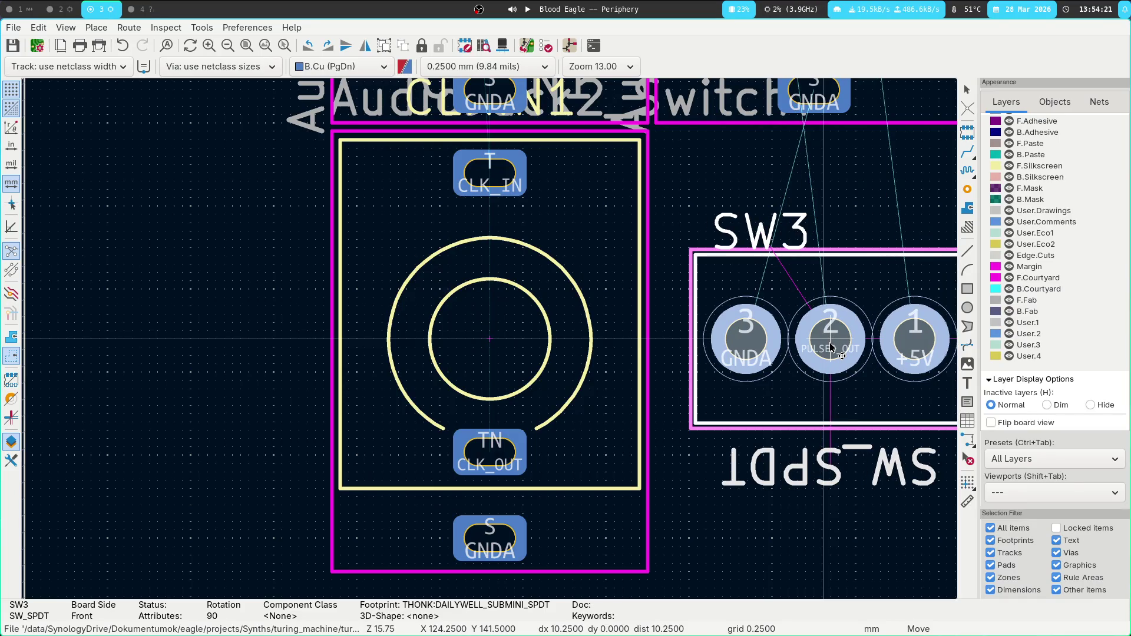
click(831, 347)
scroll(831, 347, down, 1)
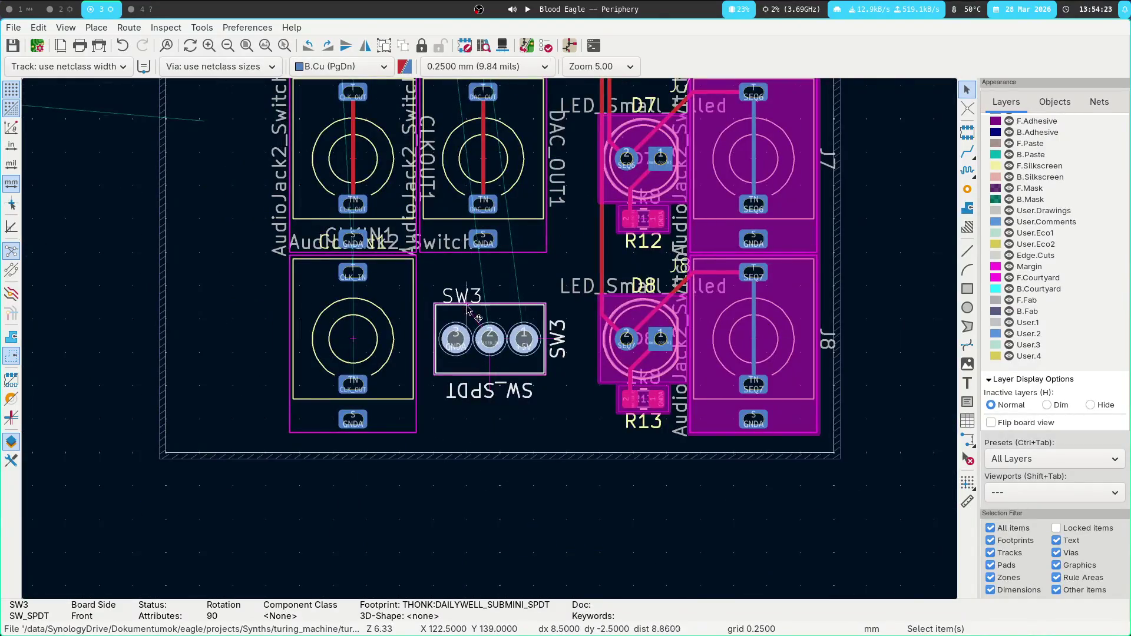
scroll(512, 337, down, 2)
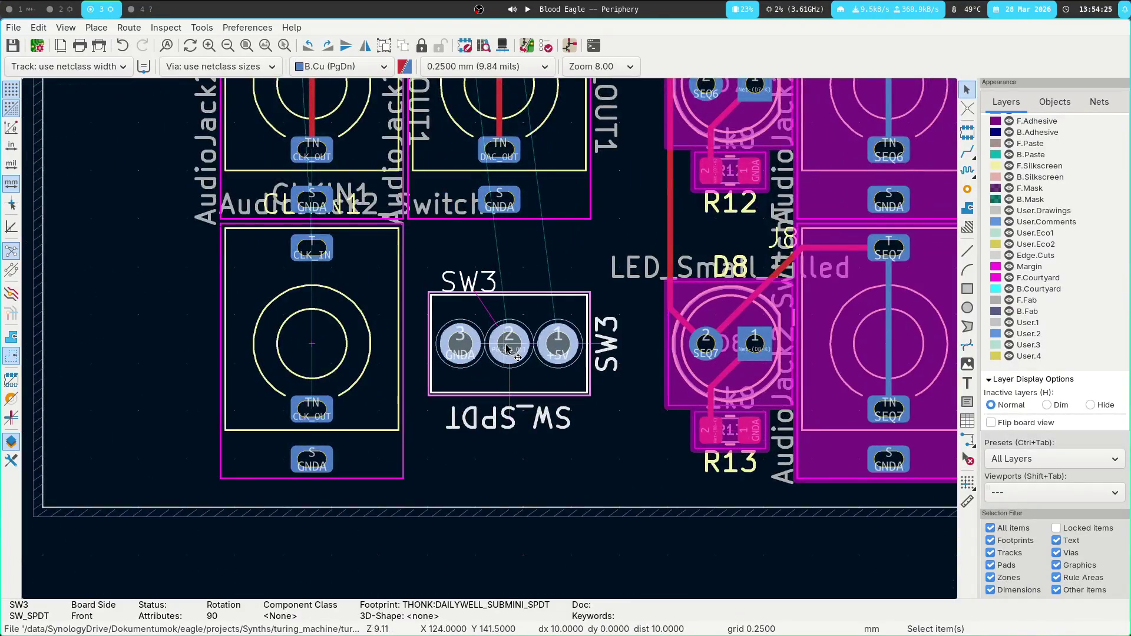
key(m)
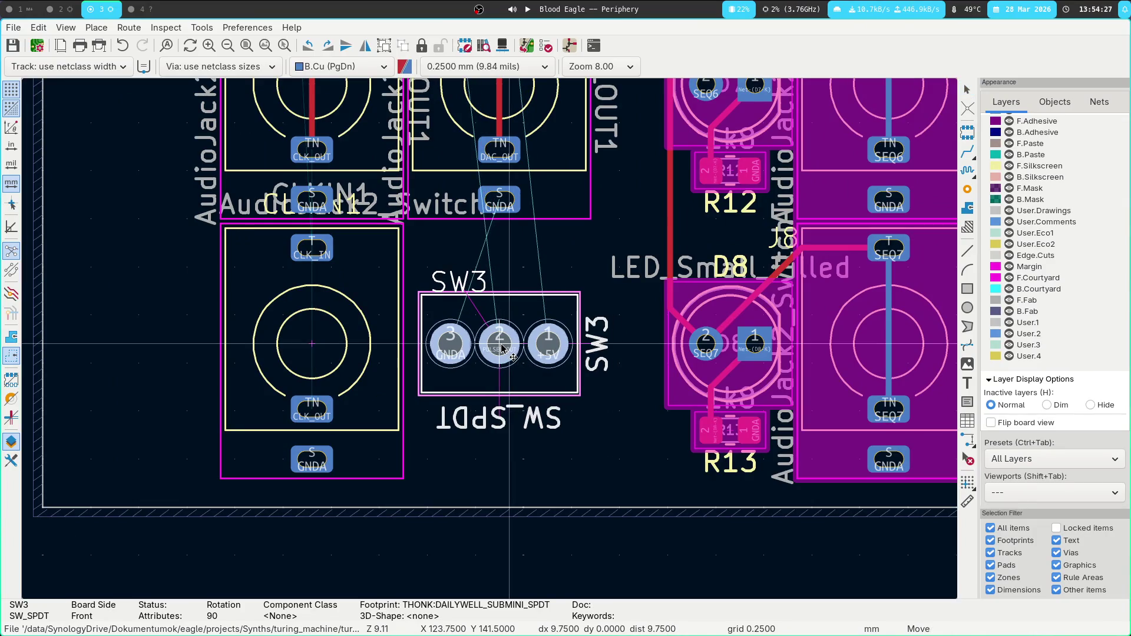
click(501, 349)
scroll(501, 349, down, 2)
scroll(490, 346, up, 3)
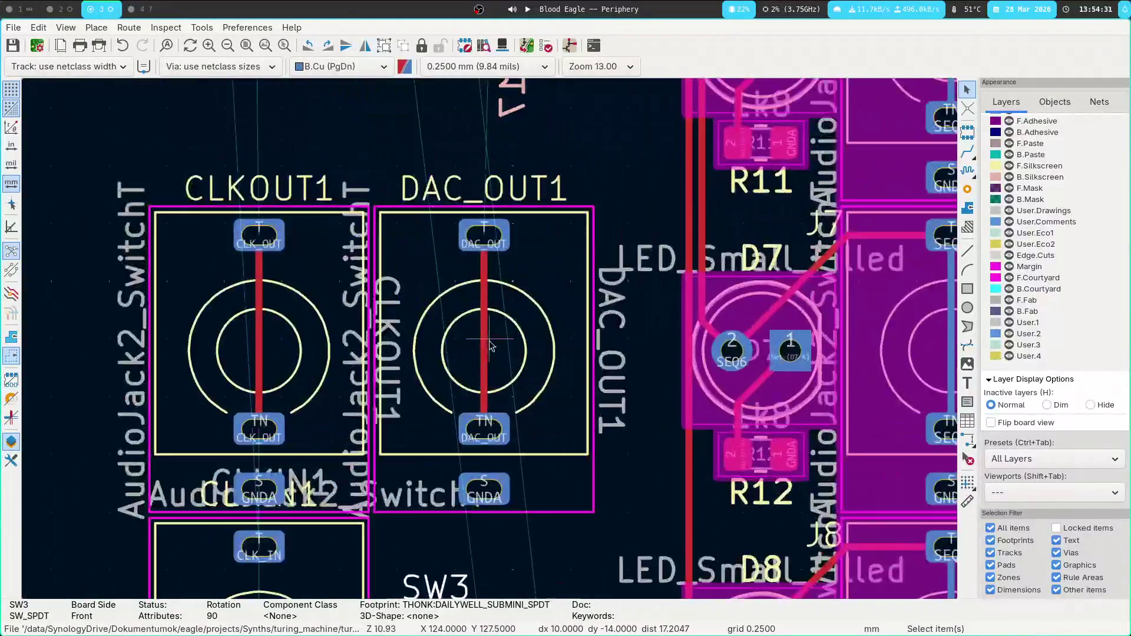
scroll(490, 347, up, 5)
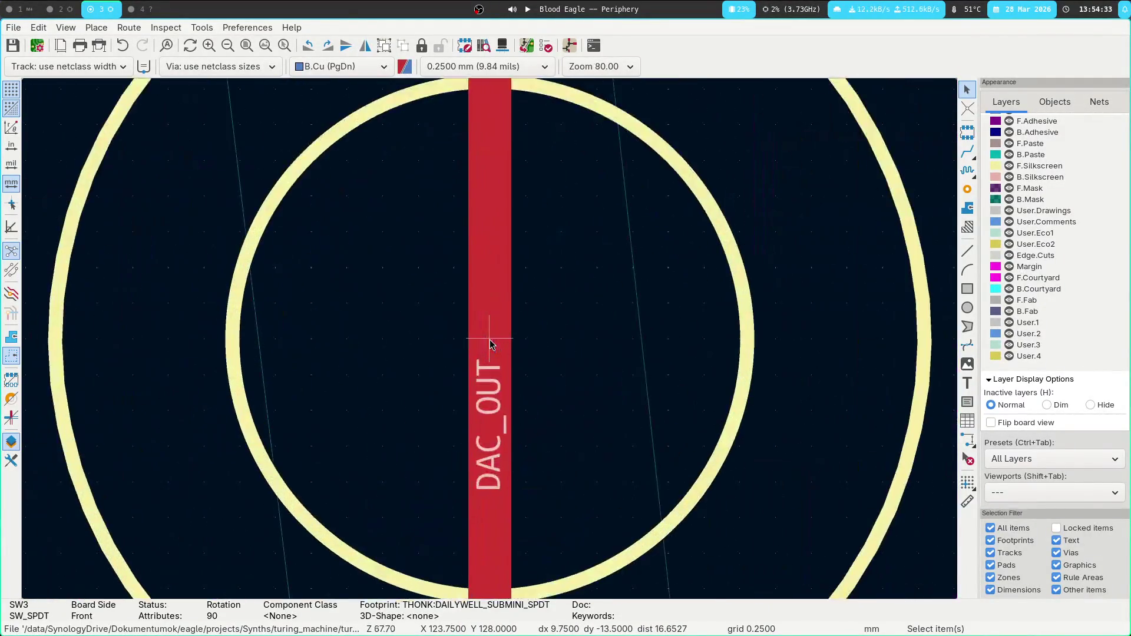
scroll(490, 344, down, 6)
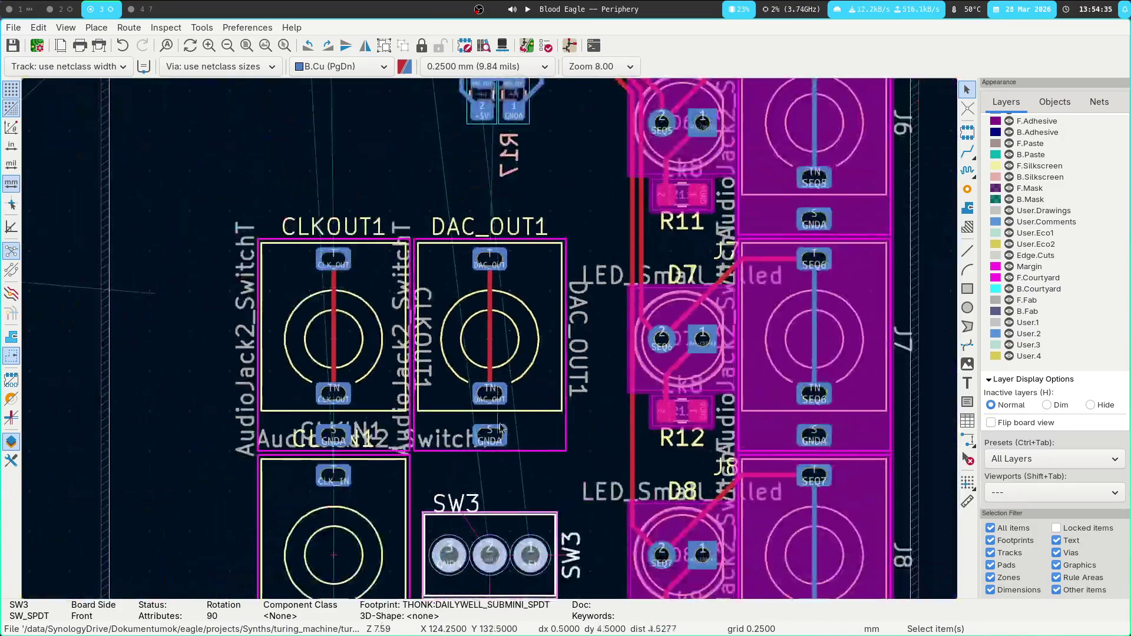
key(m)
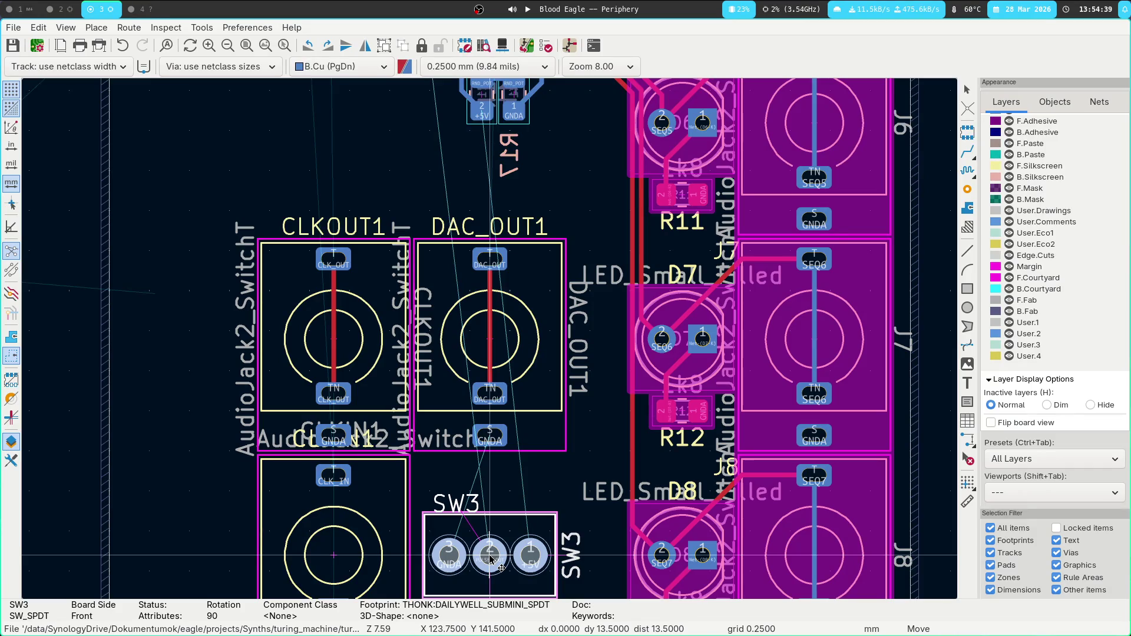
click(491, 560)
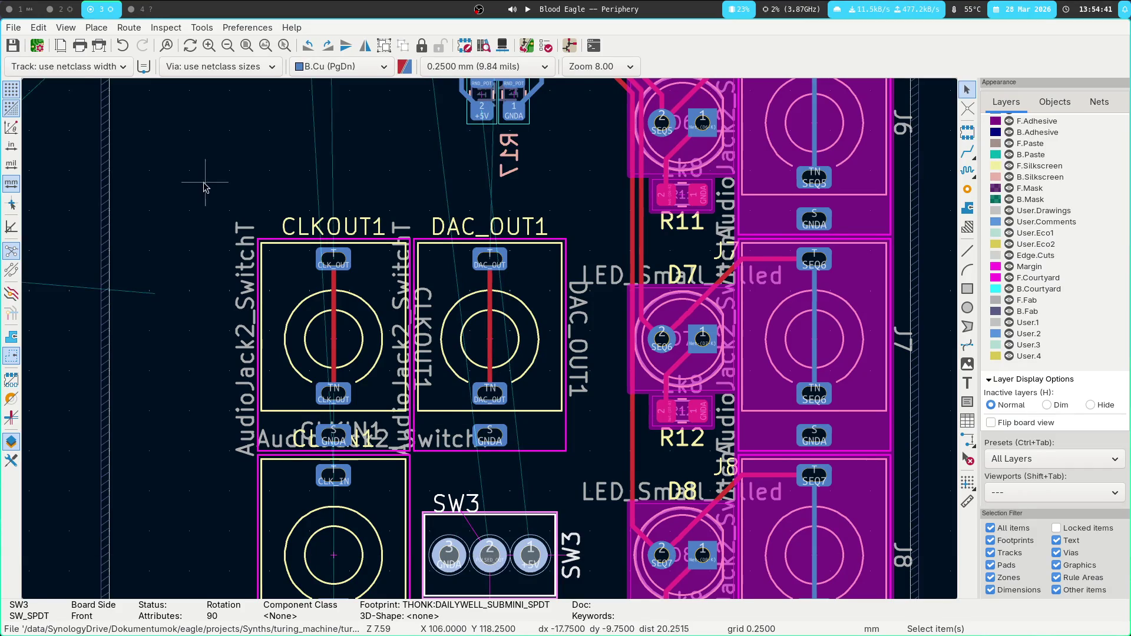
middle_drag(206, 189, 215, 230)
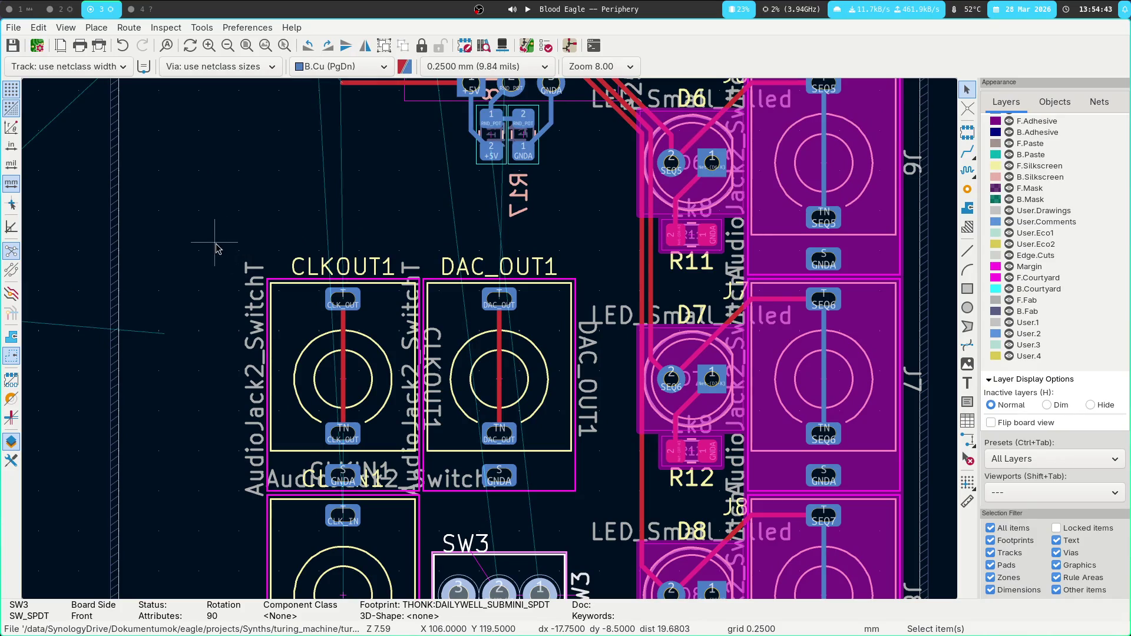
scroll(287, 279, down, 3)
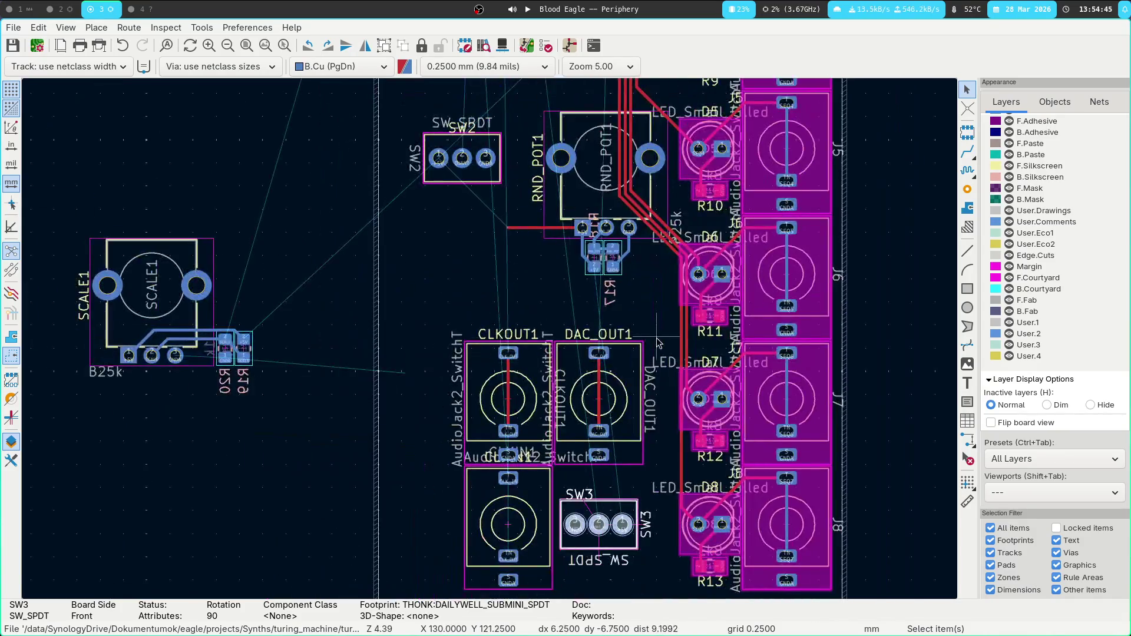
scroll(398, 244, down, 5)
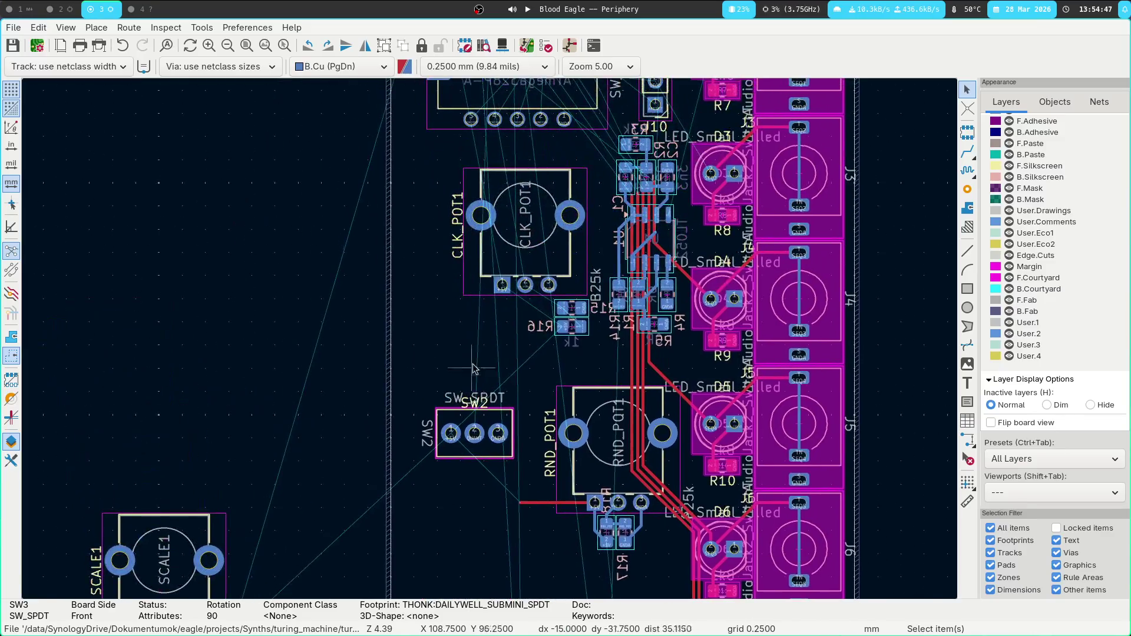
middle_drag(518, 392, 432, 217)
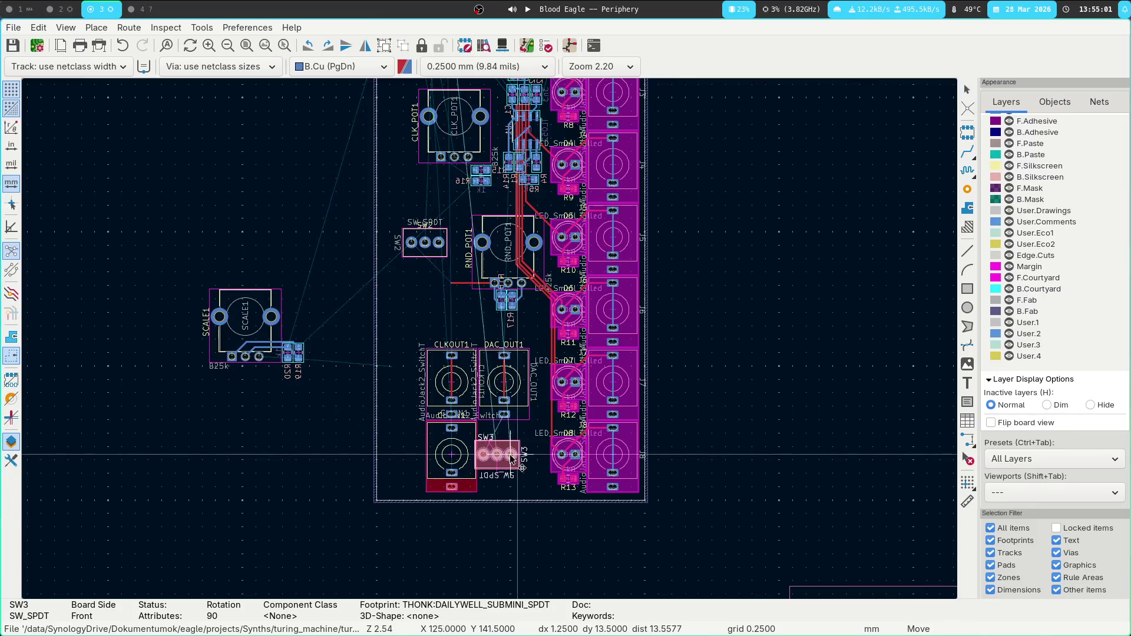
Try placing SW3 left of the CLK_IN1 jack, then cancel that move.
scroll(406, 454, up, 3)
key(Escape)
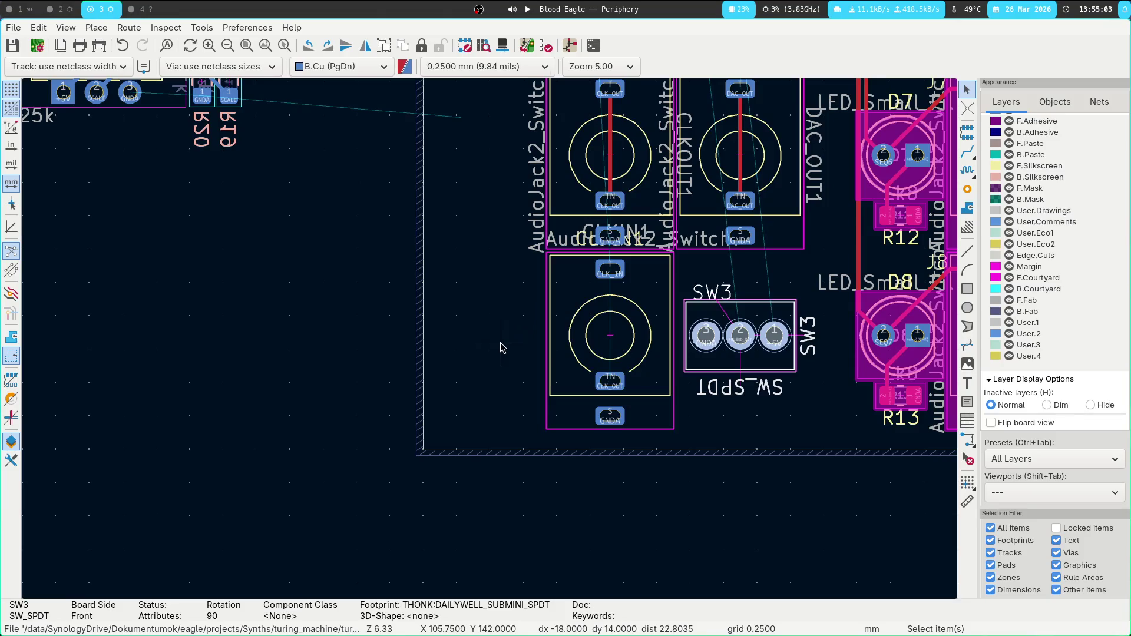
key(m)
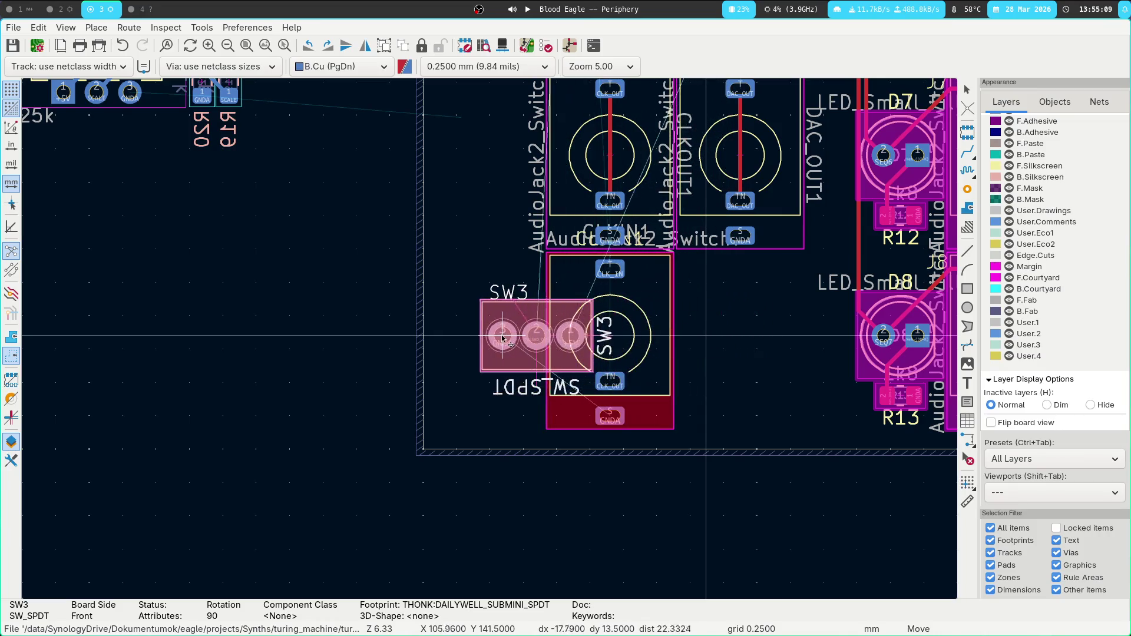
click(449, 340)
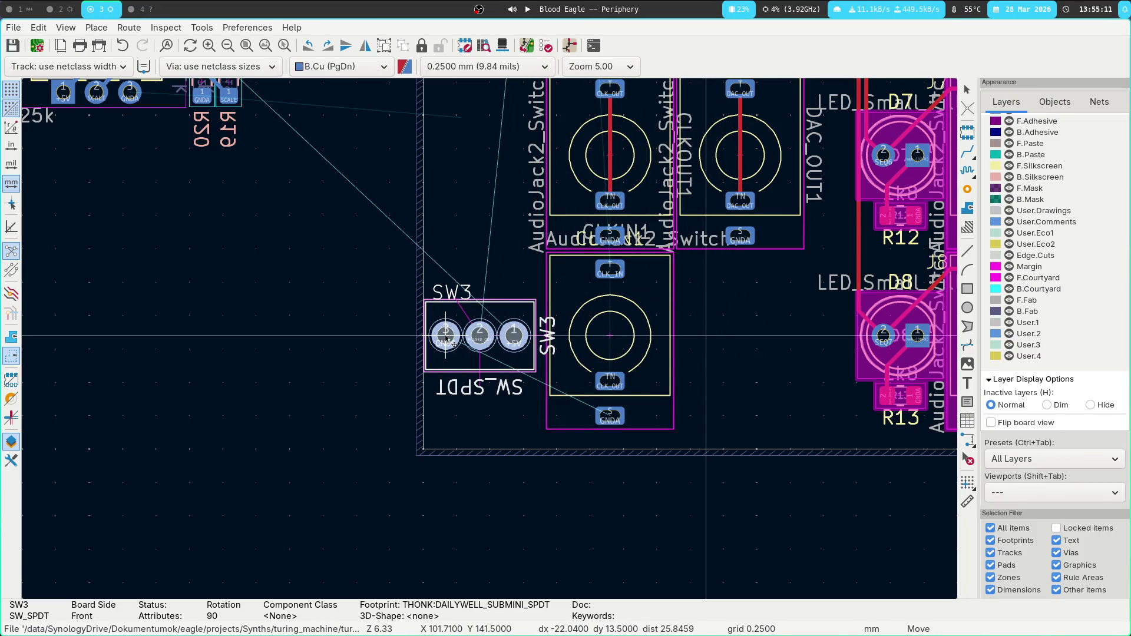
key(r)
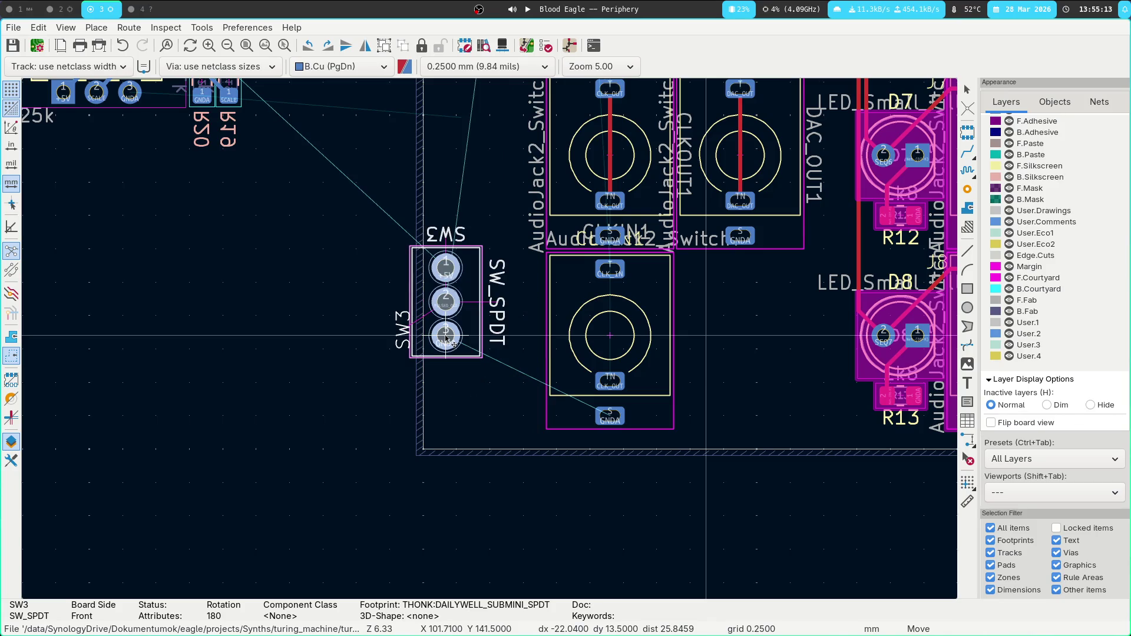
key(Escape)
Drag SW3 beside the CLK_IN1 jack and stand it upright.
drag(706, 335, 451, 340)
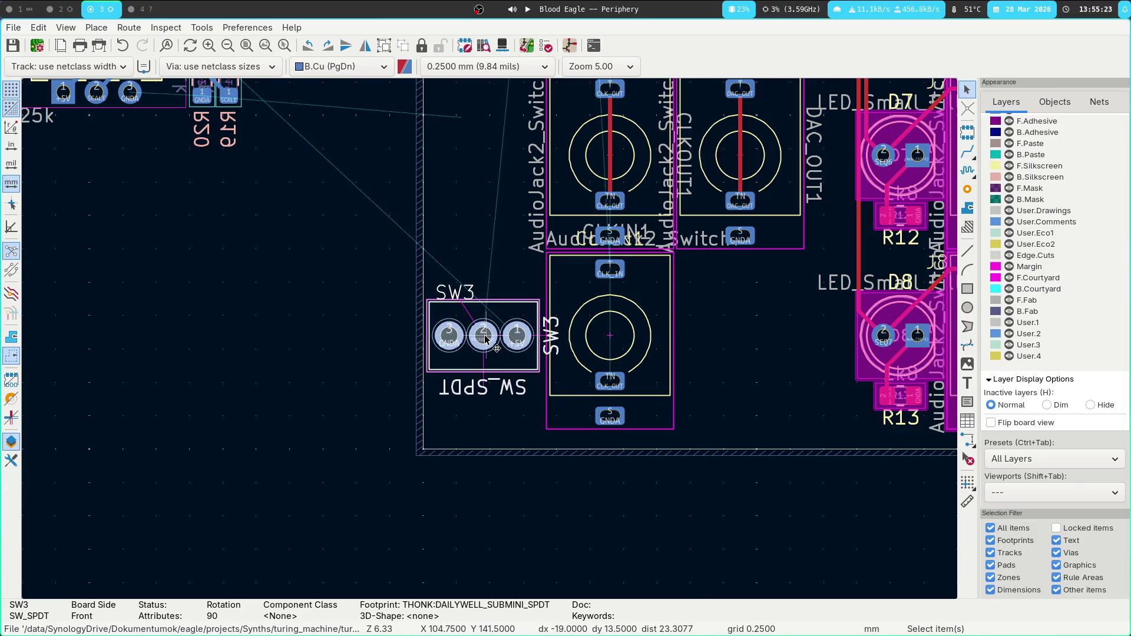
key(r)
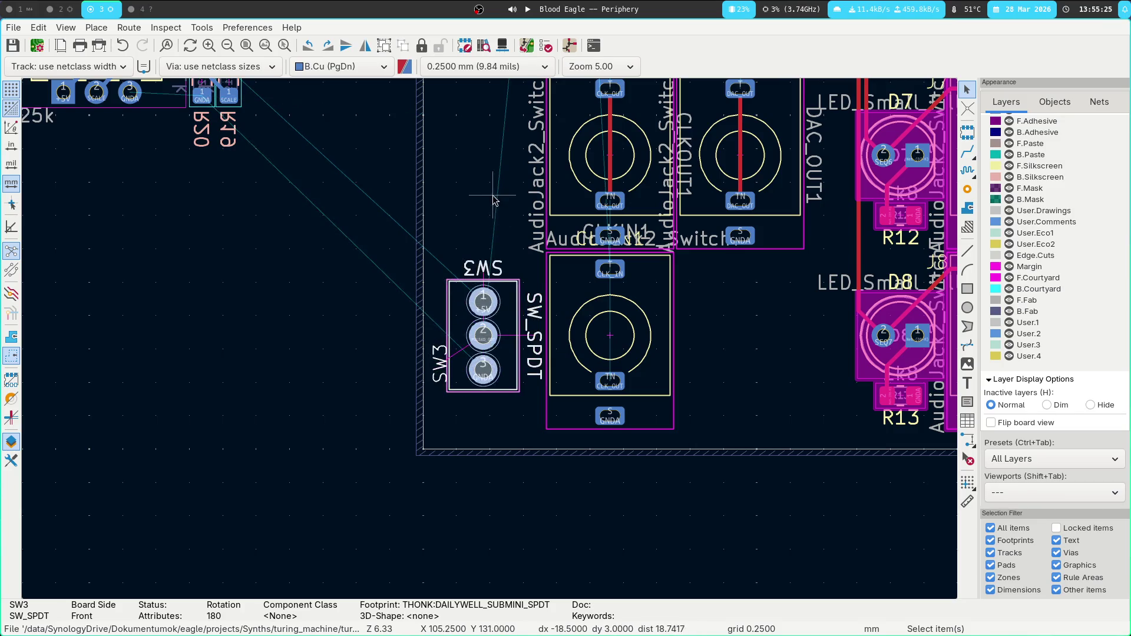
scroll(512, 283, up, 5)
scroll(608, 468, up, 5)
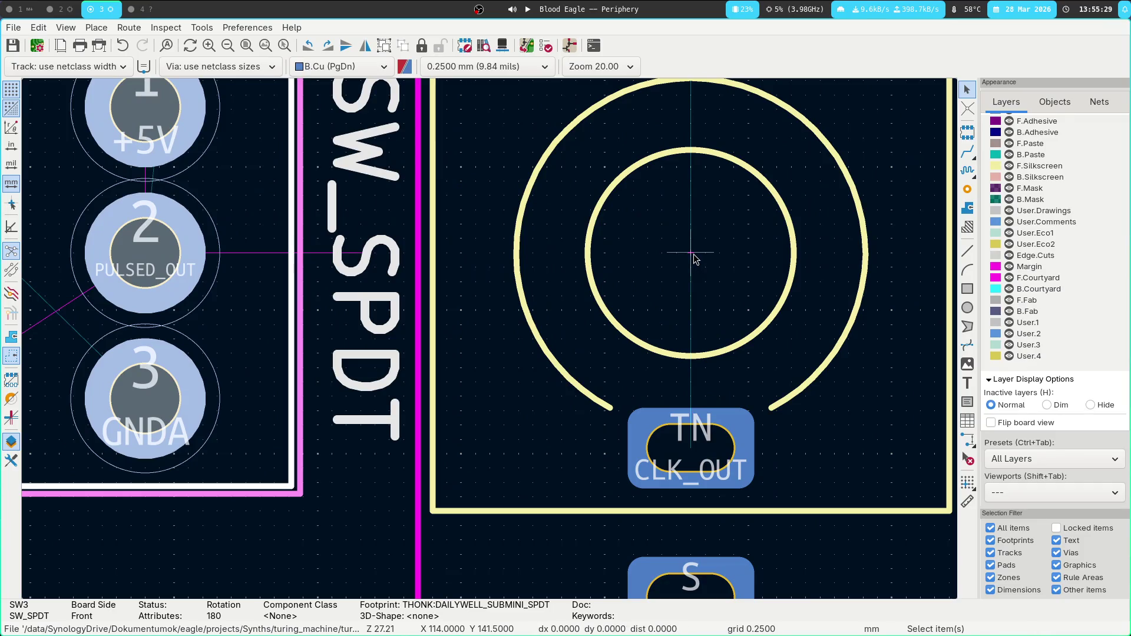
key(m)
key(Escape)
Pick up SW2 and rotate it vertical for placement beside CLKOUT1.
scroll(530, 513, down, 3)
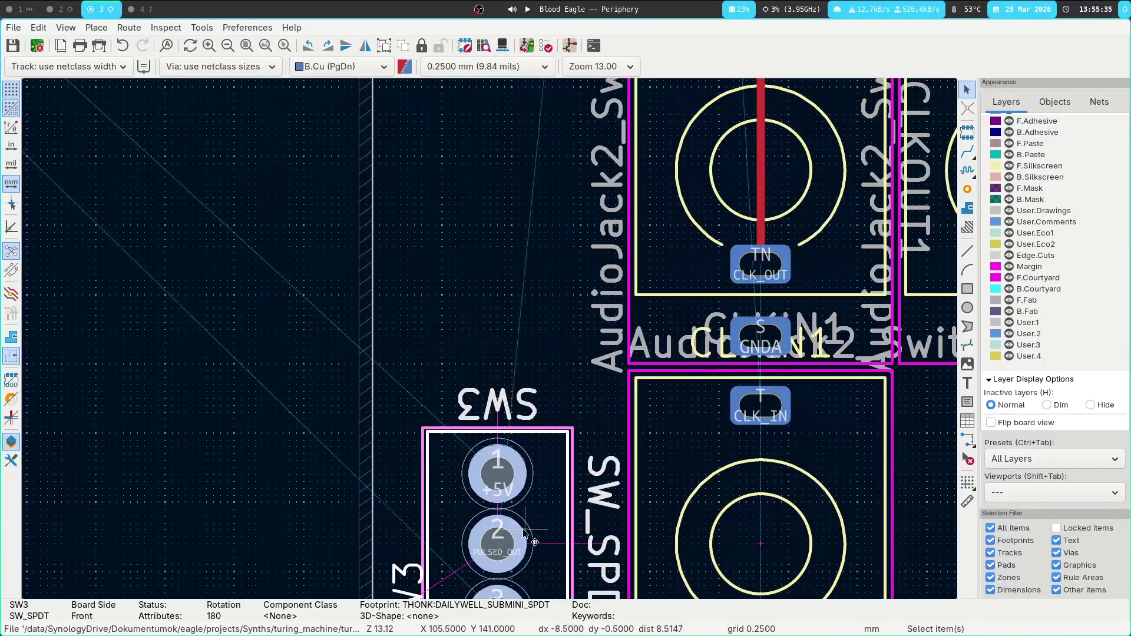
scroll(499, 549, down, 5)
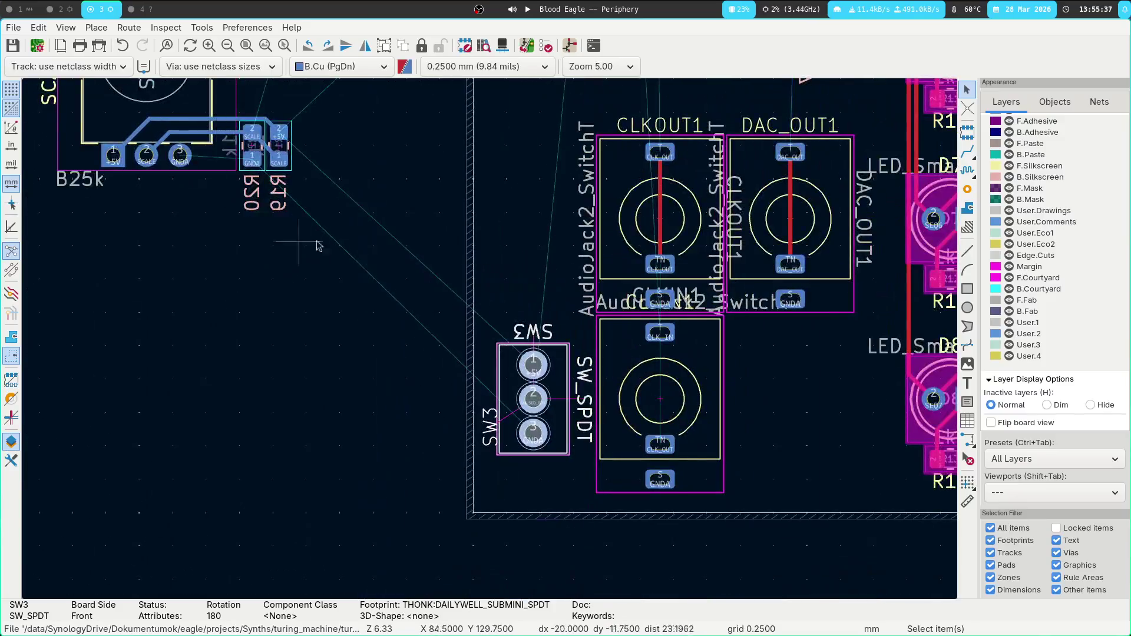
scroll(622, 541, down, 4)
click(632, 149)
key(m)
key(r)
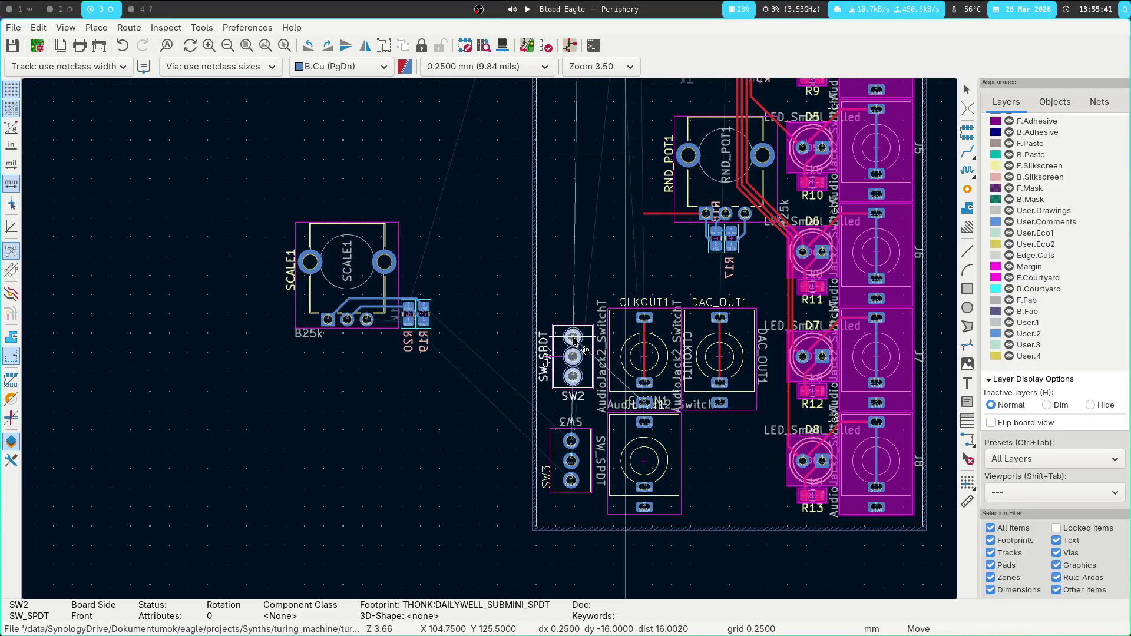
Drop SW2 beside CLKOUT1, turn it 180°, and shift it slightly left above SW3.
click(572, 342)
scroll(581, 355, up, 5)
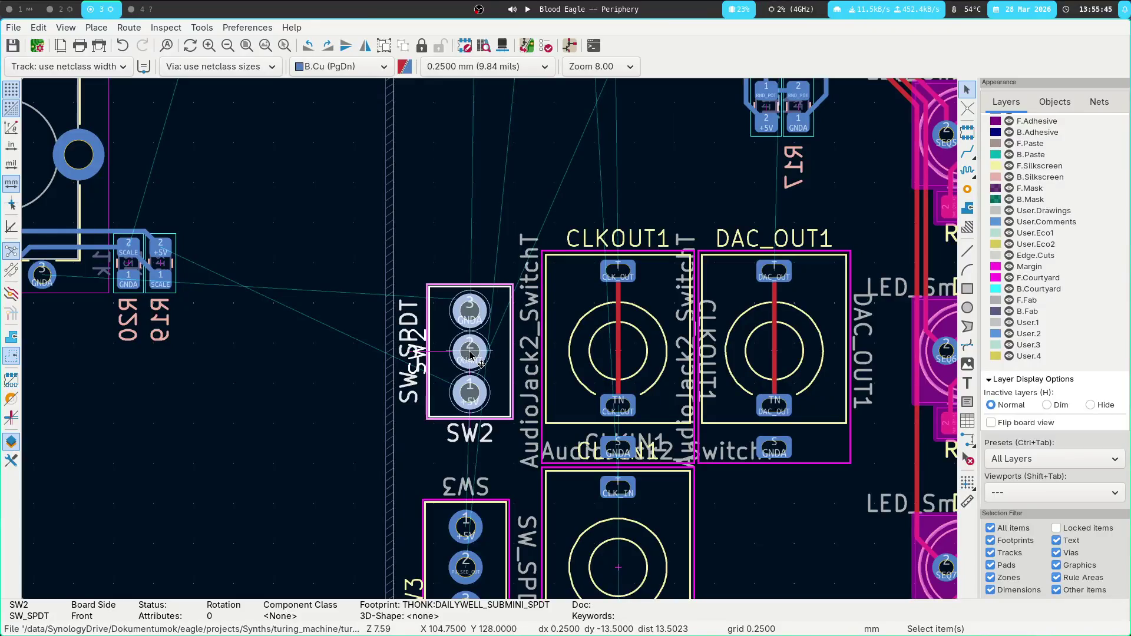
key(r)
key(r)
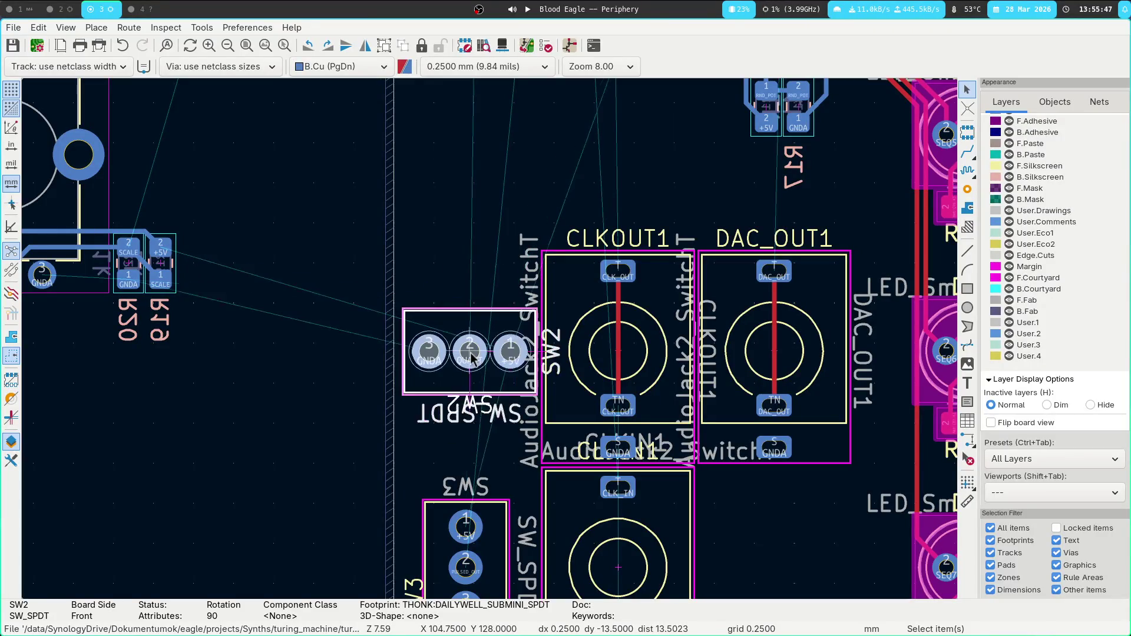
key(m)
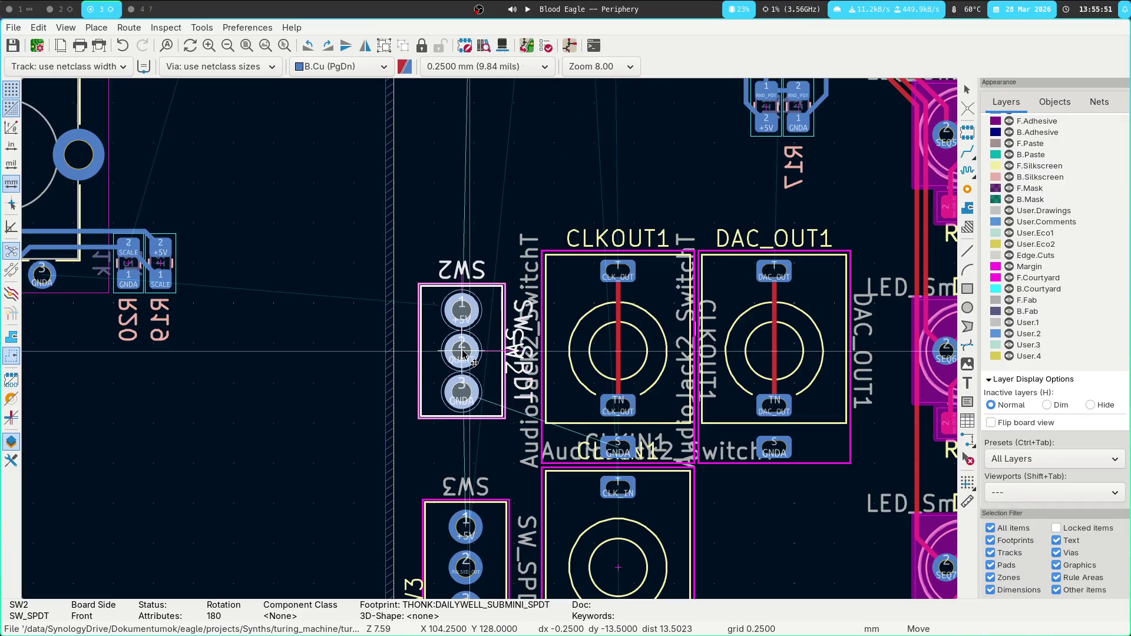
click(466, 353)
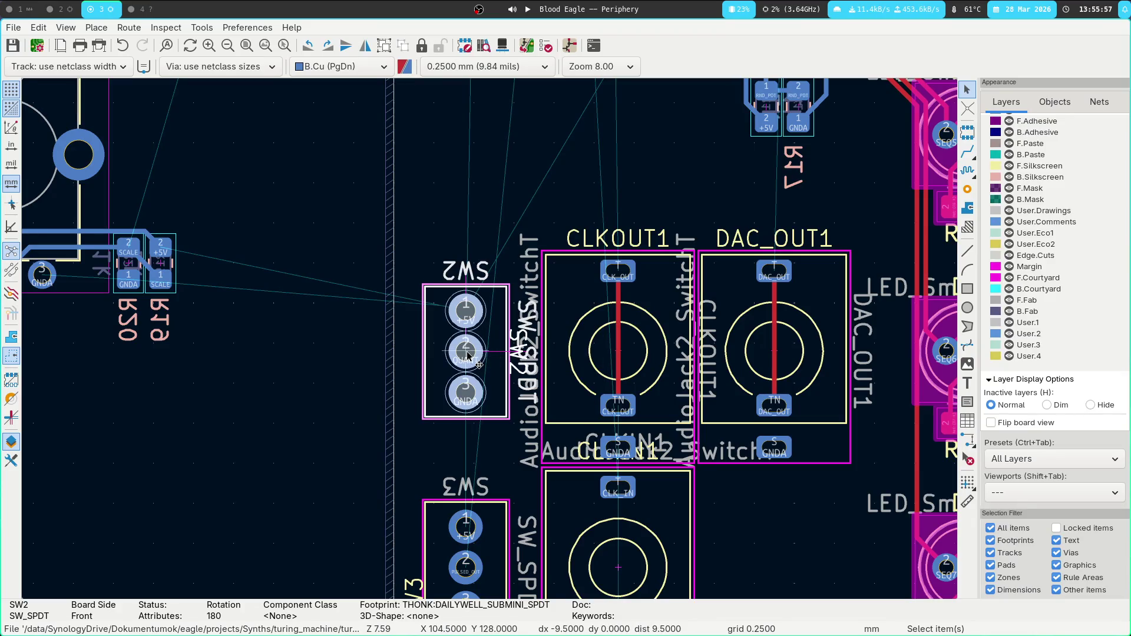
scroll(477, 351, down, 2)
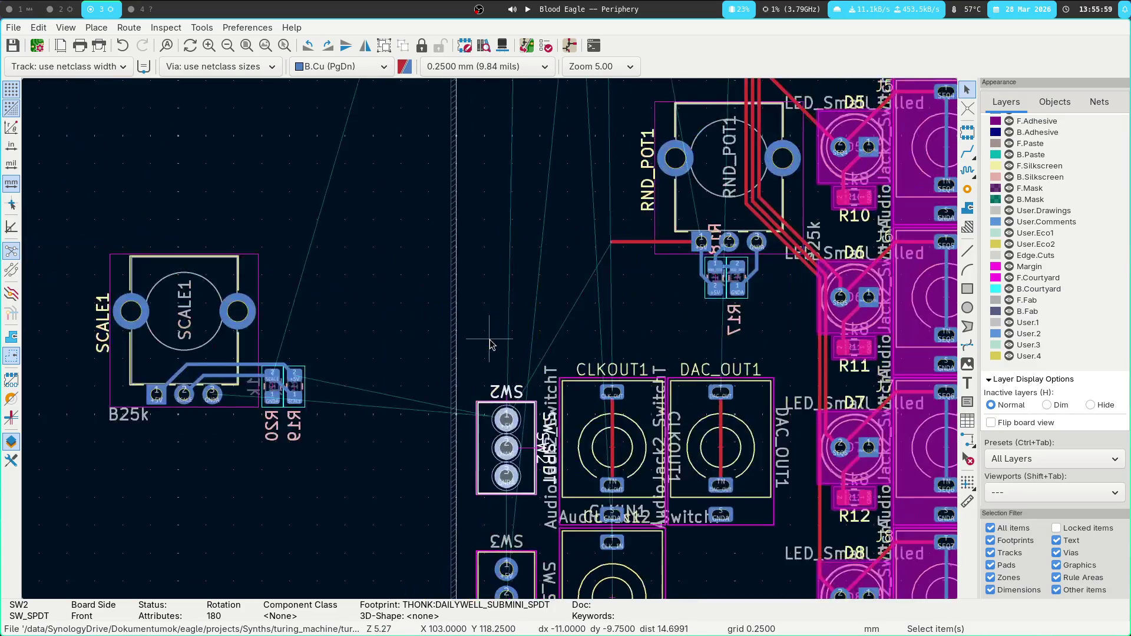
Move resistor R16 left under CLK_POT1's +5V pad.
shift+scroll(501, 294, down, 5)
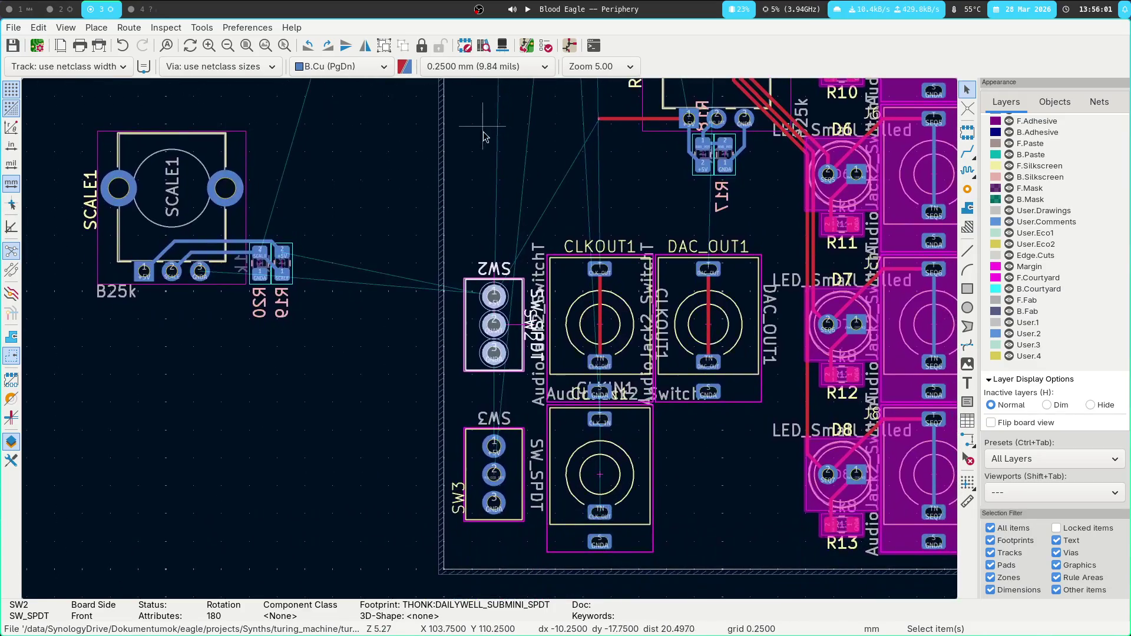
middle_drag(495, 188, 336, 348)
scroll(492, 491, down, 1)
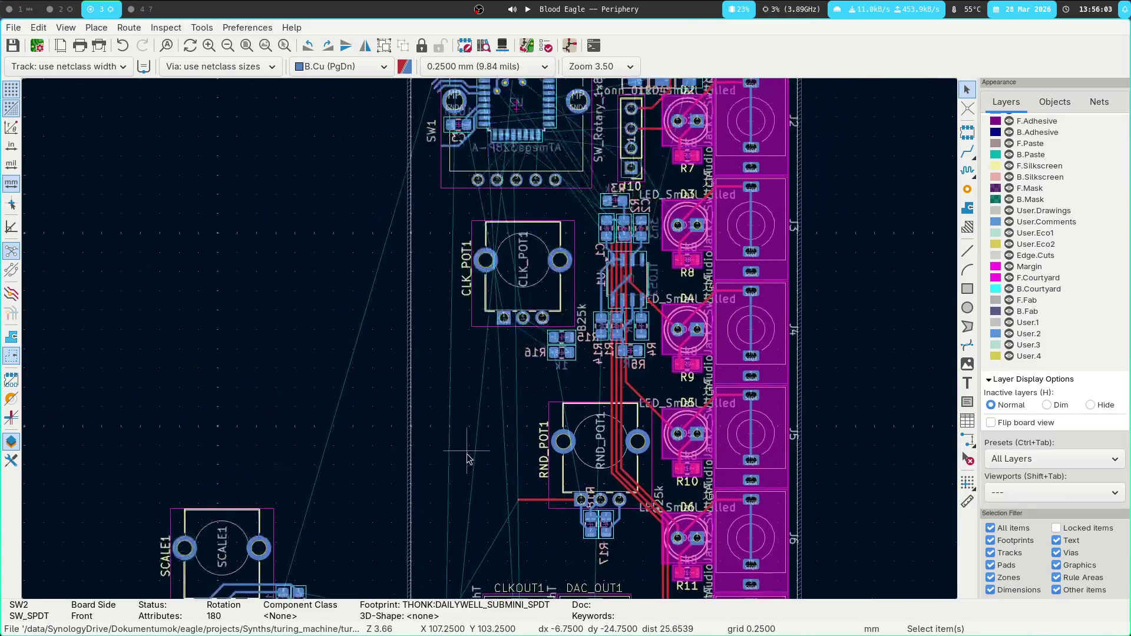
mouse_move(492, 491)
middle_down()
mouse_move(455, 231)
mouse_move(448, 416)
middle_up()
mouse_move(425, 297)
middle_down()
mouse_move(427, 437)
mouse_move(353, 283)
mouse_move(317, 161)
middle_up()
scroll(393, 406, up, 1)
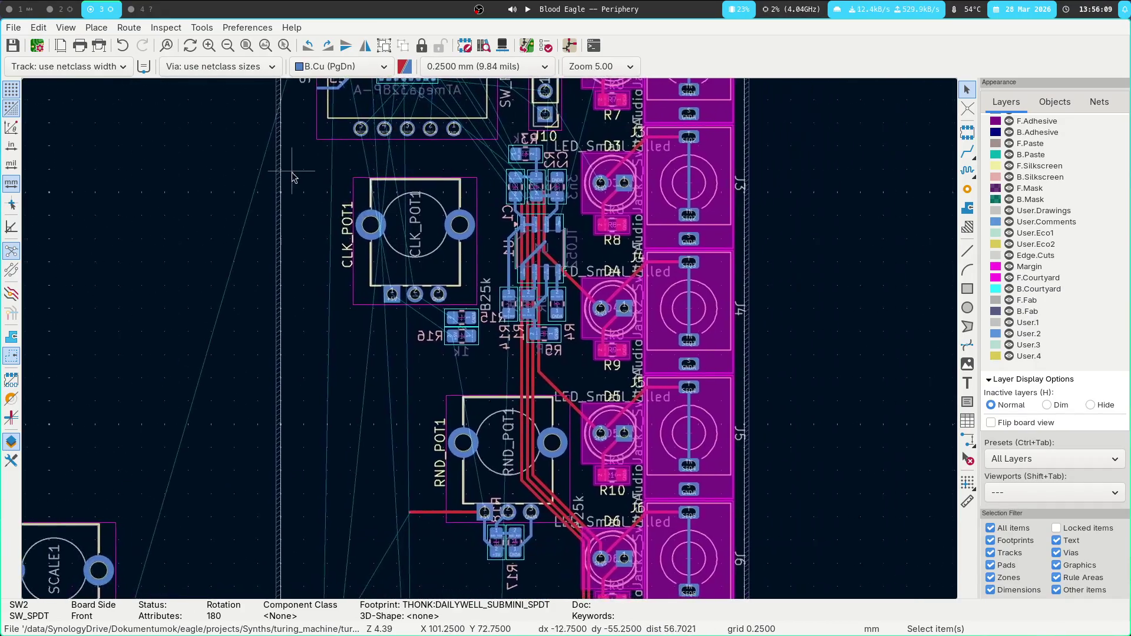
drag(316, 161, 501, 377)
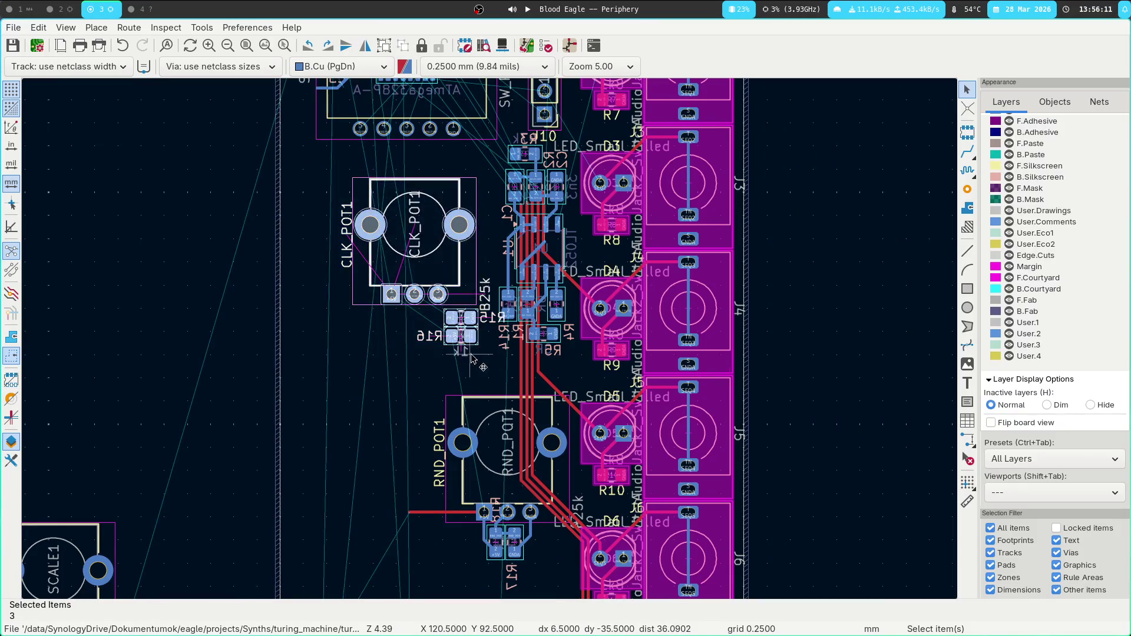
scroll(470, 353, up, 3)
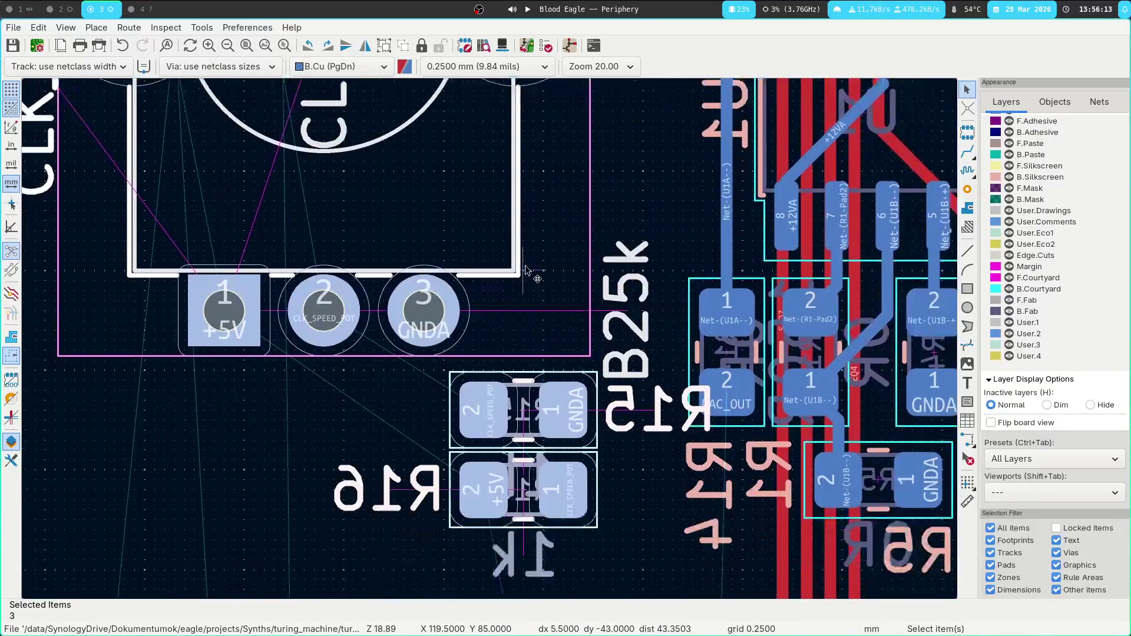
middle_drag(526, 270, 540, 230)
click(529, 460)
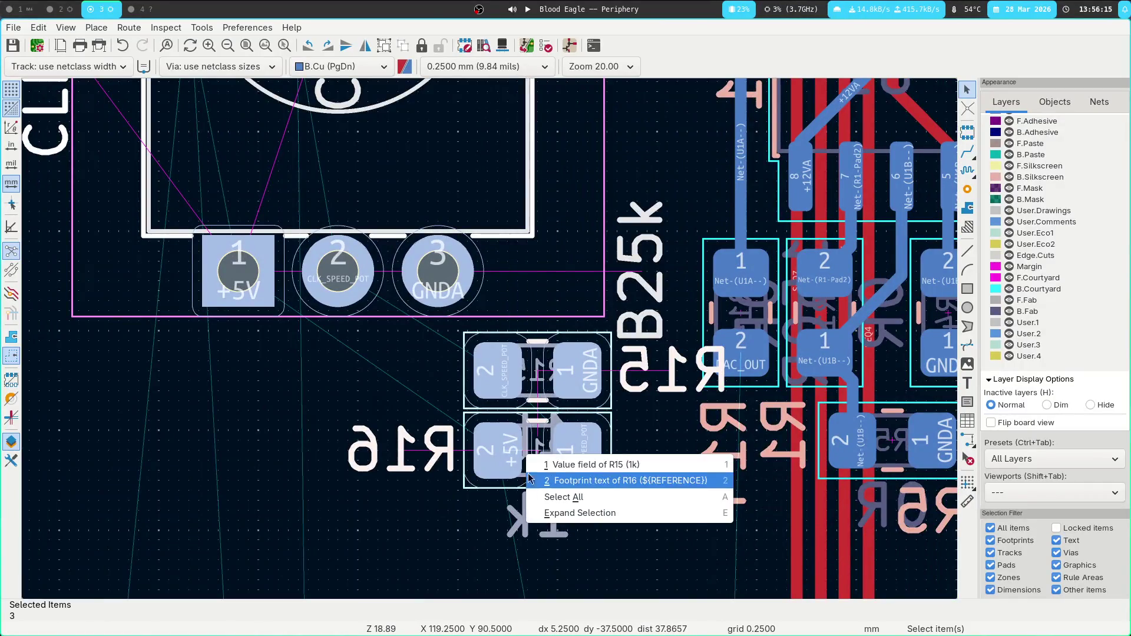
key(Escape)
click(538, 463)
click(534, 422)
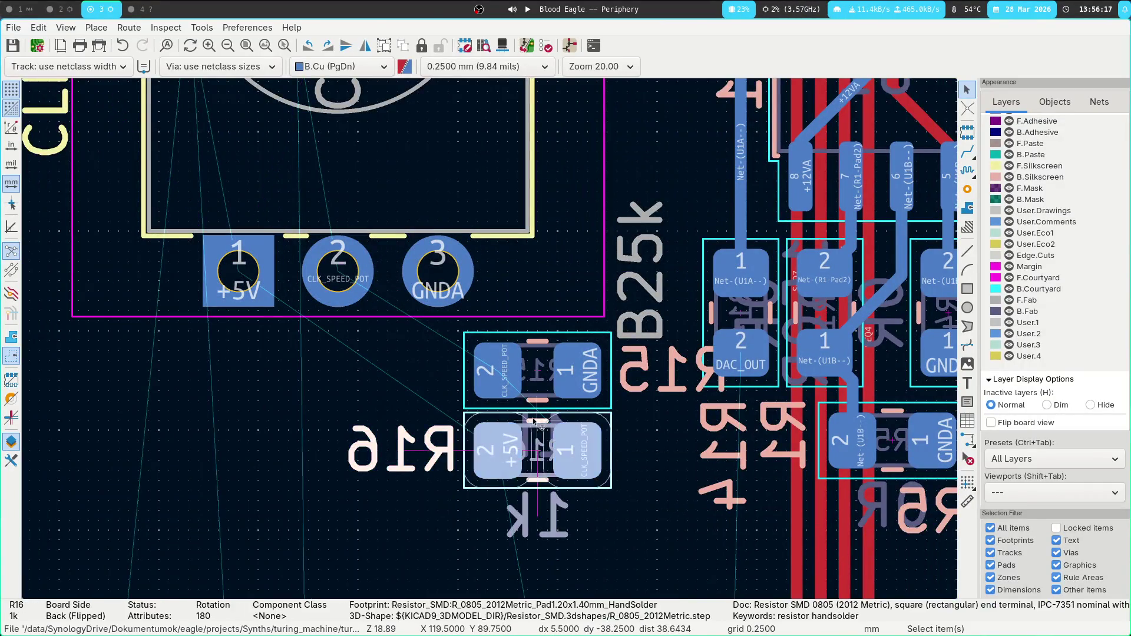
drag(505, 422, 207, 370)
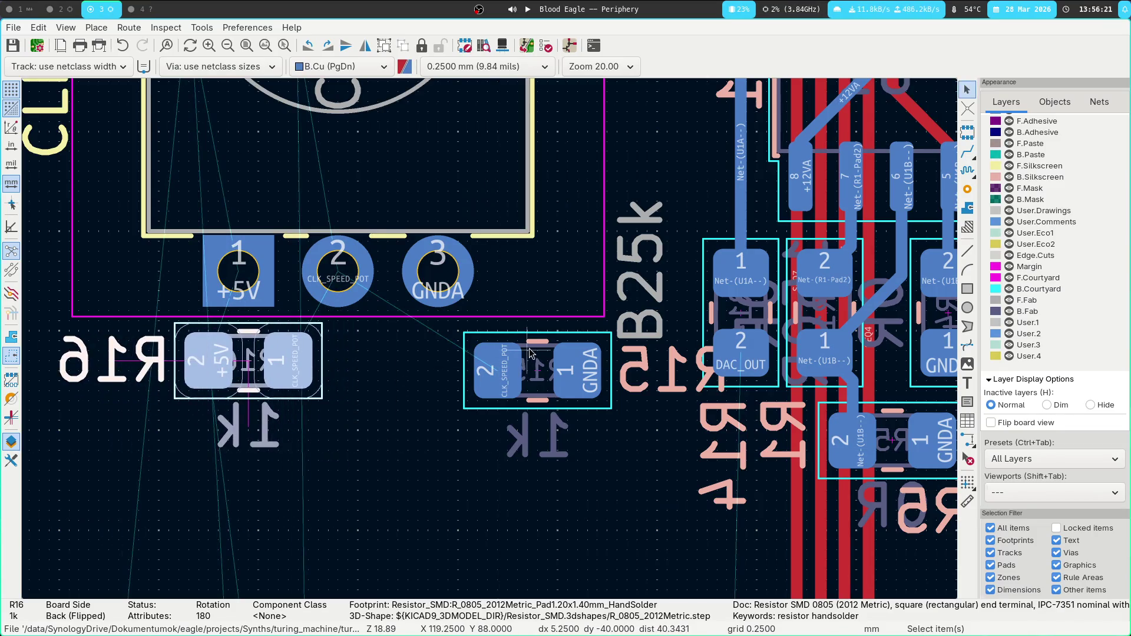
Bring R15 beside R16 and place the pair together below CLK_POT1.
click(572, 337)
drag(572, 337, 432, 328)
scroll(521, 500, down, 3)
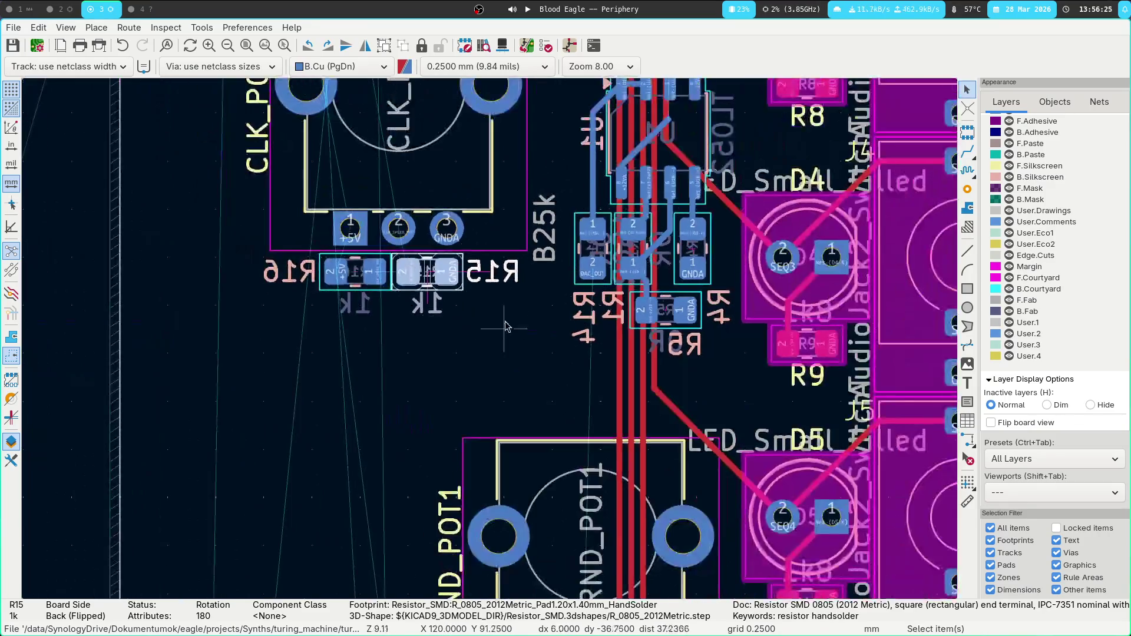
drag(319, 306, 495, 247)
key(m)
click(450, 276)
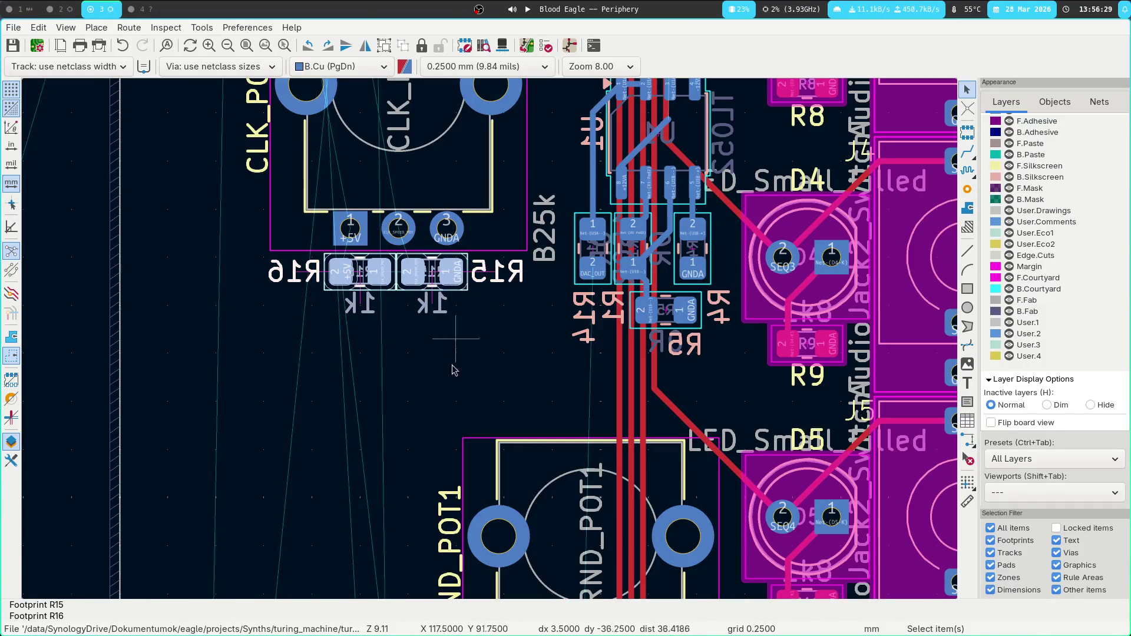
middle_drag(428, 436, 290, 162)
scroll(383, 178, down, 5)
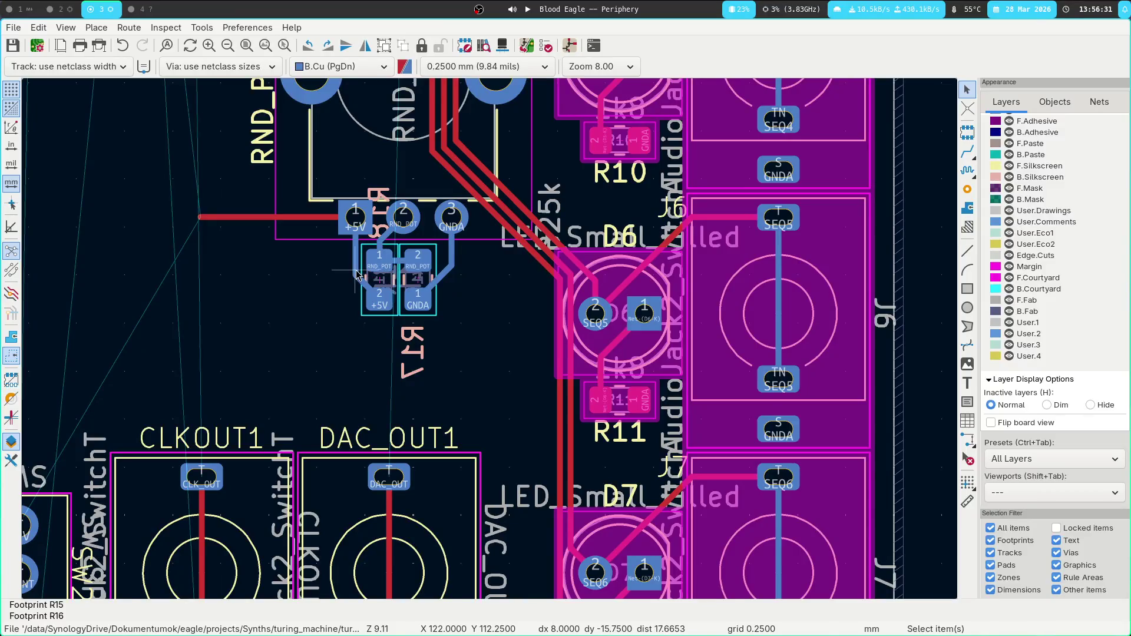
Delete the diagonal RND_POT track and relink it as a short horizontal segment.
click(361, 265)
key(u)
key(u)
key(Escape)
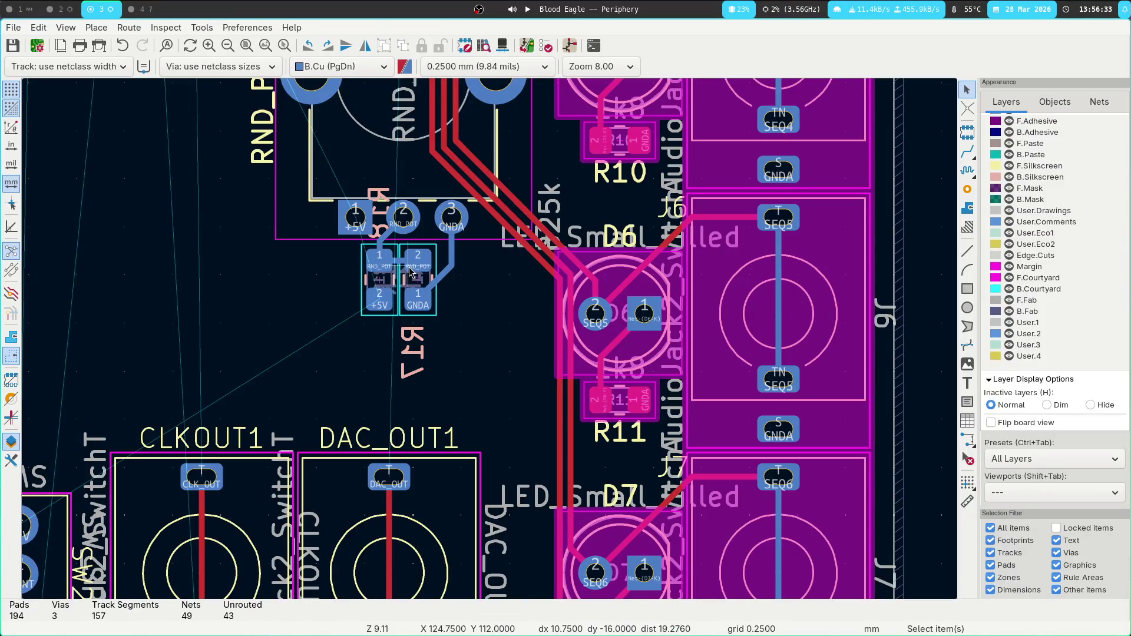
click(452, 263)
key(u)
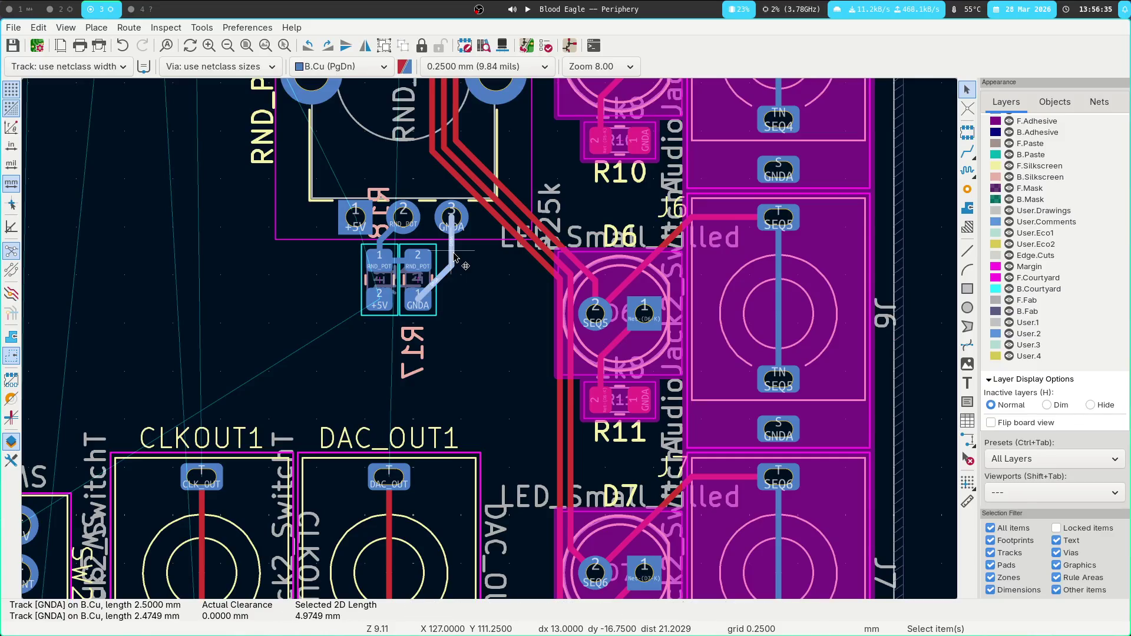
click(398, 233)
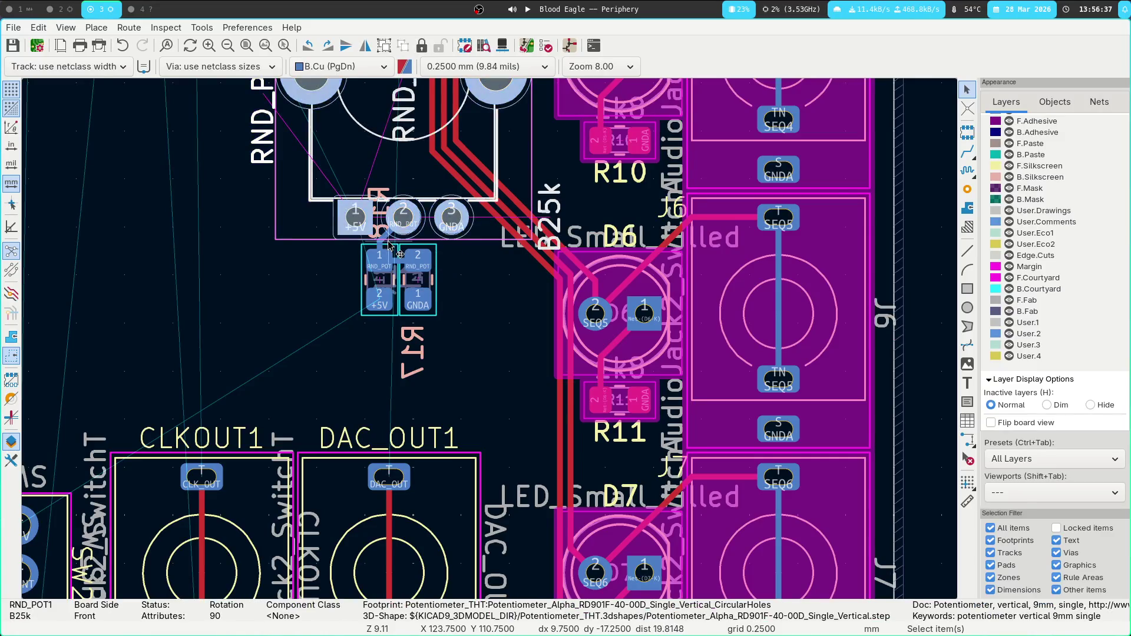
click(382, 249)
key(Delete)
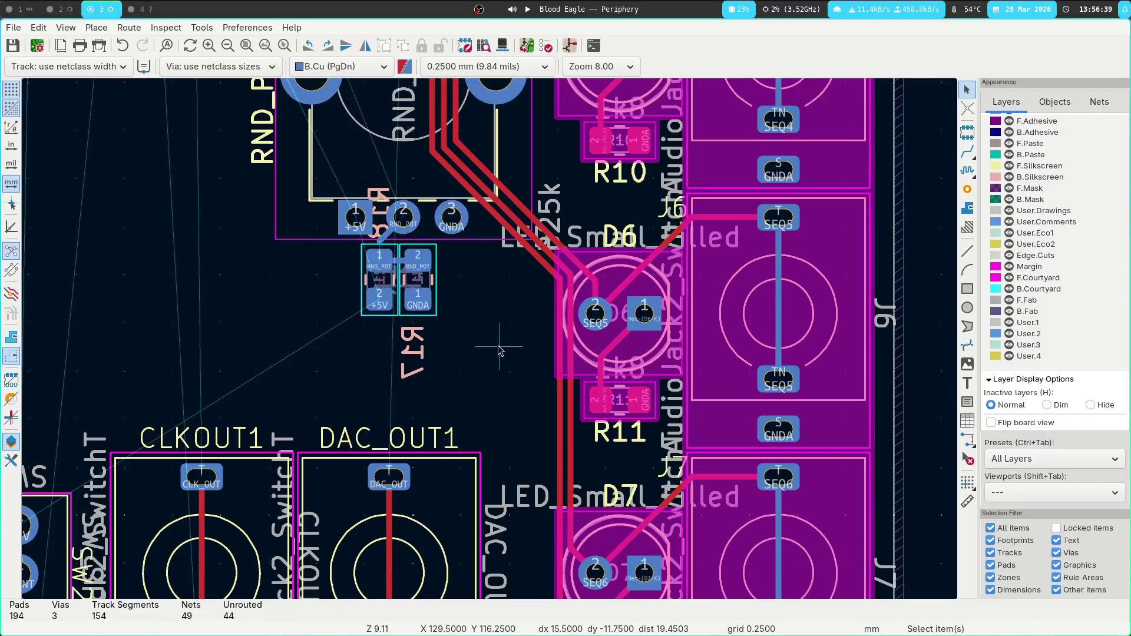
click(388, 240)
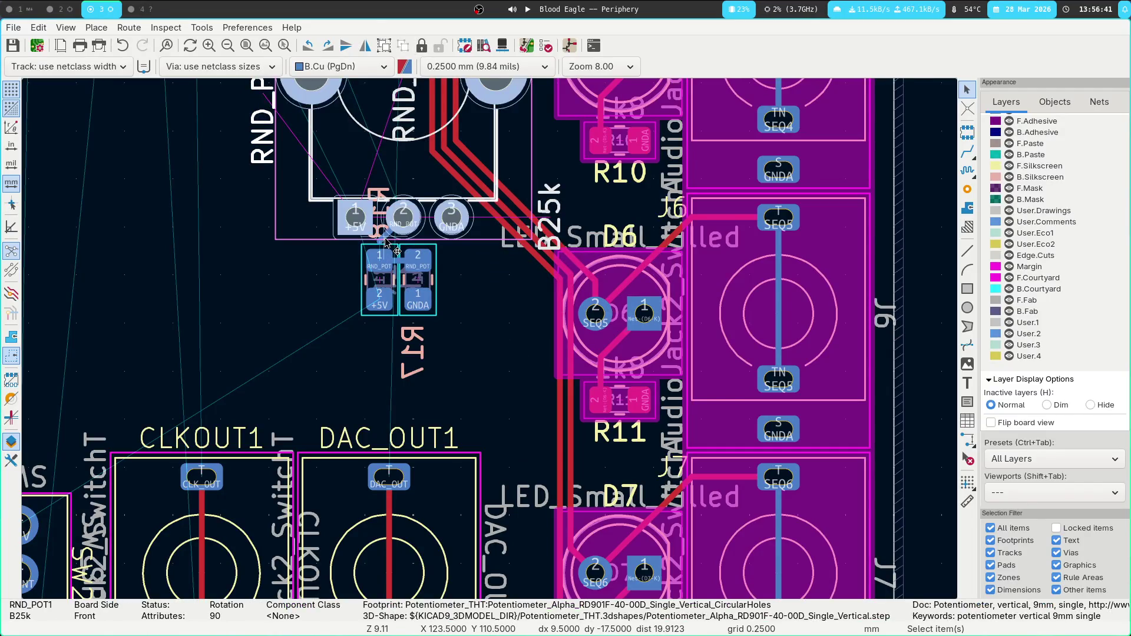
click(387, 242)
drag(389, 242, 399, 262)
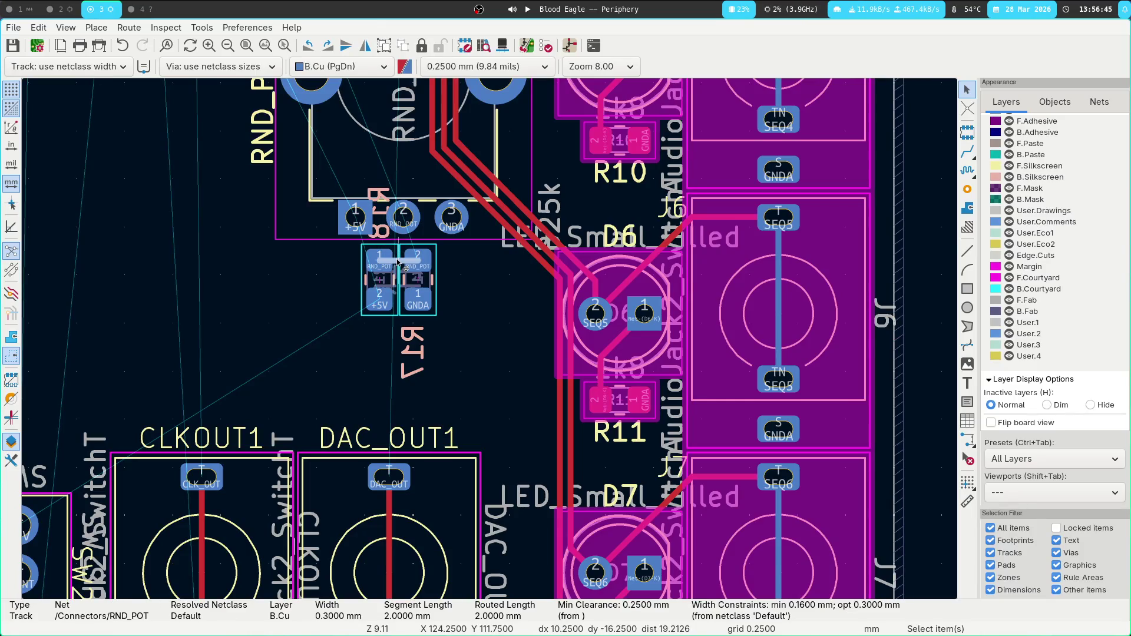
key(Escape)
scroll(398, 262, up, 2)
Rotate R18 horizontal and place it under RND_POT1.
click(433, 331)
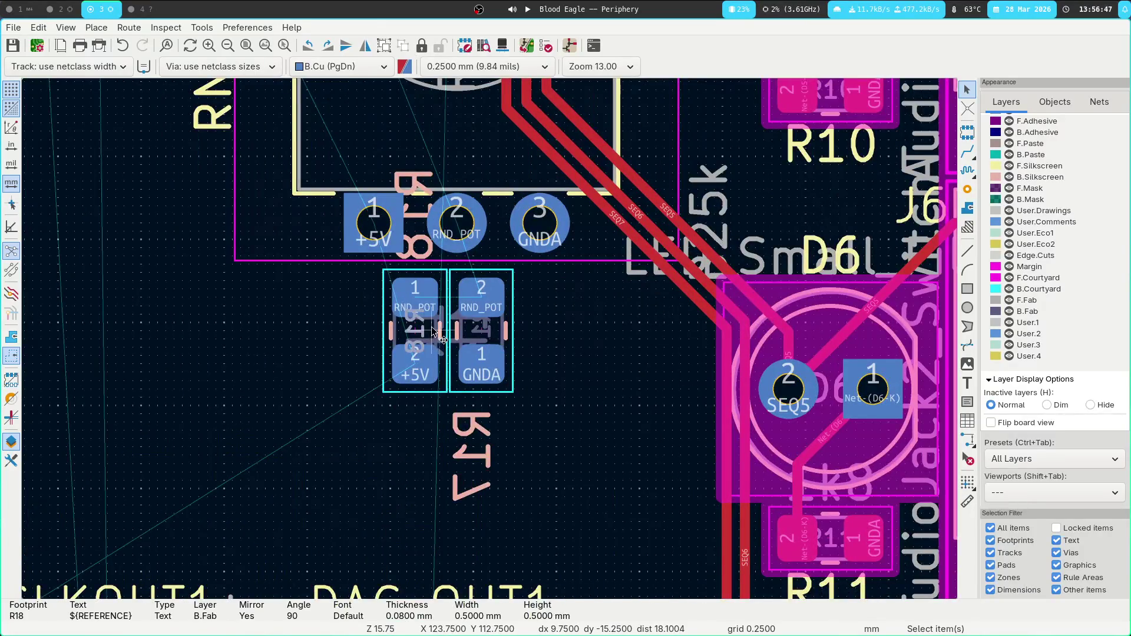
click(434, 331)
key(m)
key(r)
key(r)
key(r)
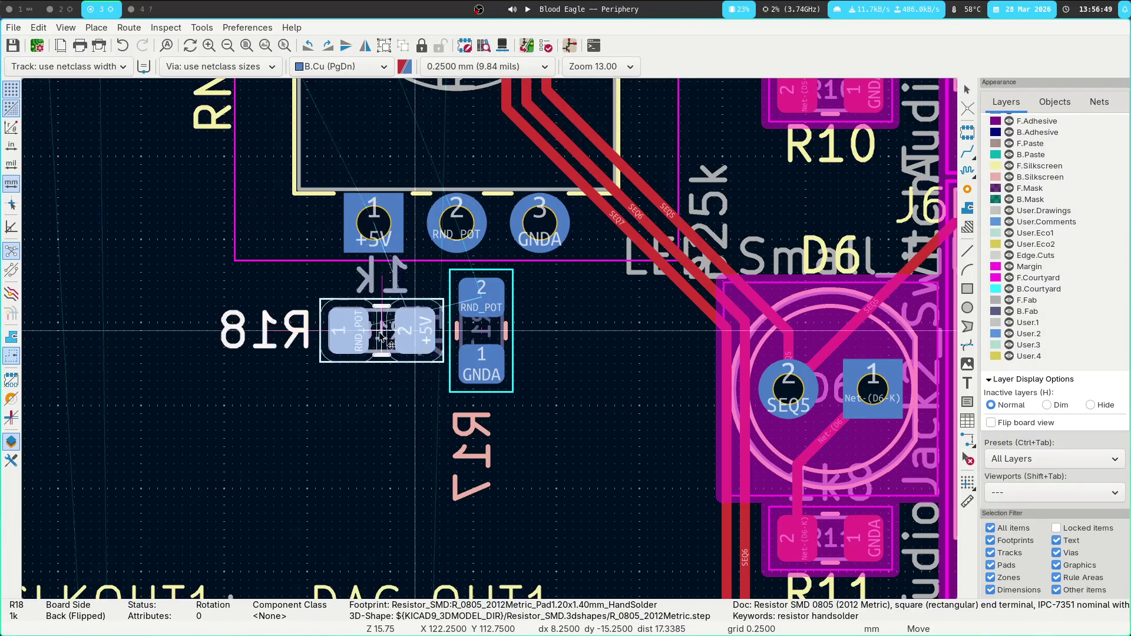
click(381, 306)
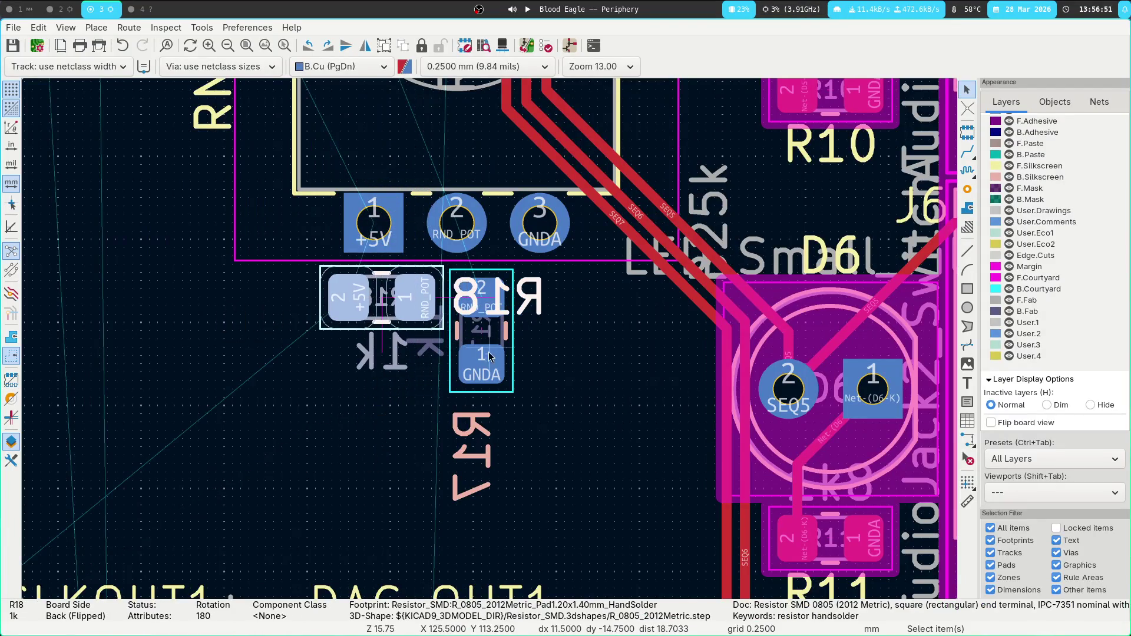
Rotate R17 horizontal beside R18 and set the pair under RND_POT1's pins.
click(511, 357)
key(m)
key(r)
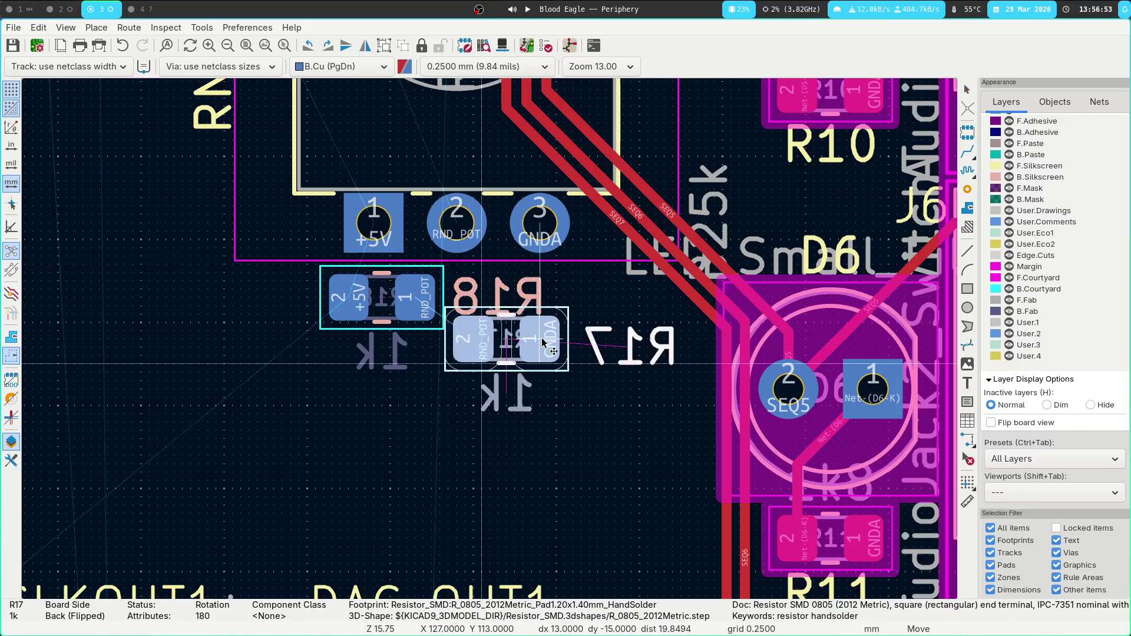
click(546, 299)
mouse_move(283, 369)
mouse_down()
mouse_move(660, 265)
mouse_move(651, 260)
mouse_up()
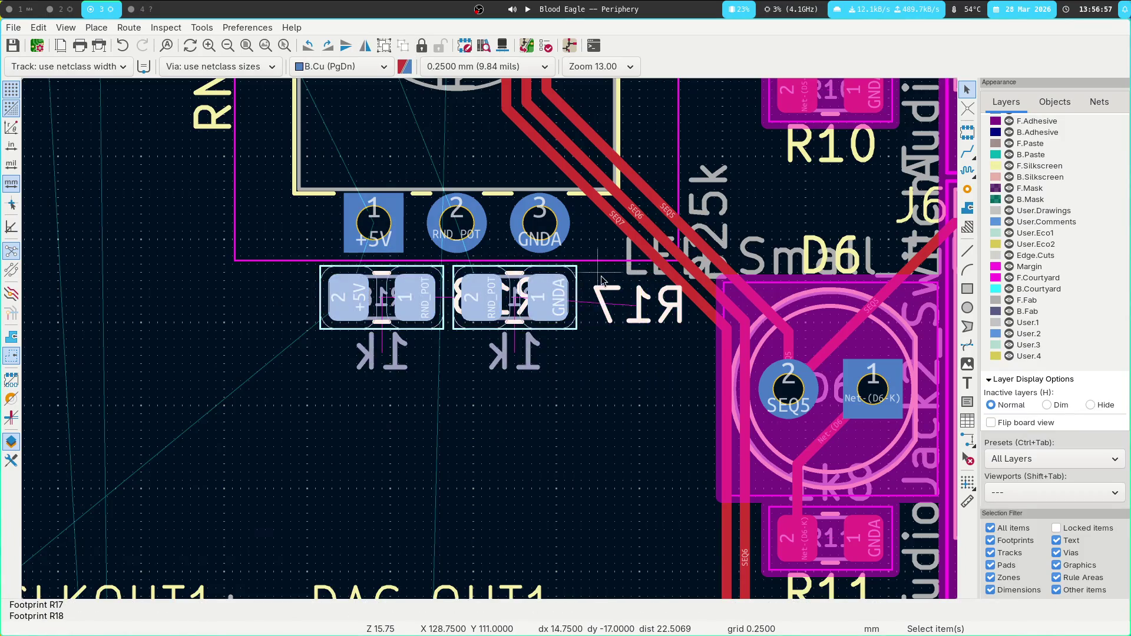
key(m)
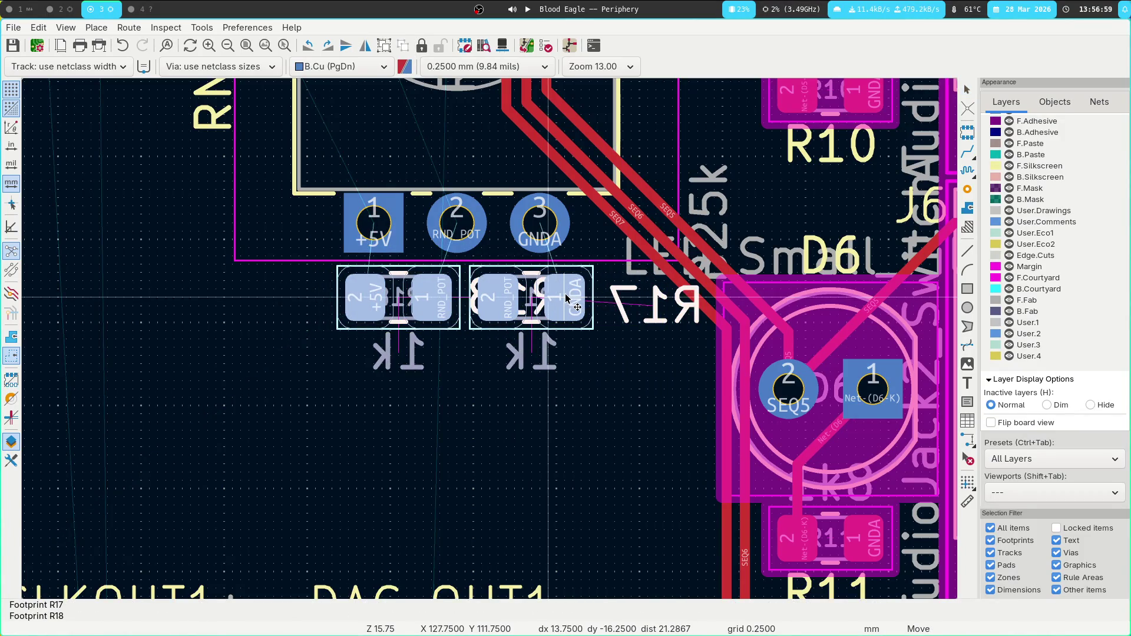
click(556, 299)
scroll(462, 326, down, 5)
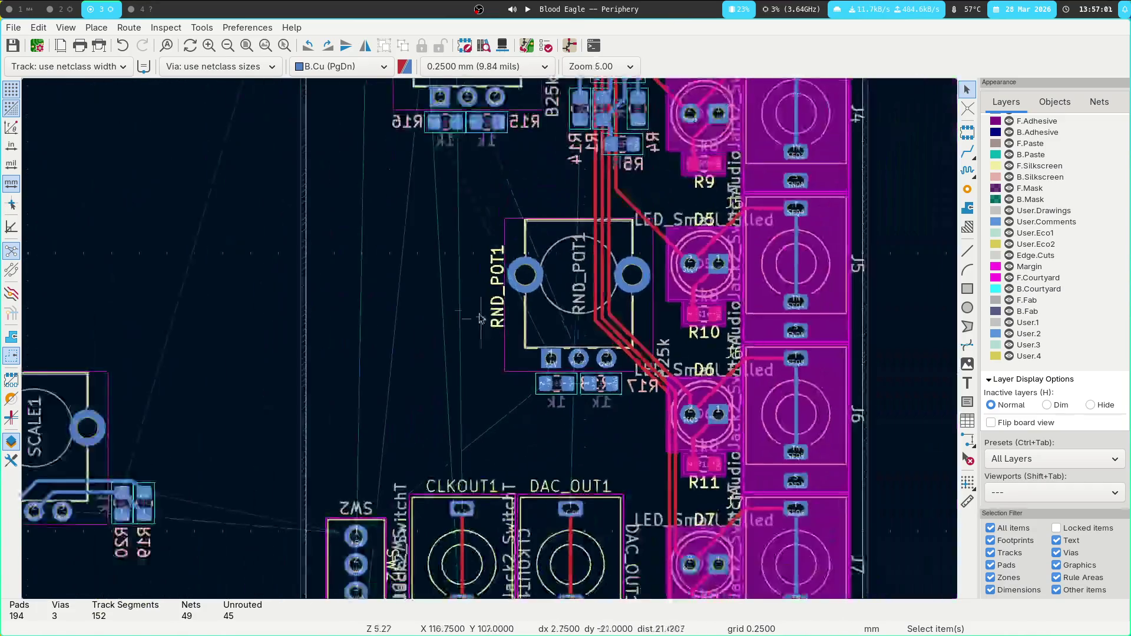
Leave the R17/R18 pair in place and bring SCALE1 into view.
middle_drag(404, 374, 543, 154)
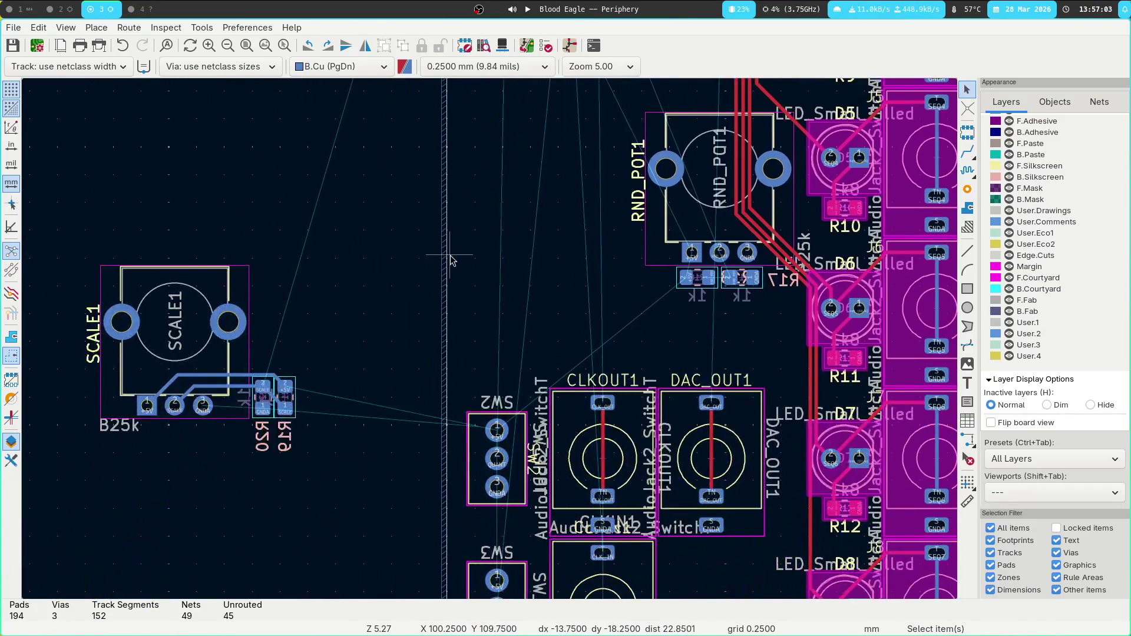
scroll(658, 305, up, 2)
drag(461, 338, 654, 280)
key(m)
key(Escape)
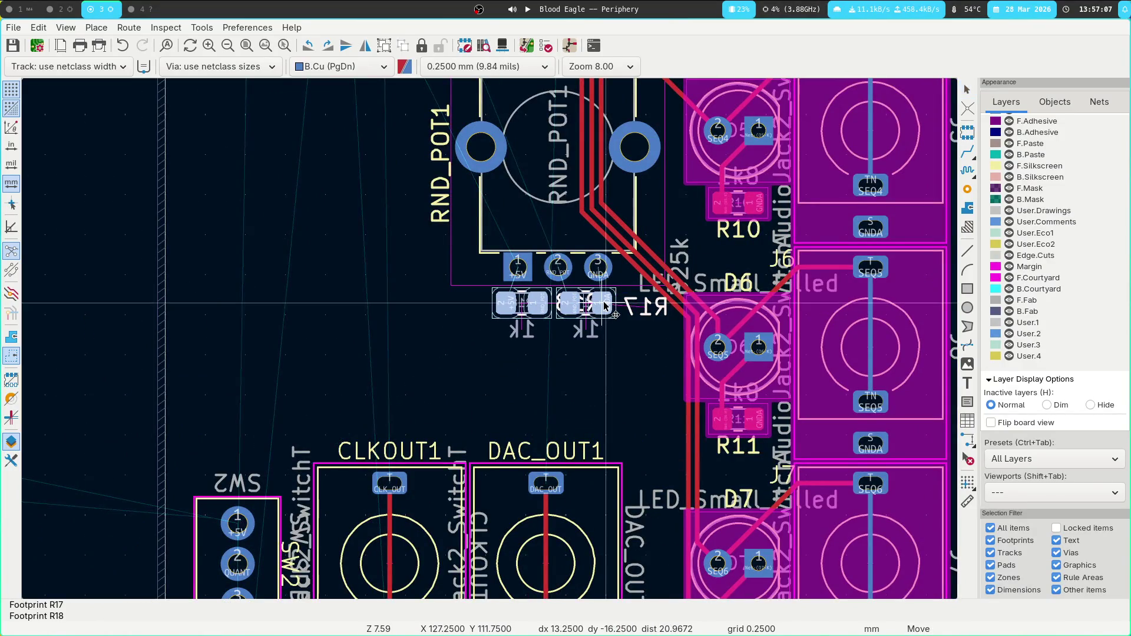
ctrl+scroll(507, 312, left, 5)
shift+scroll(442, 310, down, 3)
ctrl+scroll(442, 295, left, 3)
Delete the /SCALE tracks running from SCALE1 to R20.
click(436, 248)
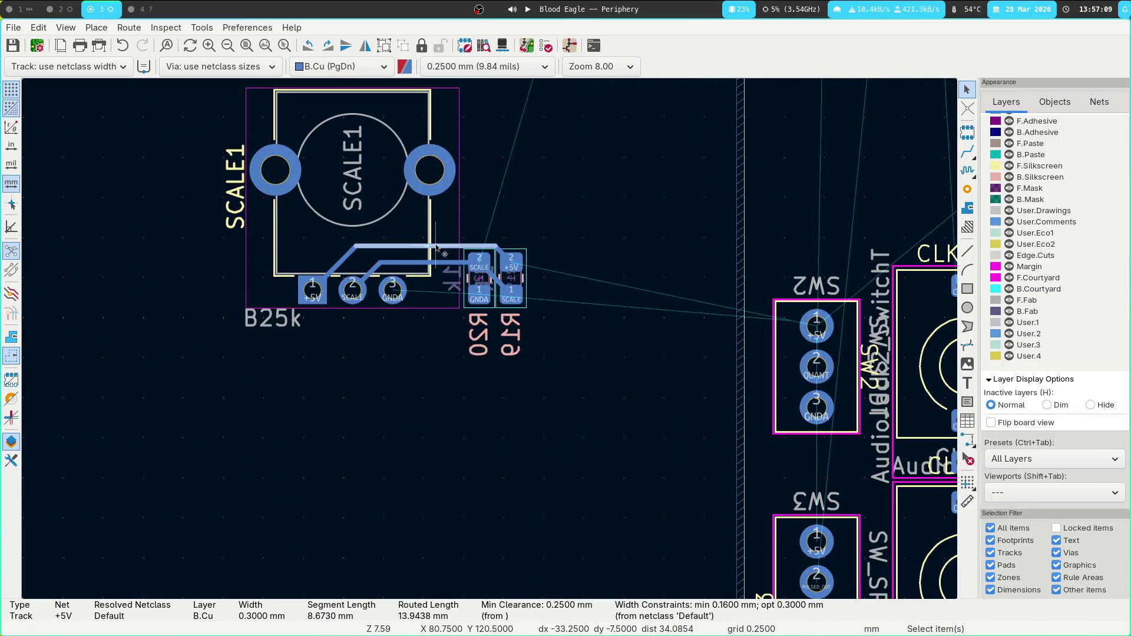
key(u)
key(Escape)
click(428, 266)
key(u)
key(Delete)
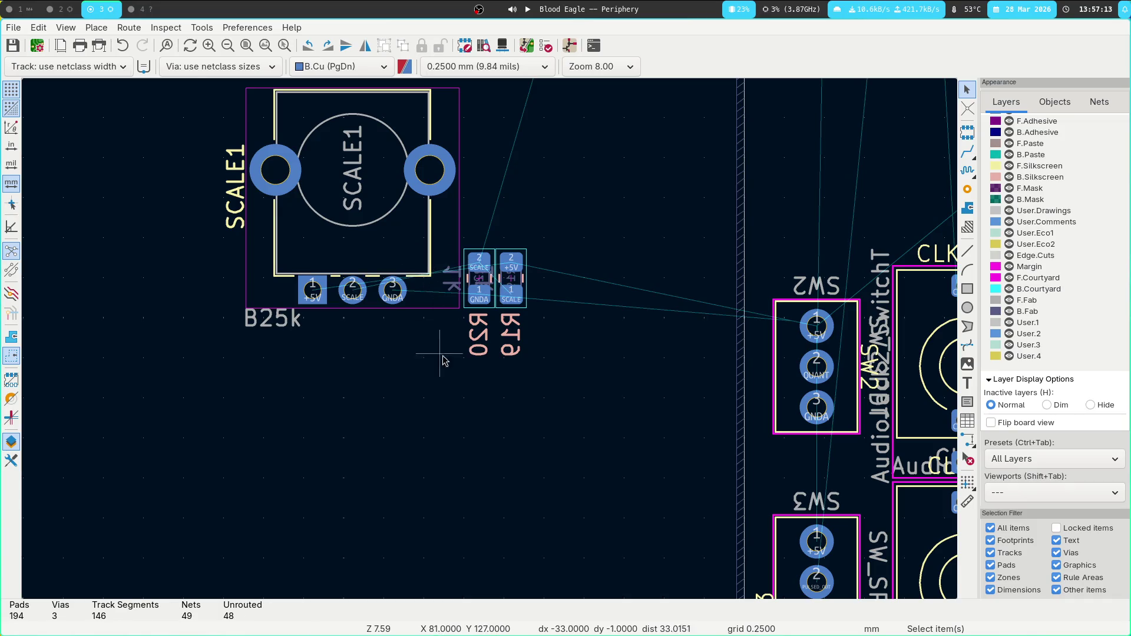
Rotate R20 horizontal and place it under SCALE1's pins.
scroll(436, 365, up, 2)
click(517, 230)
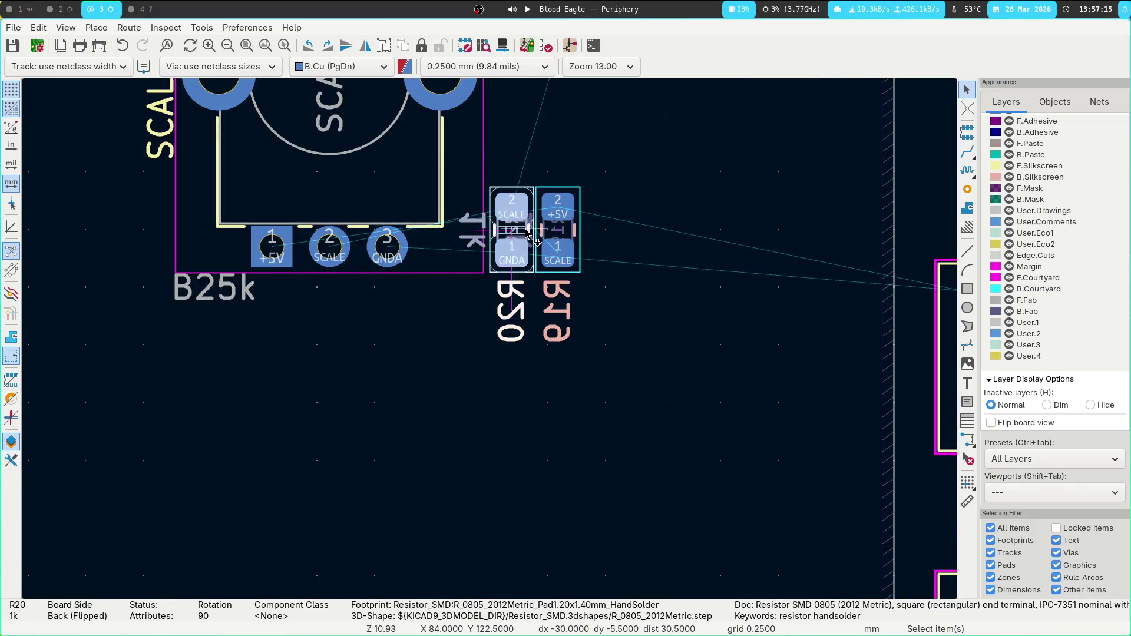
drag(521, 230, 303, 315)
key(t)
key(Escape)
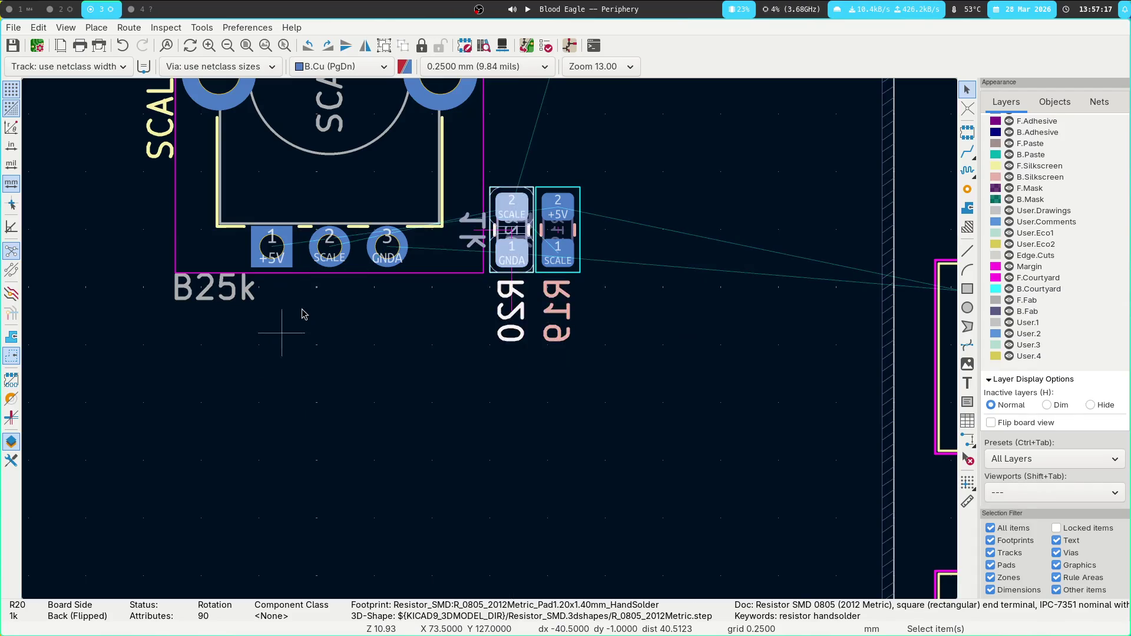
mouse_move(530, 276)
mouse_down()
mouse_move(397, 361)
mouse_move(397, 373)
mouse_move(380, 351)
mouse_up()
key(r)
scroll(380, 351, up, 5)
click(547, 215)
scroll(546, 216, down, 3)
Place R19 horizontally left of R20 and shift the pair into position.
mouse_move(792, 236)
mouse_down()
mouse_move(485, 387)
mouse_move(300, 353)
mouse_up()
key(r)
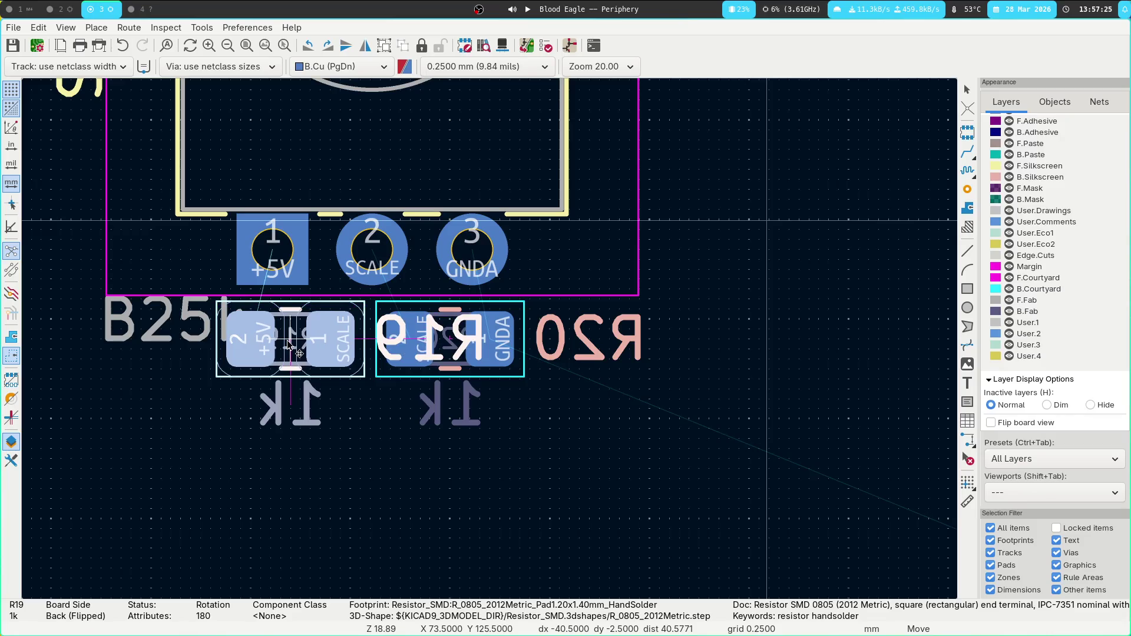
click(299, 353)
click(397, 452)
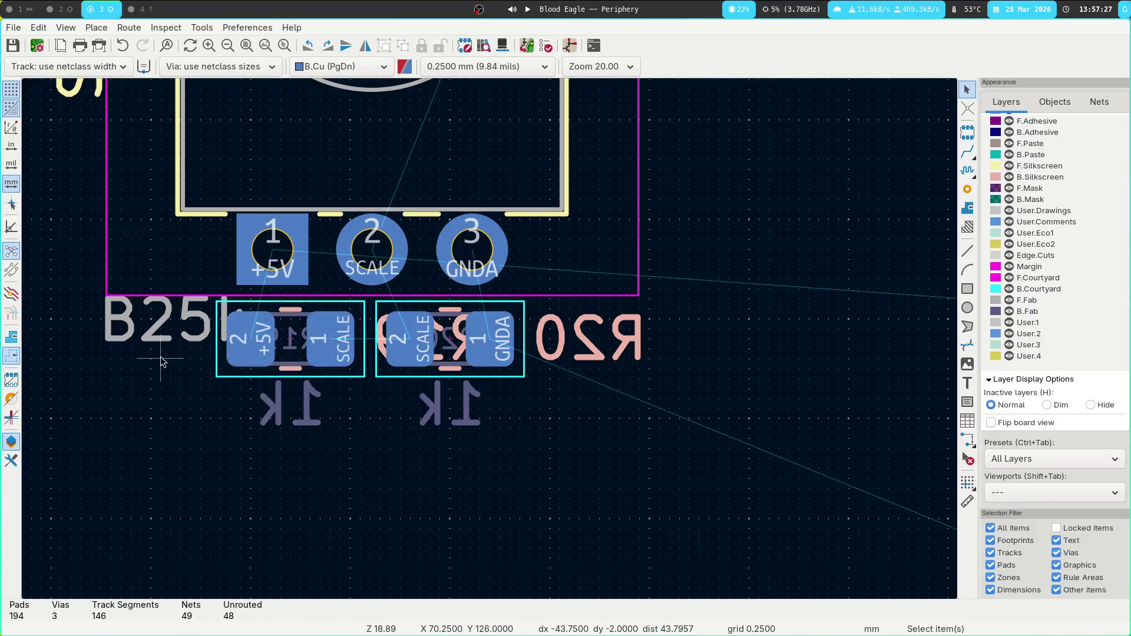
scroll(360, 430, down, 3)
drag(346, 395, 467, 341)
shift+click(381, 355)
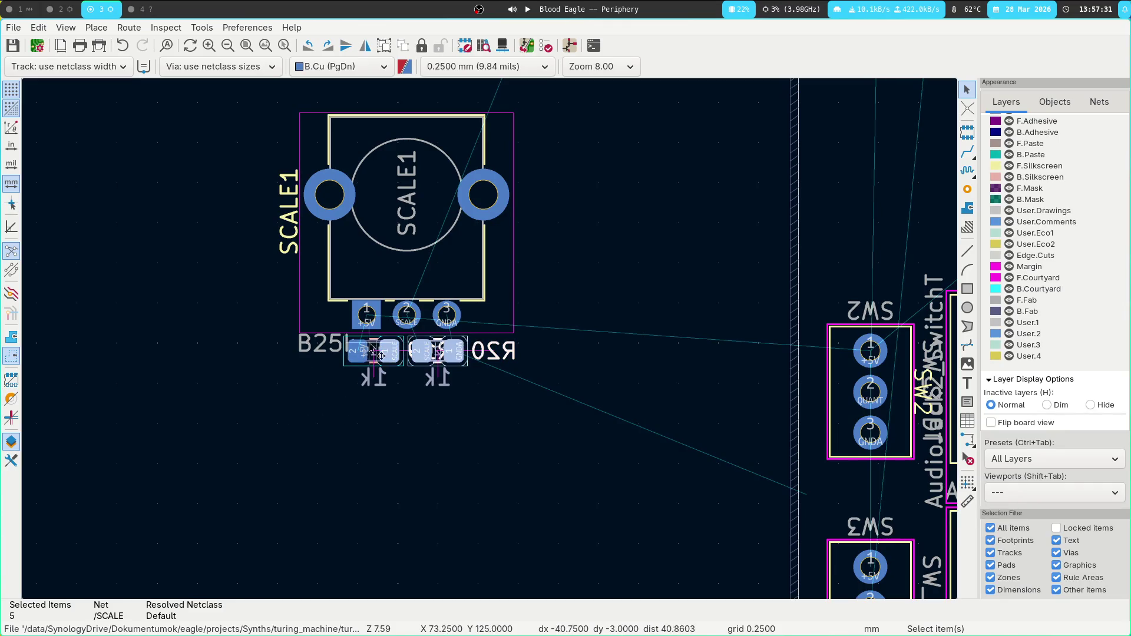
key(m)
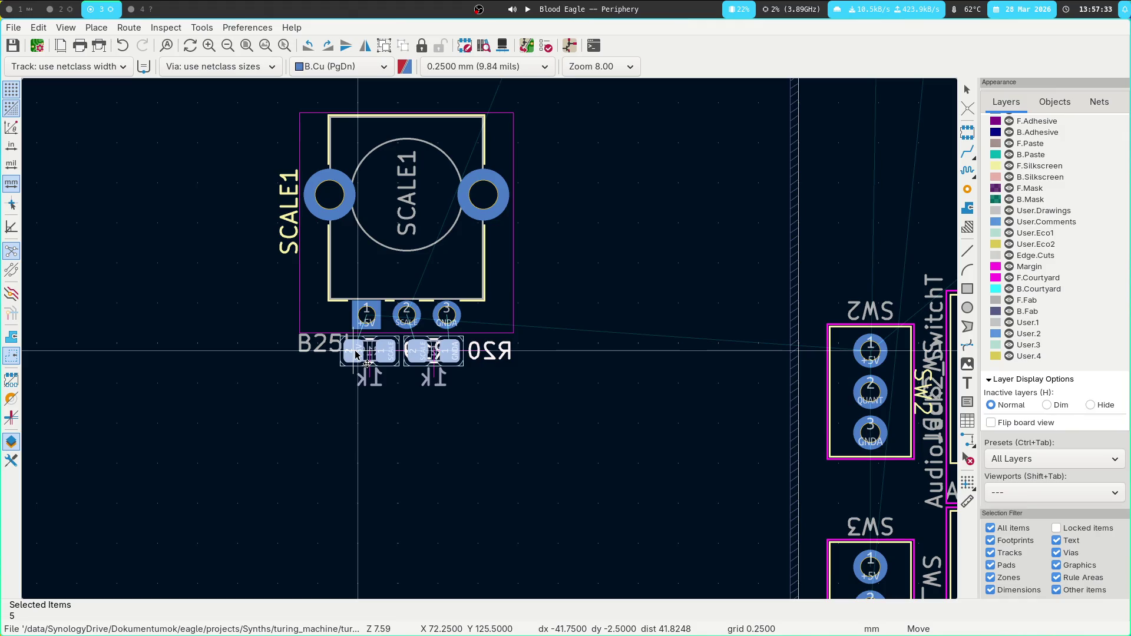
click(356, 353)
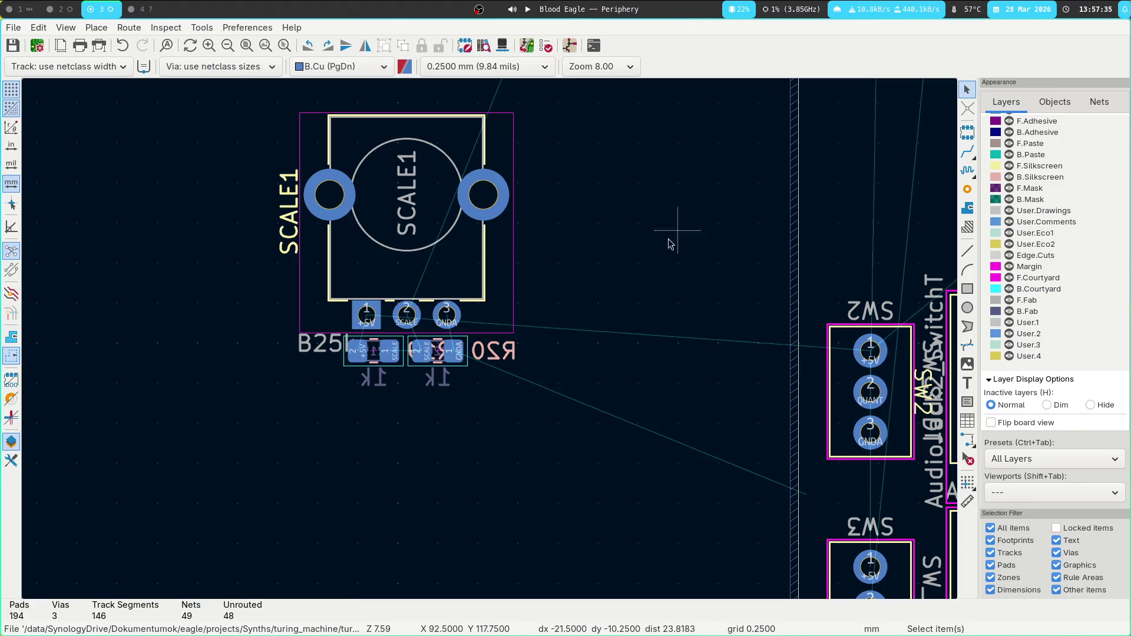
Select SCALE1 and start moving it to a new position.
scroll(603, 240, down, 2)
scroll(491, 345, down, 1)
drag(213, 275, 410, 451)
key(m)
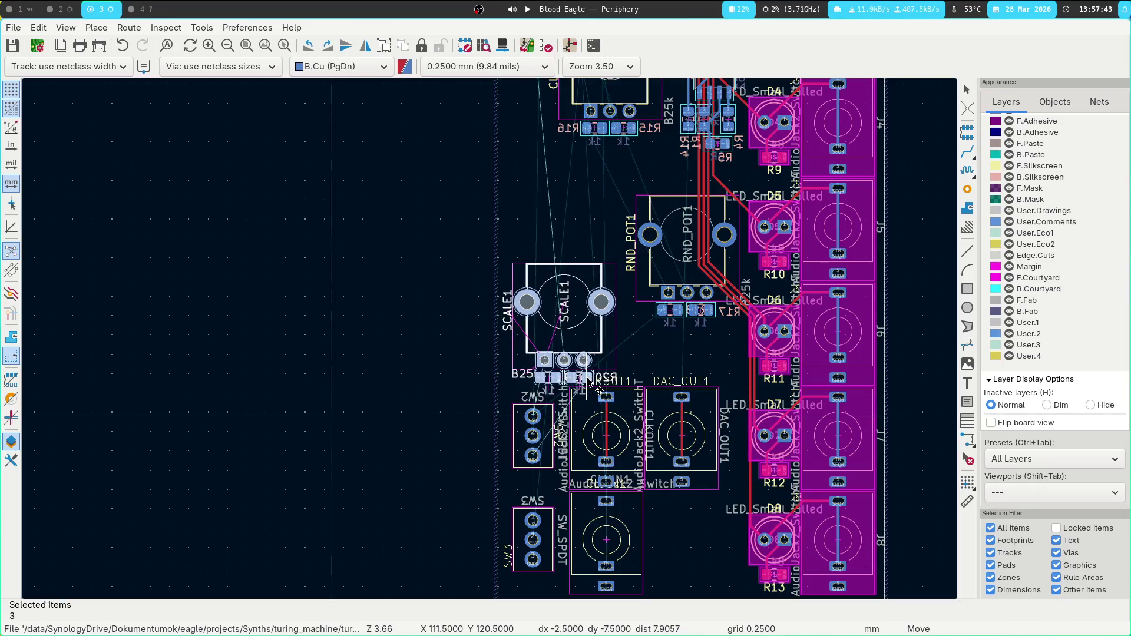
Drop SCALE1 in its new spot, then shift CLK_POT1 with its R15/R16 resistors.
click(599, 390)
scroll(530, 354, up, 5)
scroll(531, 353, right, 5)
drag(359, 172, 504, 337)
key(m)
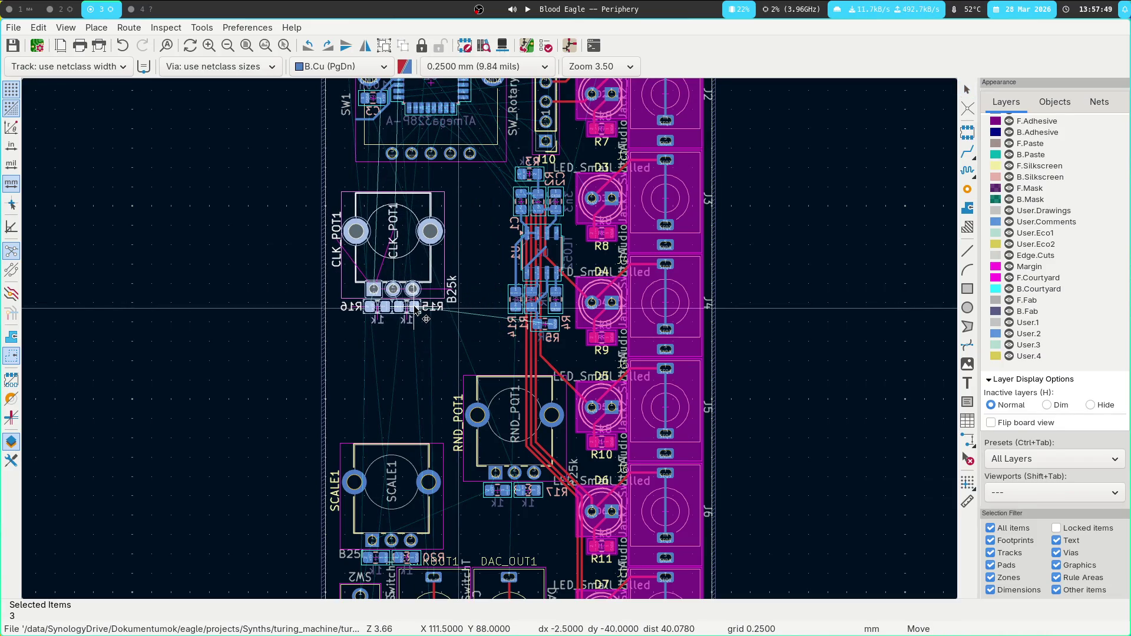
click(416, 308)
Nudge the SCALE1 potentiometer slightly down into place.
click(405, 494)
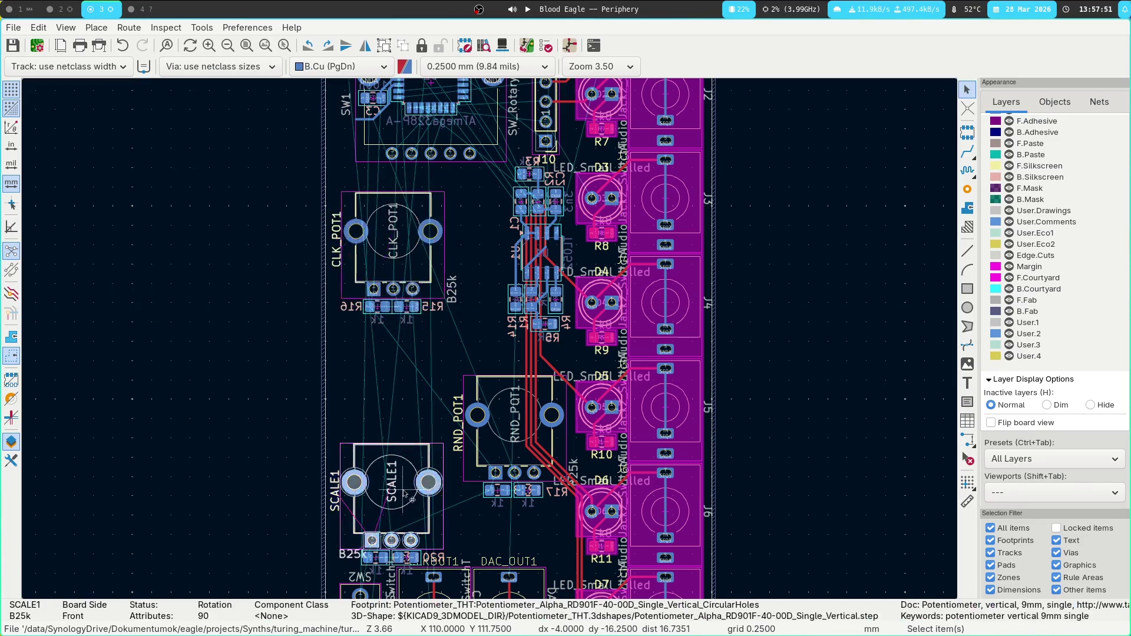
key(m)
click(400, 505)
click(403, 500)
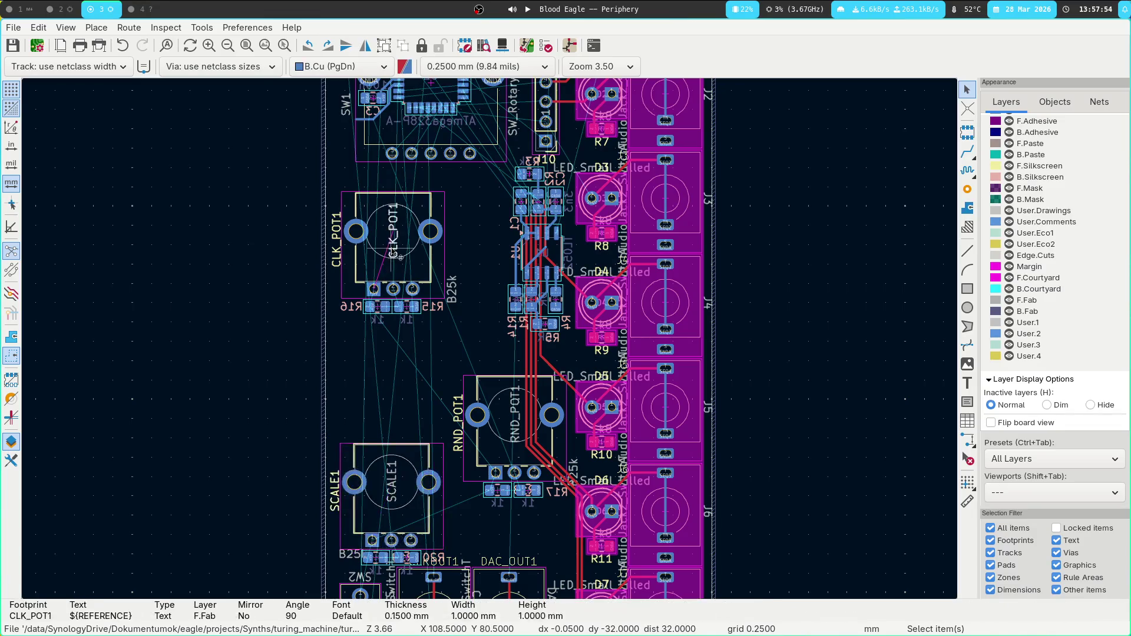
click(402, 498)
key(m)
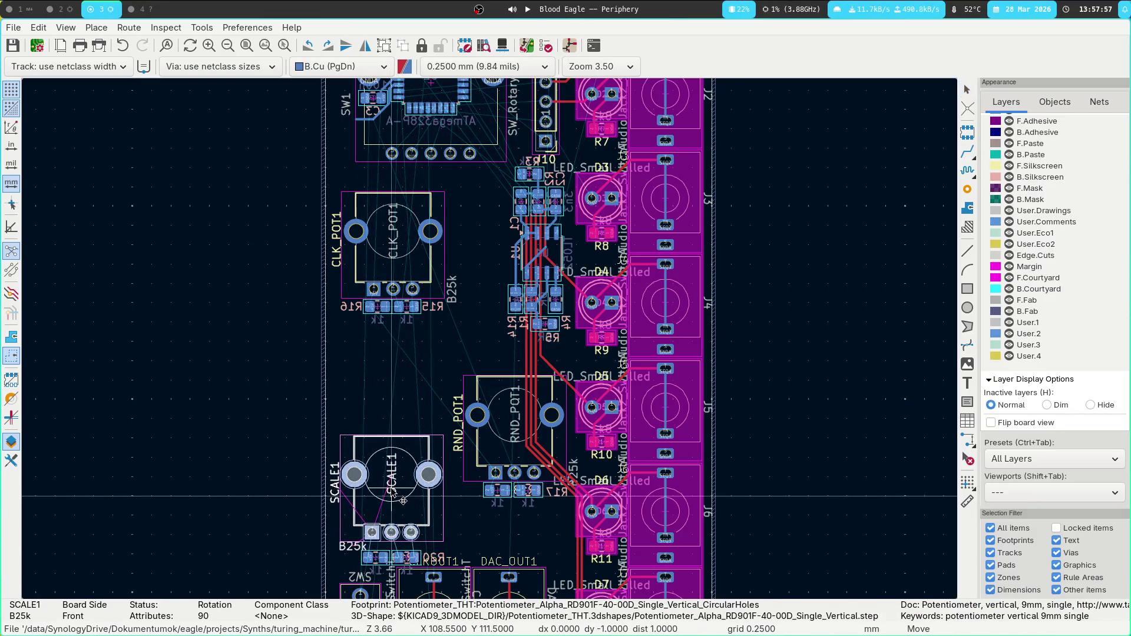
click(394, 501)
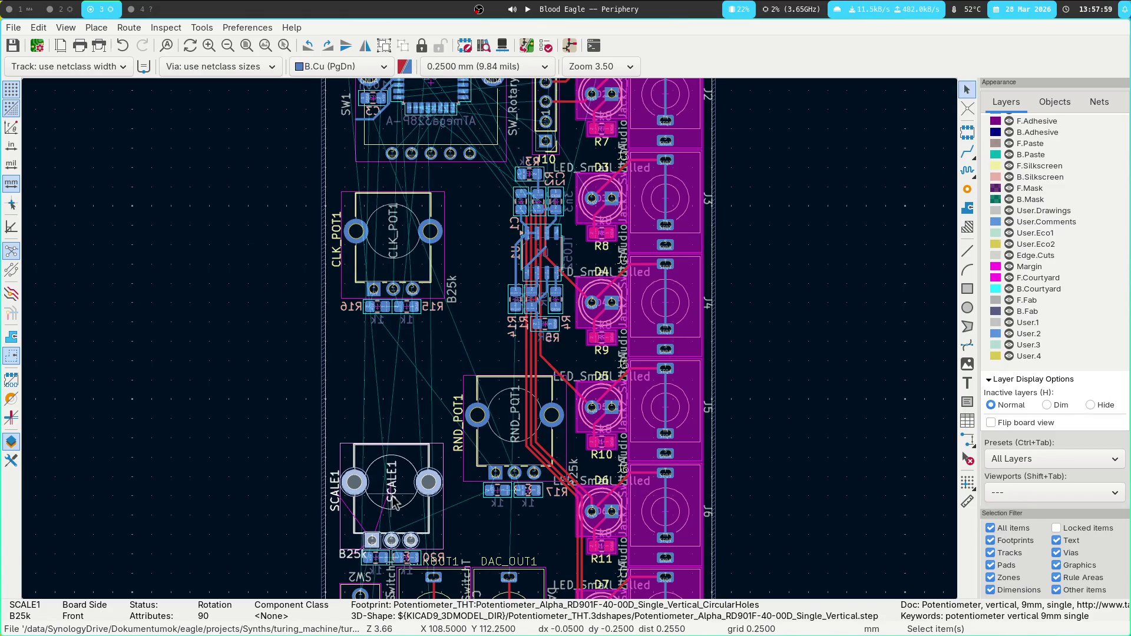
key(m)
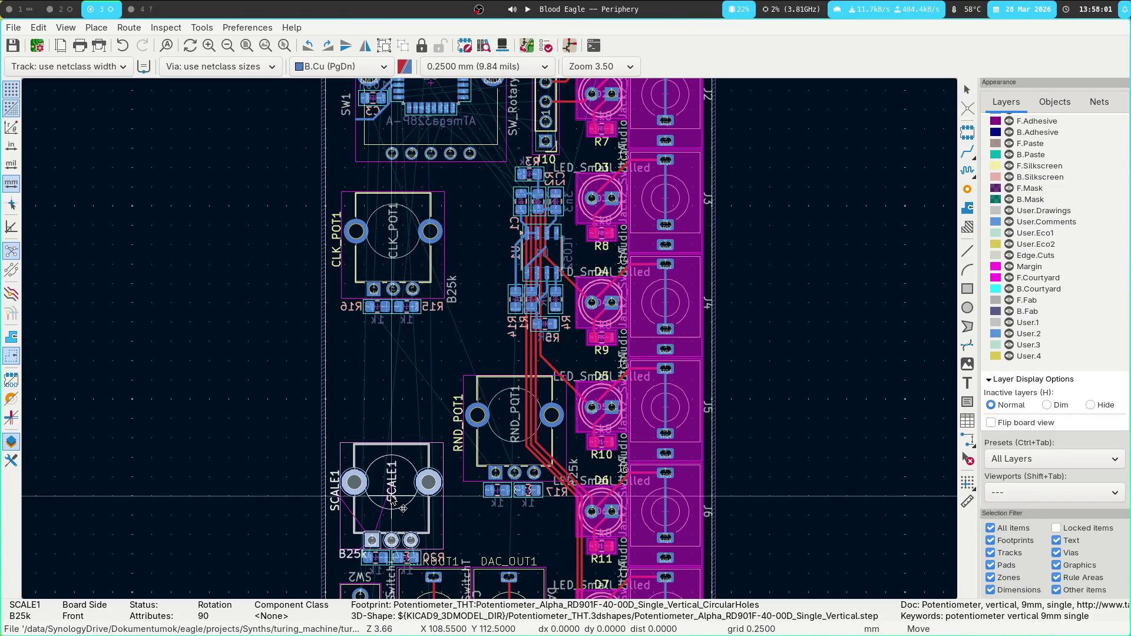
key(Escape)
Reselect CLK_POT1 with R15 and R16 and set the group down slightly higher.
click(360, 245)
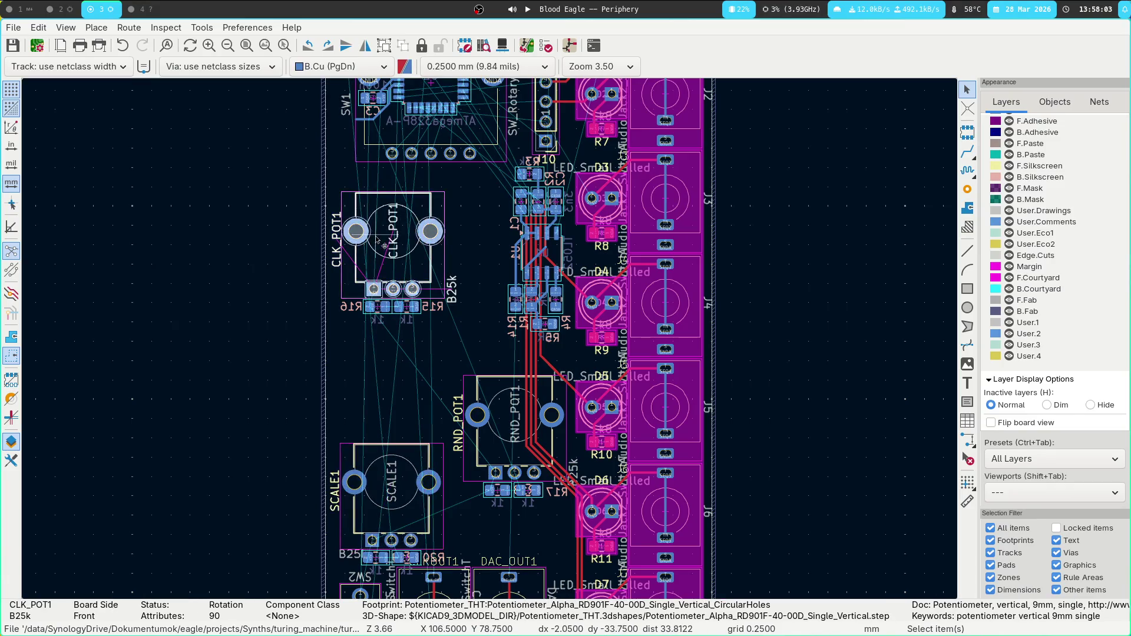
click(383, 353)
drag(338, 352, 482, 156)
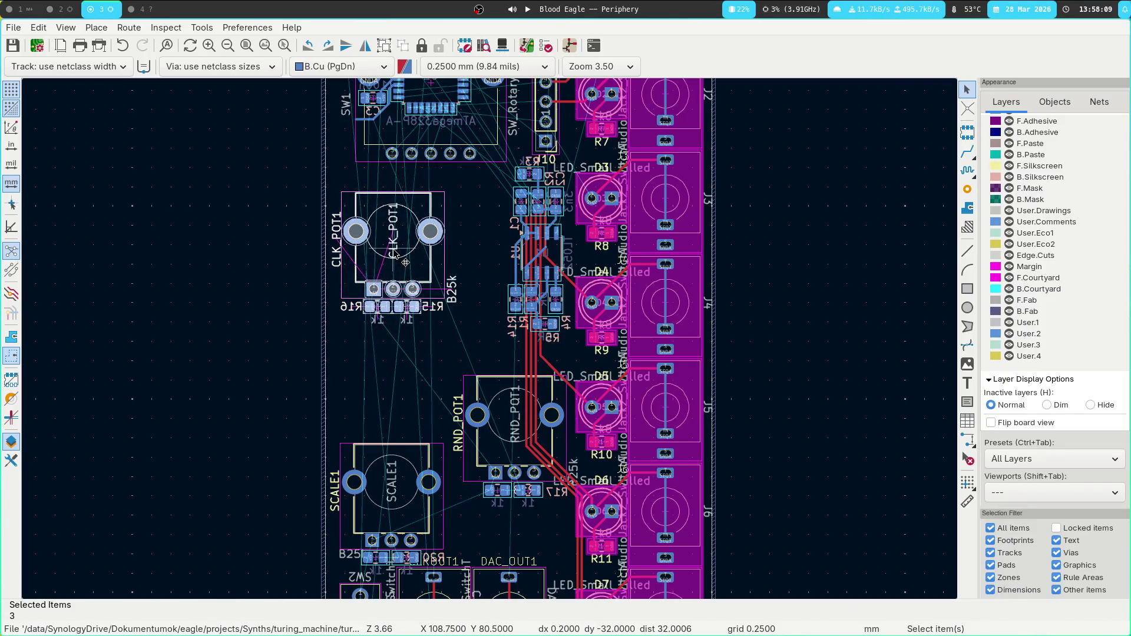
key(m)
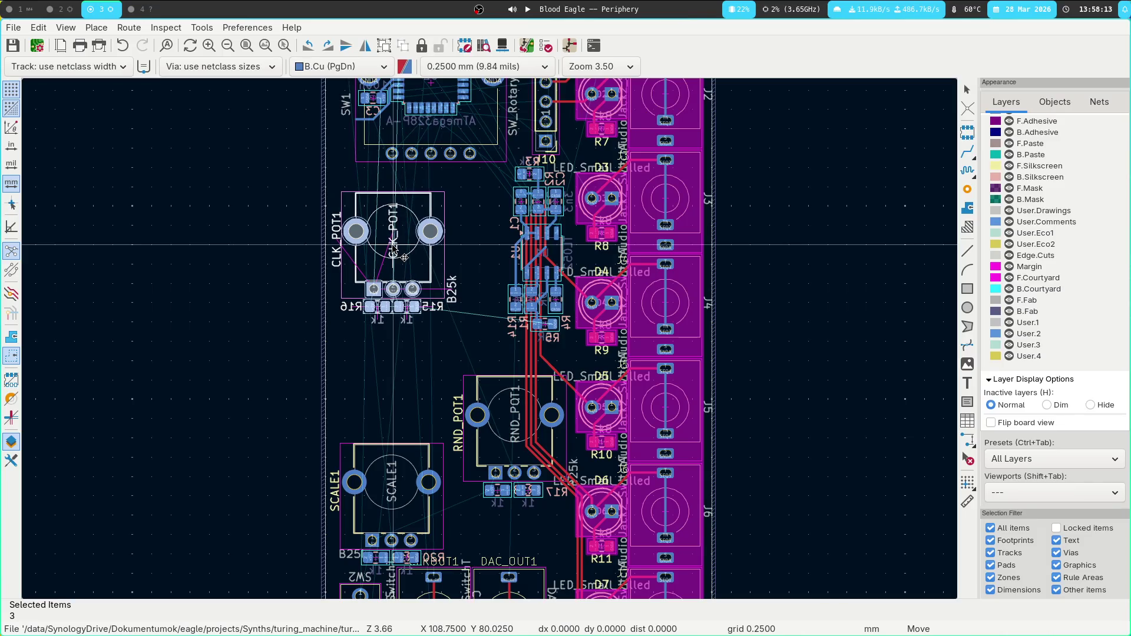
key(Escape)
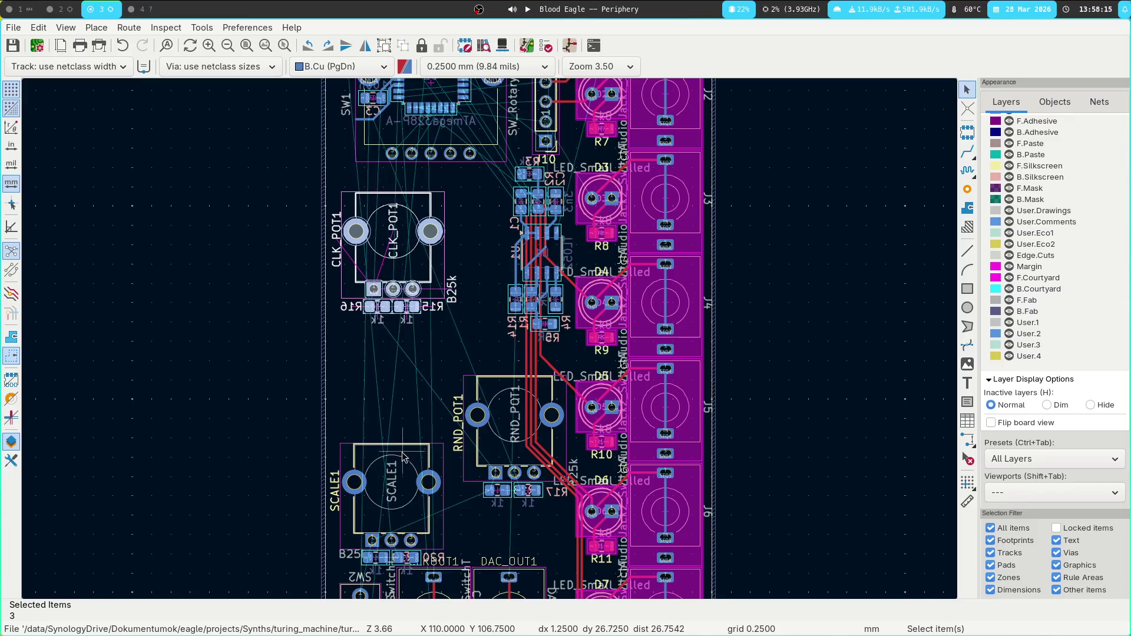
click(403, 457)
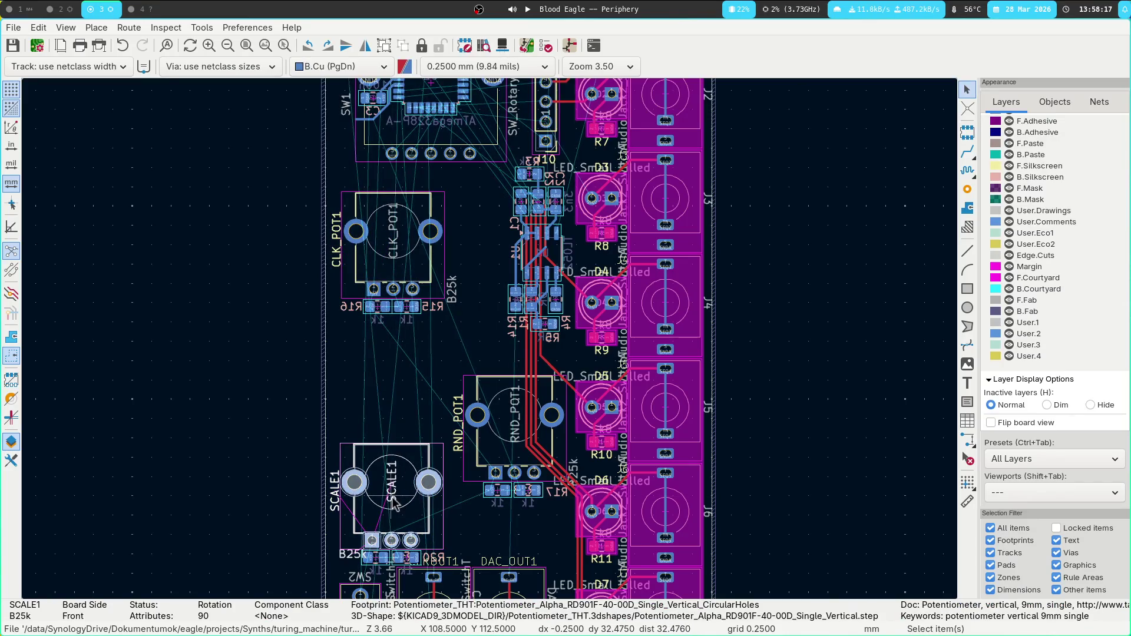
click(373, 198)
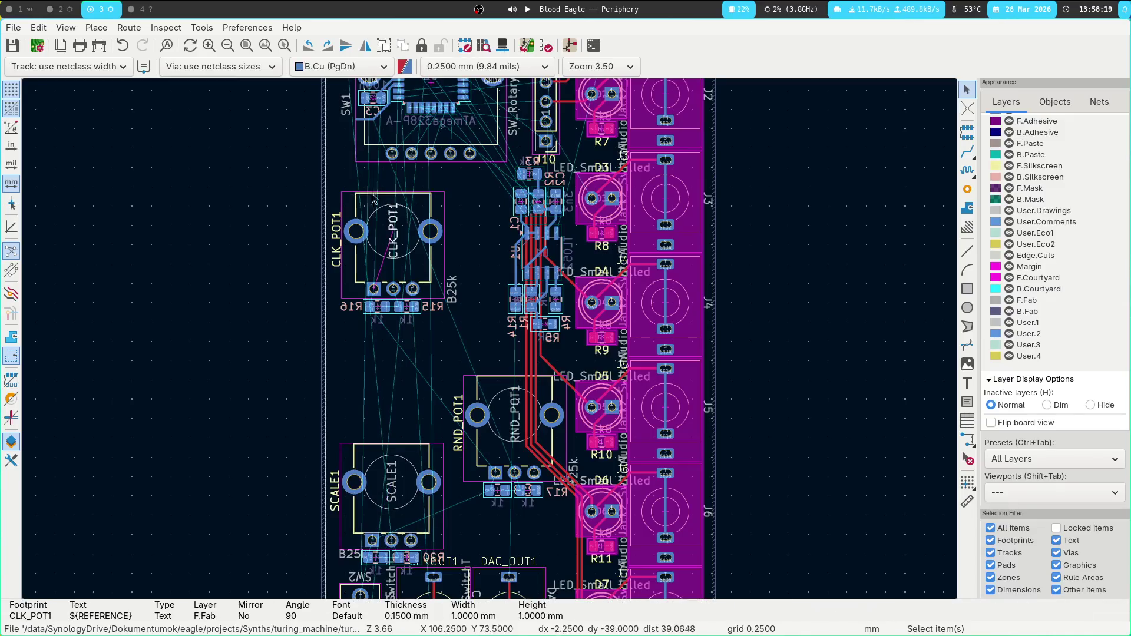
mouse_move(335, 181)
mouse_down()
mouse_move(453, 345)
mouse_move(479, 362)
mouse_up()
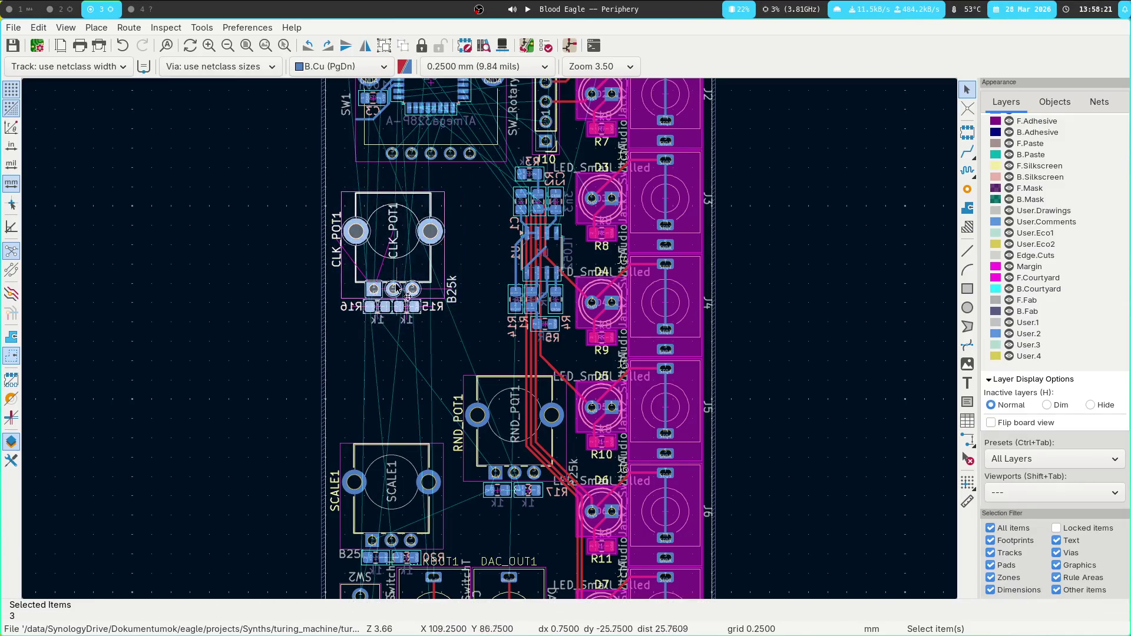
key(m)
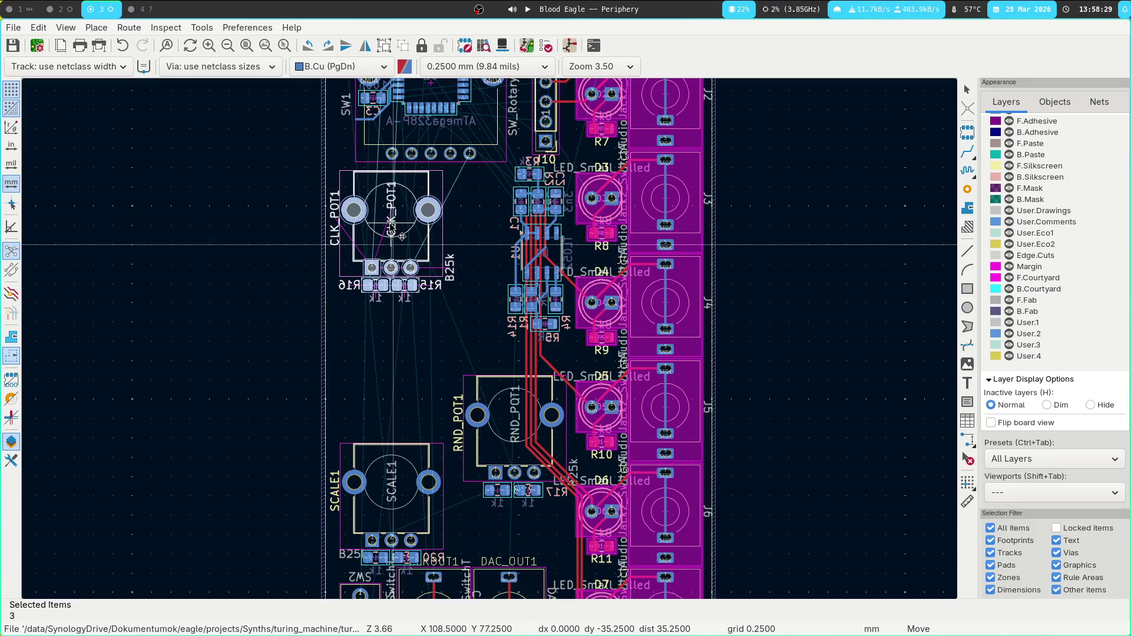
click(392, 229)
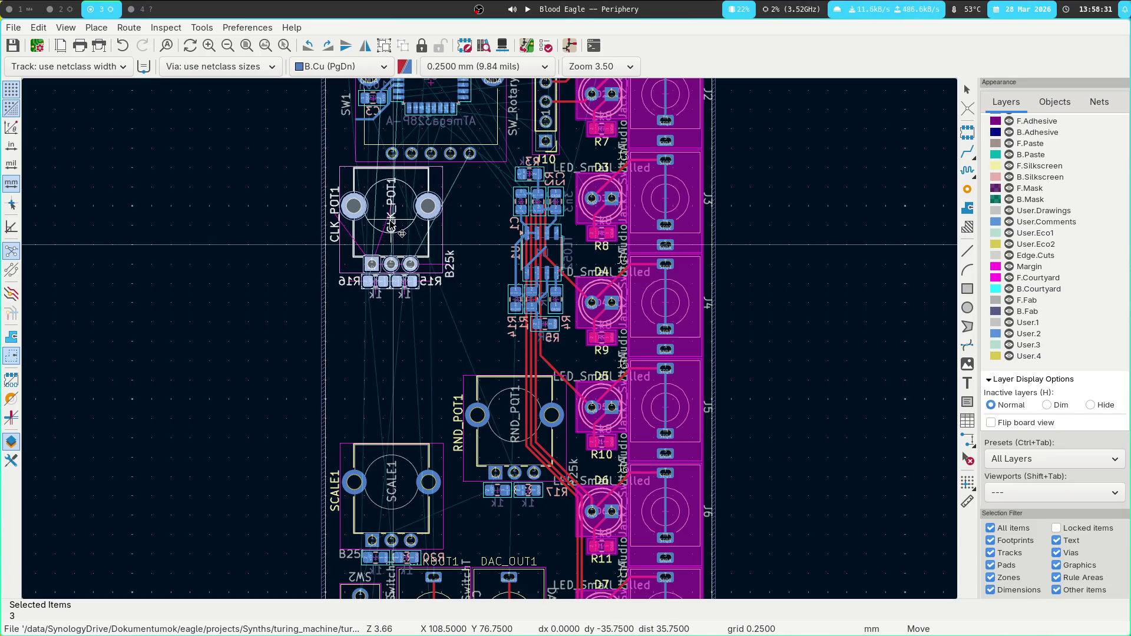
scroll(495, 409, up, 3)
scroll(427, 328, down, 5)
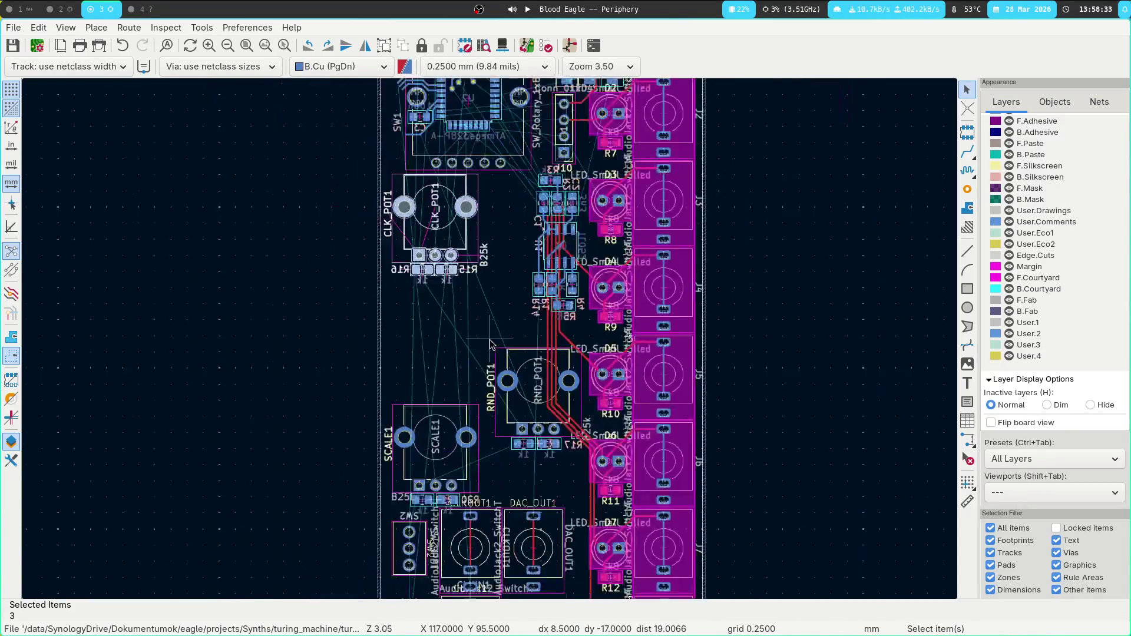
Move the RND_POT1 group with its resistors directly below CLK_POT1.
click(524, 377)
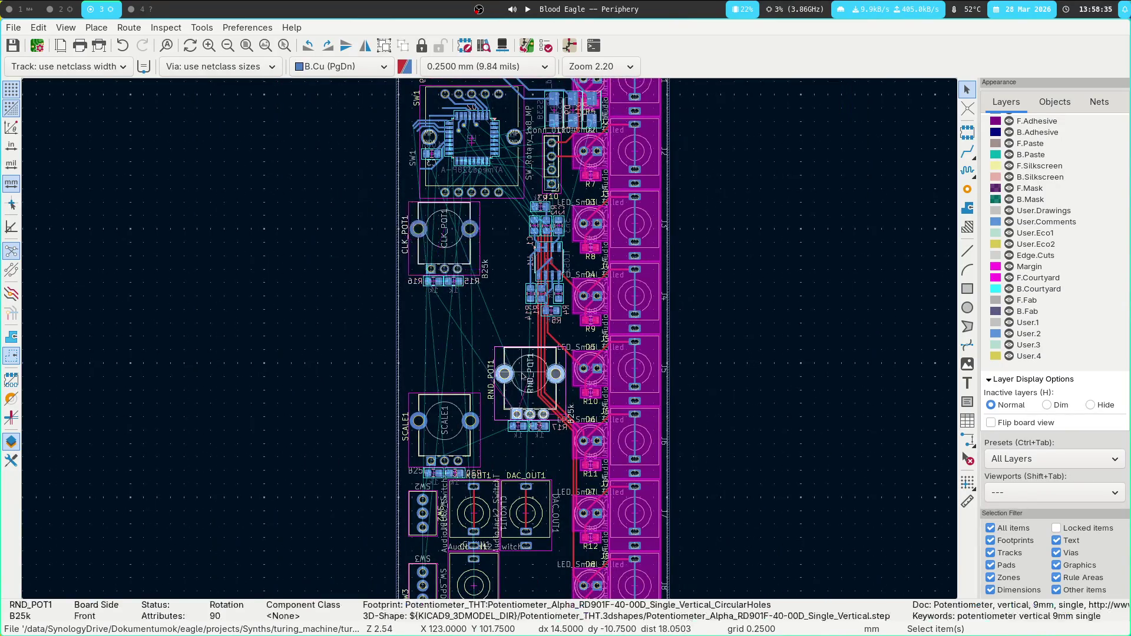
drag(511, 439, 568, 405)
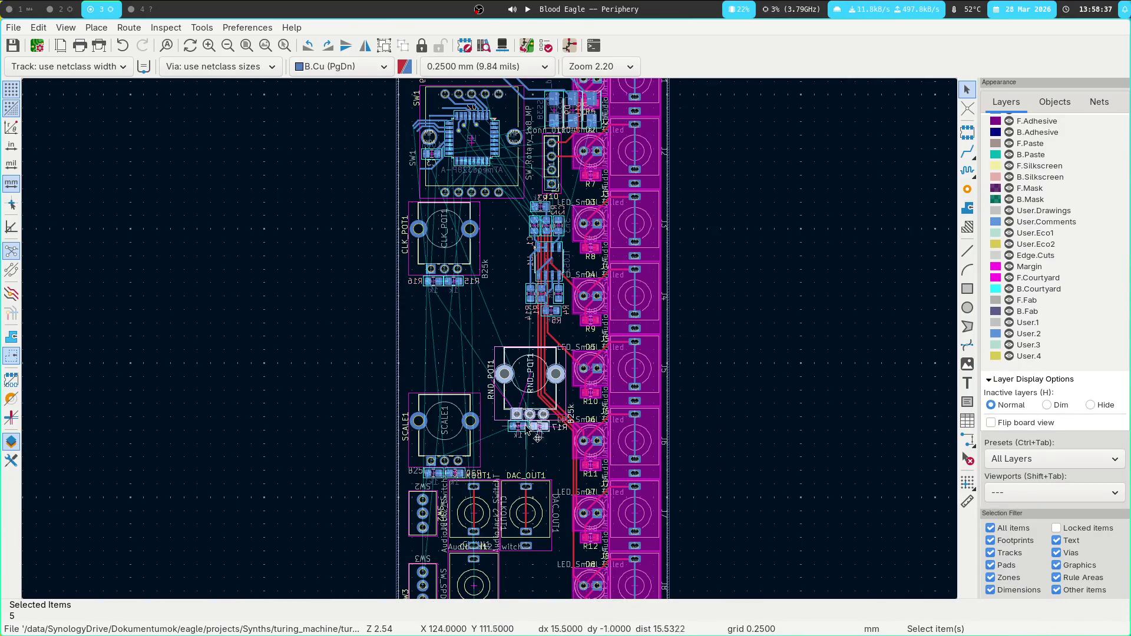
key(m)
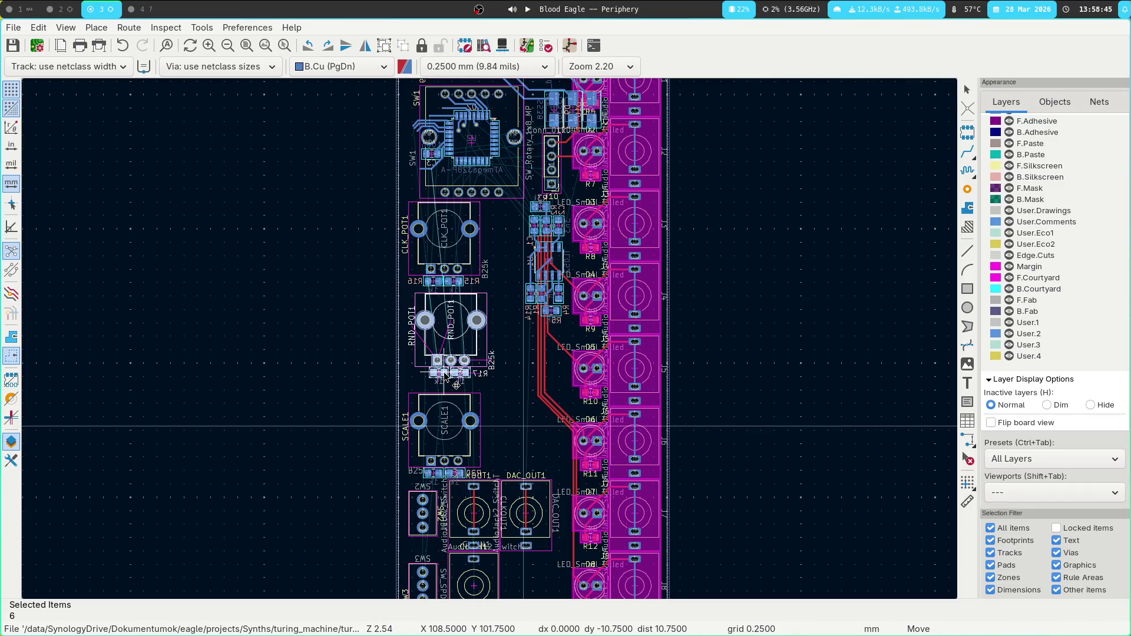
click(554, 382)
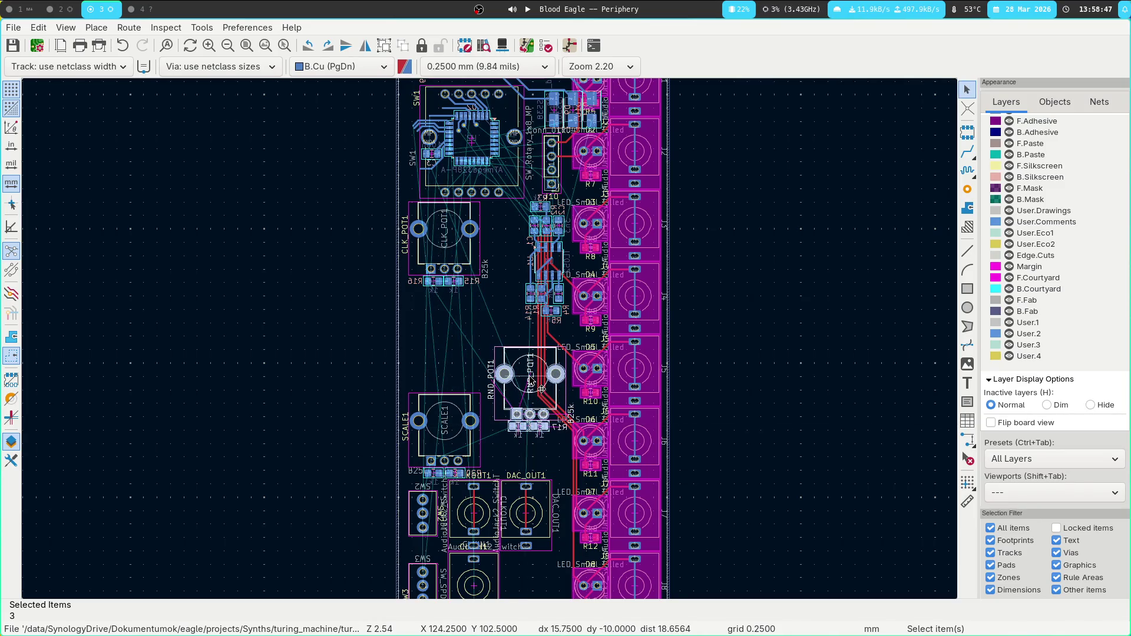
key(m)
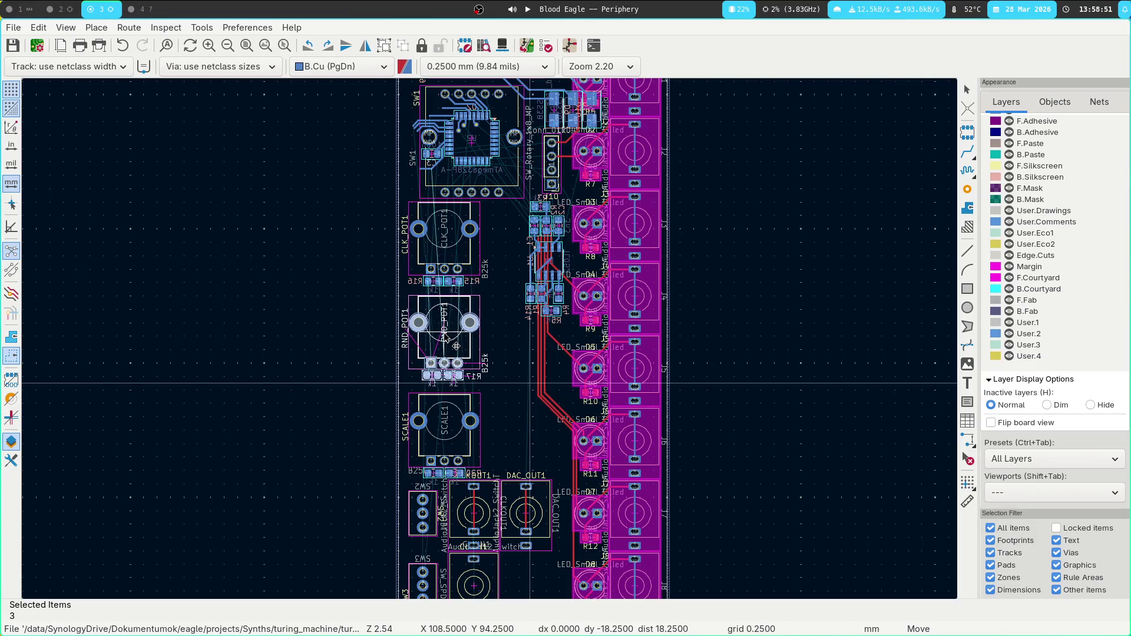
click(457, 347)
scroll(466, 348, up, 5)
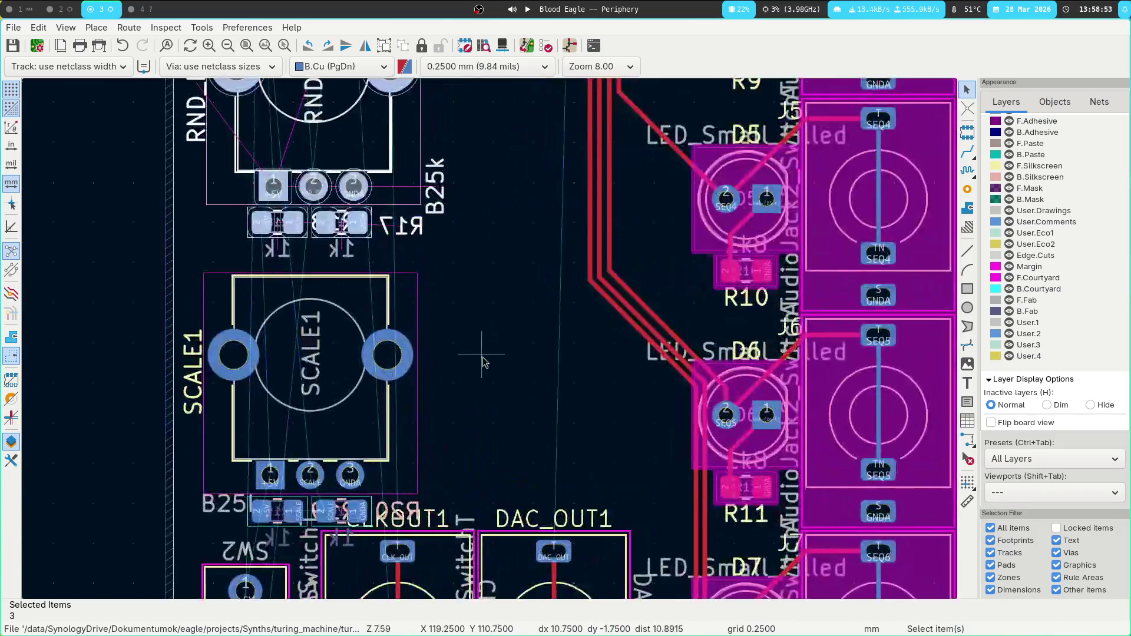
scroll(483, 359, down, 2)
scroll(498, 373, up, 2)
key(m)
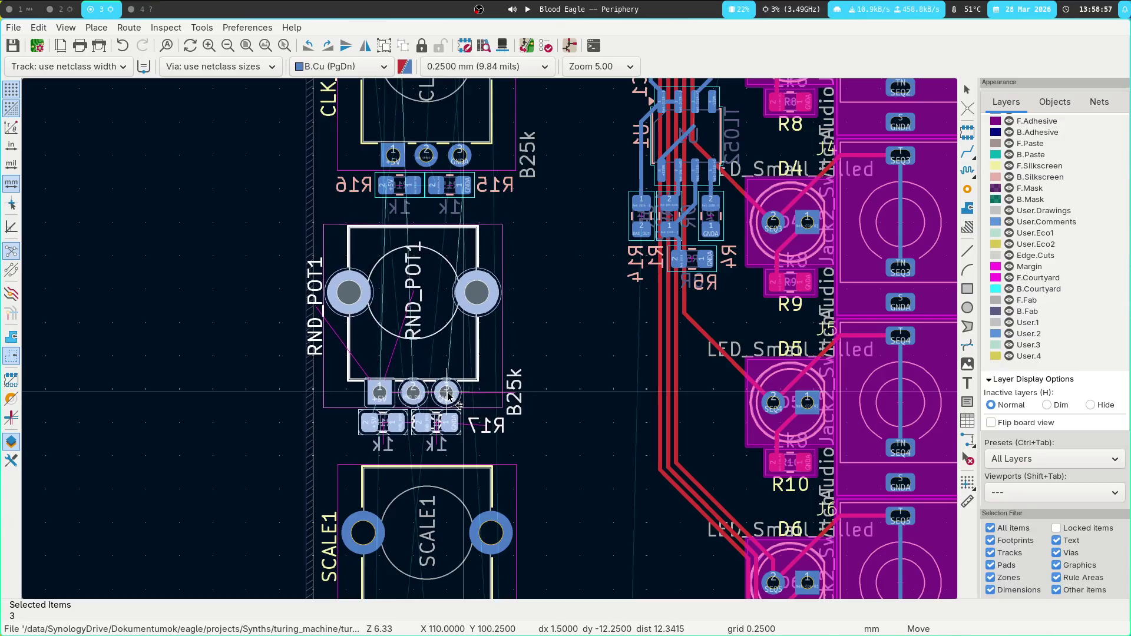
click(446, 396)
scroll(446, 396, down, 2)
Shift SCALE1 and its resistors right, above the DAC_OUT1 jack.
middle_drag(550, 384, 518, 323)
mouse_move(534, 298)
mouse_down()
mouse_move(366, 462)
mouse_move(318, 455)
mouse_up()
click(383, 428)
click(437, 377)
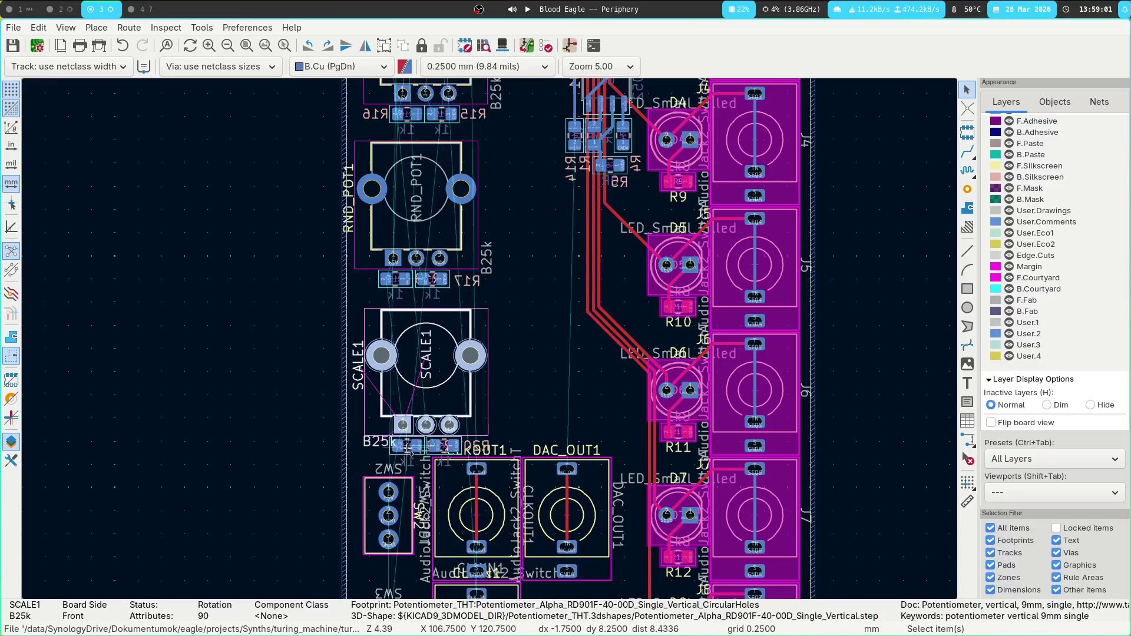
click(457, 442)
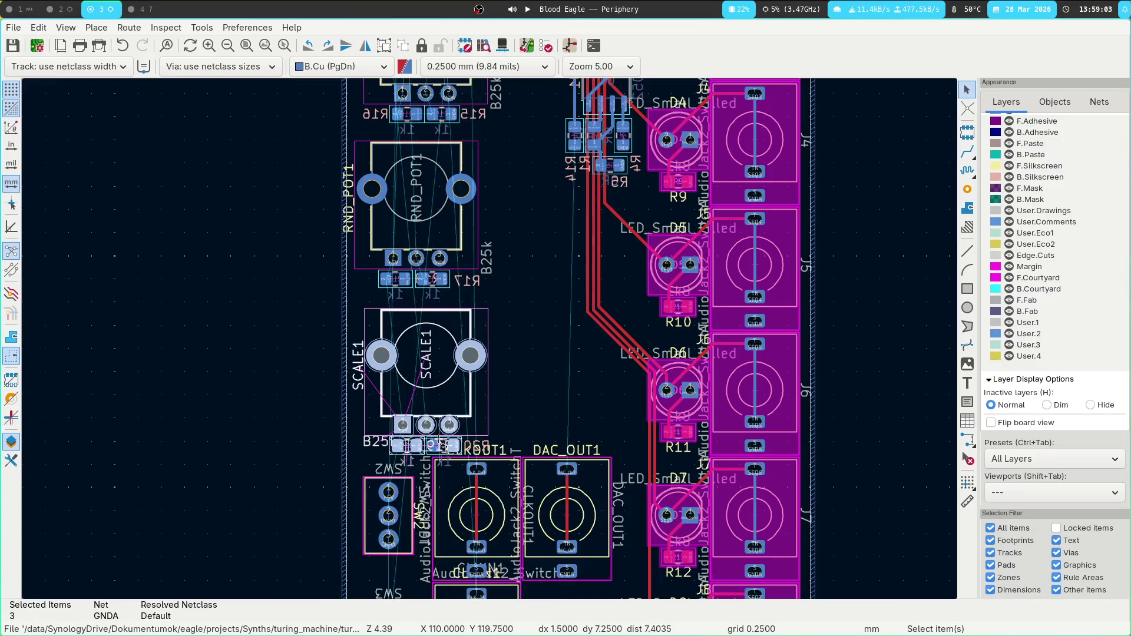
key(m)
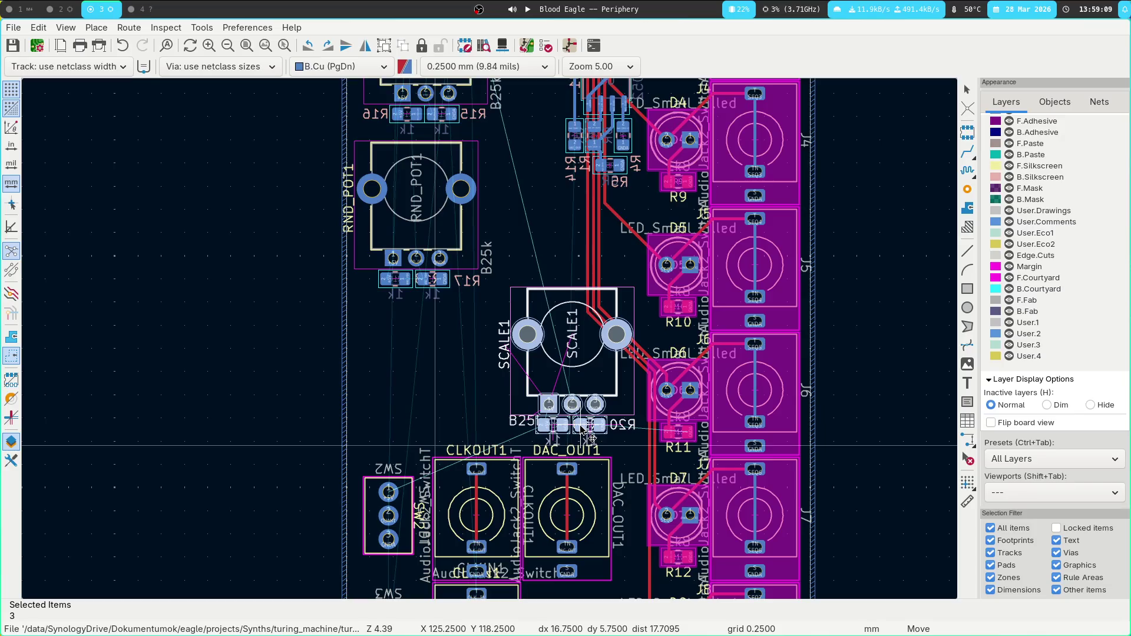
click(581, 415)
key(m)
click(583, 364)
Leave DAC_OUT1 where it is and nudge the SCALE1 group with both resistors slightly left.
click(577, 516)
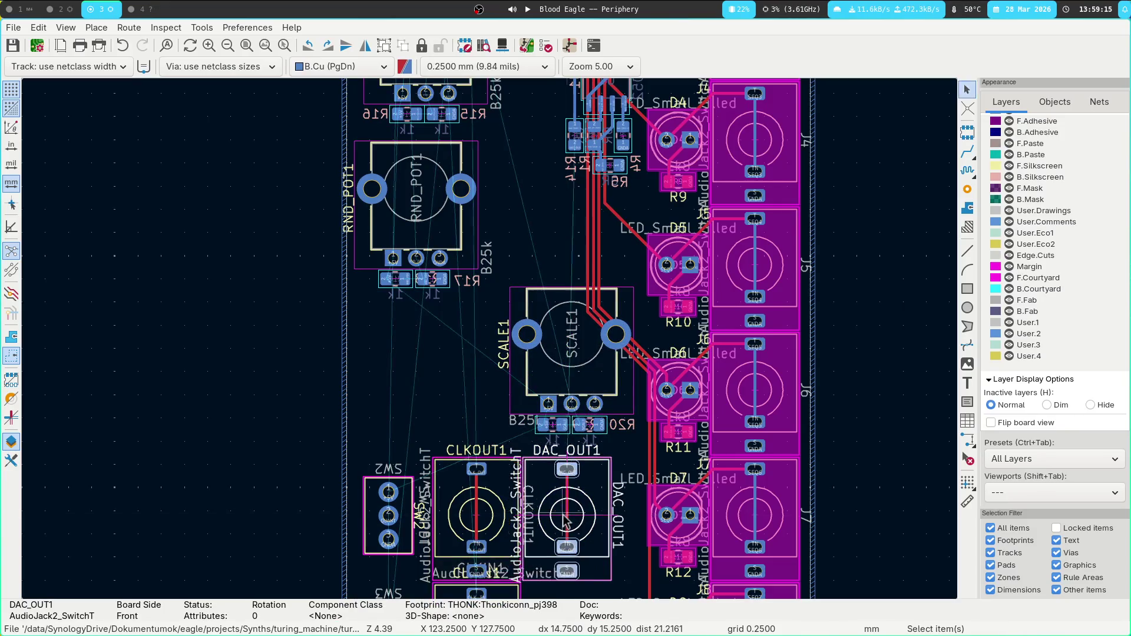
key(m)
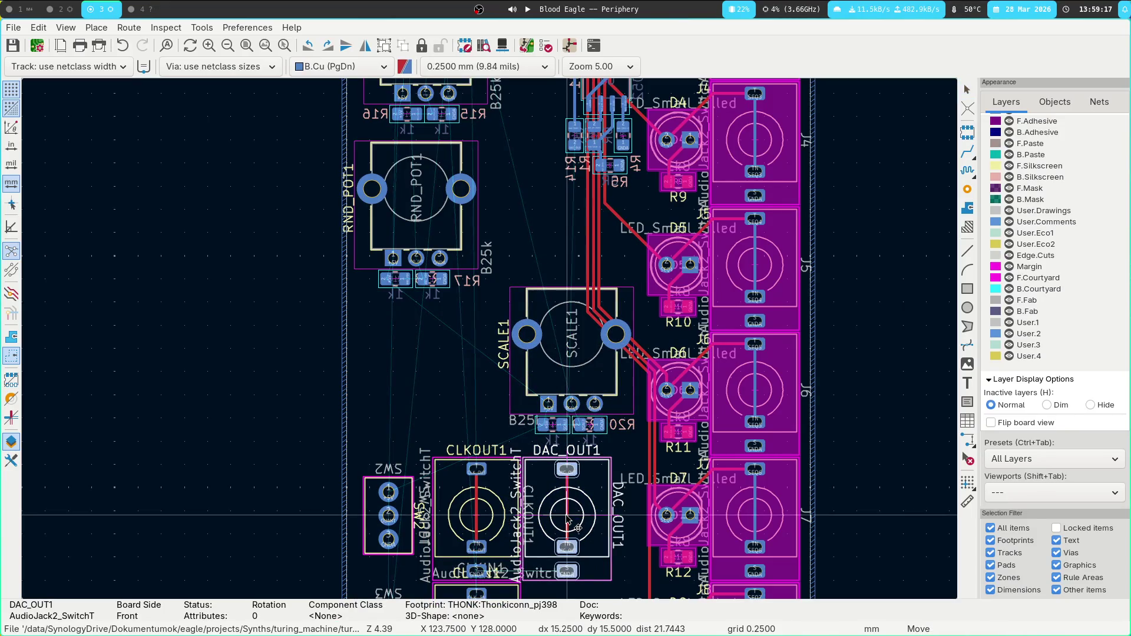
click(568, 518)
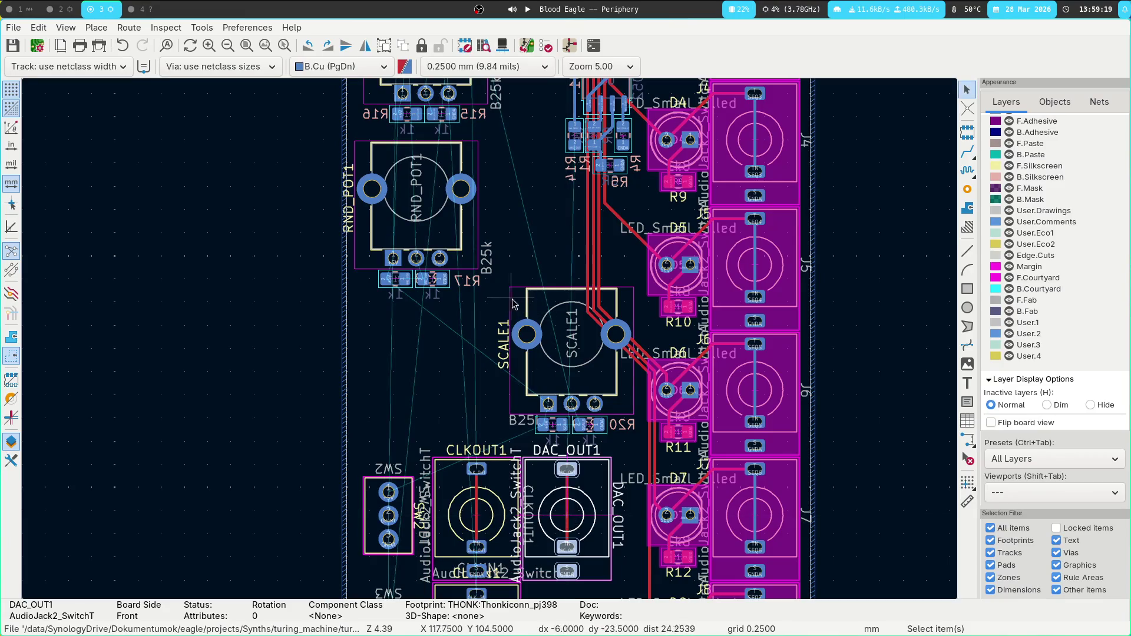
mouse_move(497, 286)
mouse_down()
mouse_move(613, 434)
mouse_move(648, 459)
mouse_up()
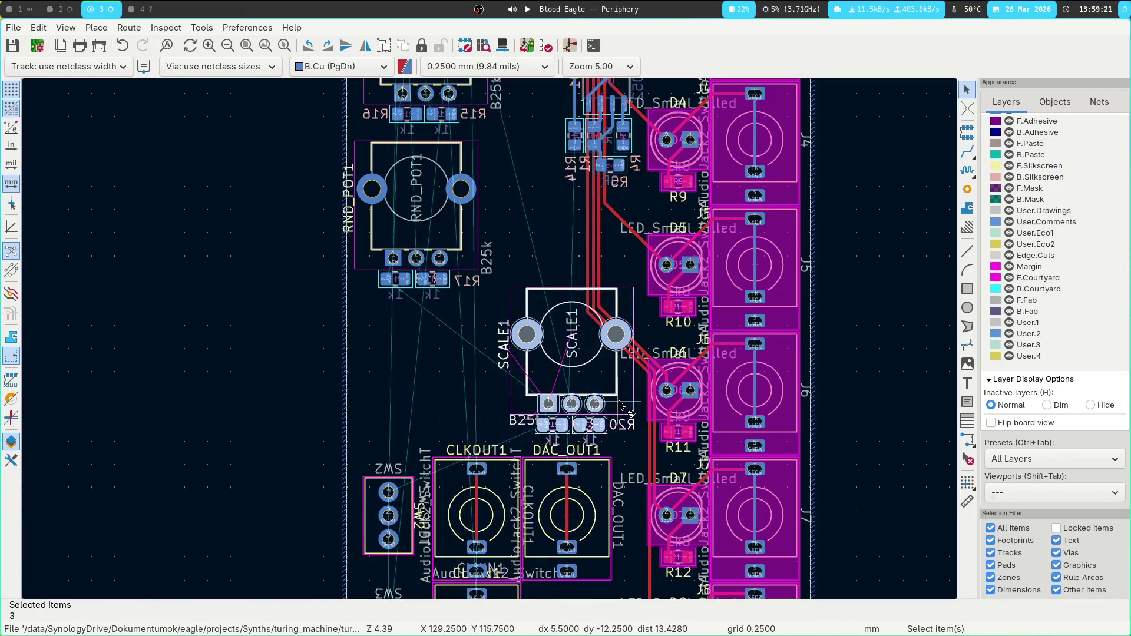
key(m)
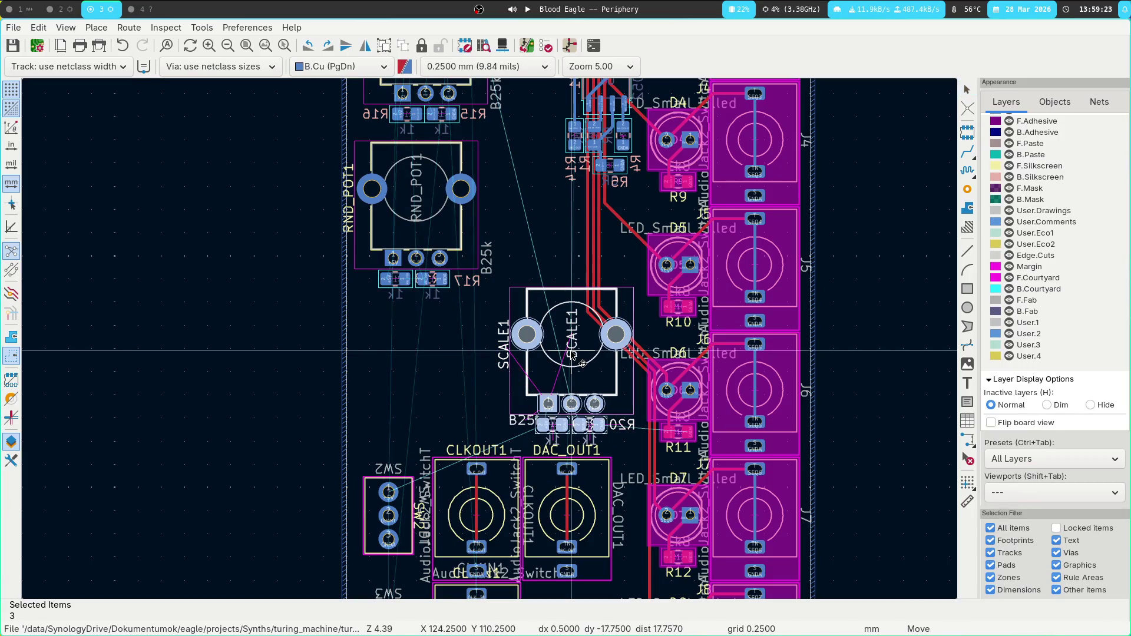
click(570, 354)
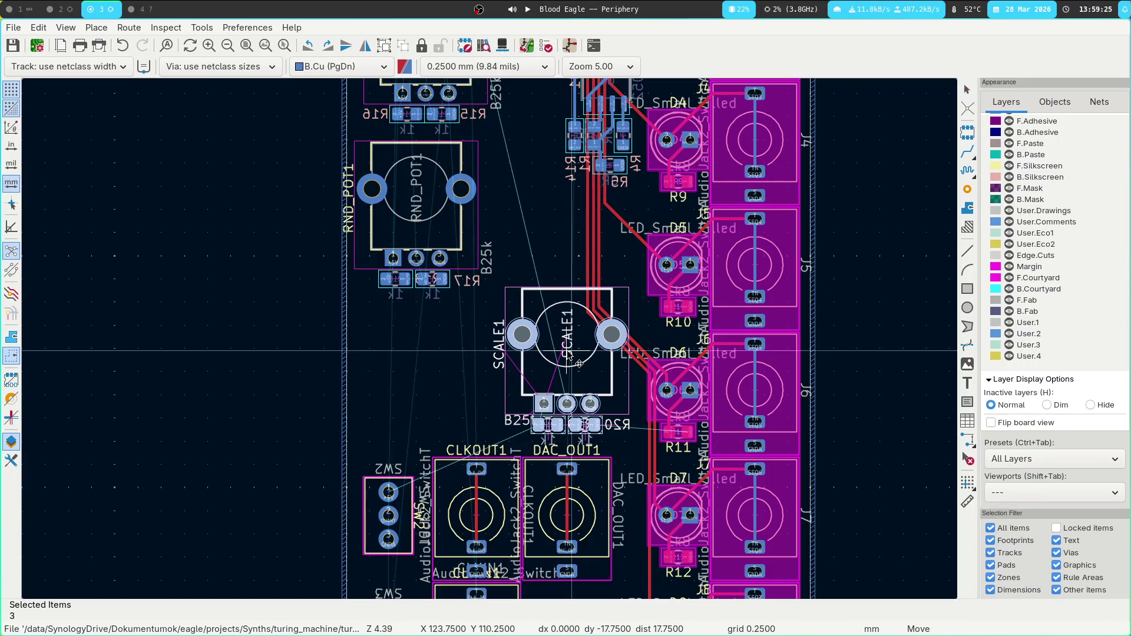
scroll(575, 412, up, 3)
In the back-layers view, drag the U1 op-amp group off the board, then restore all layers.
scroll(576, 412, up, 2)
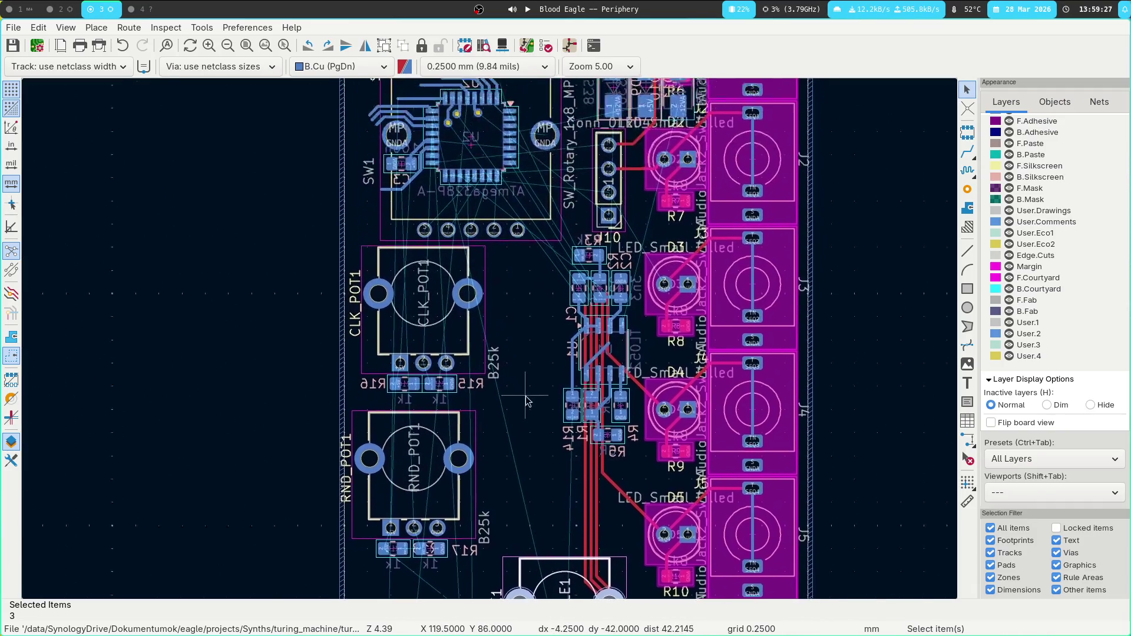
key(ctrl+Tab)
key(ctrl+Tab)
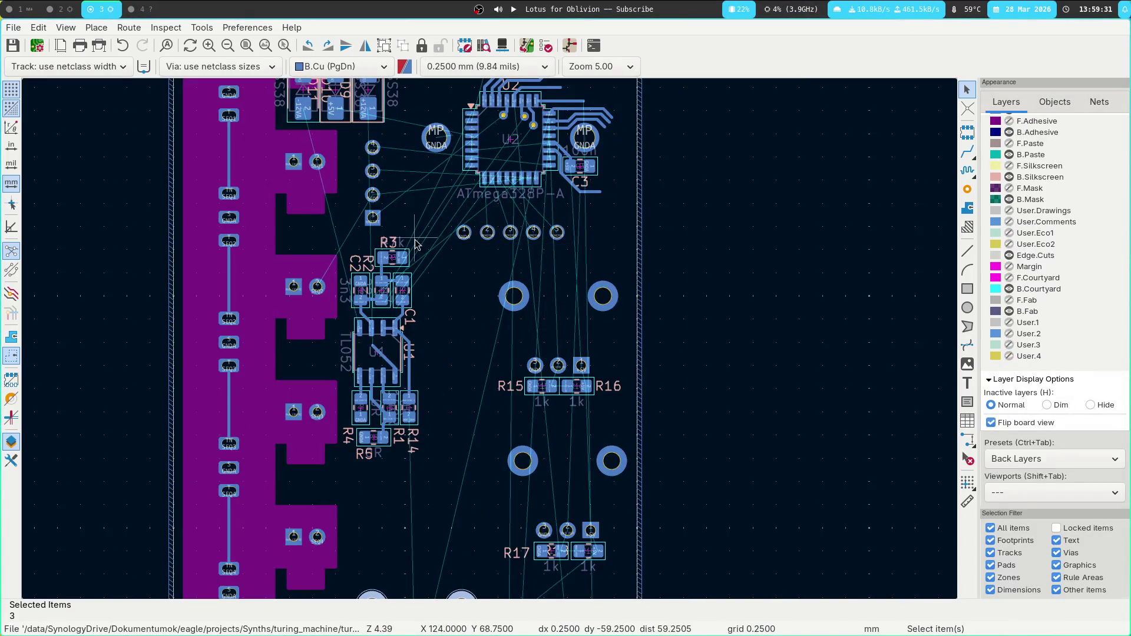
mouse_move(419, 236)
mouse_down()
mouse_move(350, 480)
mouse_move(318, 500)
mouse_up()
drag(389, 354, 757, 315)
key(ctrl+Tab)
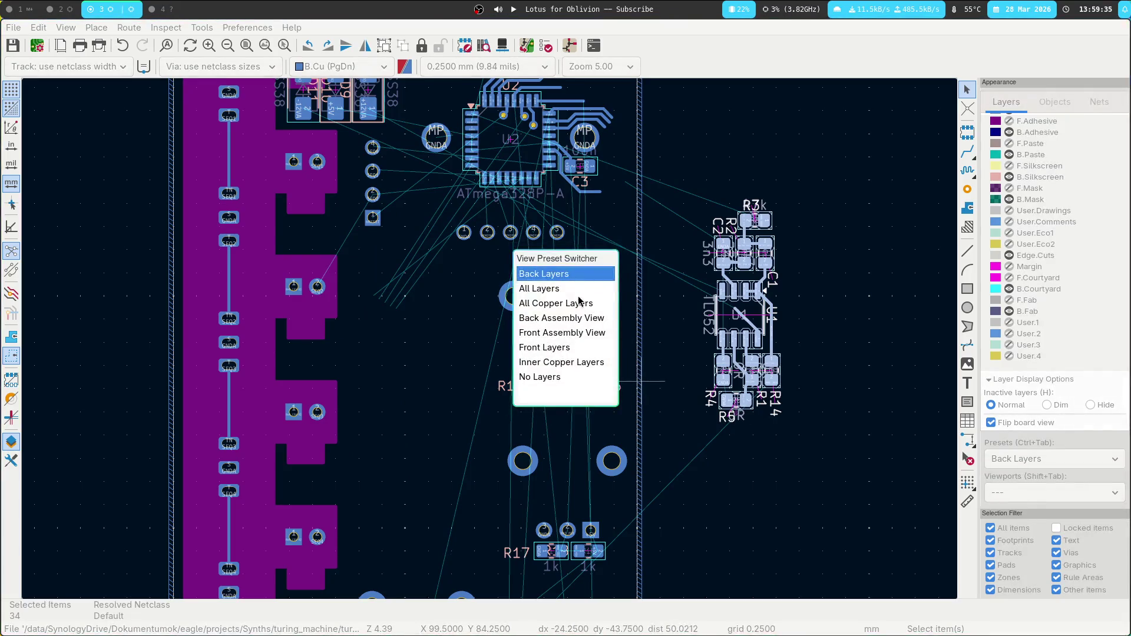
key(ctrl+Tab)
Delete the parallel vertical red SEQ track segments, including the short and long ones.
mouse_move(502, 249)
mouse_down()
mouse_move(328, 417)
mouse_move(351, 408)
mouse_up()
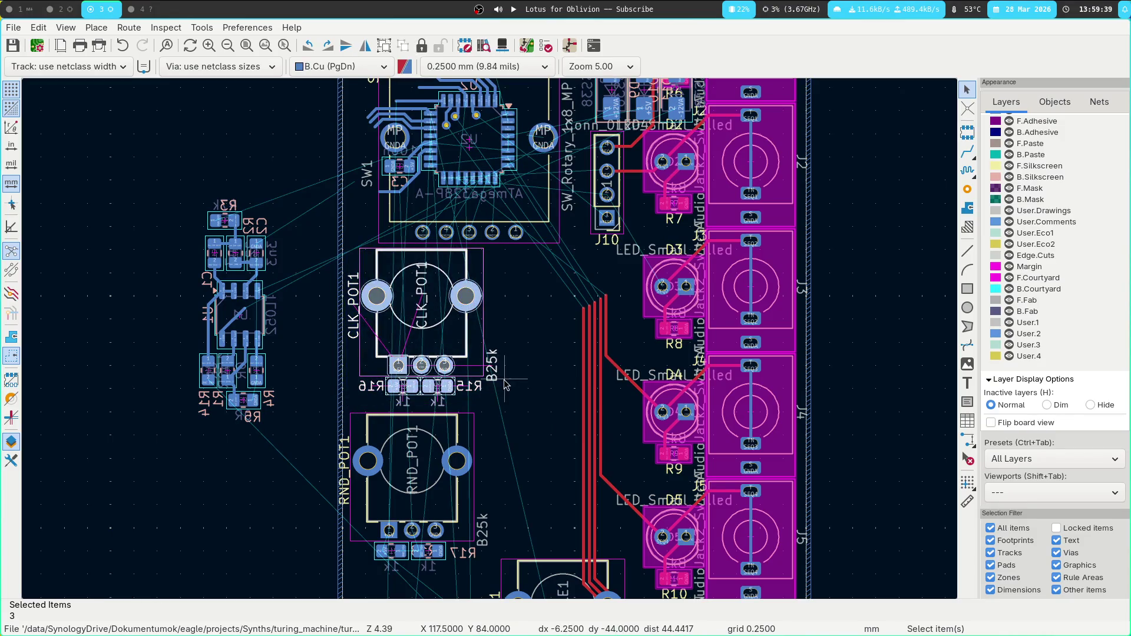
click(579, 348)
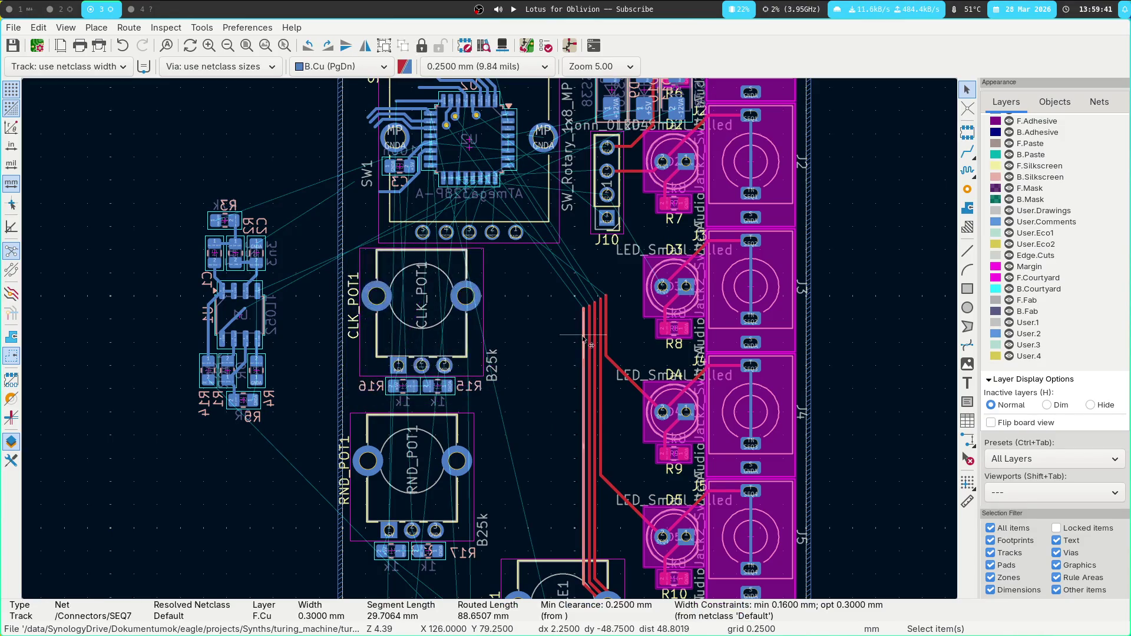
scroll(422, 349, right, 3)
key(Escape)
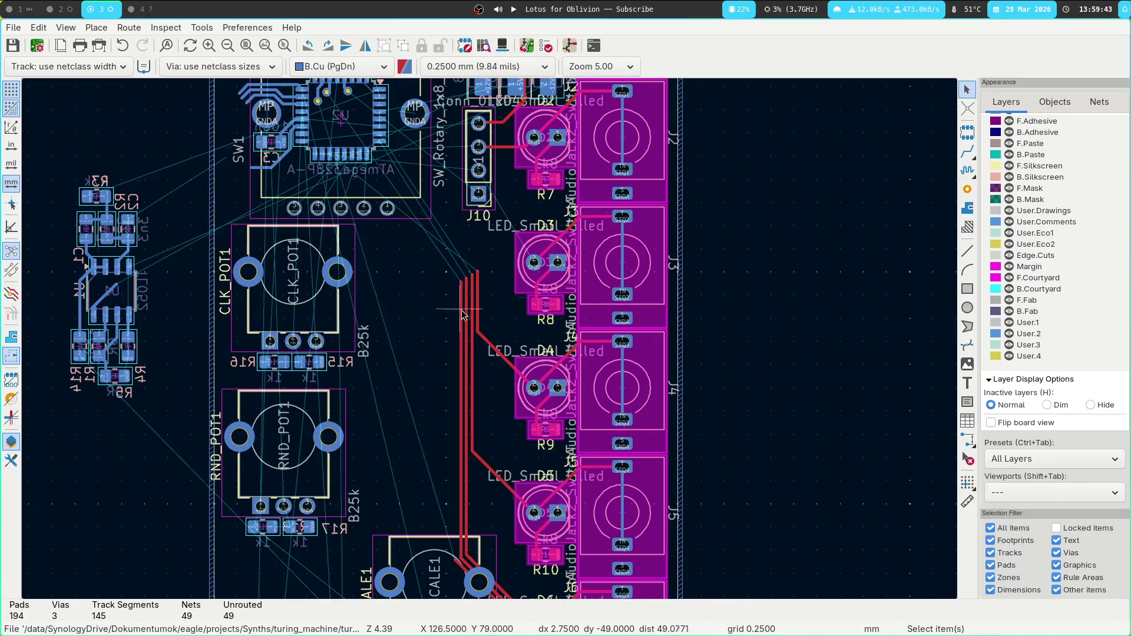
click(461, 312)
key(Delete)
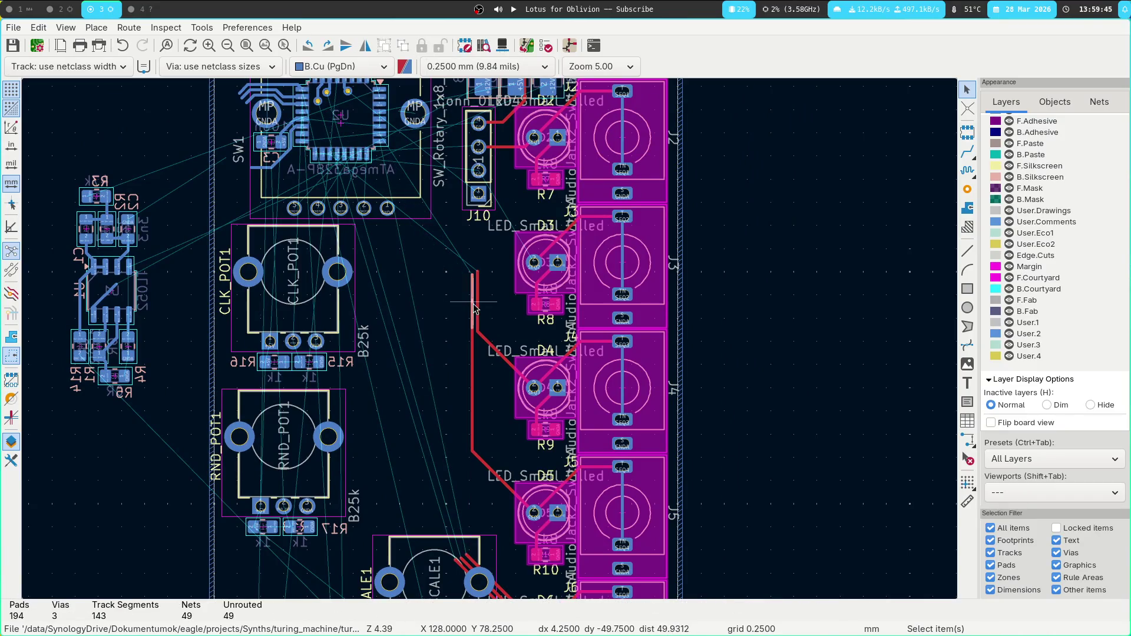
click(478, 301)
key(Delete)
click(474, 352)
key(Delete)
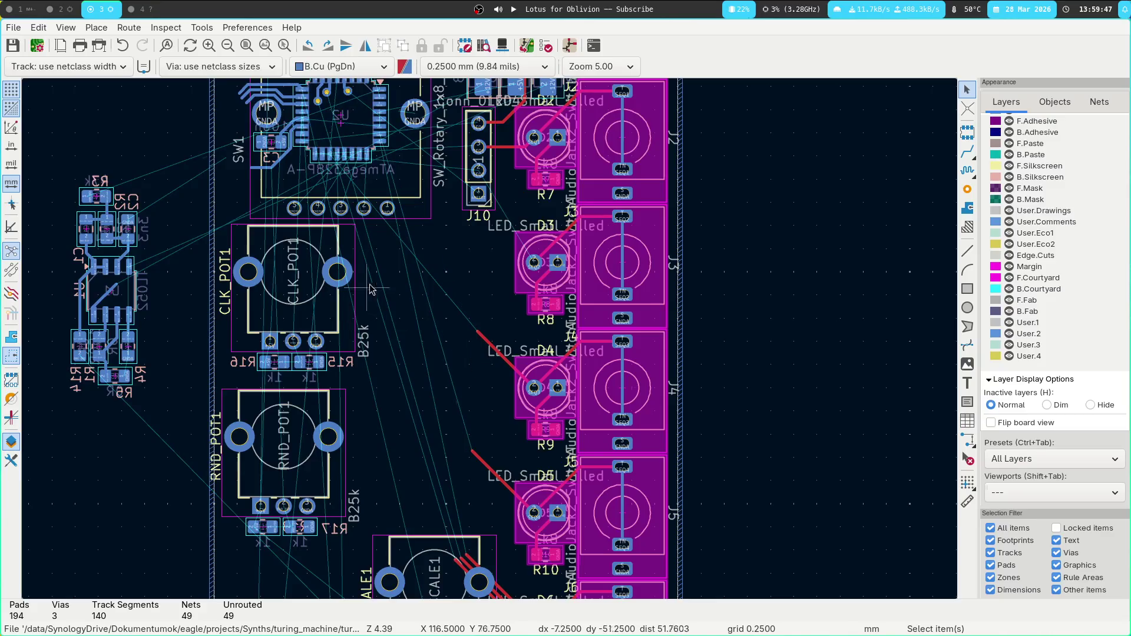
Reposition SCALE1, then move CLK_POT1 with R15 and R16 to a new spot.
drag(376, 378, 197, 200)
scroll(414, 464, down, 5)
click(415, 464)
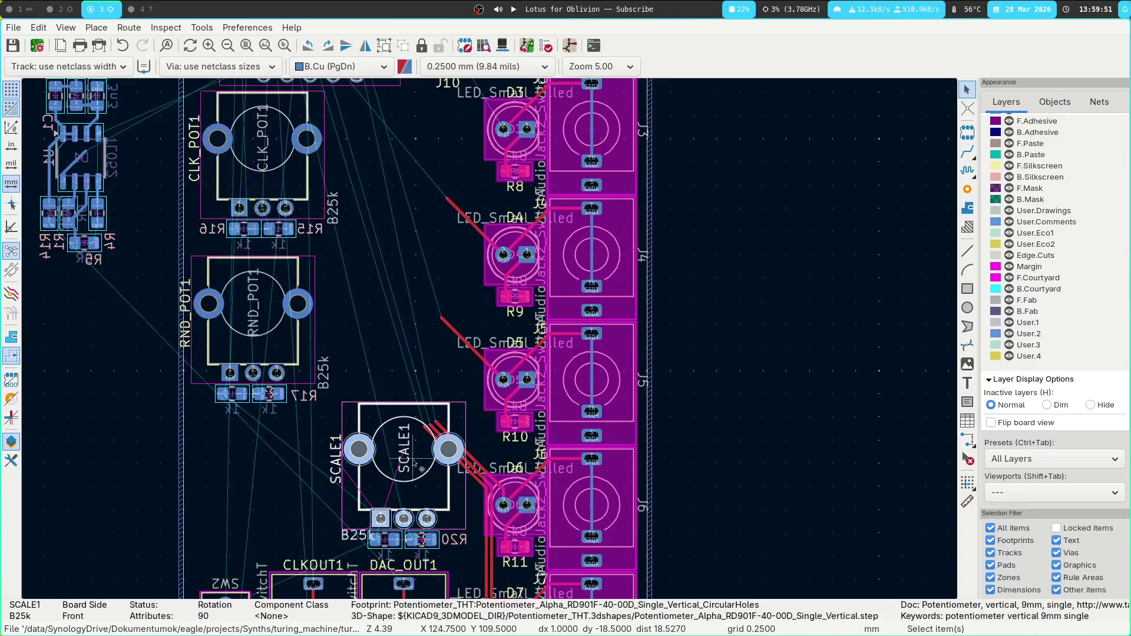
key(m)
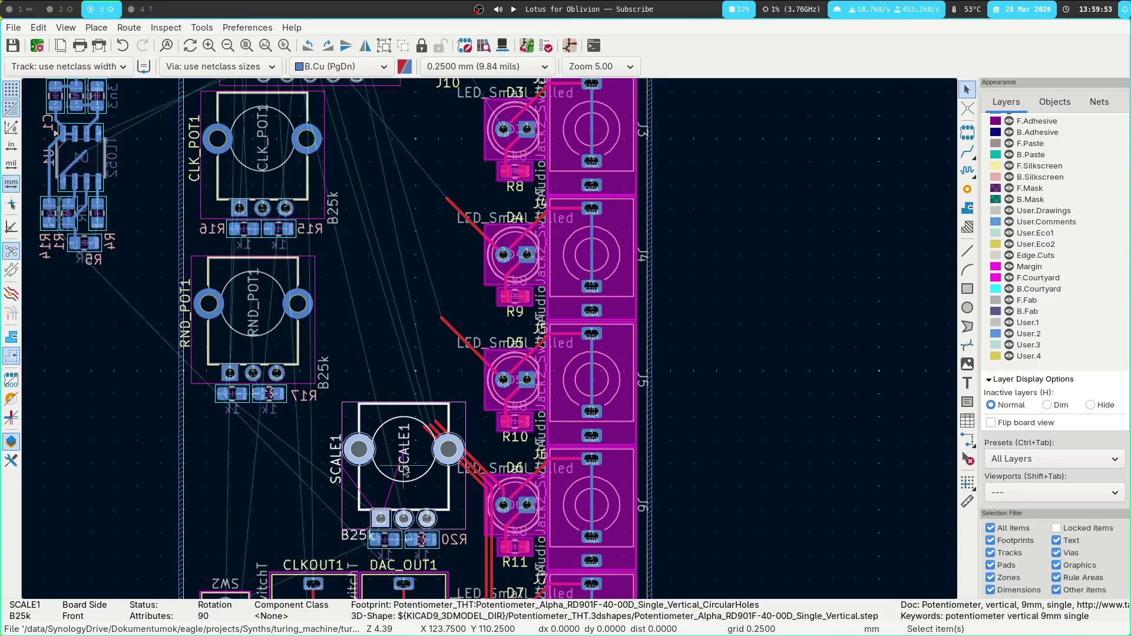
scroll(353, 354, up, 8)
click(202, 305)
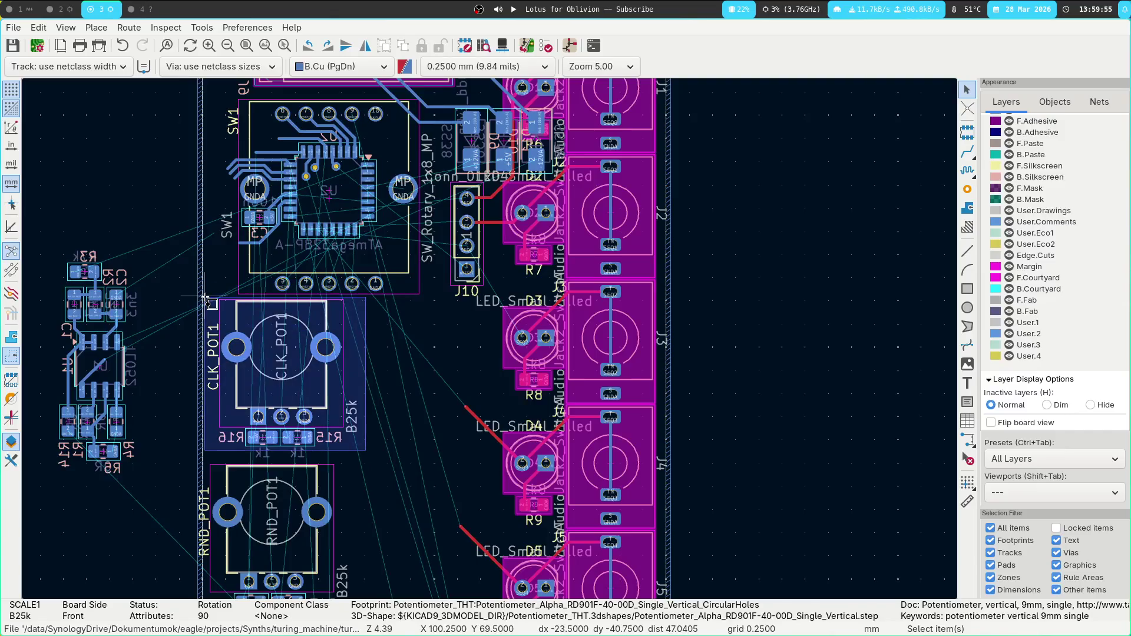
drag(202, 305, 366, 454)
key(m)
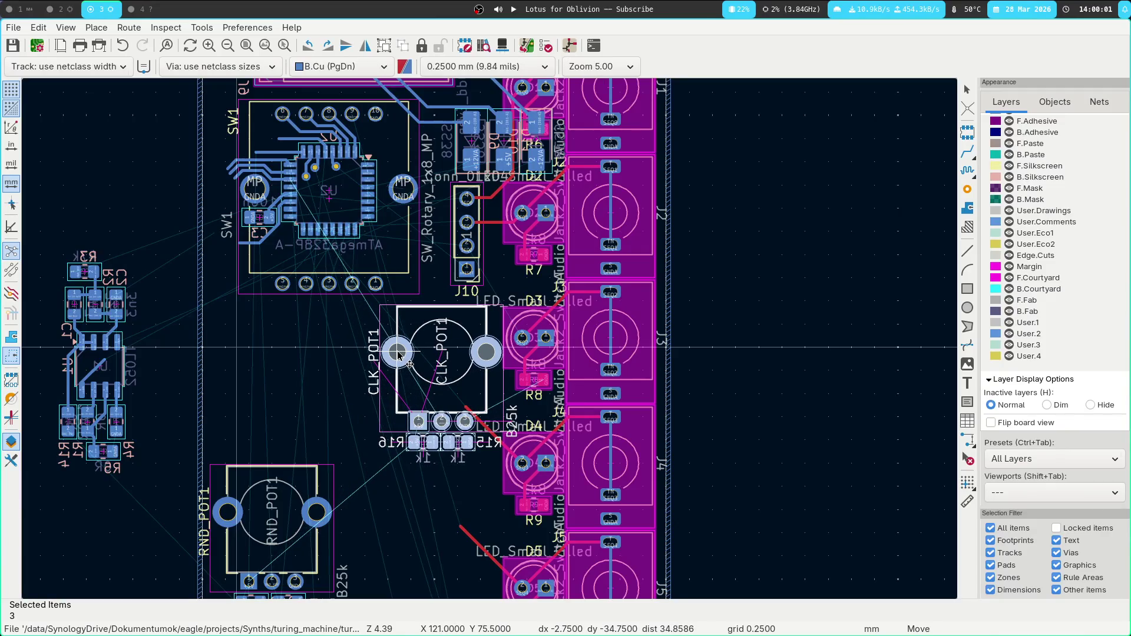
click(398, 351)
scroll(373, 222, down, 5)
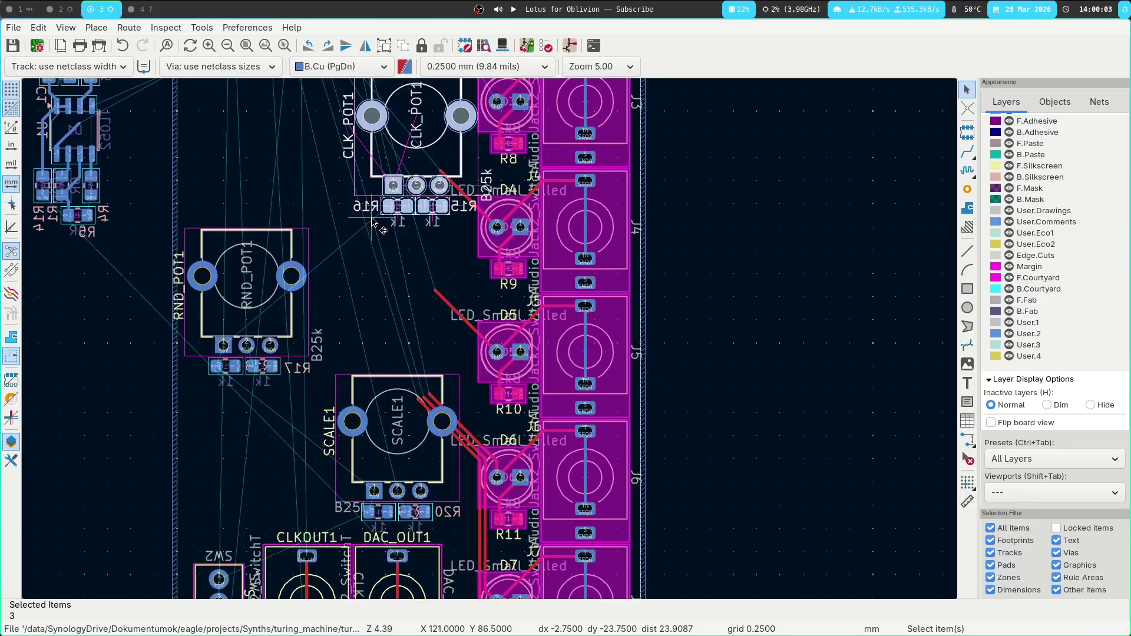
scroll(372, 223, up, 3)
Select CLK_POT1, R16 and R15 and drag them just below J10, beside the LEDs.
click(408, 561)
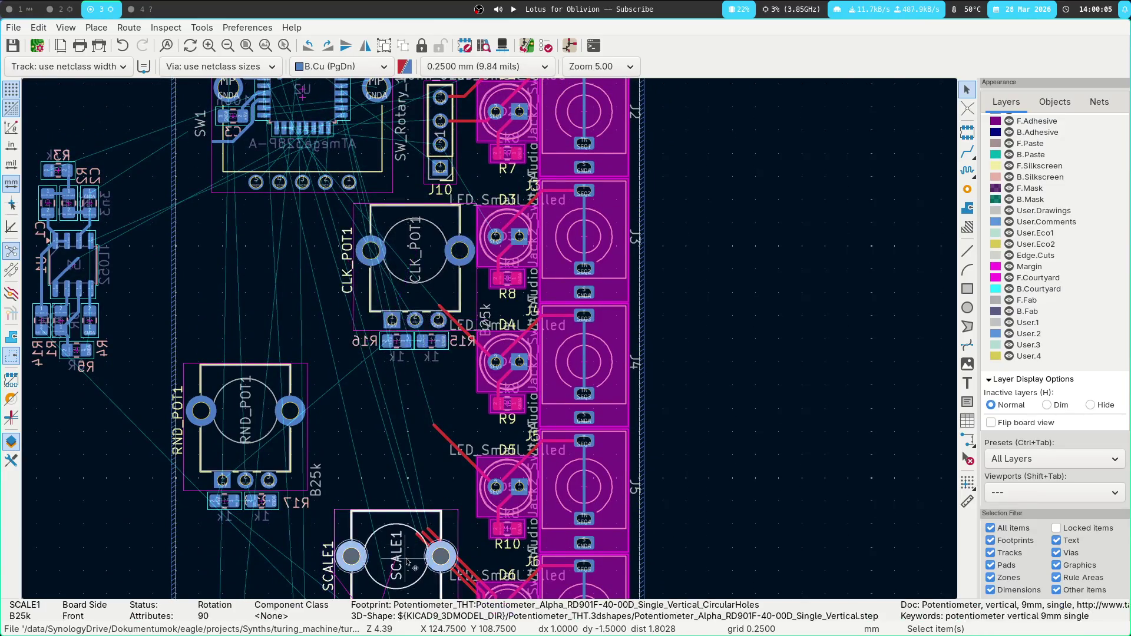
key(m)
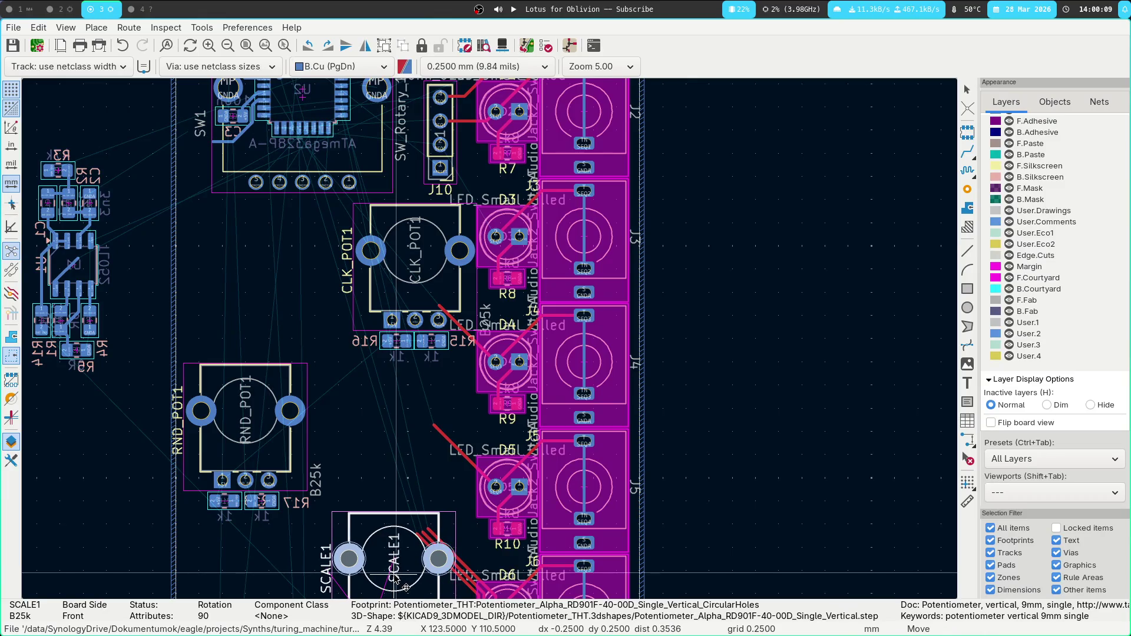
key(Escape)
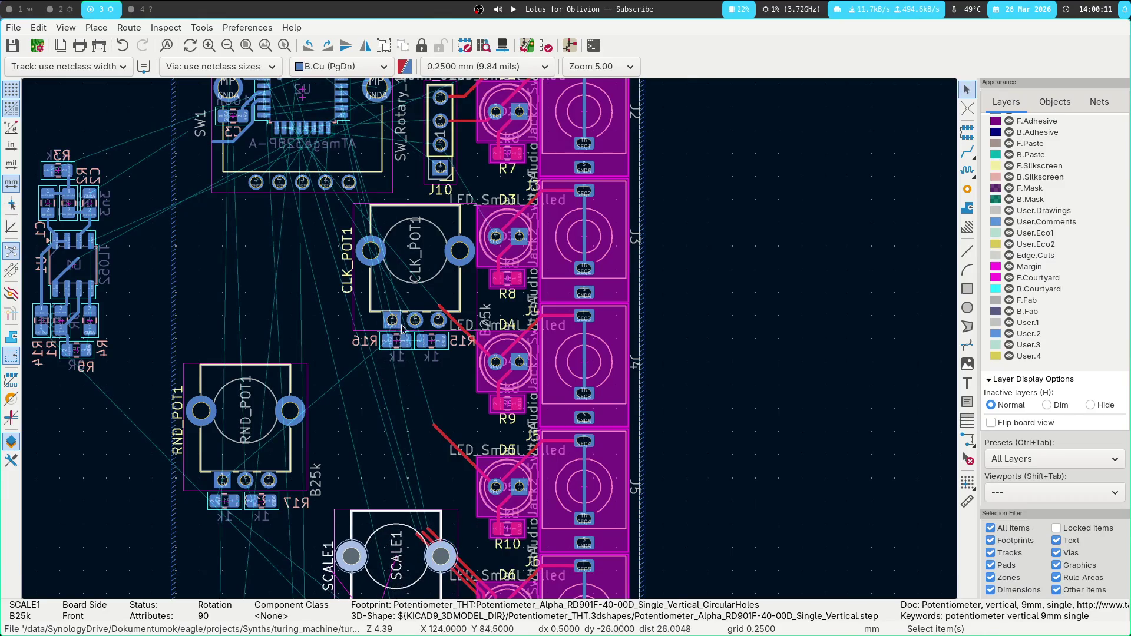
key(Escape)
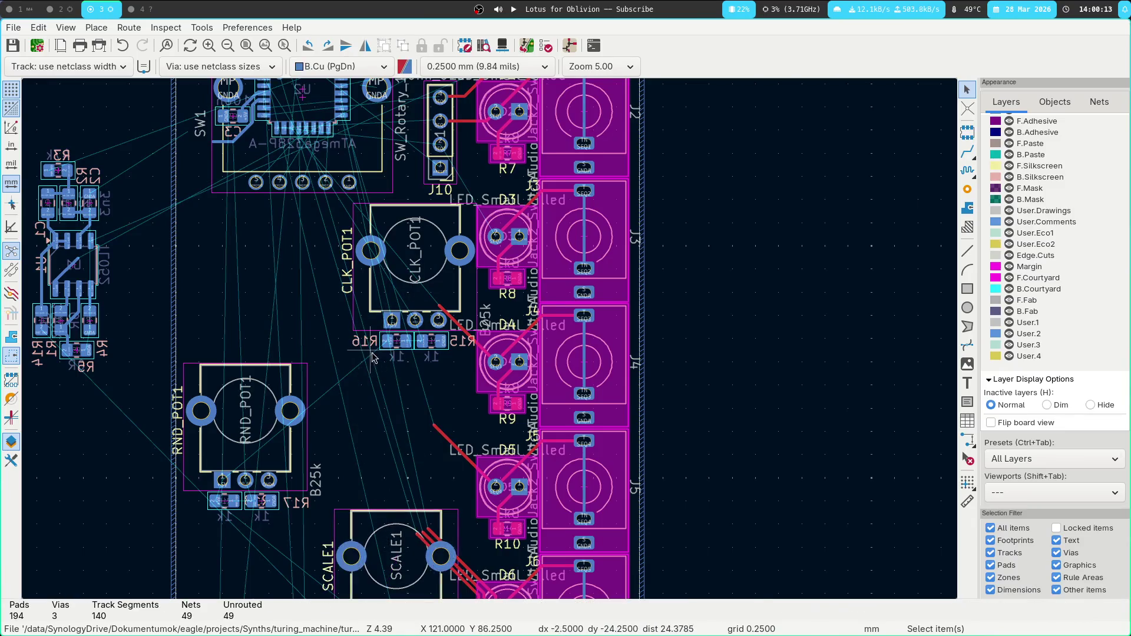
click(411, 342)
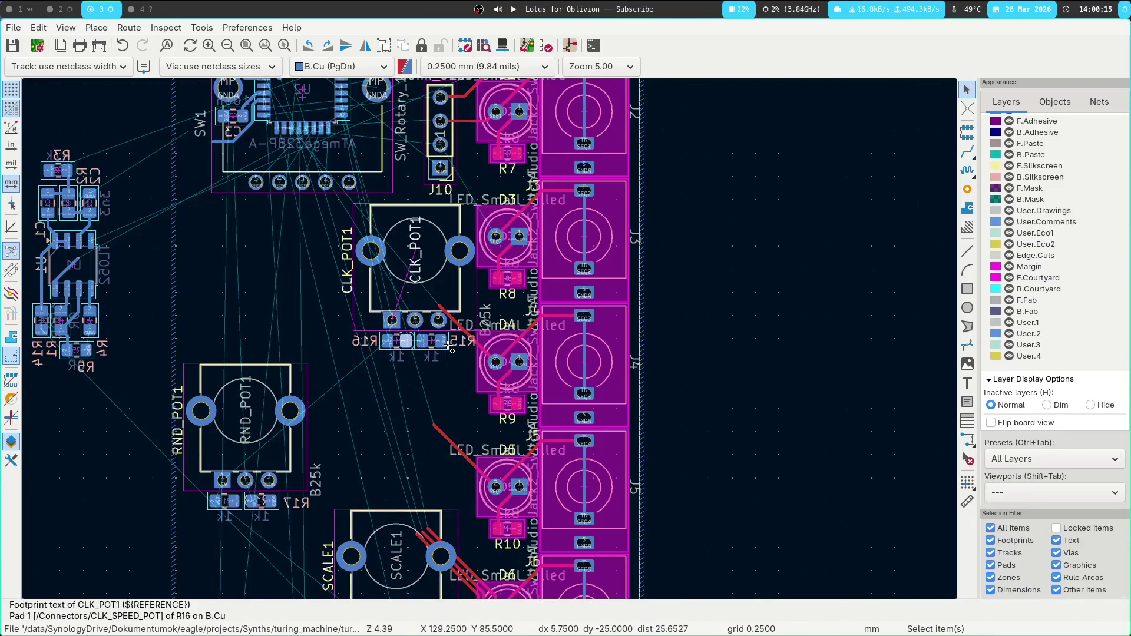
click(393, 301)
shift+click(388, 346)
shift+click(420, 349)
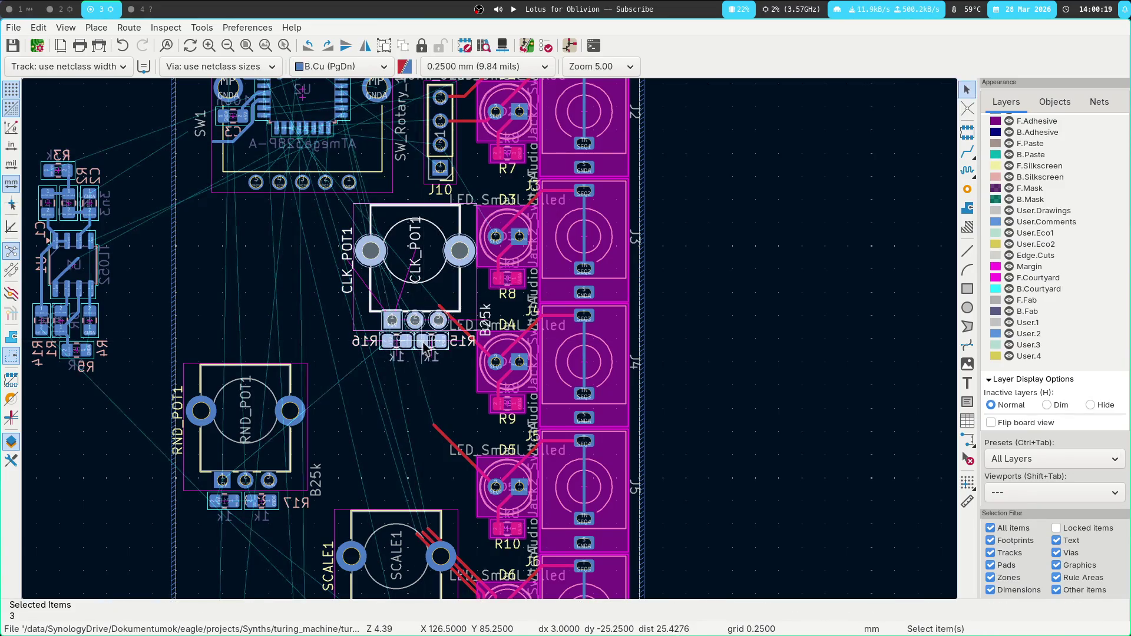
drag(419, 270, 396, 273)
click(407, 281)
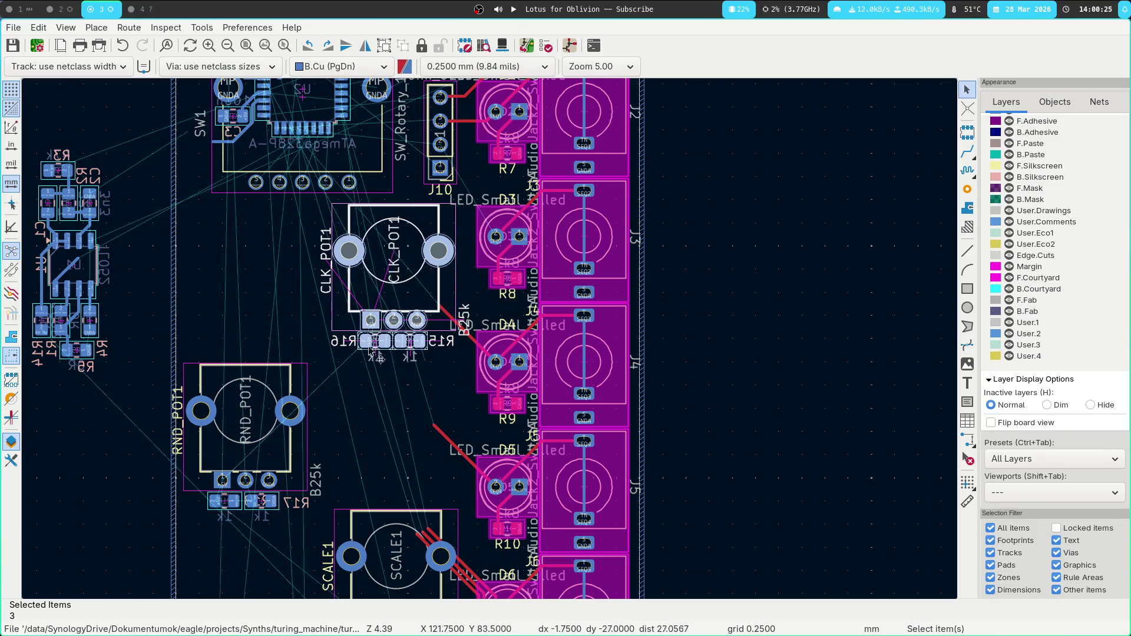
scroll(405, 288, down, 4)
scroll(406, 288, left, 1)
scroll(392, 283, down, 1)
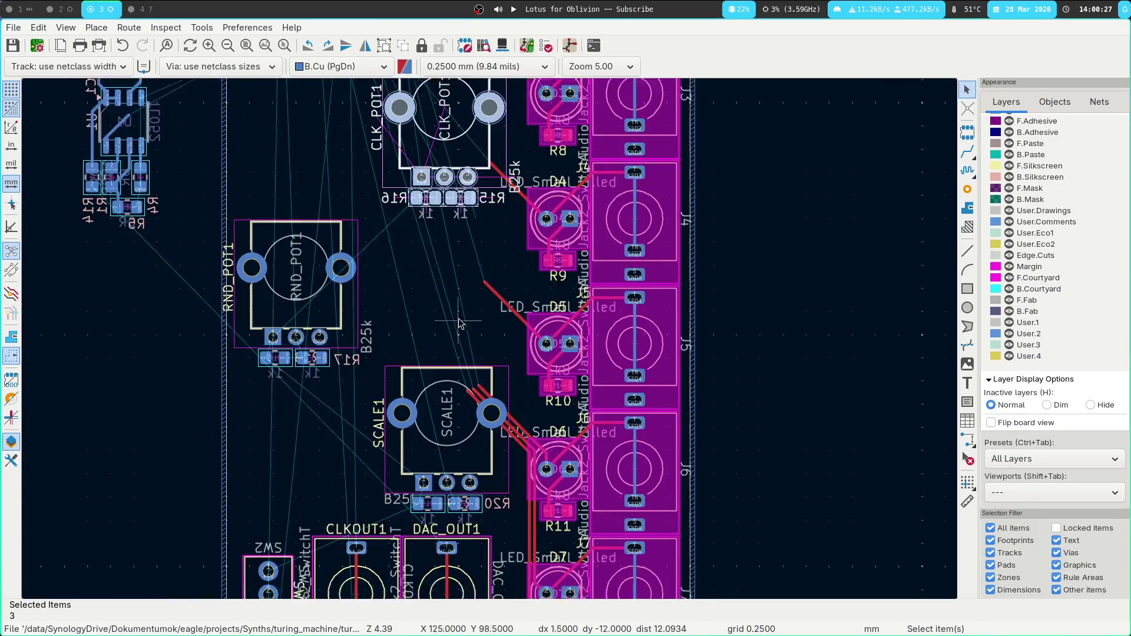
scroll(413, 307, up, 3)
scroll(498, 366, up, 3)
scroll(498, 366, left, 2)
scroll(461, 214, down, 4)
scroll(460, 214, right, 2)
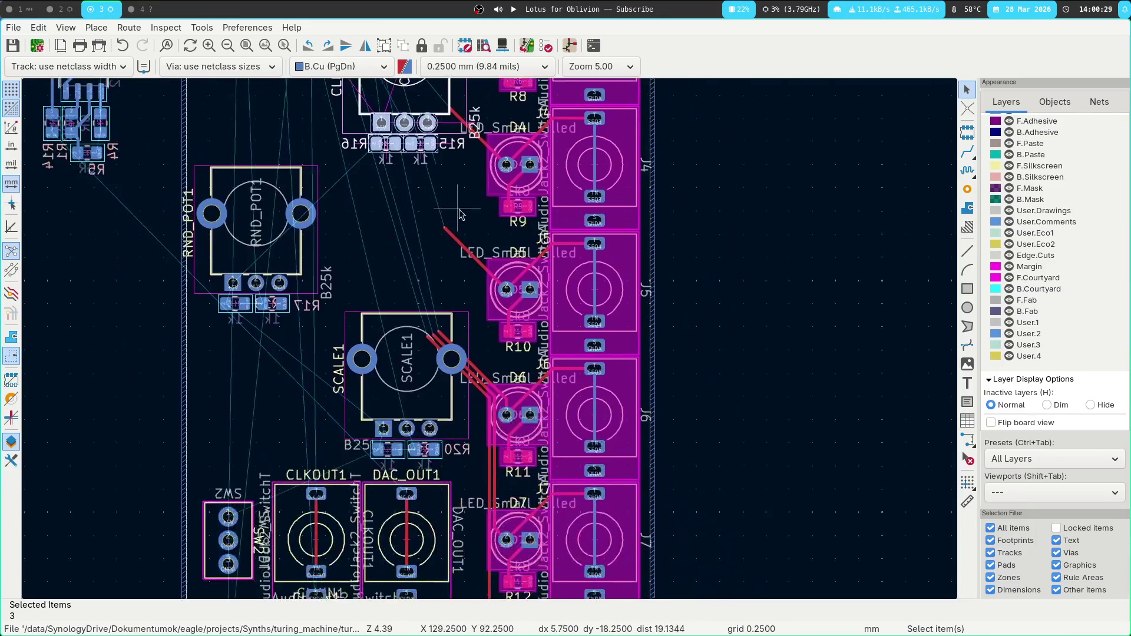
Delete the old diagonal tracks from SCALE1 and CLK_POT1 toward LEDs D5 and D4.
click(479, 370)
key(Delete)
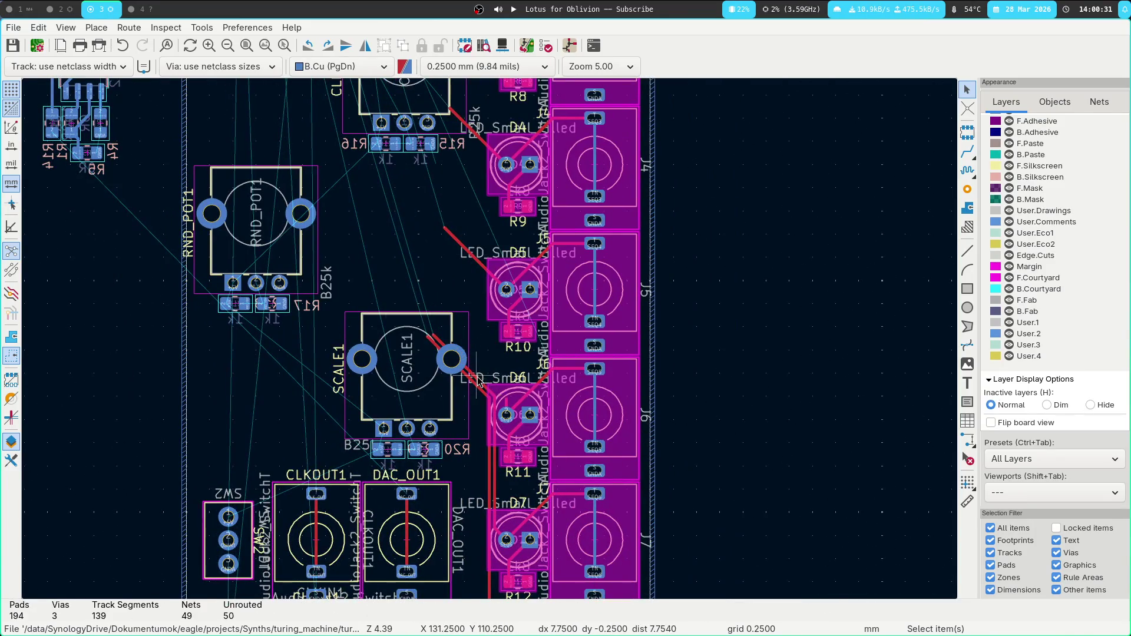
click(481, 389)
key(Delete)
click(471, 250)
key(Delete)
scroll(467, 268, up, 2)
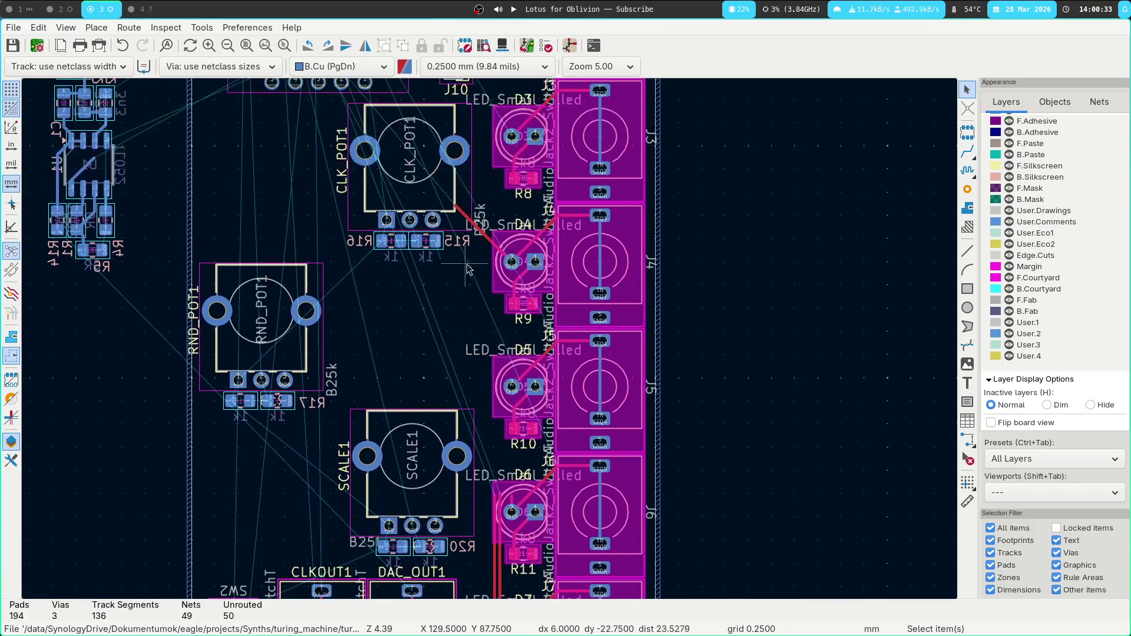
click(484, 234)
key(Delete)
scroll(490, 314, up, 2)
scroll(488, 235, up, 2)
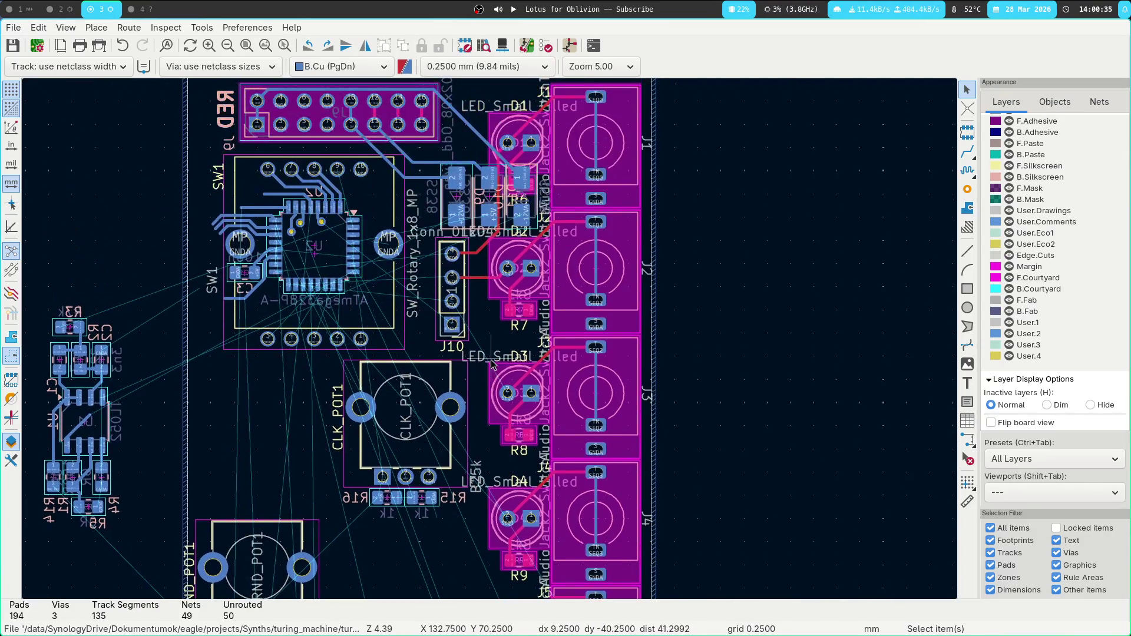
ctrl+scroll(489, 308, up, 3)
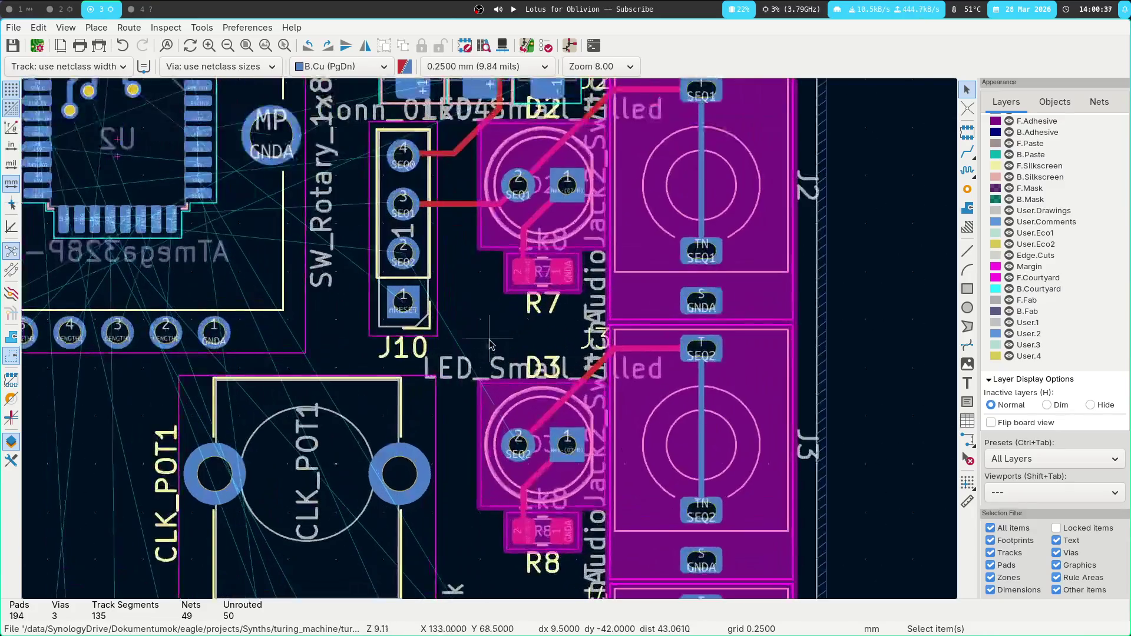
scroll(471, 323, up, 3)
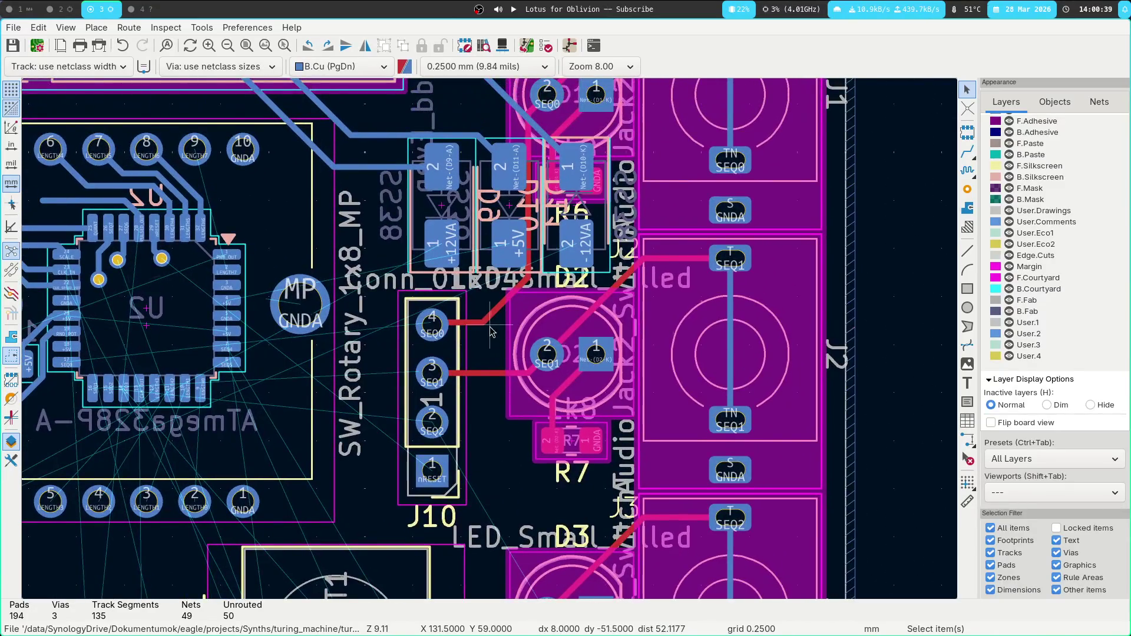
Delete the J10 SEQ0 and SEQ1 tracks and shift J10 slightly right.
click(475, 321)
key(u)
key(Delete)
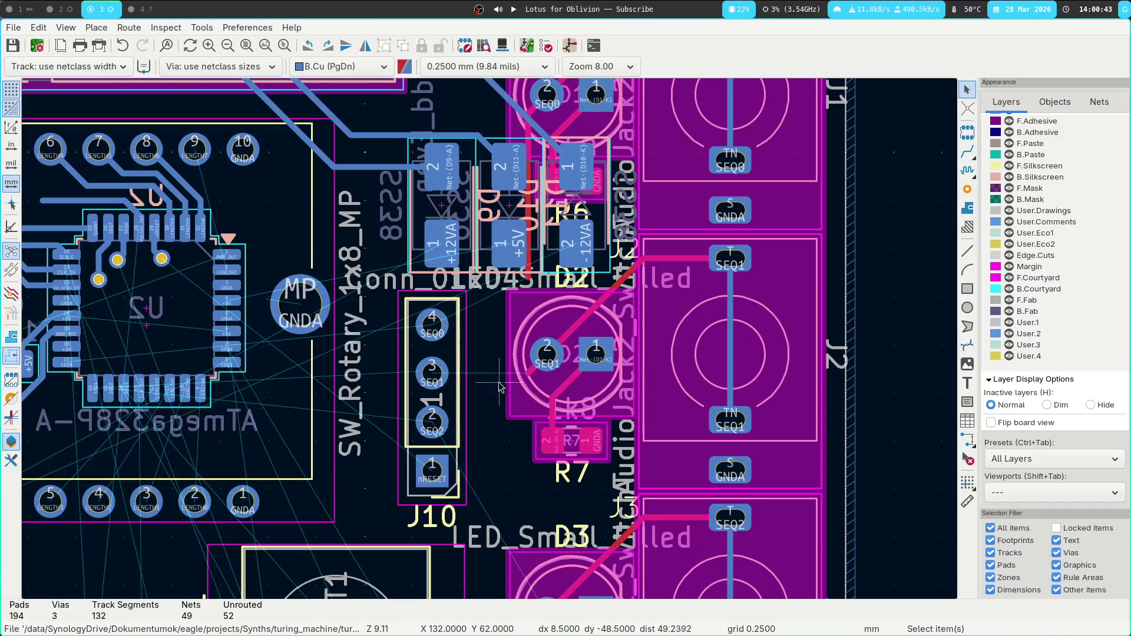
click(457, 403)
drag(456, 403, 470, 401)
click(424, 372)
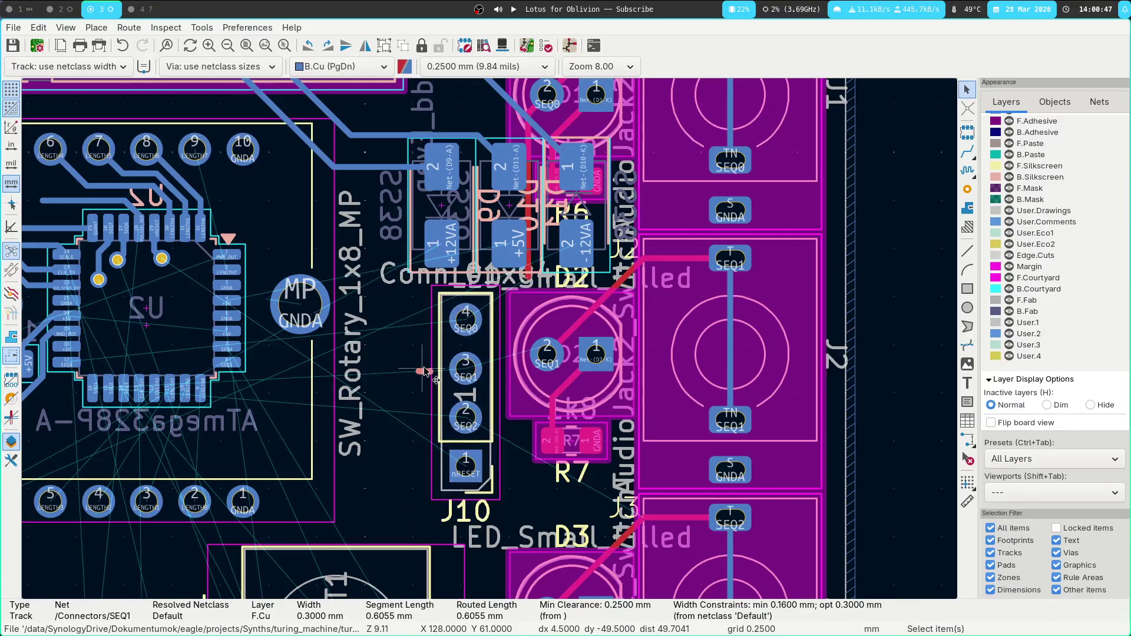
key(Delete)
Start a track from J10 pad 3, then cancel it and return to selection.
key(x)
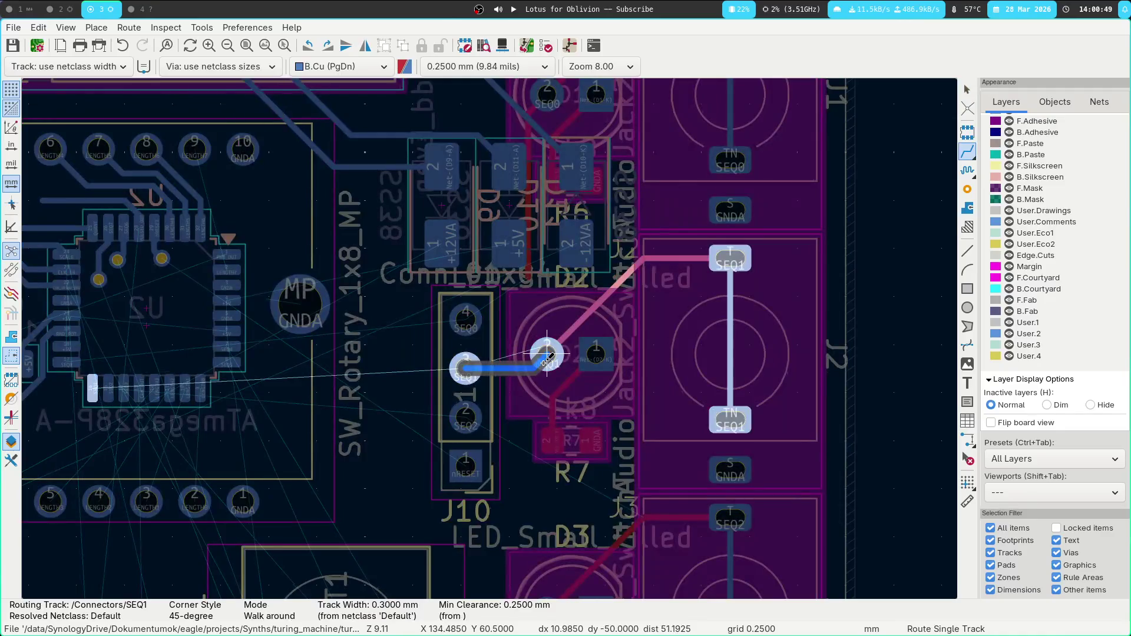
key(Escape)
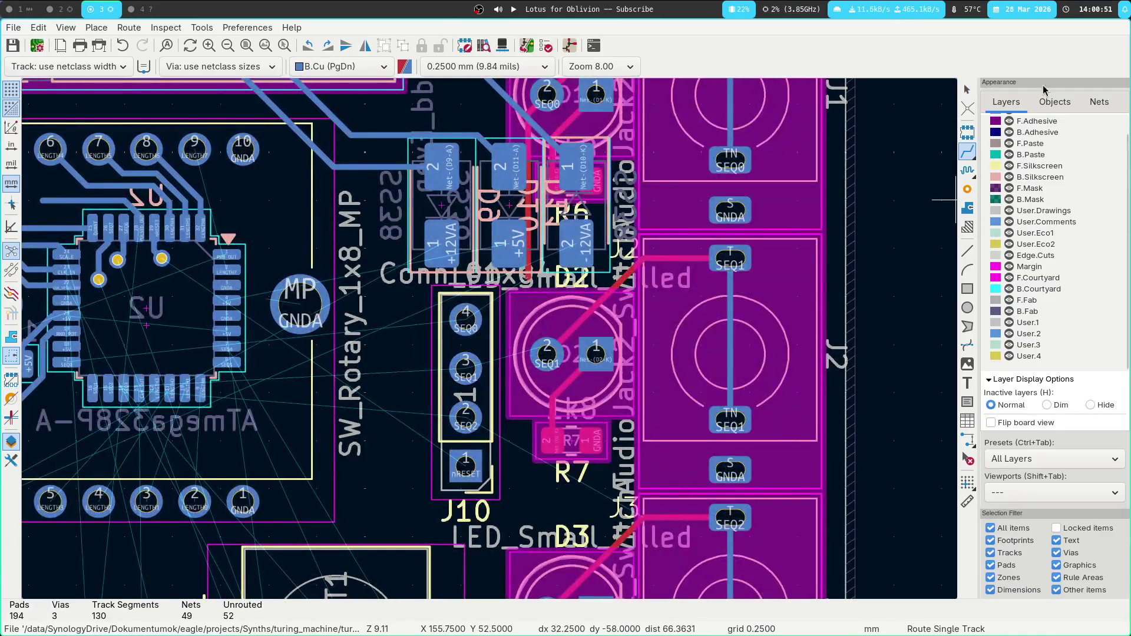
right_click(514, 251)
key(Escape)
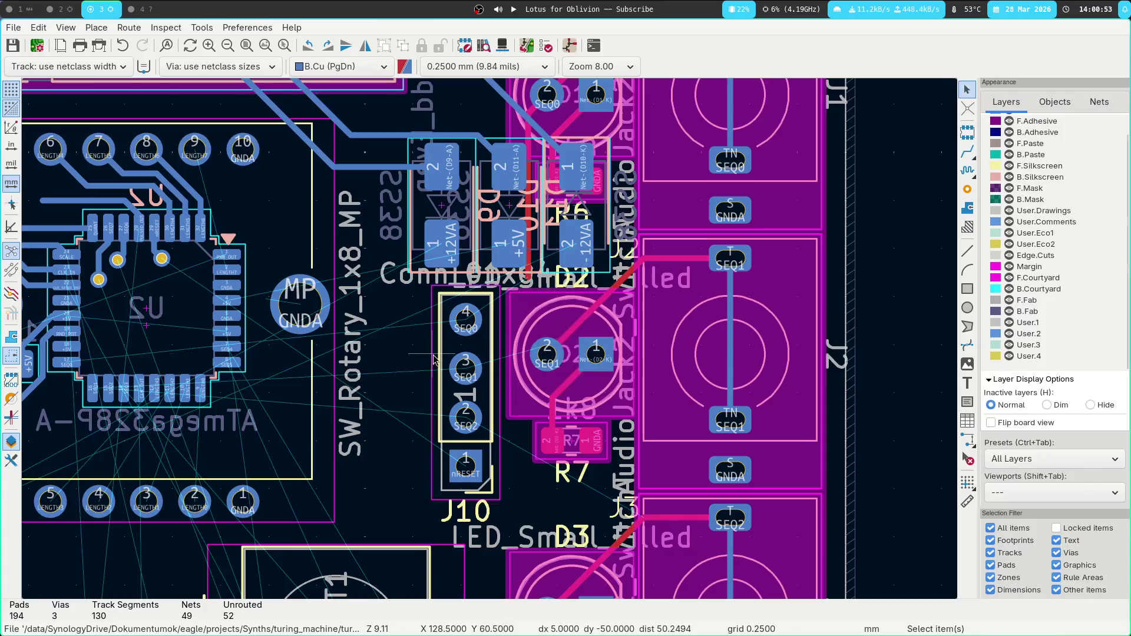
Make F.Cu the active copper layer from the layer dropdown.
click(340, 67)
click(340, 68)
click(340, 67)
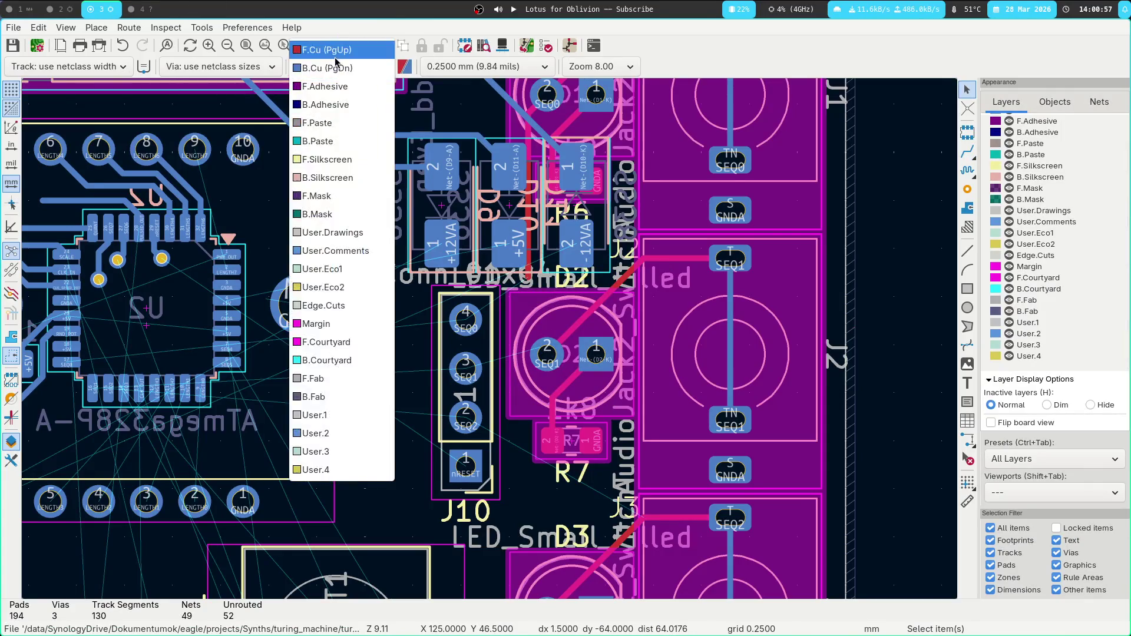
click(327, 50)
Route front-copper tracks from J10 pad 3 (SEQ1) to D2 and pad 4 (SEQ0) to D1.
key(x)
click(547, 355)
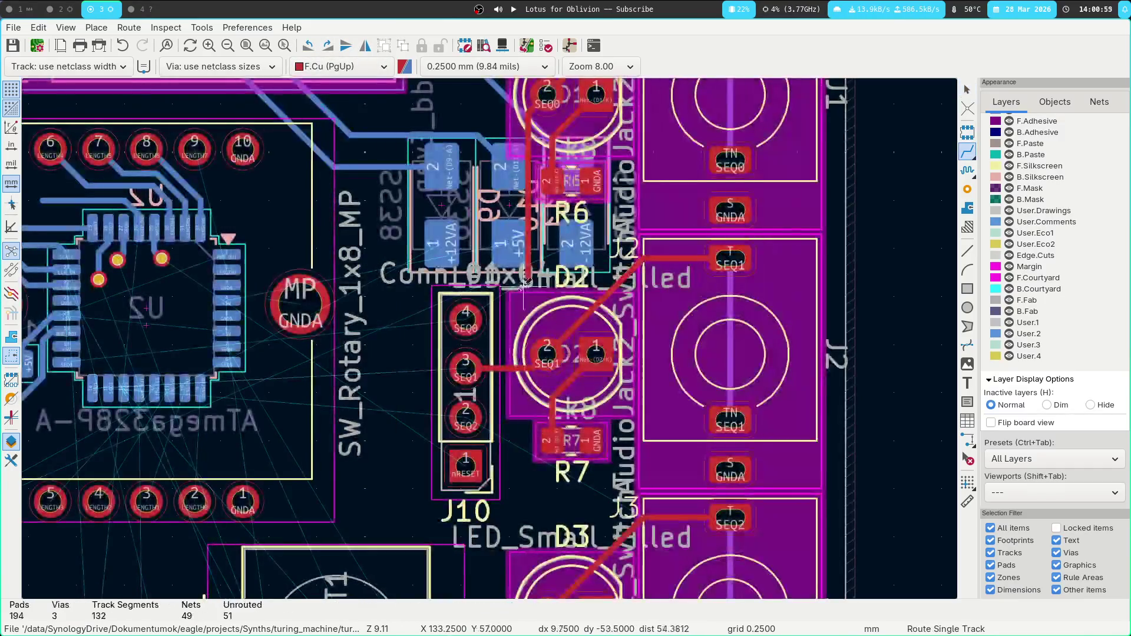
click(494, 314)
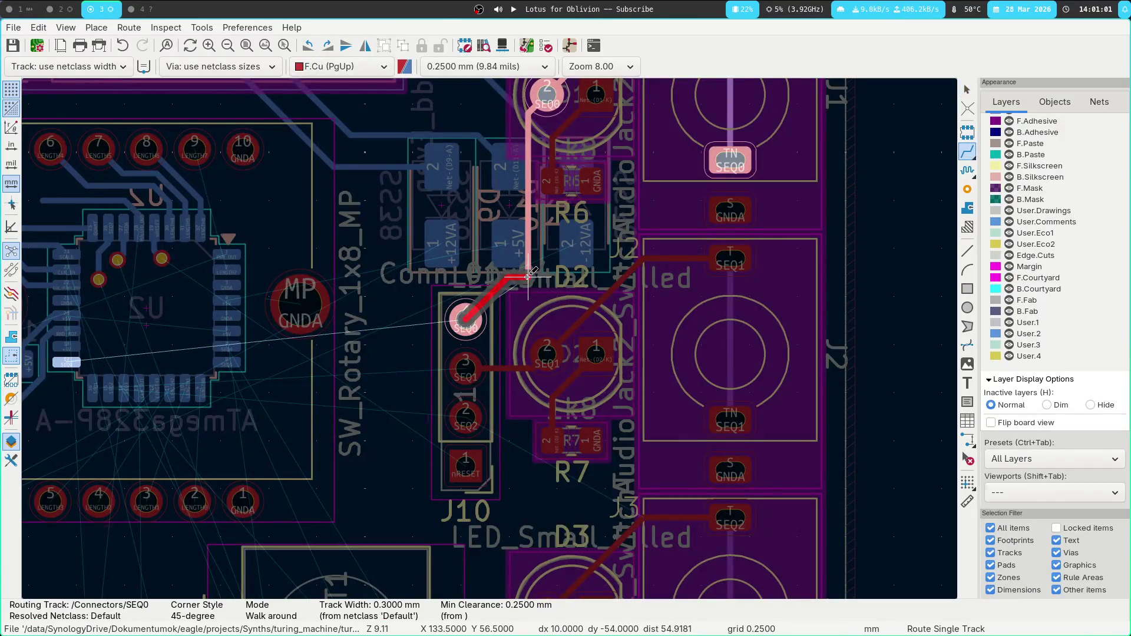
click(547, 97)
shift+scroll(478, 265, up, 5)
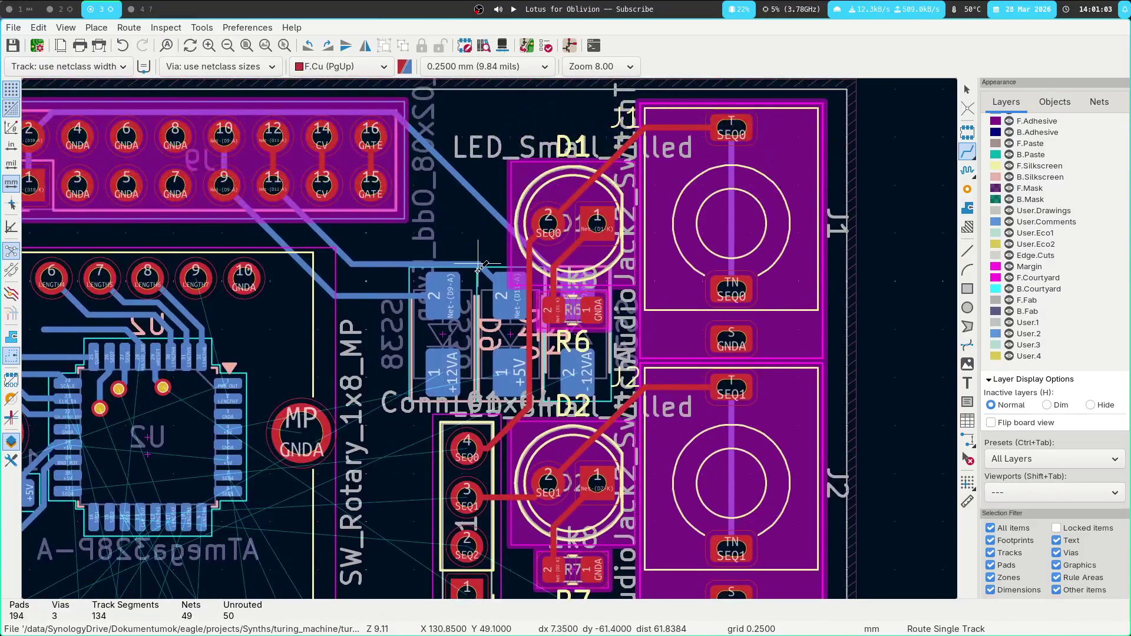
scroll(448, 257, left, 5)
shift+scroll(448, 258, down, 5)
scroll(413, 295, down, 2)
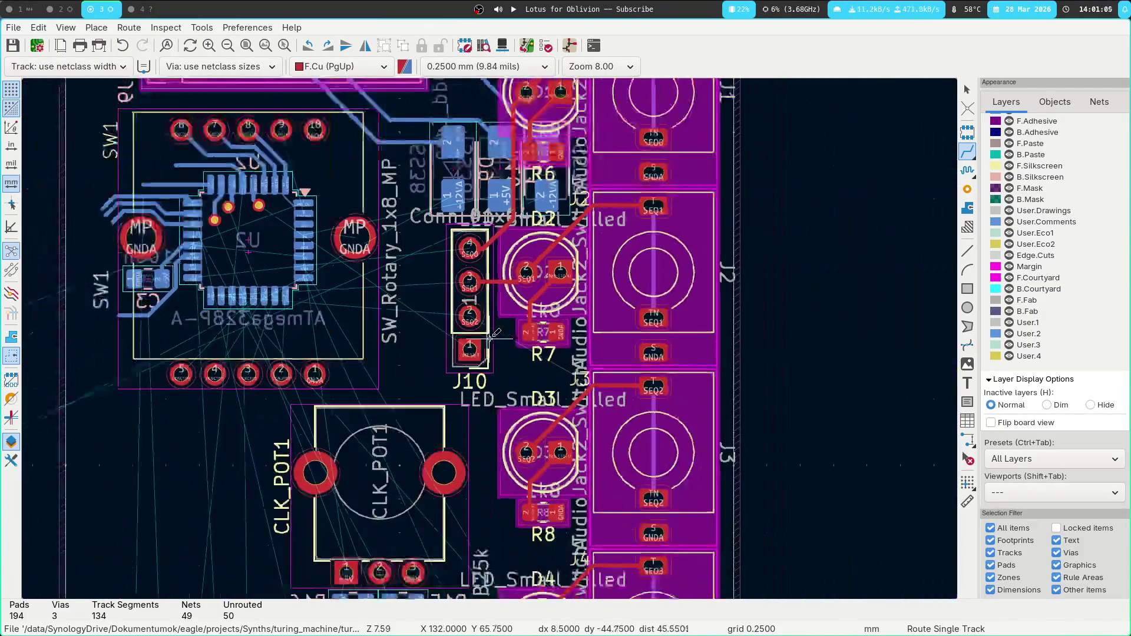
shift+scroll(514, 418, down, 5)
shift+scroll(471, 472, down, 3)
shift+scroll(421, 551, up, 5)
shift+scroll(421, 551, up, 10)
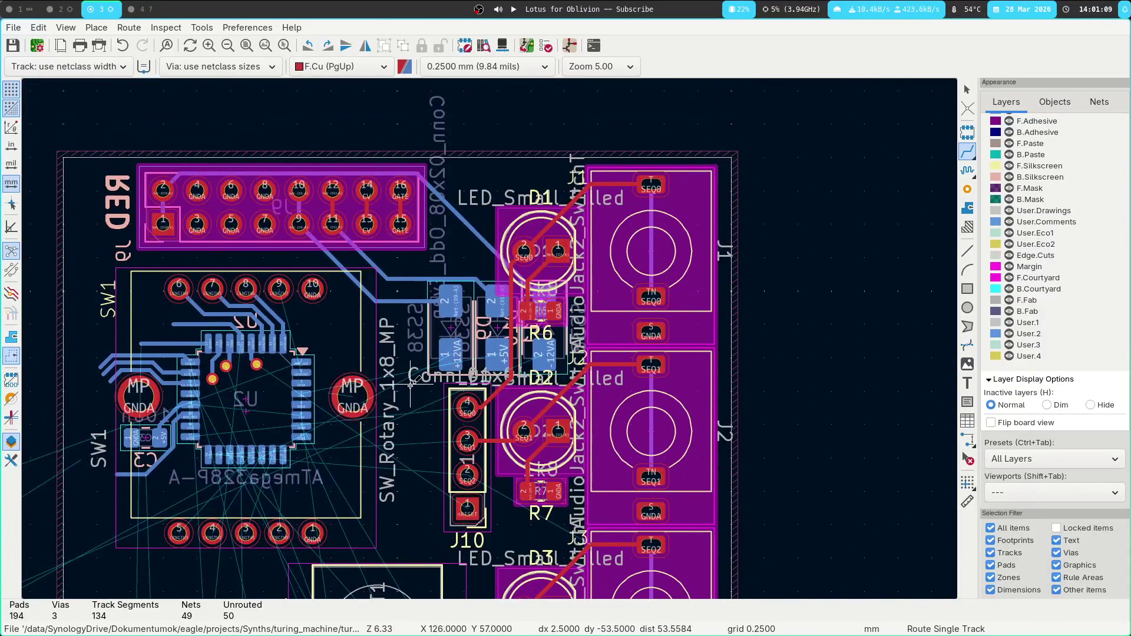
shift+scroll(367, 323, down, 2)
scroll(366, 323, right, 2)
scroll(366, 323, right, 1)
scroll(389, 321, left, 3)
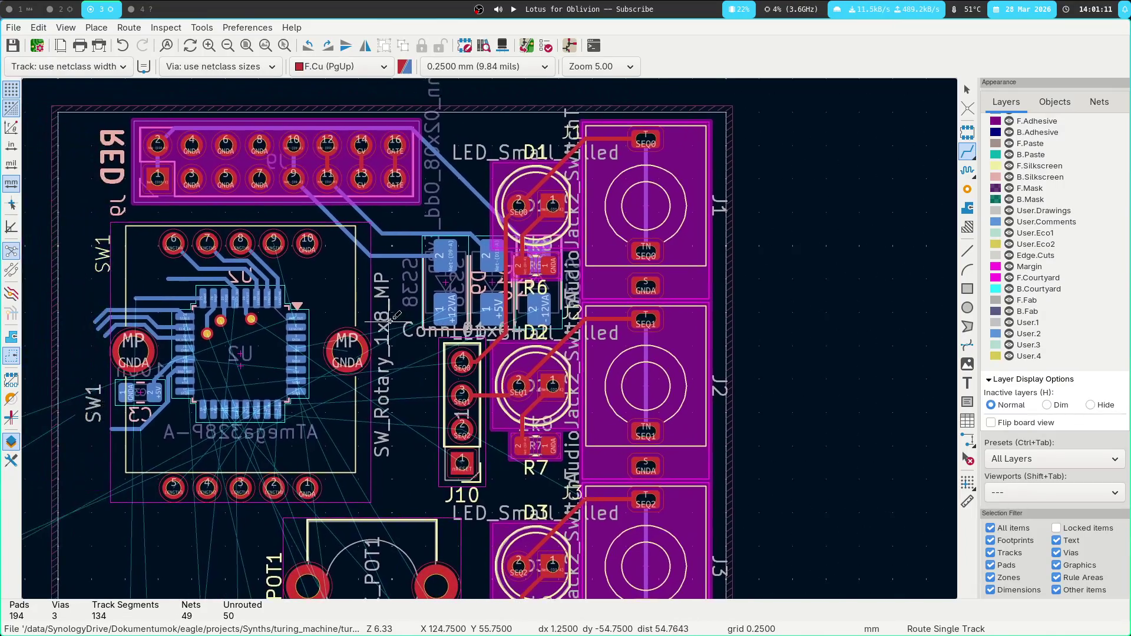
Delete the track running to diode D11's anode.
key(Escape)
click(486, 283)
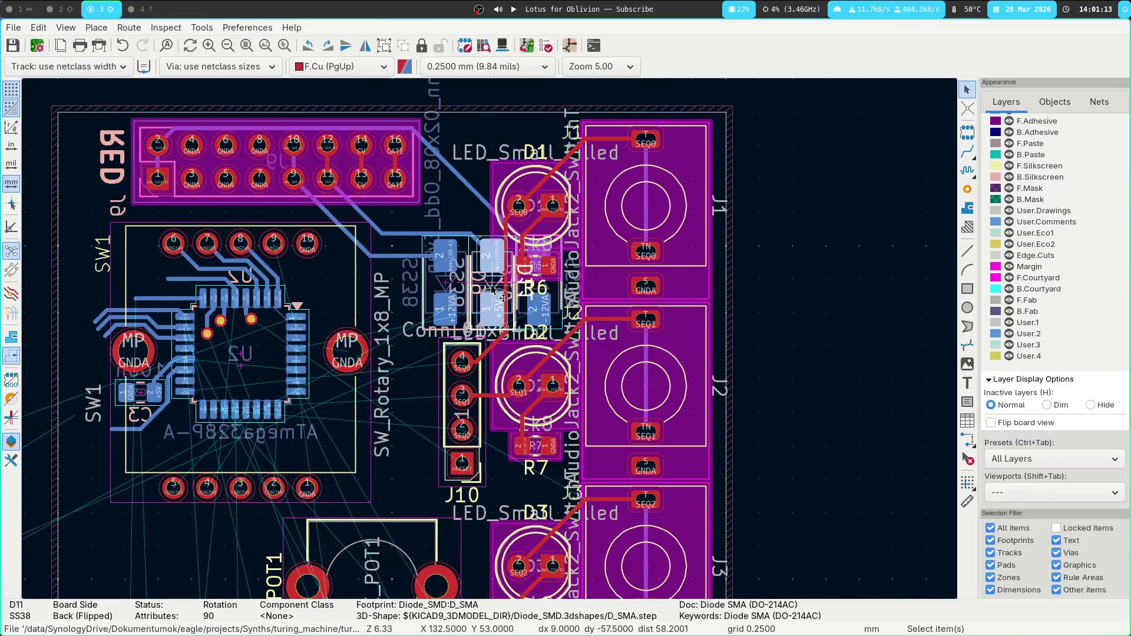
scroll(492, 343, up, 3)
click(488, 237)
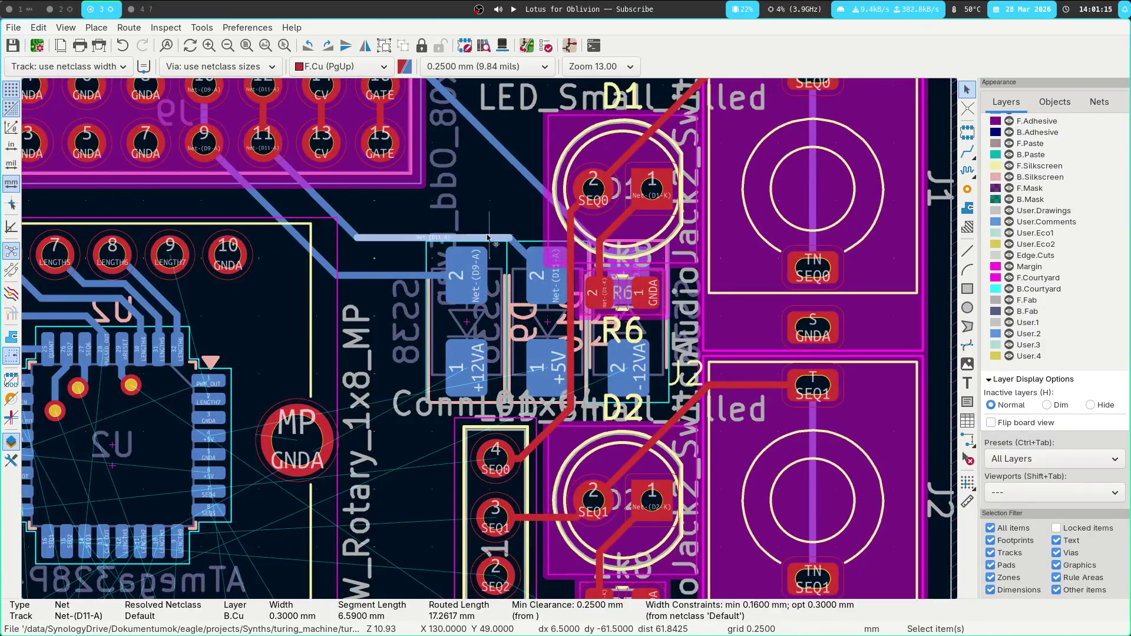
key(u)
key(Delete)
Flip D11 to the front side and drag it left into the old D9 position.
click(526, 316)
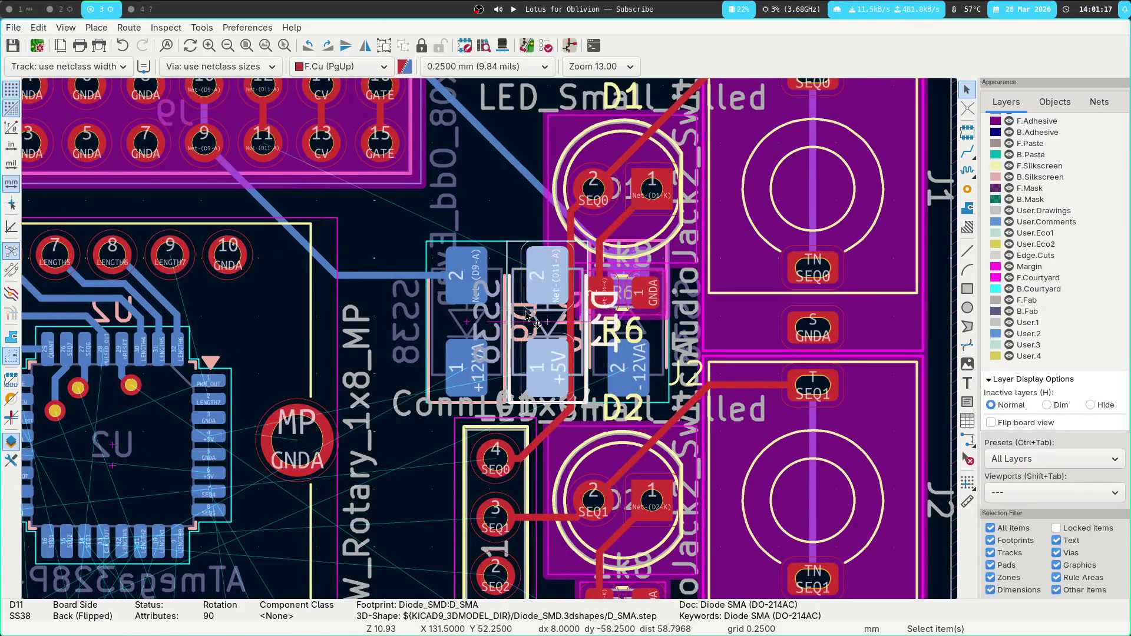
key(f)
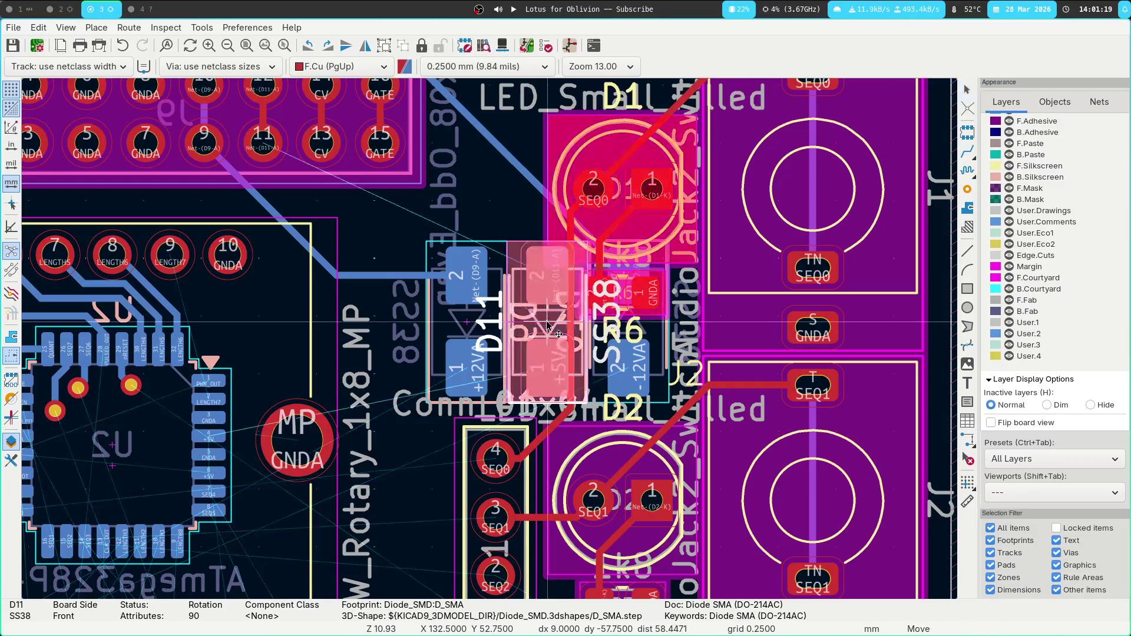
drag(527, 315, 443, 318)
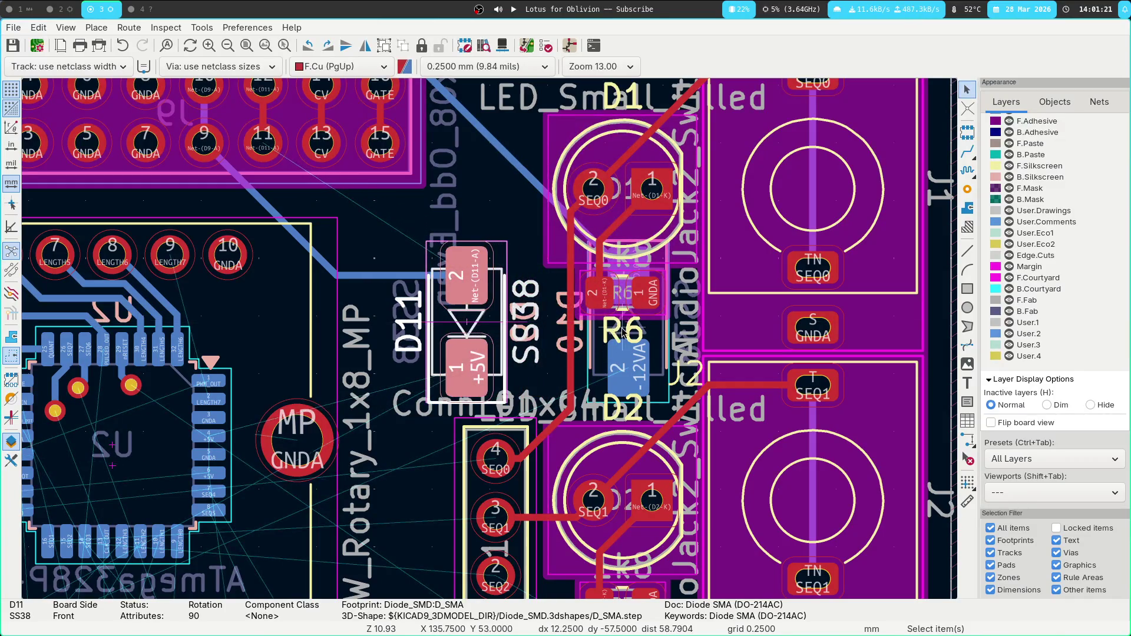
click(564, 326)
click(495, 196)
Move diode D10 so it sits right beside D11.
click(507, 157)
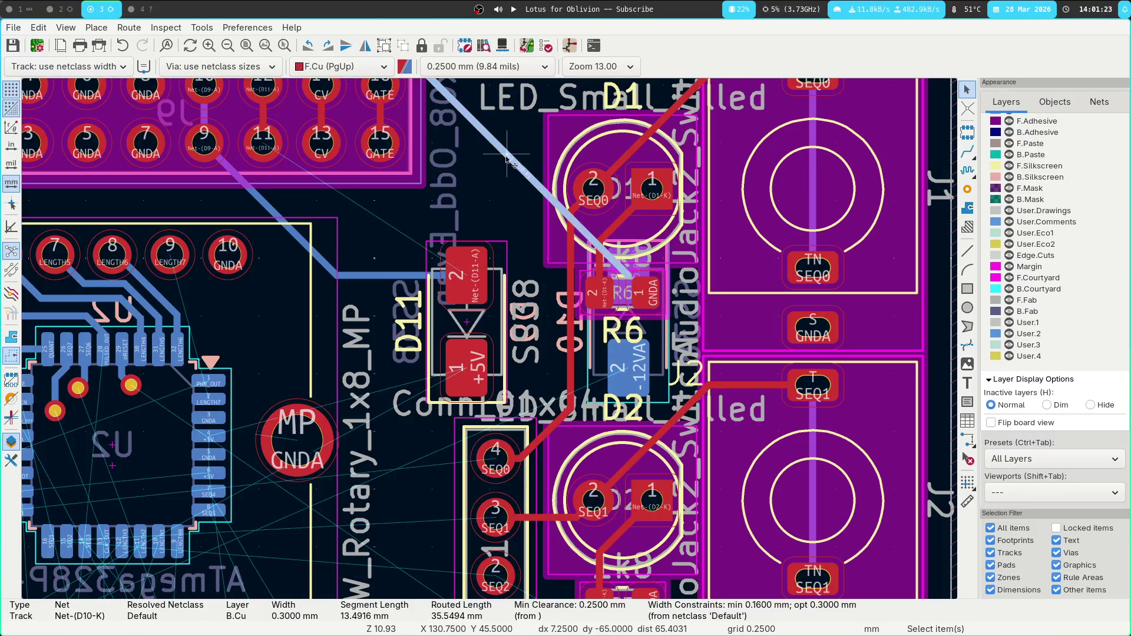
scroll(505, 282, up, 6)
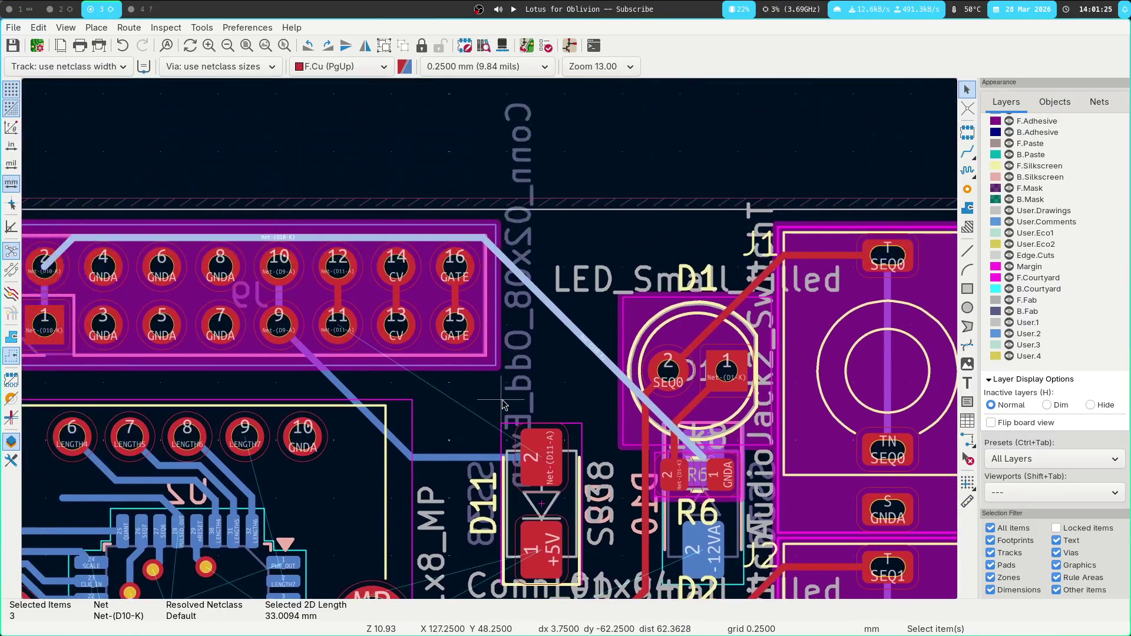
scroll(502, 396, down, 5)
click(656, 310)
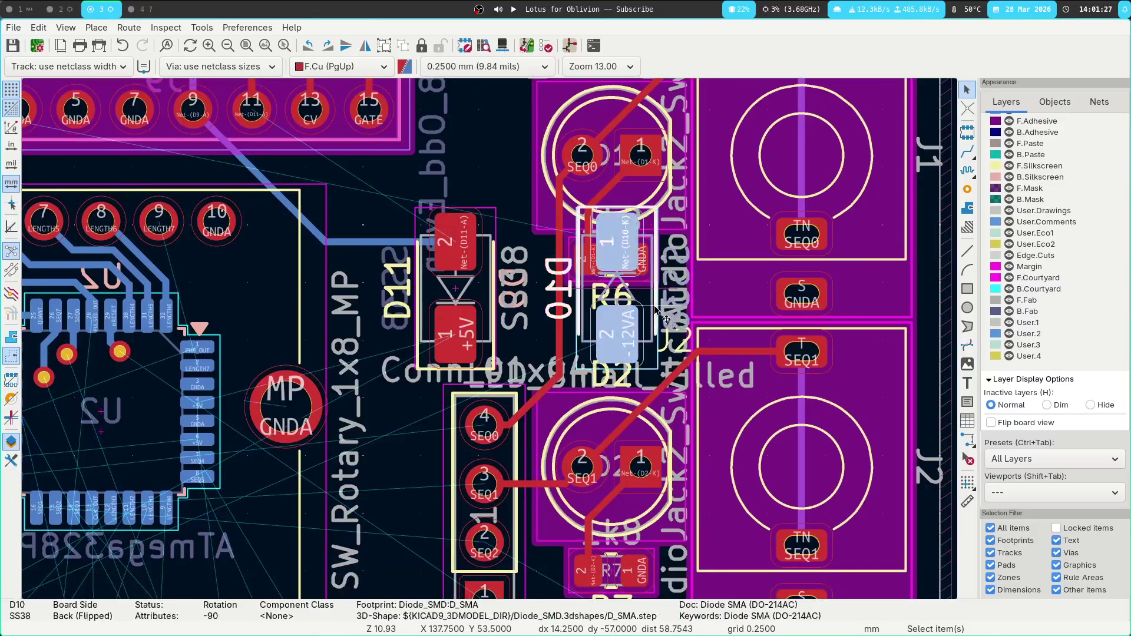
key(m)
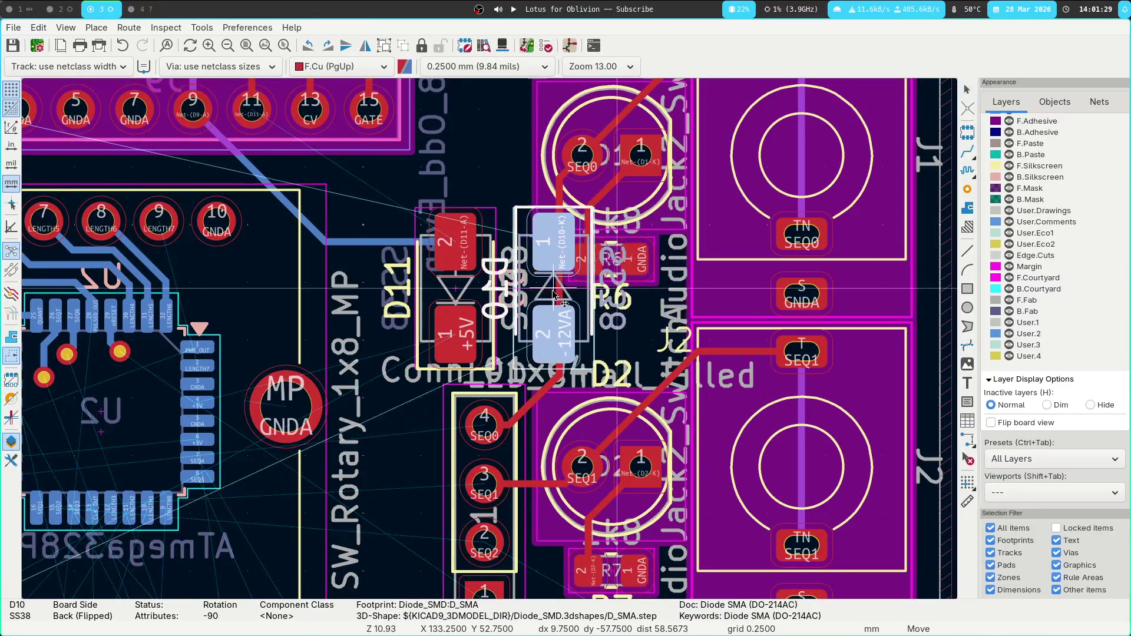
click(538, 293)
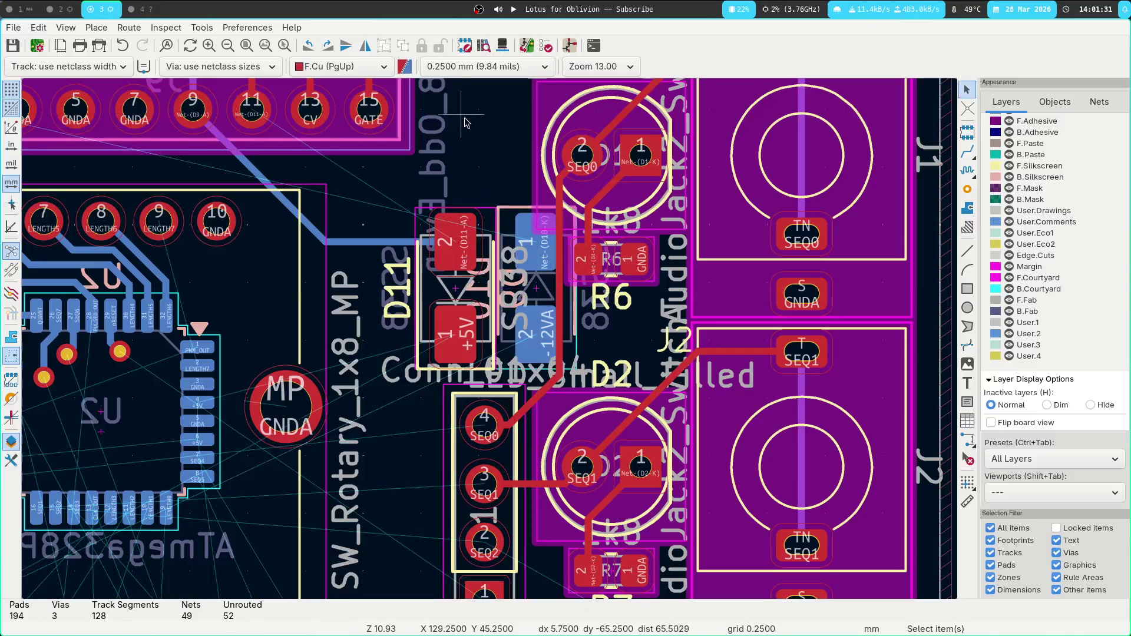
scroll(206, 235, up, 5)
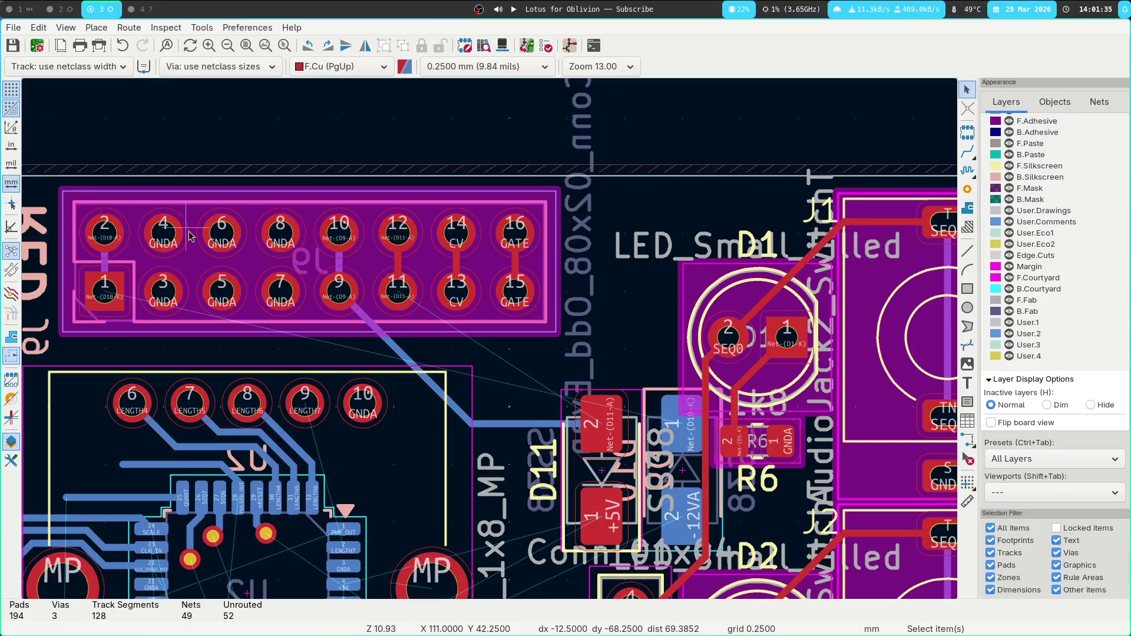
Route a back-copper track from connector pin 2 to D10's pad.
key(Page_Down)
key(x)
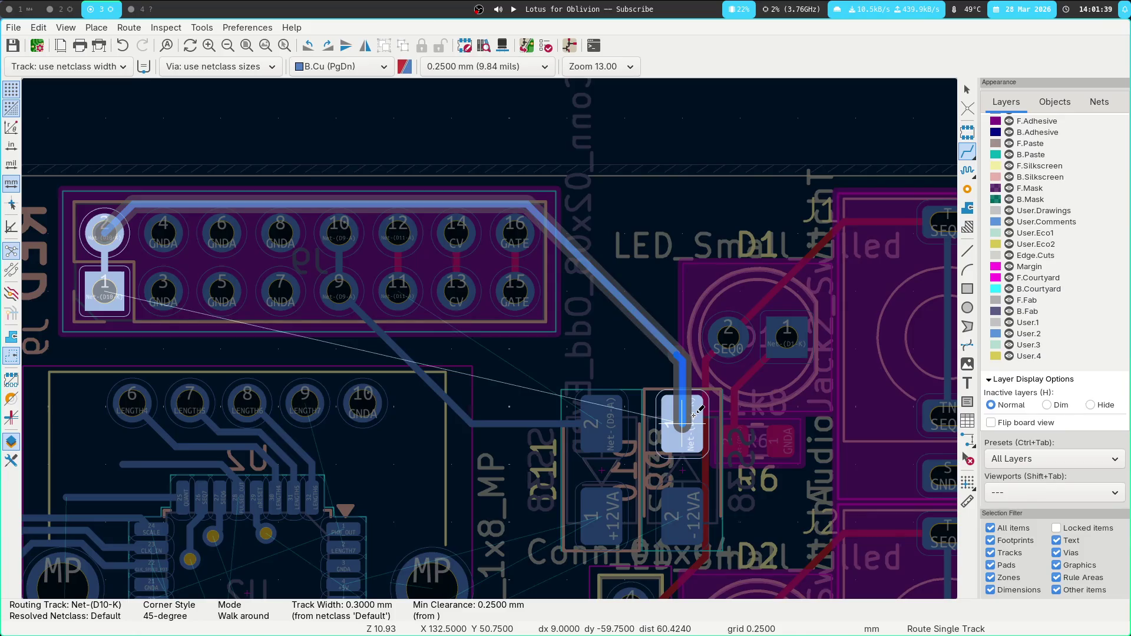
click(682, 419)
middle_drag(640, 365, 512, 237)
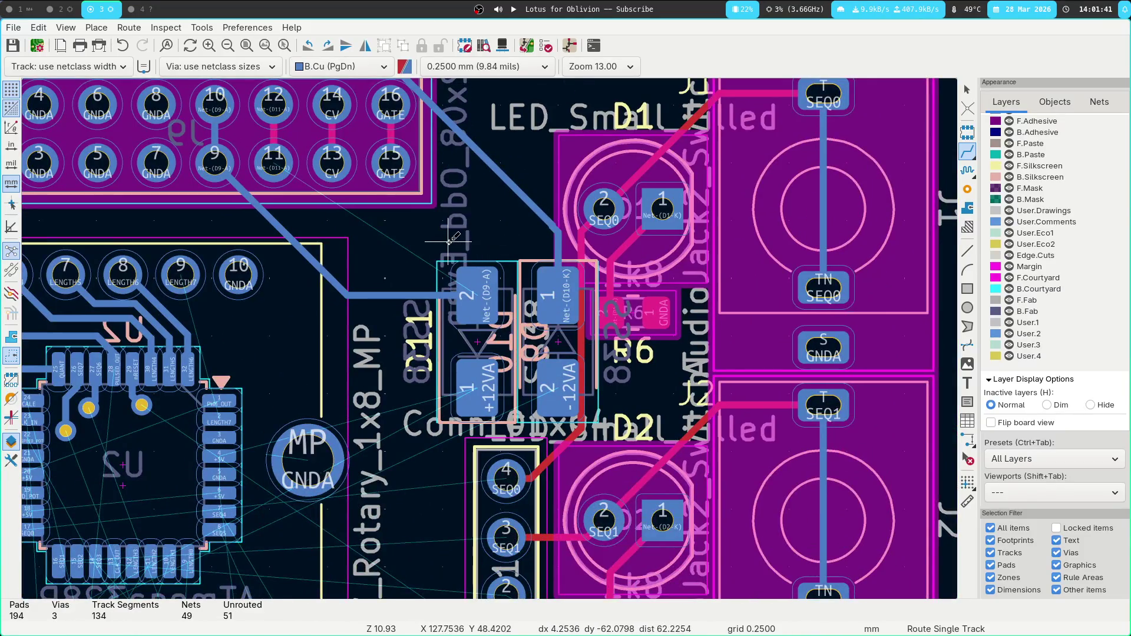
Route a front-copper track from D11 pad 2 to connector pin 11.
key(Page_Up)
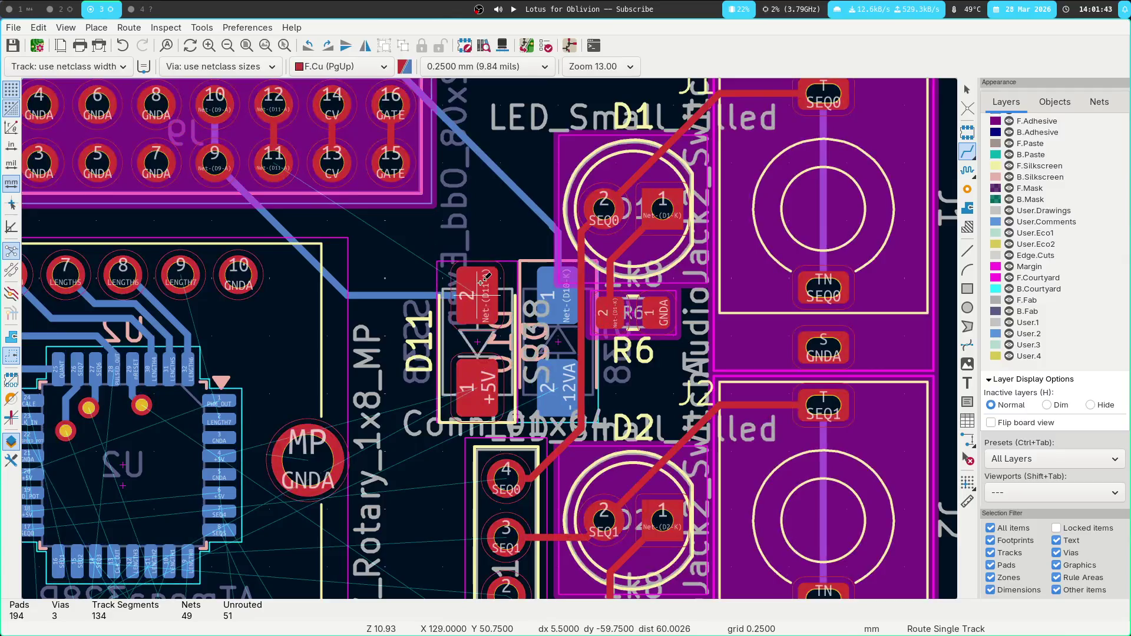
click(482, 282)
click(273, 155)
mouse_move(496, 236)
middle_down()
mouse_move(456, 83)
mouse_move(478, 304)
mouse_move(455, 105)
middle_up()
middle_drag(384, 342, 641, 425)
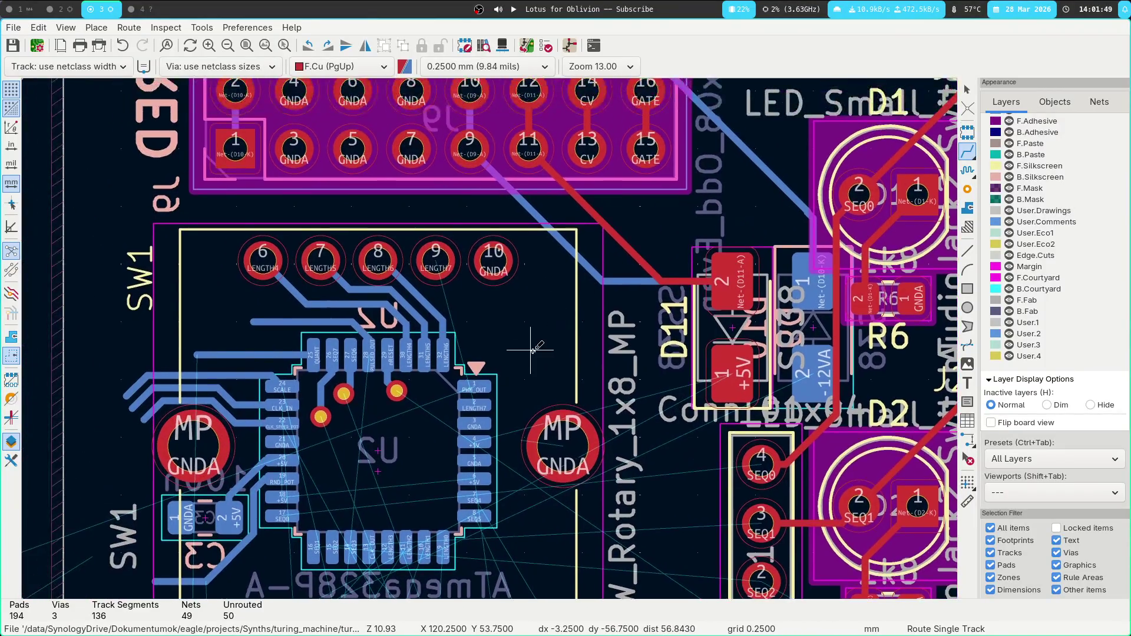
scroll(475, 329, up, 2)
mouse_move(450, 309)
middle_down()
mouse_move(527, 224)
mouse_move(684, 162)
middle_up()
middle_drag(412, 319, 666, 199)
scroll(666, 200, down, 4)
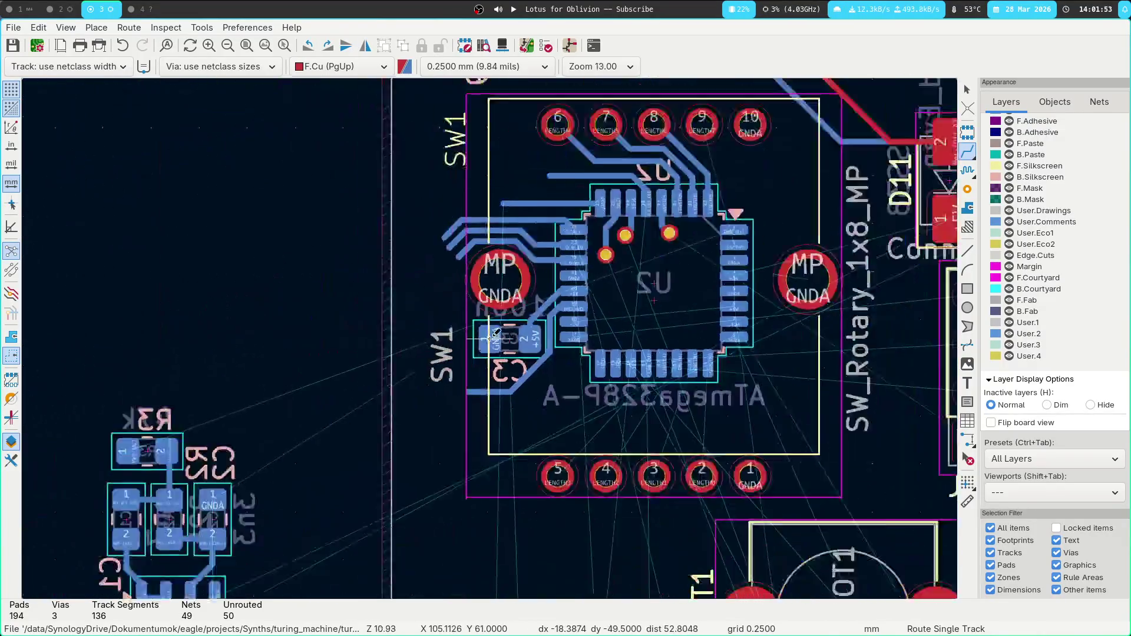
middle_drag(386, 204, 325, 198)
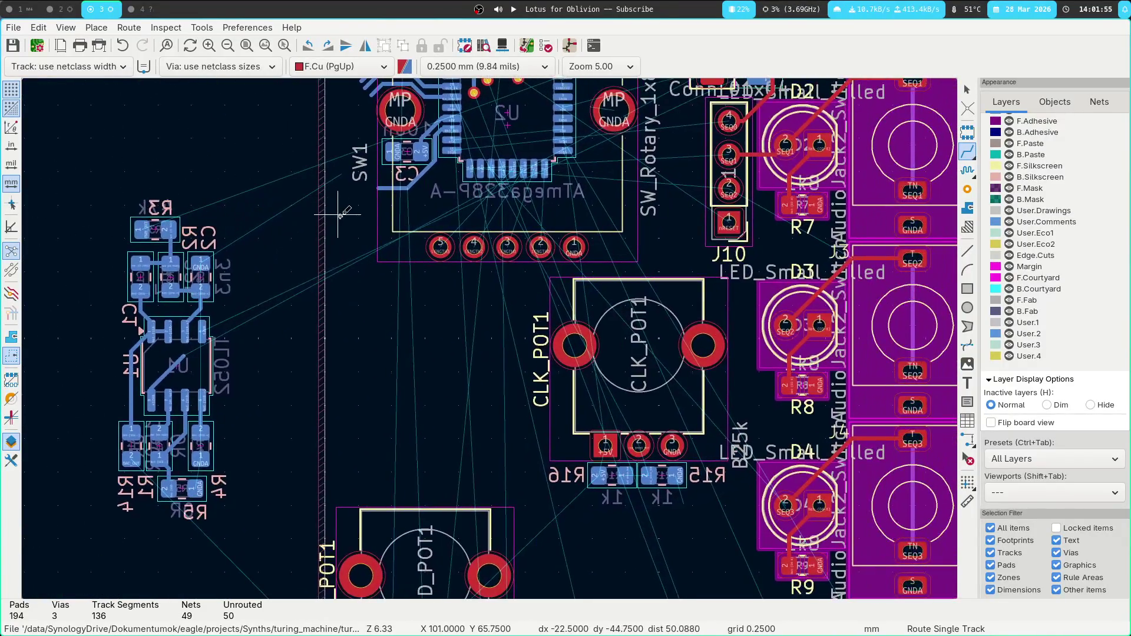
click(283, 252)
key(Escape)
key(Escape)
middle_drag(314, 335, 263, 264)
scroll(264, 263, down, 1)
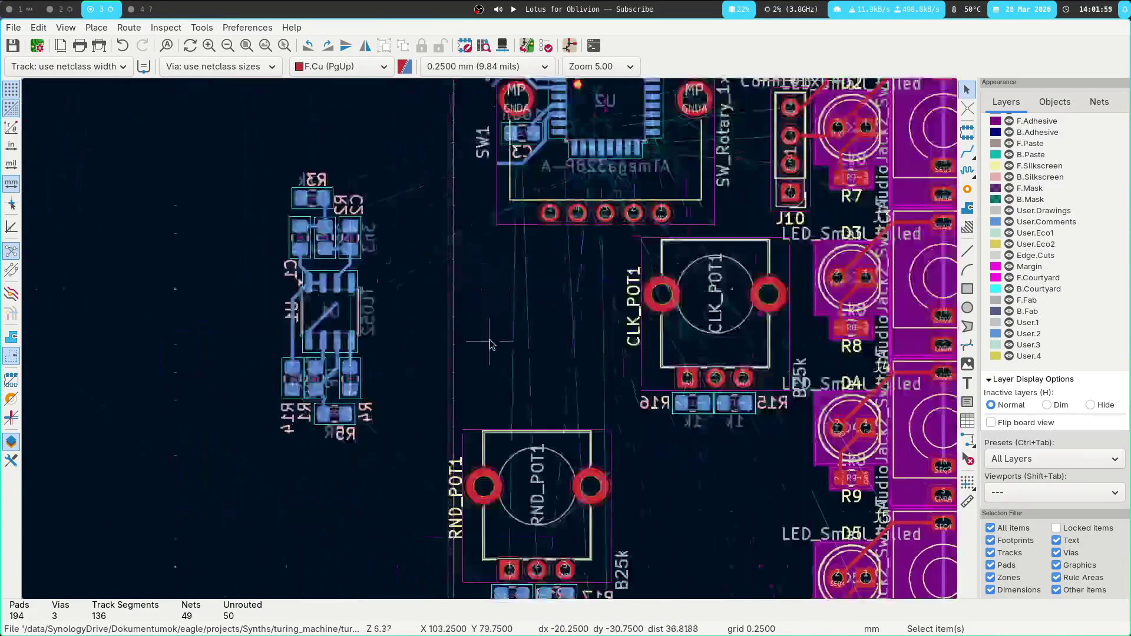
scroll(485, 330, down, 1)
scroll(484, 458, up, 1)
mouse_move(553, 503)
middle_down()
mouse_move(443, 203)
mouse_move(502, 357)
mouse_move(404, 180)
middle_up()
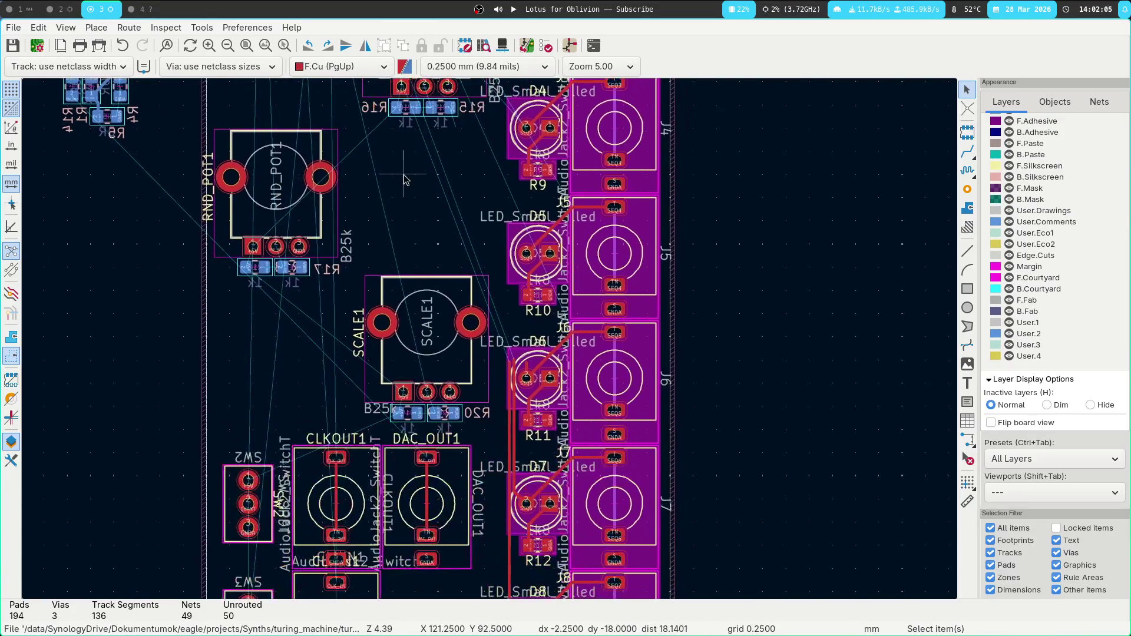
mouse_move(211, 288)
middle_down()
mouse_move(419, 462)
mouse_move(535, 432)
middle_up()
mouse_move(246, 192)
middle_down()
mouse_move(321, 270)
mouse_move(334, 222)
middle_up()
scroll(327, 318, down, 3)
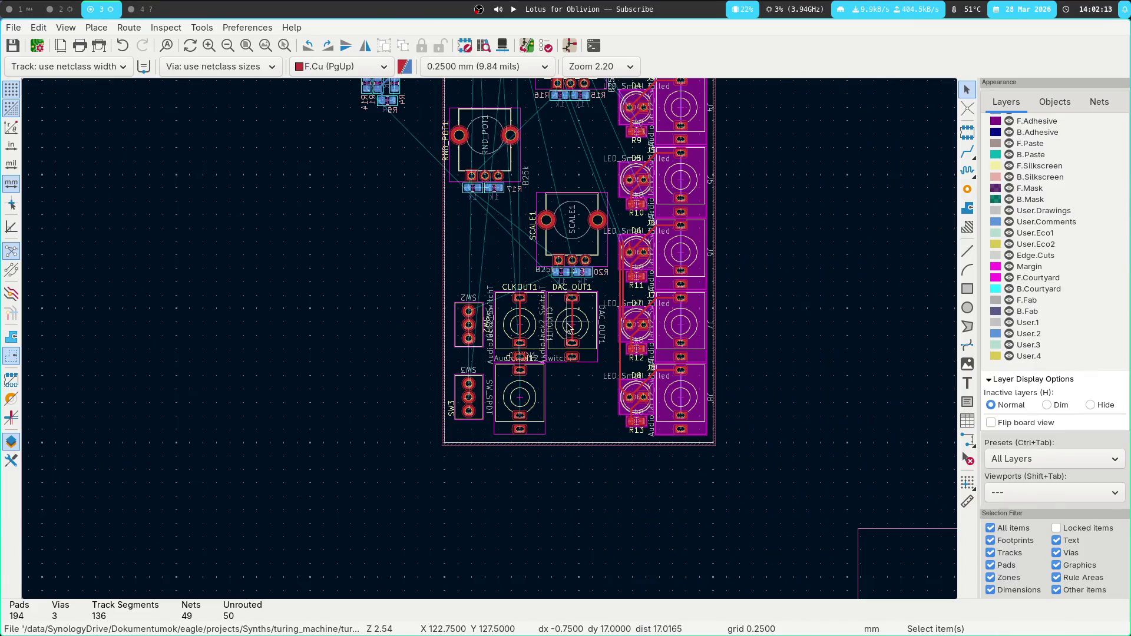
scroll(589, 361, up, 2)
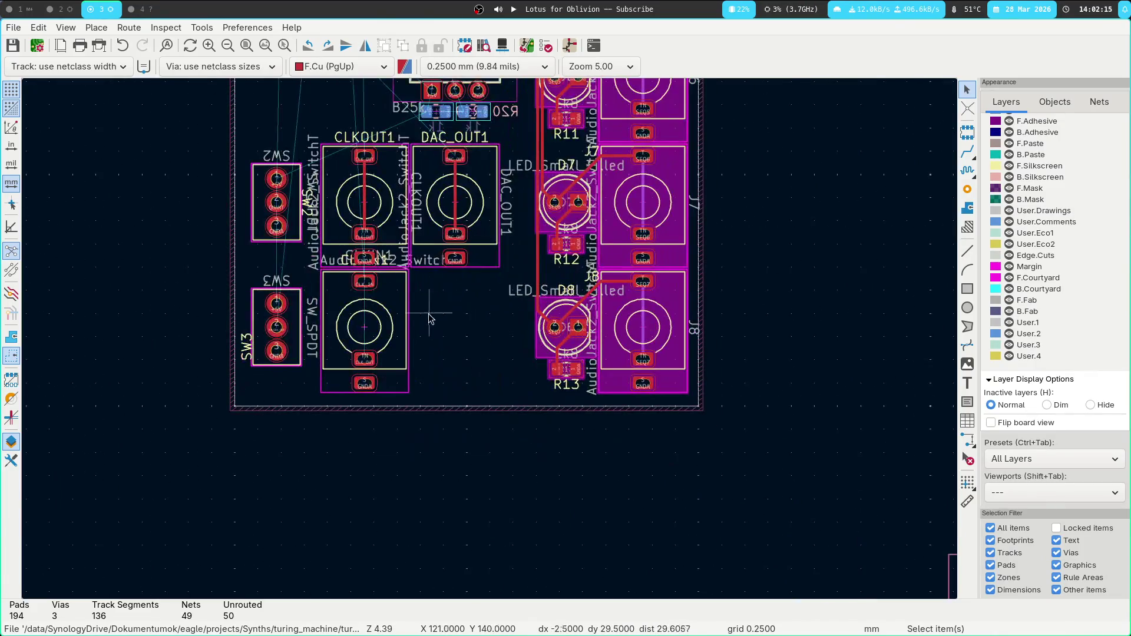
click(399, 317)
Select the DAC_OUT1 jack with its DAC_OUT track and move both beside the CLK_IN jack.
middle_drag(456, 313, 465, 345)
click(492, 202)
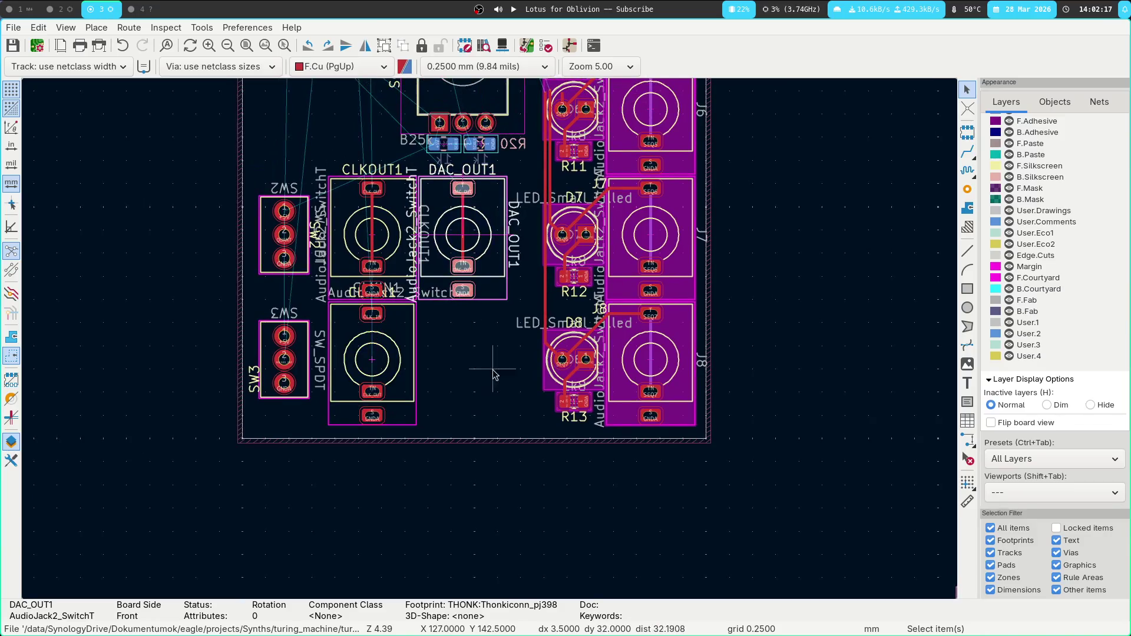
shift+click(462, 239)
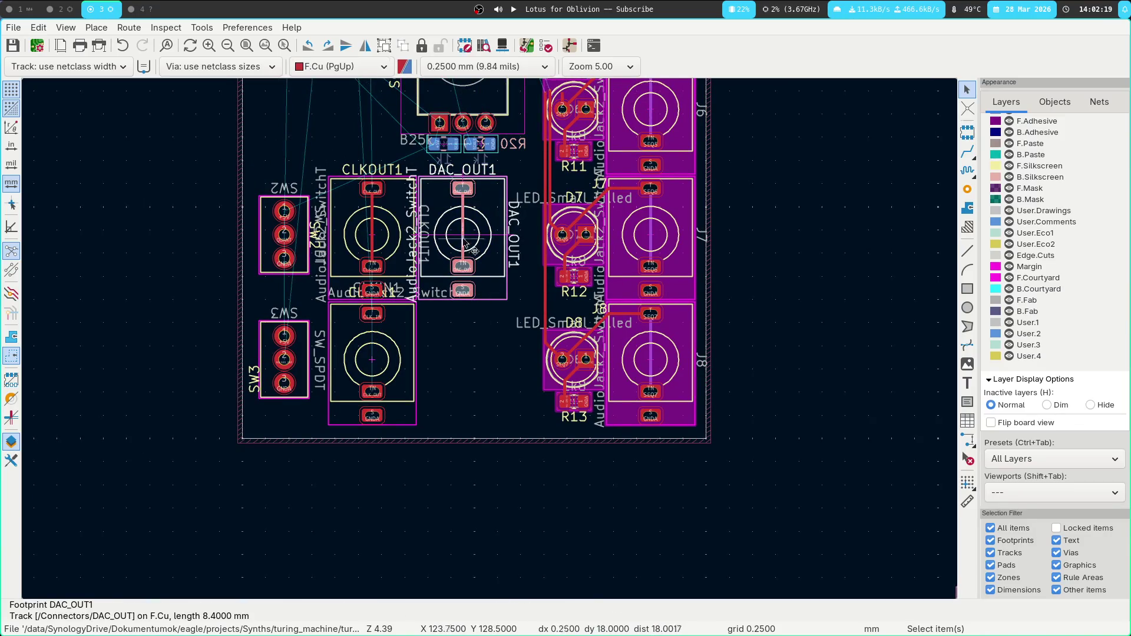
click(479, 228)
click(463, 244)
shift+click(481, 244)
key(m)
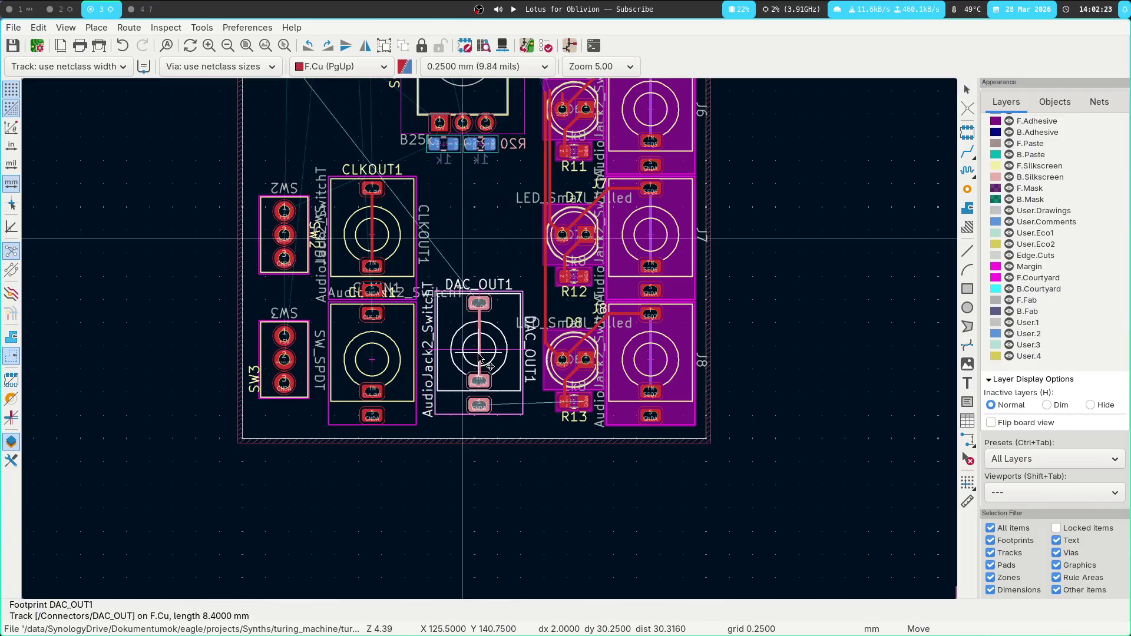
scroll(468, 361, up, 2)
scroll(491, 343, up, 2)
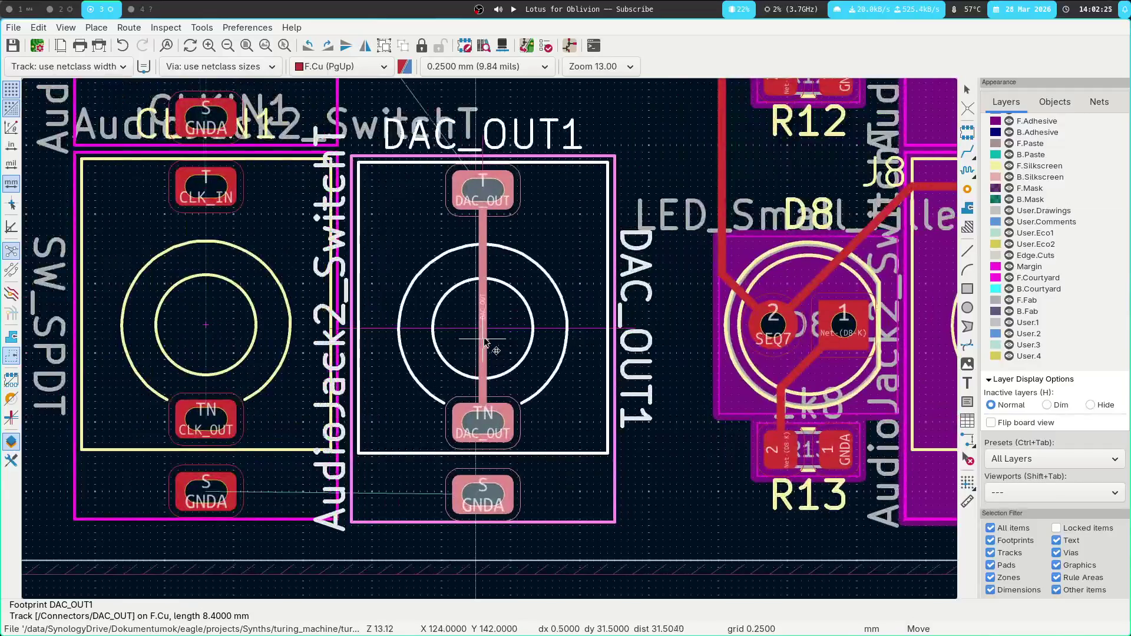
click(479, 347)
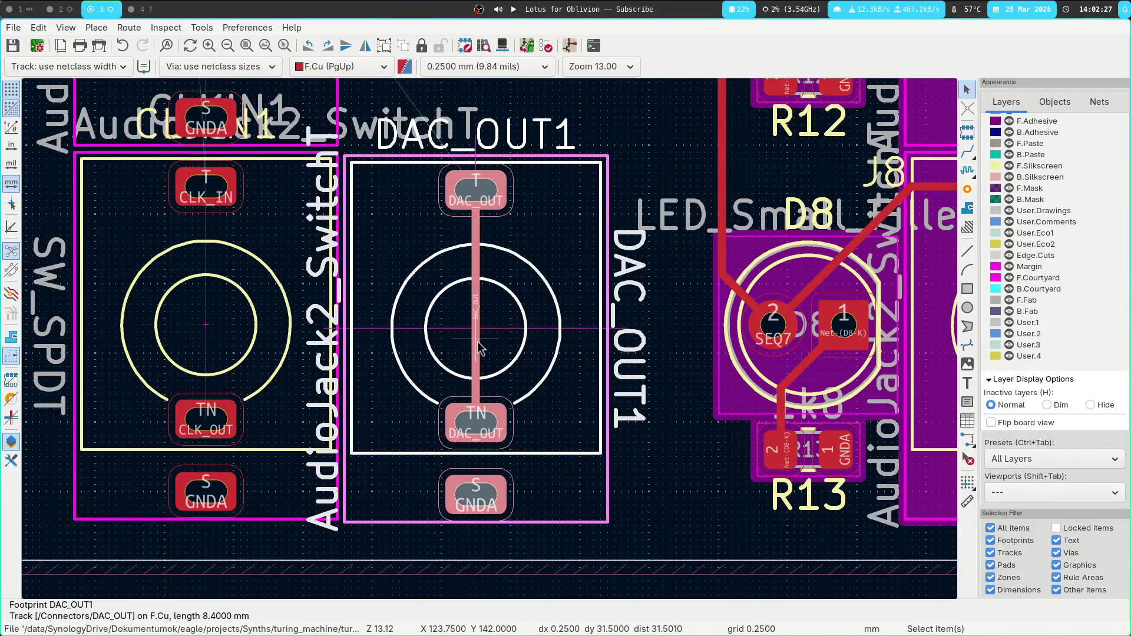
Leave DAC_OUT1 where it is after a second move, then box-select the left cluster of small parts.
key(m)
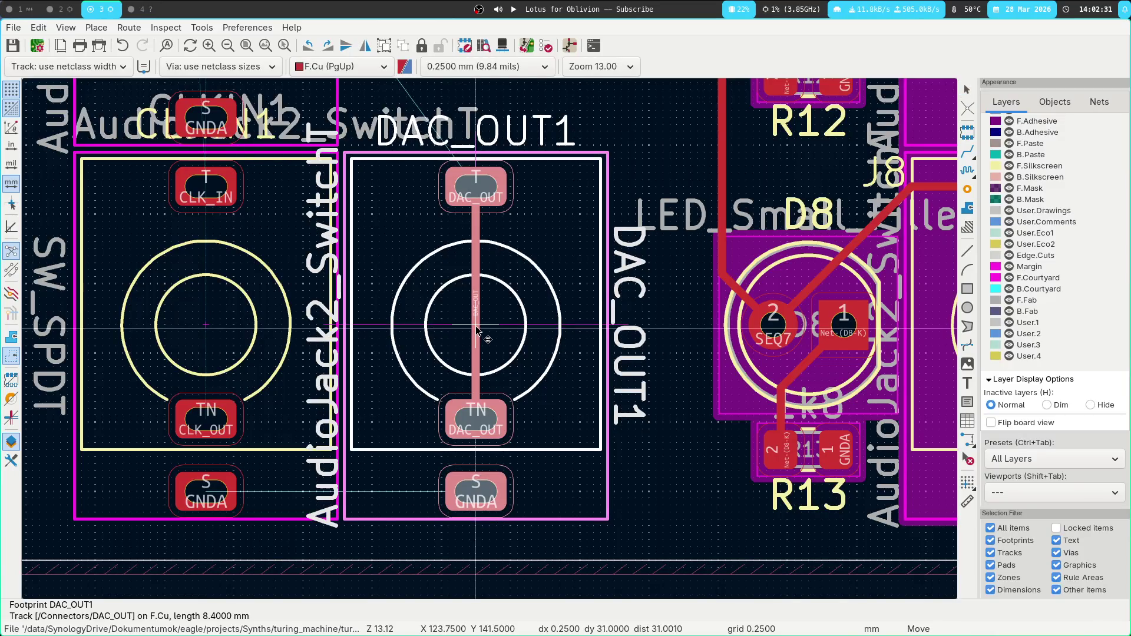
click(476, 330)
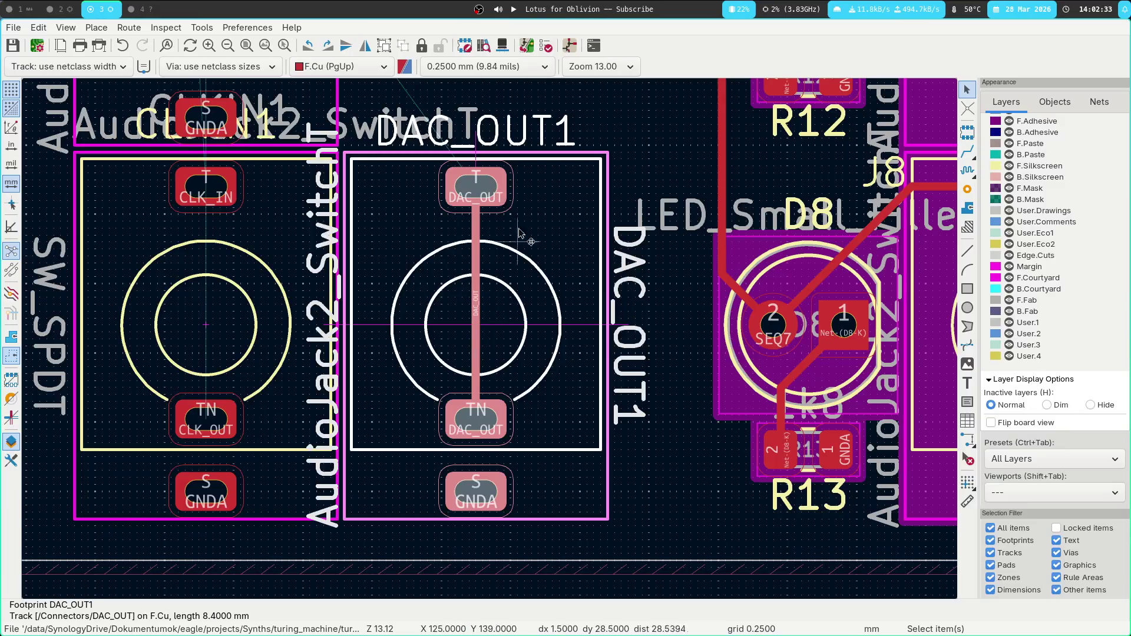
scroll(535, 320, down, 2)
scroll(487, 319, down, 2)
shift+scroll(487, 319, up, 5)
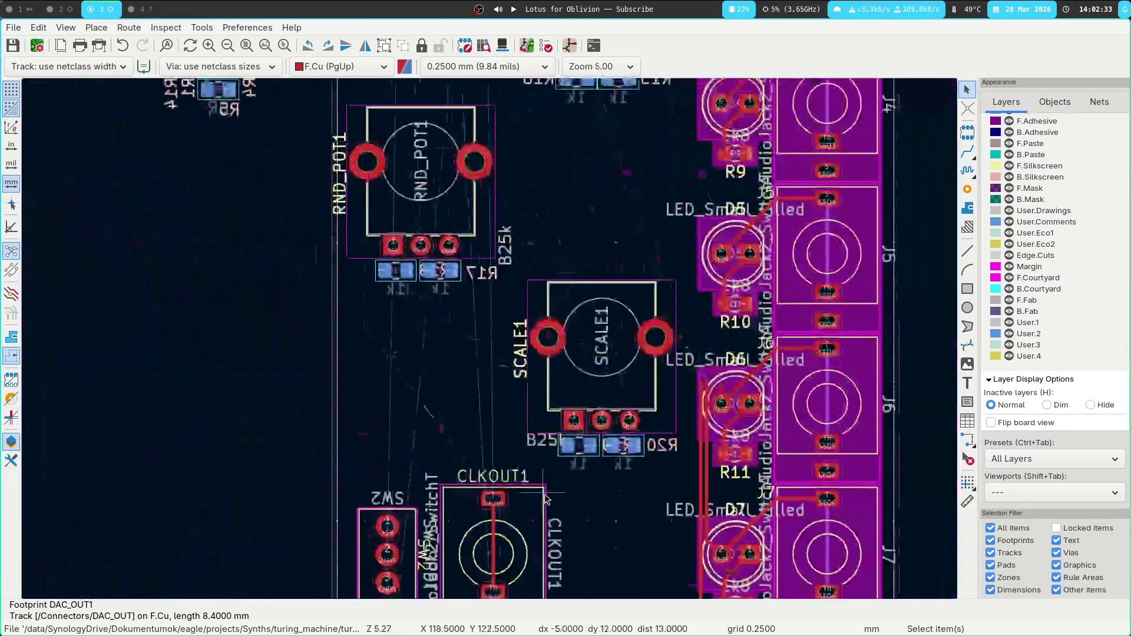
scroll(487, 318, down, 2)
shift+scroll(487, 319, up, 2)
mouse_move(217, 139)
mouse_down()
mouse_move(259, 177)
mouse_move(353, 416)
mouse_up()
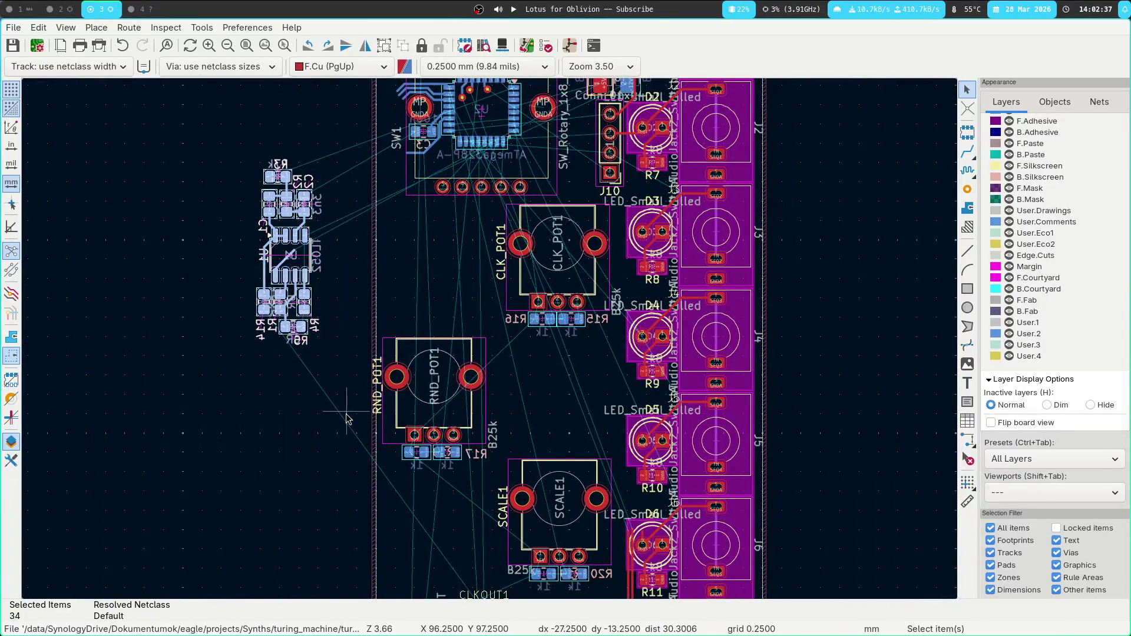
Try moving the left cluster rotated 90 degrees, then cancel so it stays put.
key(m)
shift+scroll(353, 277, down, 5)
ctrl+scroll(354, 277, right, 3)
key(r)
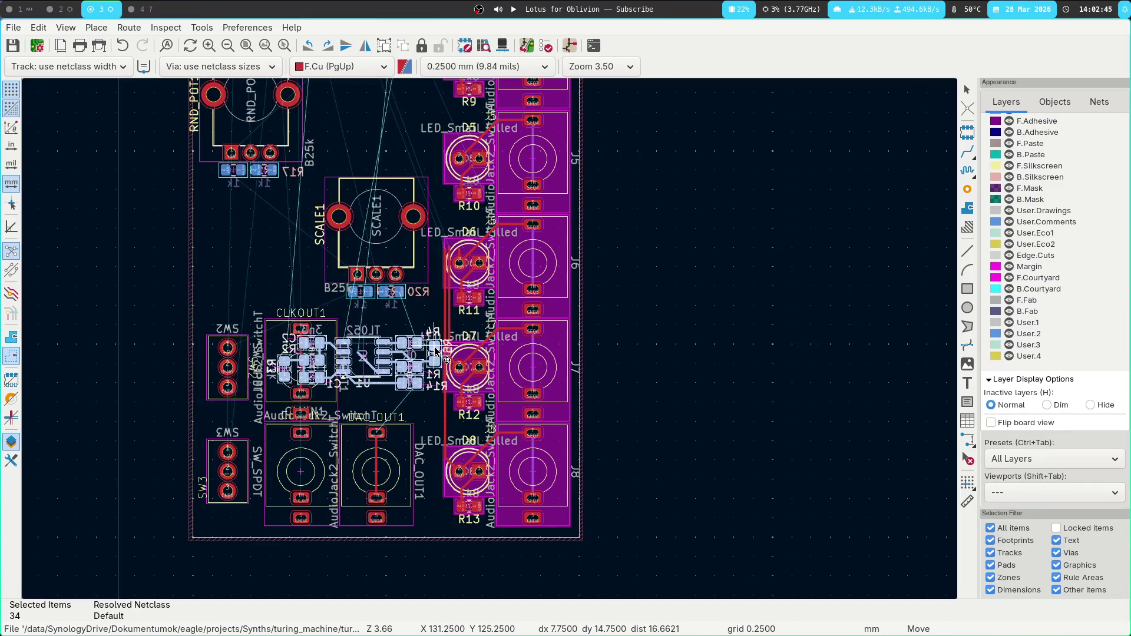
key(Escape)
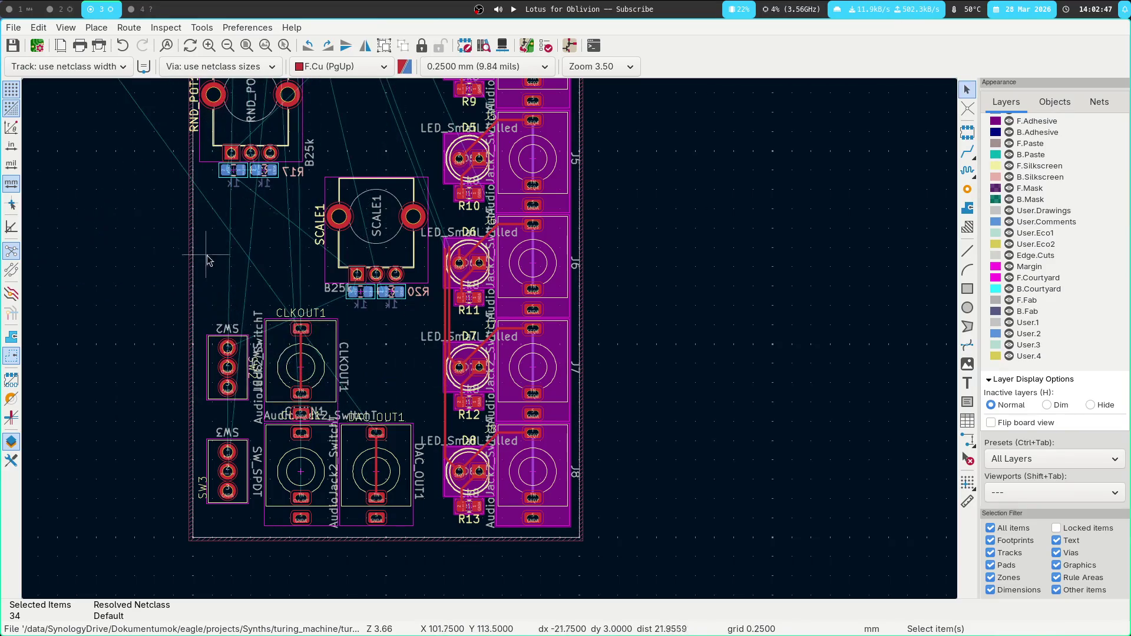
Box-select a smaller group of the left-side parts.
middle_drag(119, 180, 356, 465)
drag(245, 254, 423, 396)
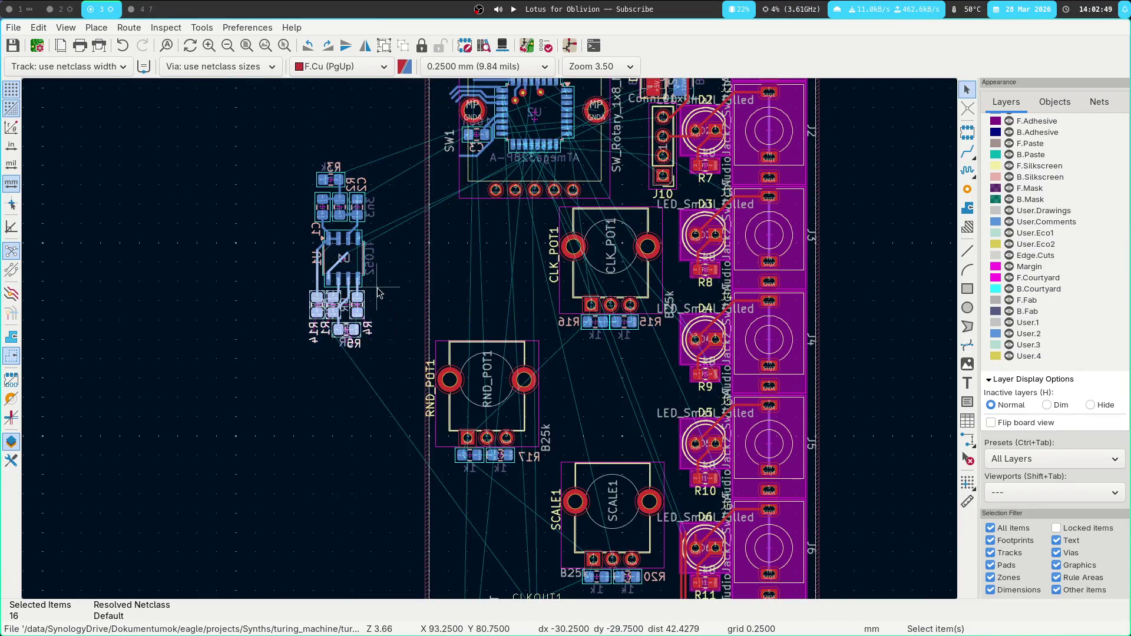
scroll(392, 334, up, 2)
scroll(366, 307, up, 3)
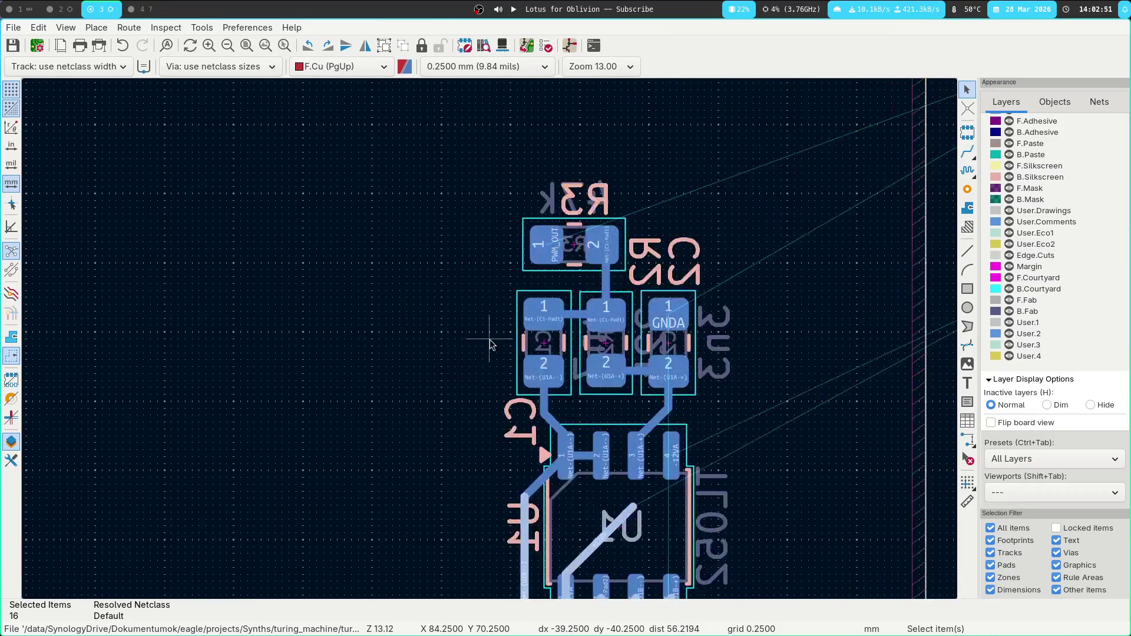
Check the schematic, then return to the board layout centred on the U1 op-amp.
key(super+2)
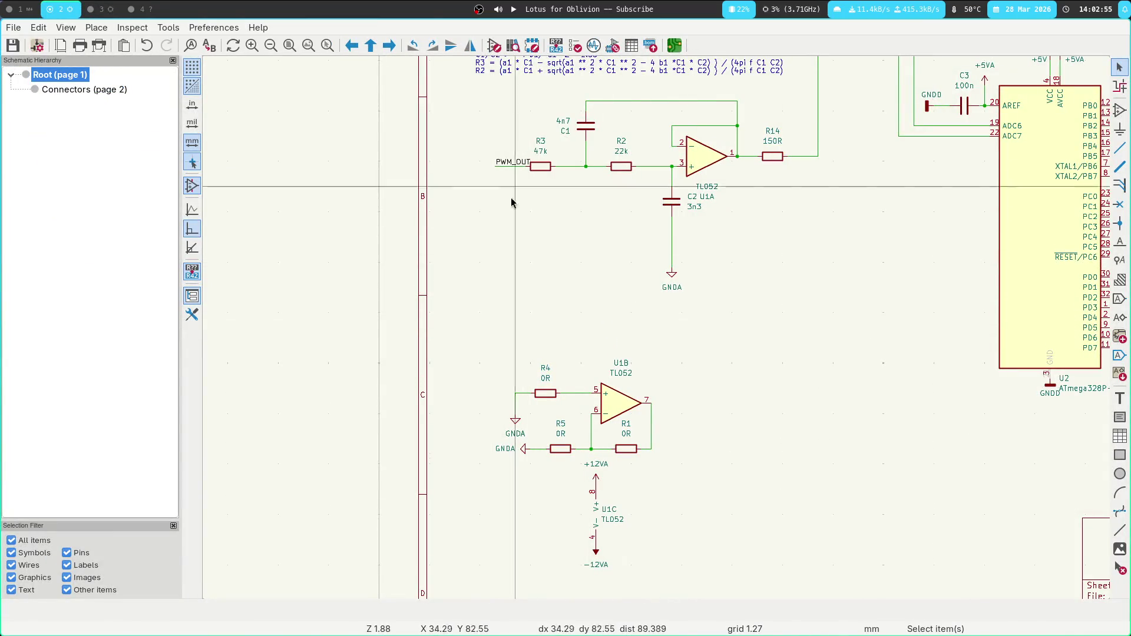
key(super+3)
scroll(524, 436, down, 2)
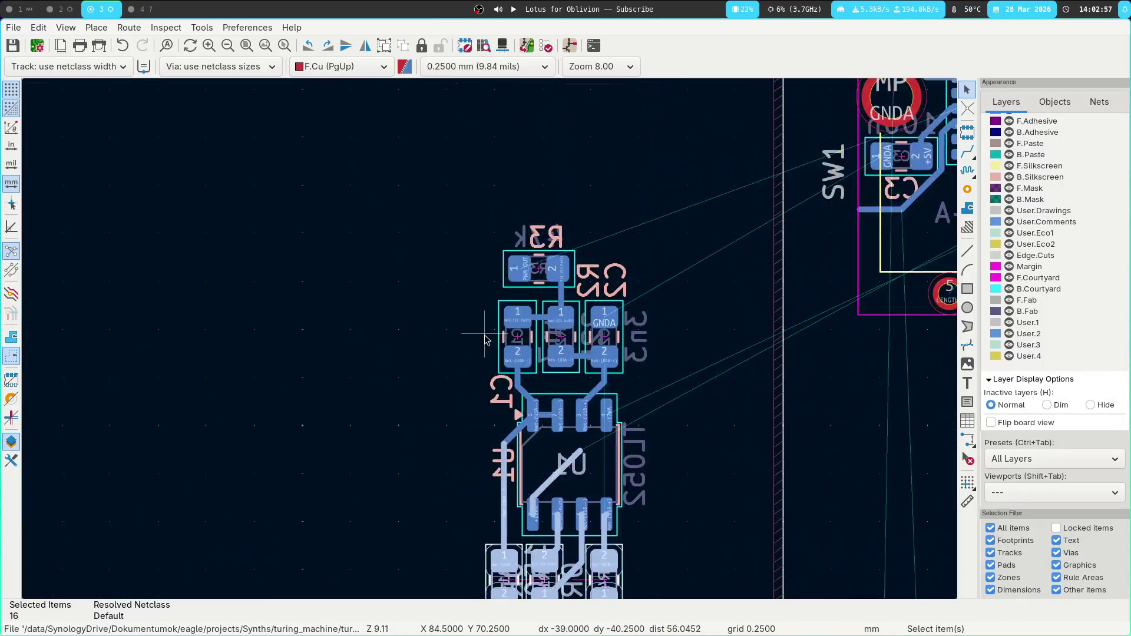
middle_drag(411, 442, 325, 257)
Delete U1's +12VA tracks, the Net-(U1A--) track to R1 and the track below pin 6.
click(451, 303)
click(460, 309)
key(u)
key(Delete)
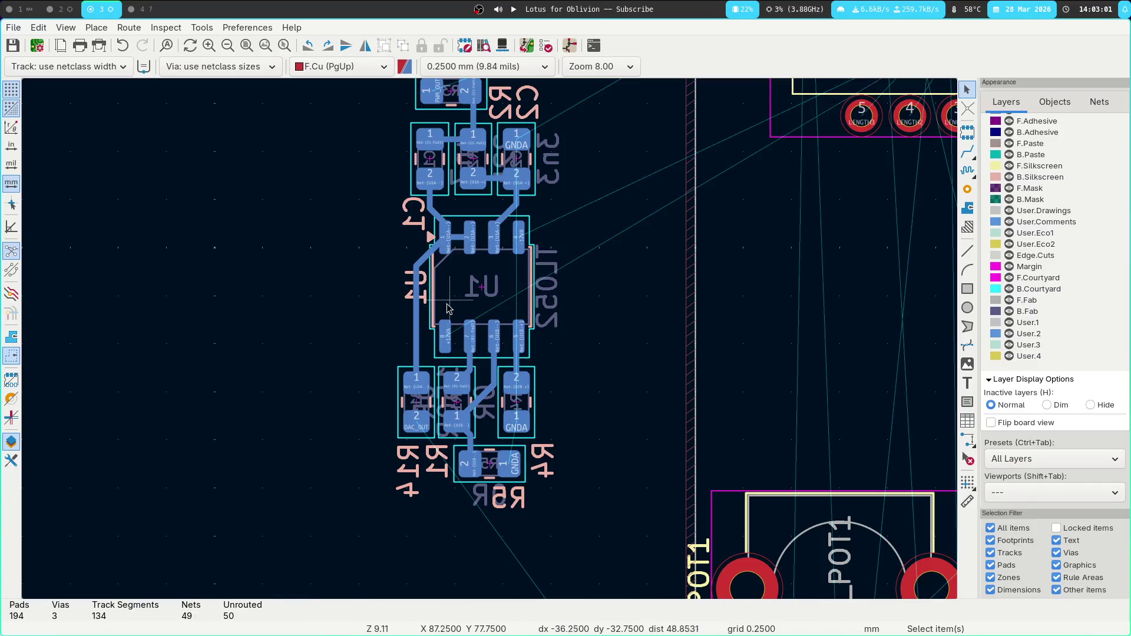
click(421, 268)
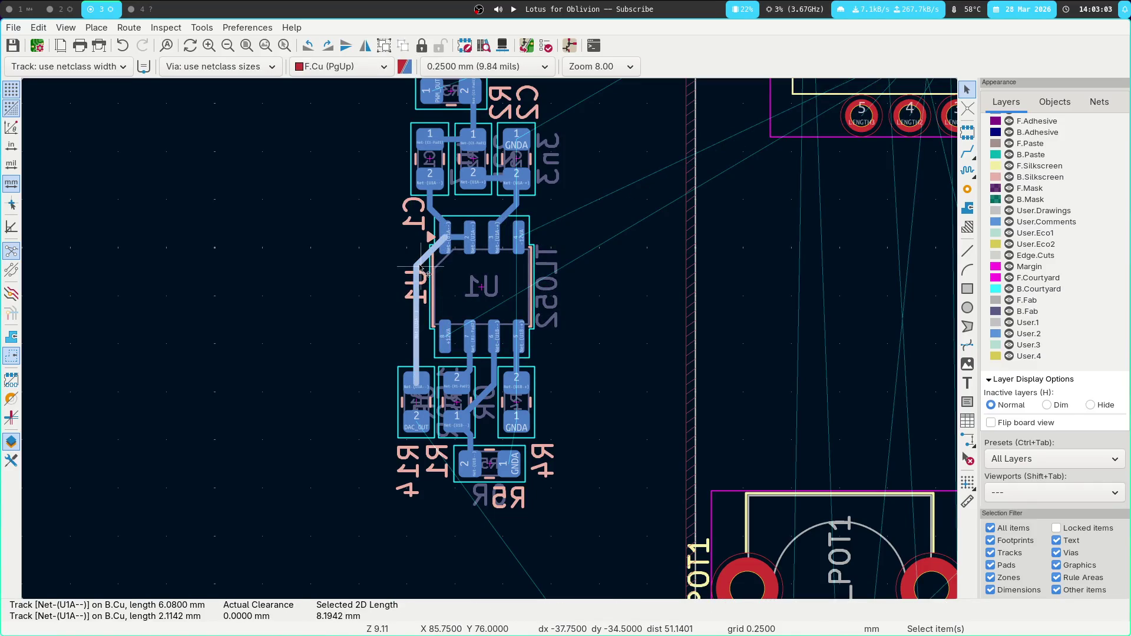
key(Delete)
middle_drag(502, 368, 470, 441)
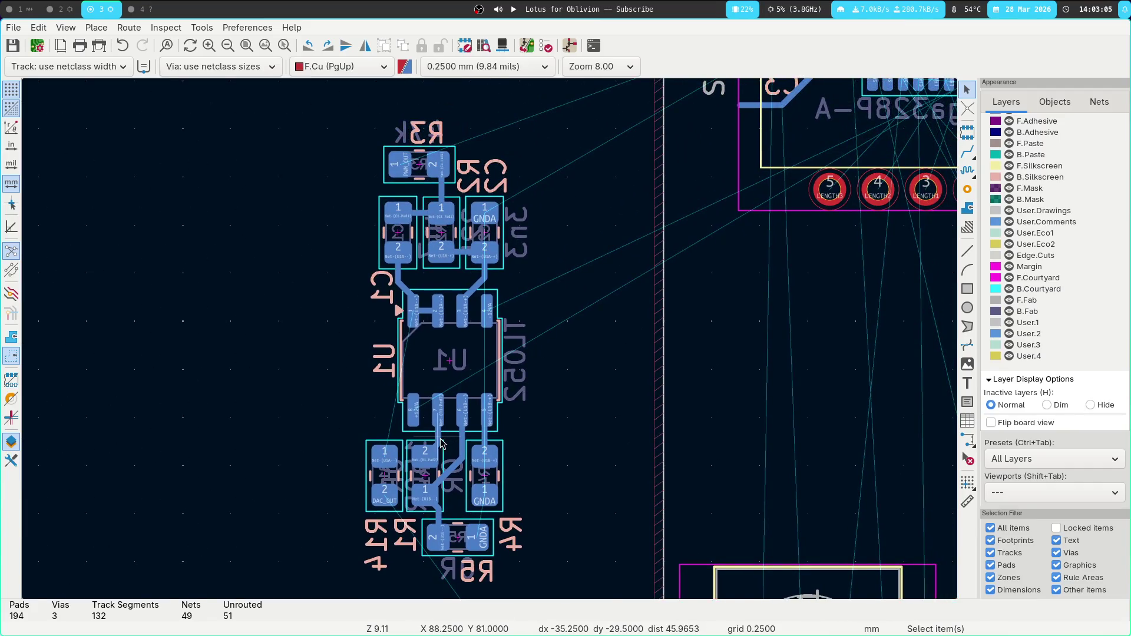
click(465, 447)
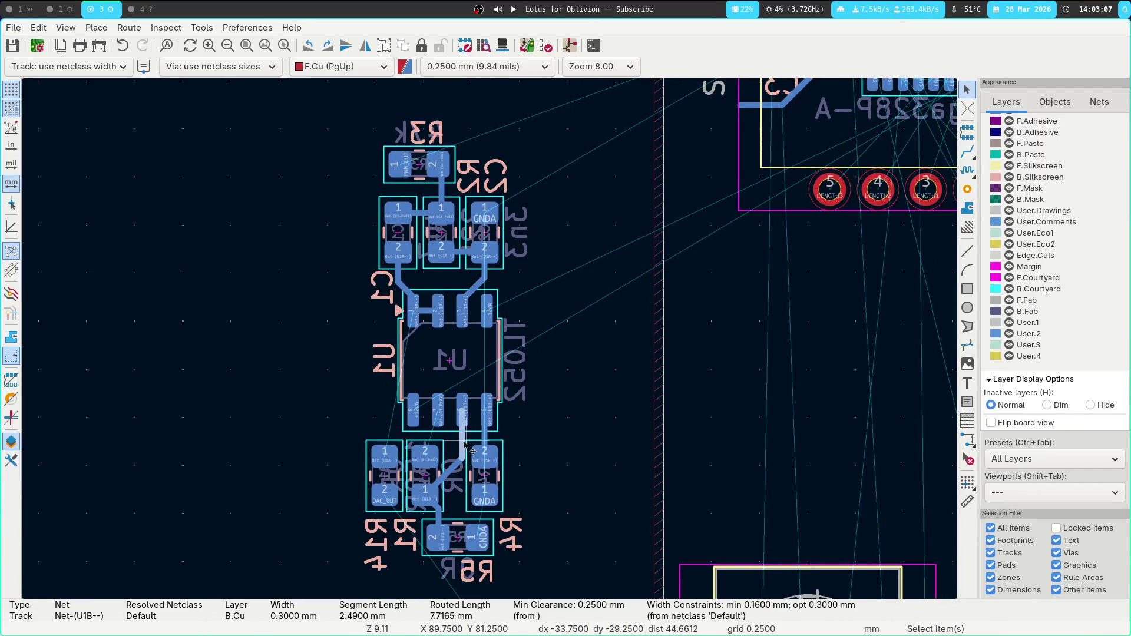
key(Delete)
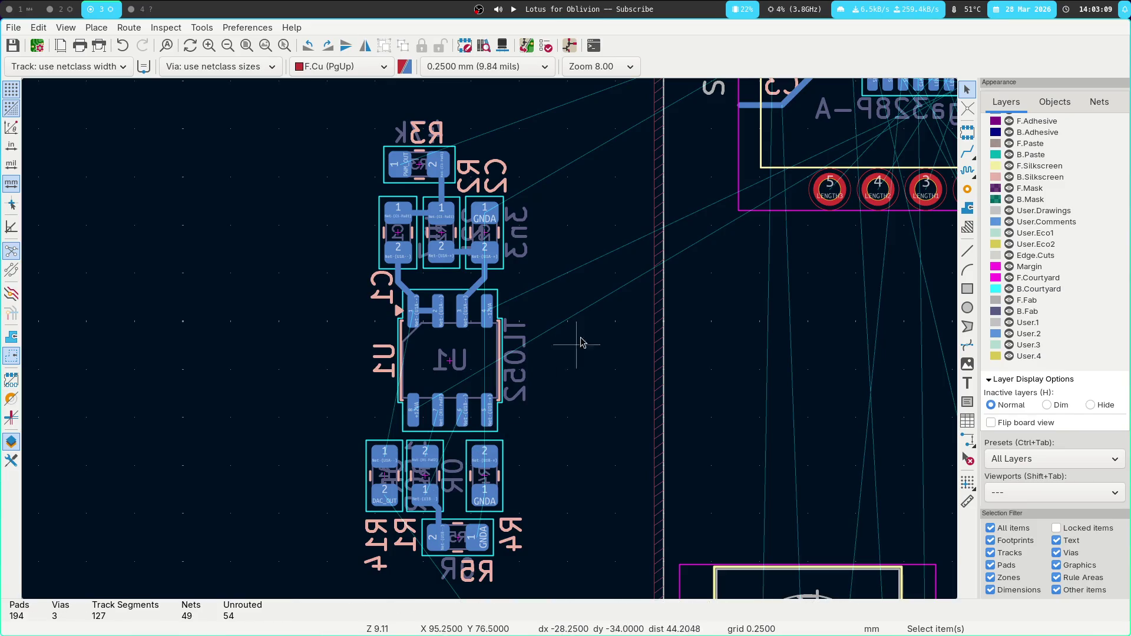
Move U1, R3 and C1–C3 together, rotated 90 degrees, to sit beside CLKOUT1.
middle_drag(455, 200, 440, 257)
mouse_move(288, 160)
mouse_down()
mouse_move(475, 409)
mouse_move(555, 493)
mouse_up()
key(m)
scroll(559, 442, down, 3)
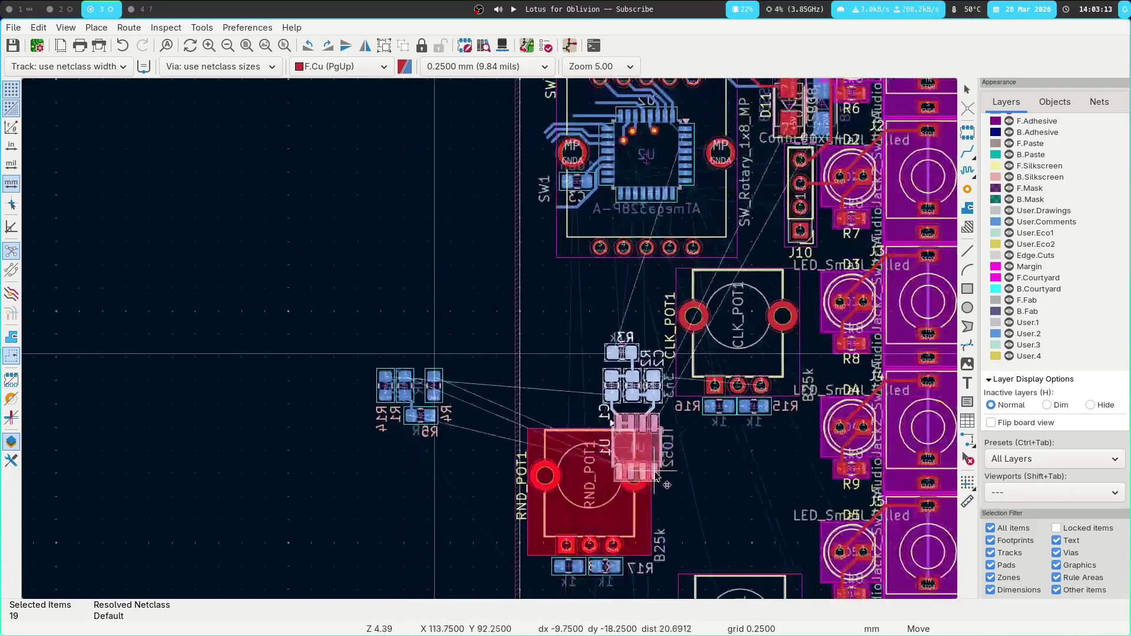
middle_drag(424, 383, 430, 117)
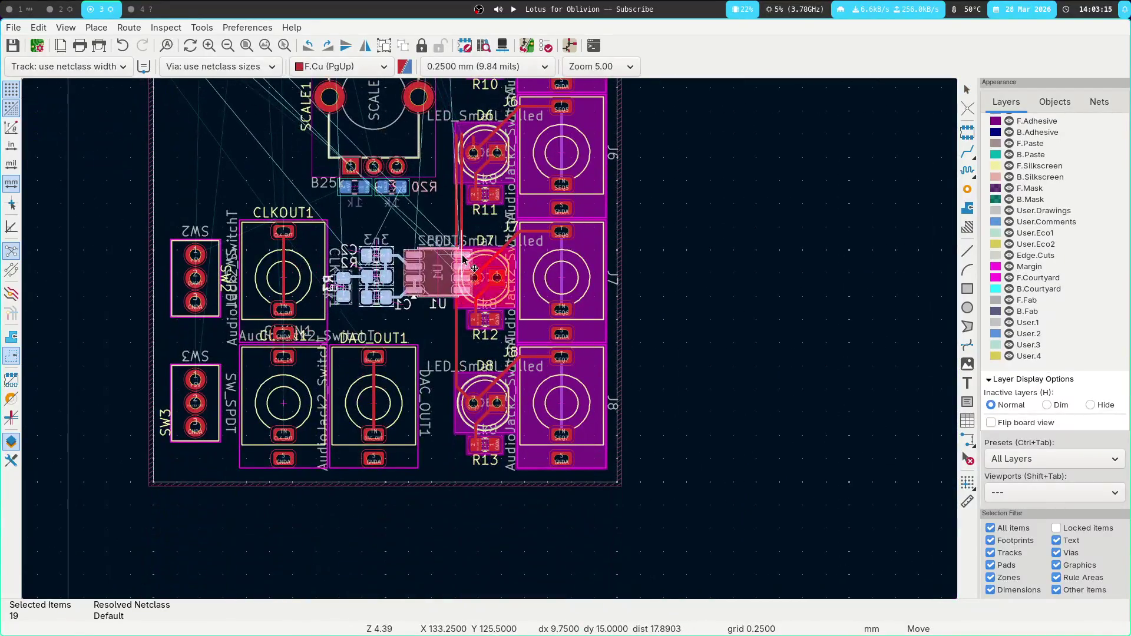
key(r)
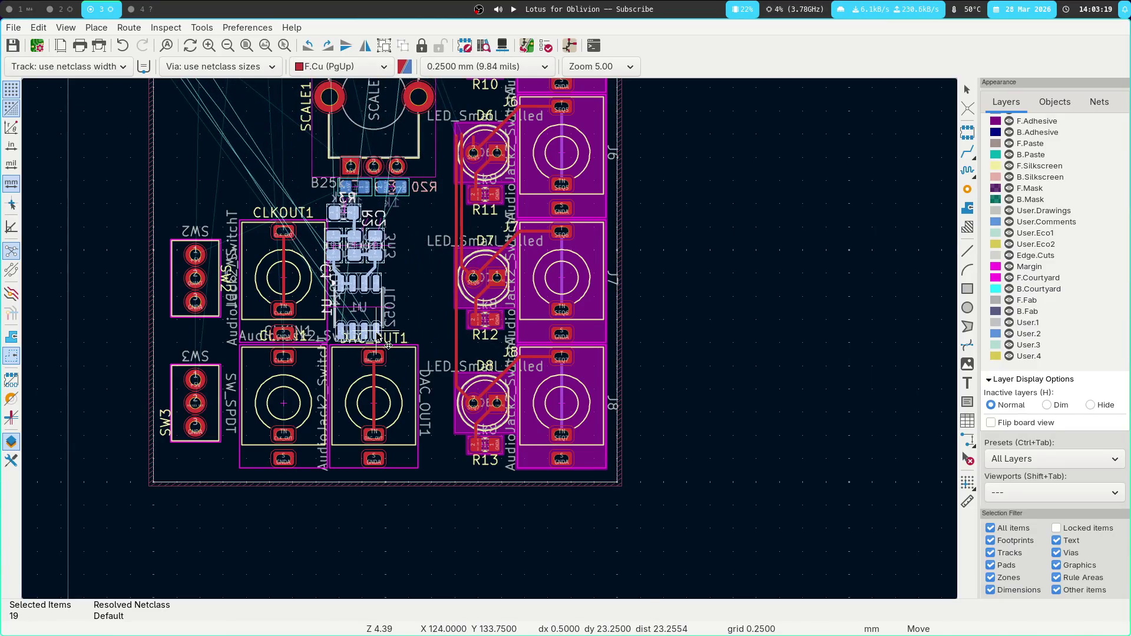
click(387, 345)
Move the R4/R5/R14 resistor group next to the U1 op-amp cluster.
scroll(320, 236, left, 5)
scroll(321, 236, up, 3)
scroll(313, 251, up, 5)
scroll(313, 251, left, 3)
drag(316, 144, 501, 318)
key(m)
scroll(319, 162, down, 4)
scroll(318, 162, right, 4)
scroll(318, 155, down, 4)
scroll(318, 154, right, 3)
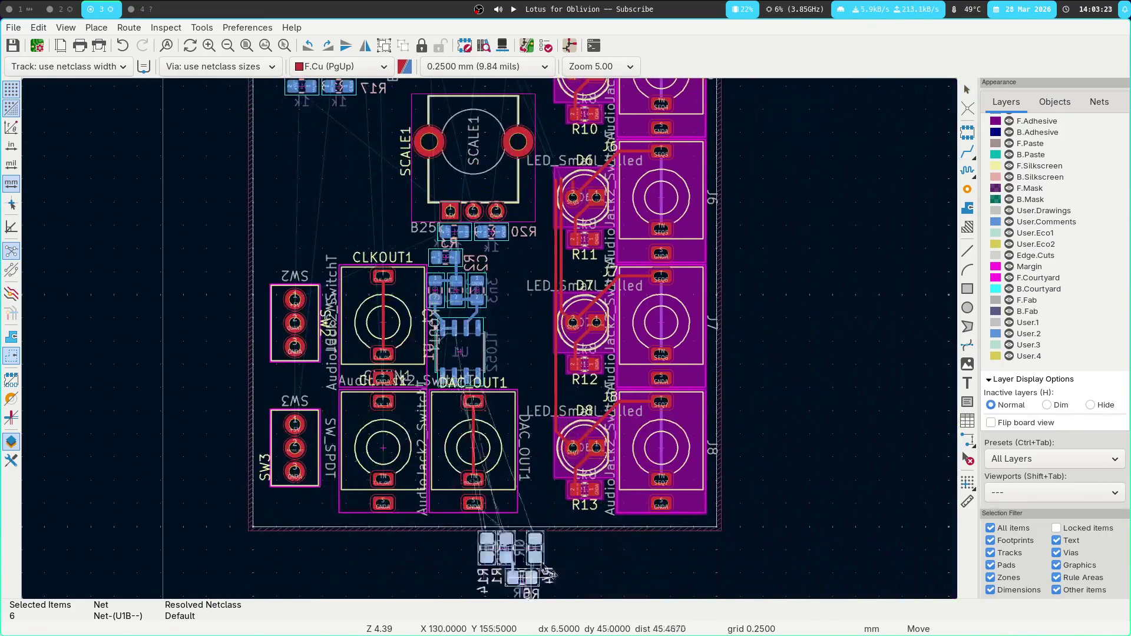
click(547, 340)
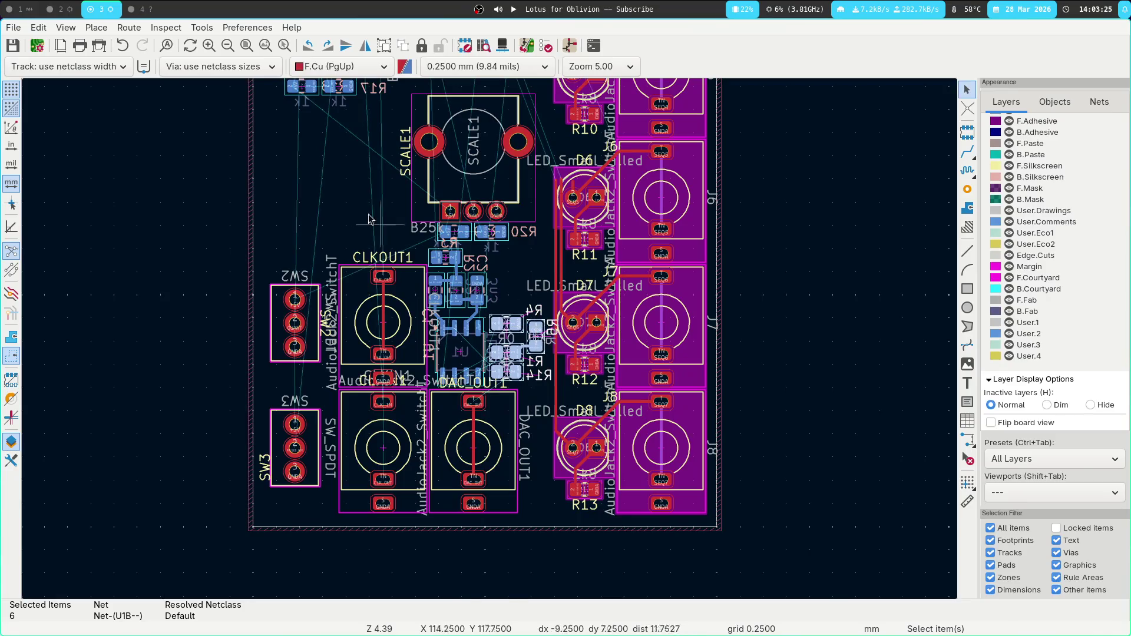
scroll(377, 212, up, 5)
scroll(265, 309, left, 1)
scroll(265, 309, up, 4)
Route the LENGTH0–LENGTH3 tracks from U2 pins 9–12 to SW1 pads 2–5.
scroll(275, 434, up, 5)
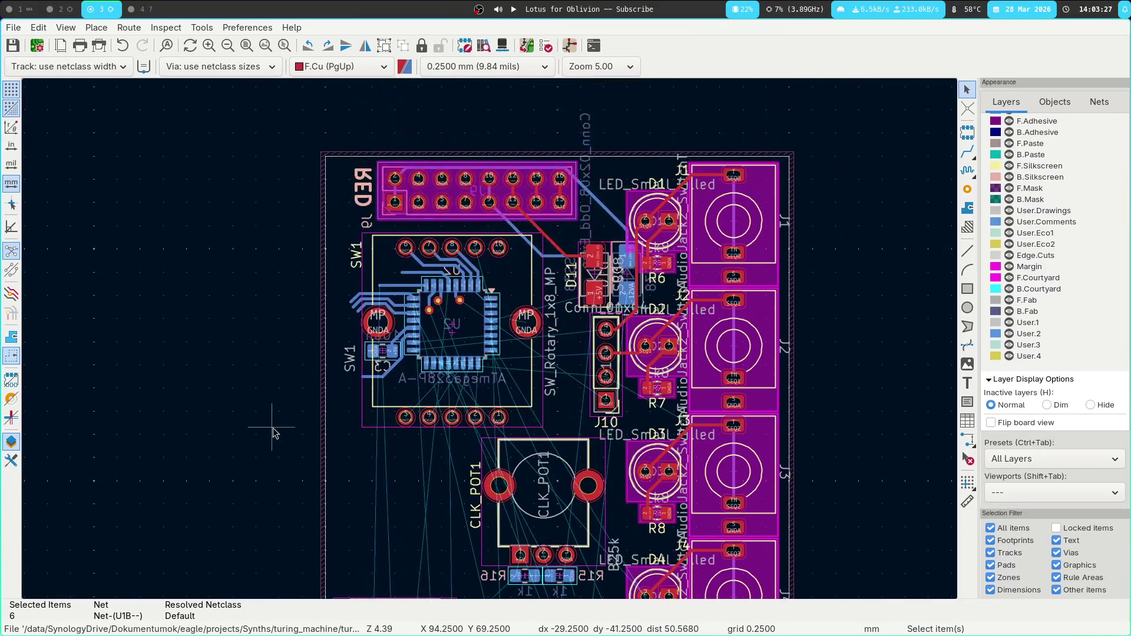
scroll(295, 349, down, 4)
scroll(276, 251, right, 1)
ctrl+scroll(342, 174, up, 4)
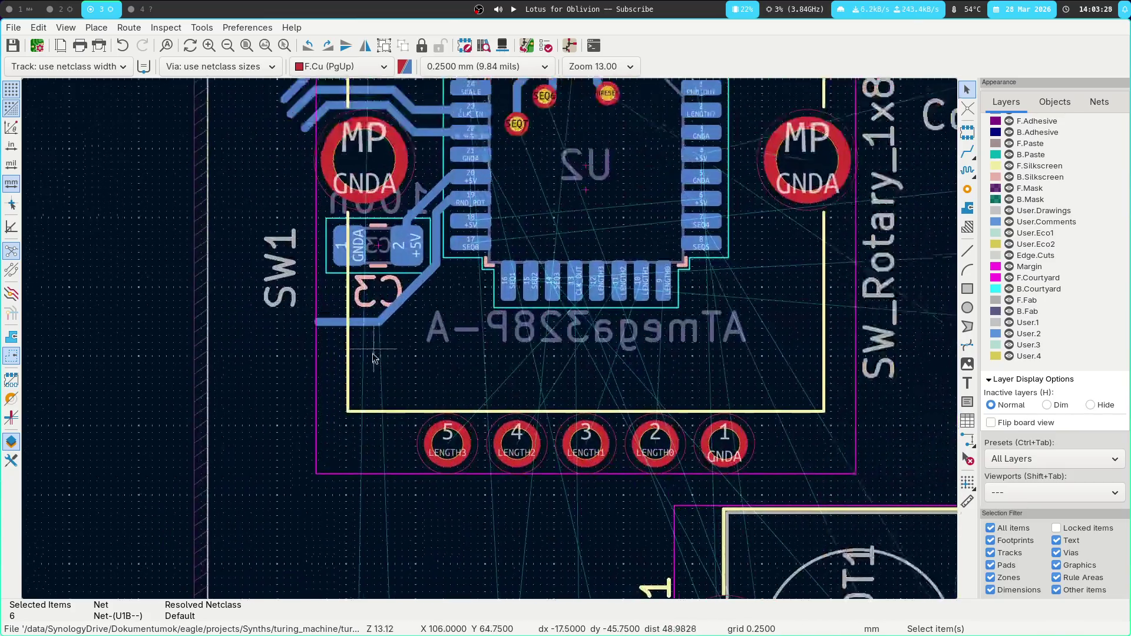
scroll(434, 325, down, 2)
scroll(434, 324, right, 2)
scroll(419, 290, down, 1)
scroll(419, 290, down, 1)
scroll(419, 290, right, 1)
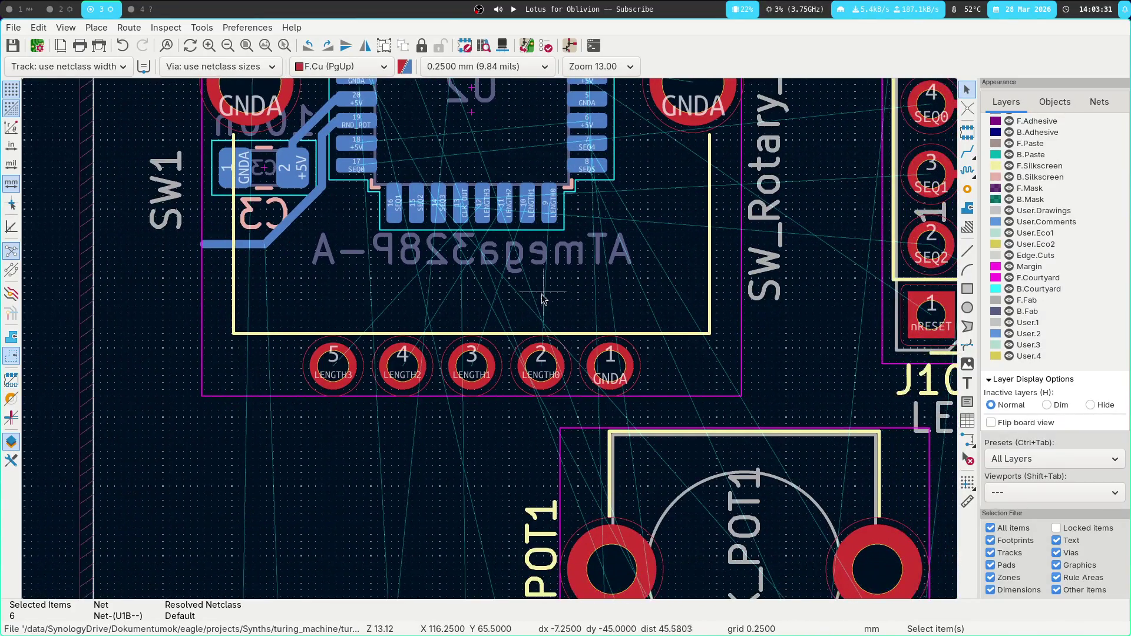
scroll(487, 241, up, 3)
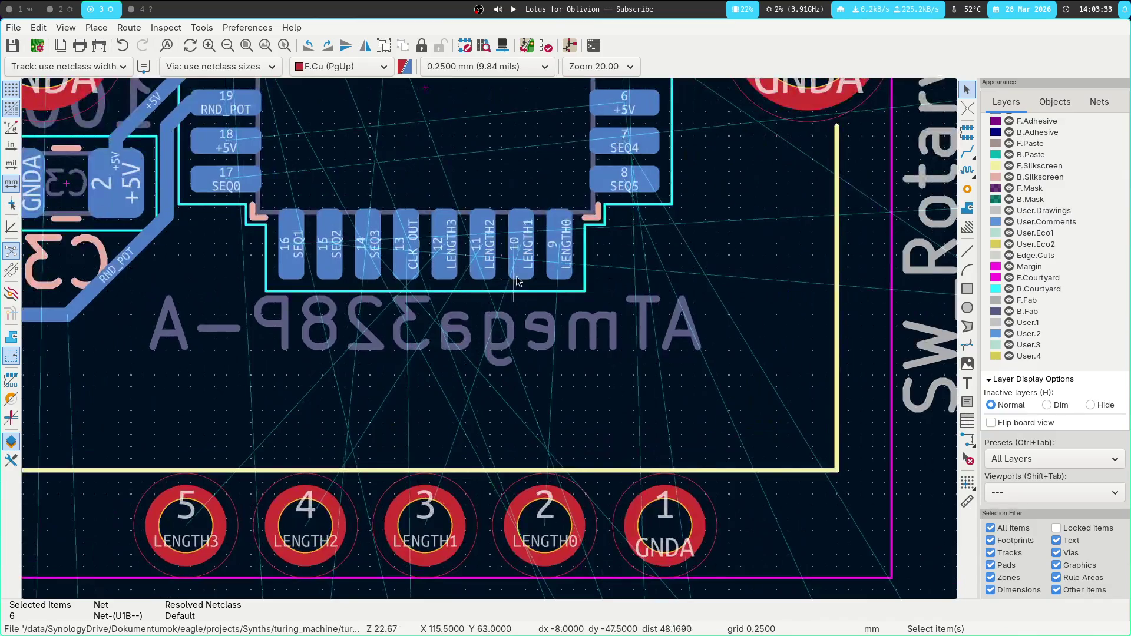
key(x)
key(Escape)
click(529, 256)
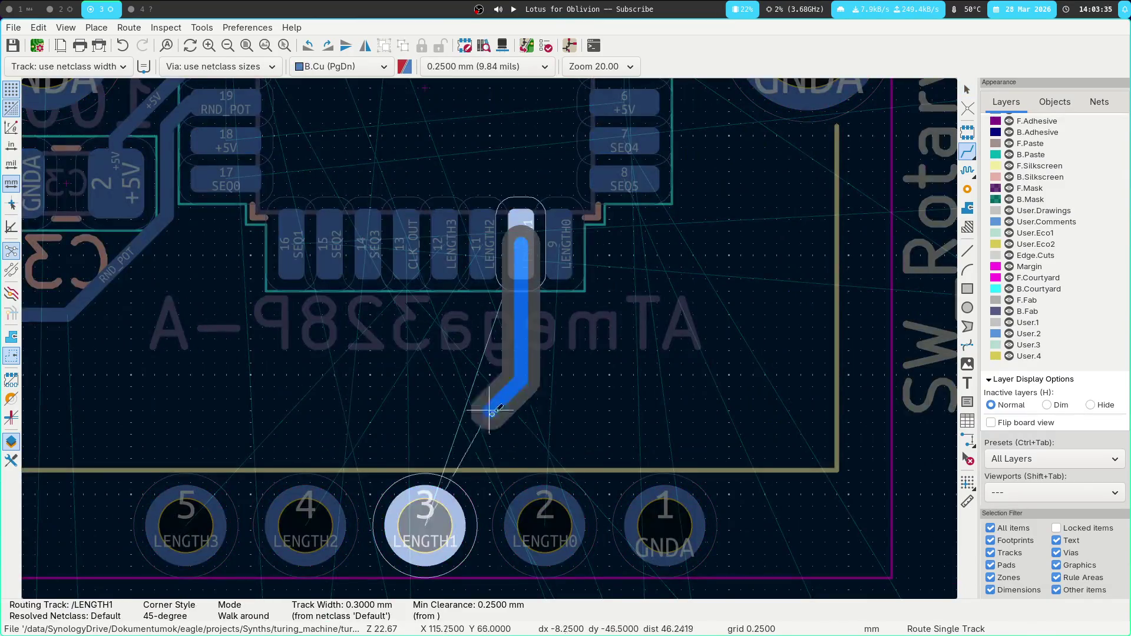
click(395, 503)
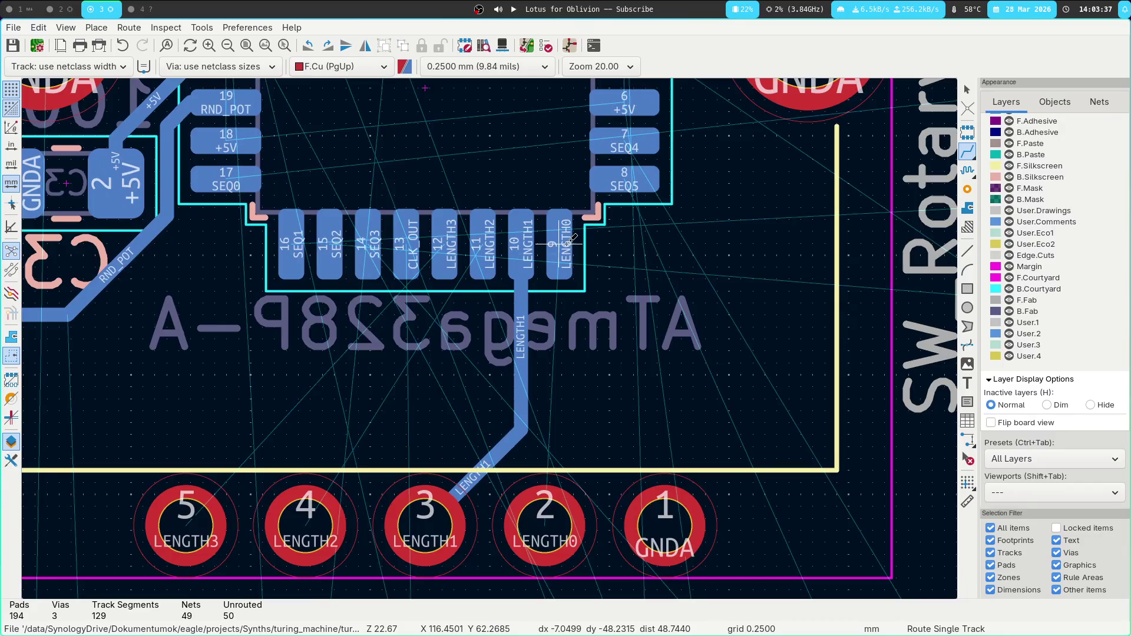
click(567, 243)
click(543, 521)
click(483, 242)
click(293, 508)
click(445, 242)
click(183, 525)
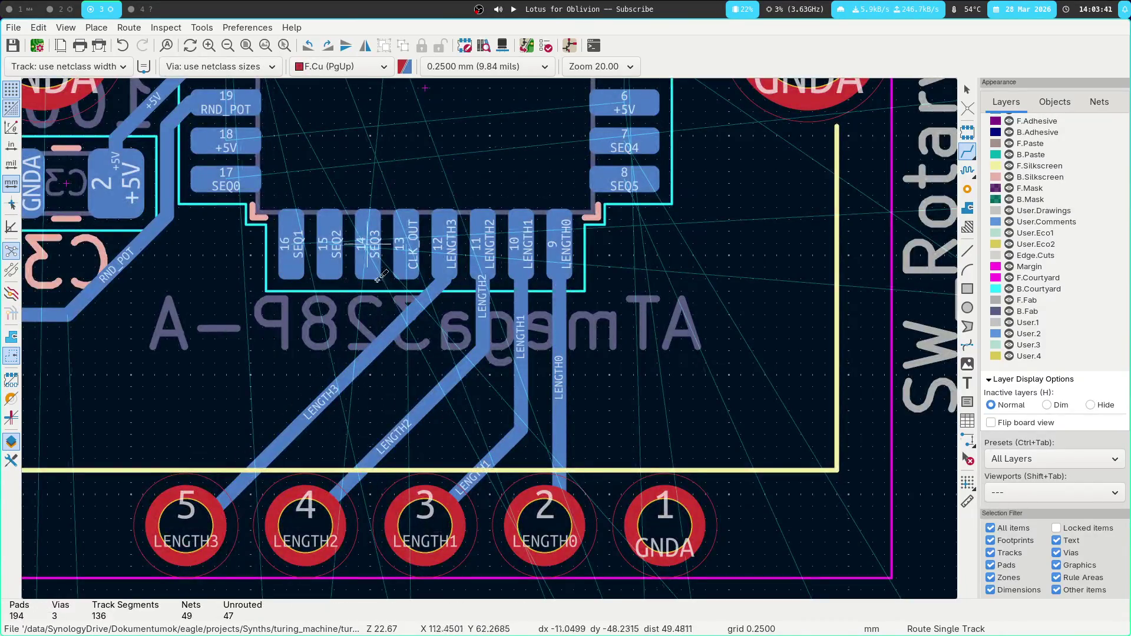
Begin a CLK_OUT track from U2 pin 13, then abandon it.
click(406, 242)
scroll(176, 507, down, 5)
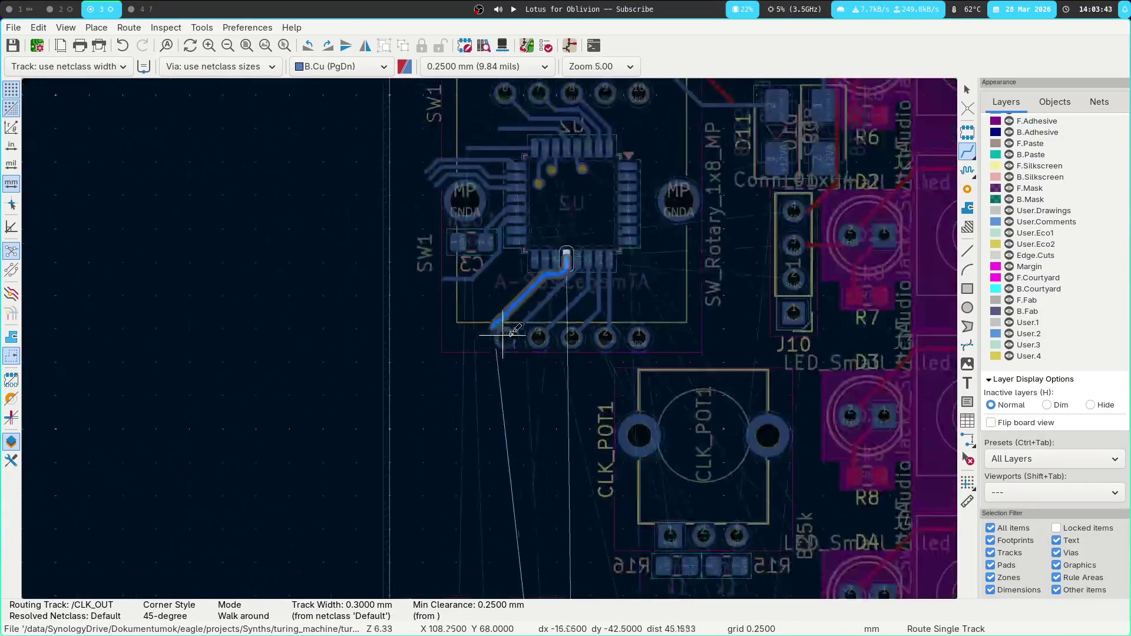
key(Escape)
shift+scroll(422, 582, up, 5)
shift+scroll(423, 583, up, 2)
scroll(261, 301, up, 2)
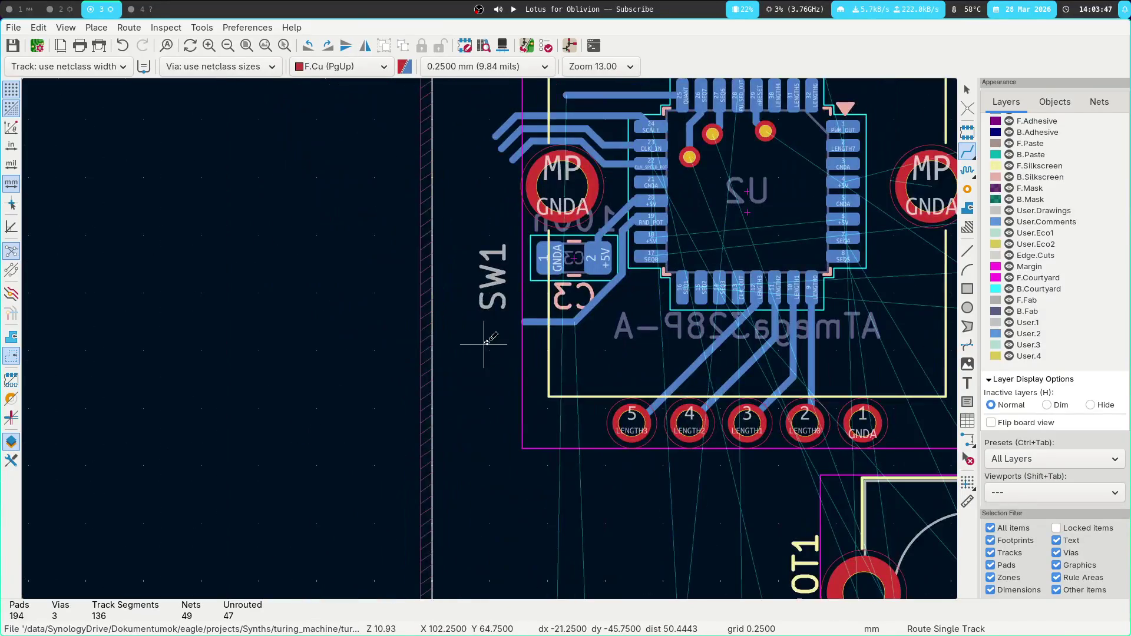
Delete the old RND_POT track, reroute it from pad 19 on back copper, and save the board.
click(543, 326)
key(u)
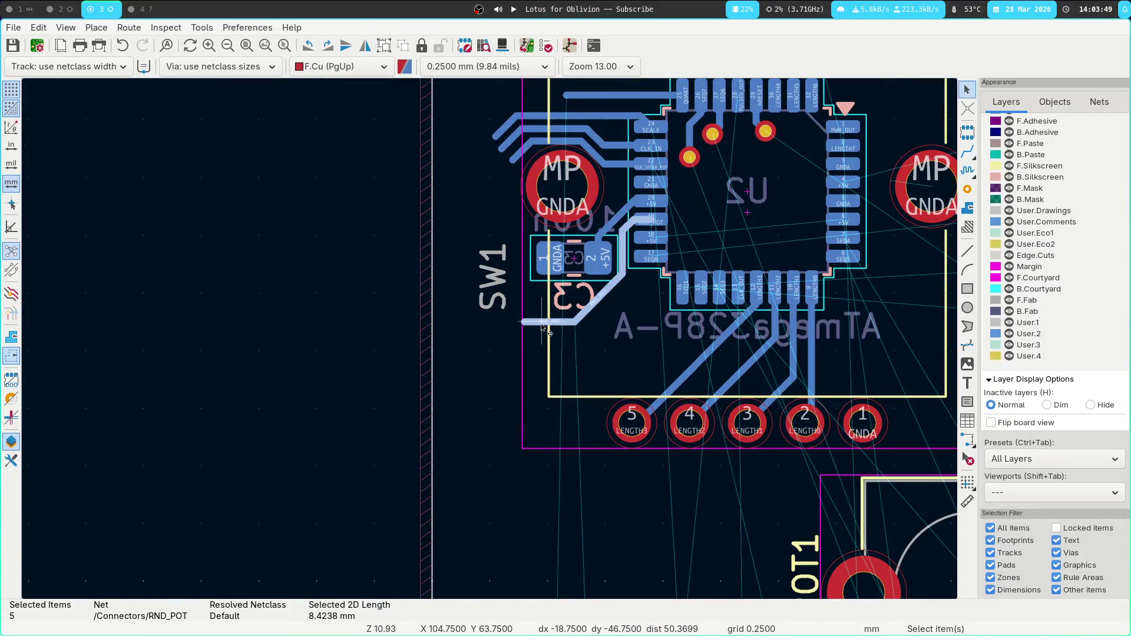
key(Delete)
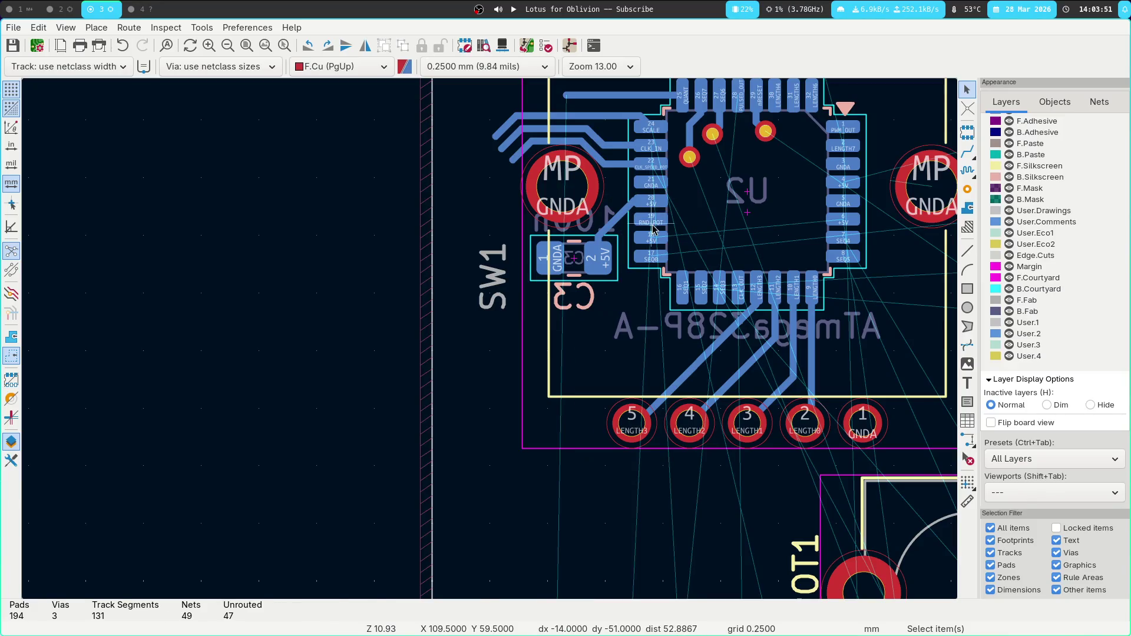
key(x)
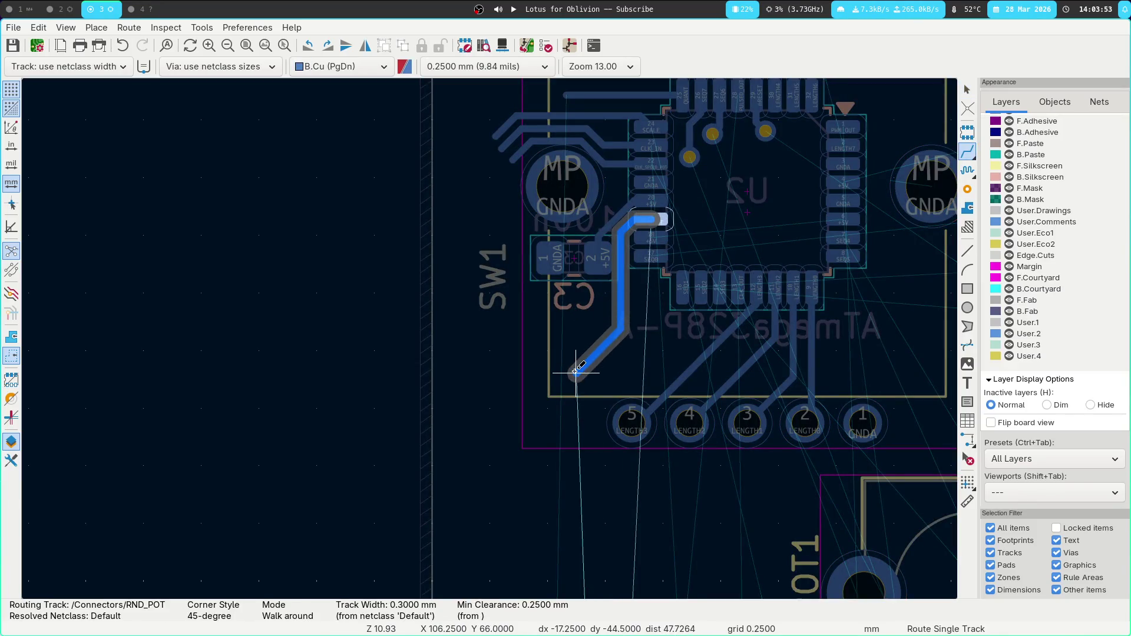
double_click(536, 368)
scroll(535, 368, right, 3)
key(Page_Up)
key(ctrl+s)
scroll(416, 318, right, 2)
Start a SEQ0 track from pad 17, then cancel it.
click(416, 319)
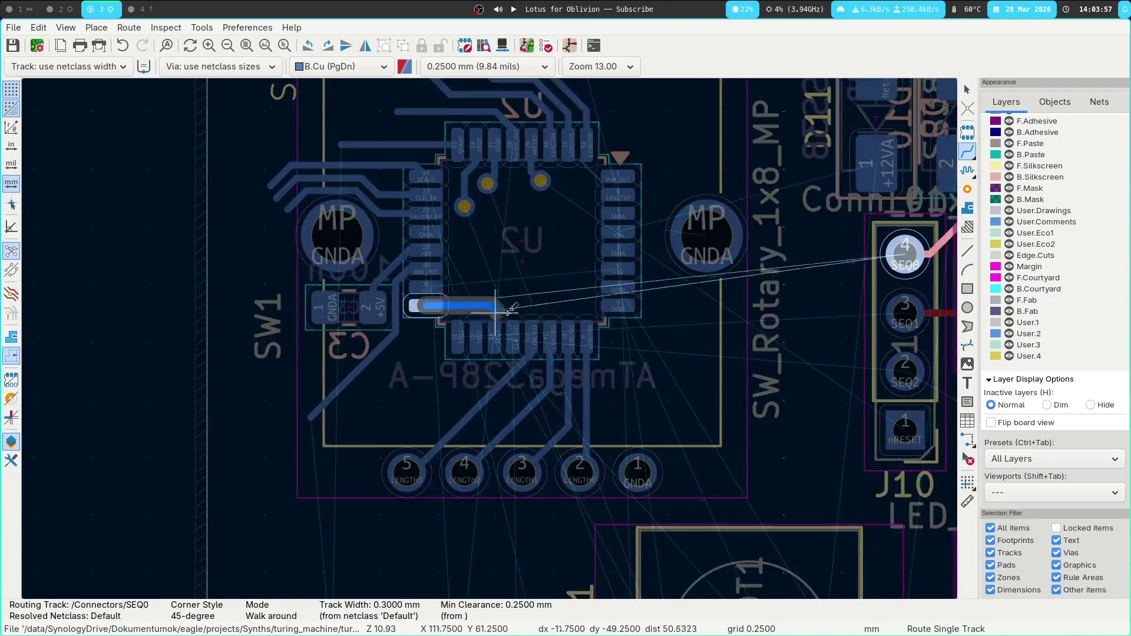
key(Escape)
scroll(567, 323, right, 3)
scroll(567, 323, up, 2)
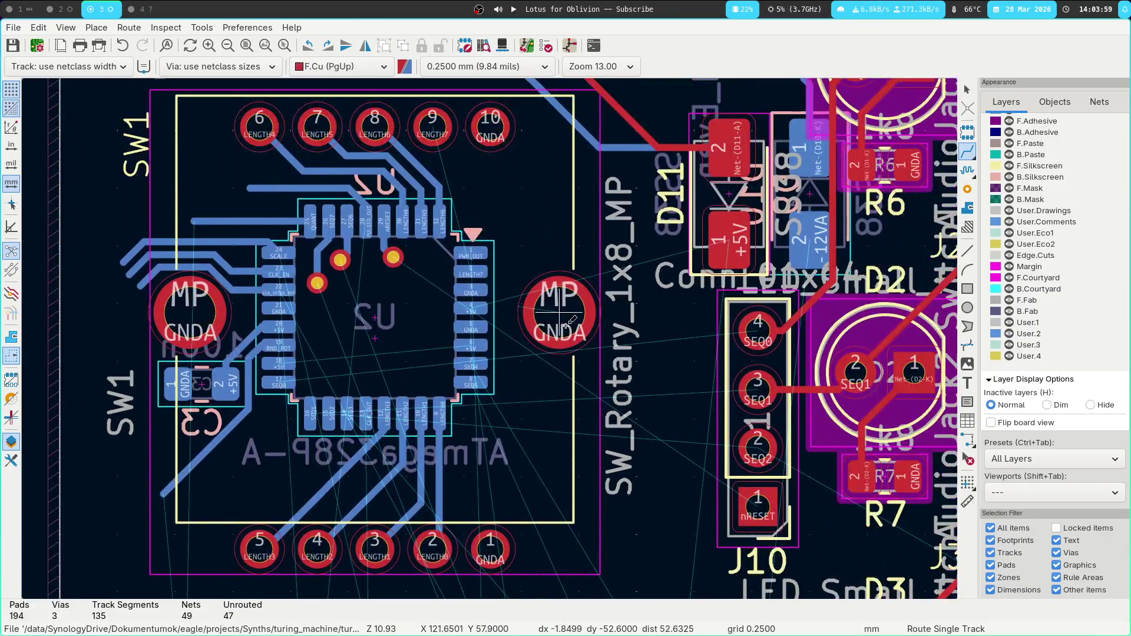
scroll(471, 309, up, 5)
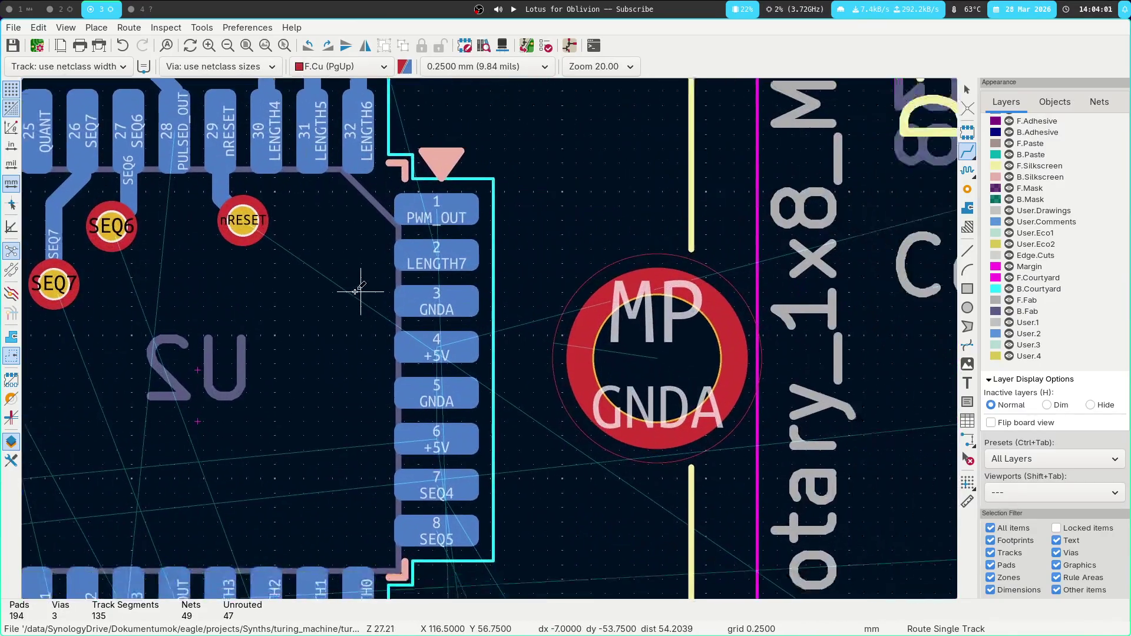
Route the PWM_OUT track from U2 pin 1 to the CLKOUT1 jack pad.
click(450, 203)
scroll(488, 328, down, 5)
scroll(495, 460, up, 3)
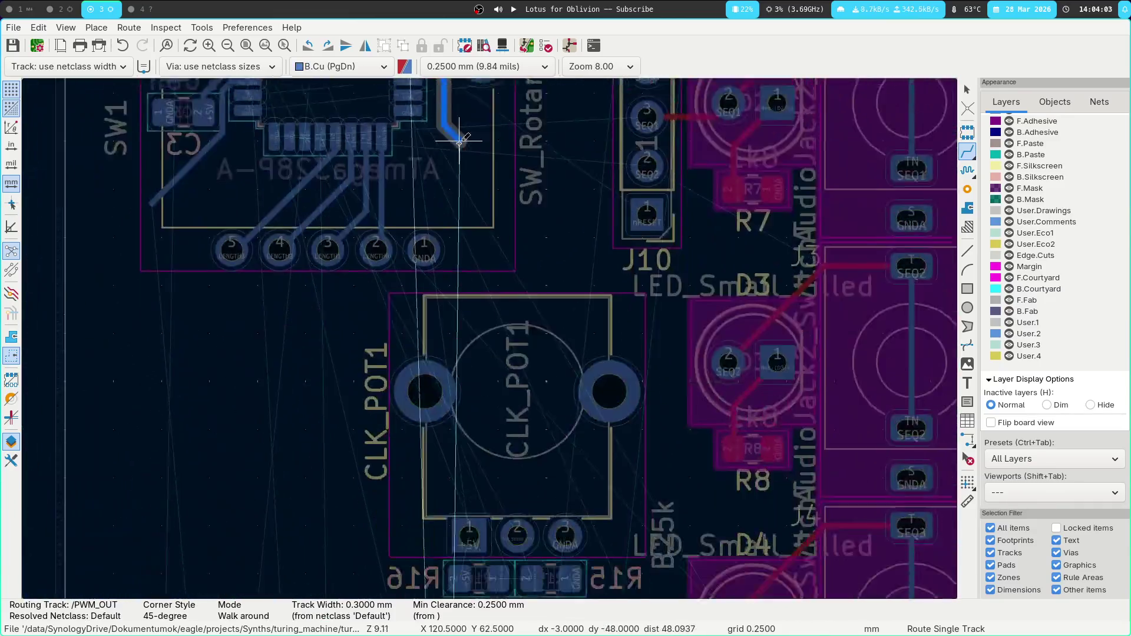
scroll(489, 341, down, 5)
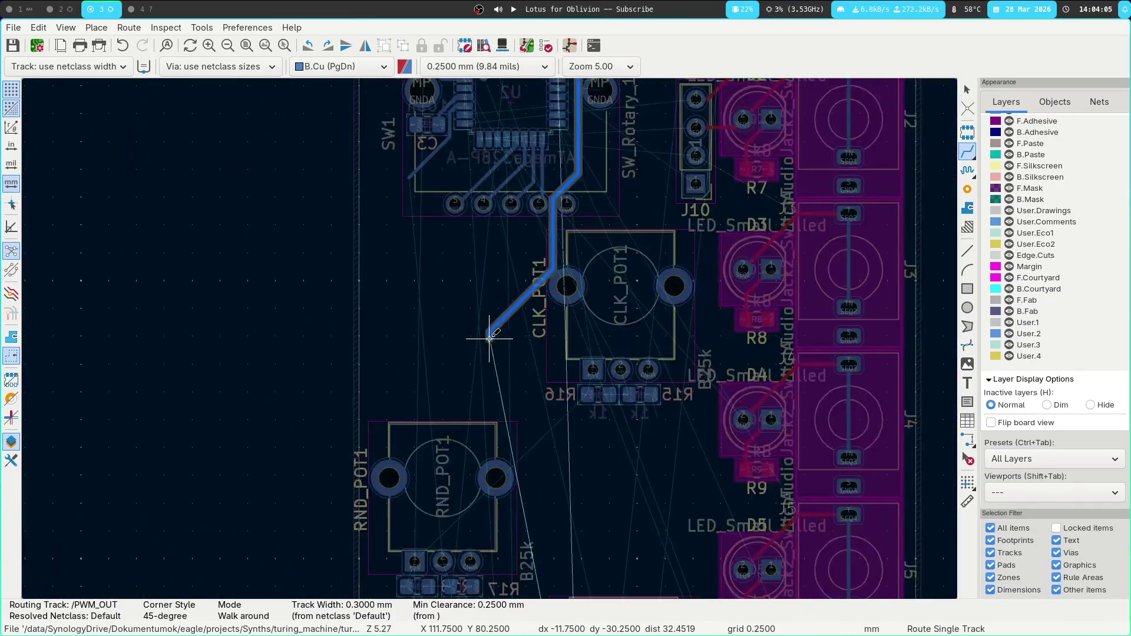
mouse_move(502, 382)
middle_down()
mouse_move(480, 254)
mouse_move(464, 251)
middle_up()
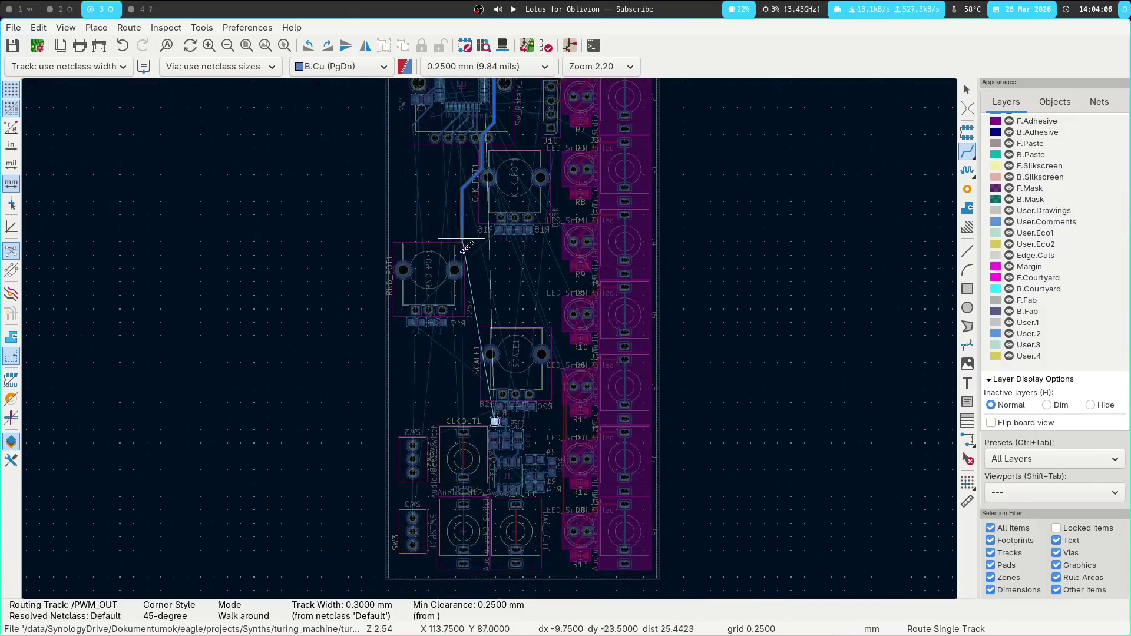
click(495, 421)
scroll(489, 339, up, 12)
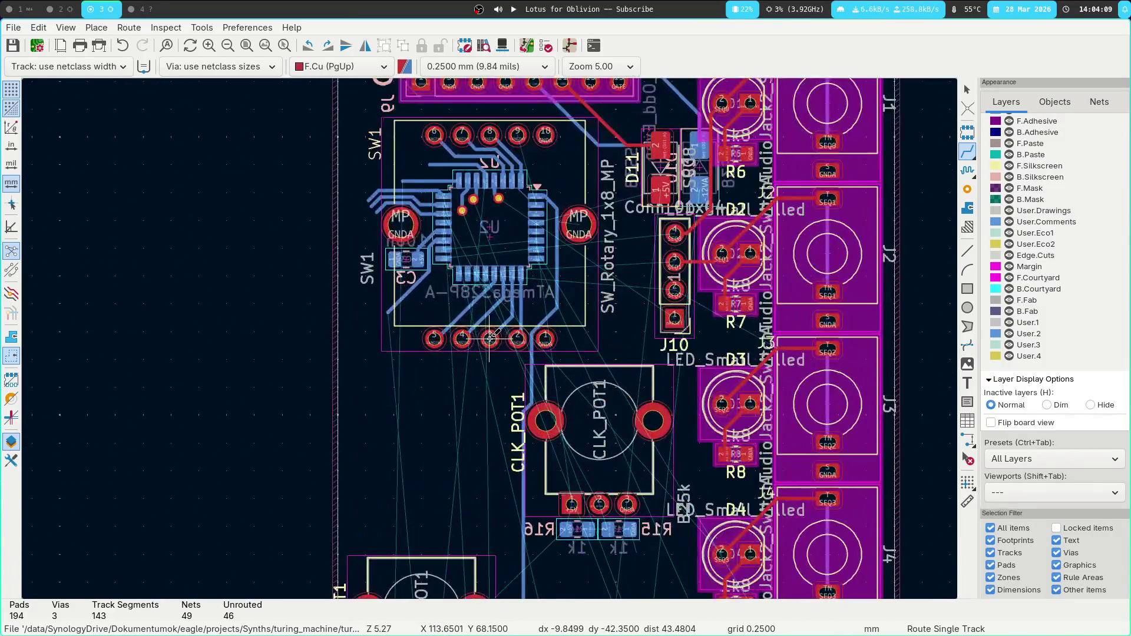
key(Escape)
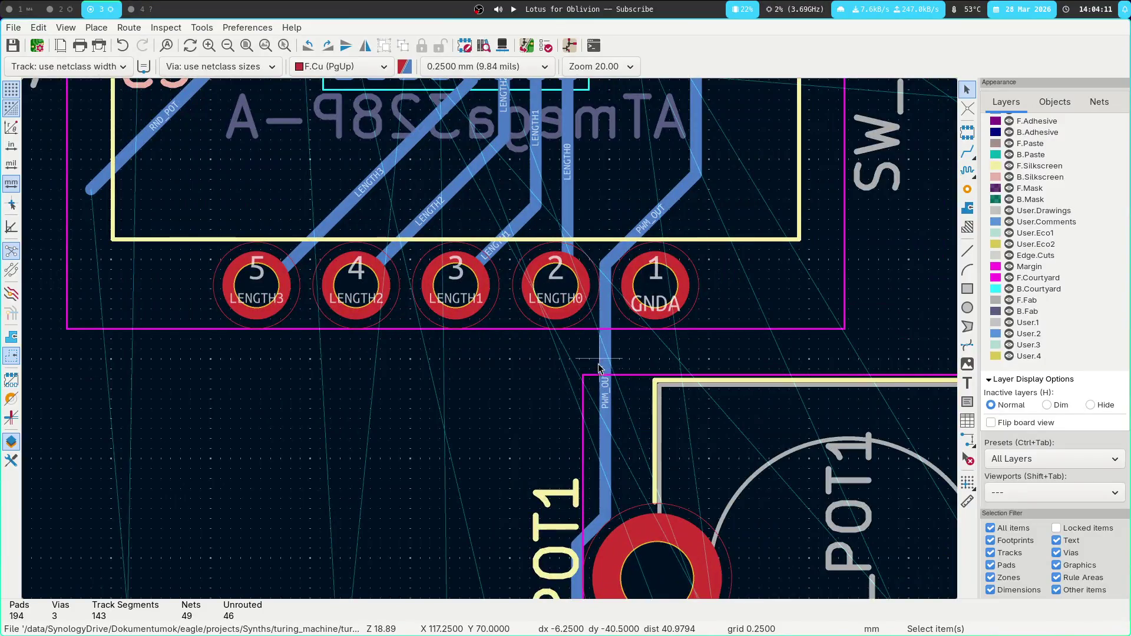
Delete the vertical and diagonal segments of the old PWM_OUT track.
click(599, 368)
key(Delete)
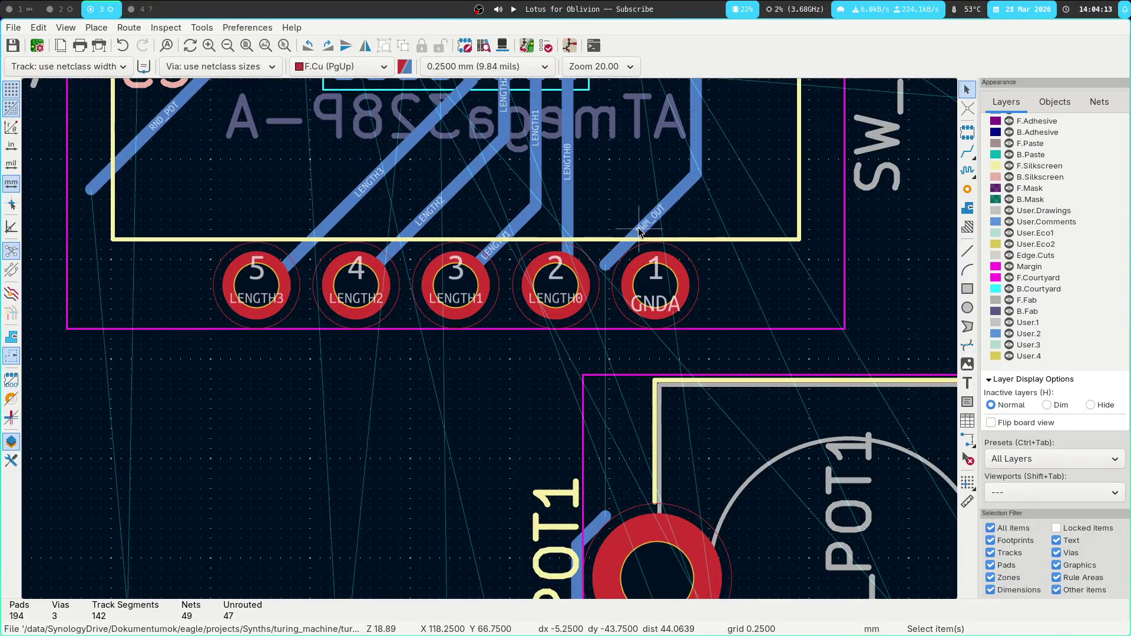
click(640, 231)
key(Delete)
Reroute PWM_OUT on back copper from the POT1 track end up to the upper track.
key(x)
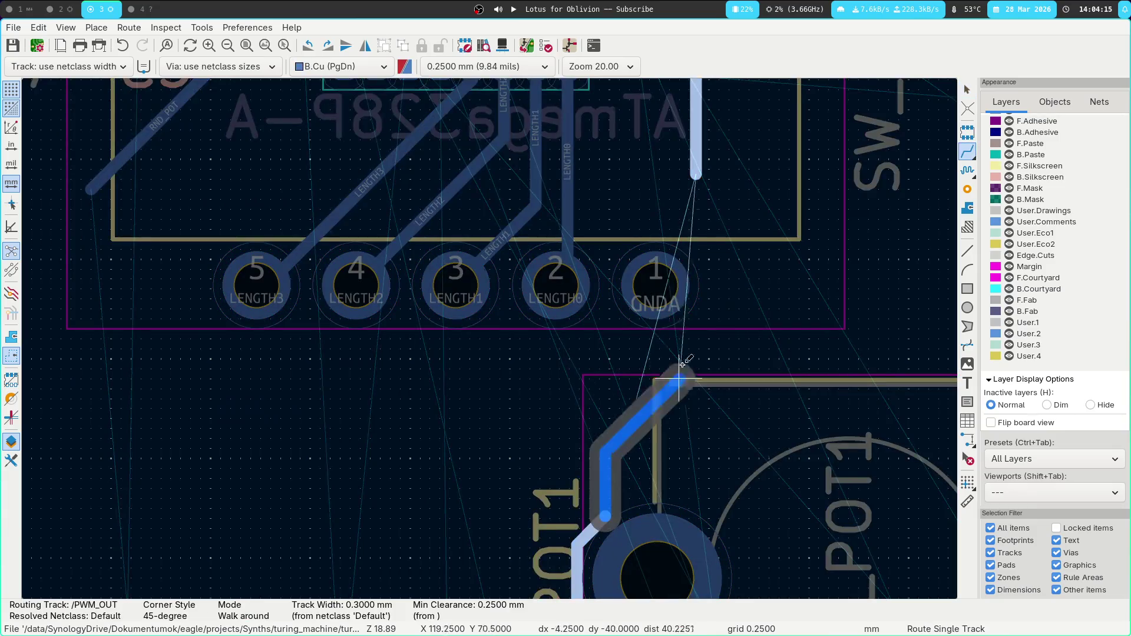
click(696, 175)
key(Escape)
scroll(682, 336, up, 5)
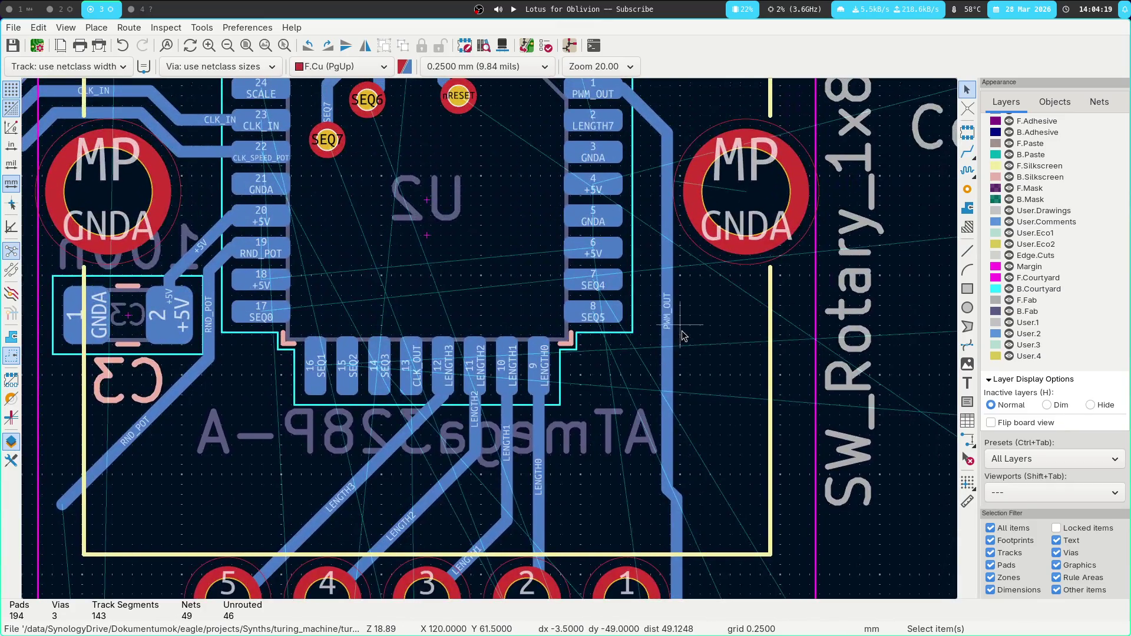
click(667, 317)
ctrl+scroll(666, 312, down, 2)
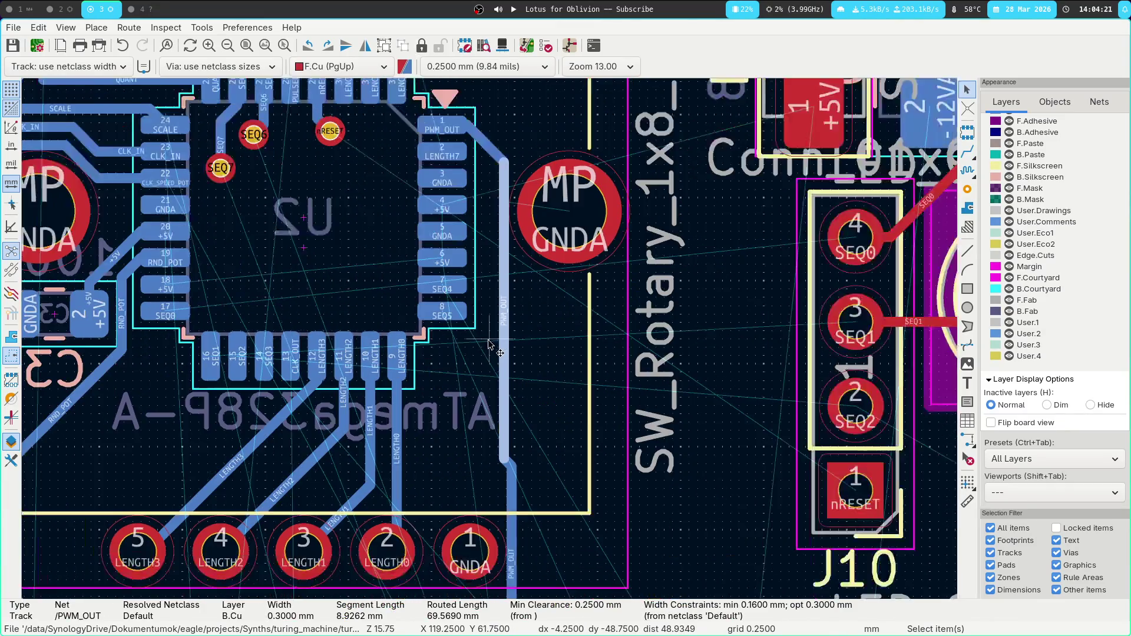
scroll(557, 301, up, 5)
ctrl+scroll(557, 301, down, 3)
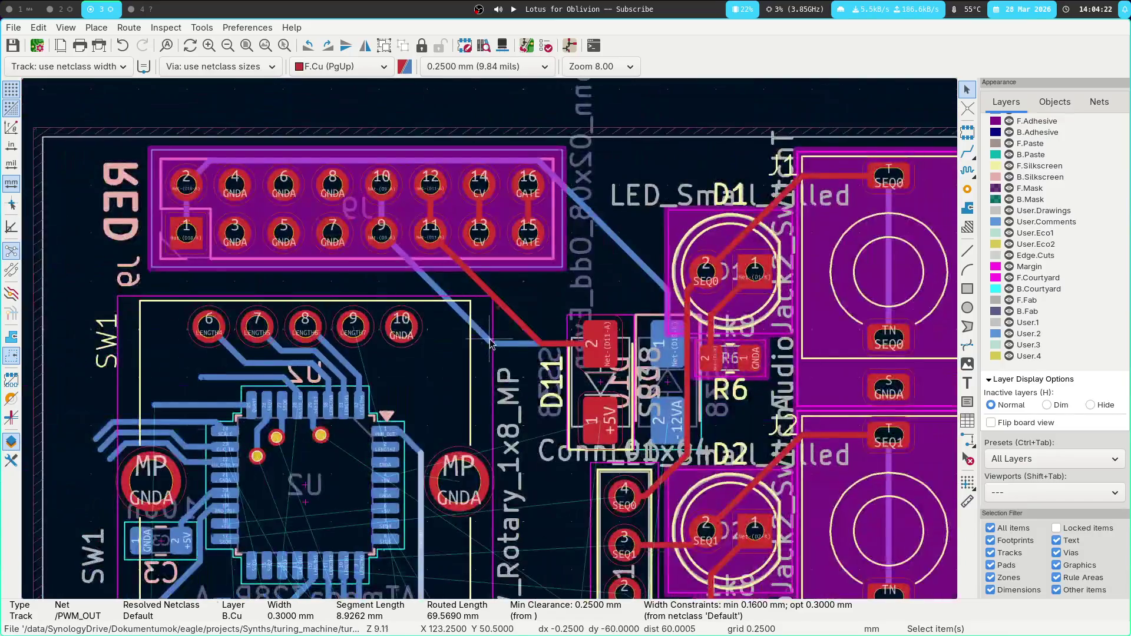
scroll(581, 275, down, 3)
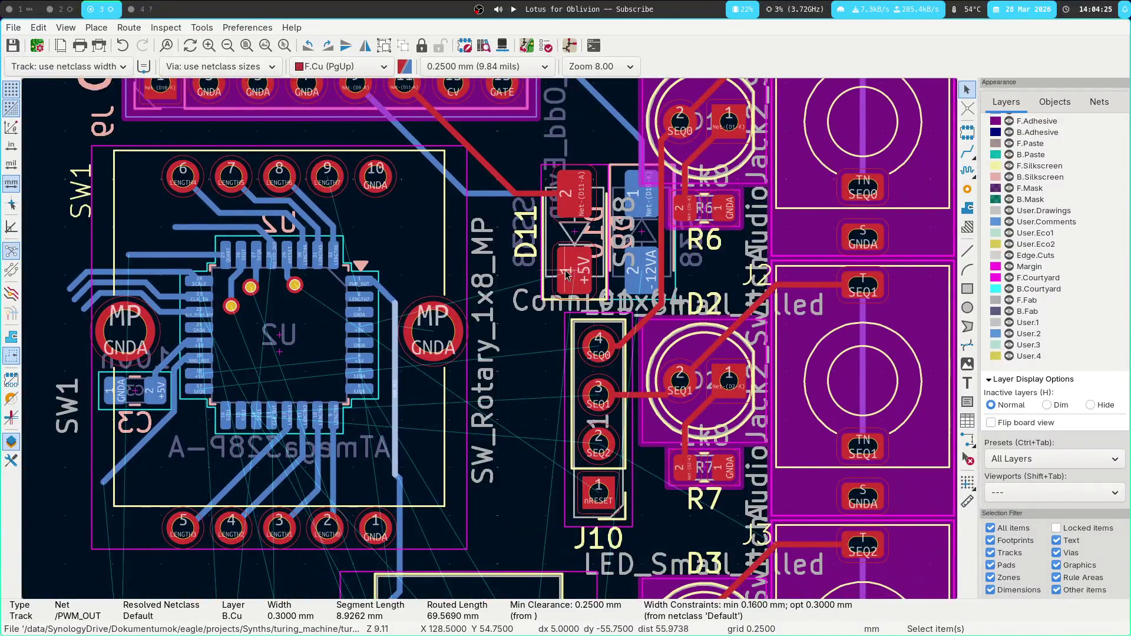
Run a +5V track from U2's +5V pad through a new via to D11's +5V pad on front copper.
key(x)
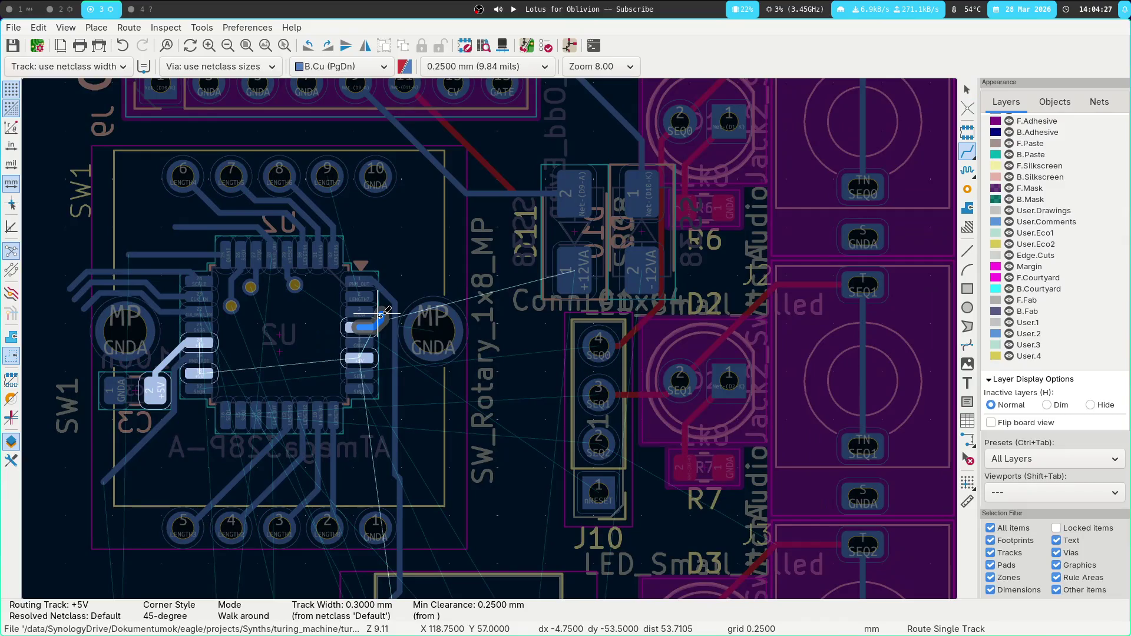
key(v)
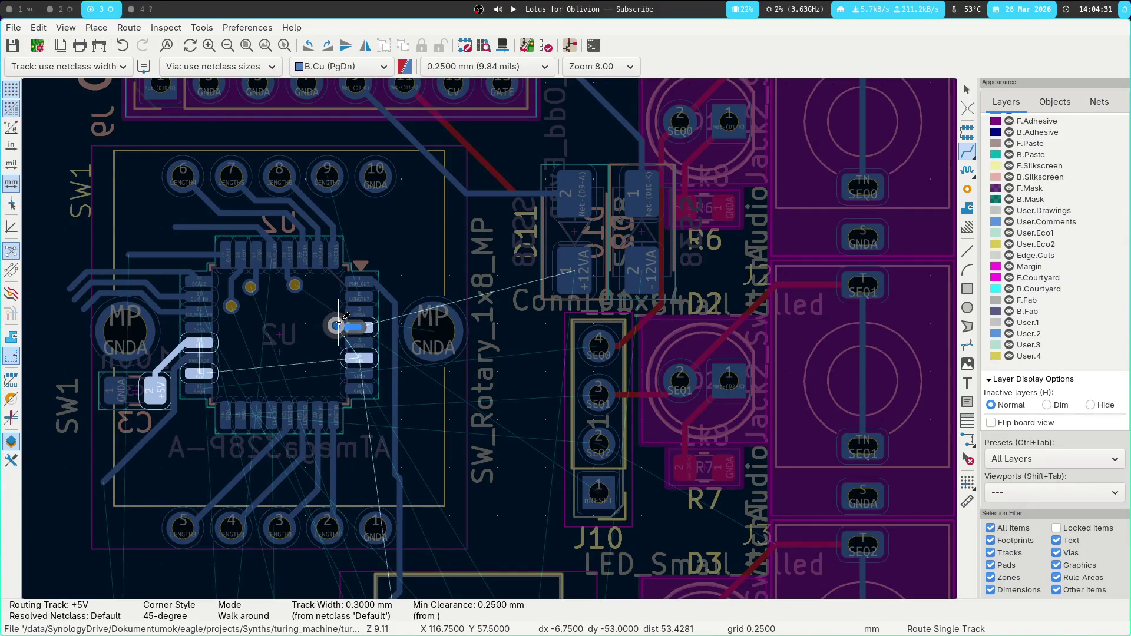
click(336, 324)
click(575, 271)
scroll(365, 324, up, 4)
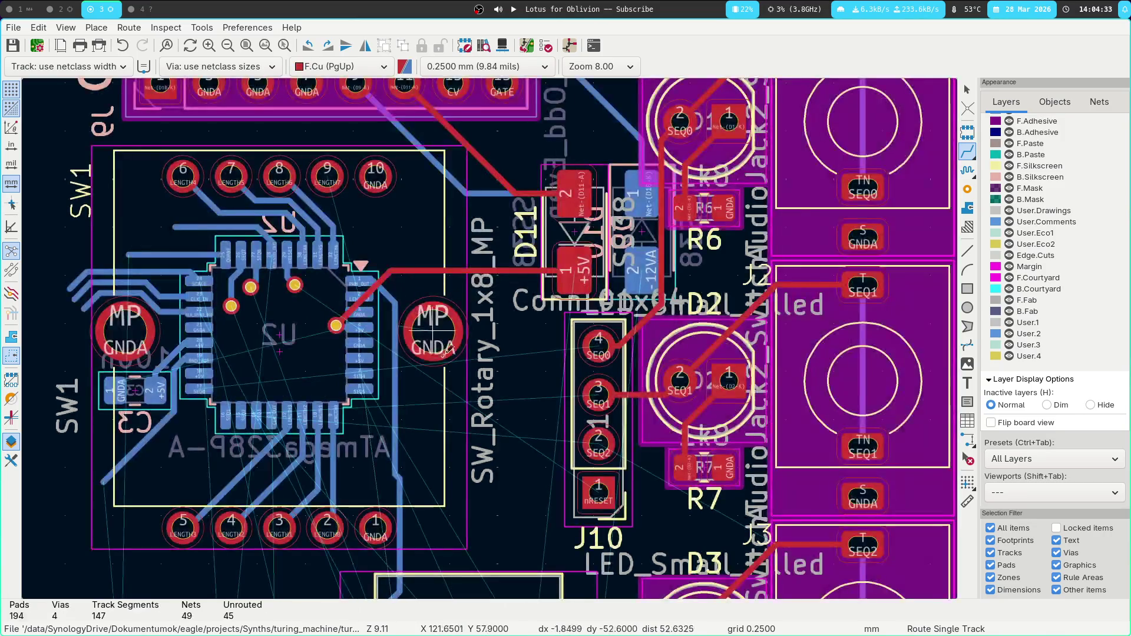
Connect U2 pins 6, 20 and 18 to the +5V via with tracks.
click(344, 391)
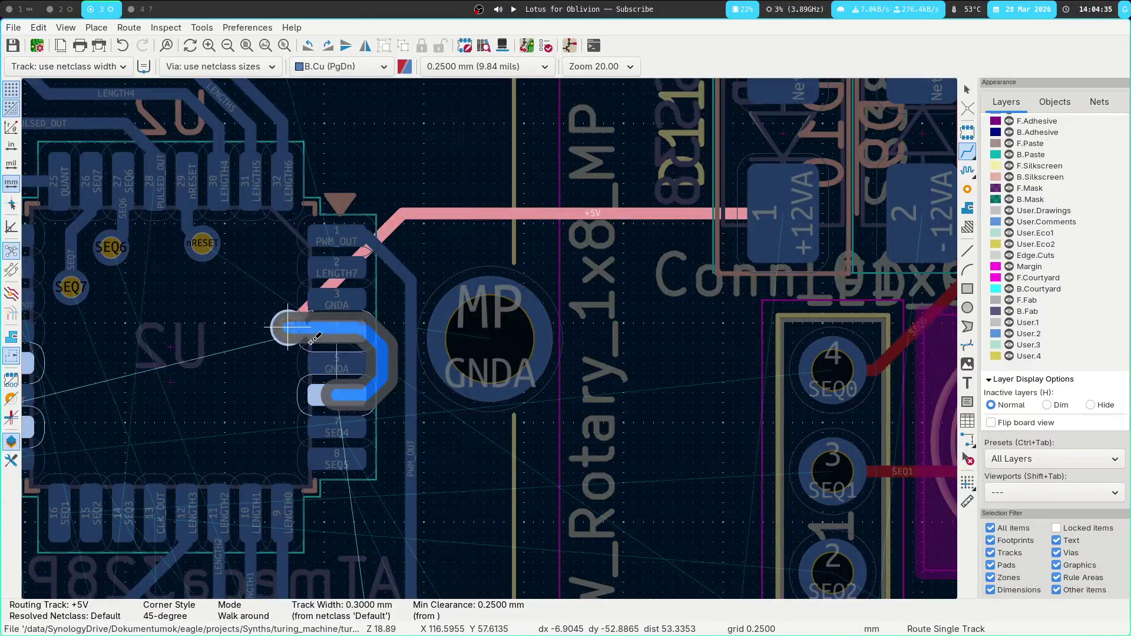
click(286, 329)
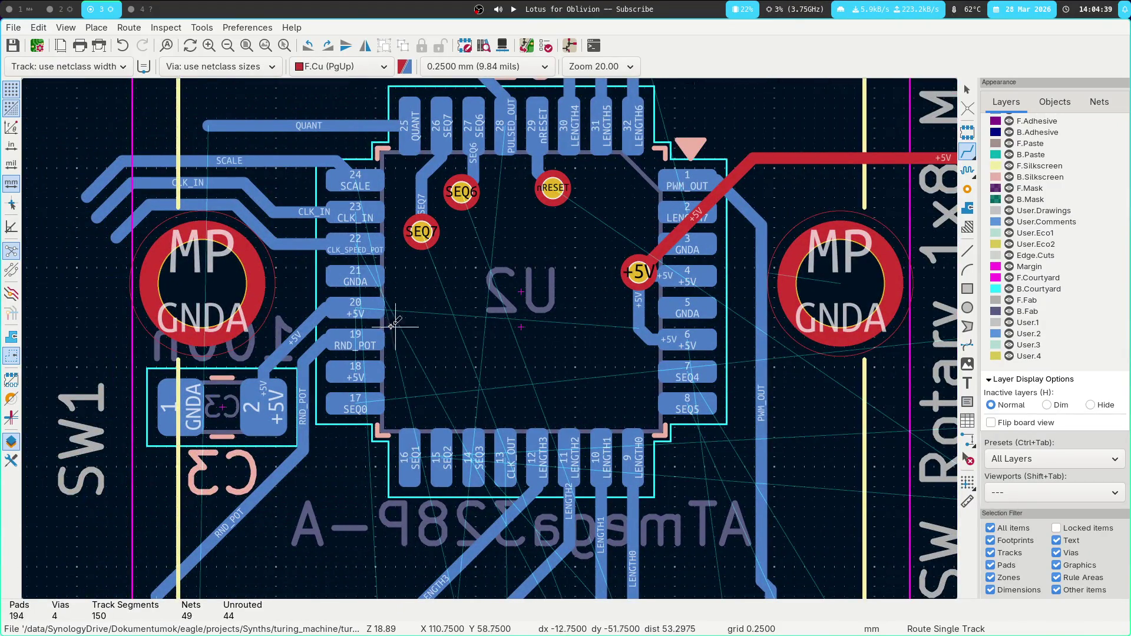
click(340, 323)
key(Escape)
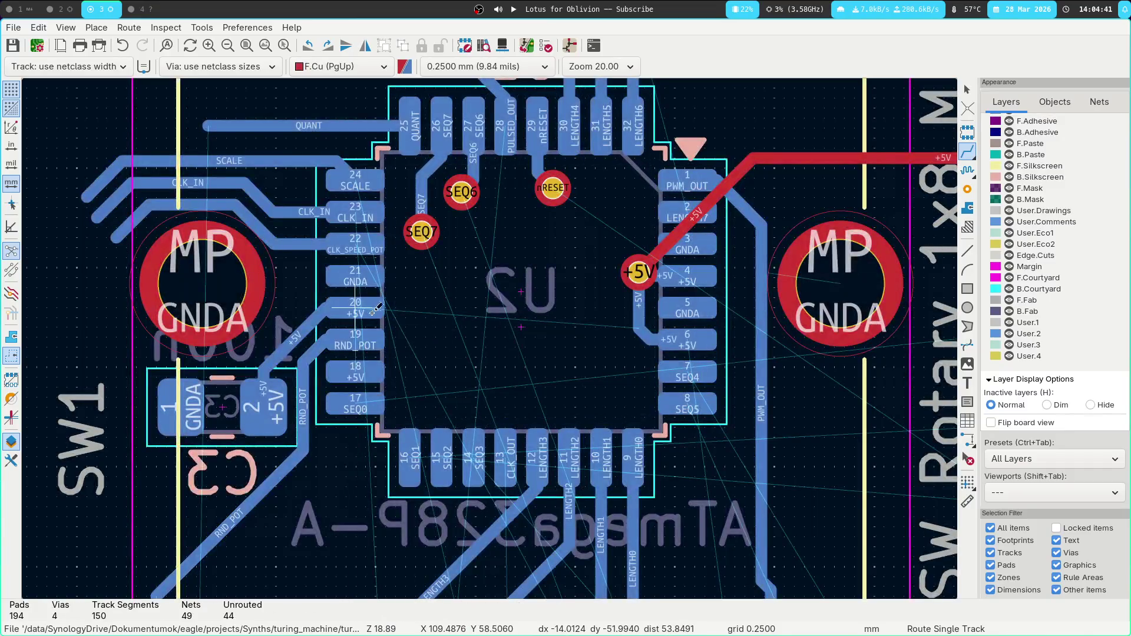
click(363, 308)
click(639, 272)
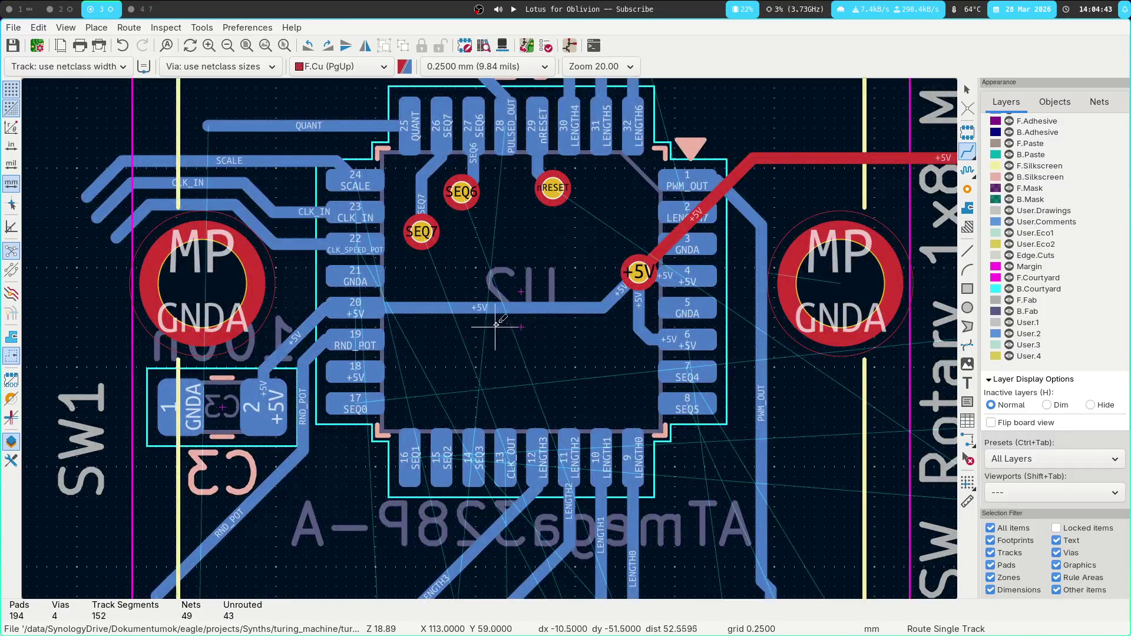
click(376, 320)
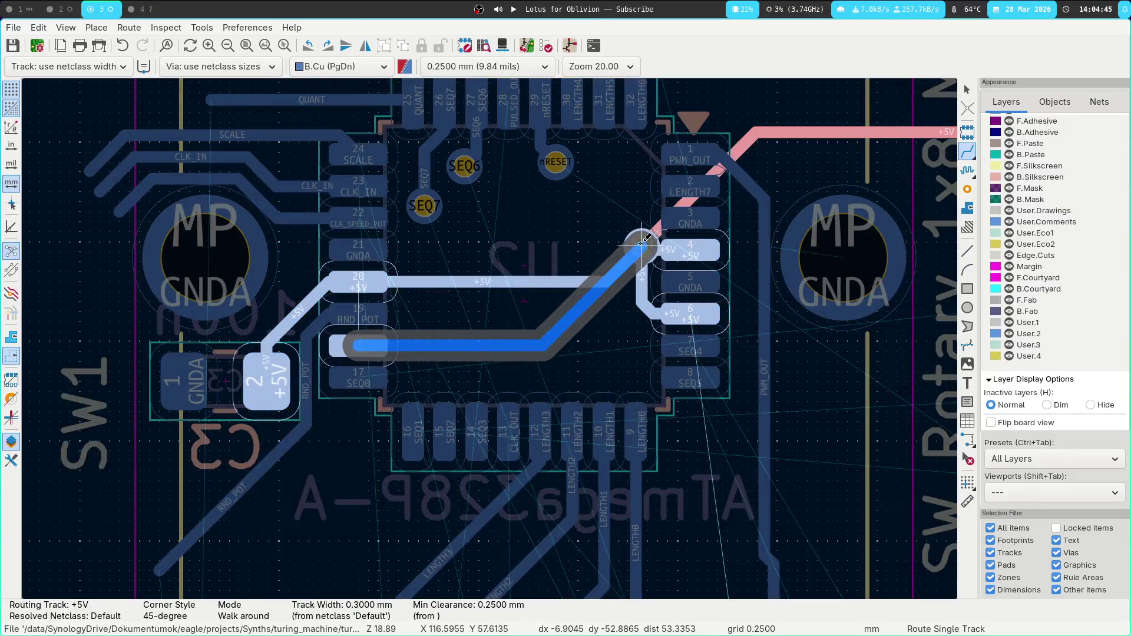
click(641, 246)
Delete the +5V track from pin 20.
scroll(518, 210, down, 2)
scroll(489, 338, down, 1)
middle_drag(557, 389, 498, 264)
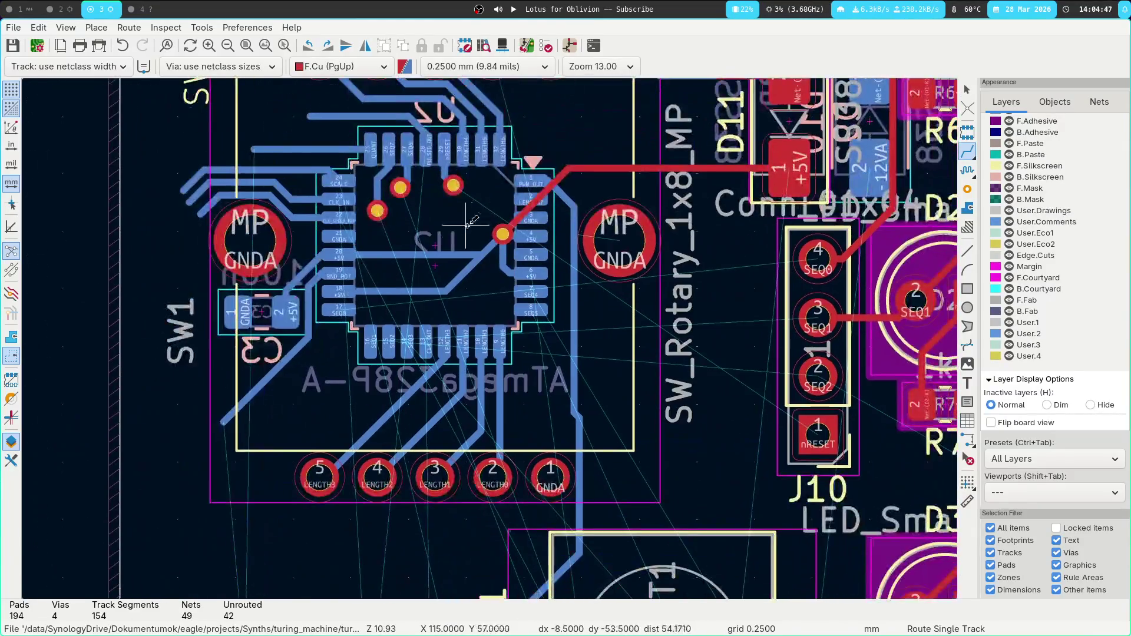
scroll(472, 265, up, 2)
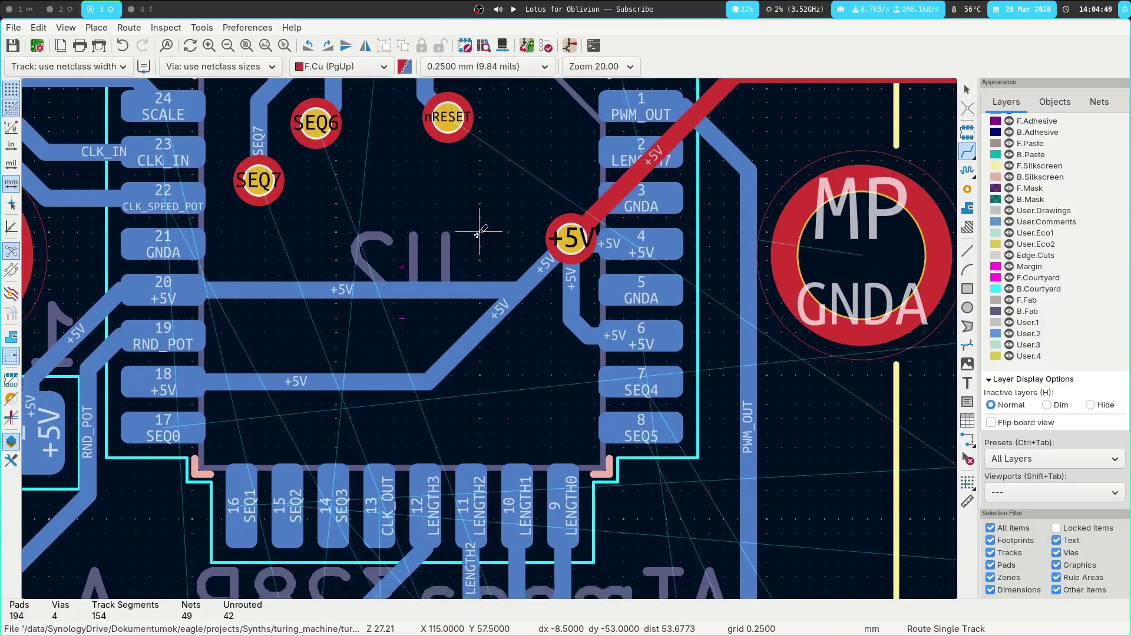
key(Escape)
click(441, 282)
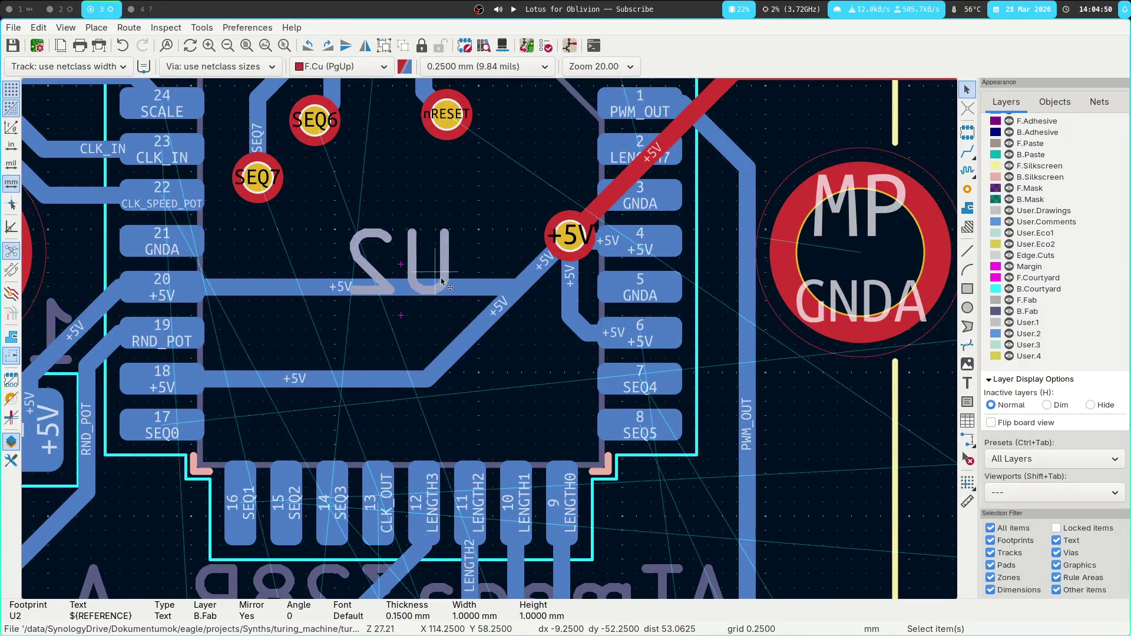
click(475, 290)
key(Delete)
Reroute pin 20's +5V connection to the via on back copper.
key(x)
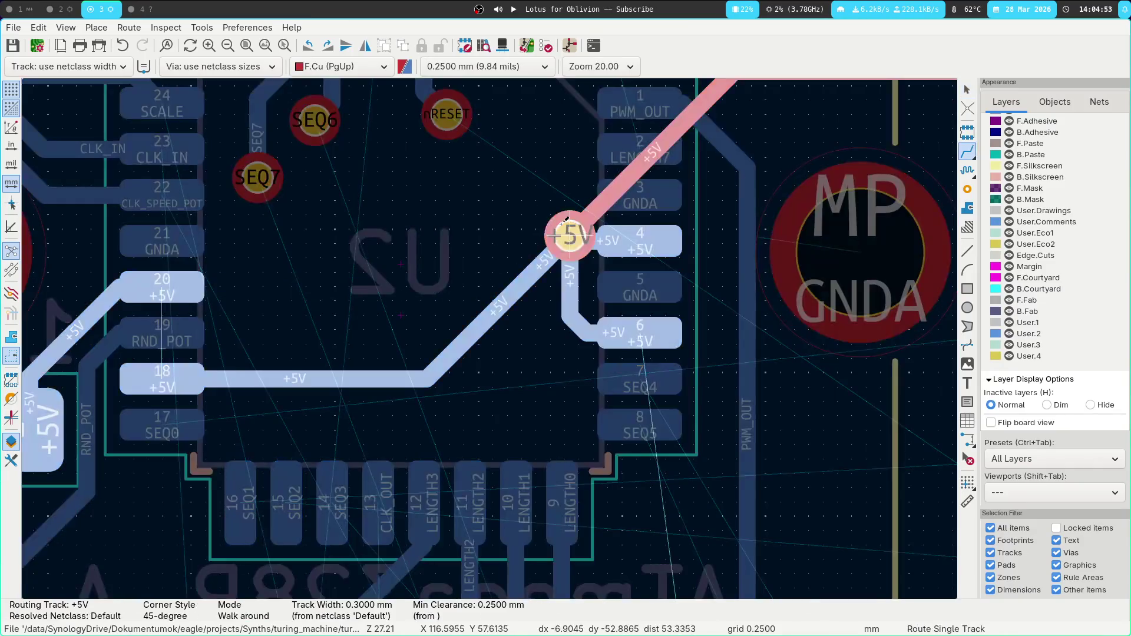
key(Escape)
click(155, 287)
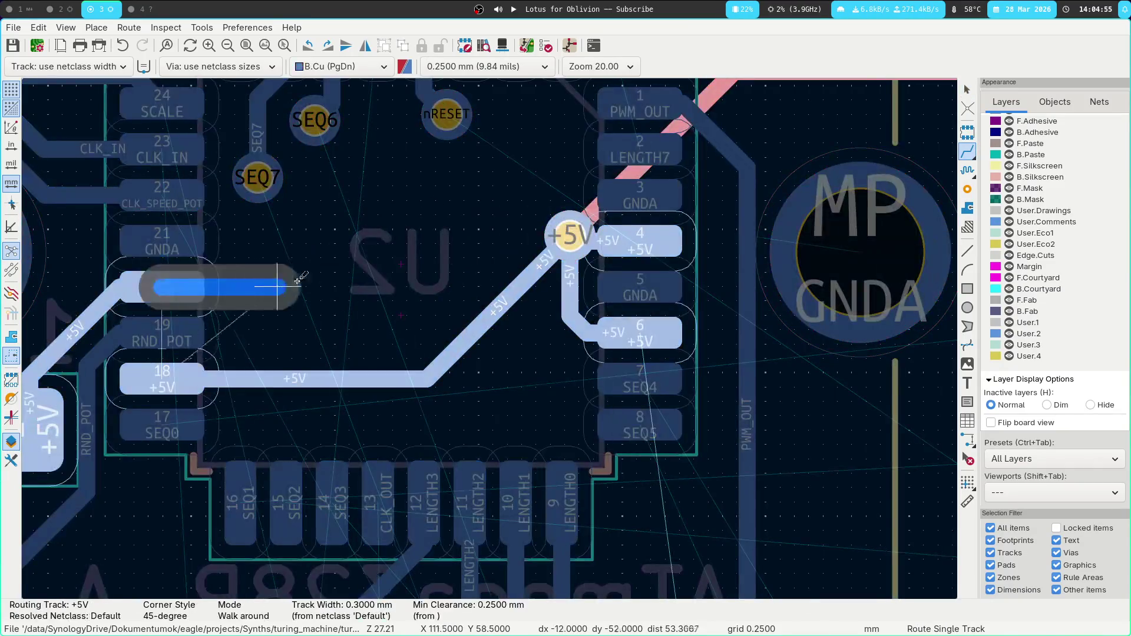
click(542, 235)
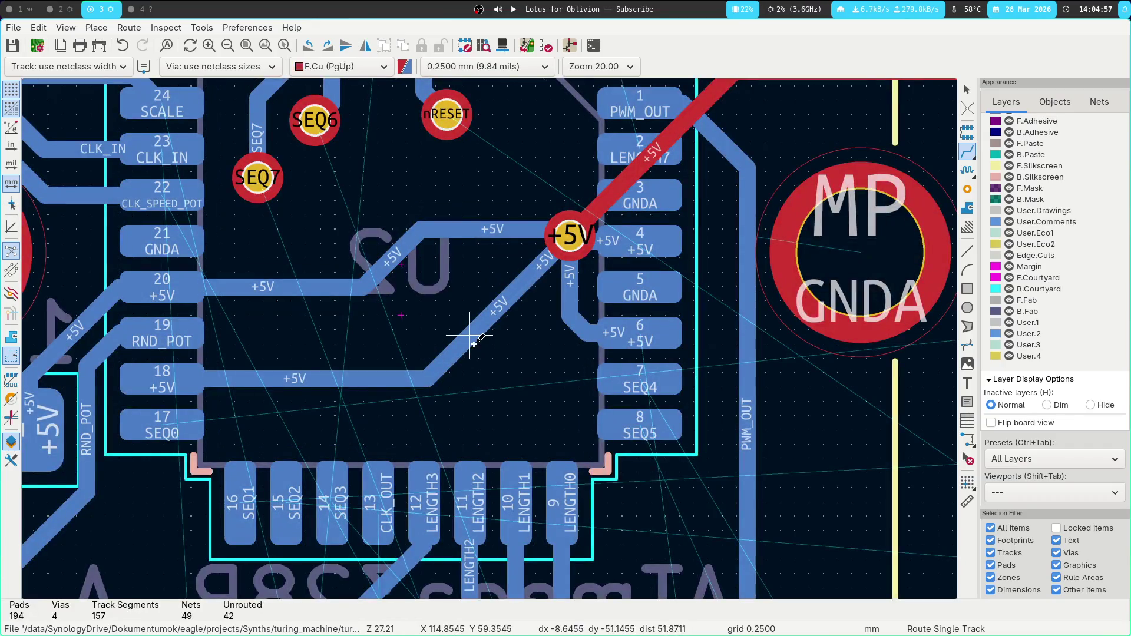
scroll(481, 371, up, 5)
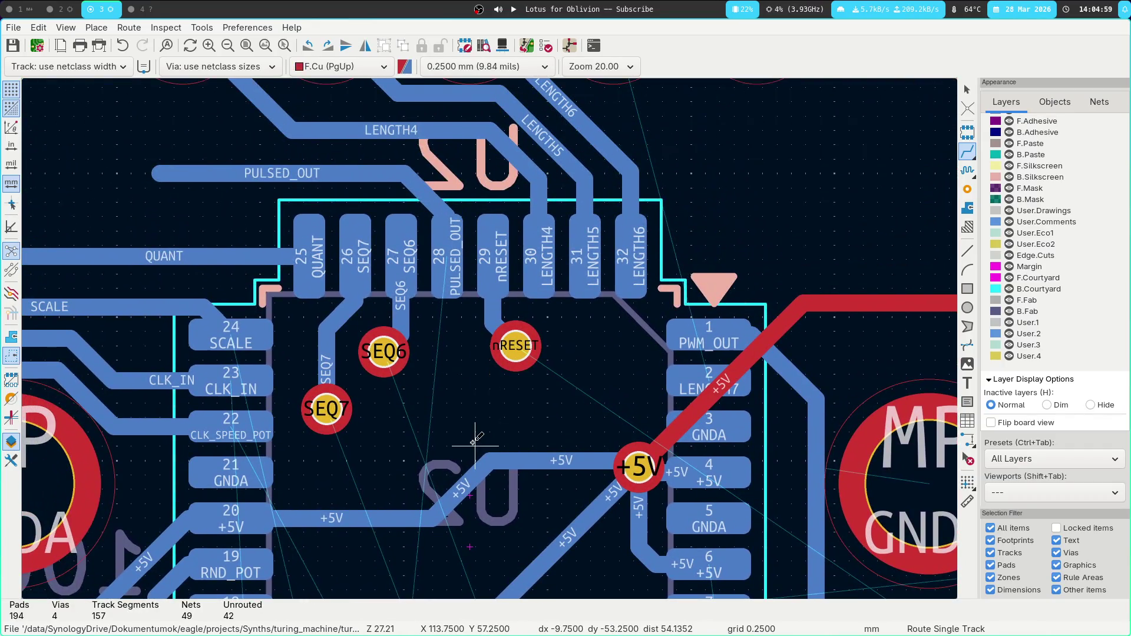
scroll(475, 429, down, 2)
middle_drag(494, 351, 488, 286)
scroll(492, 354, down, 4)
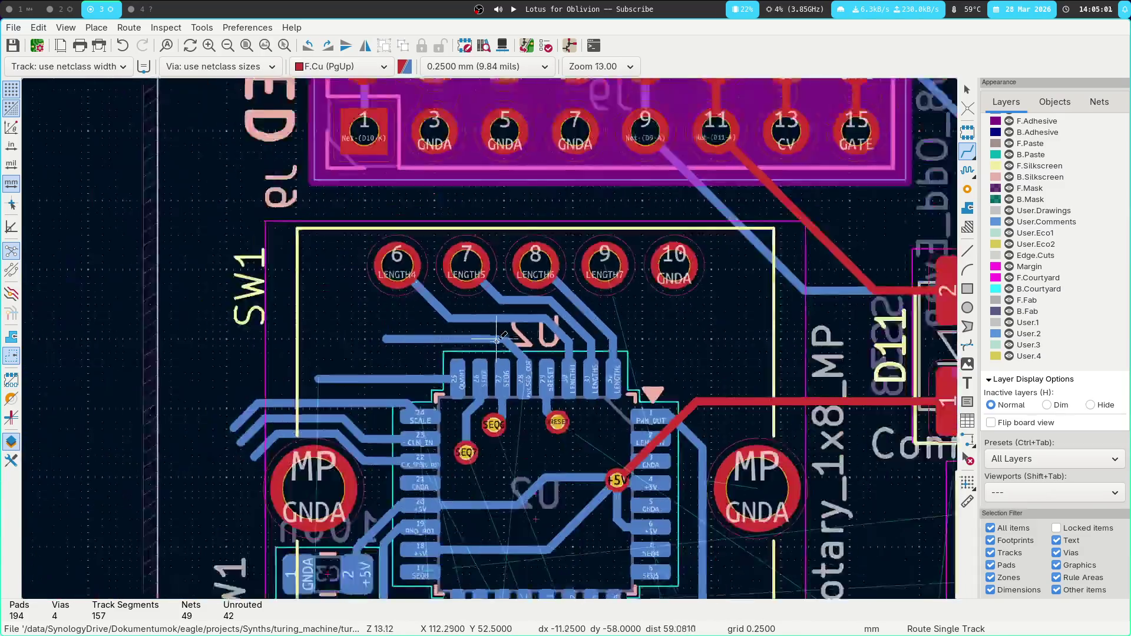
middle_drag(579, 344, 690, 208)
key(Escape)
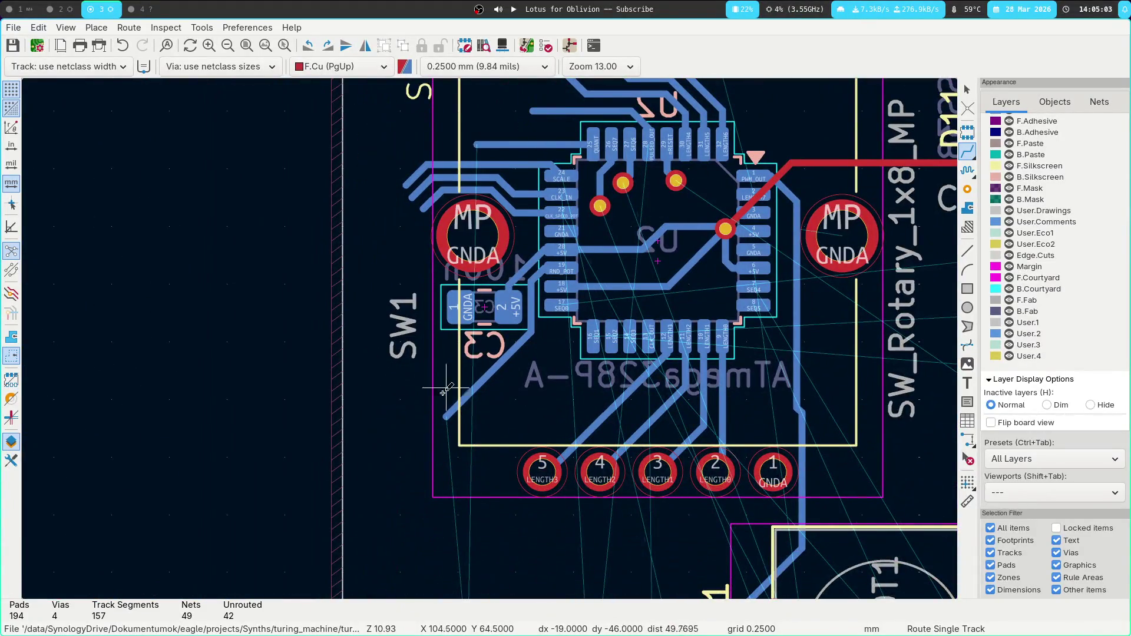
click(478, 401)
click(482, 381)
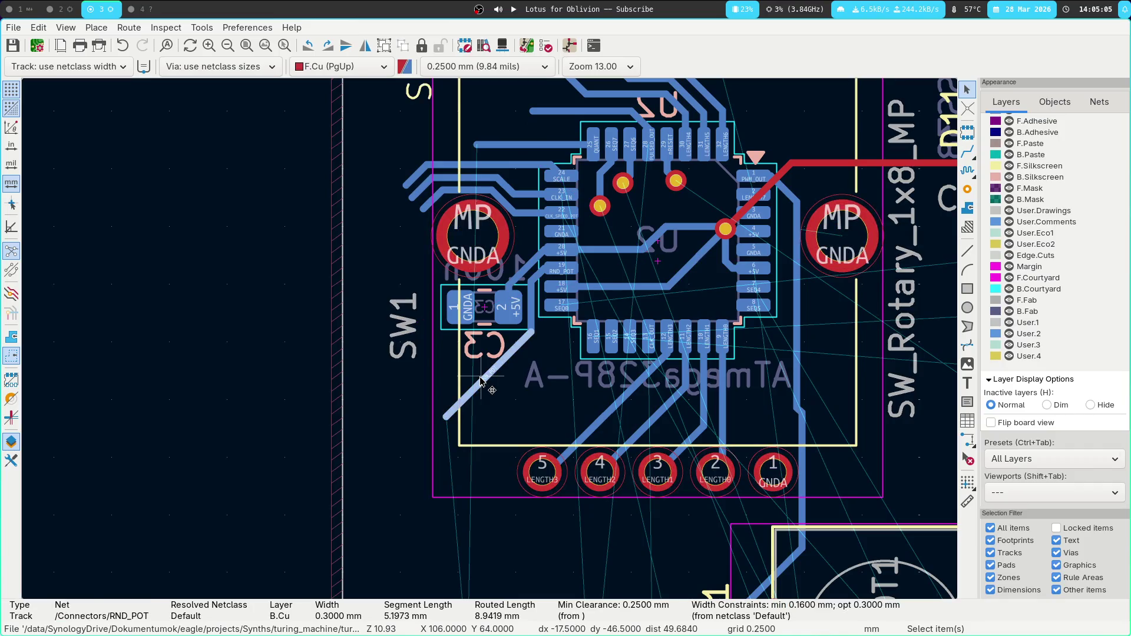
key(Escape)
middle_drag(536, 359, 459, 237)
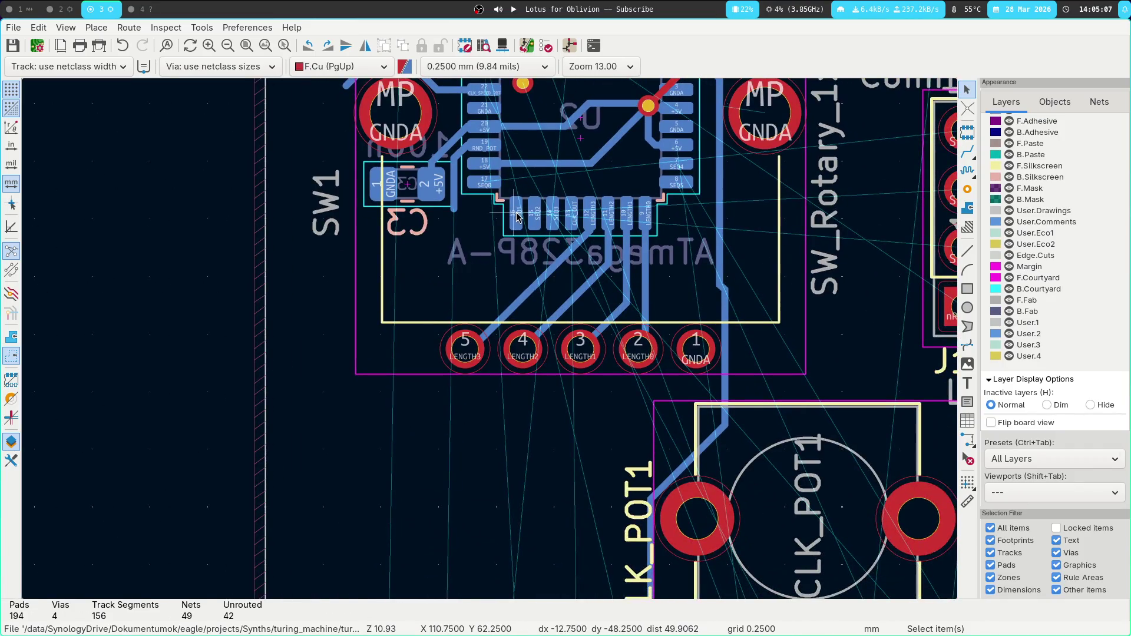
key(x)
key(Escape)
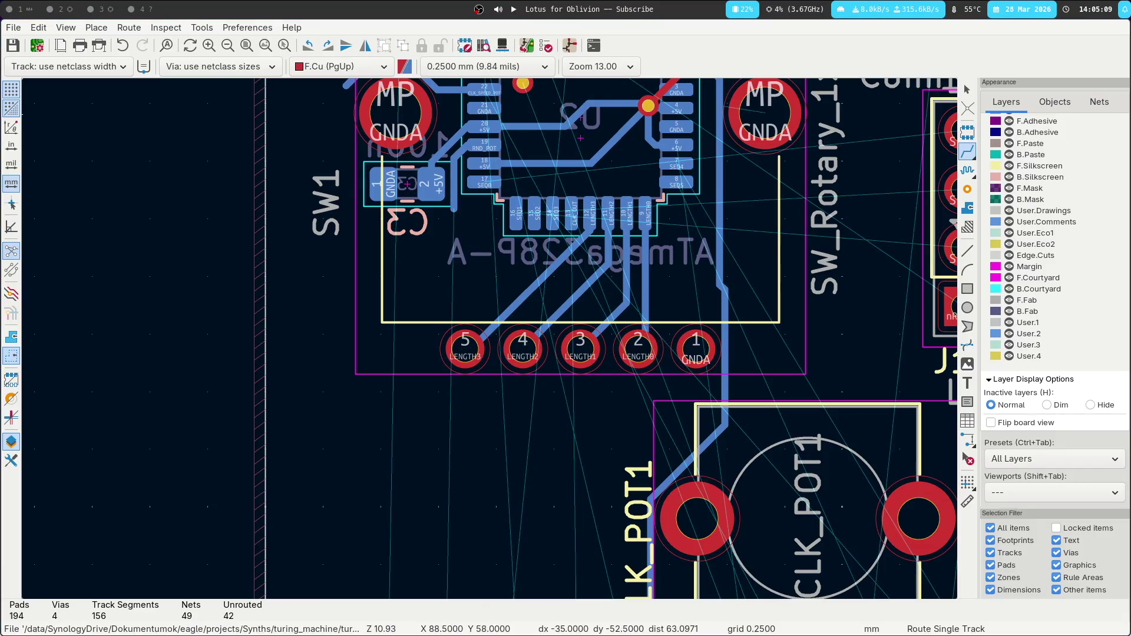
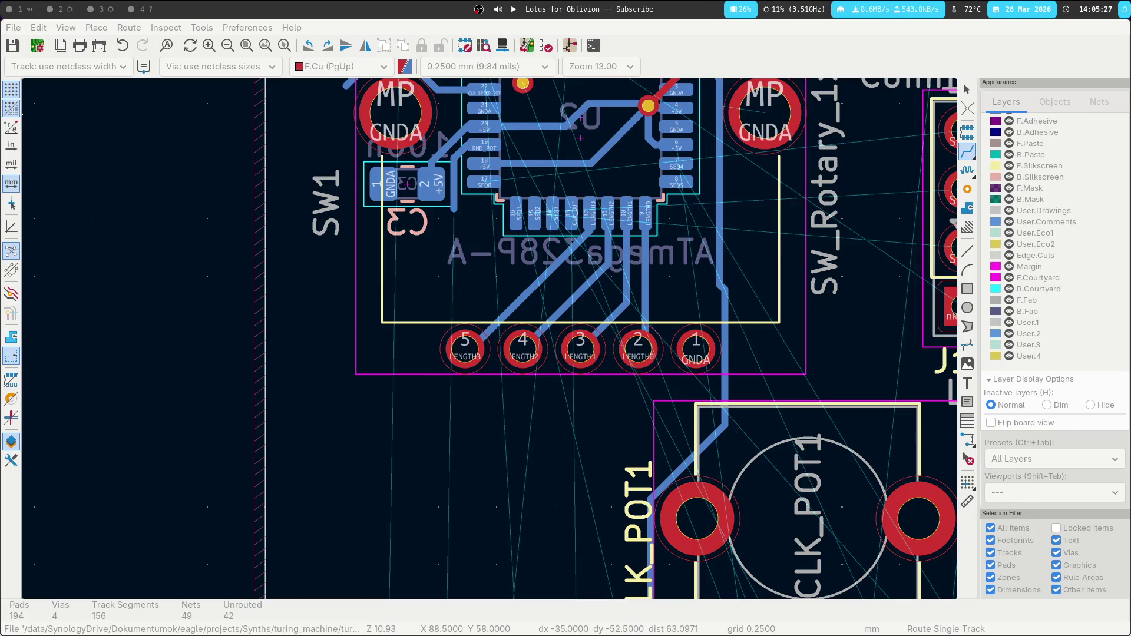
Cancel the stray track start and bring the microcontroller and LED column into view.
click(202, 283)
key(Escape)
key(Escape)
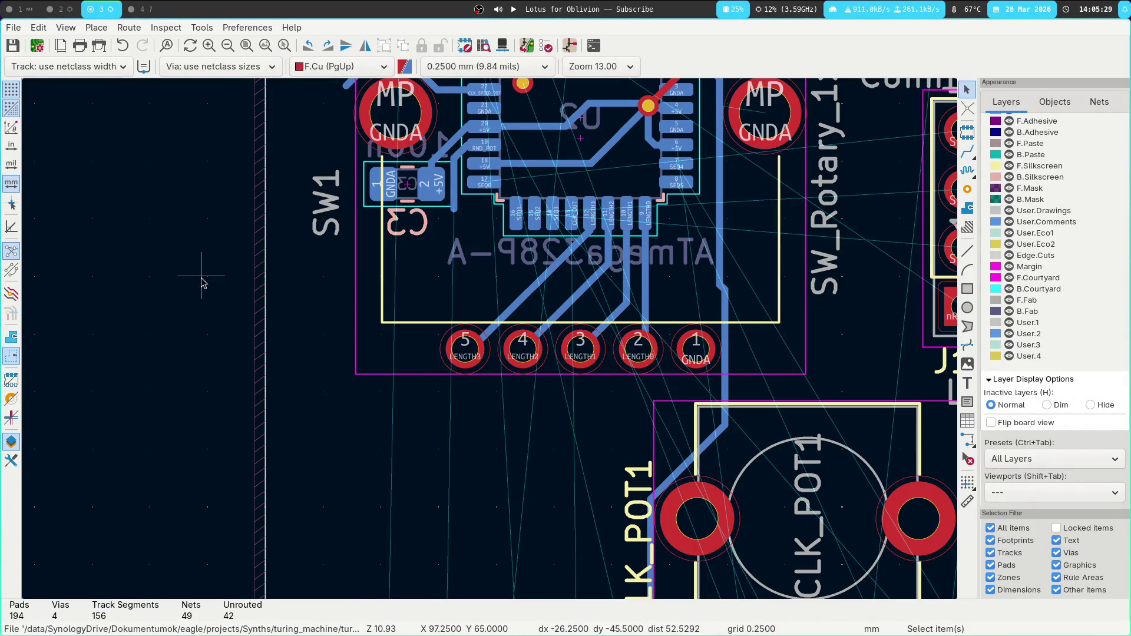
scroll(394, 327, down, 2)
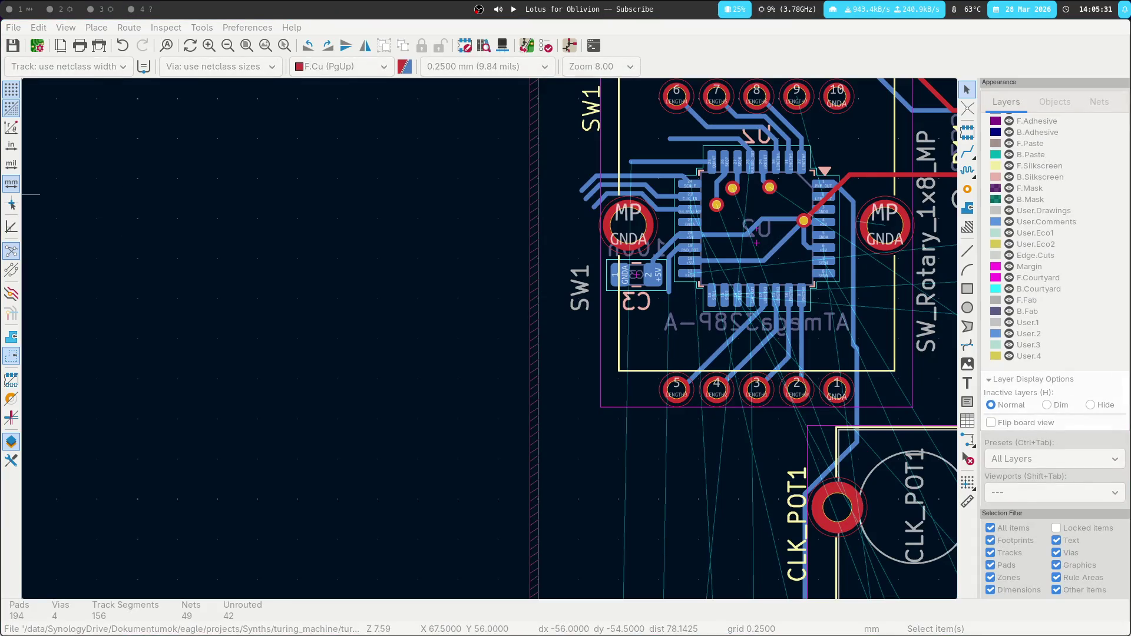
mouse_move(854, 309)
middle_down()
mouse_move(686, 228)
mouse_move(507, 189)
middle_up()
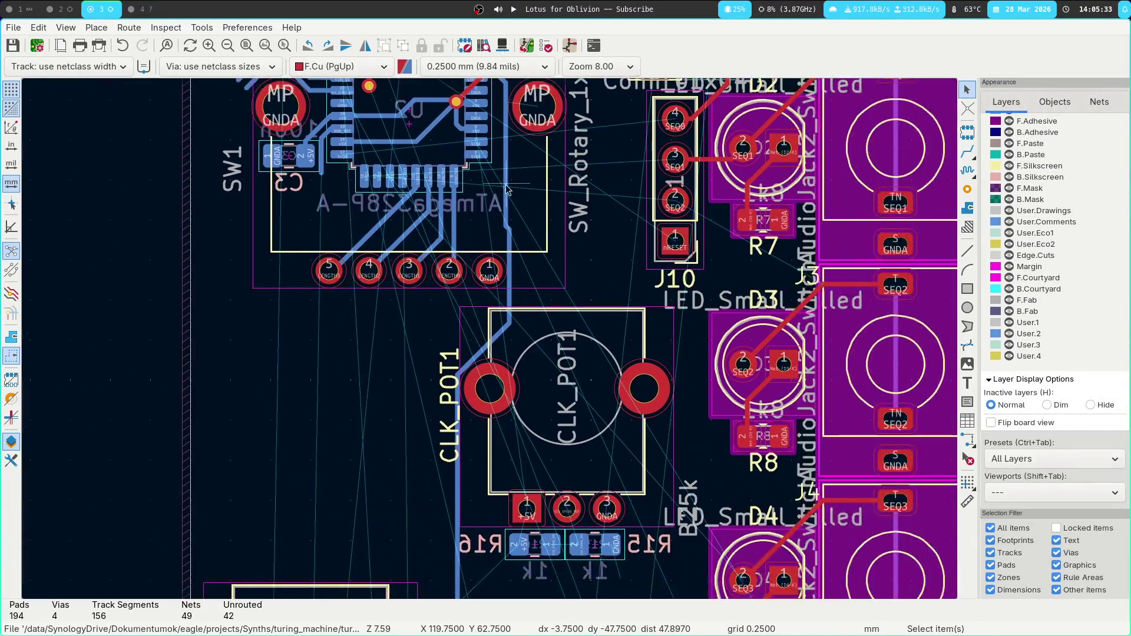
scroll(507, 190, up, 3)
middle_drag(438, 273, 439, 341)
Abandon the SEQ4 route attempts from the IC pad and leave front copper active.
key(x)
key(Escape)
key(Page_Up)
ctrl+scroll(419, 318, right, 3)
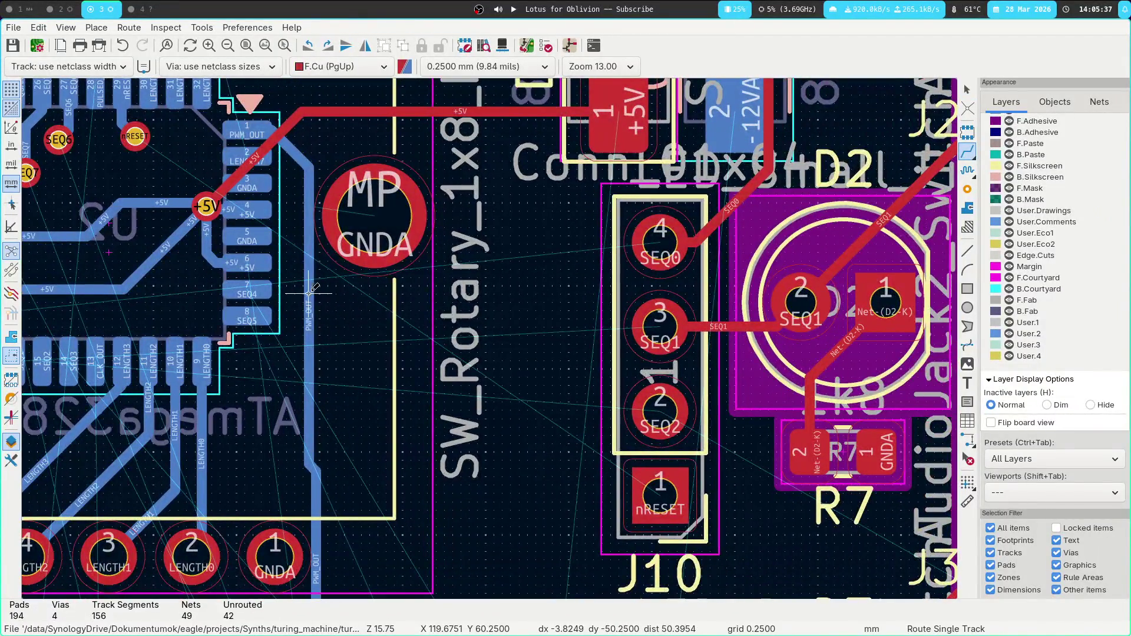
key(x)
key(Page_Down)
scroll(254, 288, down, 5)
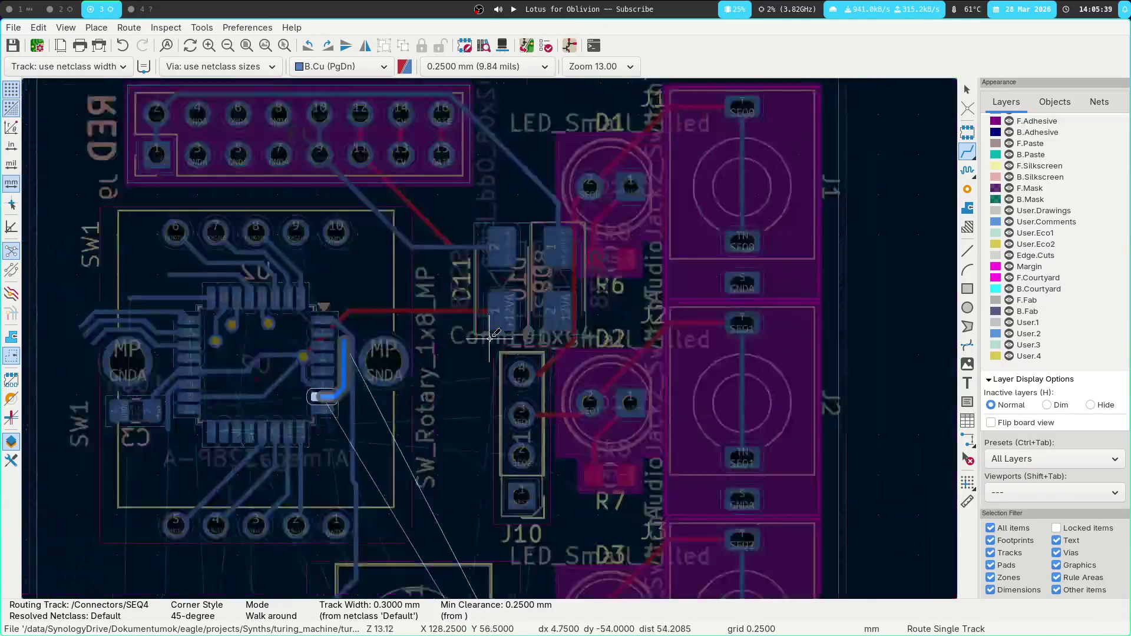
key(Escape)
key(Page_Up)
shift+scroll(427, 283, up, 2)
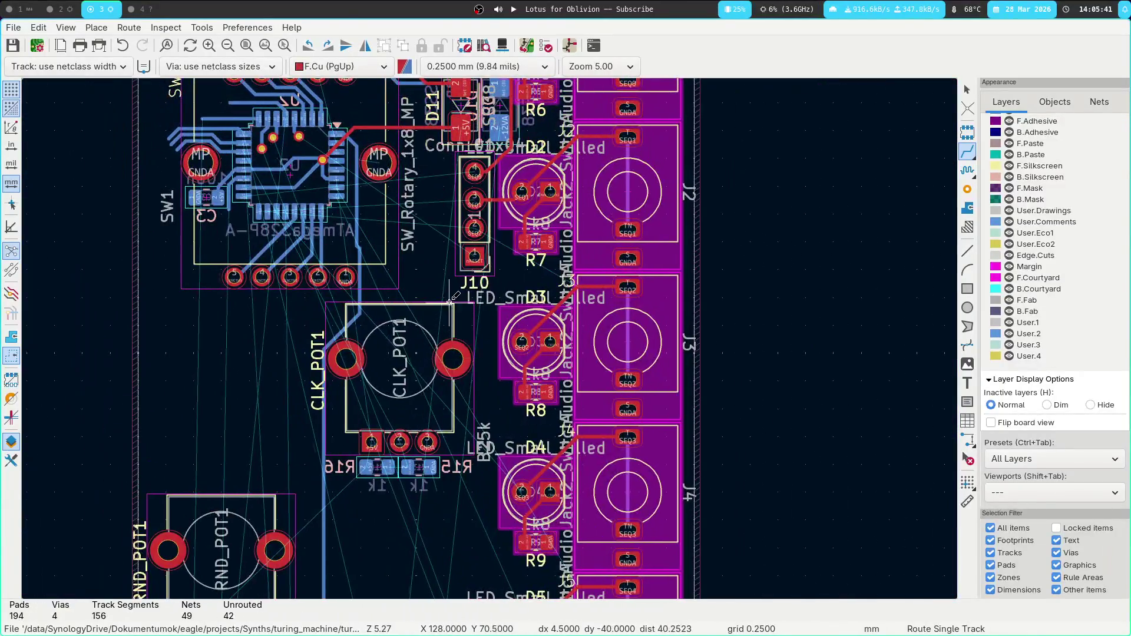
shift+scroll(429, 409, down, 4)
Route the SEQ4 track on front copper from D5's pad upward past R9 toward J10.
click(449, 405)
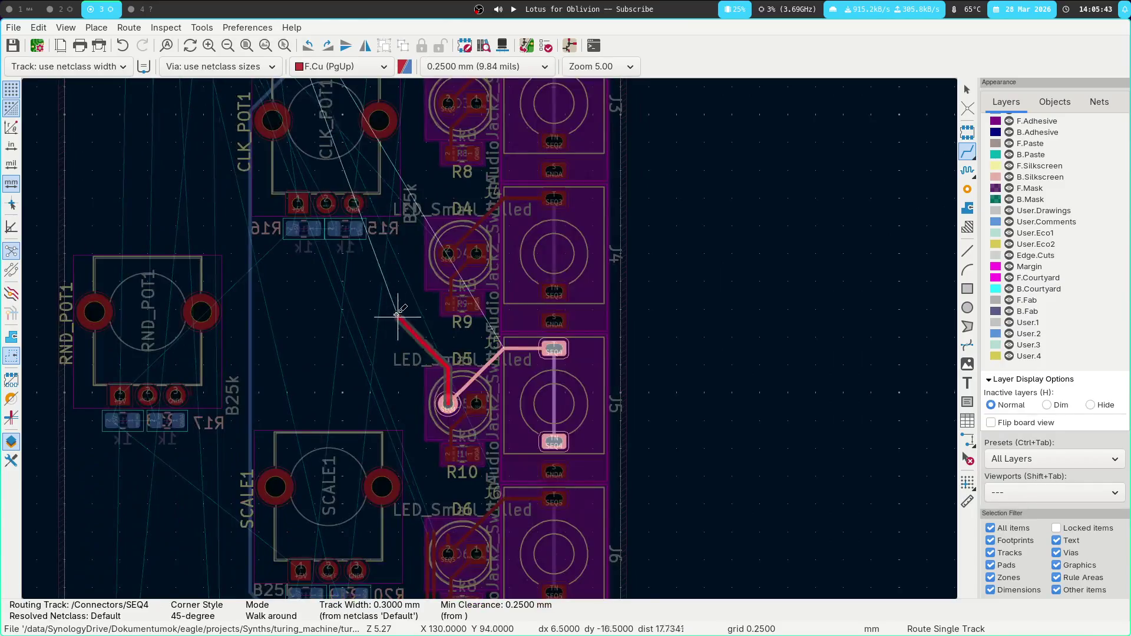
shift+scroll(450, 436, up, 3)
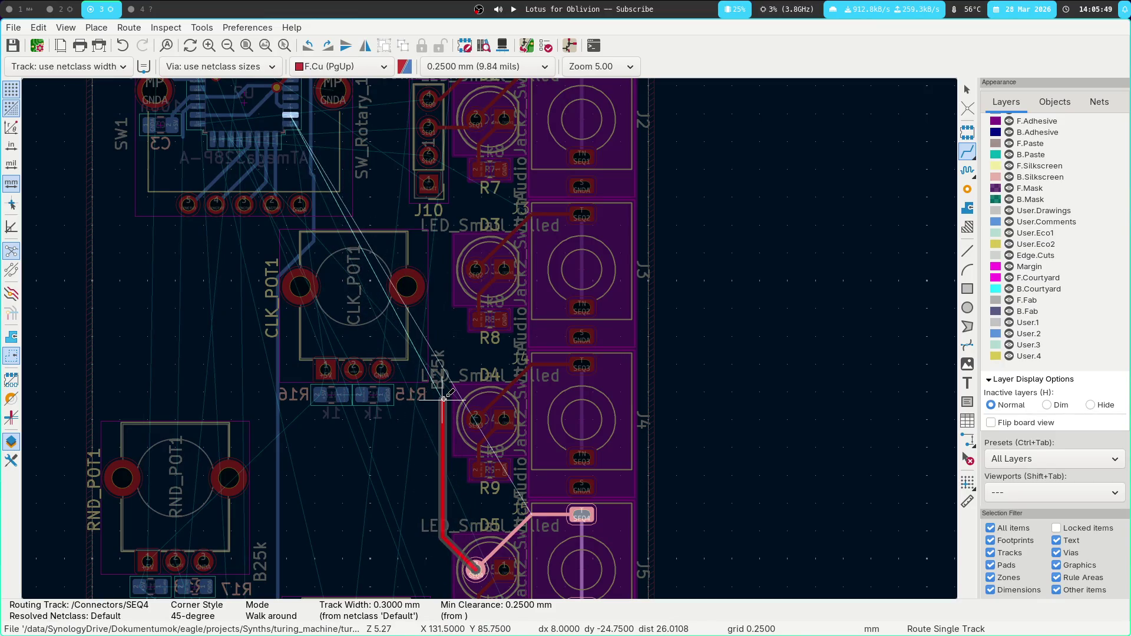
click(442, 403)
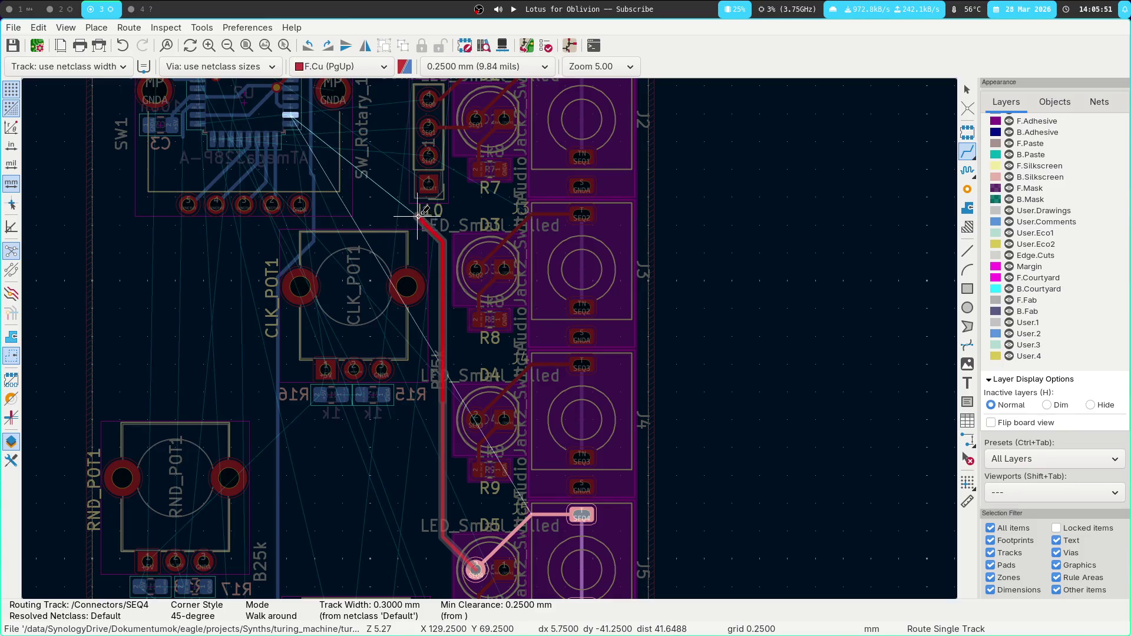
key(Escape)
scroll(405, 250, down, 5)
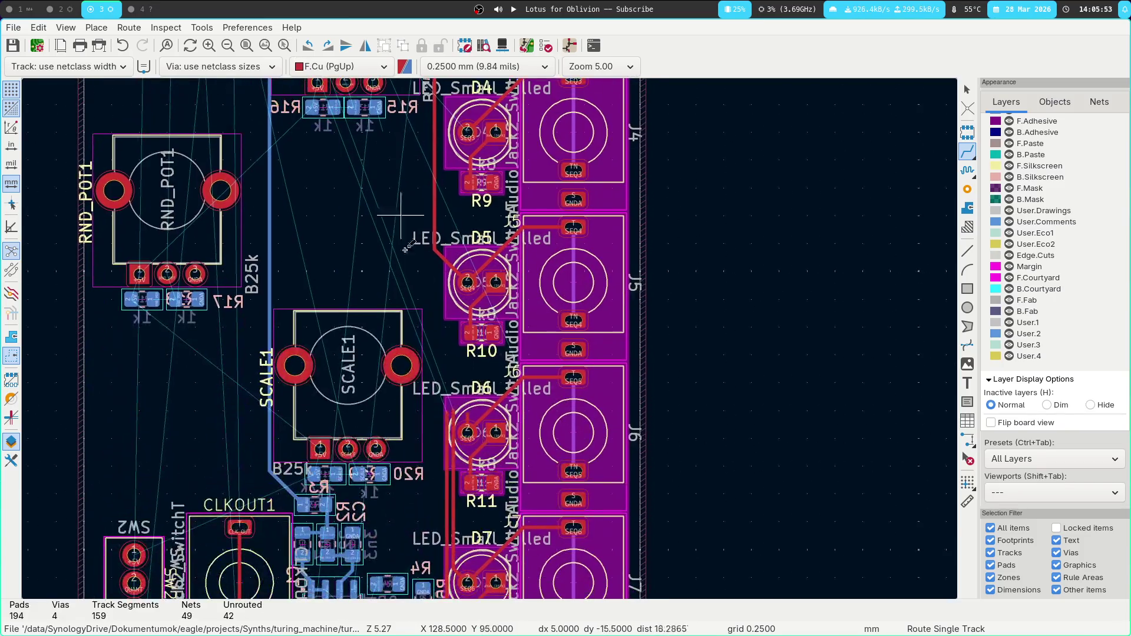
scroll(447, 402, up, 2)
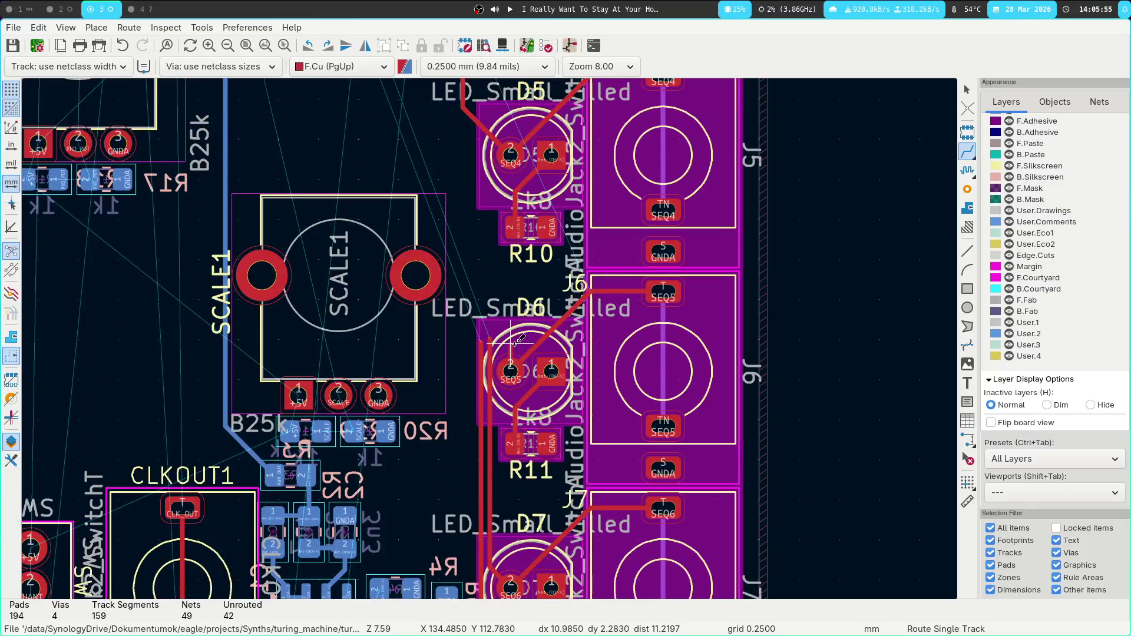
Route SEQ5 on front copper from D6 pad 2 up to the J10 pad.
click(509, 368)
middle_drag(509, 368, 519, 472)
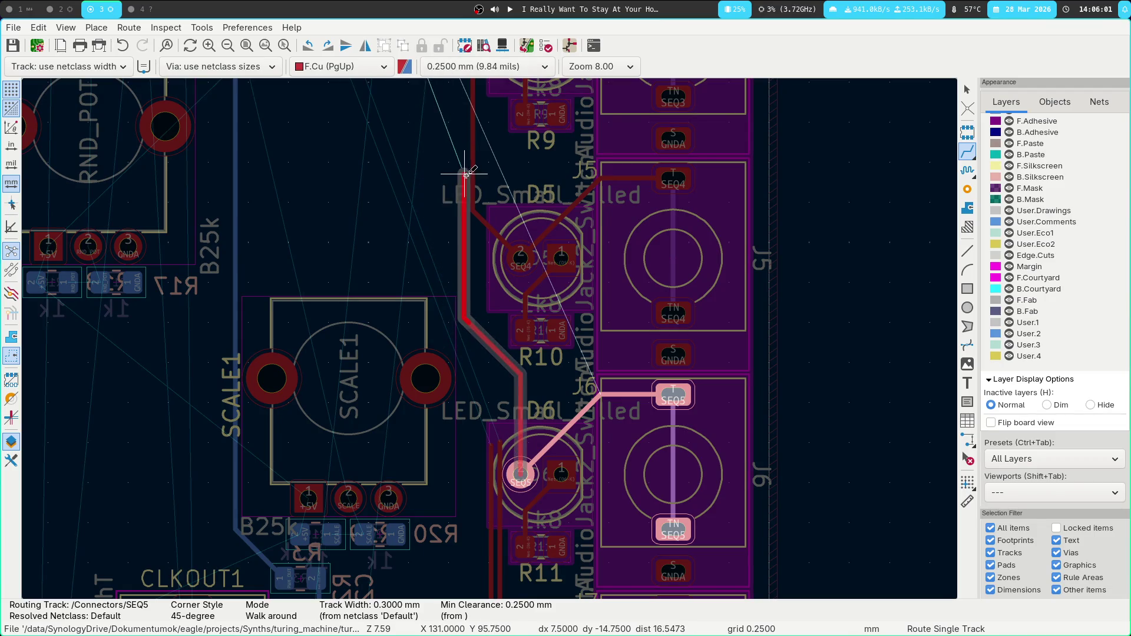
scroll(465, 175, up, 5)
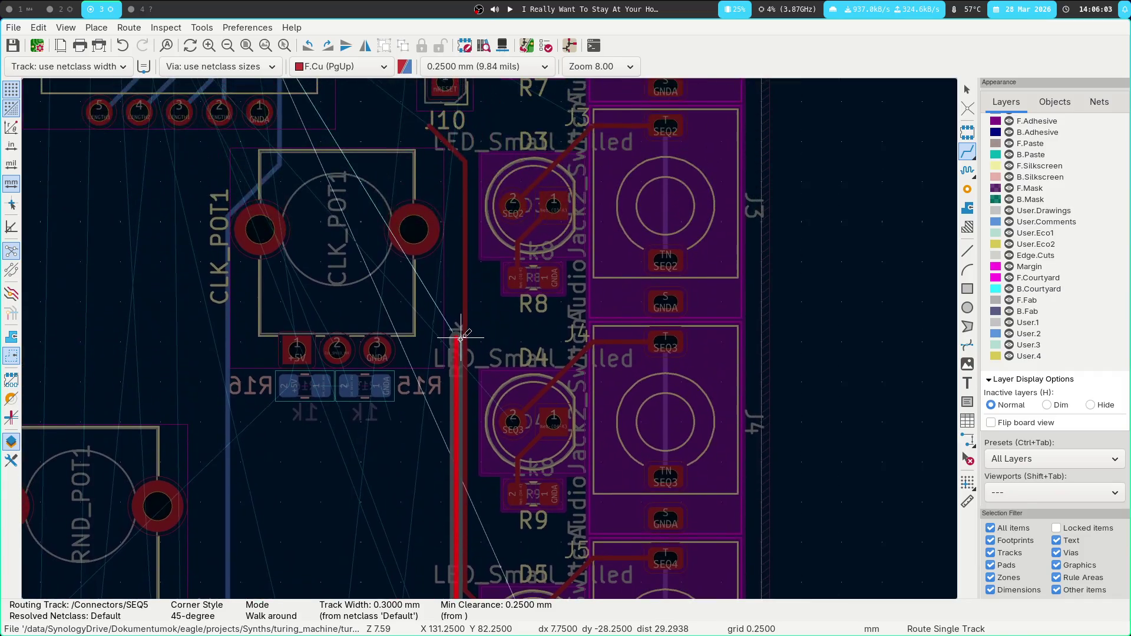
click(460, 173)
click(422, 128)
Extend the existing SEQ6 track upward past CLK_POT1 and commit it.
scroll(408, 558, down, 5)
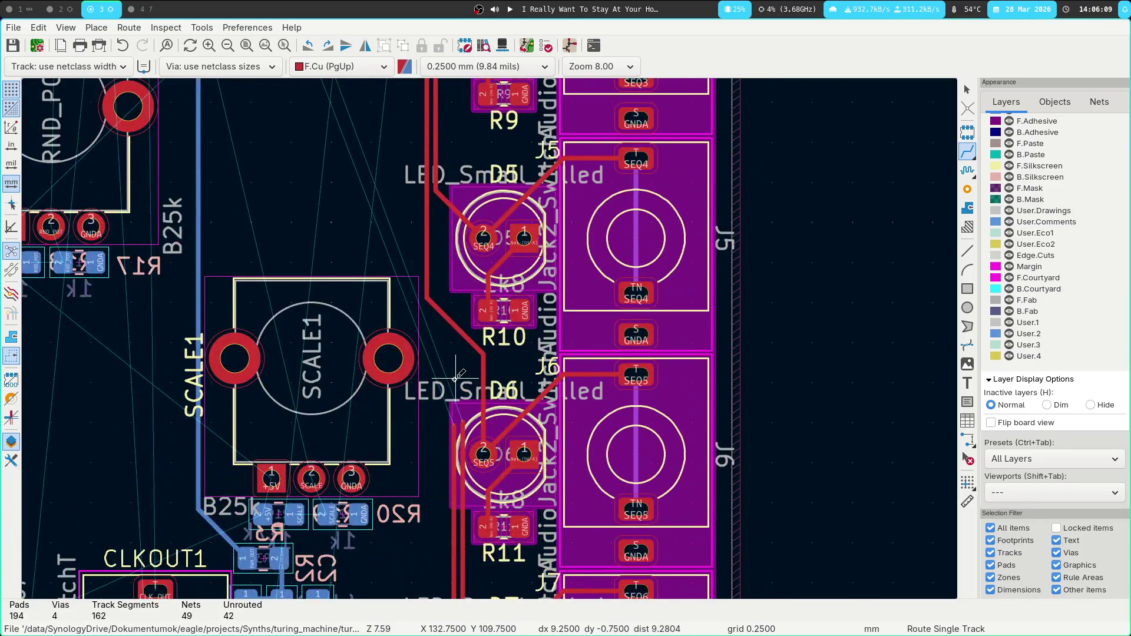
click(463, 408)
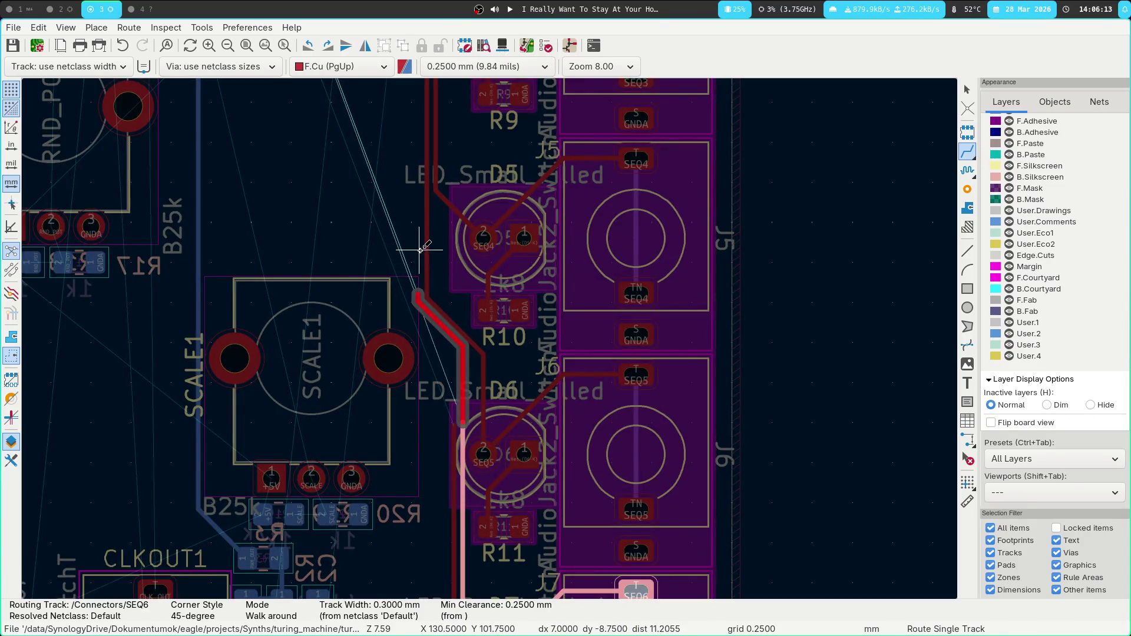
scroll(436, 297, up, 2)
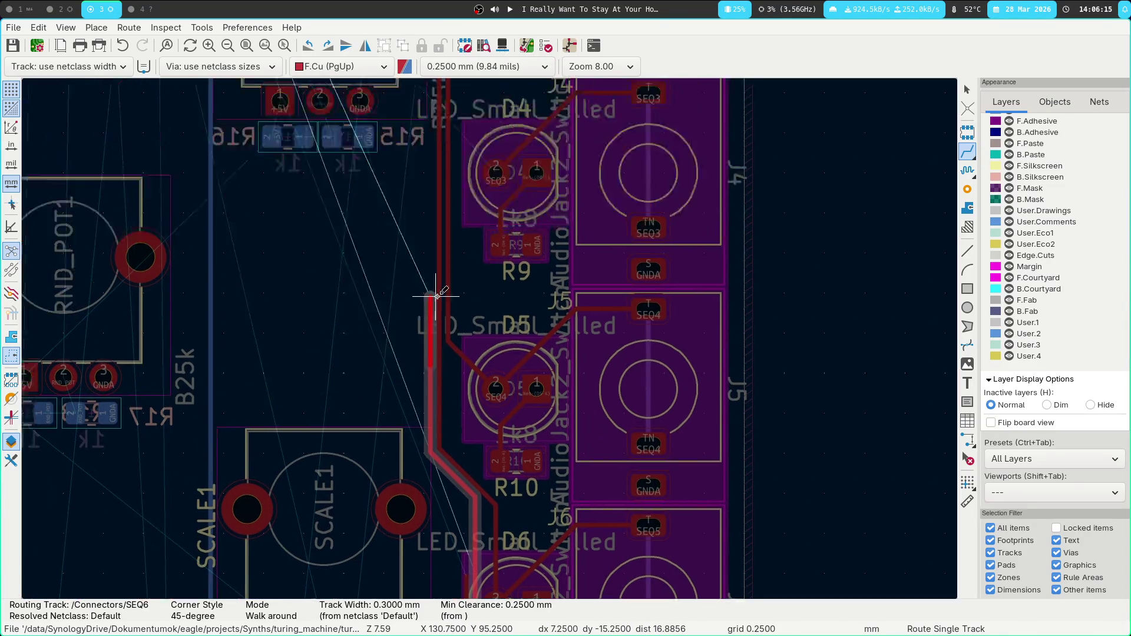
scroll(436, 296, up, 4)
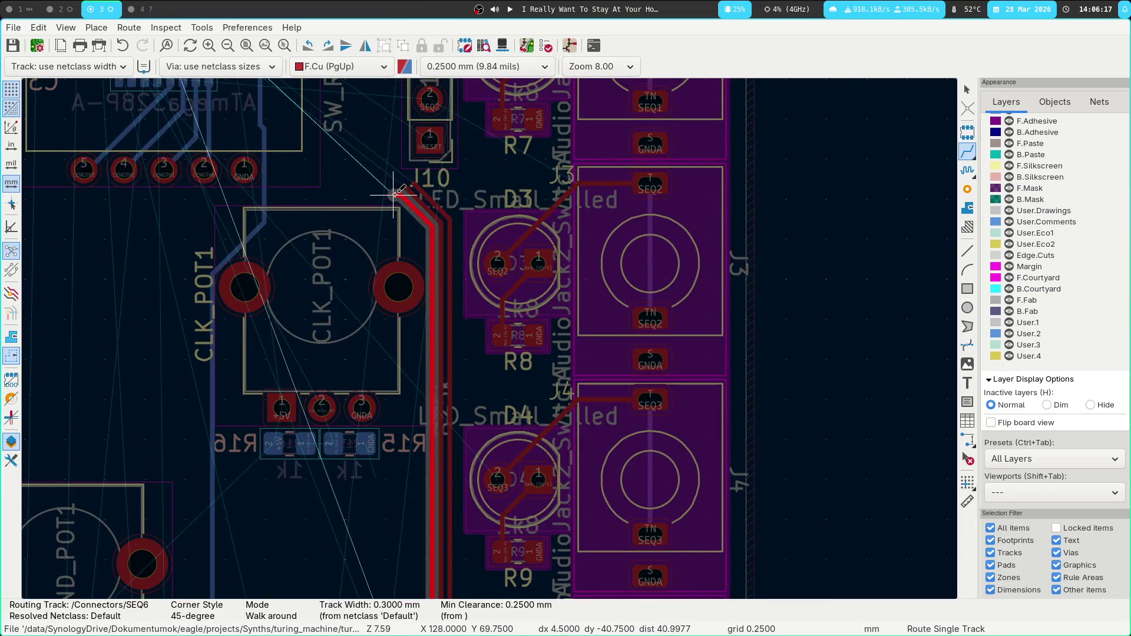
double_click(421, 323)
Extend SEQ7 from its track end up to the microcontroller via.
scroll(422, 323, down, 5)
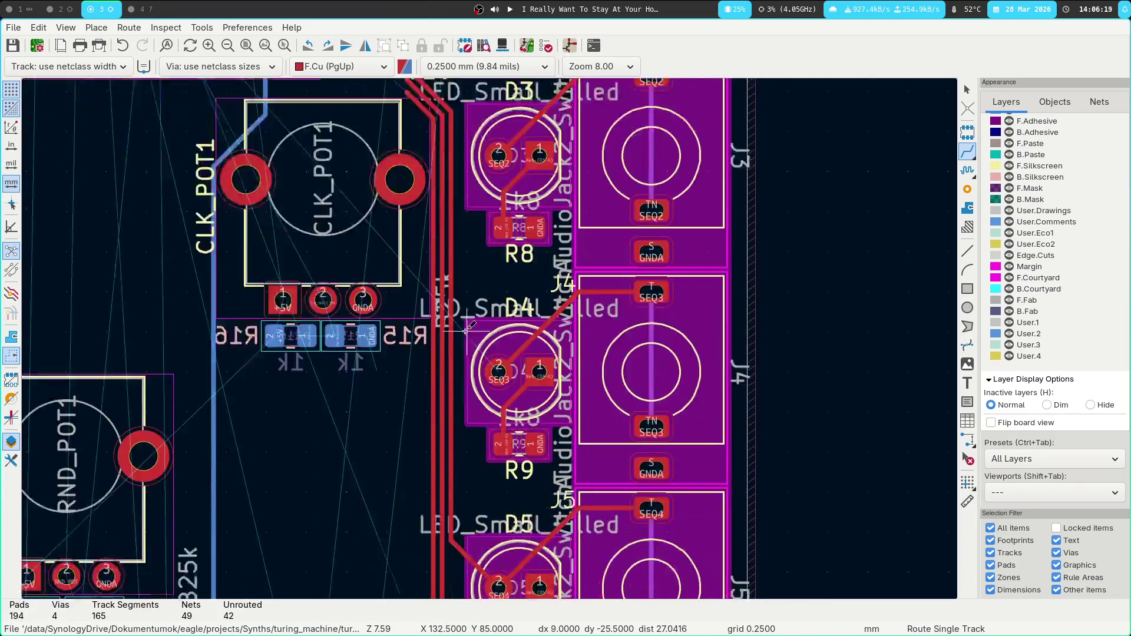
click(474, 479)
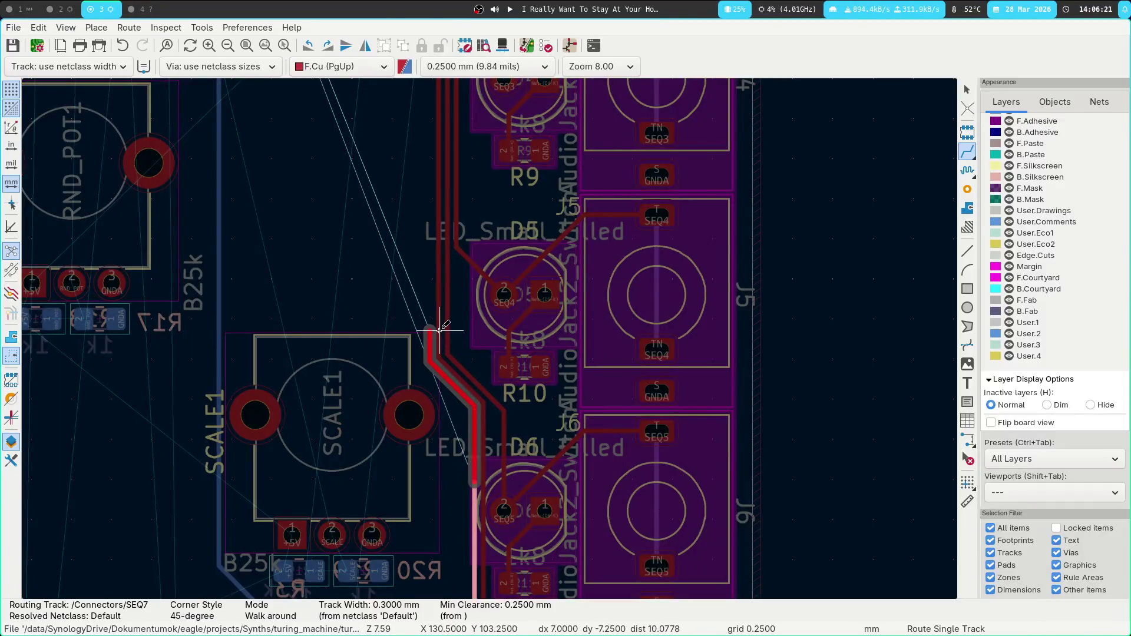
scroll(418, 236, up, 5)
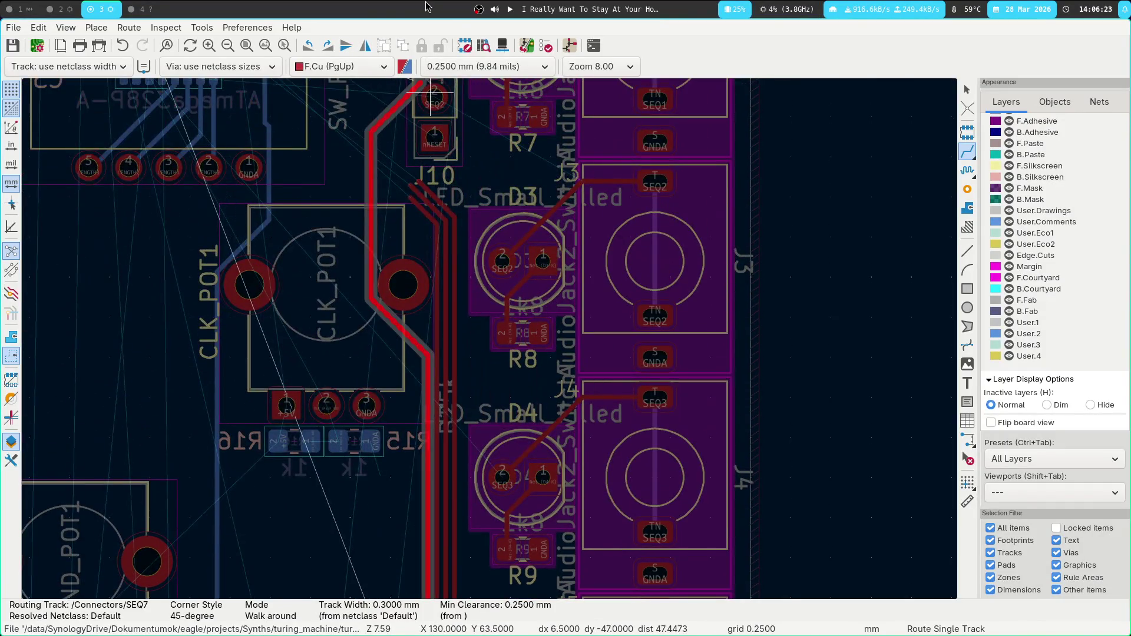
scroll(400, 248, up, 1)
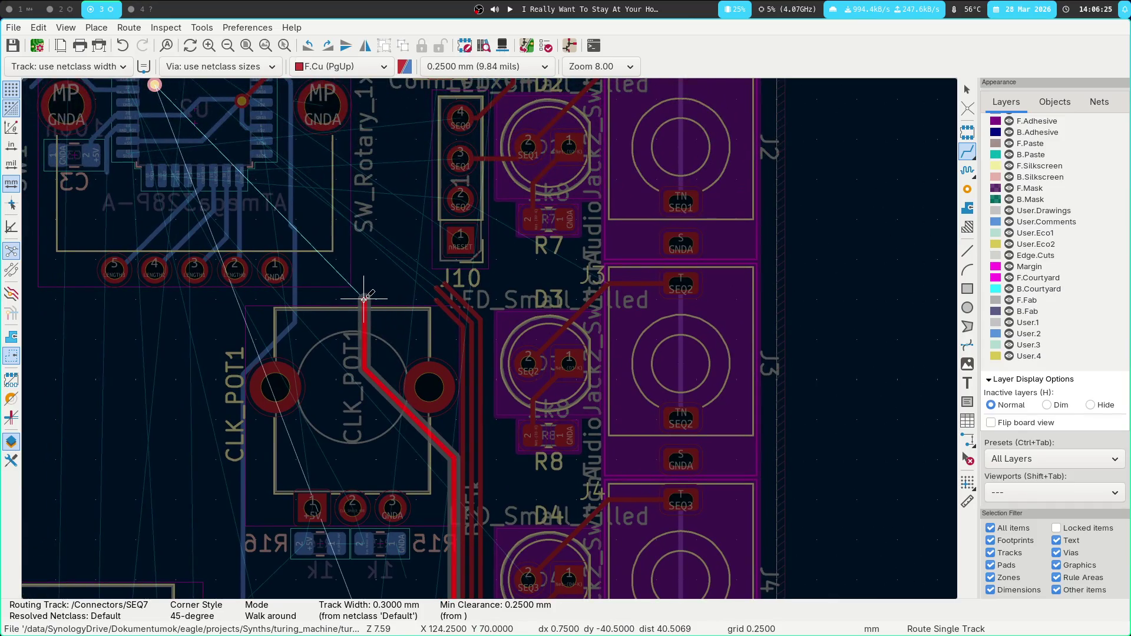
scroll(183, 110, up, 1)
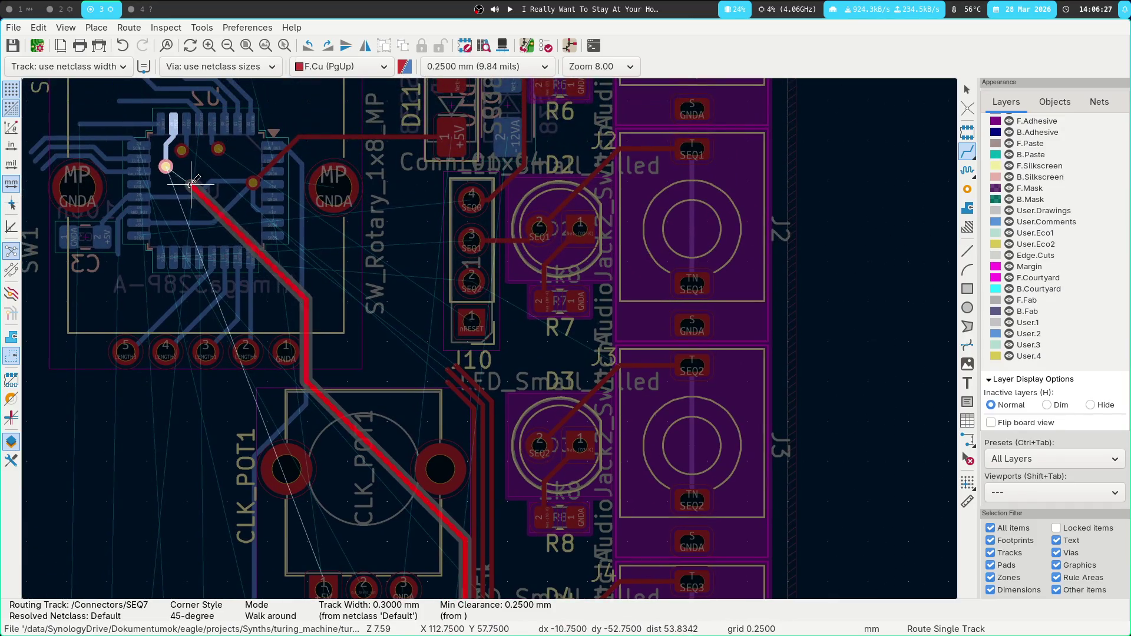
click(167, 167)
mouse_move(282, 223)
middle_down()
mouse_move(306, 253)
mouse_move(501, 304)
middle_up()
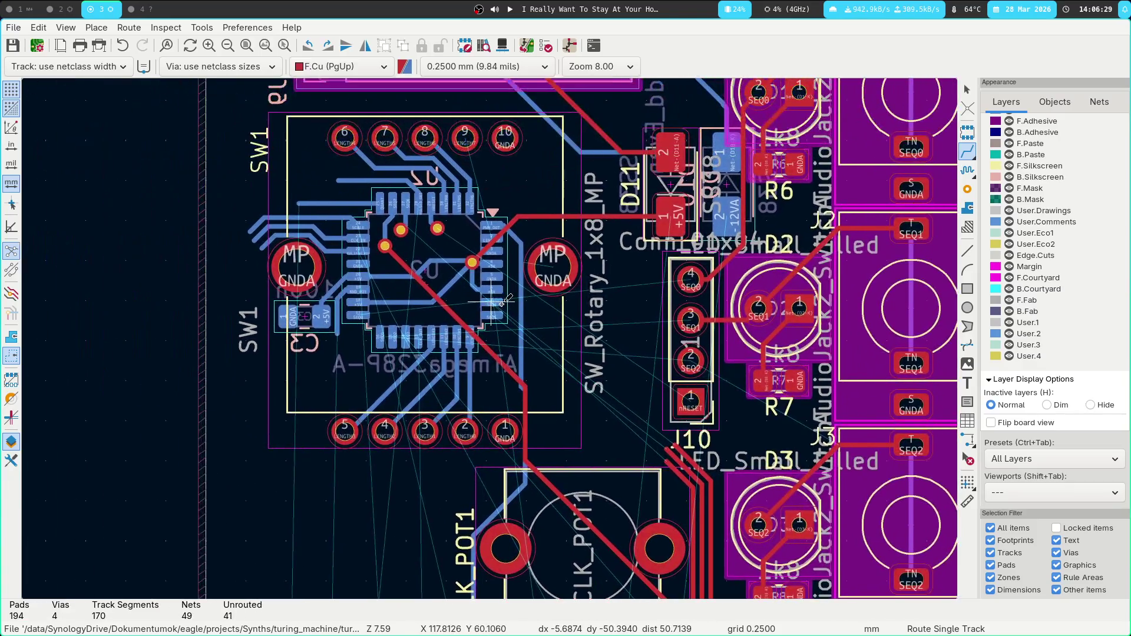
scroll(501, 303, up, 2)
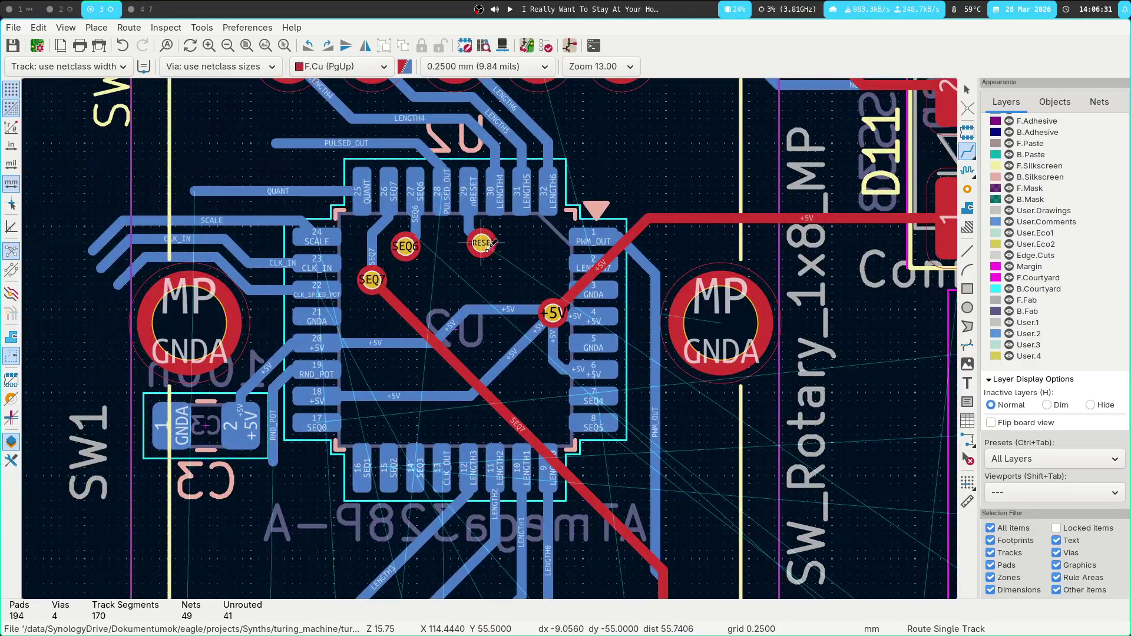
click(482, 243)
middle_drag(771, 434, 617, 171)
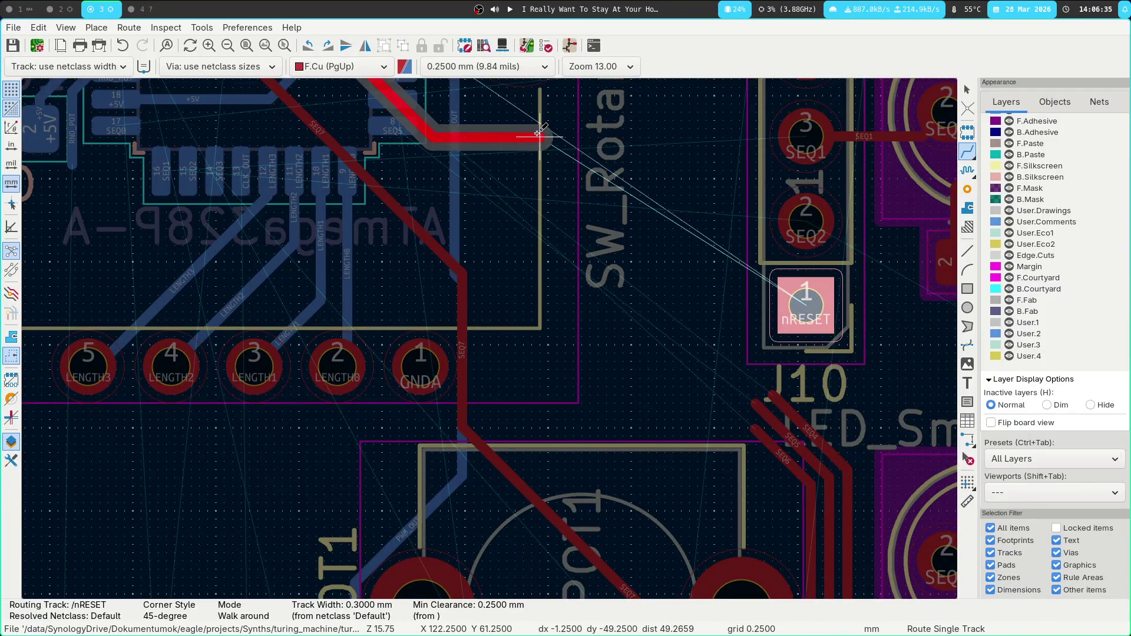
click(806, 303)
middle_drag(632, 174, 726, 402)
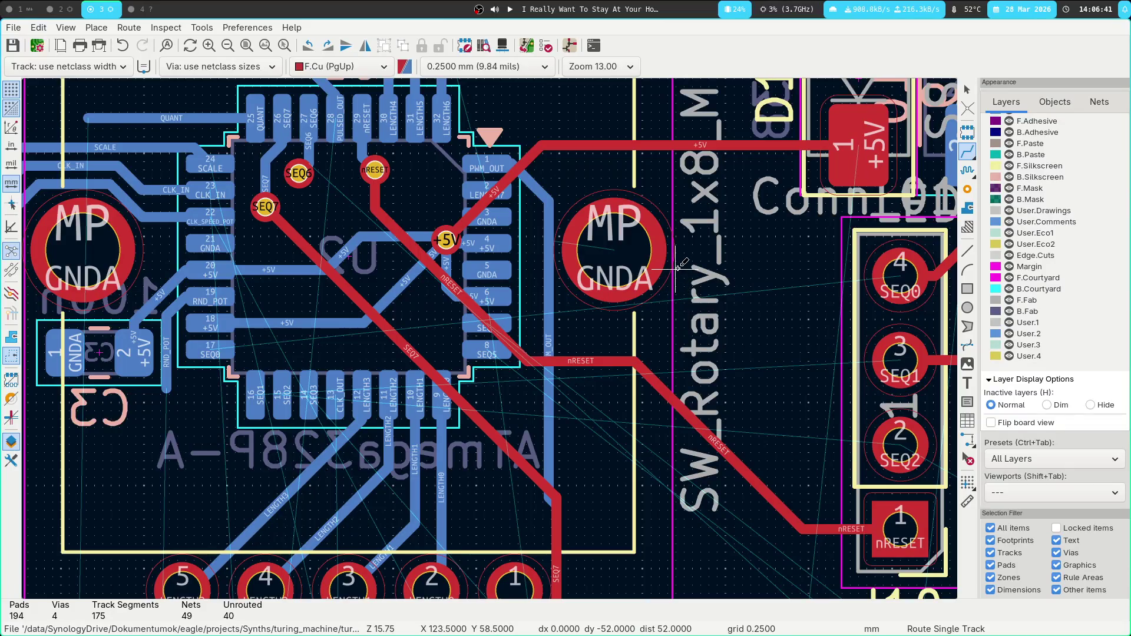
key(ctrl+z)
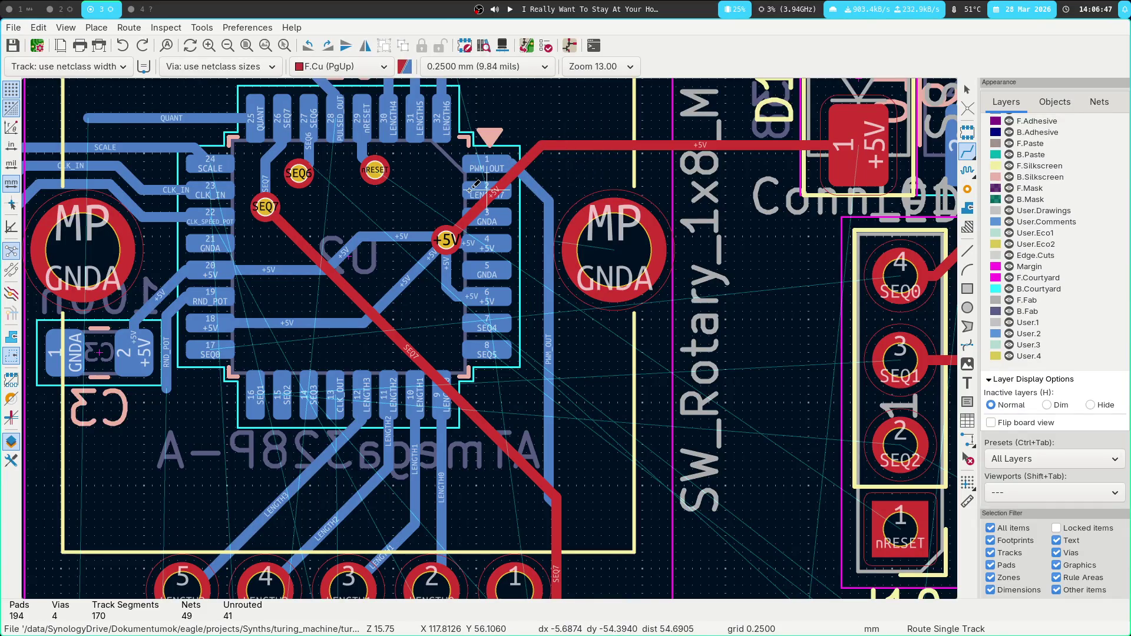
scroll(552, 357, up, 5)
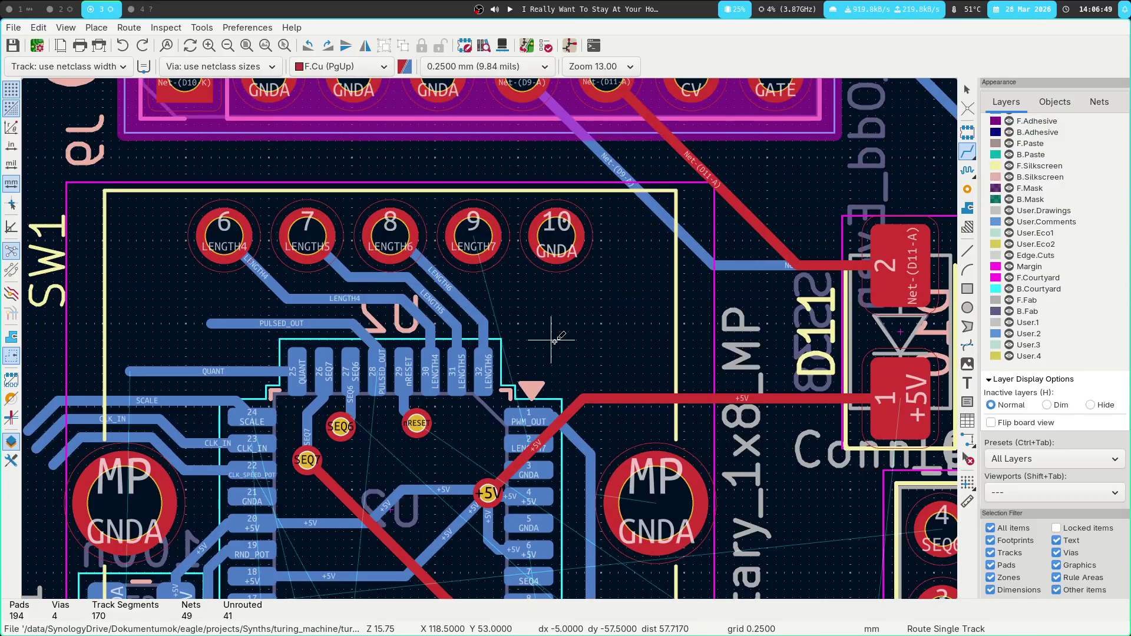
middle_drag(552, 341, 555, 281)
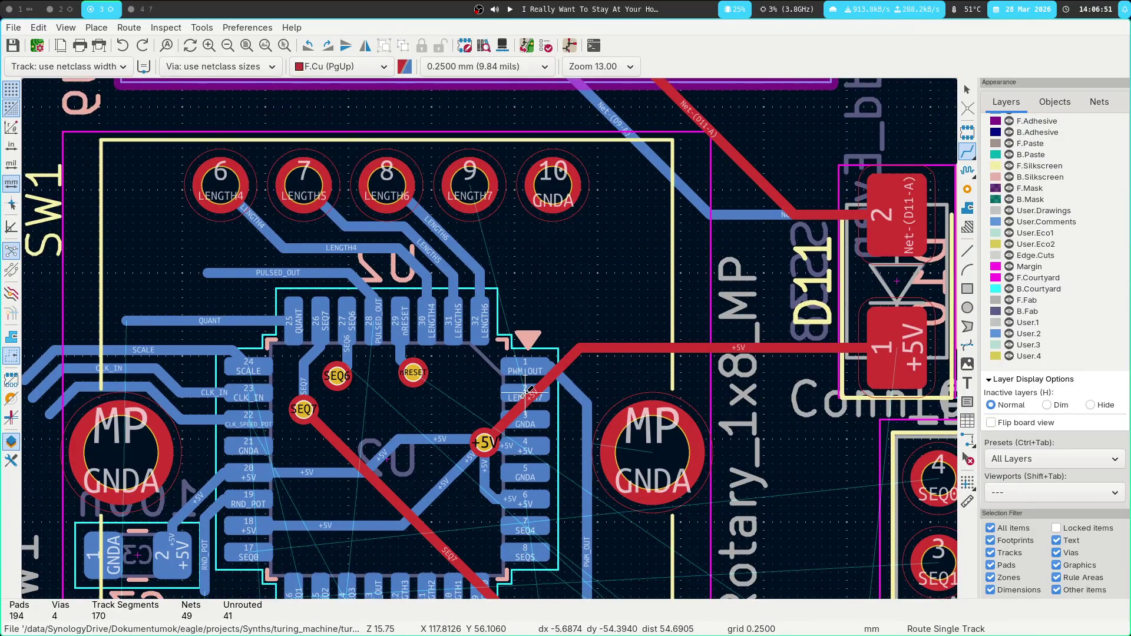
key(Escape)
key(x)
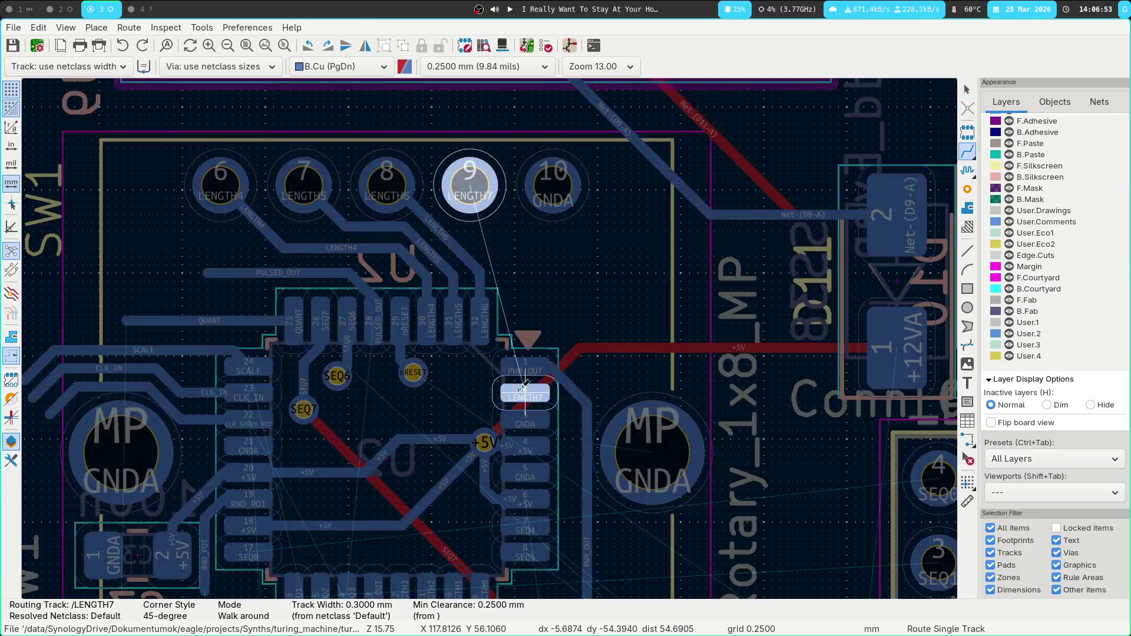
key(v)
click(479, 373)
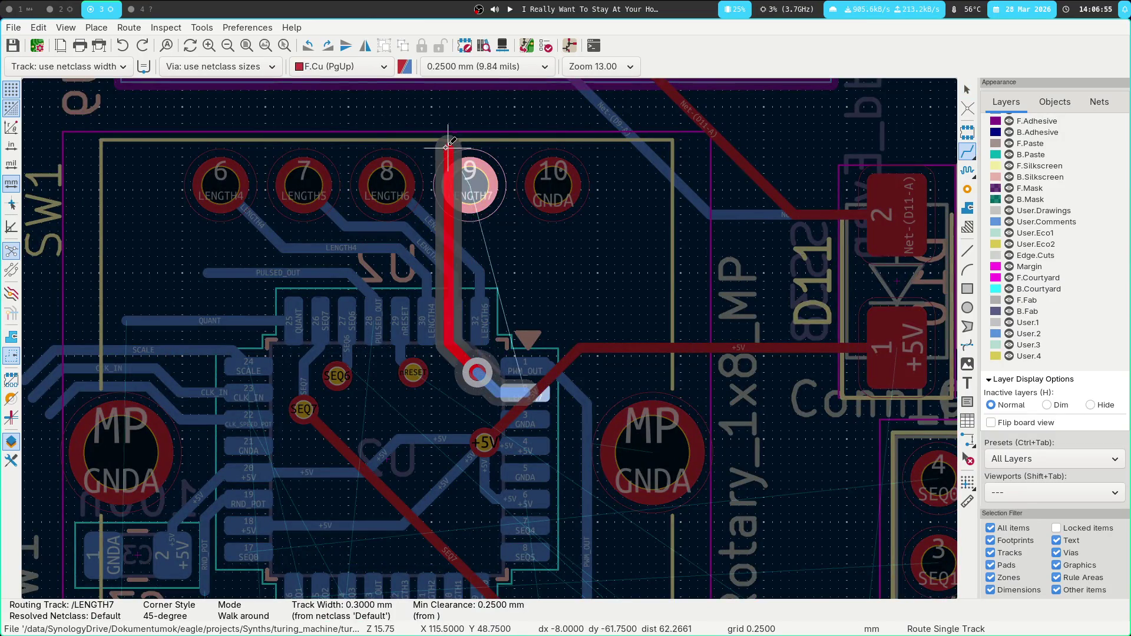
click(469, 181)
mouse_move(535, 330)
middle_down()
mouse_move(528, 224)
mouse_move(565, 175)
middle_up()
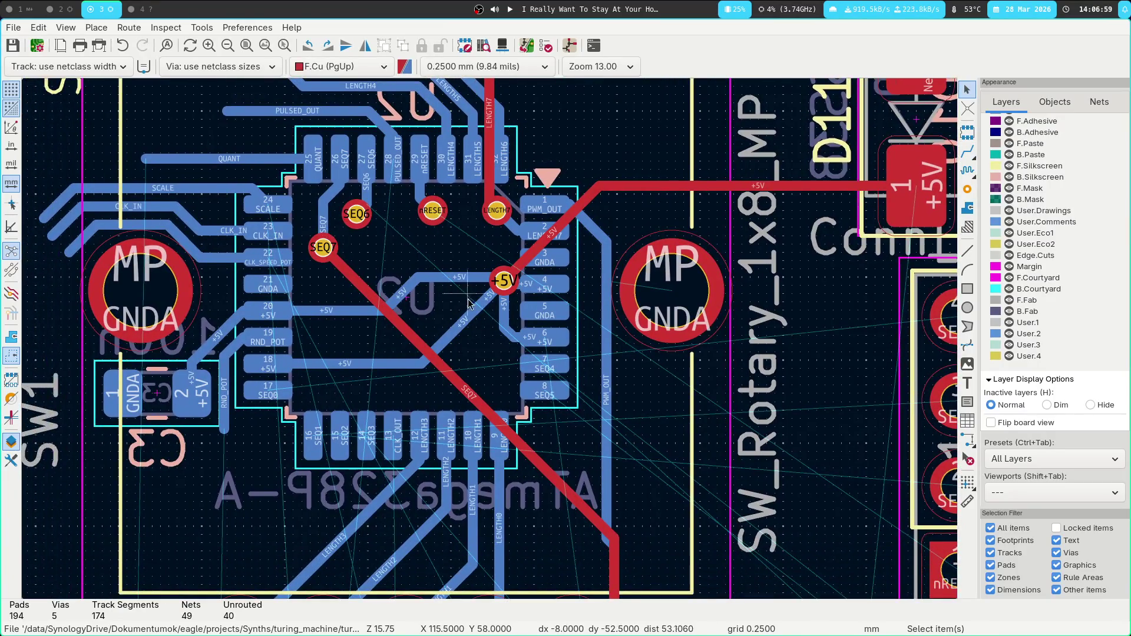
middle_drag(468, 303, 342, 551)
middle_drag(370, 631, 596, 105)
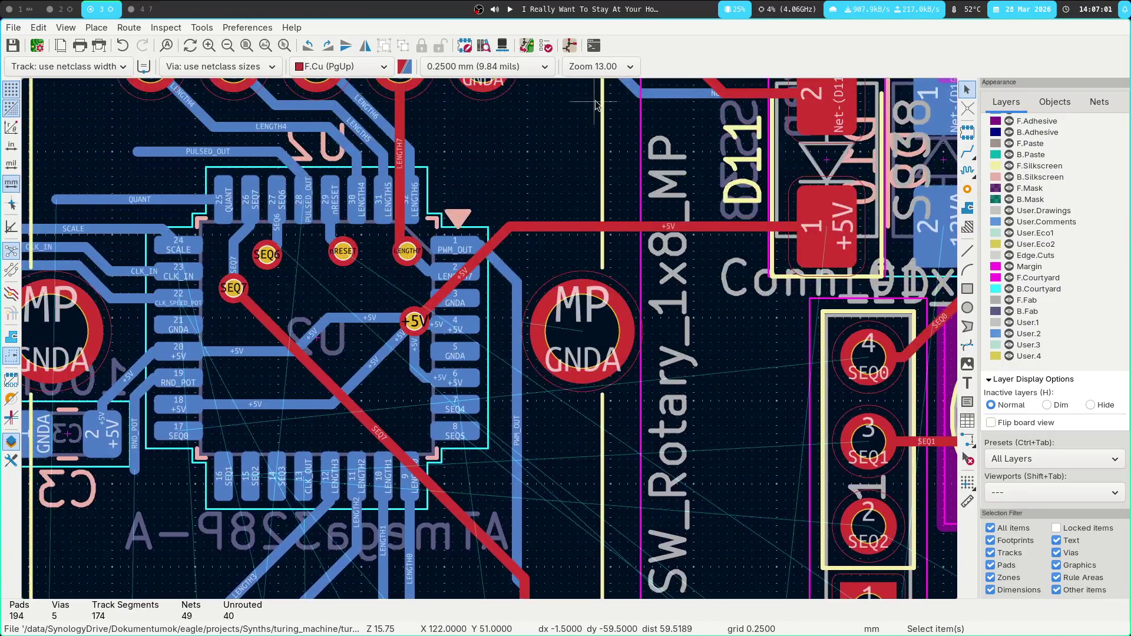
middle_drag(661, 60, 577, 182)
click(378, 297)
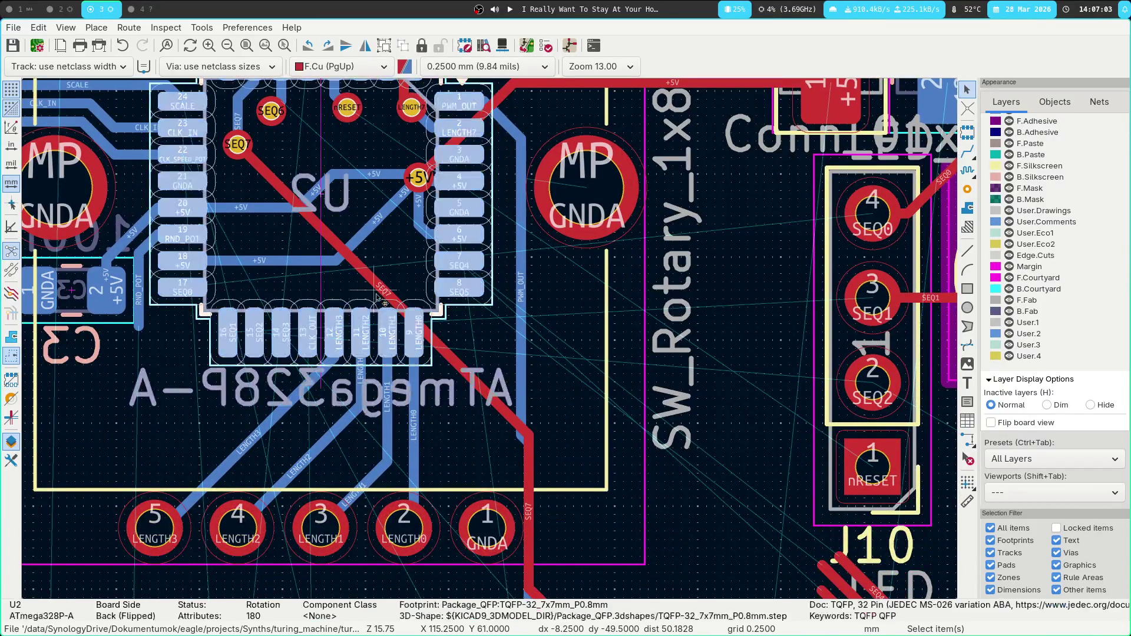
Delete the old SEQ7 track beside the ATmega328P.
click(378, 285)
key(Escape)
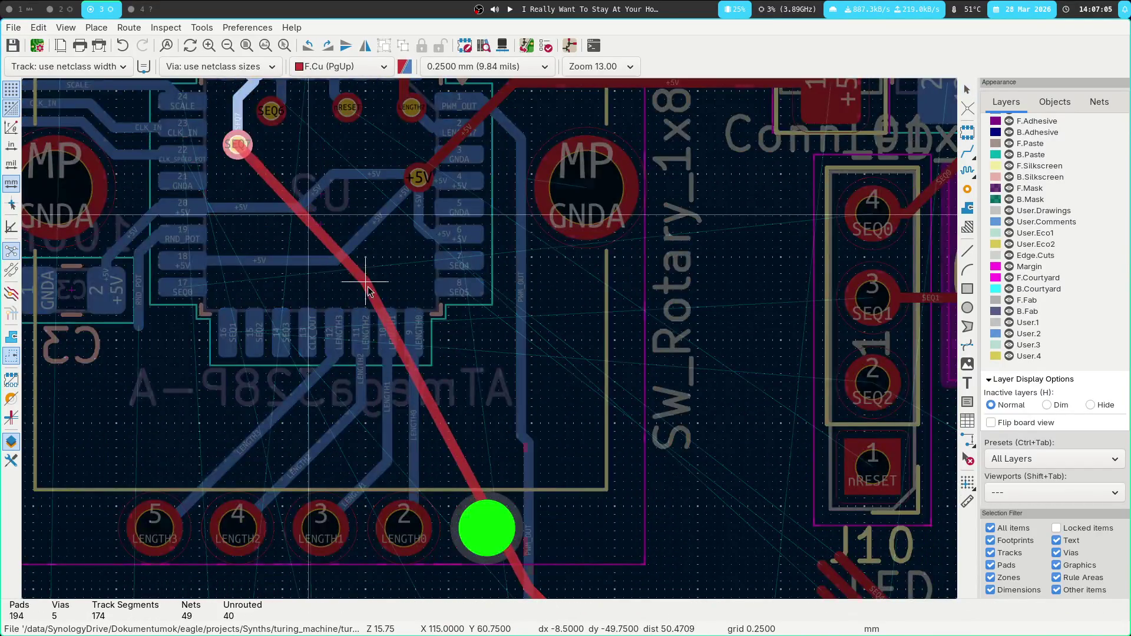
click(364, 274)
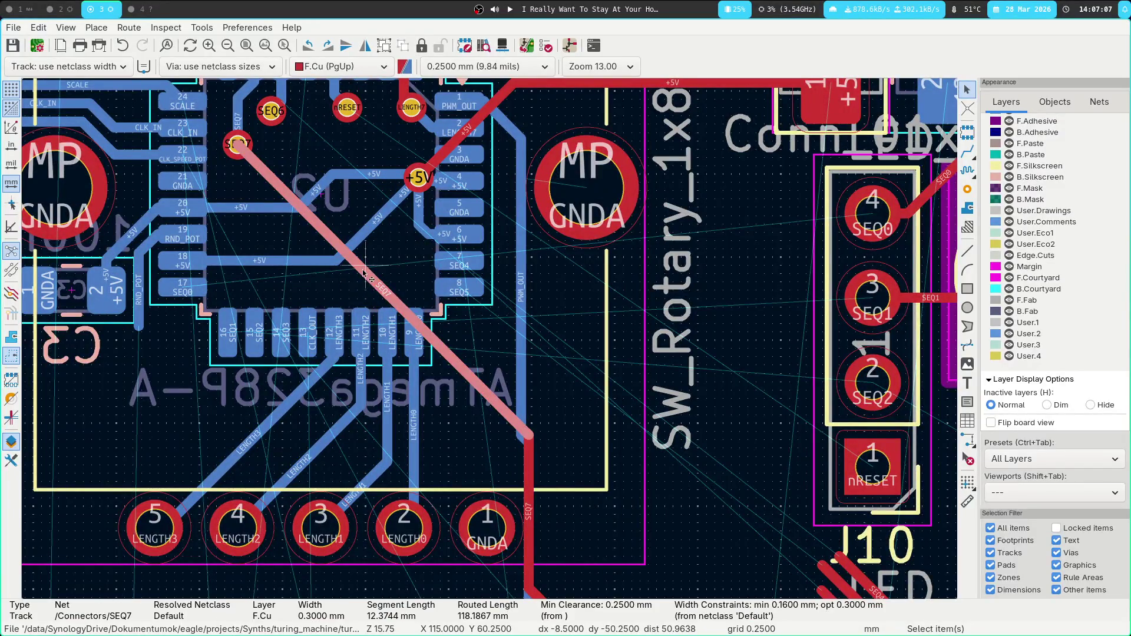
key(Delete)
scroll(502, 492, down, 2)
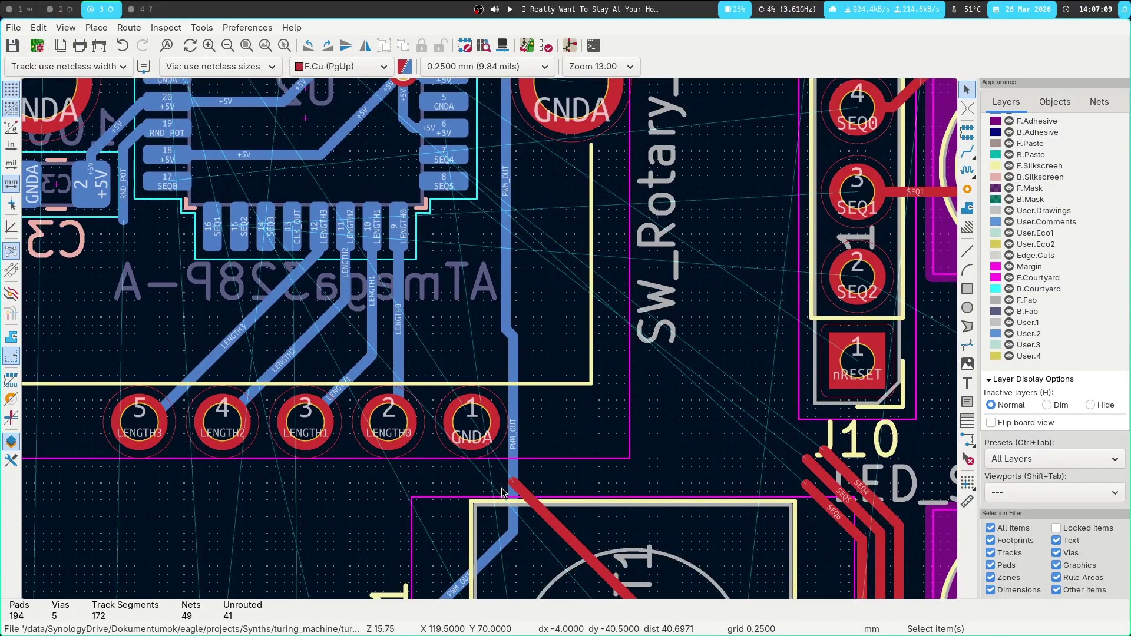
Reroute SEQ7 on front copper from its track end to its via.
key(x)
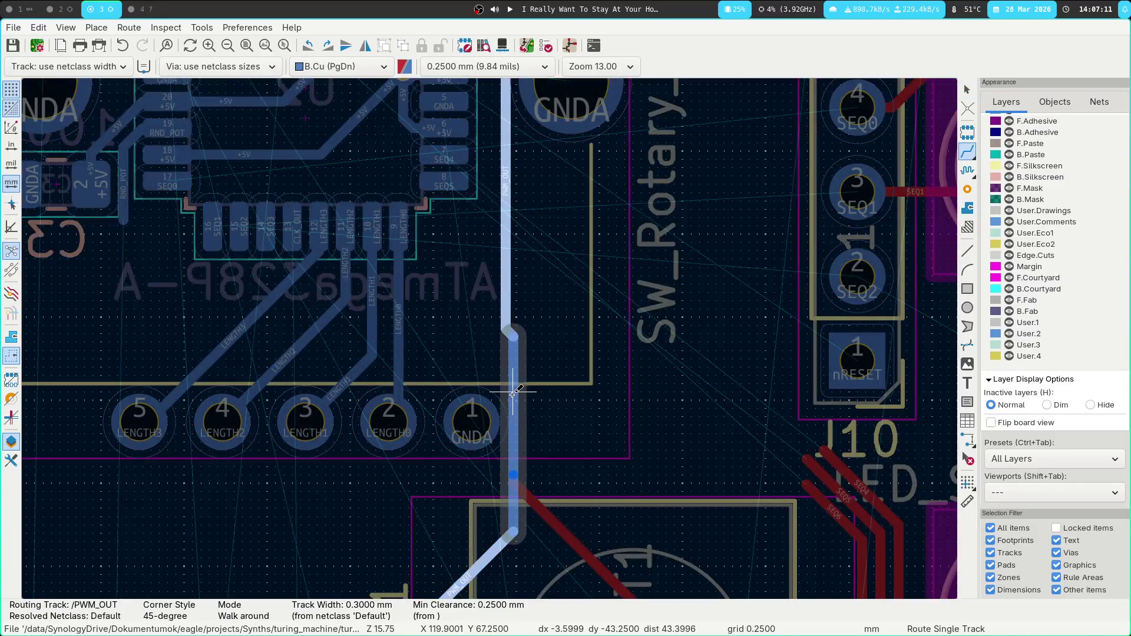
key(Escape)
click(513, 481)
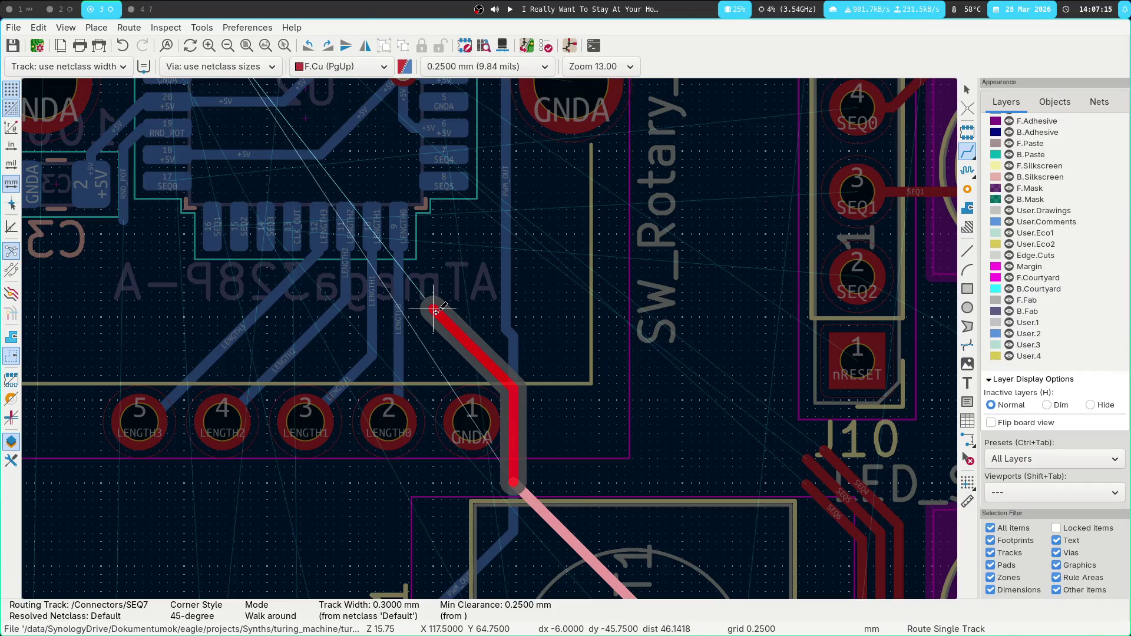
middle_drag(431, 298, 521, 505)
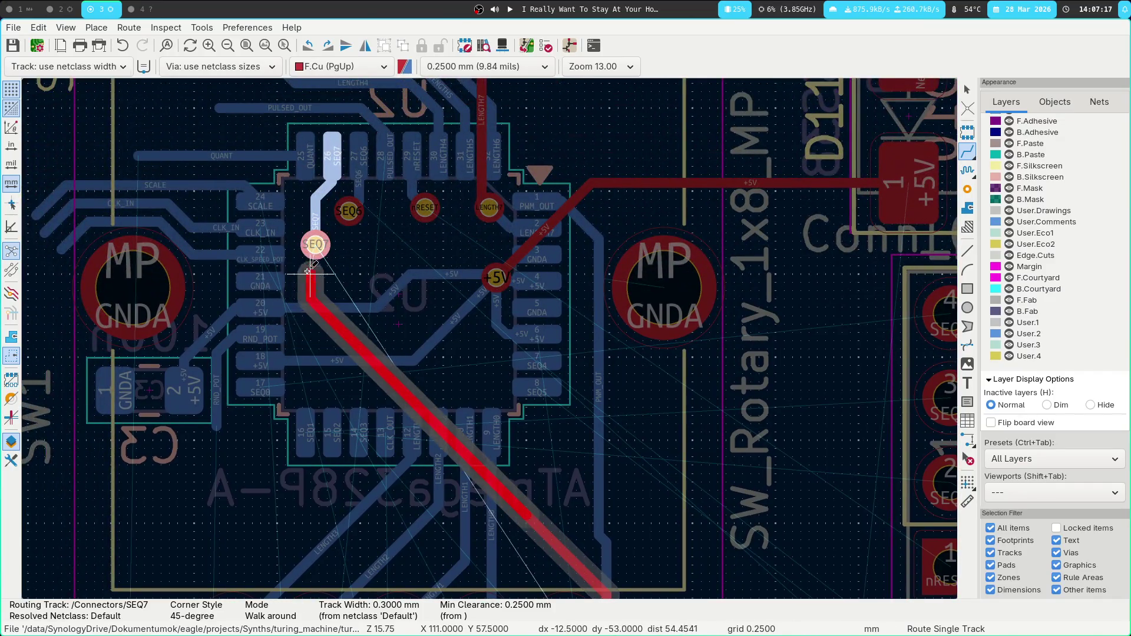
click(315, 244)
Route SEQ6 from its via beside U2 diagonally down to the track end by J10.
mouse_move(552, 467)
middle_down()
mouse_move(340, 282)
mouse_move(370, 345)
middle_up()
mouse_move(465, 413)
middle_down()
mouse_move(498, 128)
mouse_move(476, 332)
middle_up()
middle_drag(457, 283, 454, 342)
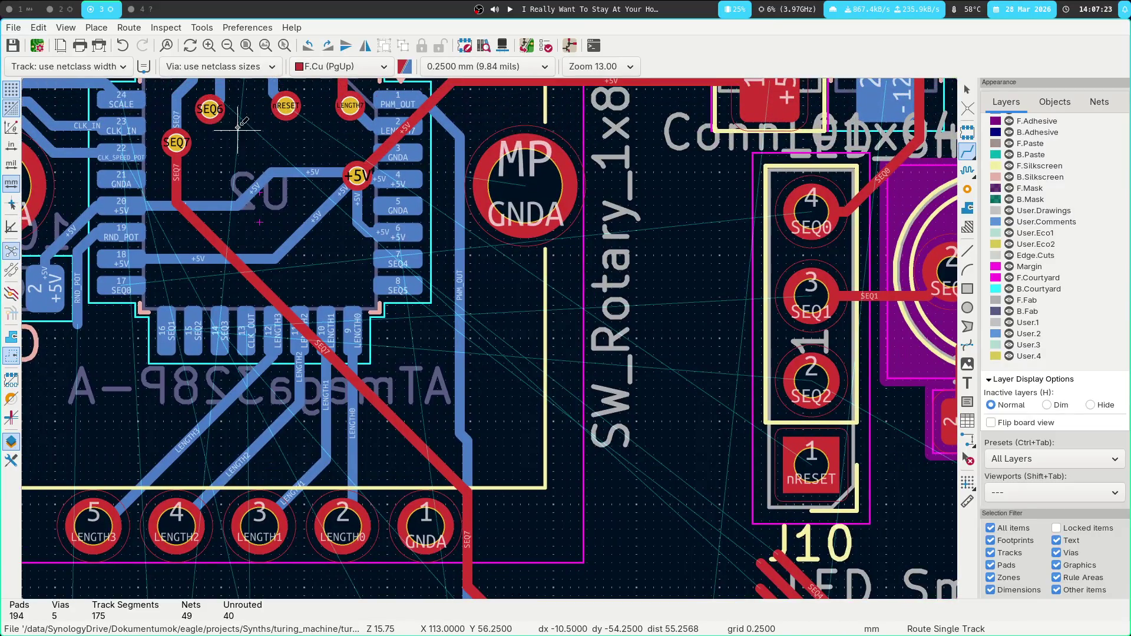
click(211, 109)
middle_drag(485, 444, 417, 329)
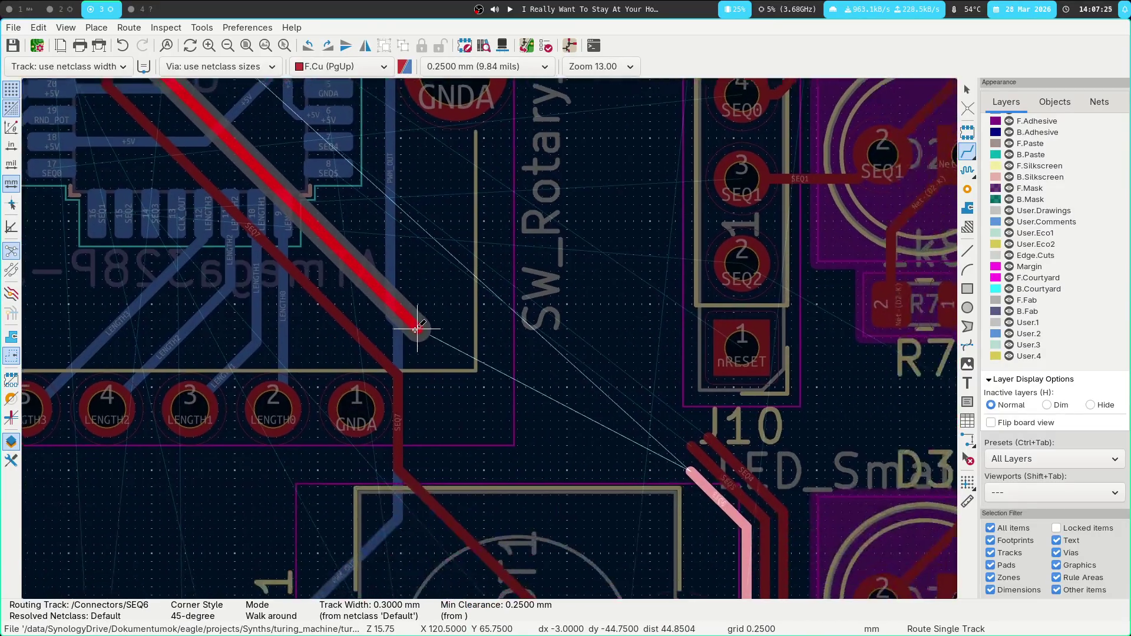
click(418, 349)
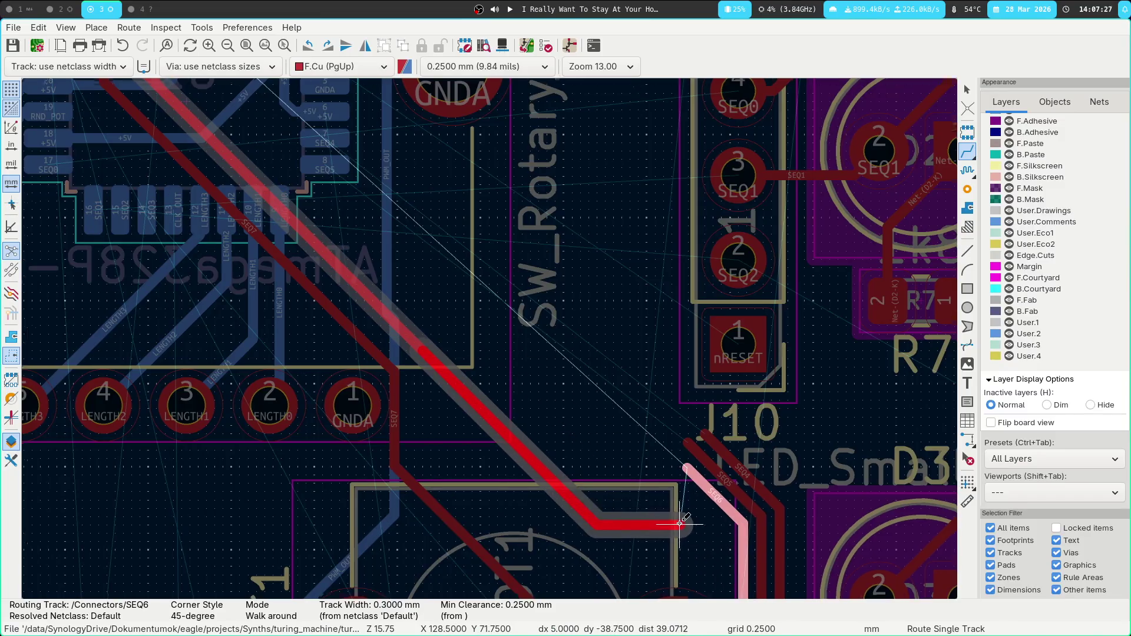
middle_drag(681, 524, 589, 354)
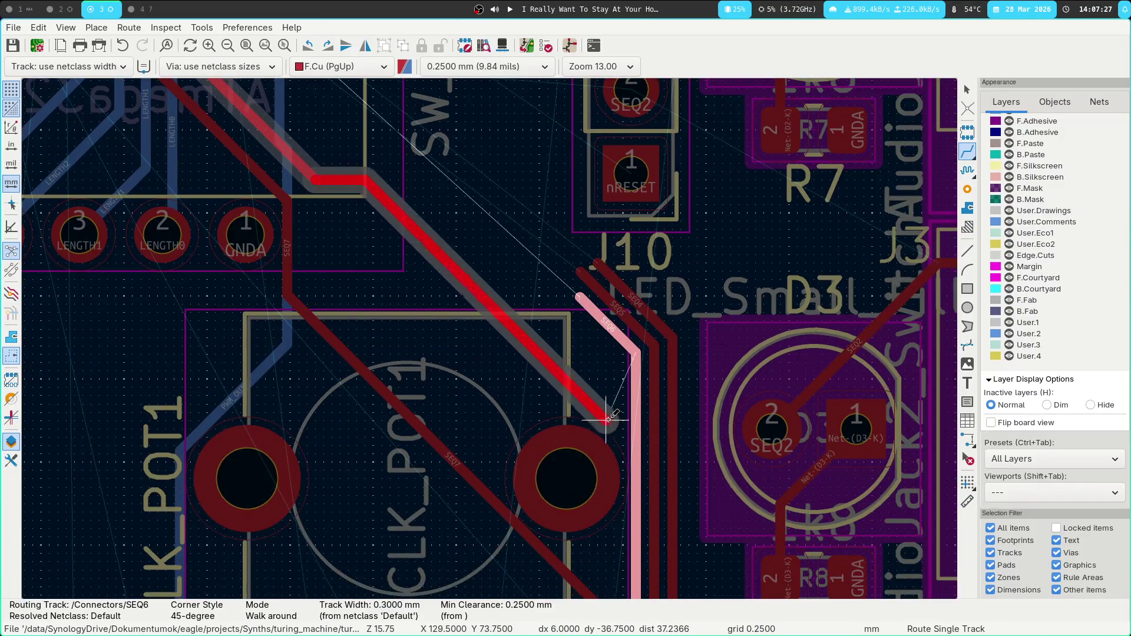
click(579, 294)
Start the SEQ5 route from ATmega328P pad 8.
mouse_move(295, 106)
middle_down()
mouse_move(436, 464)
mouse_move(452, 470)
middle_up()
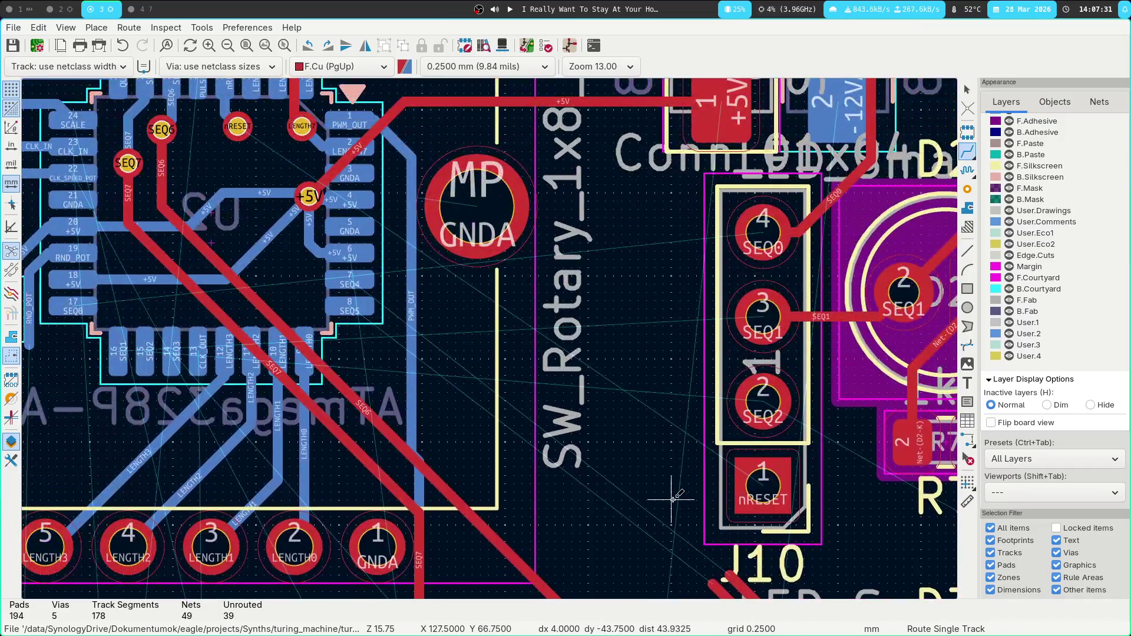
middle_drag(297, 185, 351, 251)
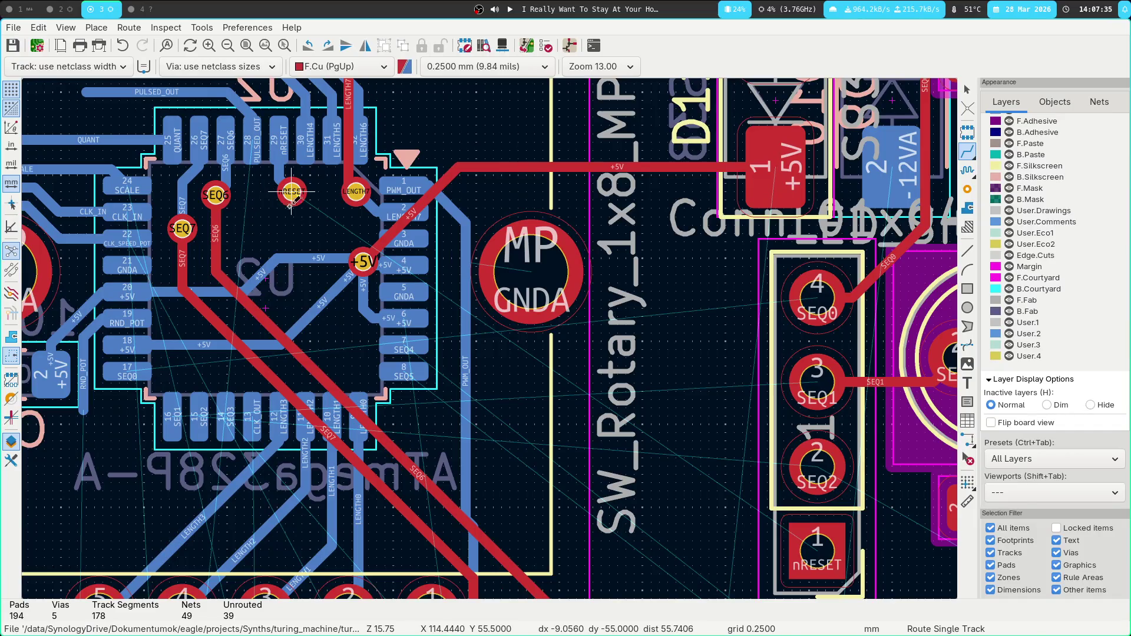
middle_drag(524, 359, 548, 267)
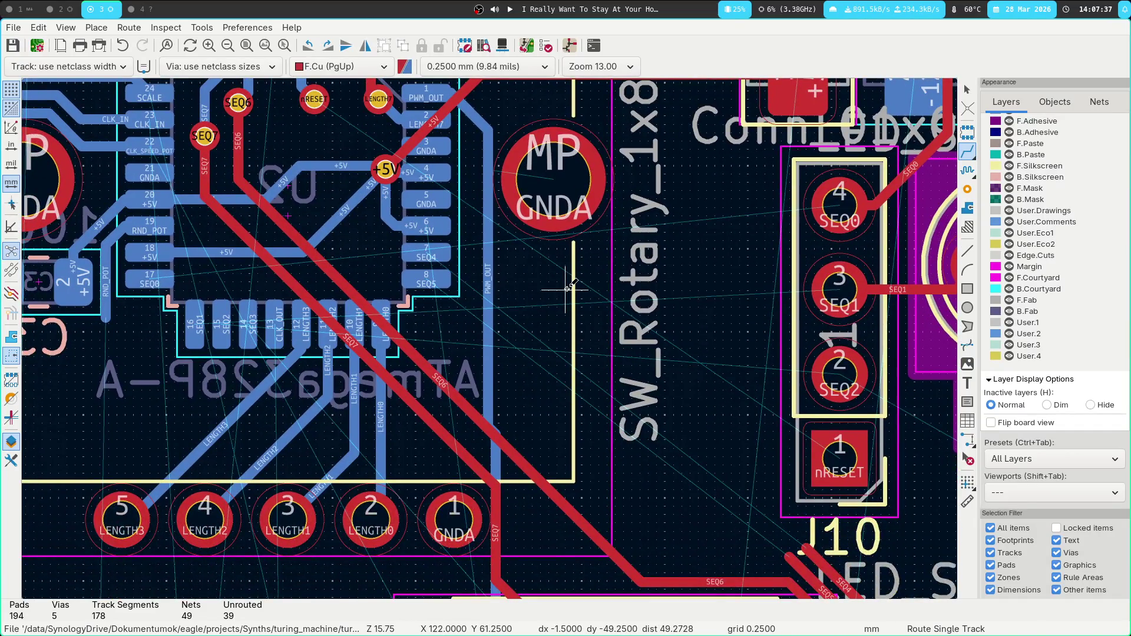
click(433, 277)
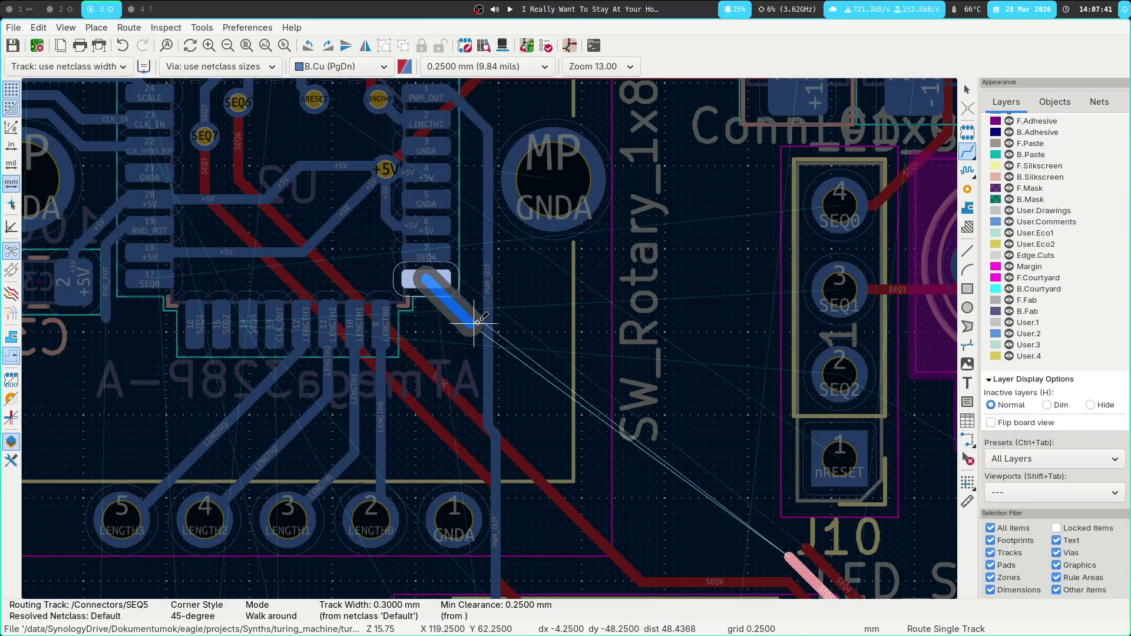
Connect SEQ5 and SEQ4 between the chip and J10's track ends, each through a via.
key(v)
middle_drag(791, 555, 736, 454)
click(737, 453)
click(752, 443)
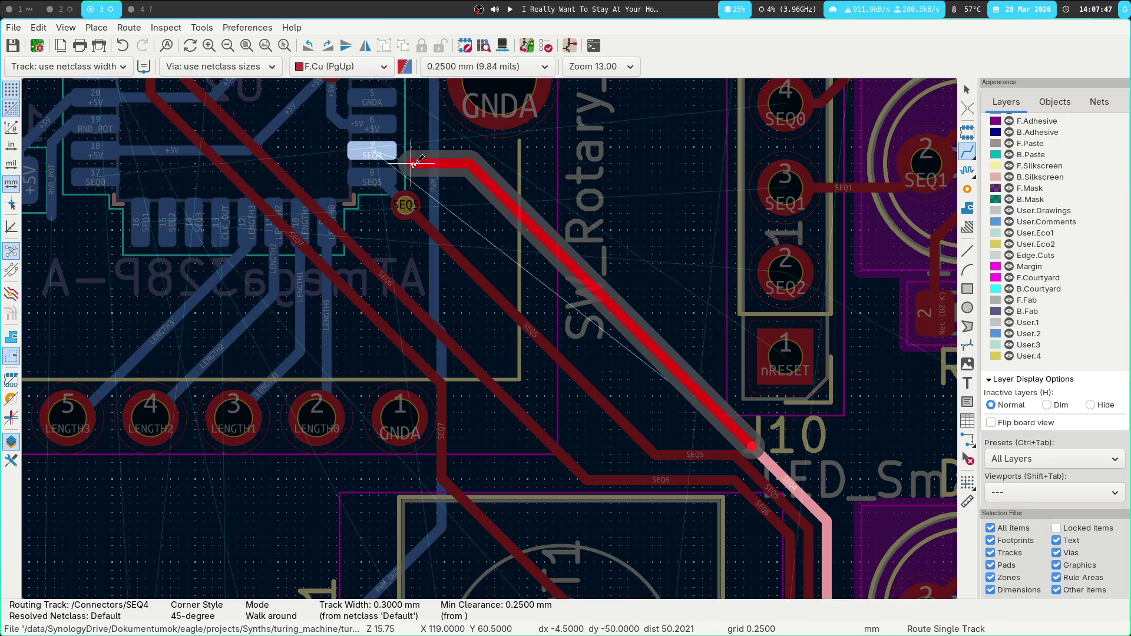
key(v)
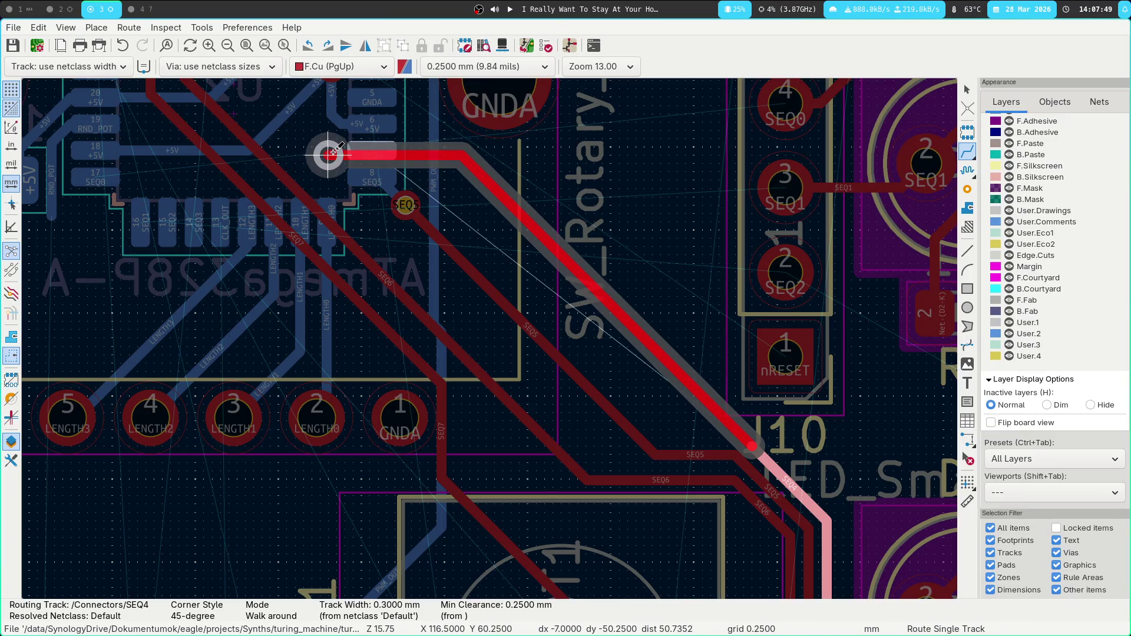
click(334, 152)
Try routing SEQ3 from chip pad 14 with a via, then cancel it.
middle_drag(557, 187, 725, 336)
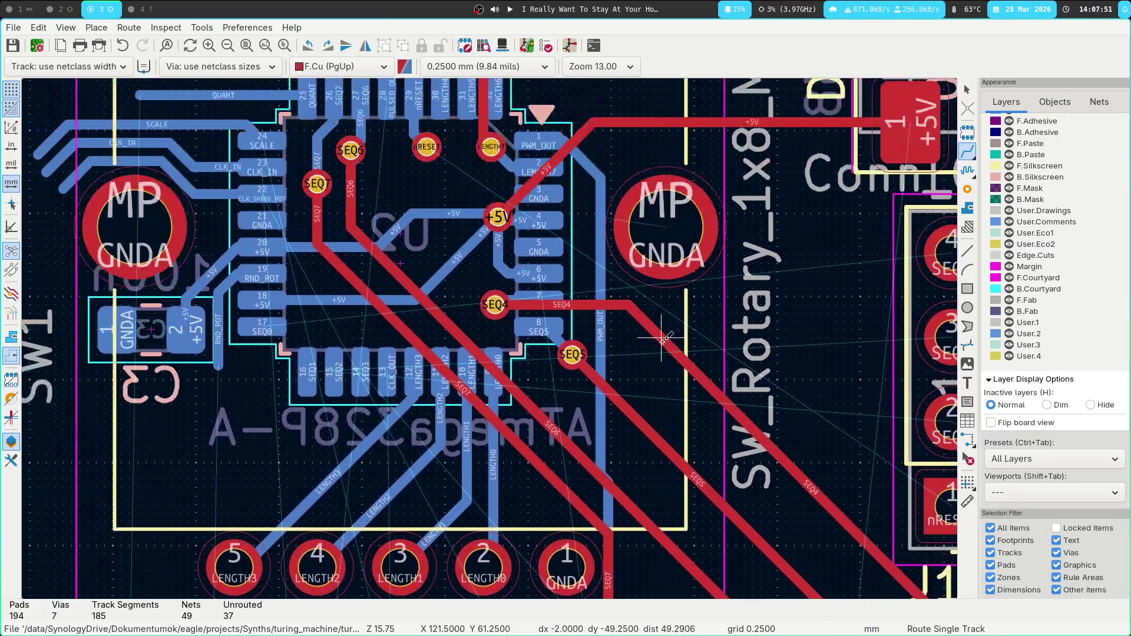
scroll(607, 207, right, 3)
scroll(607, 207, down, 2)
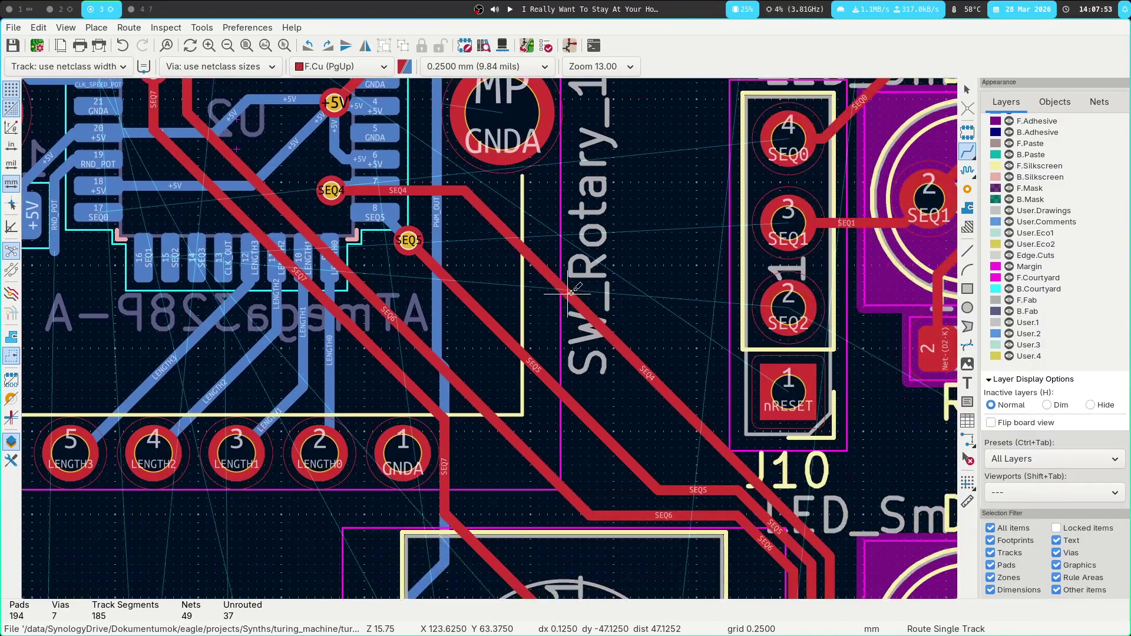
scroll(551, 386, up, 2)
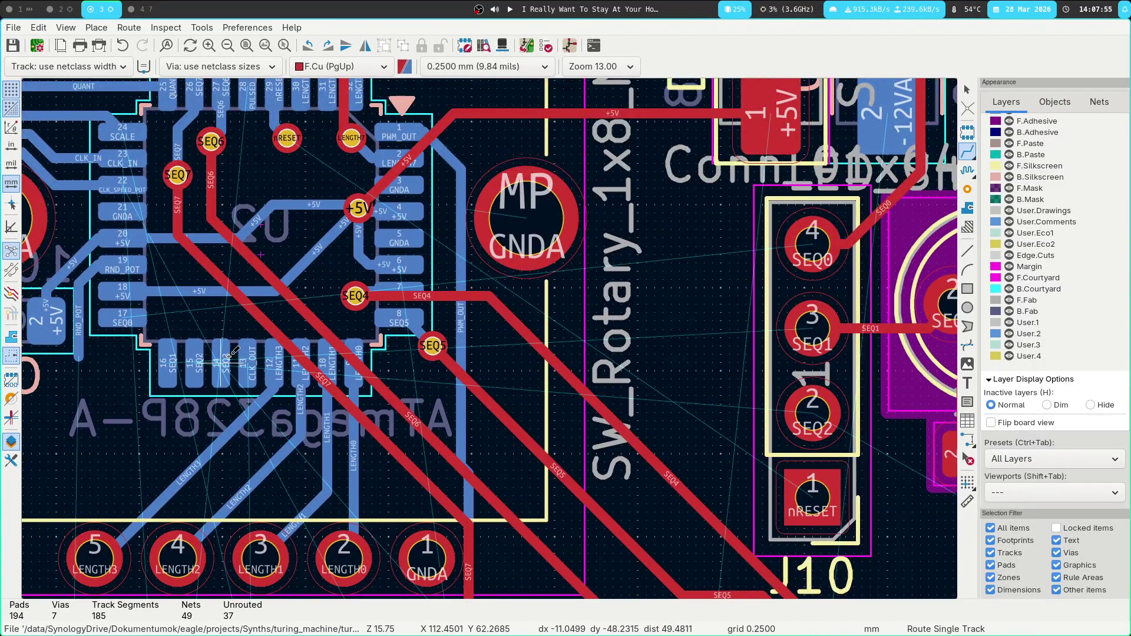
click(230, 357)
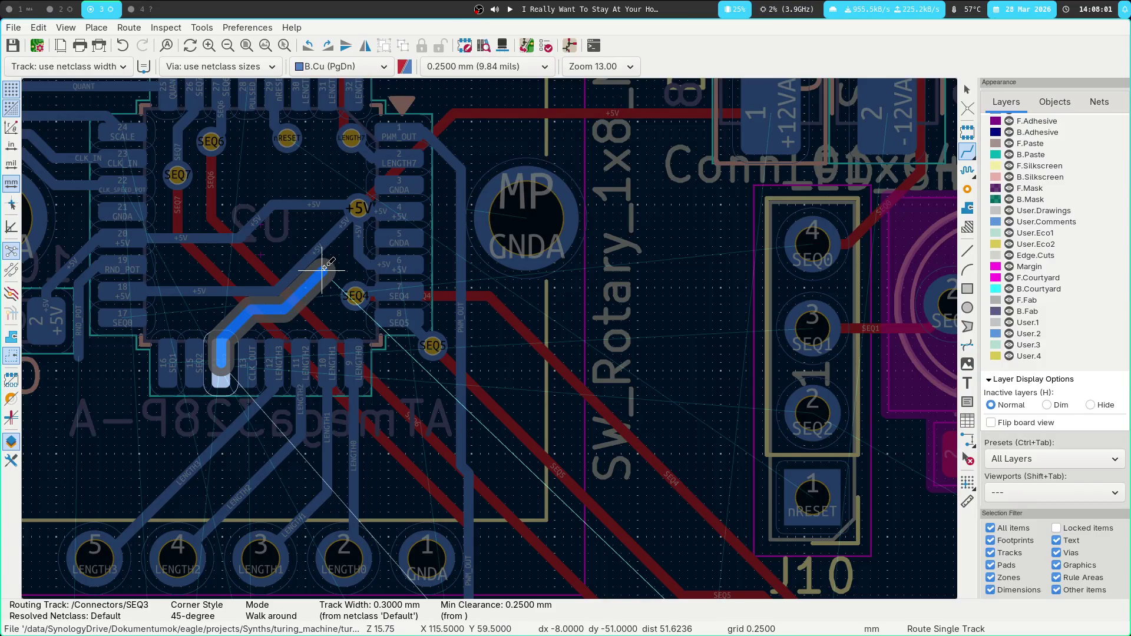
key(v)
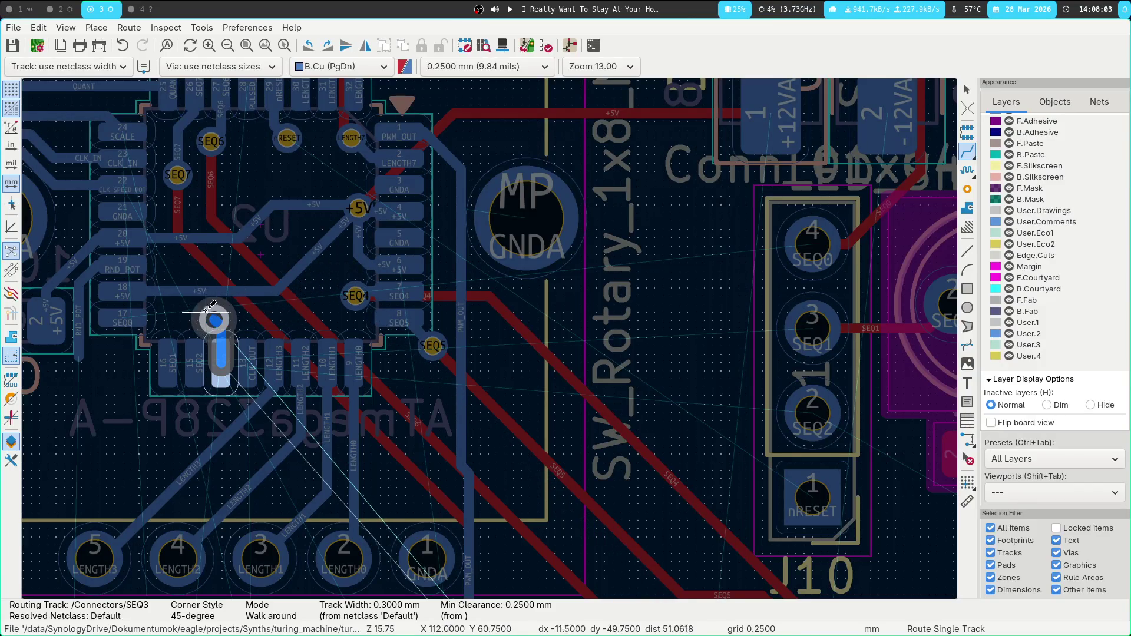
key(Escape)
mouse_move(272, 393)
middle_down()
mouse_move(266, 366)
mouse_move(317, 454)
mouse_move(322, 403)
middle_up()
key(Escape)
Delete the old SEQ7 segment and the long SEQ6 diagonal track.
click(316, 334)
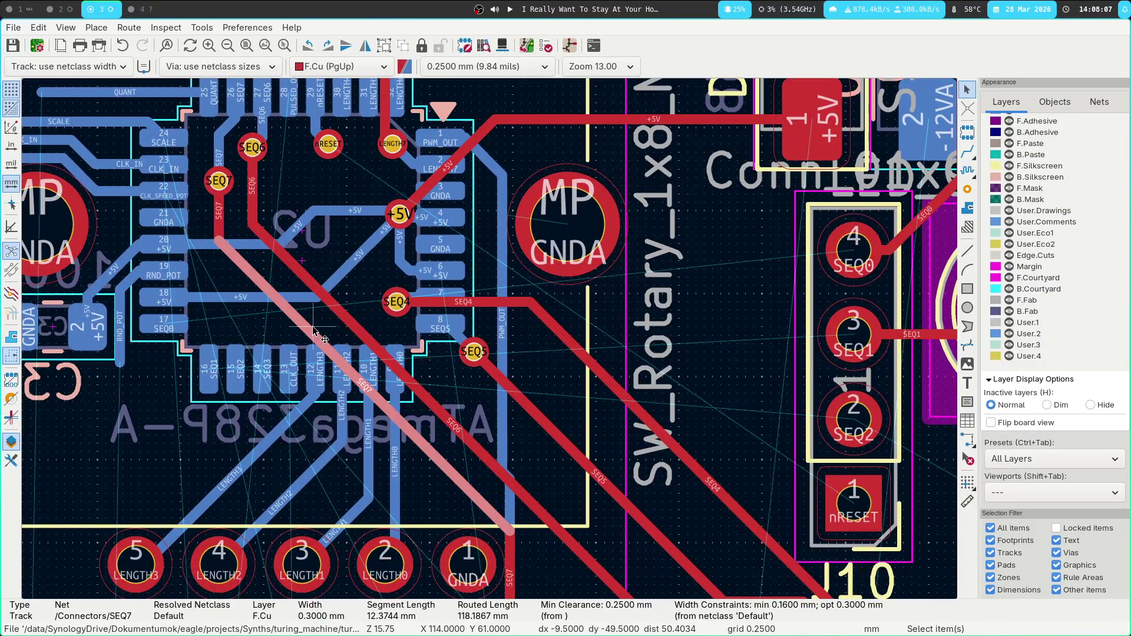
key(Delete)
click(341, 330)
key(Delete)
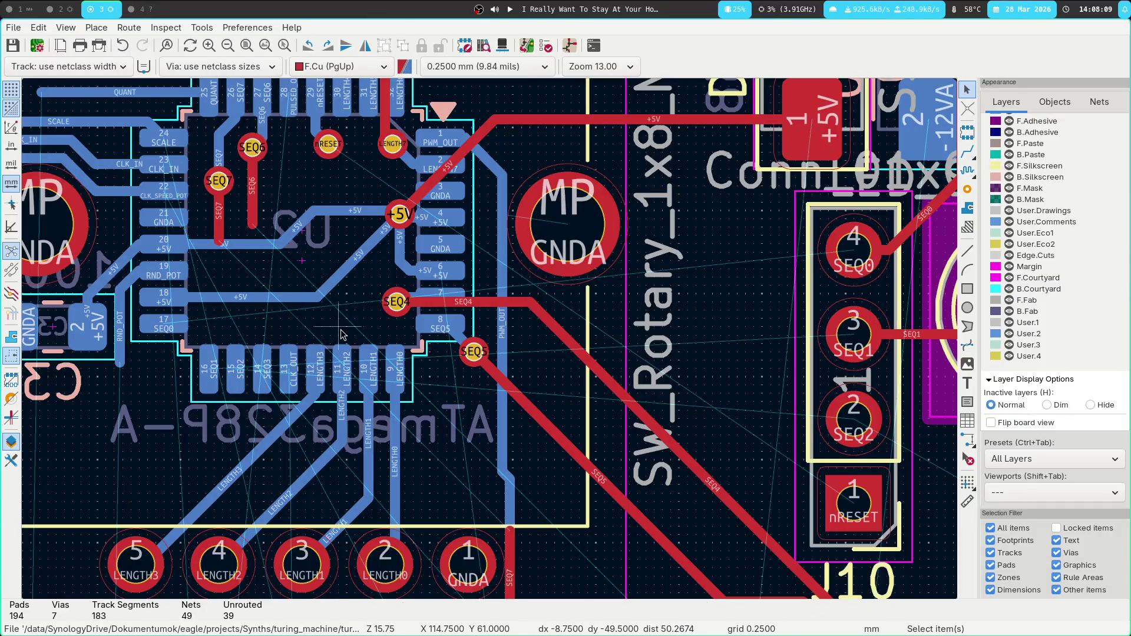
Route SEQ3 from the chip pad through a via to LED D4's pad.
key(x)
key(Escape)
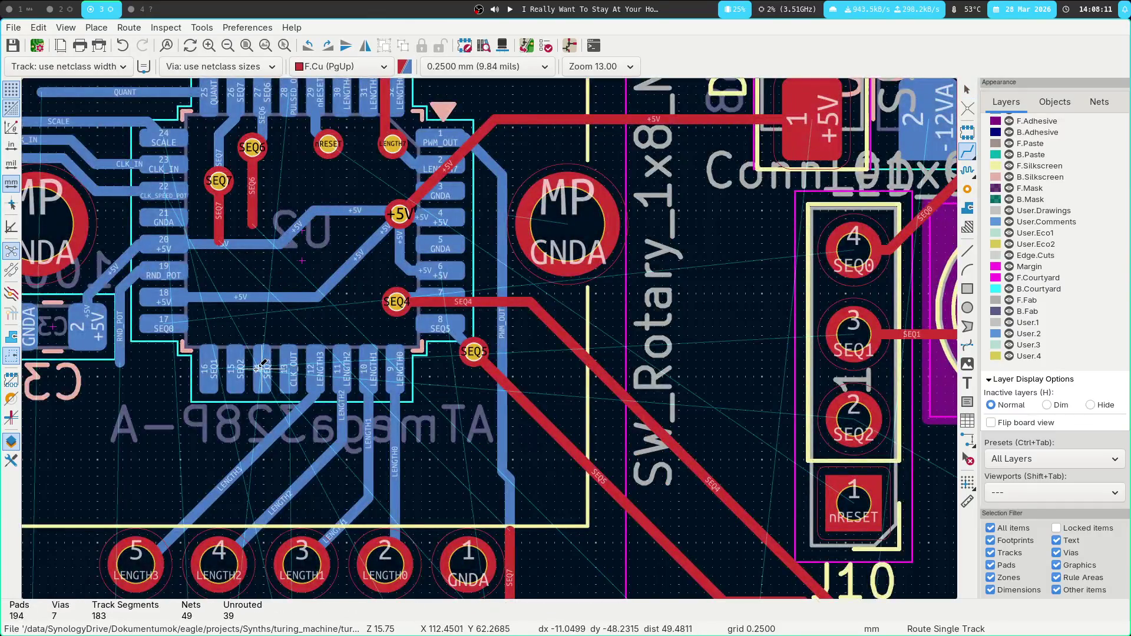
click(262, 366)
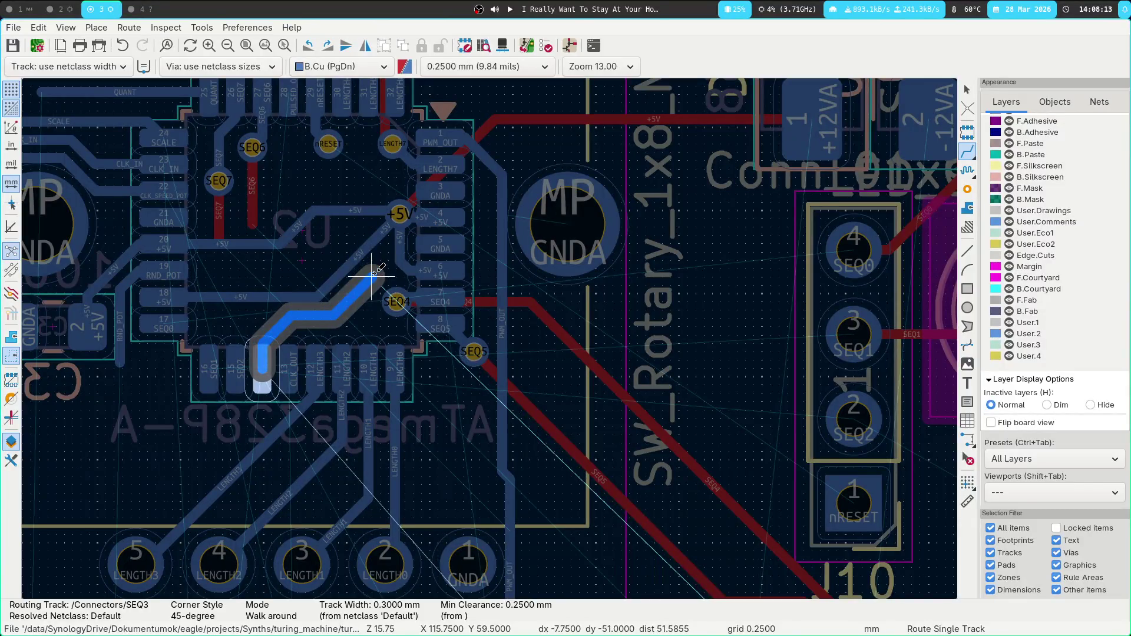
key(v)
click(368, 278)
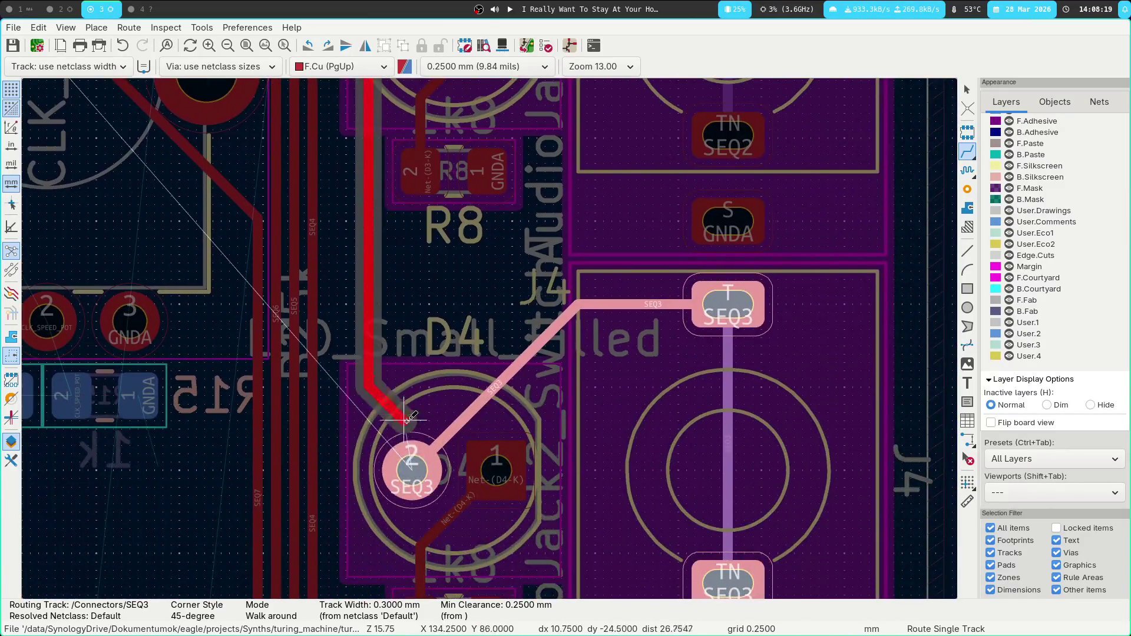
click(405, 467)
scroll(519, 360, up, 5)
Delete the old SEQ4 track segment near J10.
key(Escape)
scroll(519, 359, up, 3)
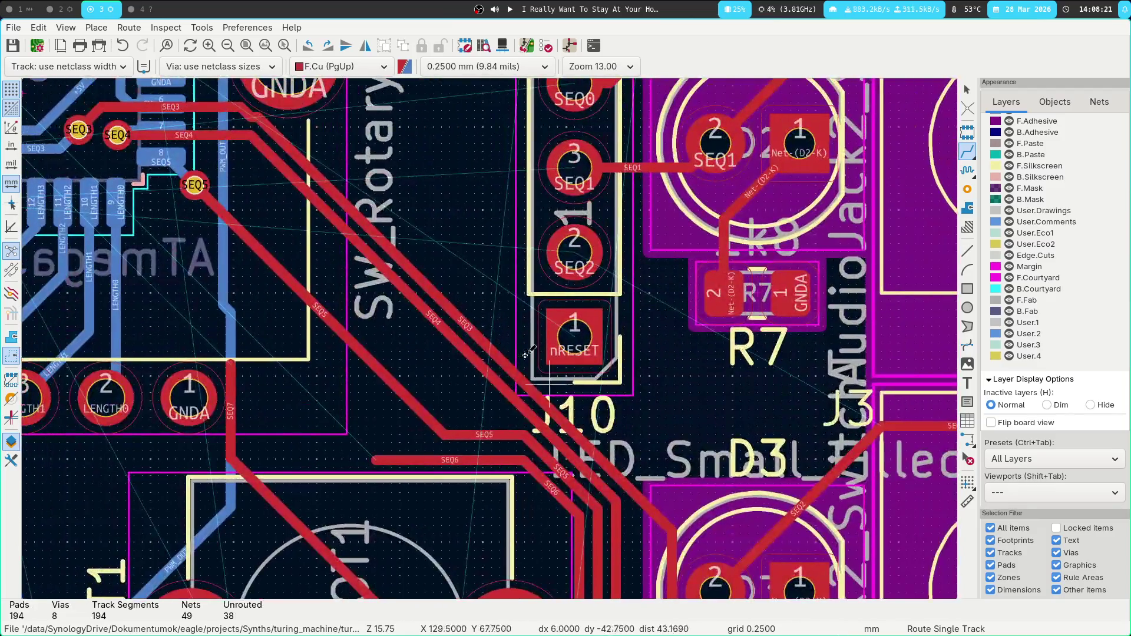
scroll(471, 383, up, 5)
click(415, 403)
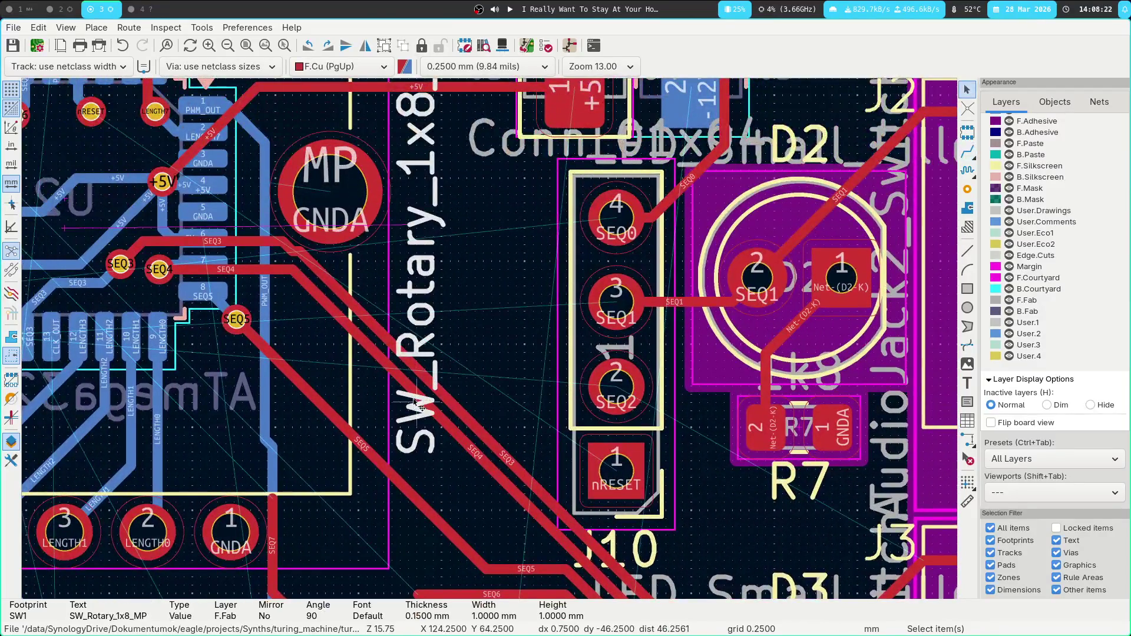
click(380, 366)
scroll(518, 265, down, 2)
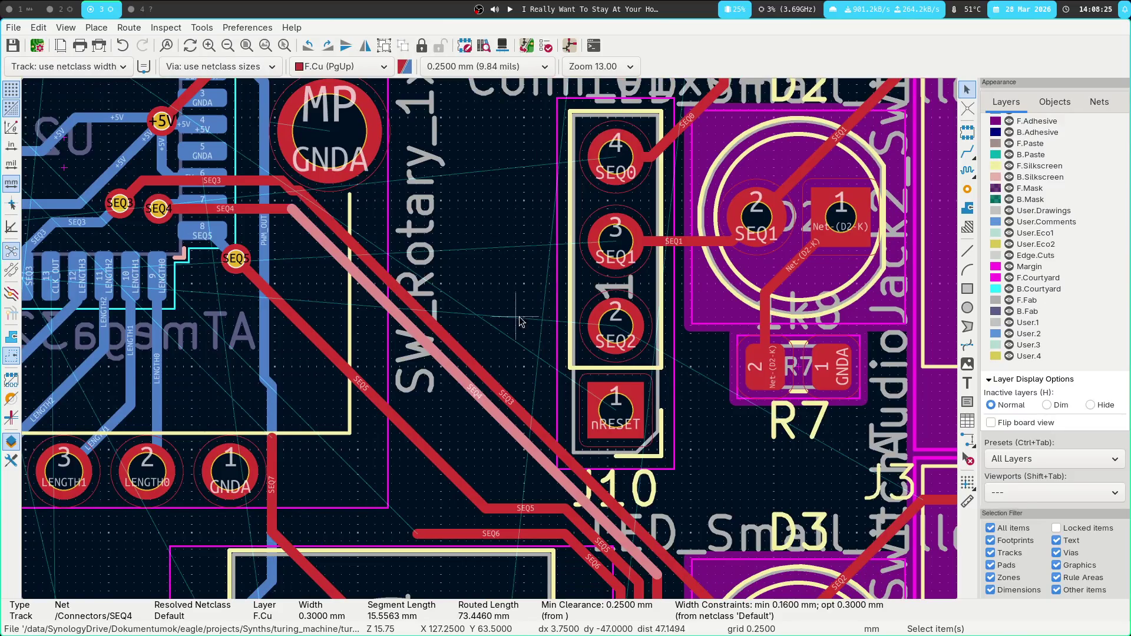
scroll(520, 321, down, 5)
key(Delete)
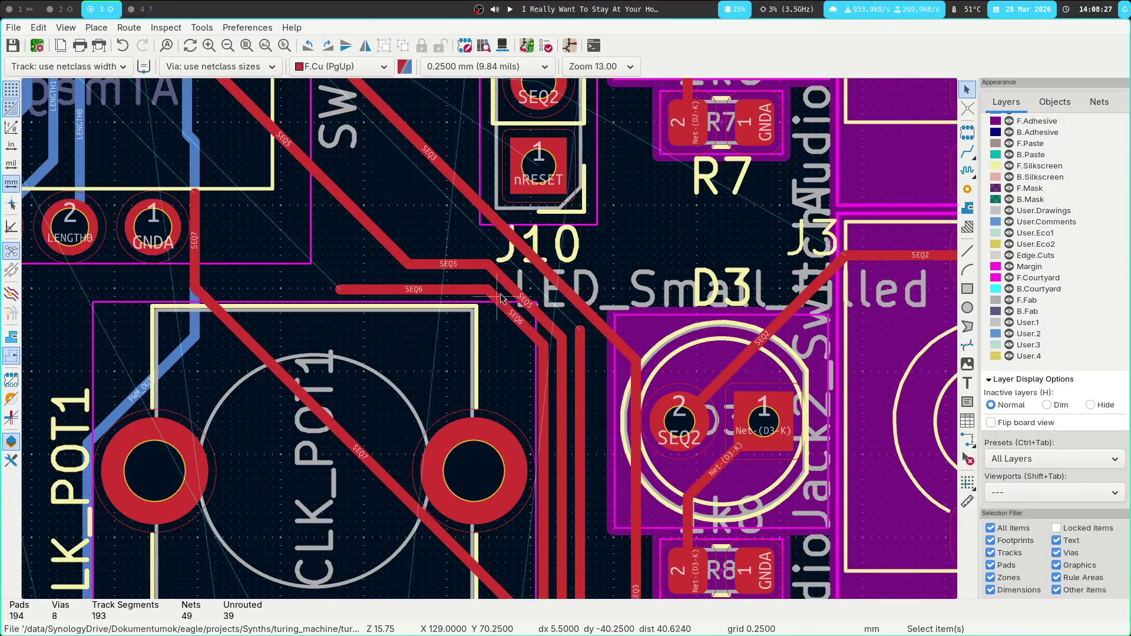
Delete the old SEQ6 and SEQ5 segments near J10, including the vertical SEQ6 track.
click(502, 299)
key(Delete)
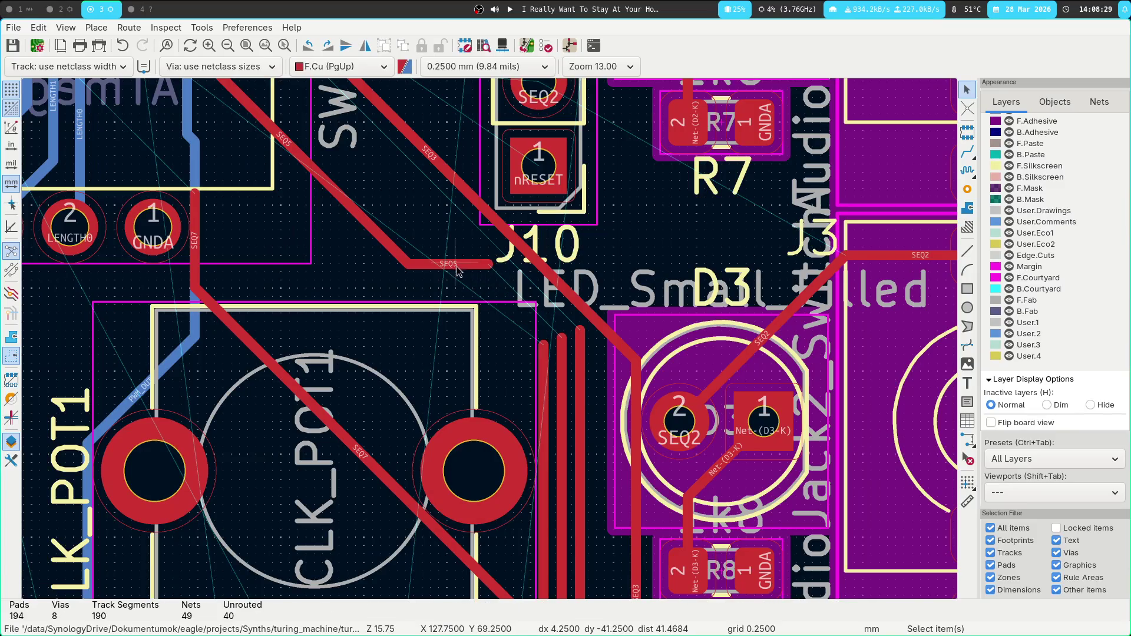
click(456, 267)
key(Delete)
click(540, 345)
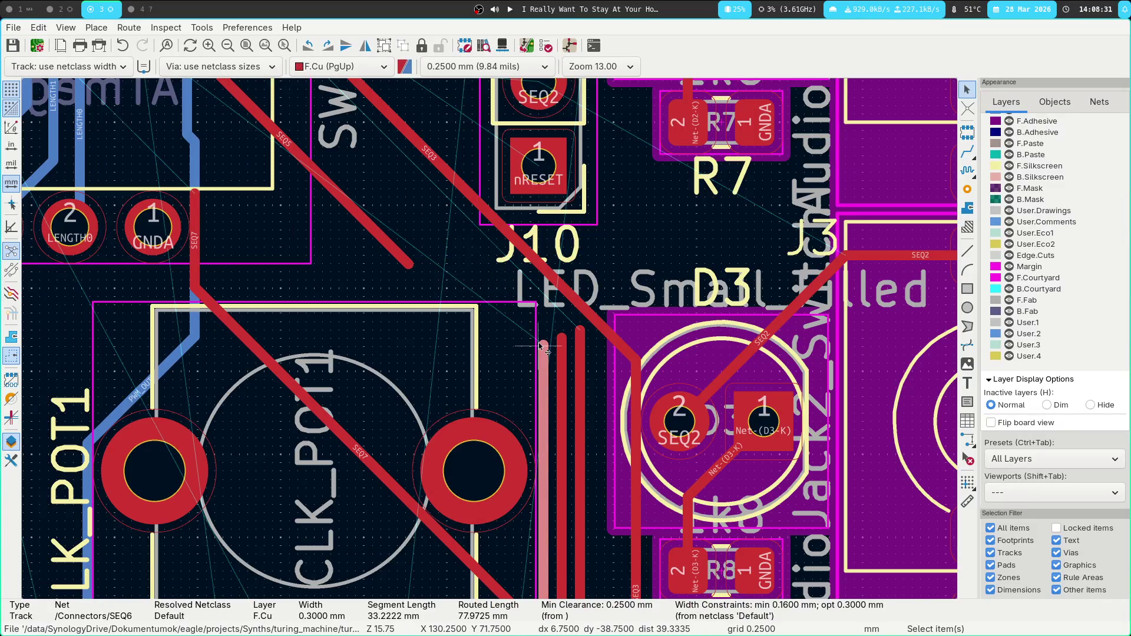
scroll(541, 346, down, 4)
key(Delete)
Try routing from the SEQ5 track end and inspect its short stub.
middle_drag(431, 311, 443, 372)
key(x)
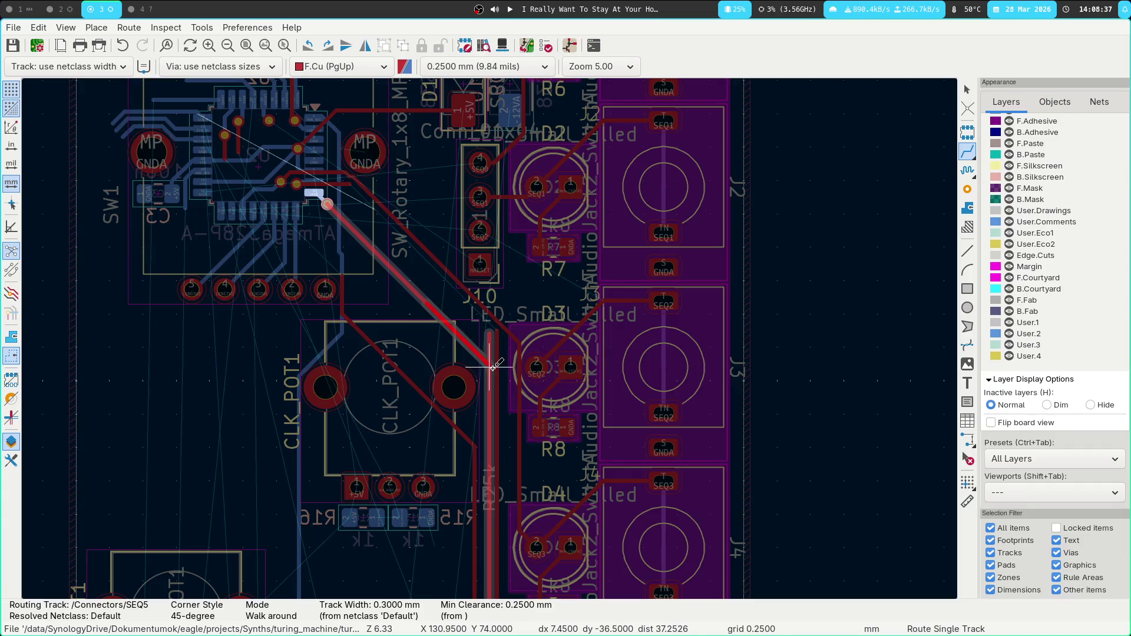
key(Escape)
key(Escape)
click(495, 347)
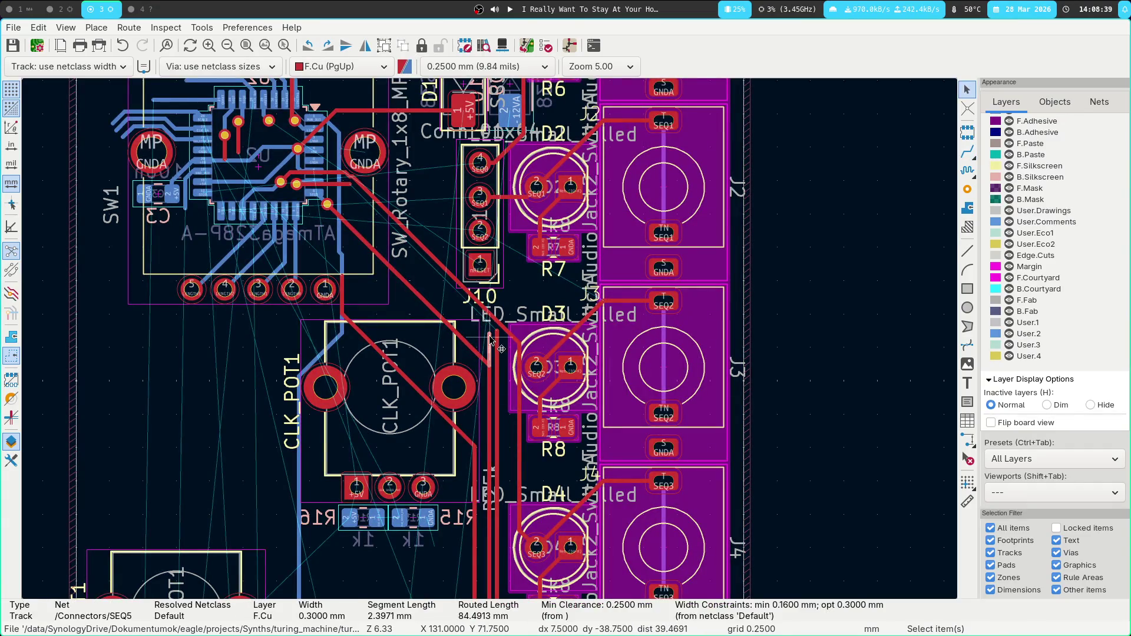
key(Escape)
scroll(471, 306, down, 5)
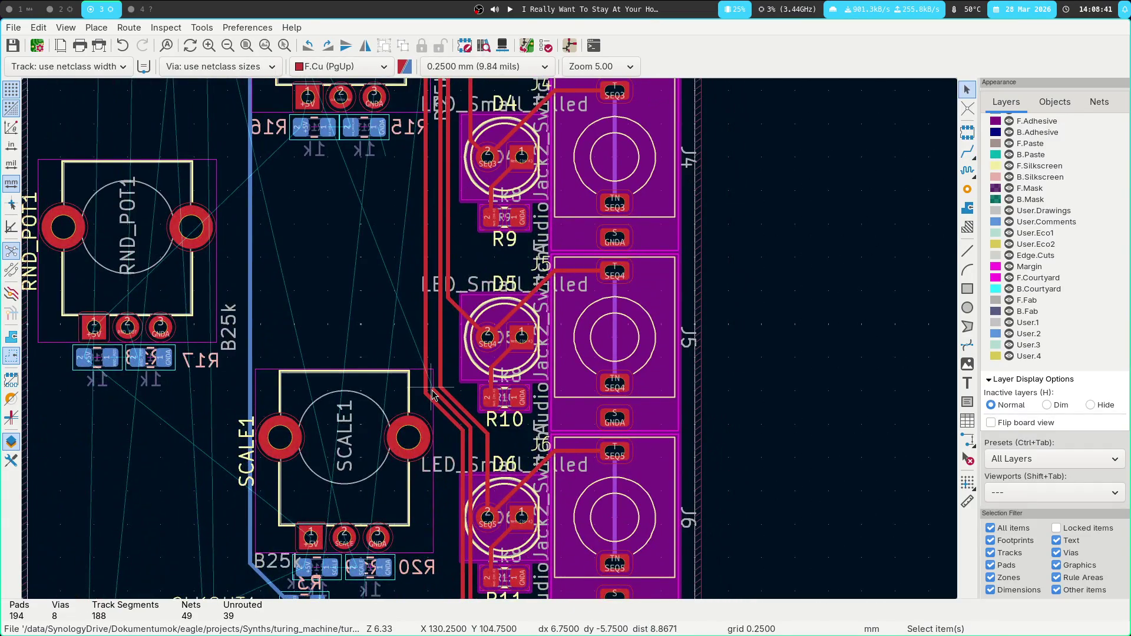
Route the SEQ6 track on front copper diagonally past CLK_POT1.
key(x)
scroll(328, 259, up, 5)
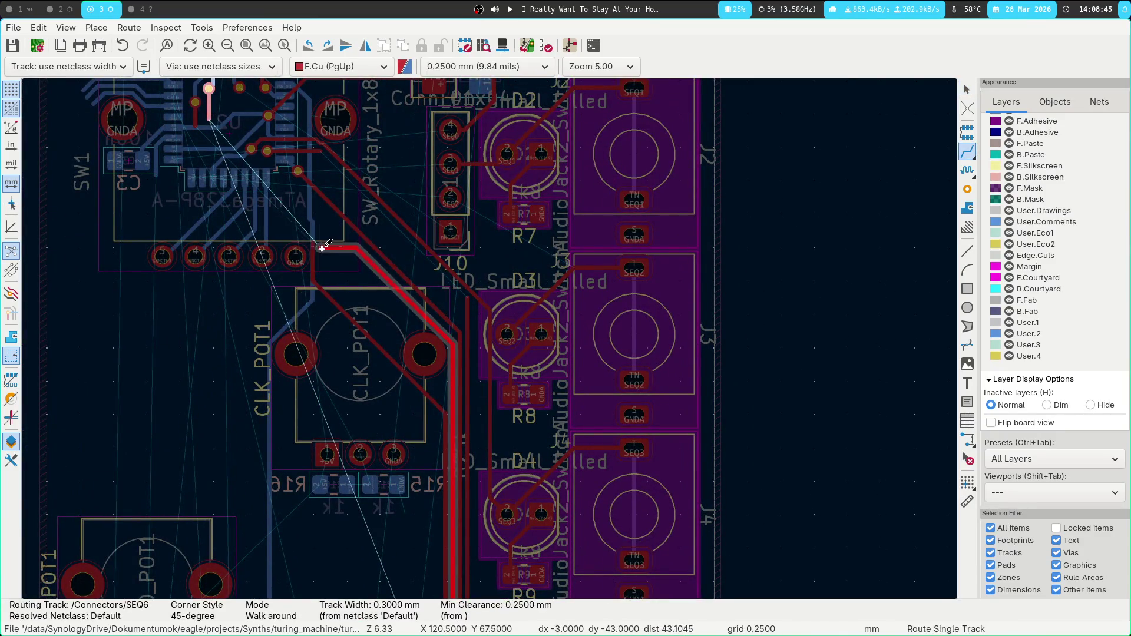
key(Escape)
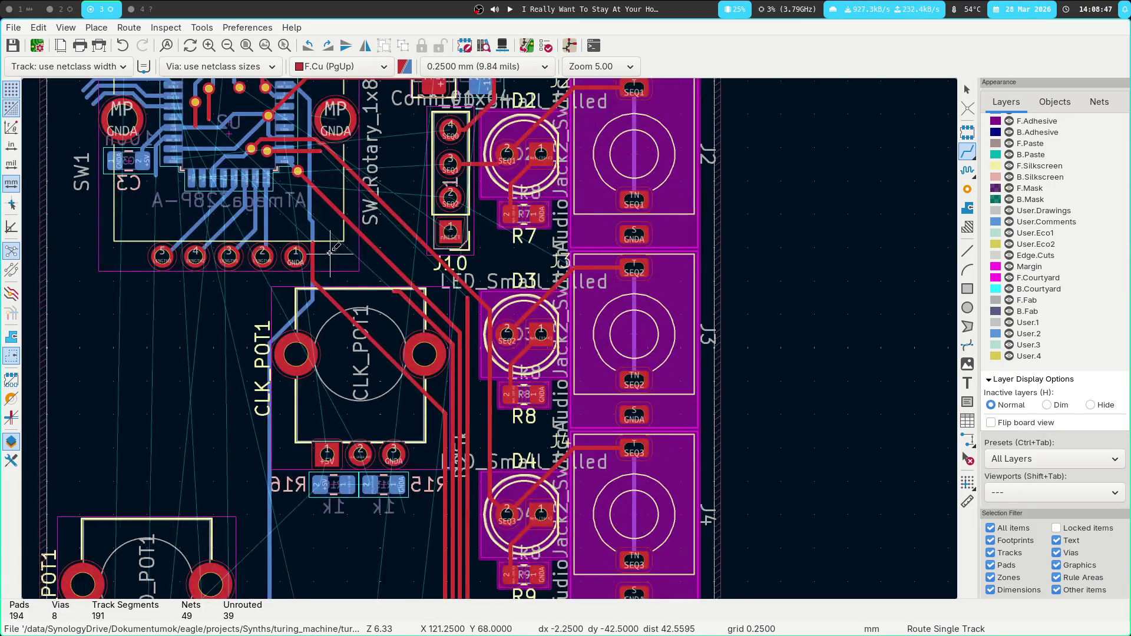
scroll(332, 252, up, 6)
Delete the short red stub track and move to the U2 and PWM_OUT area.
key(Escape)
click(453, 314)
key(Delete)
middle_drag(418, 246, 632, 458)
middle_drag(553, 345, 609, 448)
Route SEQ7 from its track end to its via beside U2.
key(x)
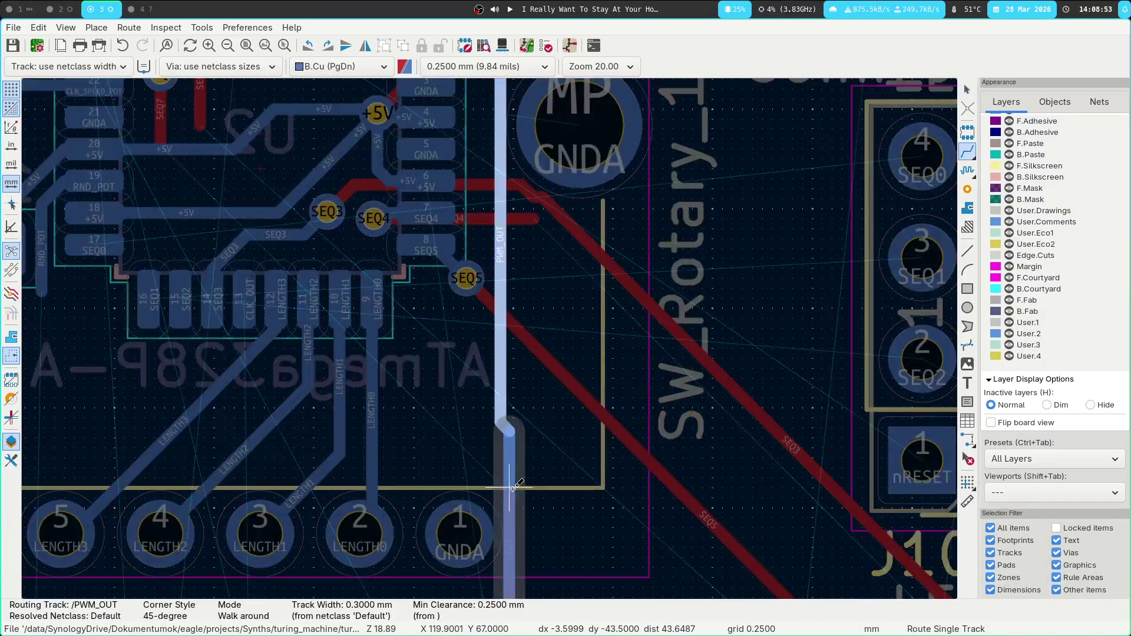
key(Escape)
click(510, 493)
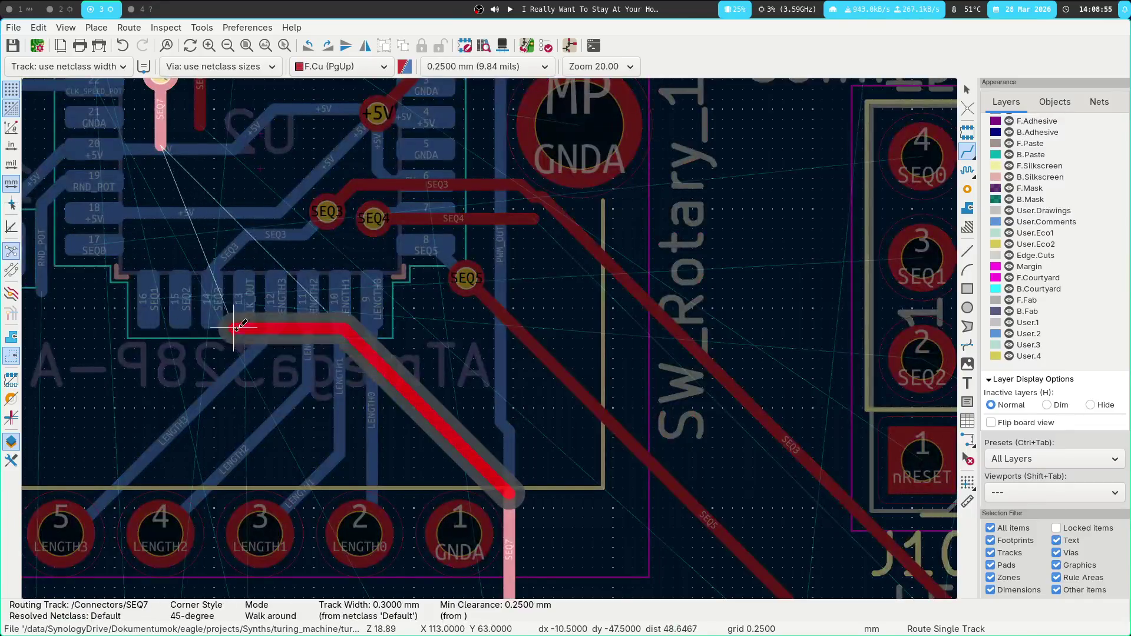
middle_drag(235, 323, 344, 455)
click(266, 253)
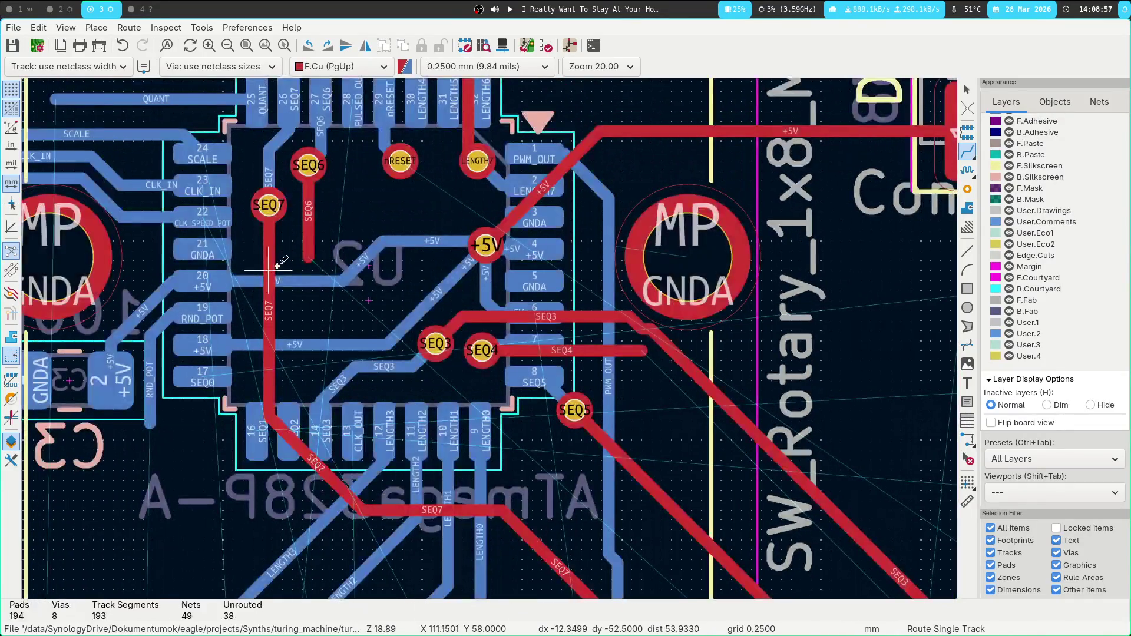
Delete the +5V back-copper track at pad 18 and the diagonal +5V segment below the via.
click(323, 268)
key(Escape)
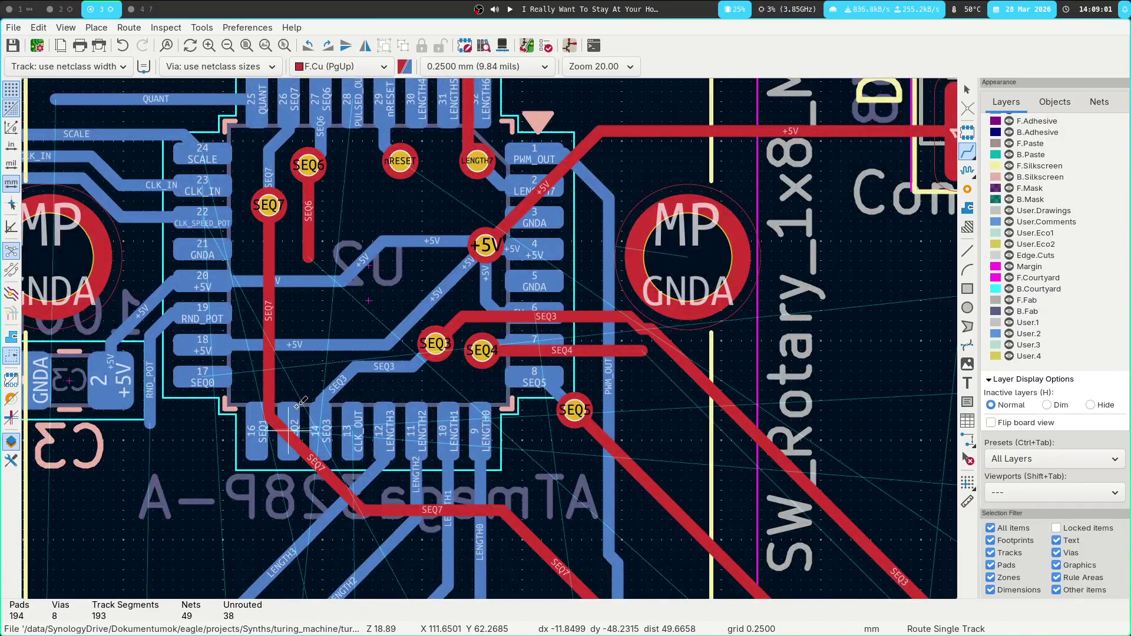
key(Escape)
click(321, 345)
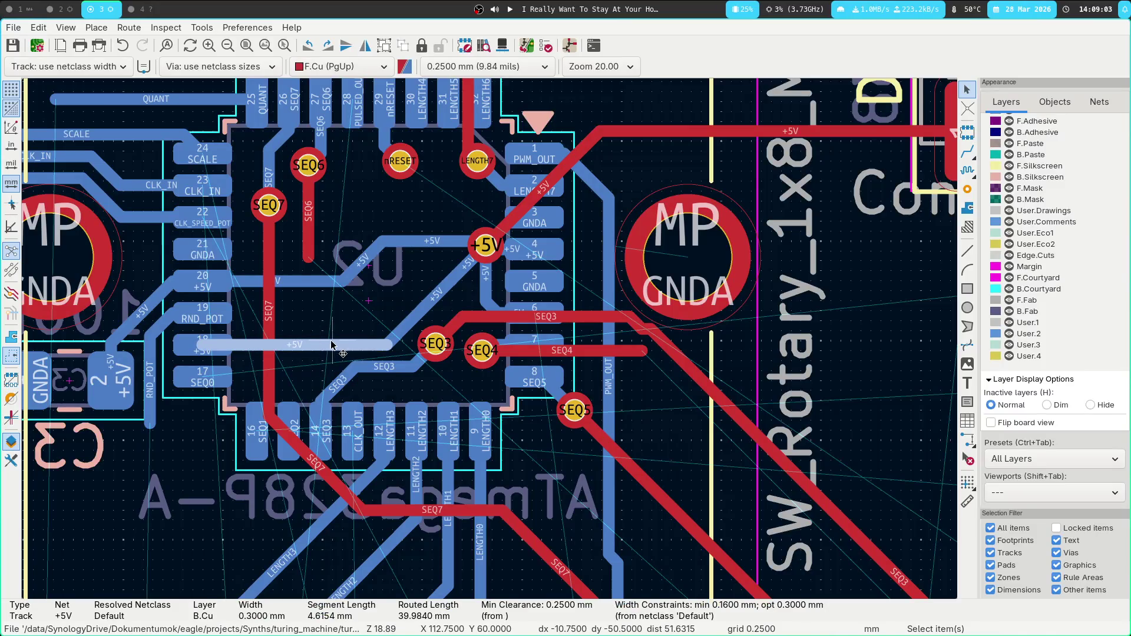
key(Delete)
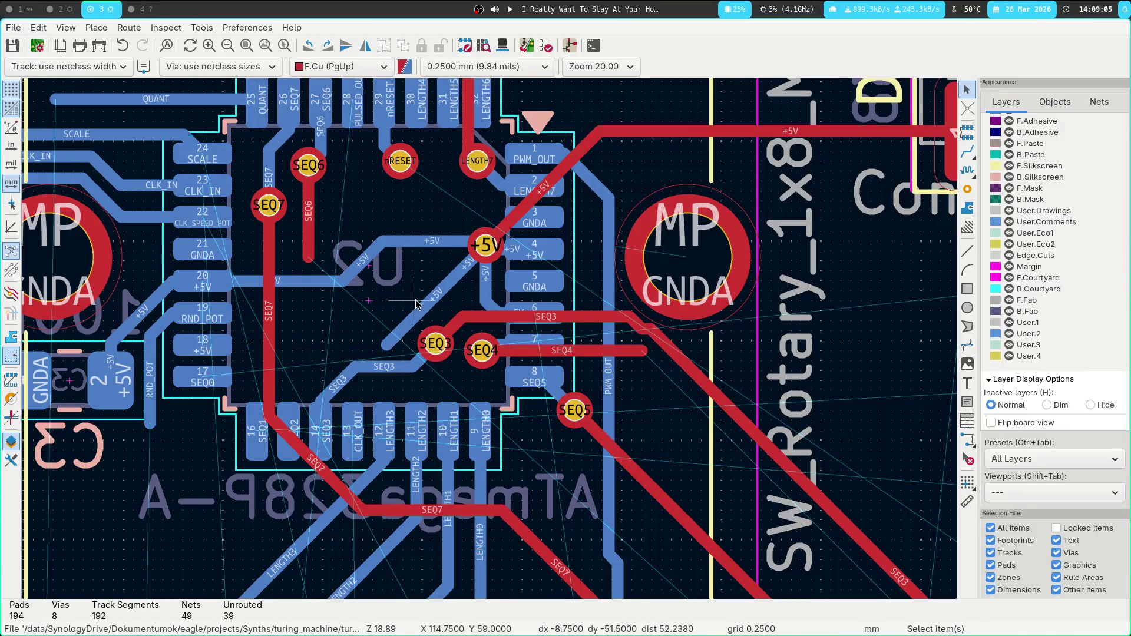
click(439, 292)
key(Delete)
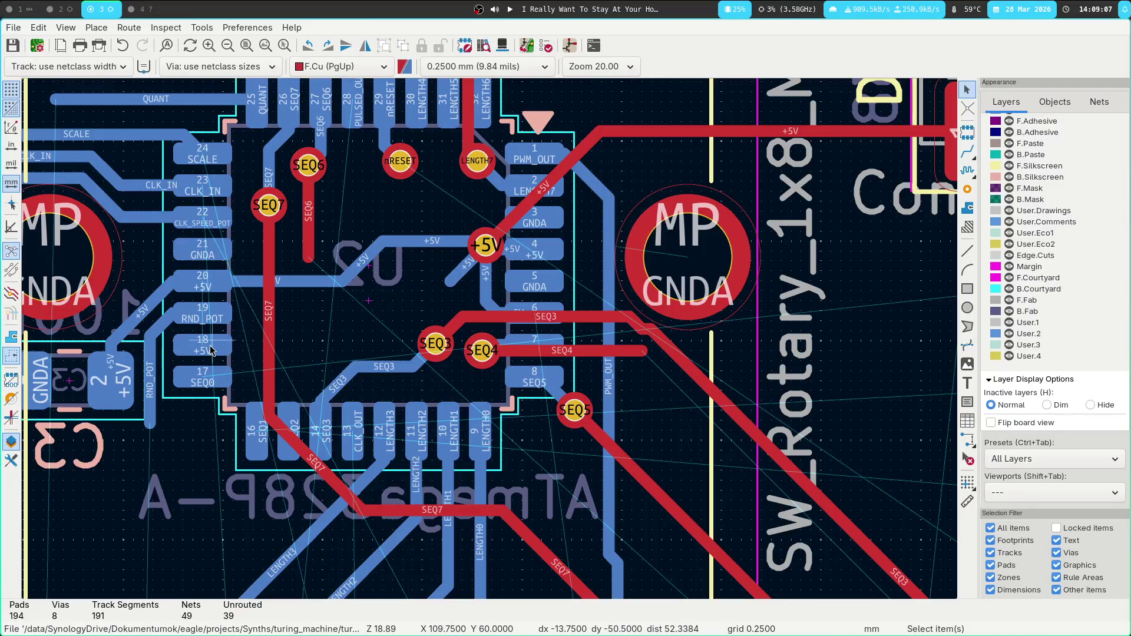
Route a new +5V track from pad 18 to join pad 20's +5V track.
key(x)
click(253, 282)
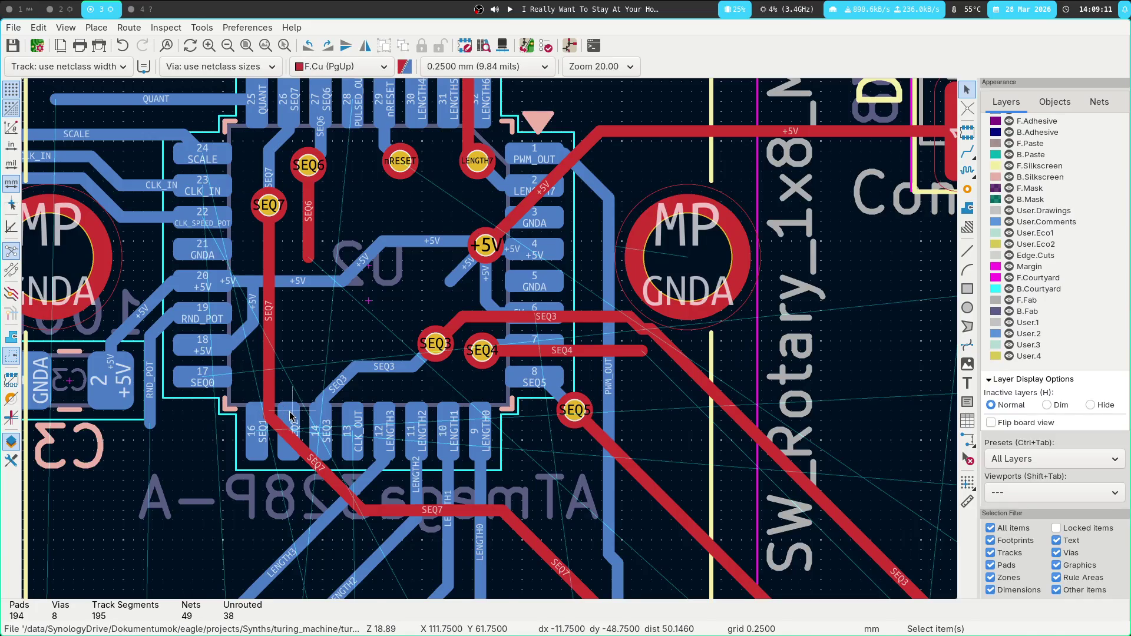
key(x)
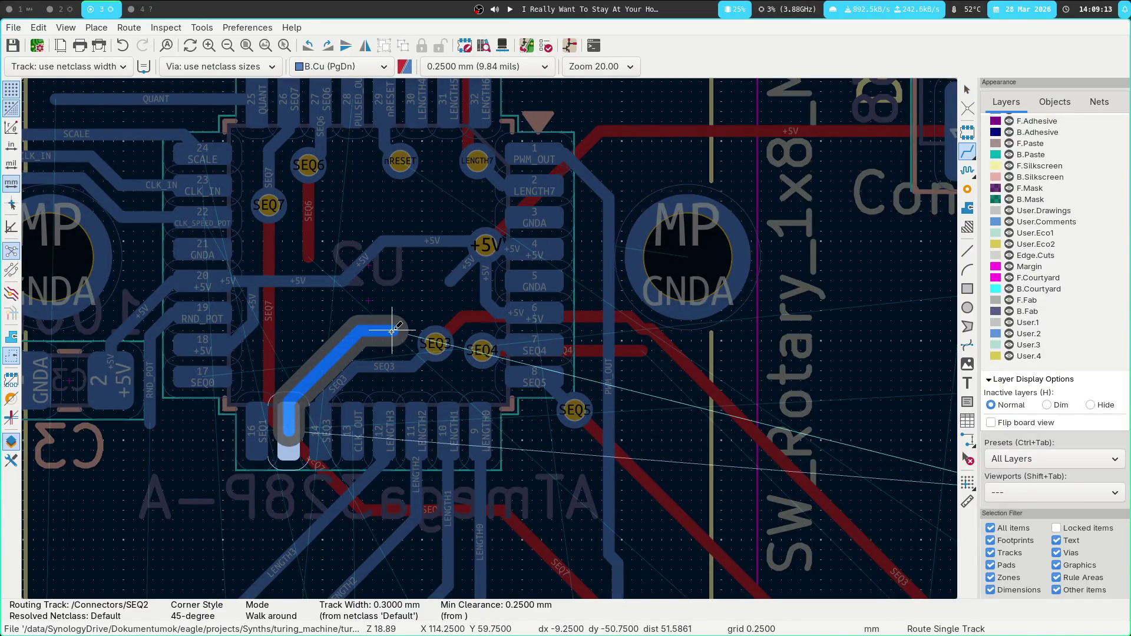
Finish the SEQ2 track through a via onto front copper at the connector pad.
scroll(392, 331, down, 5)
scroll(429, 379, up, 3)
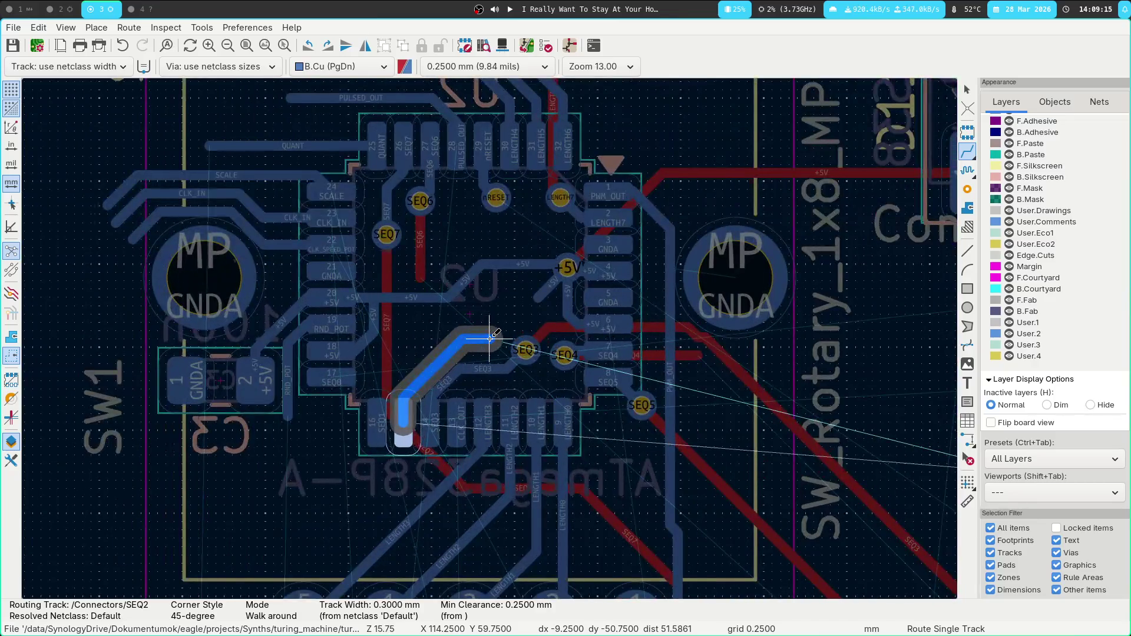
key(v)
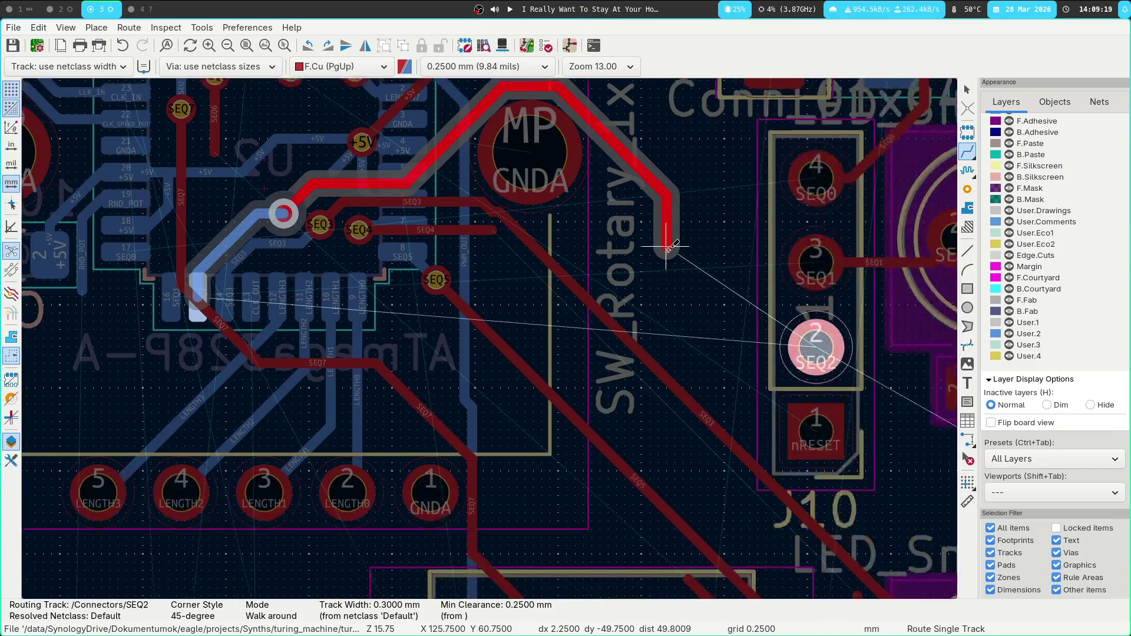
click(808, 340)
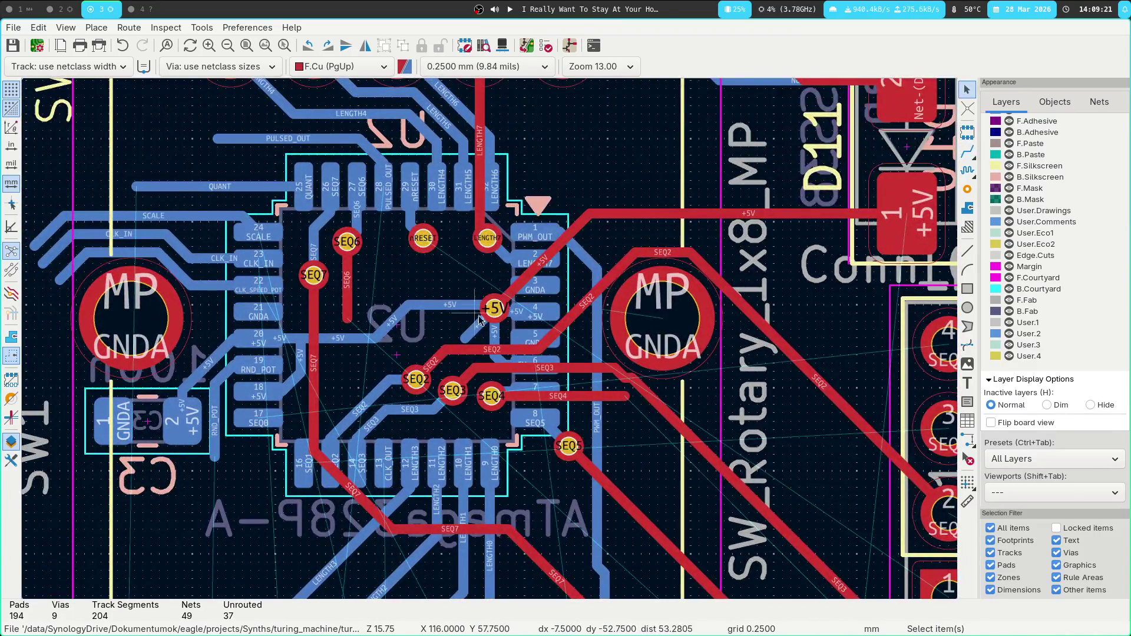
Delete the old +5V via, its short back-copper segment and the overlapping +5V tracks.
click(468, 318)
click(476, 332)
key(Delete)
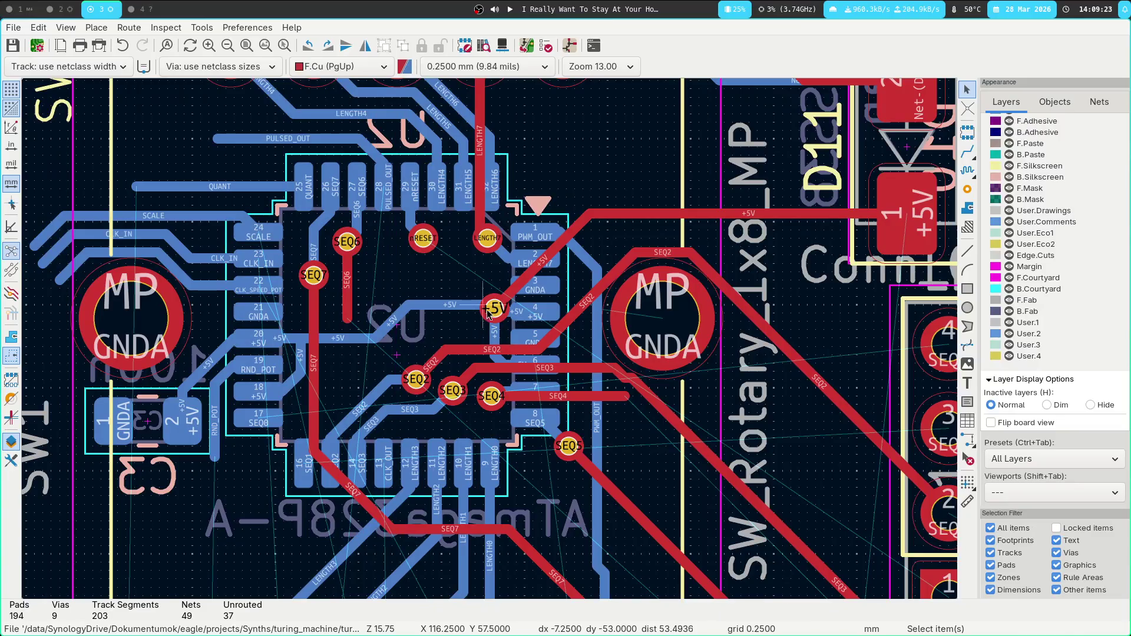
click(495, 310)
key(Delete)
click(498, 307)
key(Delete)
click(497, 314)
click(589, 319)
key(Delete)
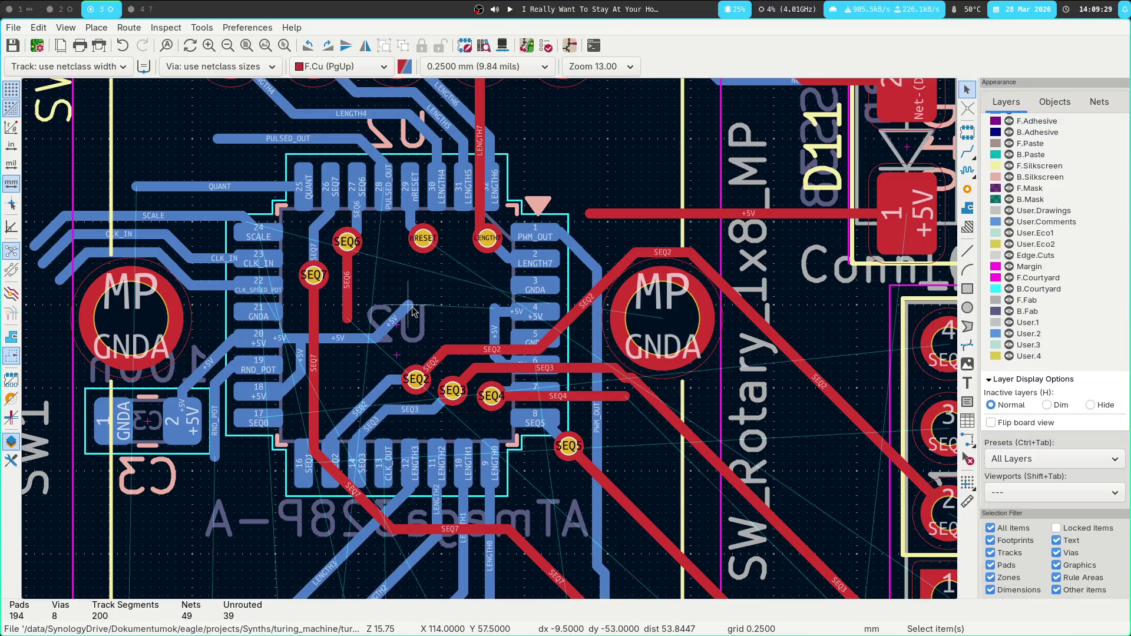
Re-route +5V through a new via onto front copper, joining the existing +5V track.
key(x)
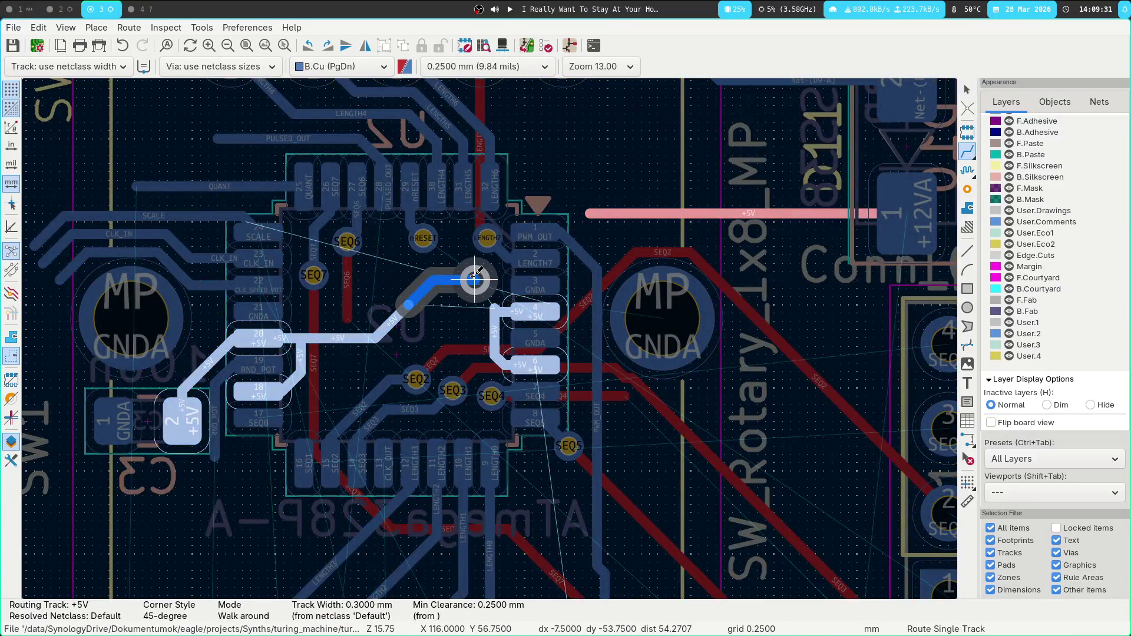
key(v)
click(475, 280)
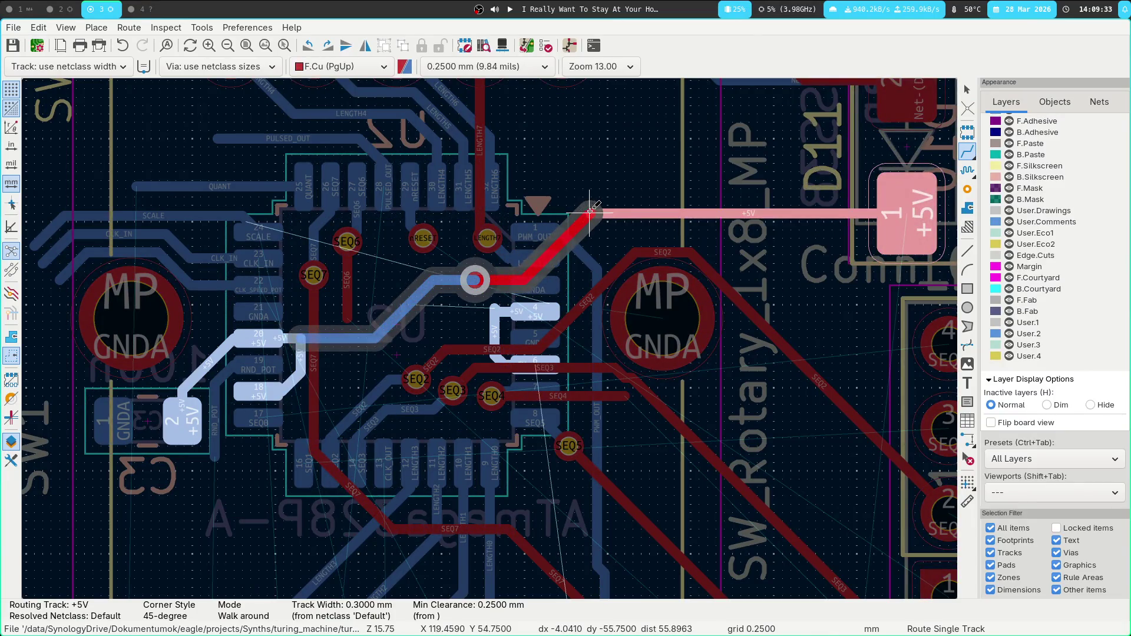
click(590, 206)
key(Page_Down)
click(475, 280)
key(Escape)
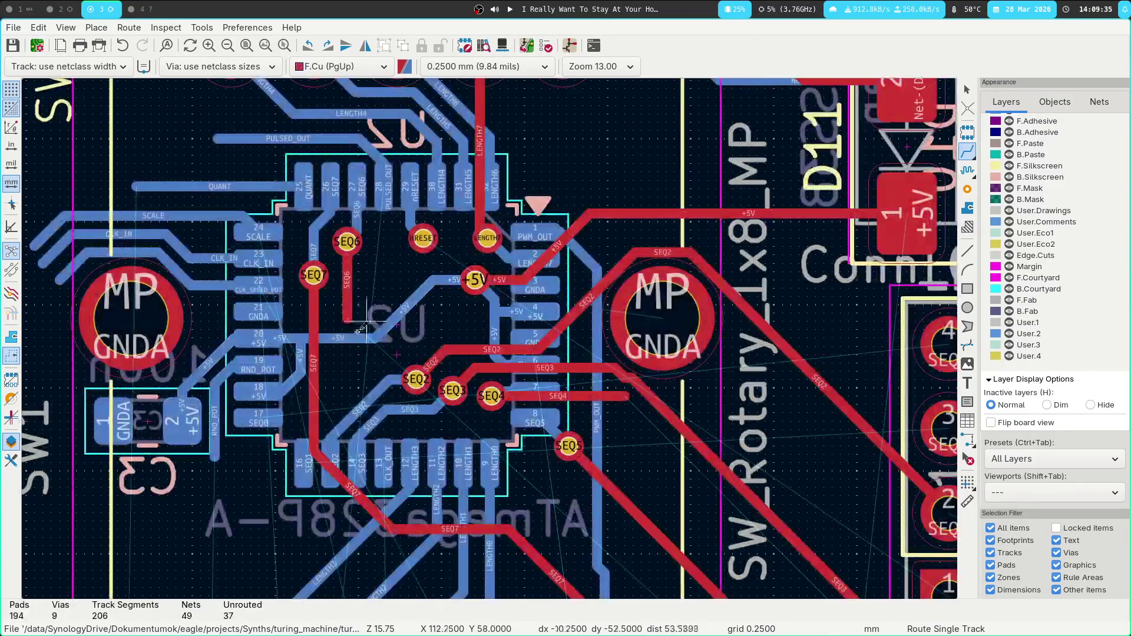
key(Escape)
Route SEQ1 from U2 through a via onto front copper to its connector pad.
ctrl+scroll(401, 337, down, 1)
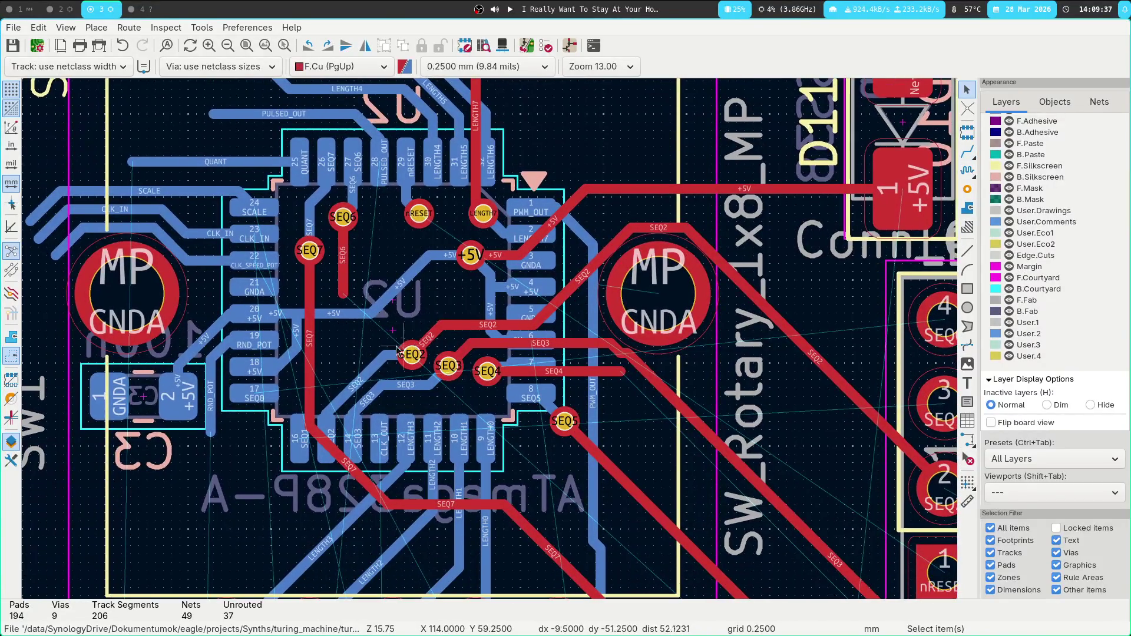
key(x)
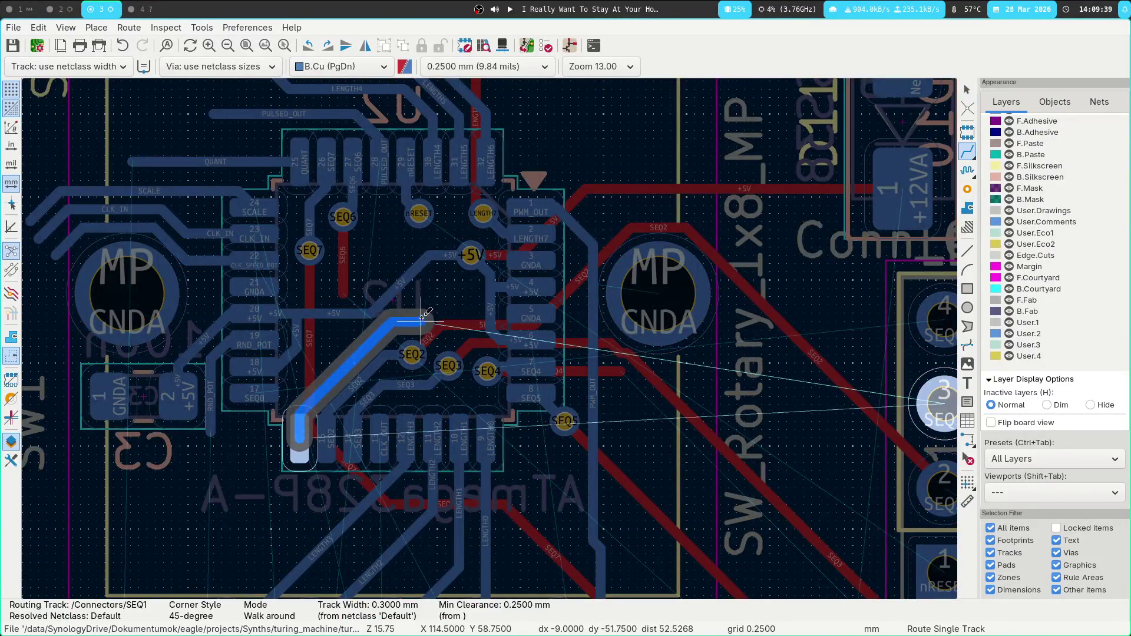
key(v)
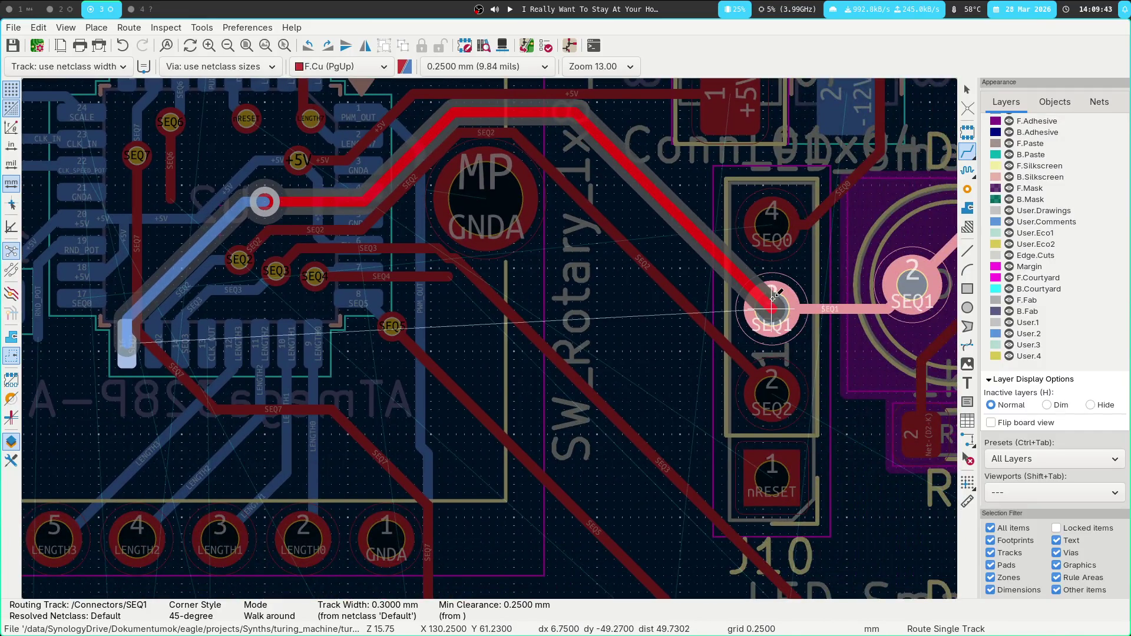
click(771, 308)
Delete the SEQ6 stub track near U2.
scroll(736, 366, up, 5)
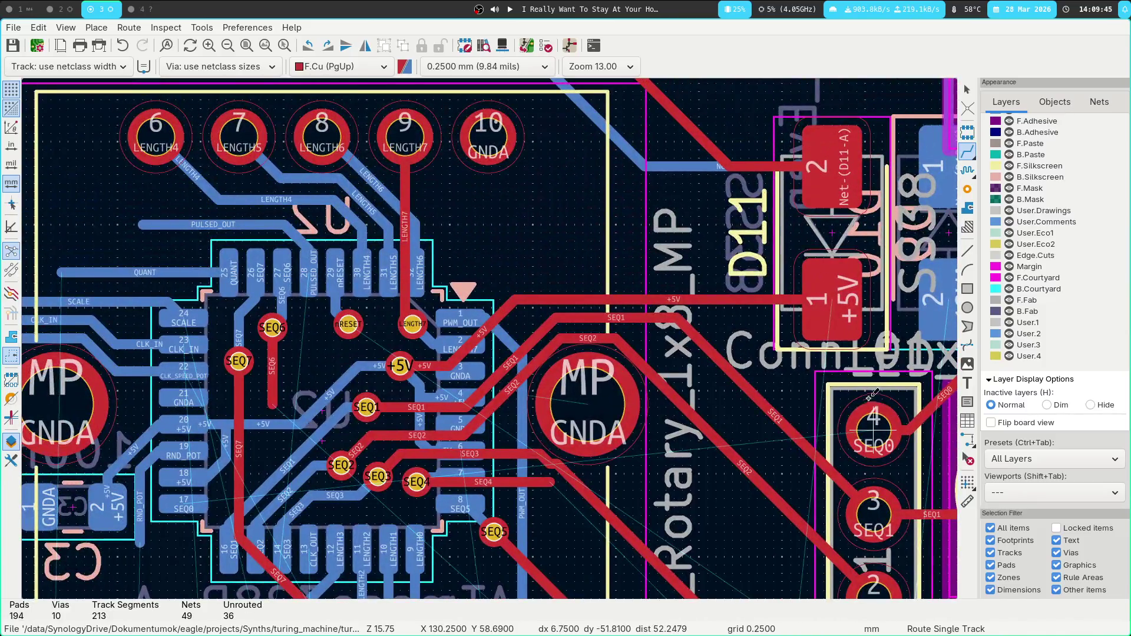
middle_drag(281, 398, 264, 327)
key(Escape)
click(260, 312)
click(254, 313)
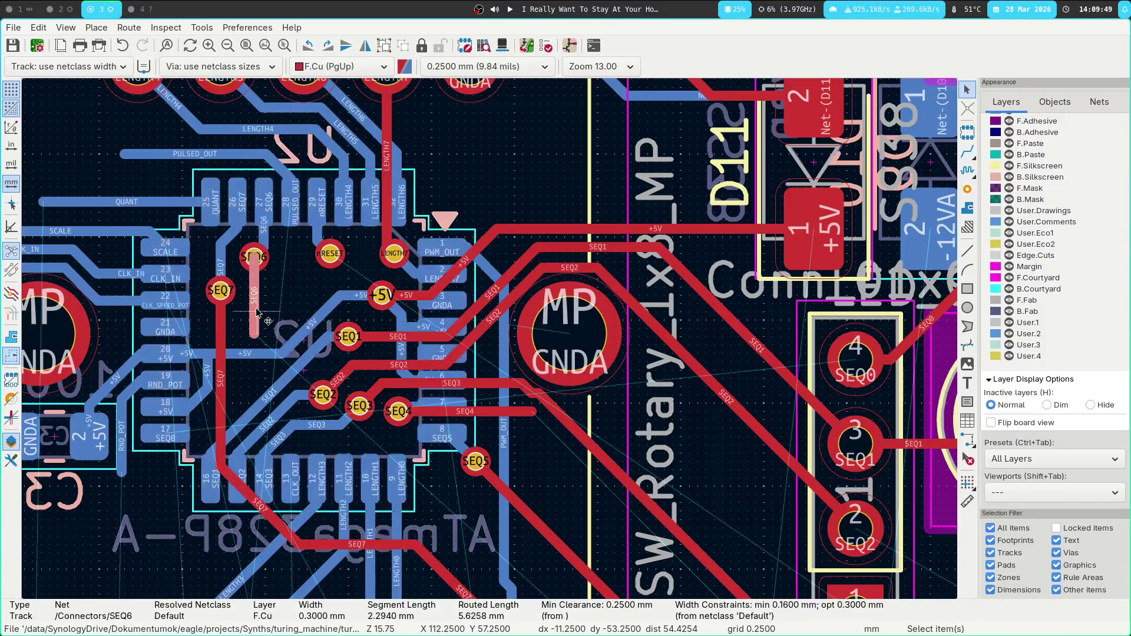
key(Delete)
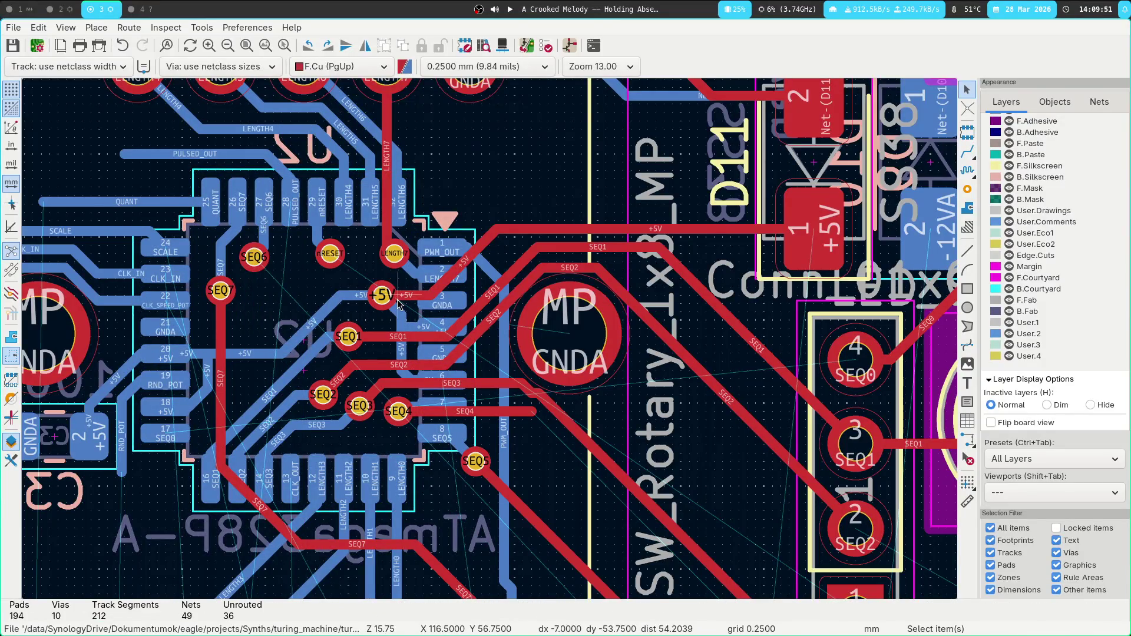
Drag the diagonal and horizontal +5V front-copper segments into new positions.
click(464, 265)
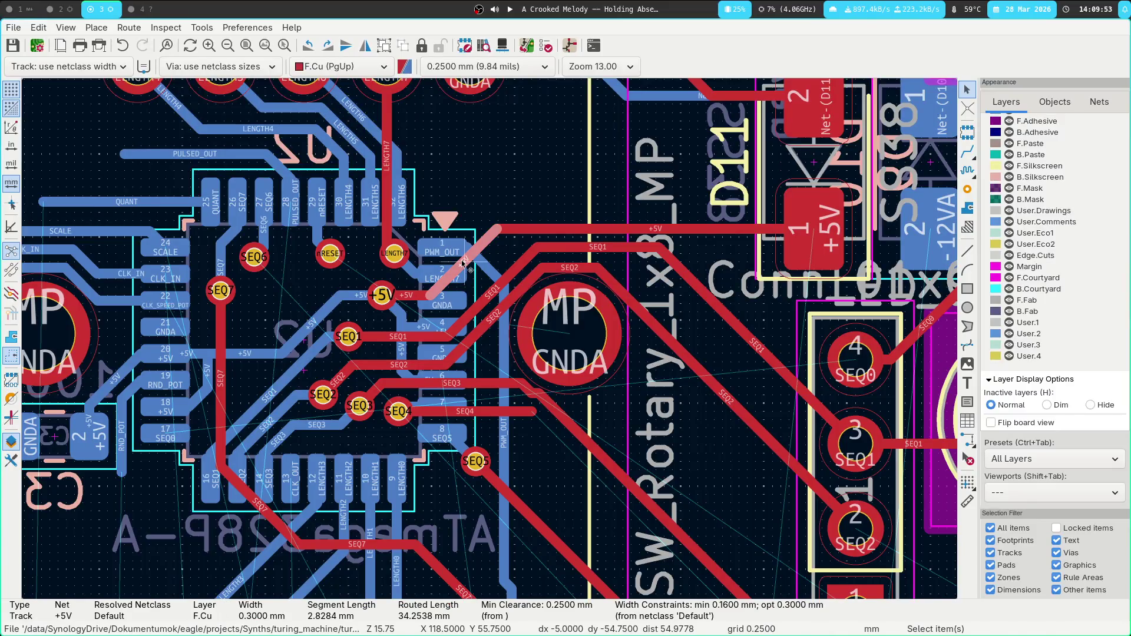
key(d)
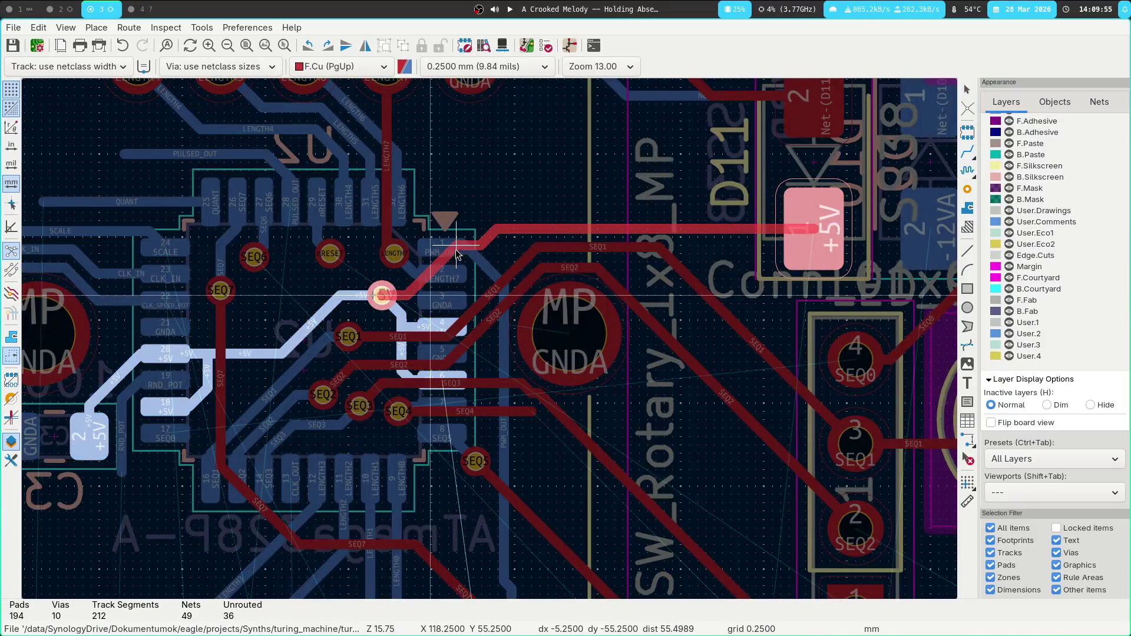
click(466, 232)
key(d)
click(573, 198)
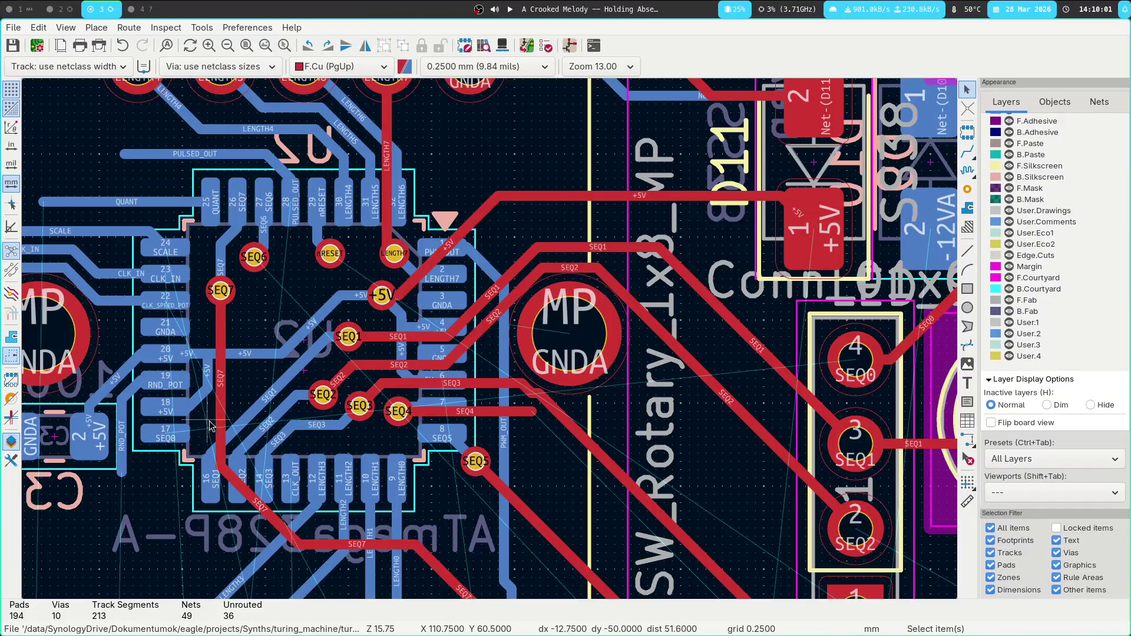
Delete the horizontal and diagonal +5V back-copper segments near pad 17.
key(x)
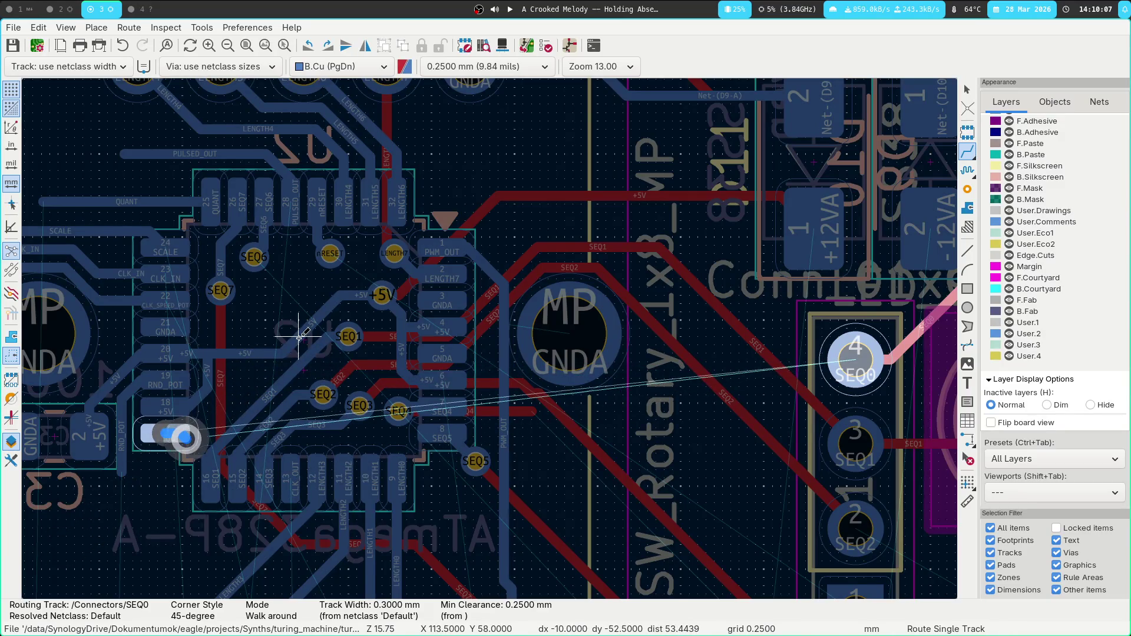
key(Escape)
key(Page_Up)
click(258, 356)
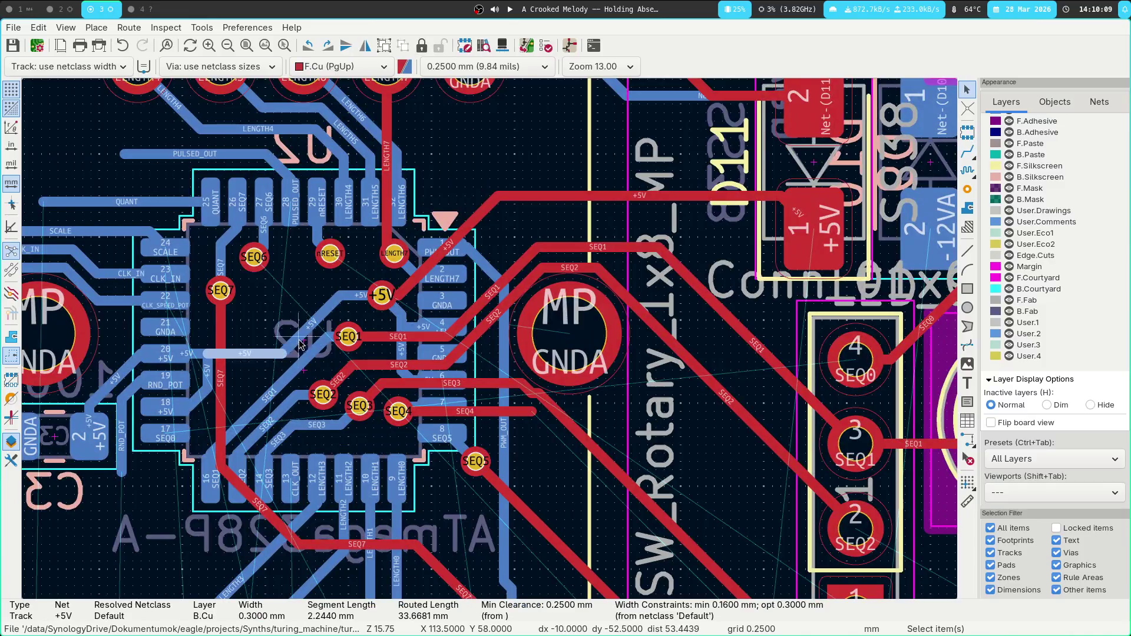
key(Delete)
click(303, 335)
key(Delete)
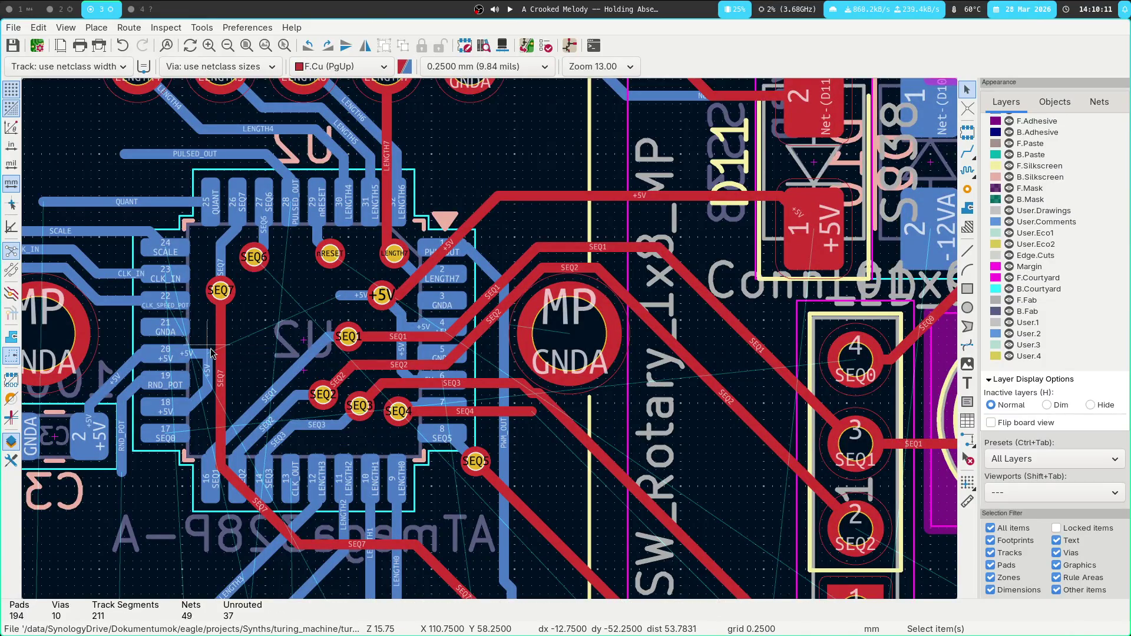
Route +5V from pad 20 to the +5V via, and SEQ0 from pad 17 to a new via.
key(x)
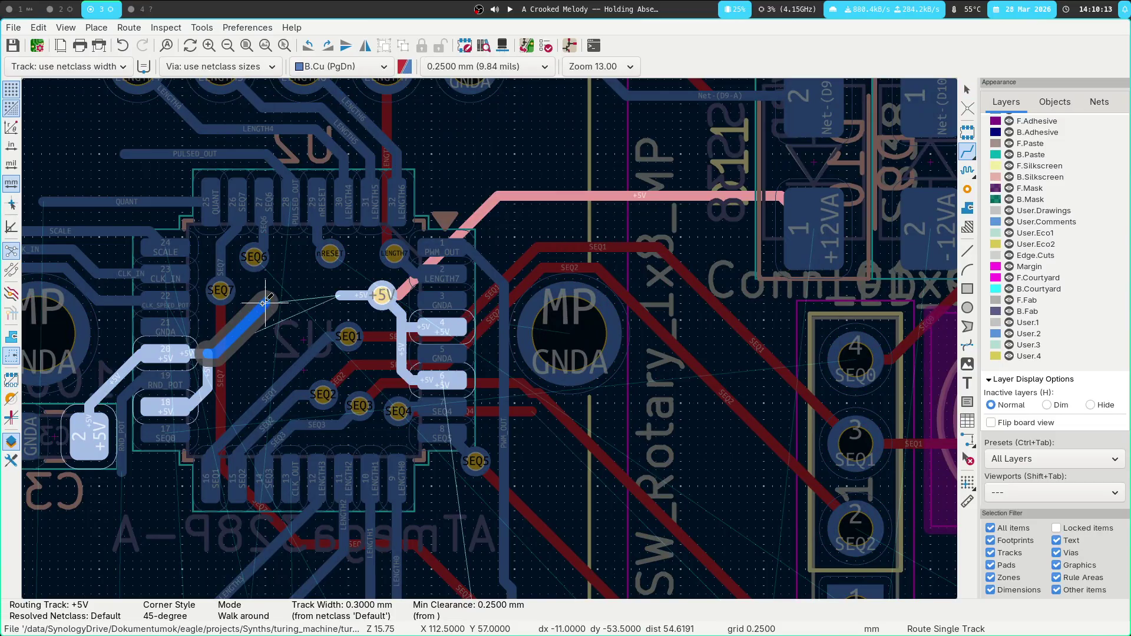
click(380, 295)
key(Page_Up)
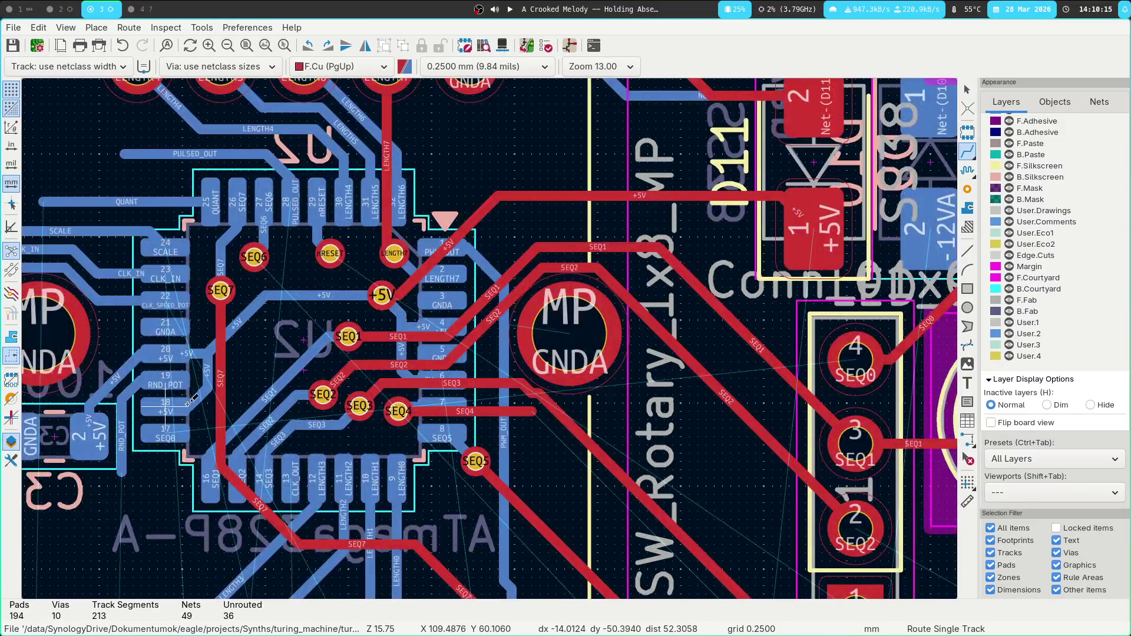
click(176, 434)
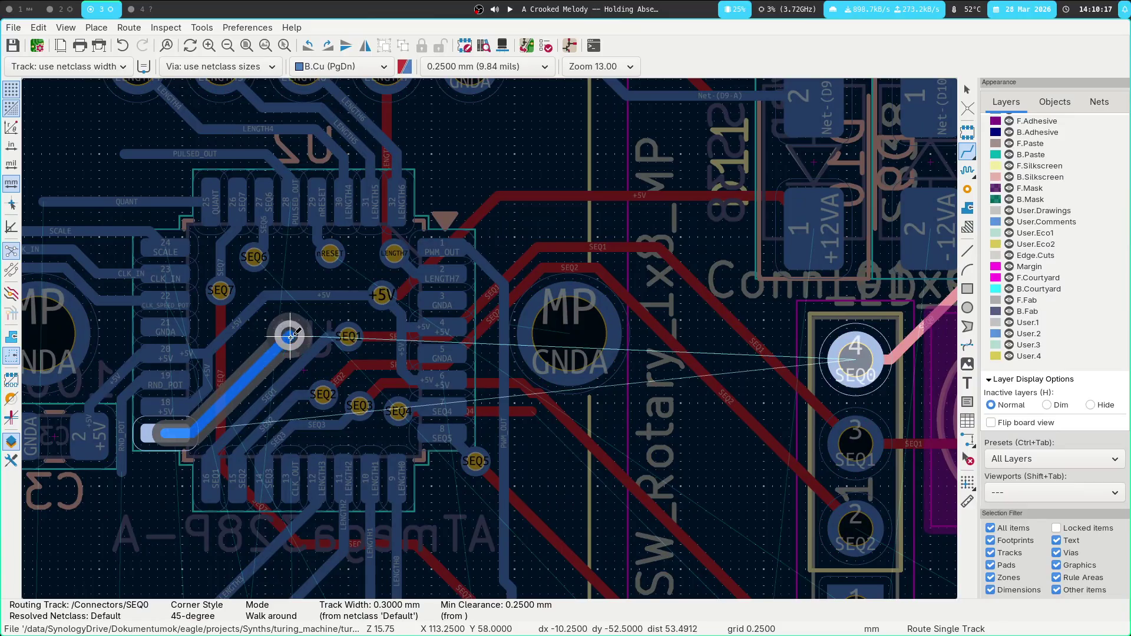
key(Page_Up)
click(274, 345)
key(Escape)
key(Escape)
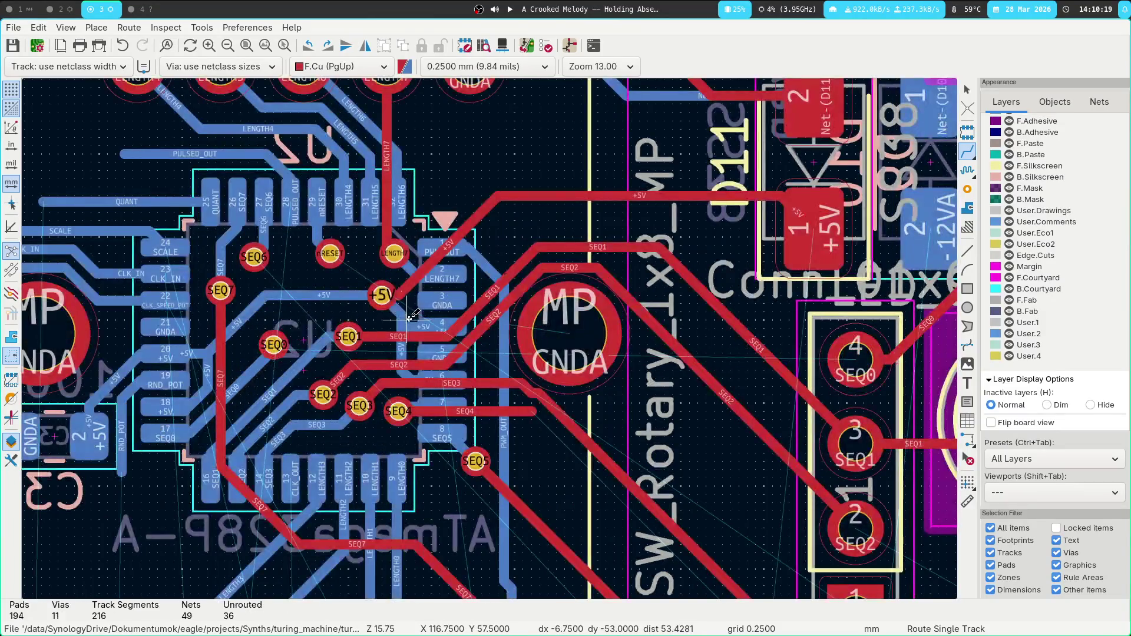
Delete the +5V via and the back- and front-copper +5V tracks at the junction.
key(Delete)
key(Down)
key(Return)
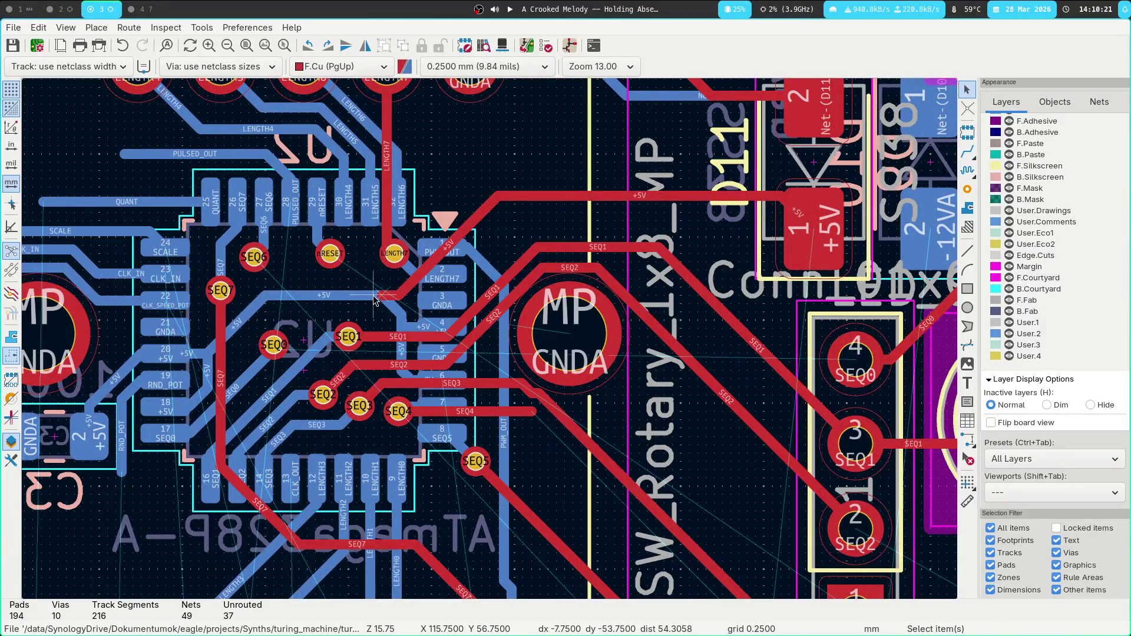
click(354, 294)
key(Delete)
click(390, 290)
key(Delete)
Re-route +5V from the stub through a via onto front copper to the pad-4 track.
click(380, 300)
key(x)
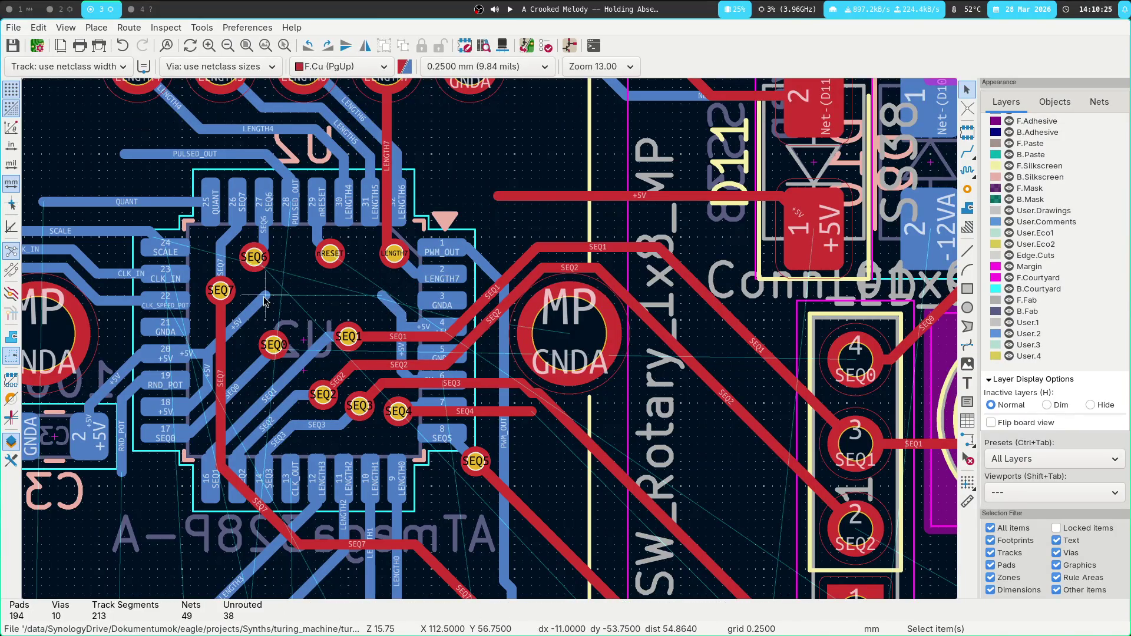
click(266, 295)
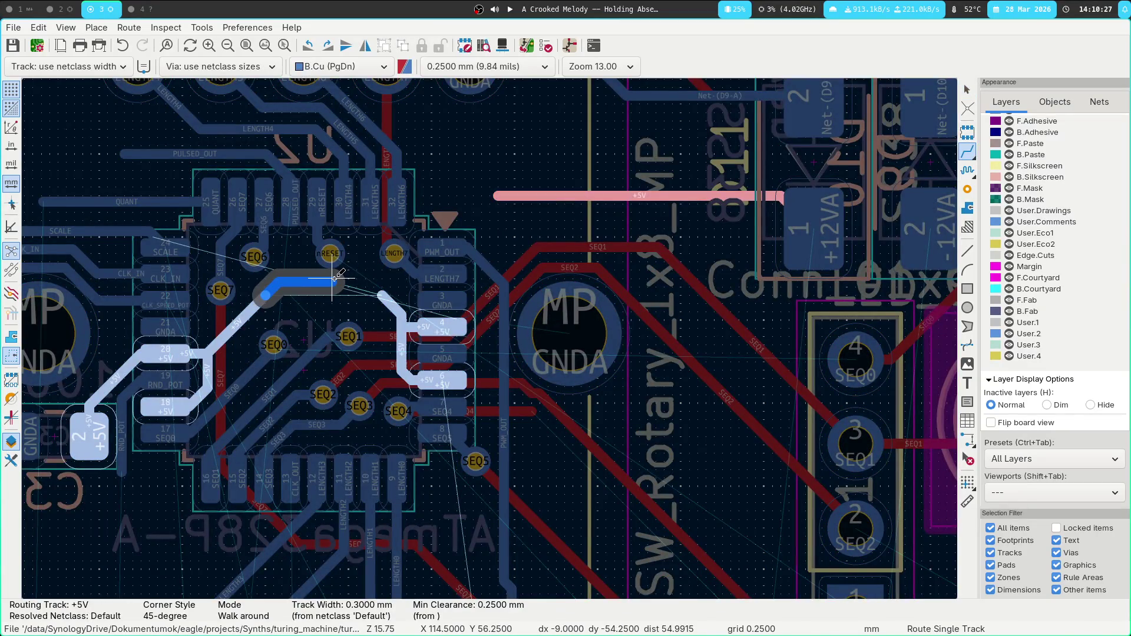
key(v)
click(364, 270)
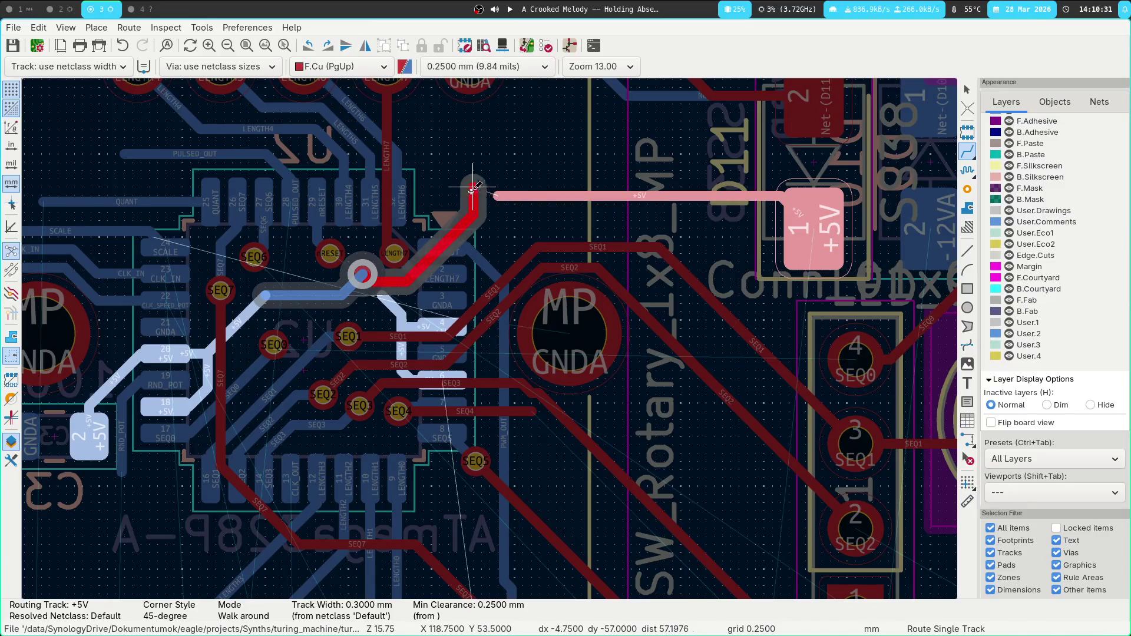
click(486, 195)
click(381, 297)
click(363, 276)
Route SEQ0 from its via on front copper to connector pad 4.
click(274, 344)
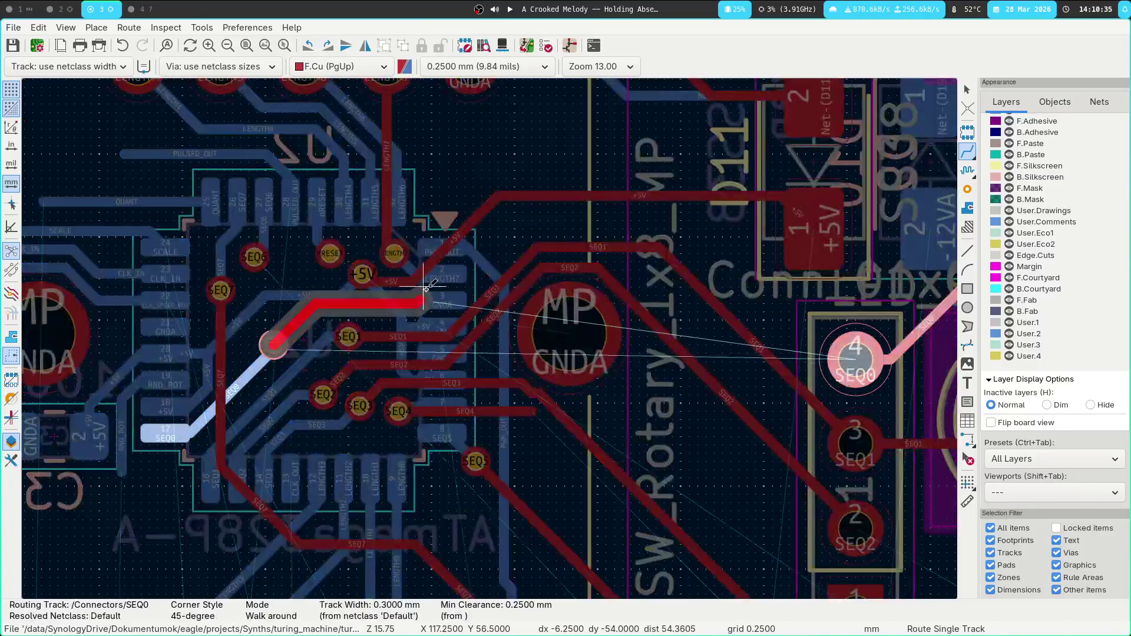
click(855, 353)
scroll(781, 328, down, 3)
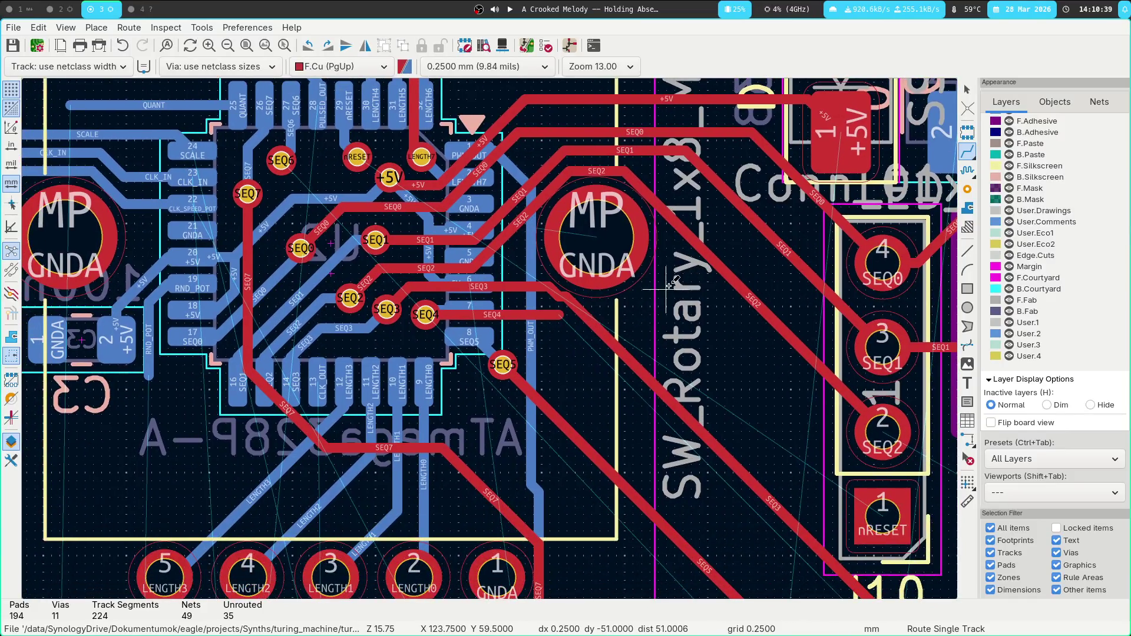
Route the SEQ6 track from its via, abandoning an nRESET route.
click(358, 158)
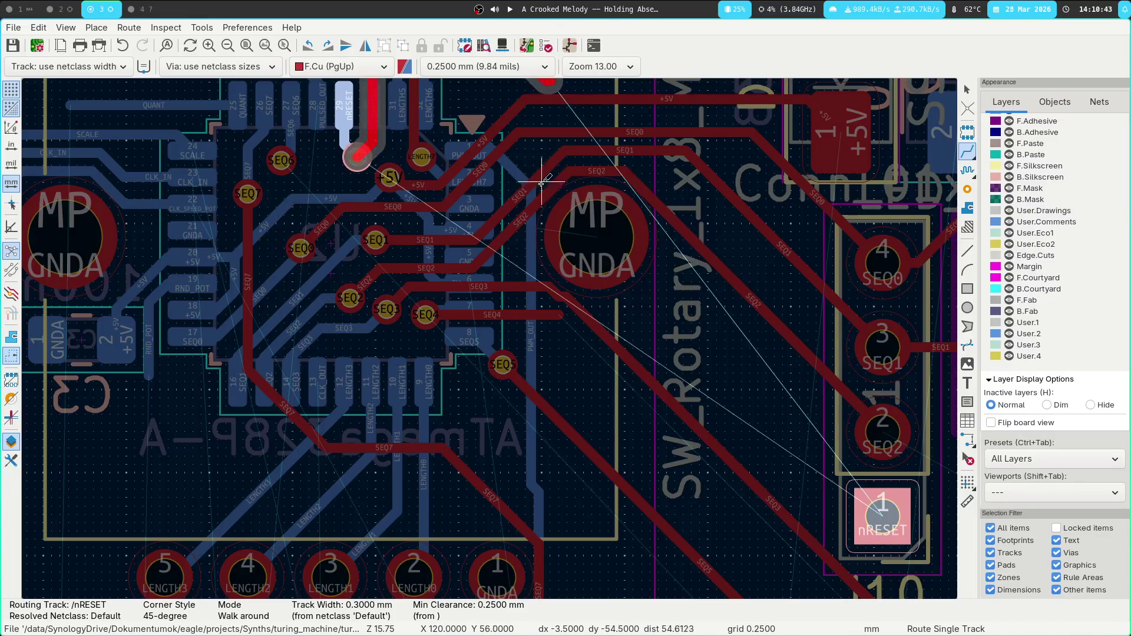
scroll(541, 184, up, 5)
key(Escape)
scroll(392, 158, down, 4)
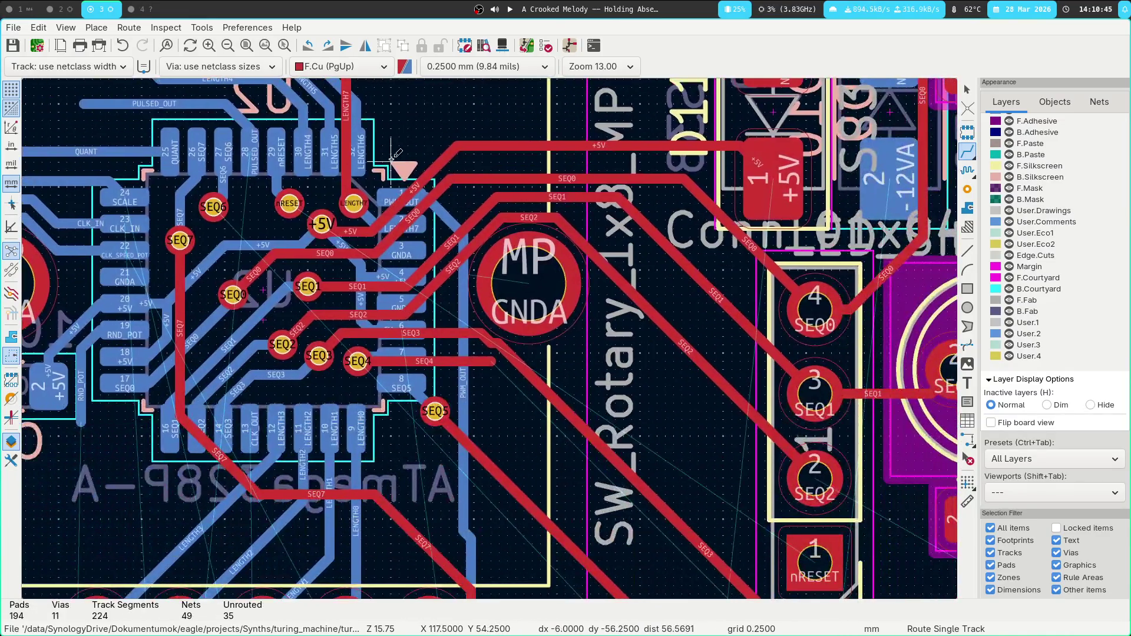
click(213, 206)
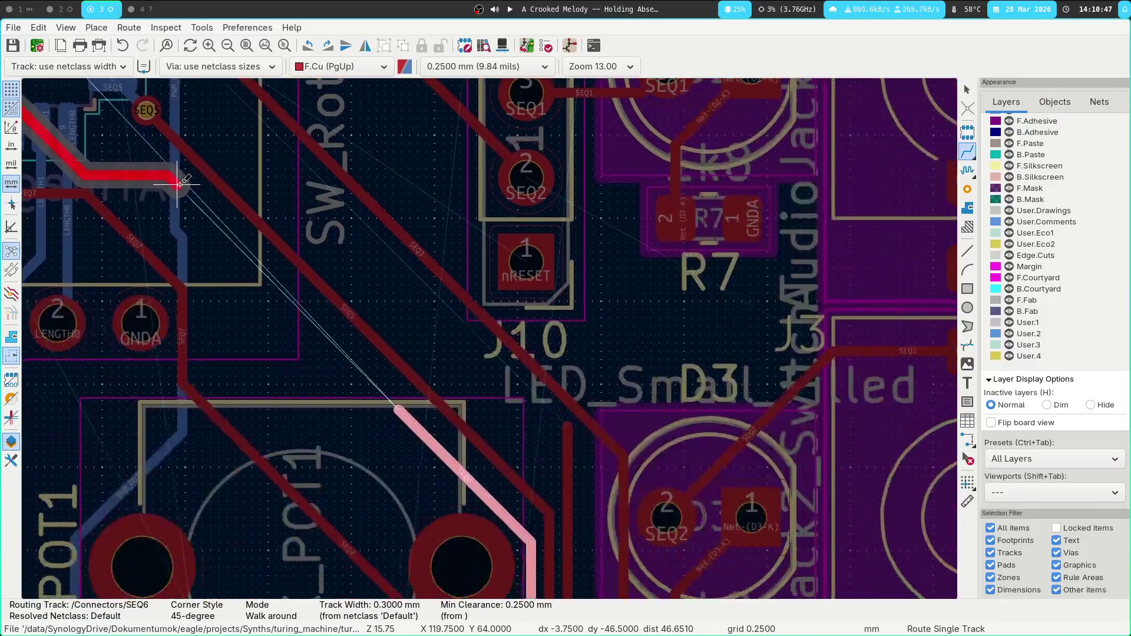
click(415, 428)
scroll(591, 438, up, 5)
scroll(591, 438, left, 5)
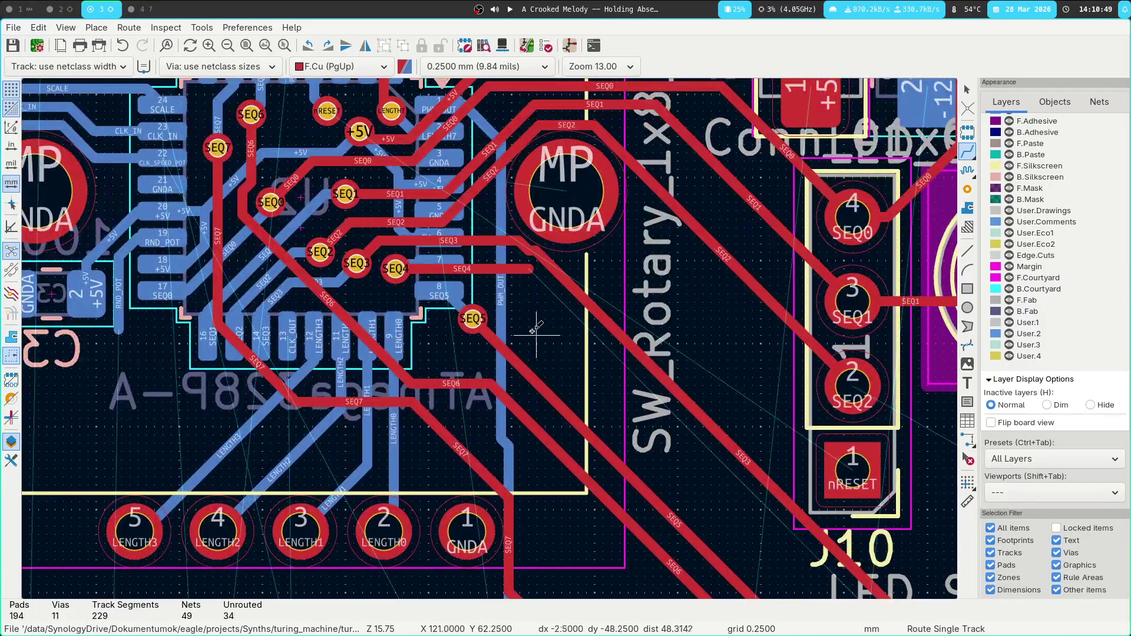
scroll(513, 346, up, 1)
Delete the SEQ4 track after cancelling an attempt to extend it.
click(518, 298)
scroll(669, 435, down, 5)
scroll(669, 435, right, 5)
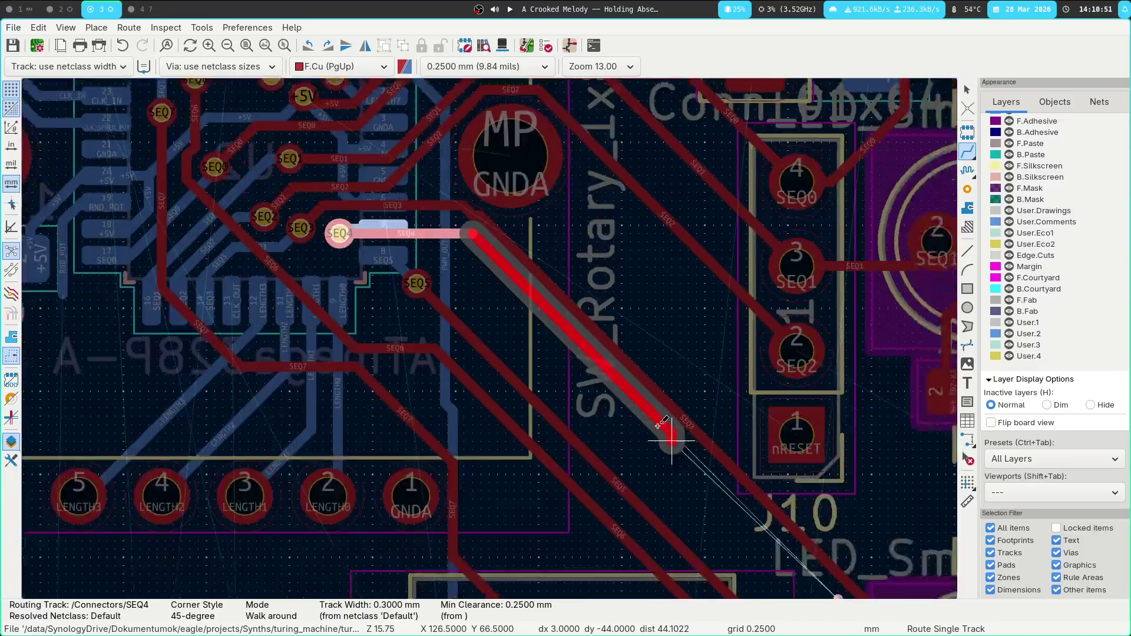
key(Escape)
scroll(536, 437, up, 5)
scroll(536, 437, left, 4)
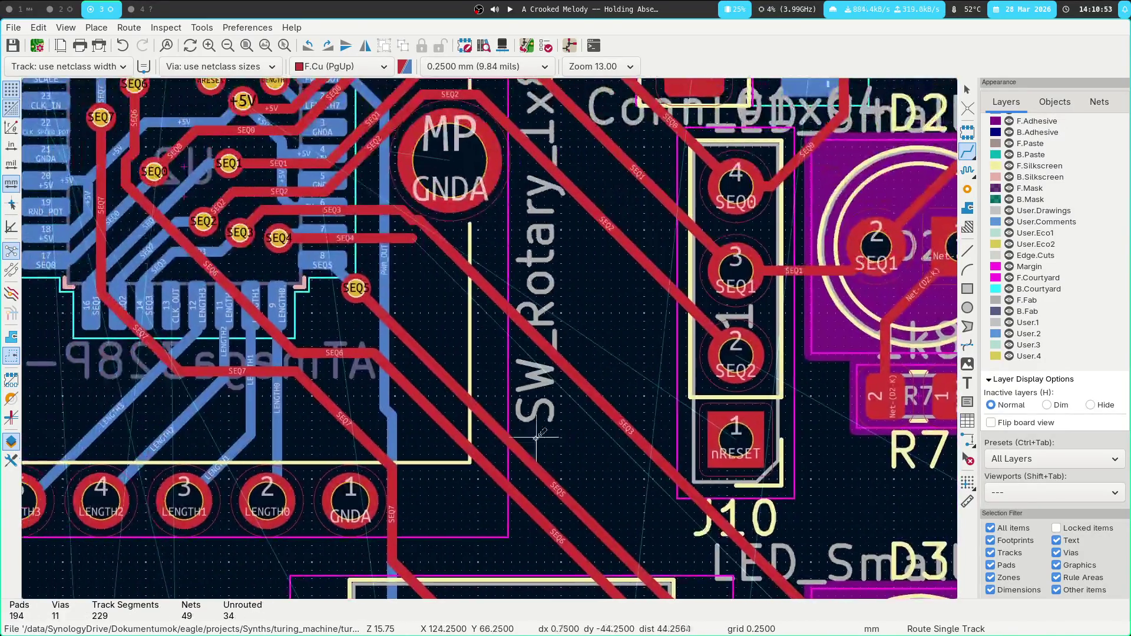
key(Escape)
click(399, 242)
key(Delete)
key(ctrl+z)
key(Delete)
Delete the SEQ4 via and its two connected back-copper segments beside the MCU.
click(287, 244)
key(Delete)
click(287, 234)
click(288, 236)
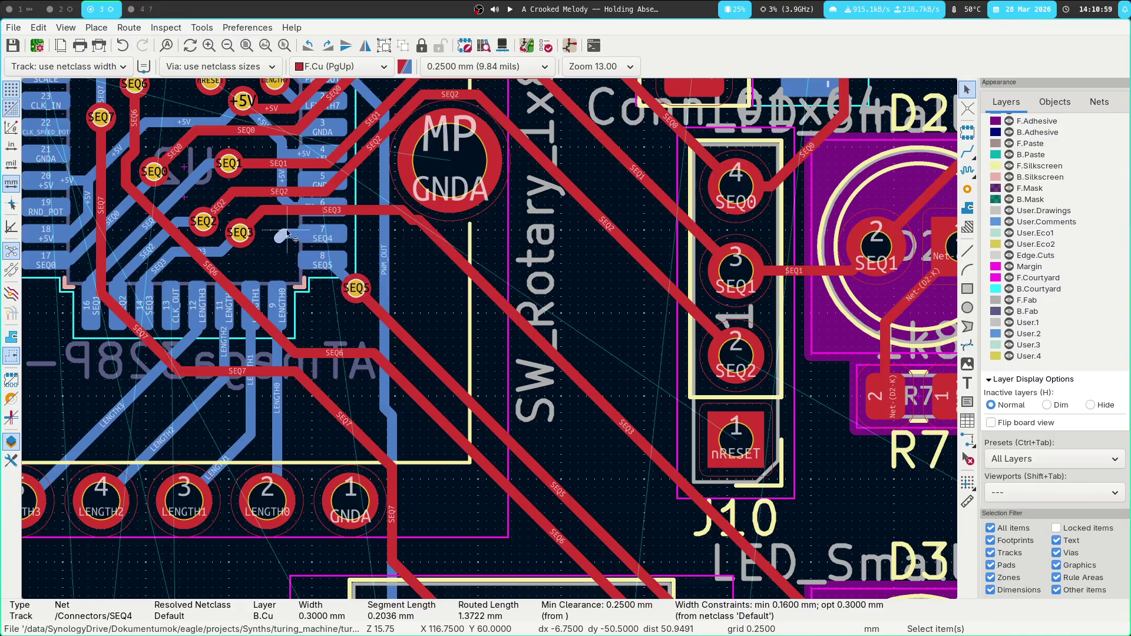
key(u)
key(Delete)
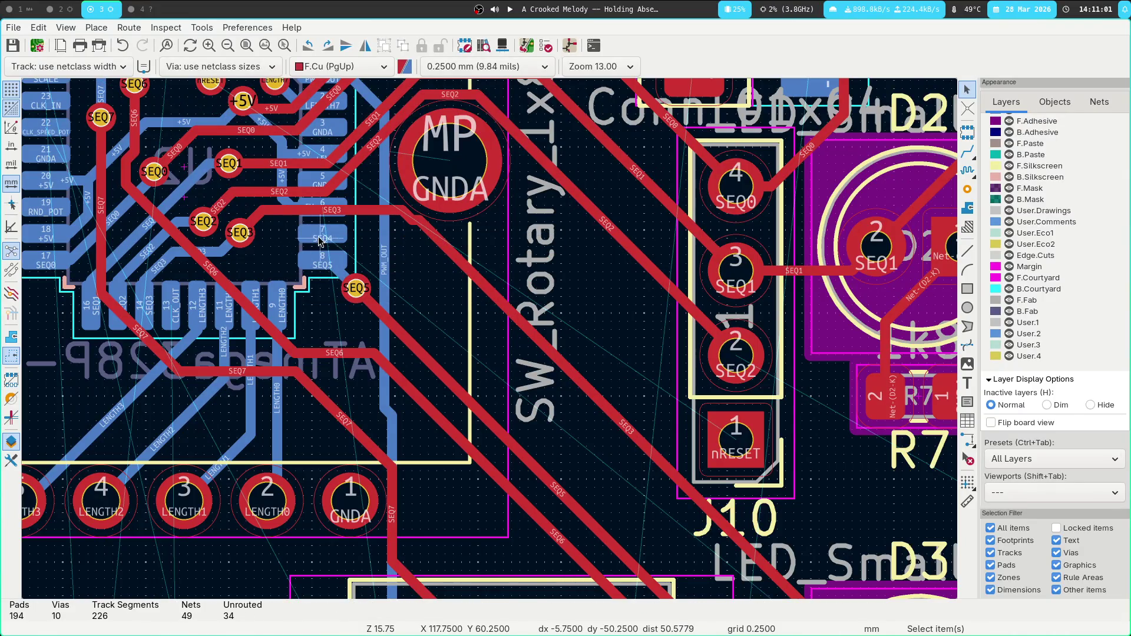
Route SEQ4 from the MCU pad through a via onto front copper, removing the leftover stub.
key(x)
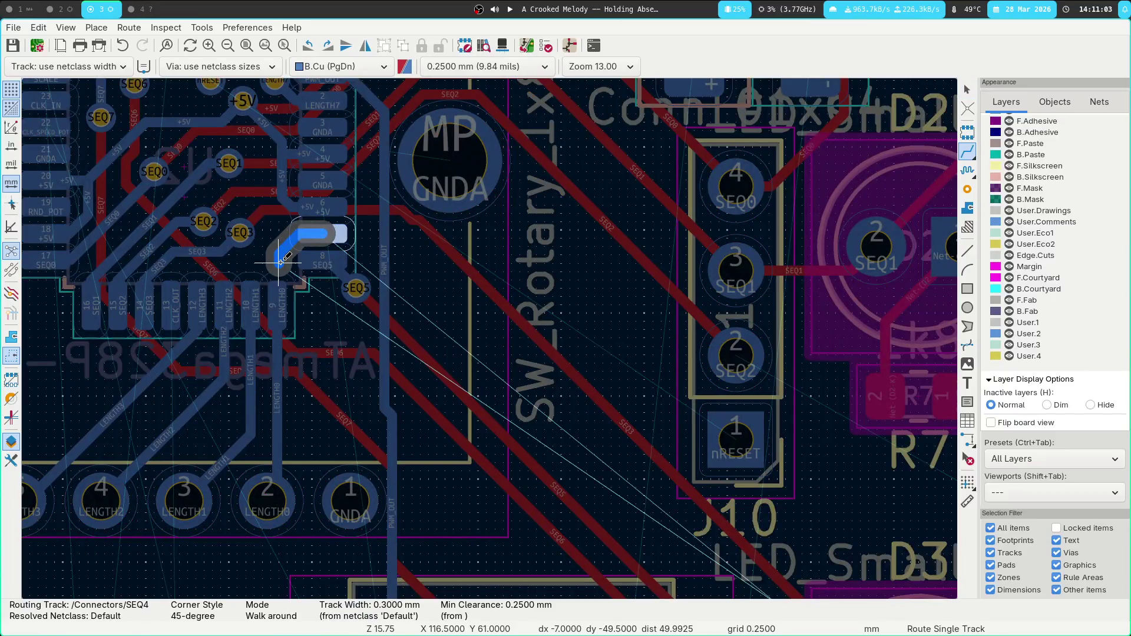
key(v)
click(271, 255)
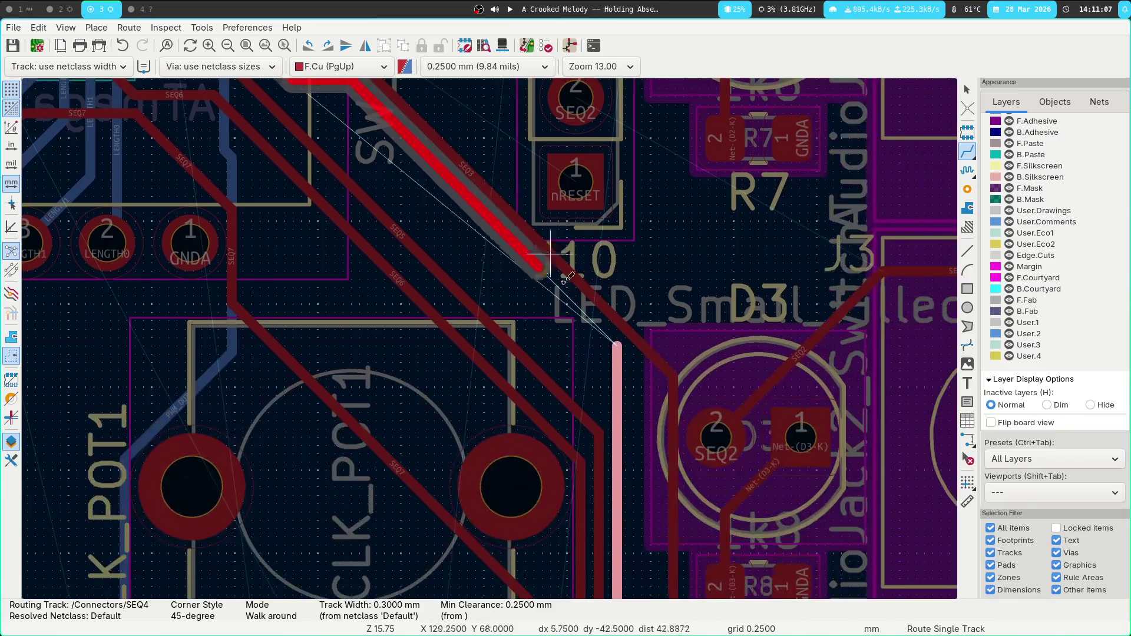
click(617, 405)
key(Escape)
click(618, 363)
key(Delete)
Route a SEQ3 track from its via beside the chip.
middle_drag(476, 308, 648, 538)
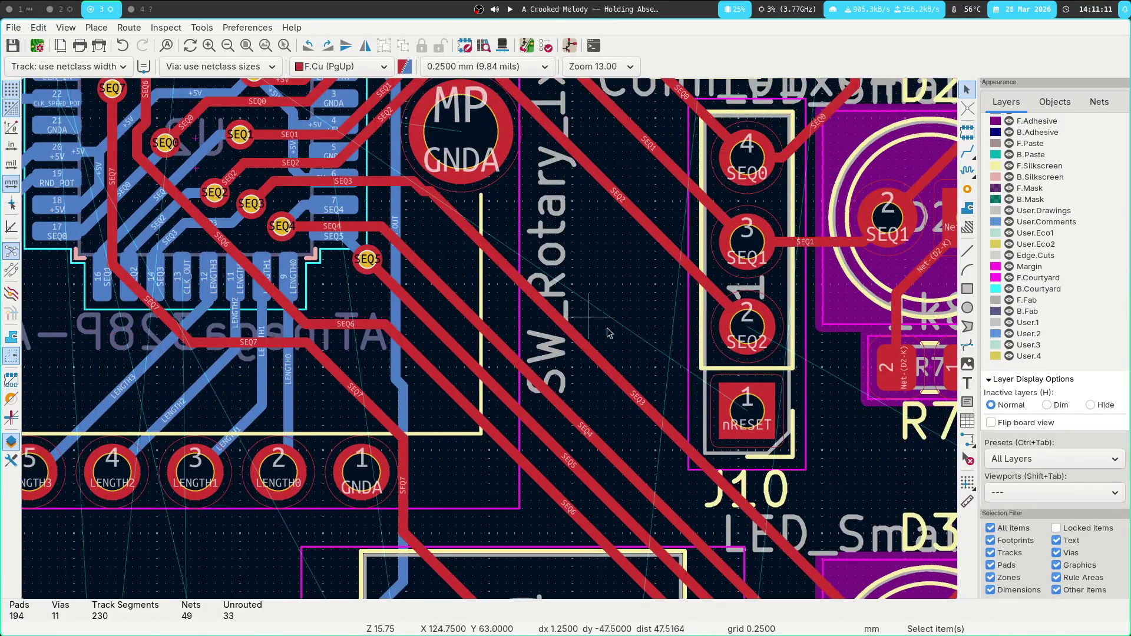
key(x)
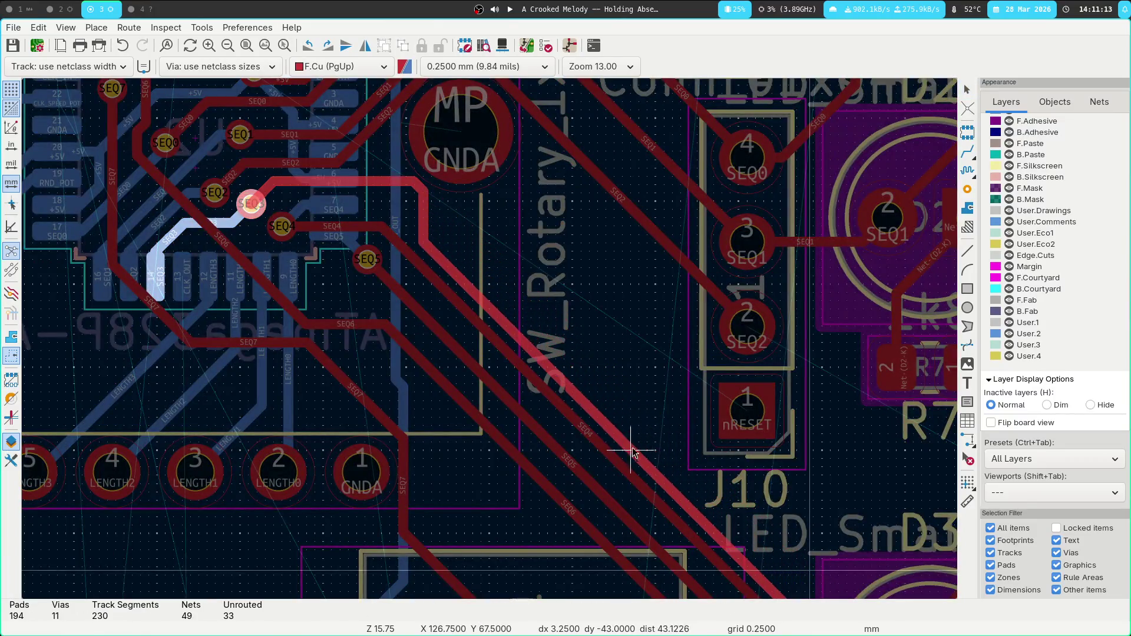
click(648, 445)
key(Escape)
click(418, 187)
click(448, 204)
key(Escape)
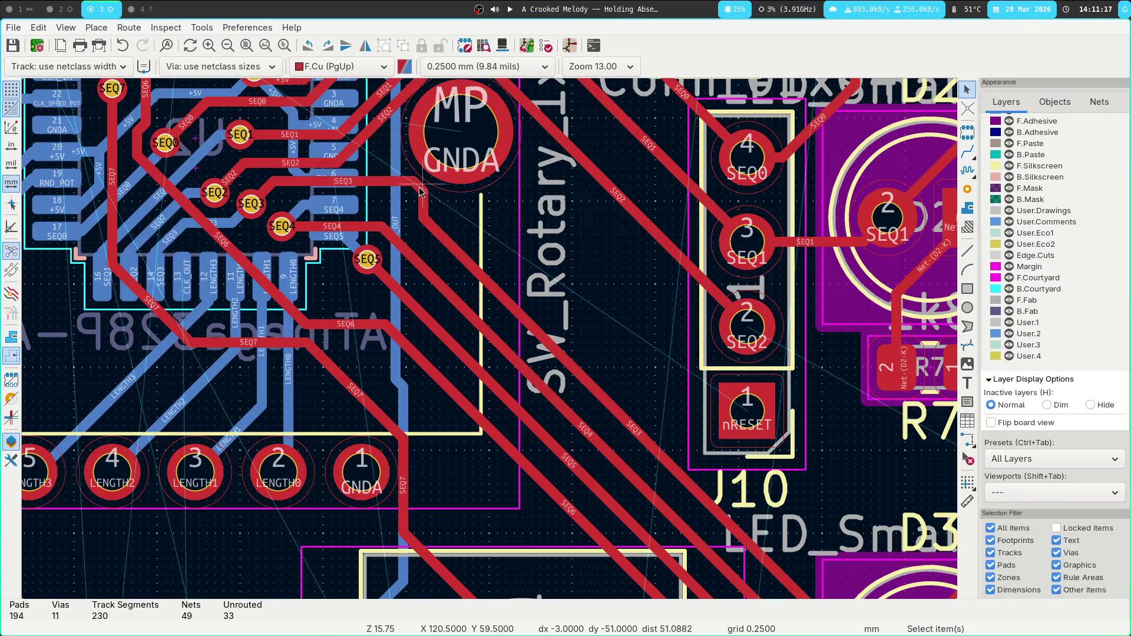
Rejoin the SEQ3 route to the existing SEQ3 track and drag its segment lower.
key(x)
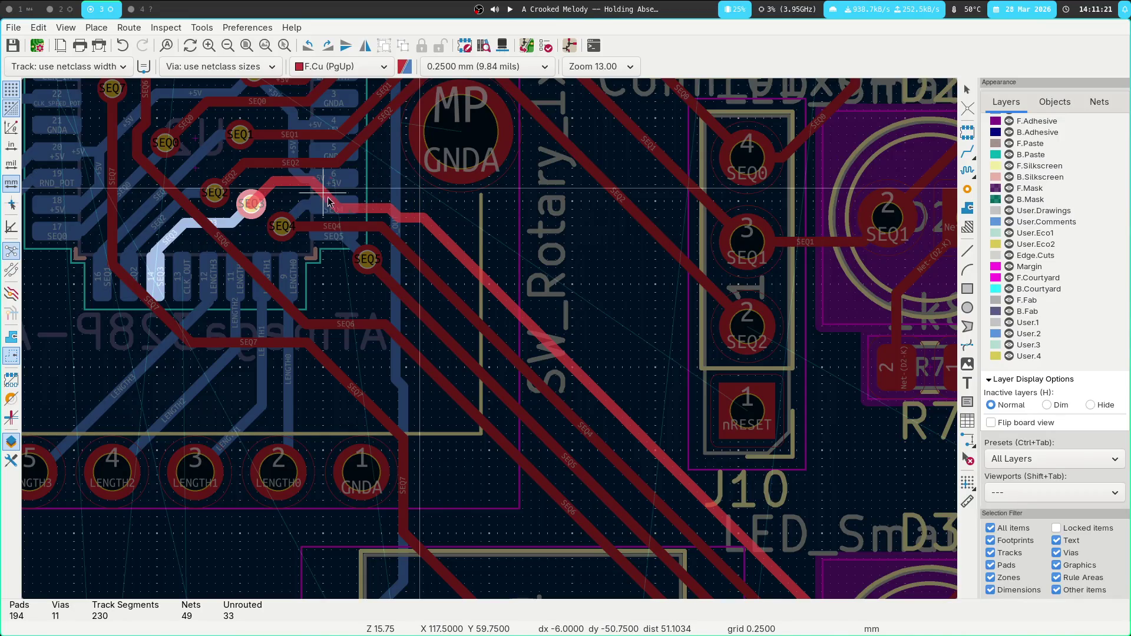
click(406, 202)
drag(365, 182, 367, 202)
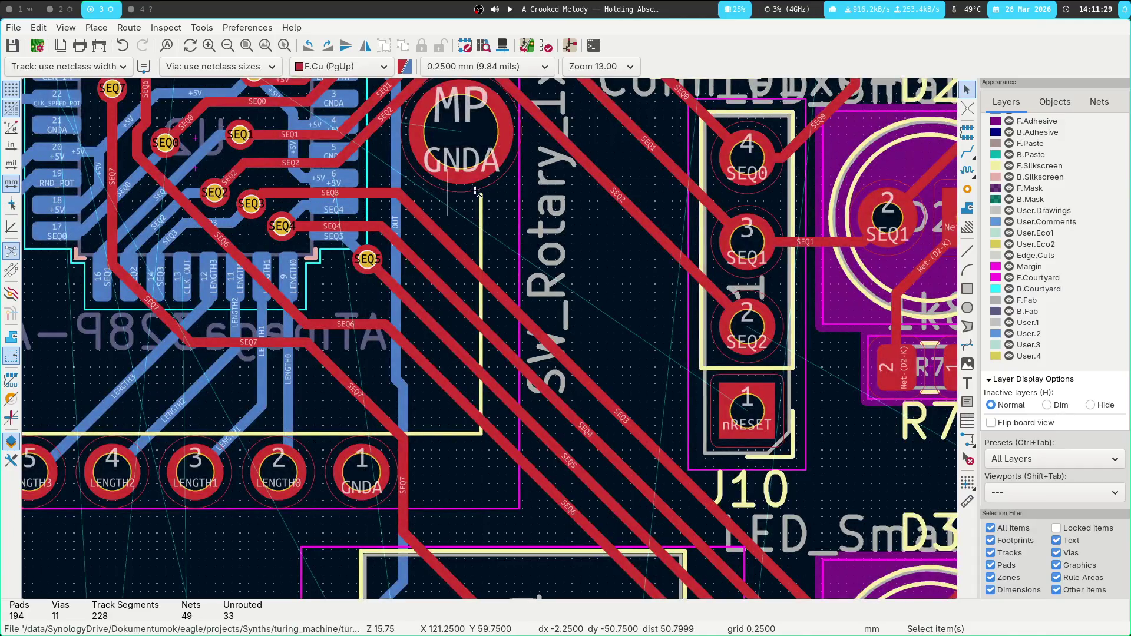
middle_drag(521, 215, 635, 349)
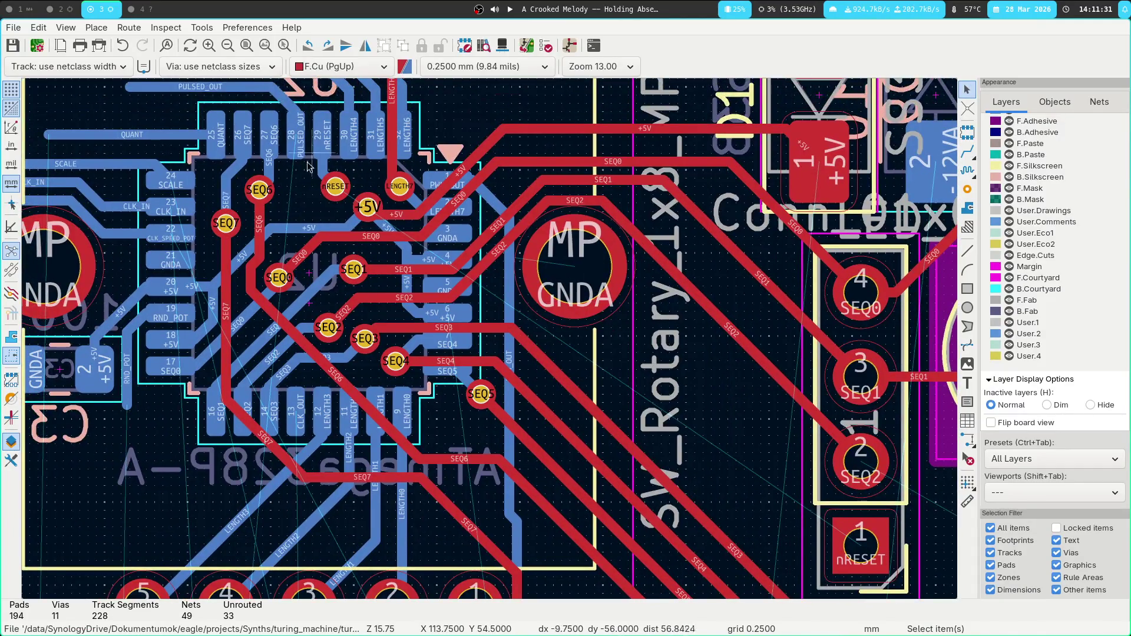
Start a back-copper nRESET track from J10 toward the microcontroller, then abandon it.
click(858, 543)
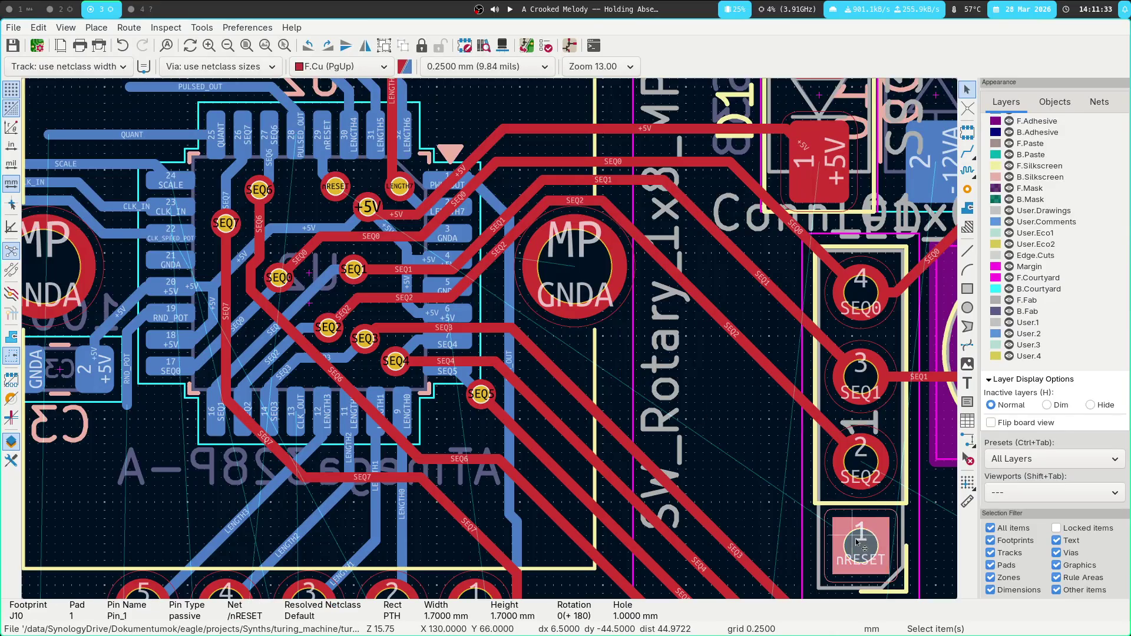
mouse_move(539, 126)
middle_down()
mouse_move(562, 188)
mouse_move(537, 277)
mouse_move(526, 112)
mouse_move(537, 204)
middle_up()
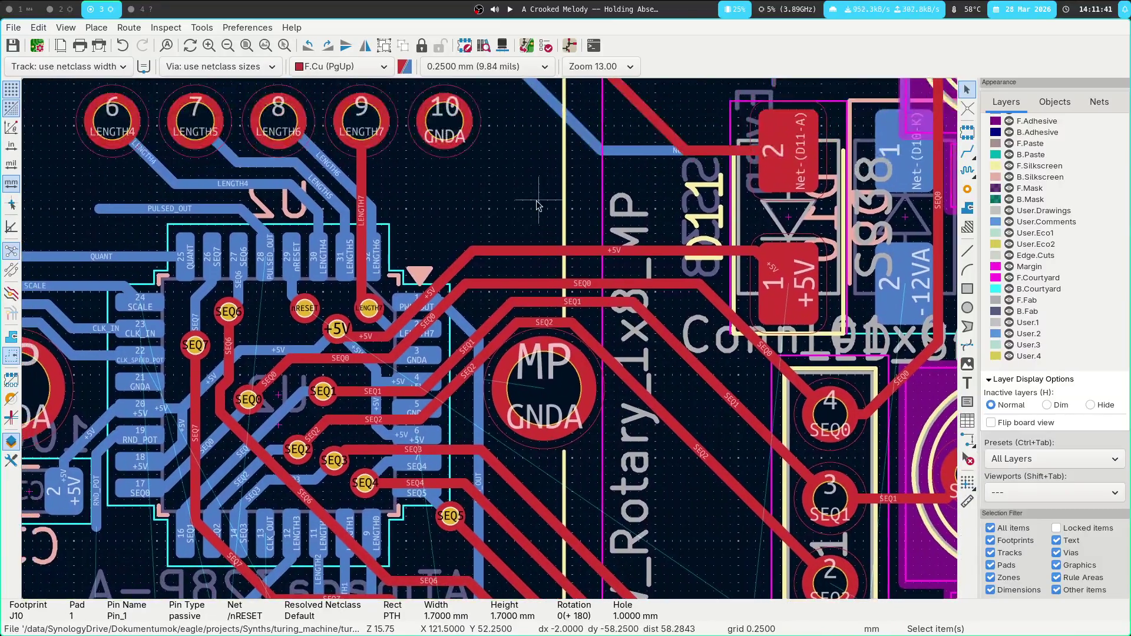
middle_drag(592, 248, 420, 118)
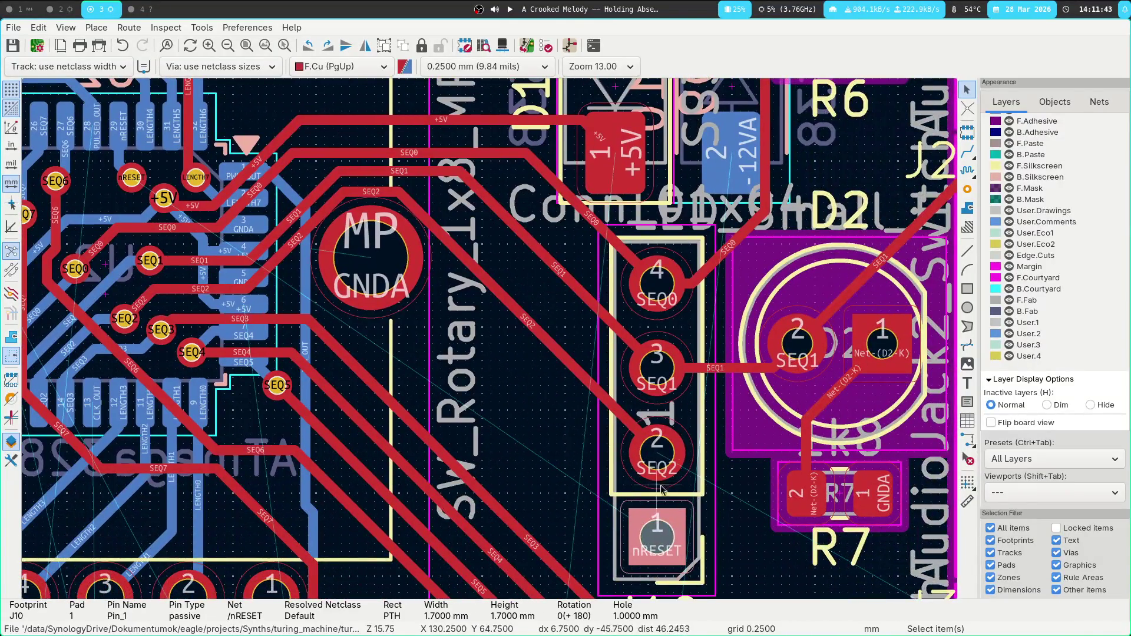
key(x)
key(Escape)
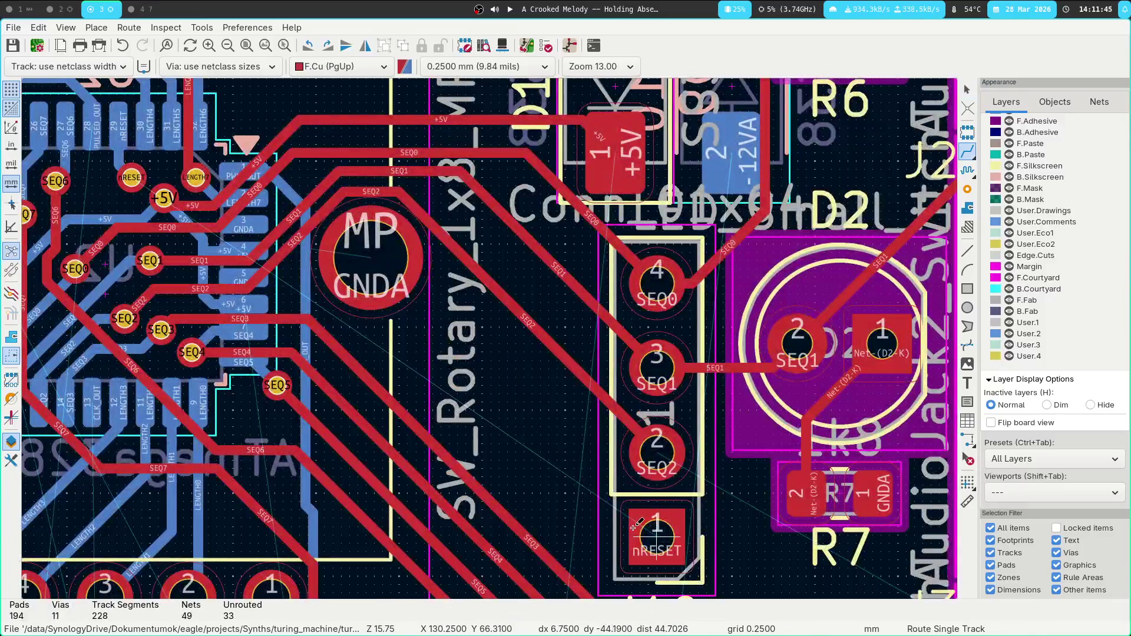
click(656, 533)
key(Page_Down)
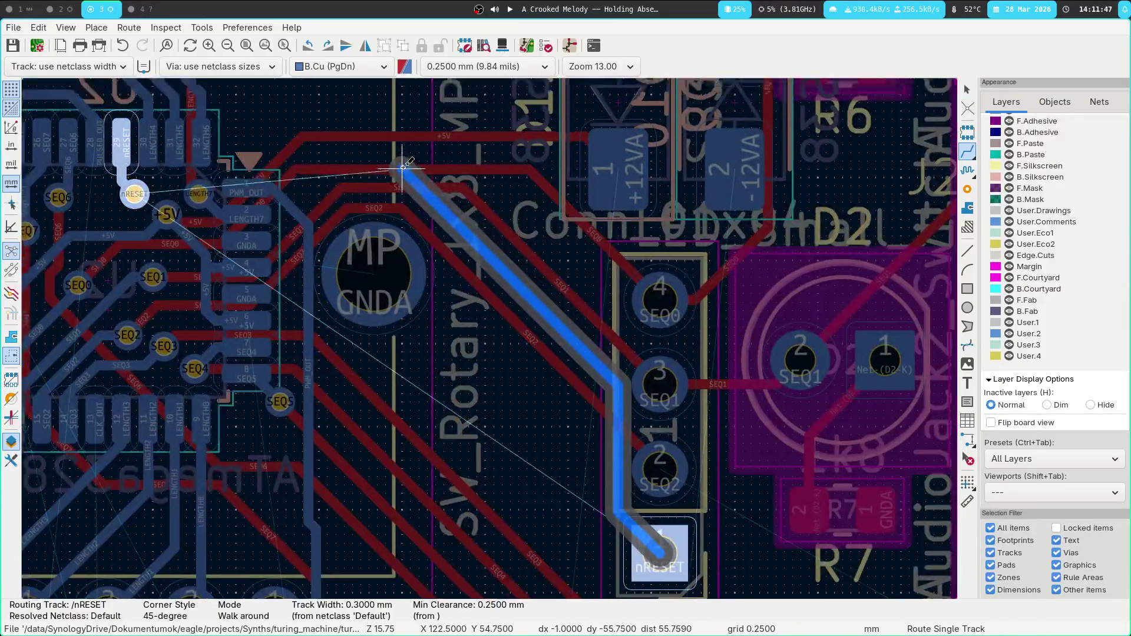
middle_drag(417, 165, 456, 317)
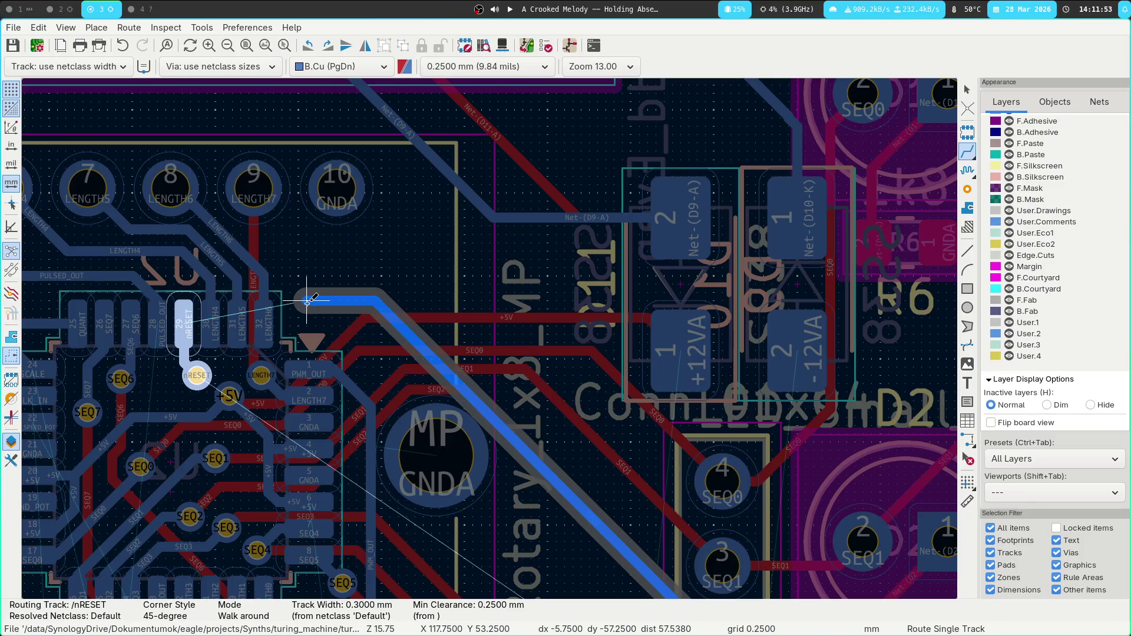
middle_drag(308, 301, 471, 302)
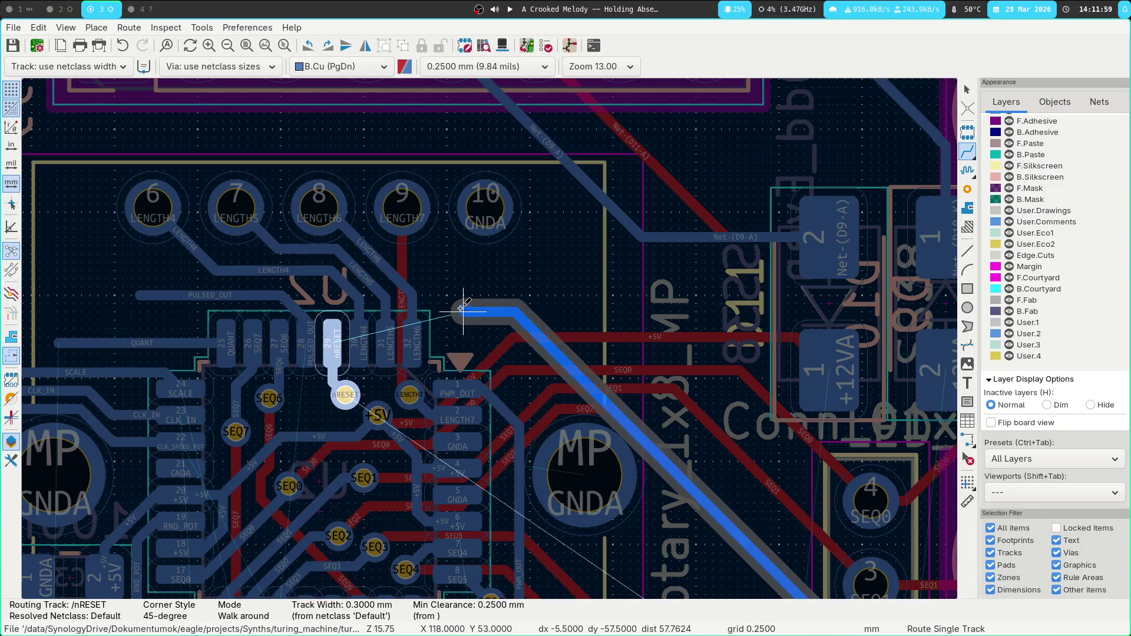
key(Escape)
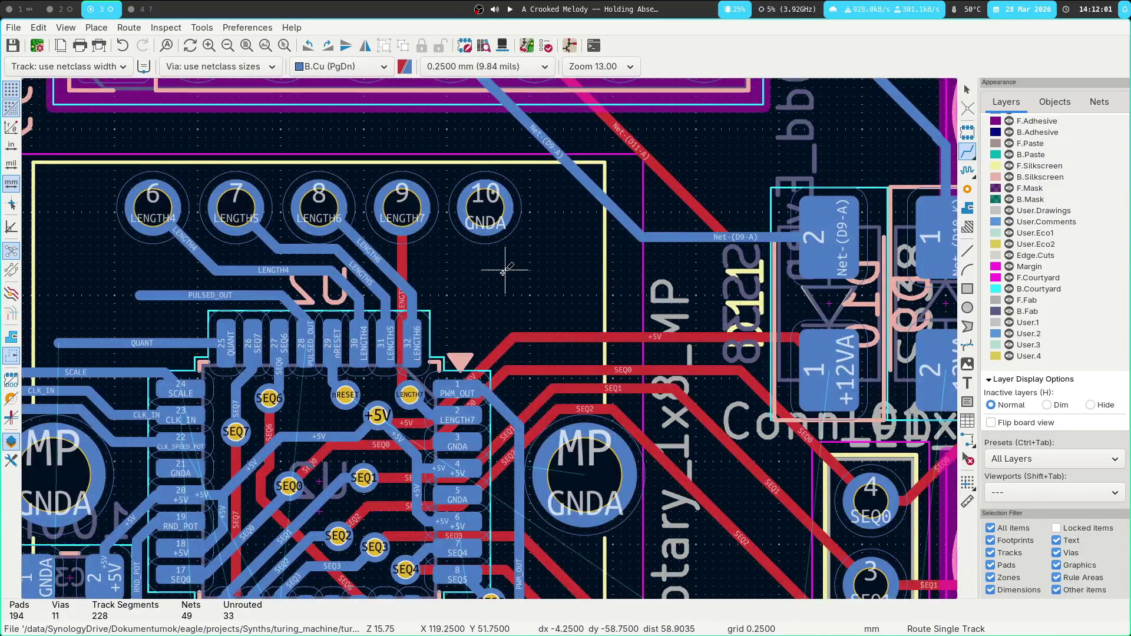
key(Escape)
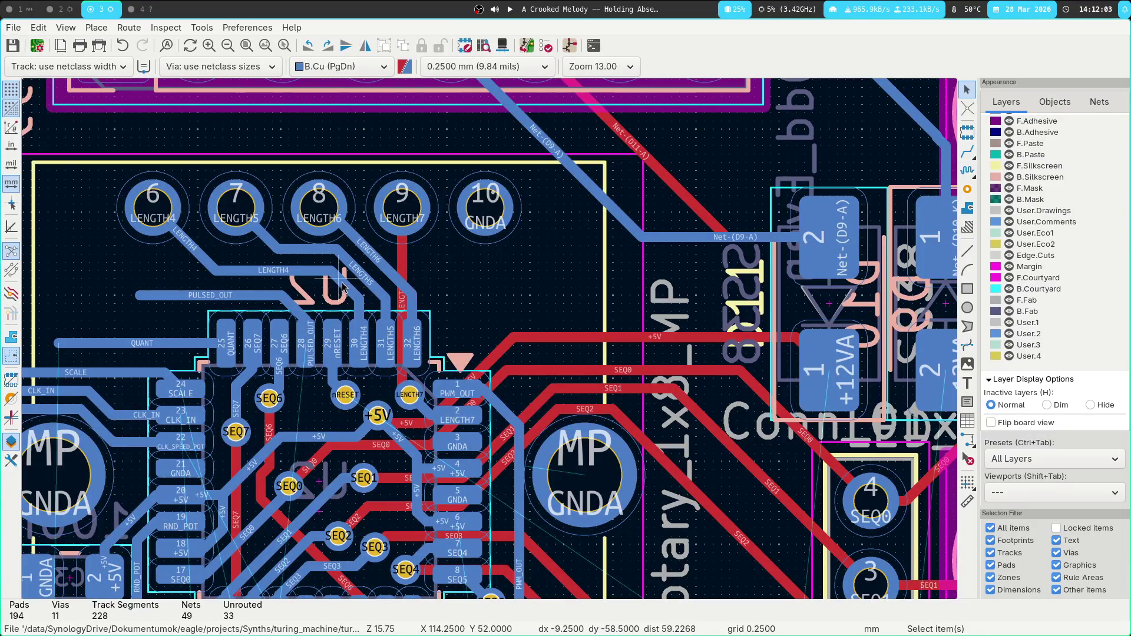
Re-route the LENGTH4, LENGTH5 and LENGTH6 tracks onto the microcontroller pads, ending at pads 30 and 32.
click(348, 288)
key(x)
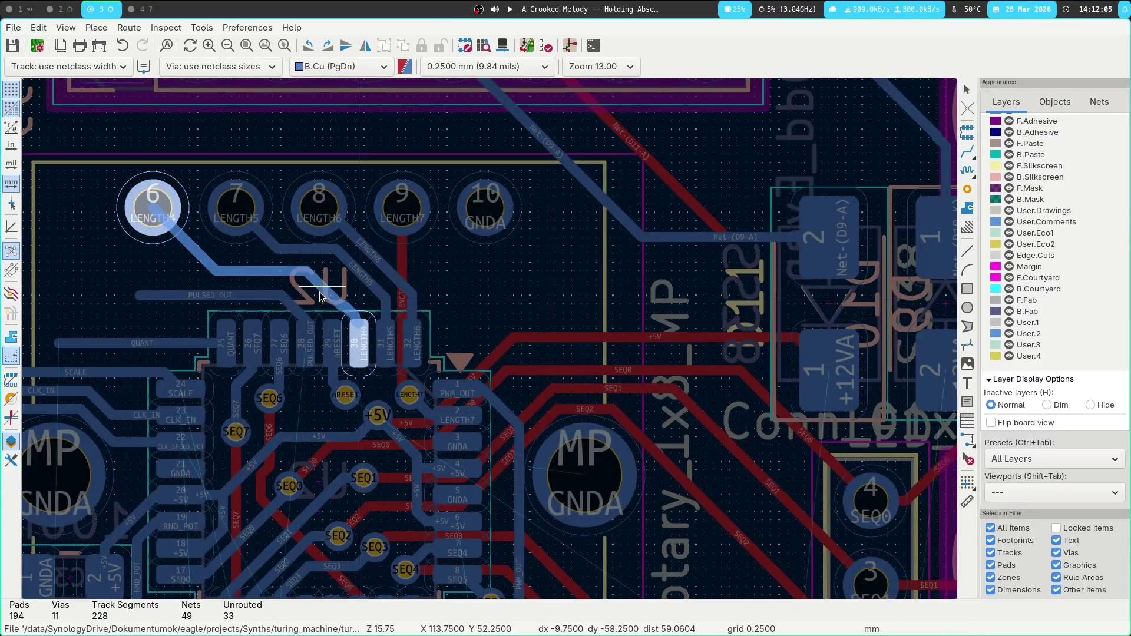
click(329, 286)
click(339, 274)
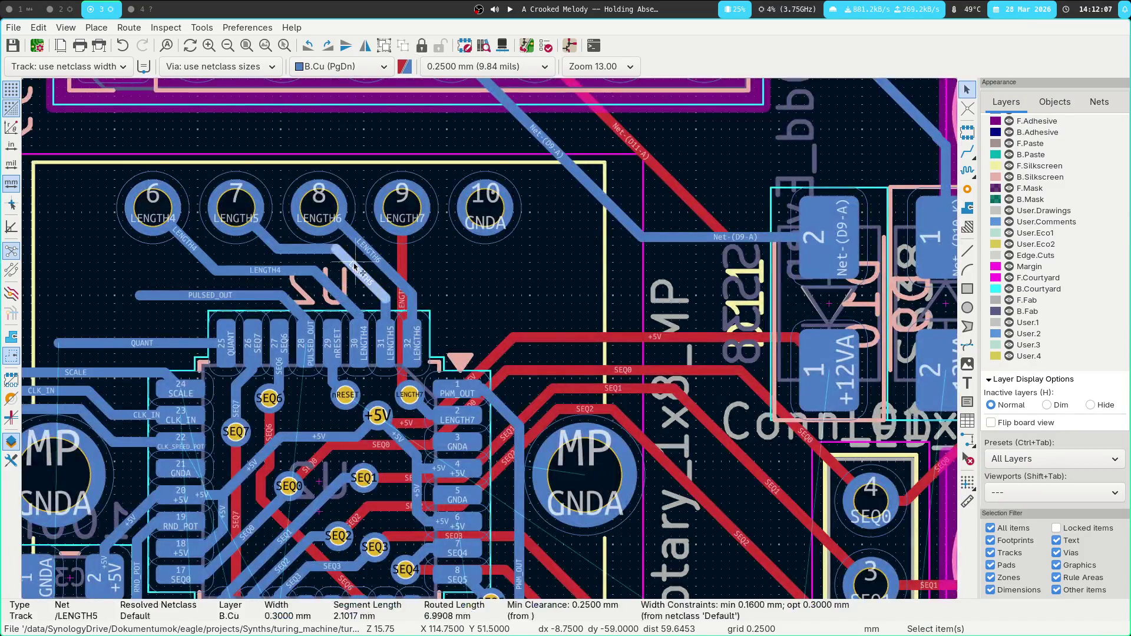
key(x)
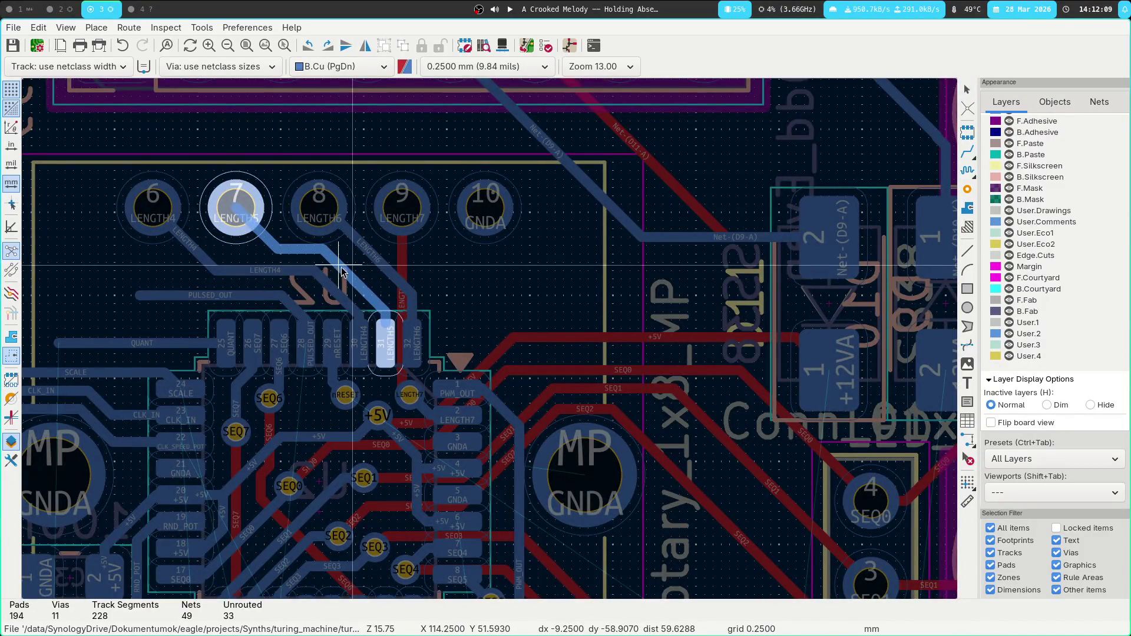
click(348, 269)
click(374, 260)
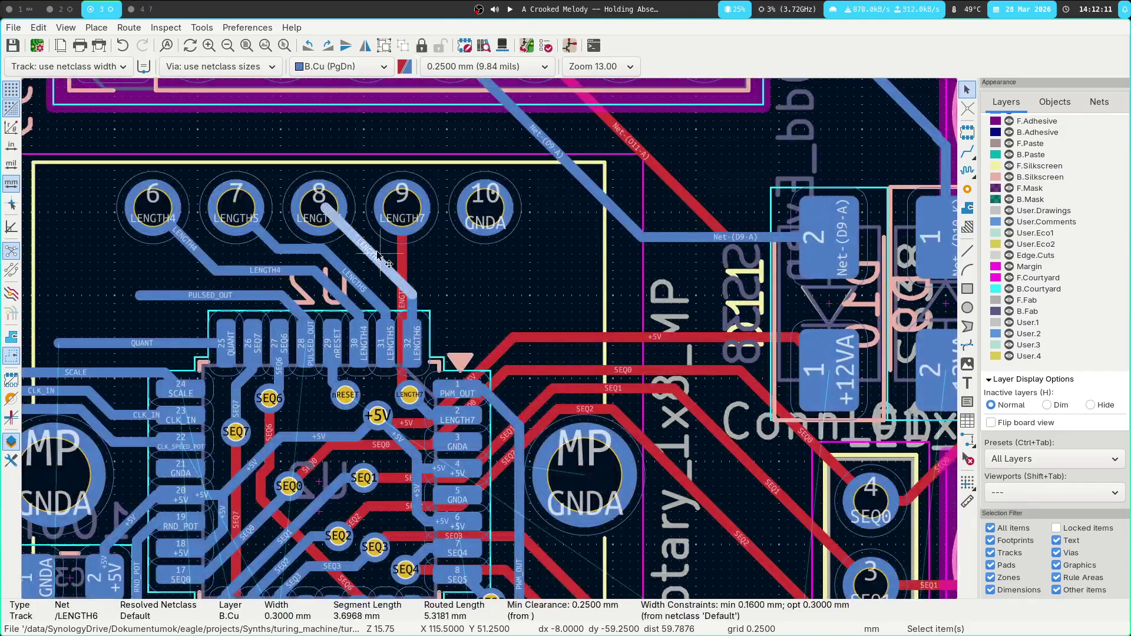
key(x)
click(370, 259)
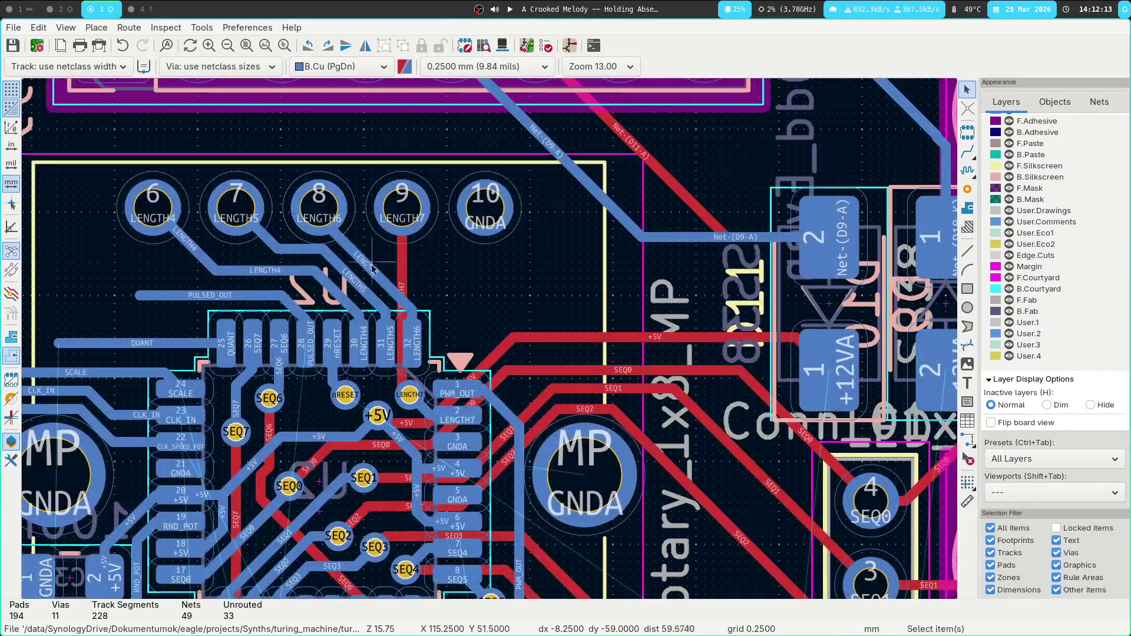
Route nRESET from J10 pin 1 to a new via, then connect MCU pad 29 to that via.
scroll(636, 424, down, 5)
scroll(636, 424, right, 4)
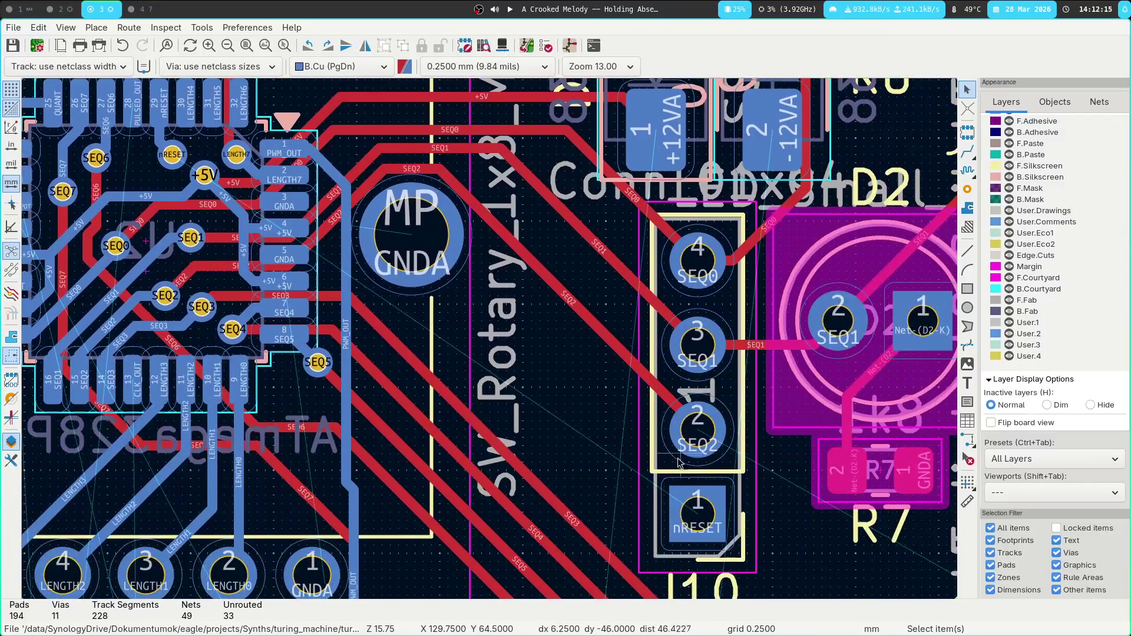
key(x)
scroll(466, 227, up, 6)
scroll(465, 227, left, 3)
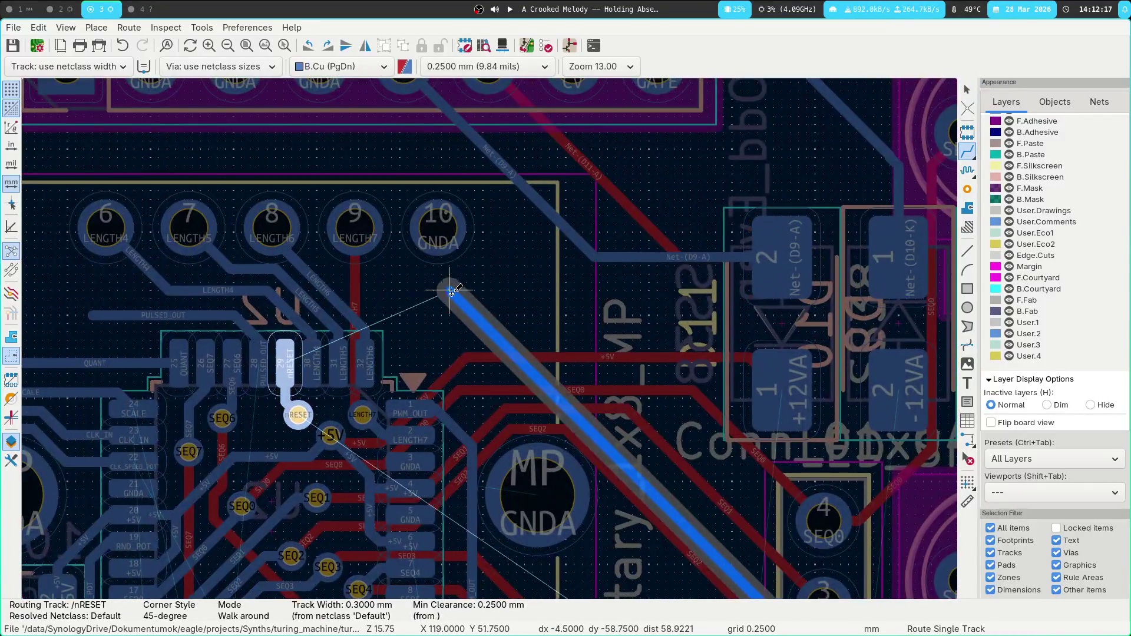
click(441, 289)
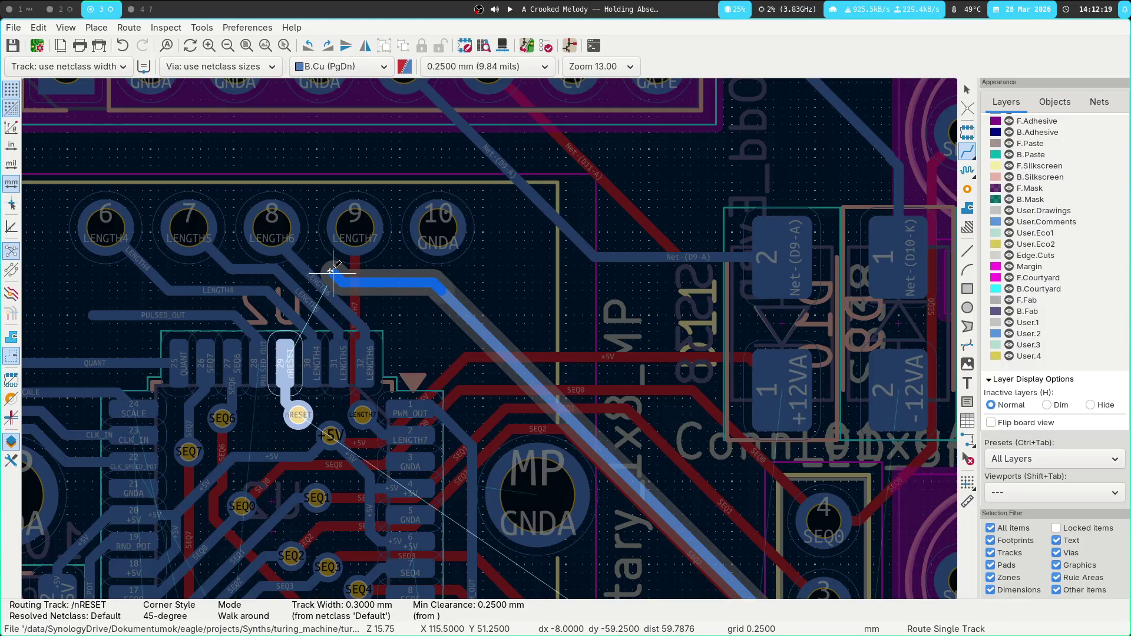
key(v)
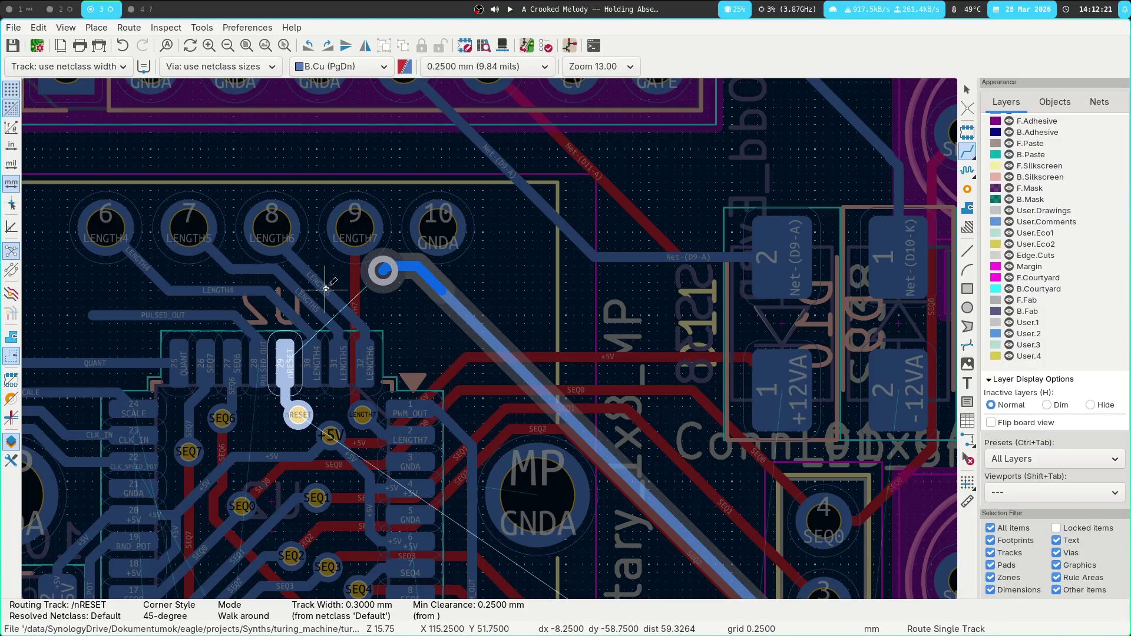
key(Escape)
scroll(413, 282, left, 3)
scroll(463, 294, up, 1)
scroll(463, 294, left, 1)
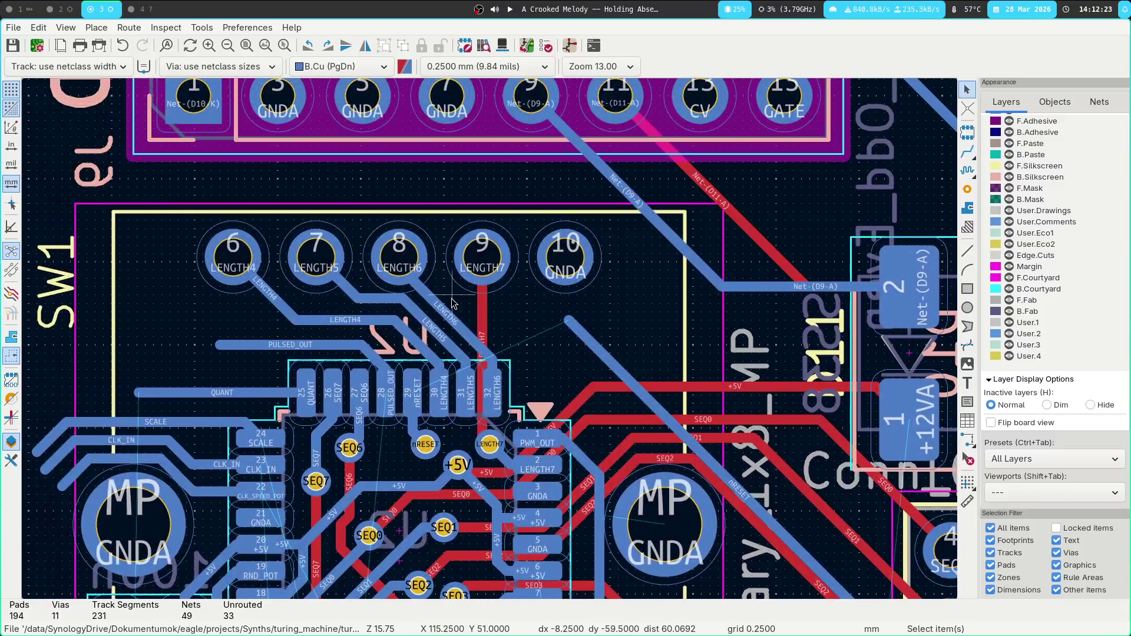
click(481, 327)
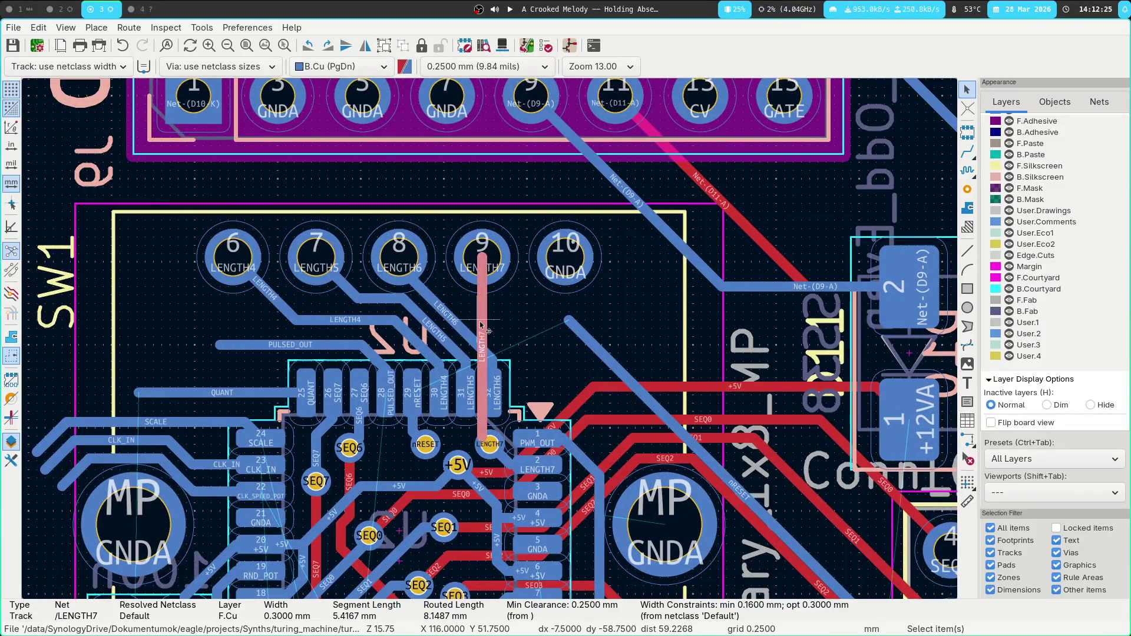
key(x)
Pan around the microcontroller and connector area to bring the +12VA pad into view.
mouse_move(679, 305)
middle_down()
mouse_move(654, 184)
mouse_move(585, 129)
middle_up()
mouse_move(430, 305)
middle_down()
mouse_move(545, 232)
mouse_move(563, 143)
middle_up()
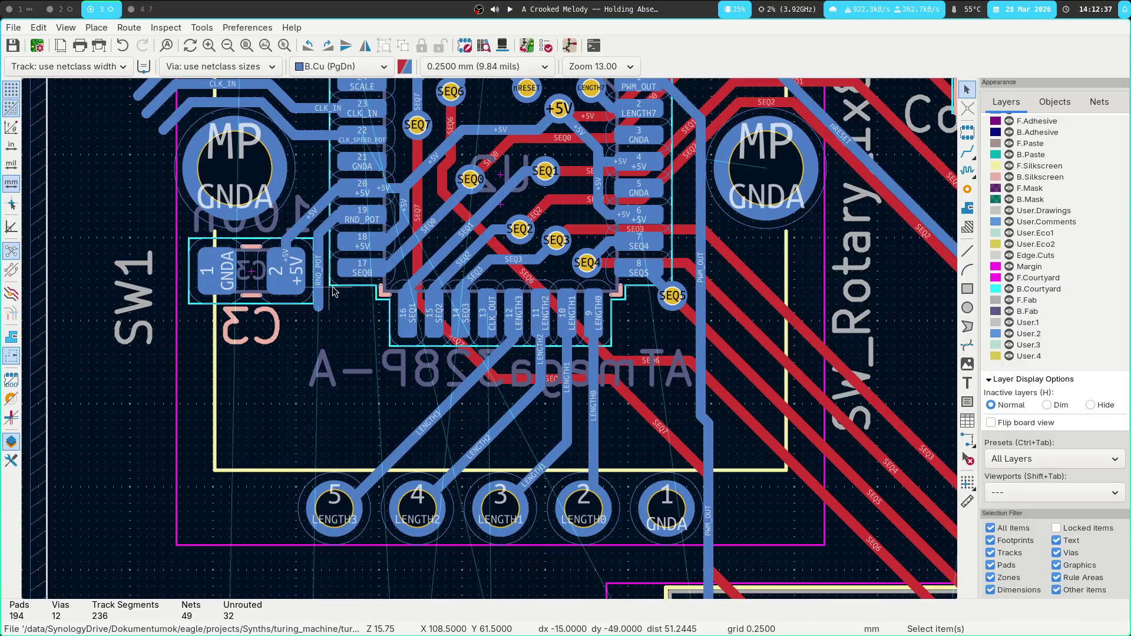
middle_drag(334, 291, 372, 403)
mouse_move(402, 505)
middle_down()
mouse_move(401, 483)
mouse_move(281, 276)
middle_up()
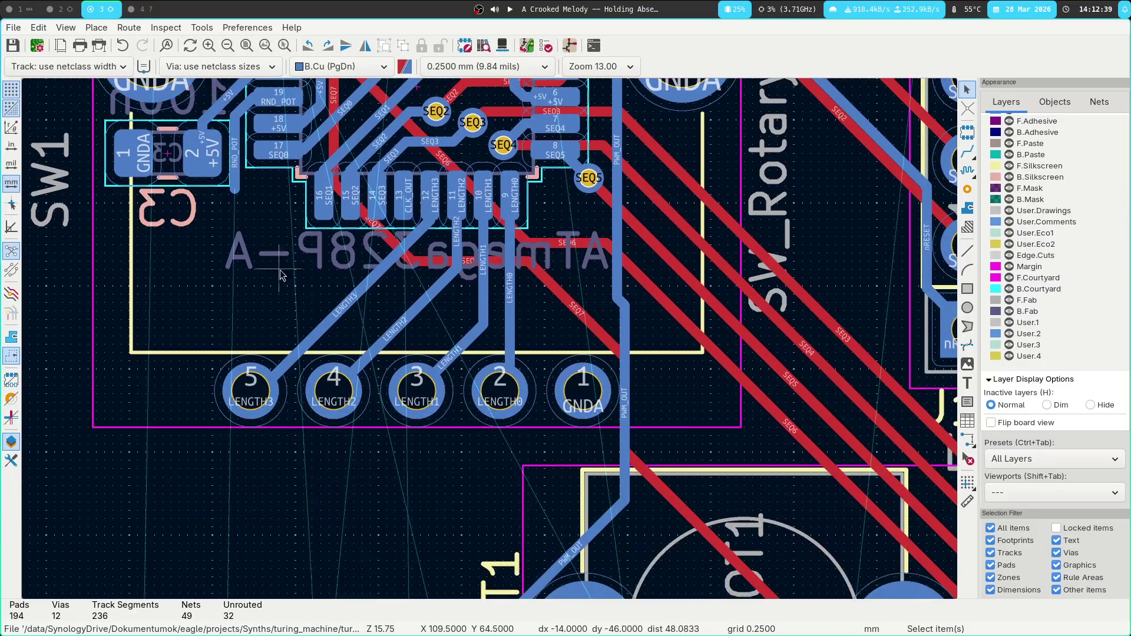
scroll(429, 314, right, 5)
scroll(462, 368, down, 1)
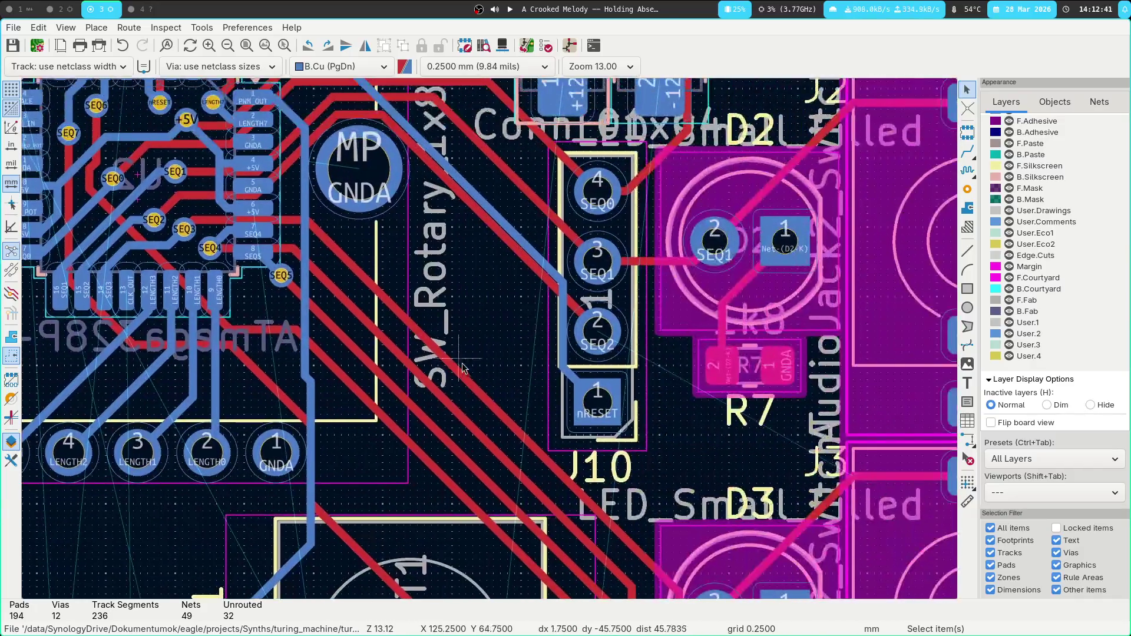
middle_drag(519, 322, 439, 380)
scroll(465, 351, down, 3)
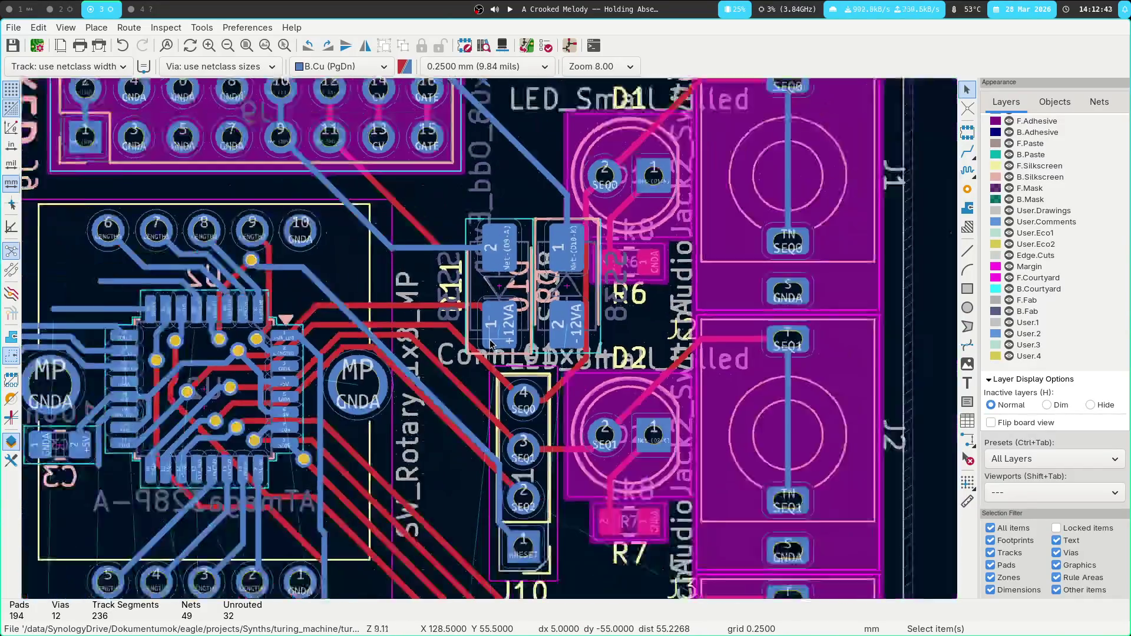
scroll(471, 351, down, 3)
scroll(511, 330, up, 2)
scroll(511, 330, left, 1)
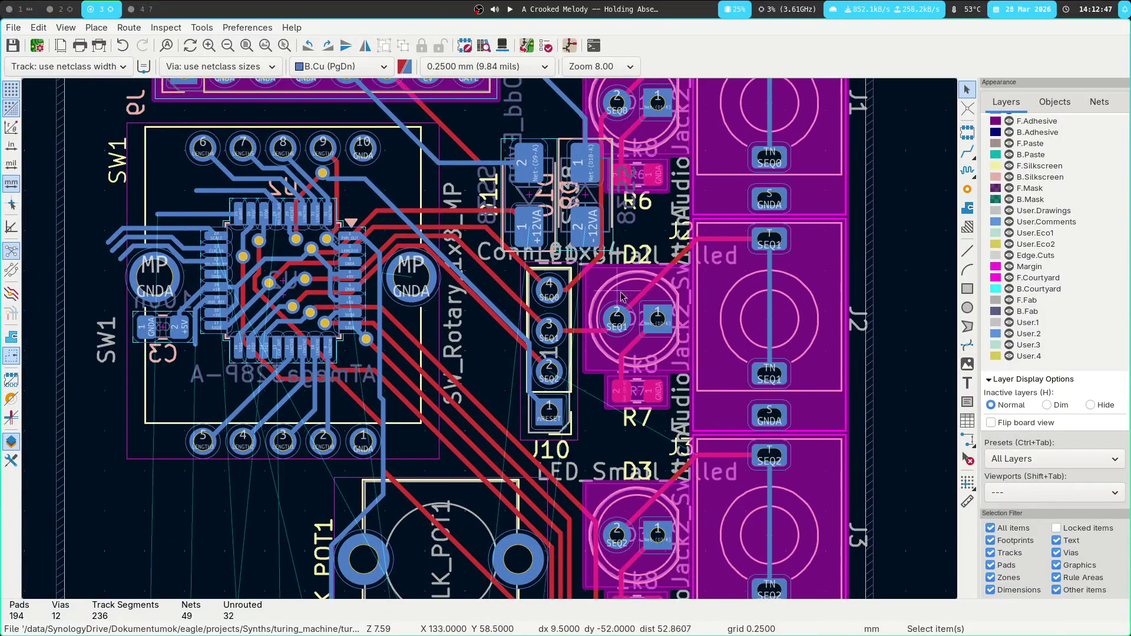
scroll(410, 286, down, 5)
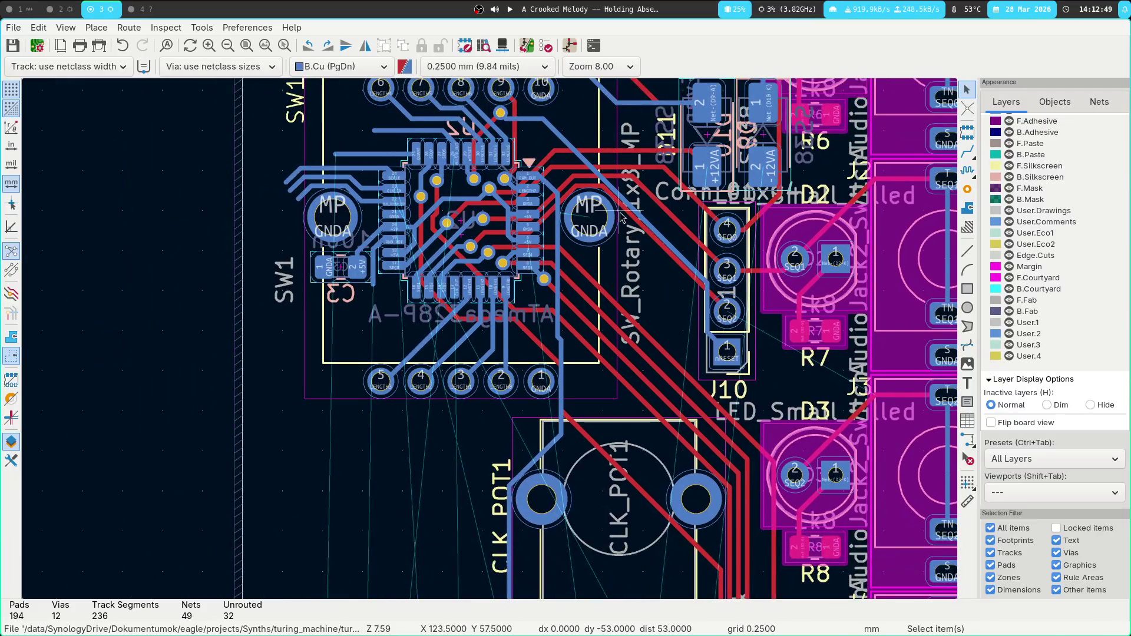
scroll(542, 171, down, 2)
scroll(542, 172, down, 1)
scroll(542, 171, down, 1)
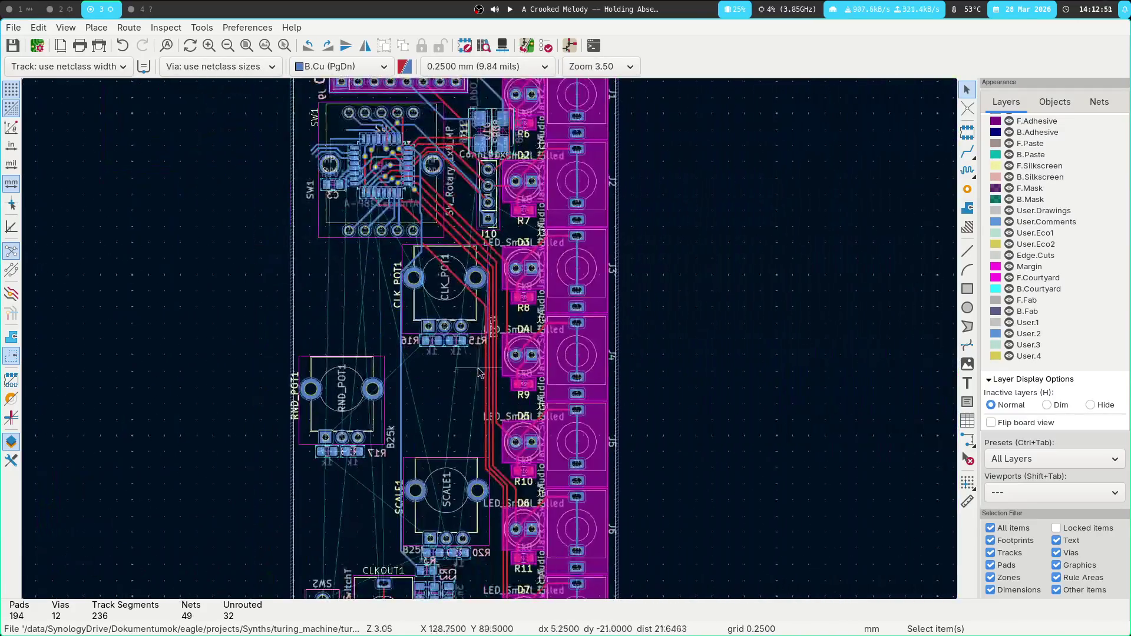
scroll(413, 223, up, 3)
scroll(376, 242, up, 3)
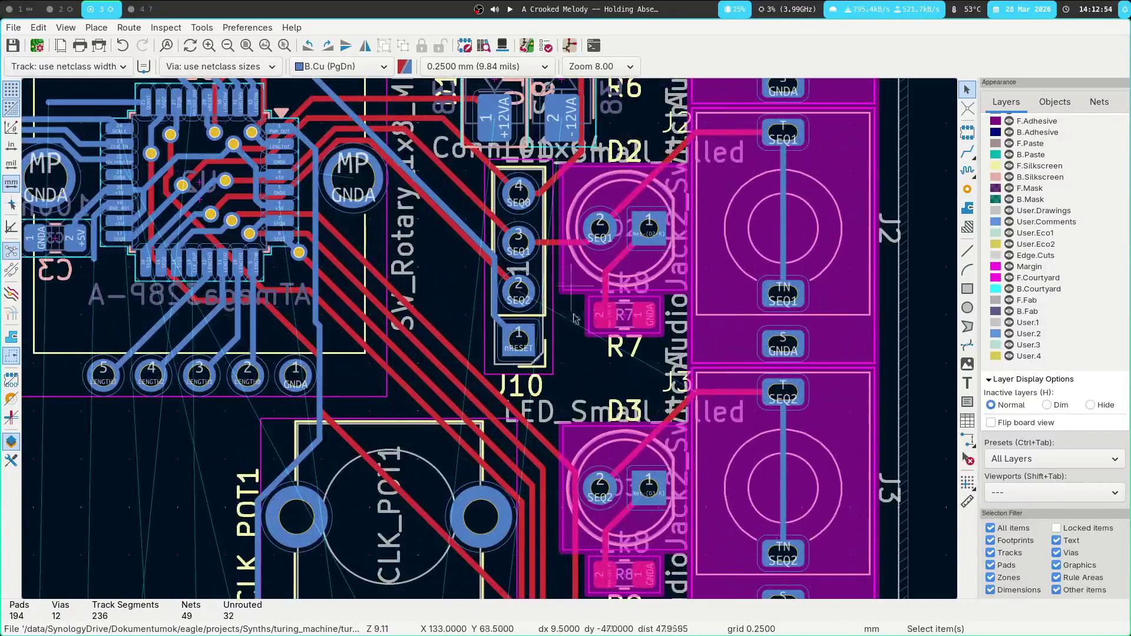
middle_drag(575, 318, 532, 434)
Route a +12VA track from its pad to its destination.
key(x)
scroll(528, 465, down, 4)
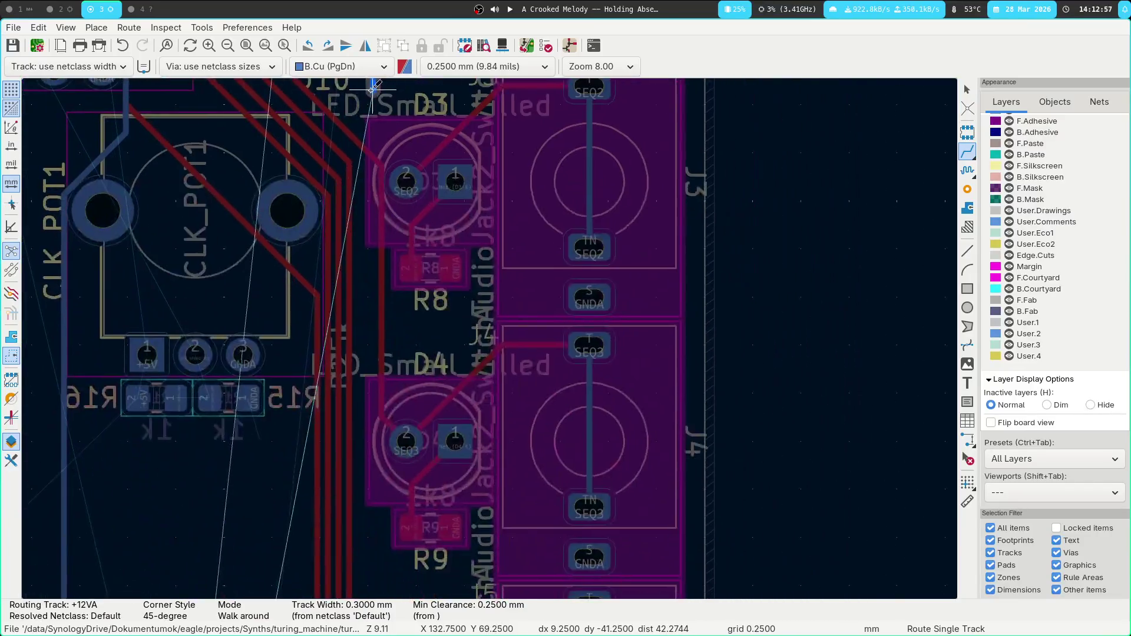
scroll(529, 446, up, 2)
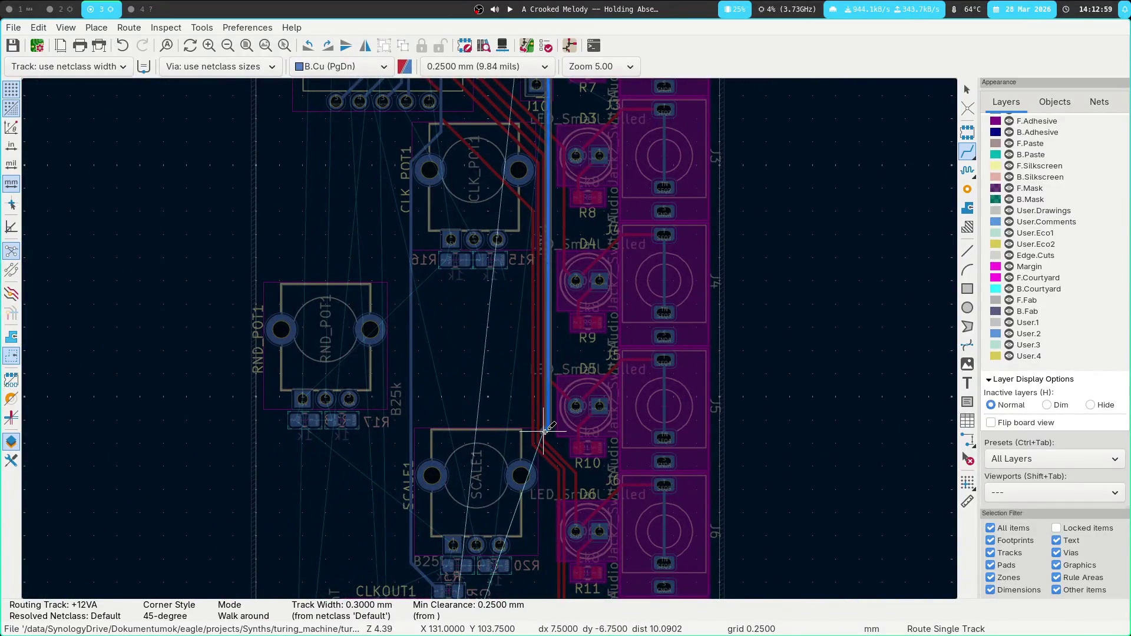
shift+scroll(537, 312, up, 3)
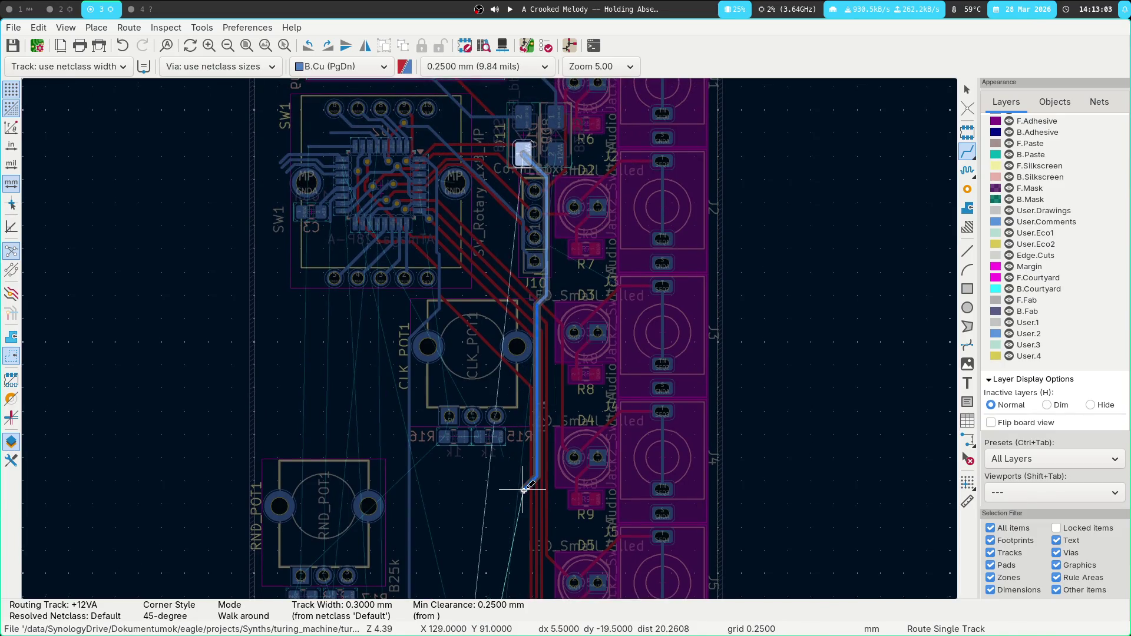
shift+scroll(519, 382, down, 6)
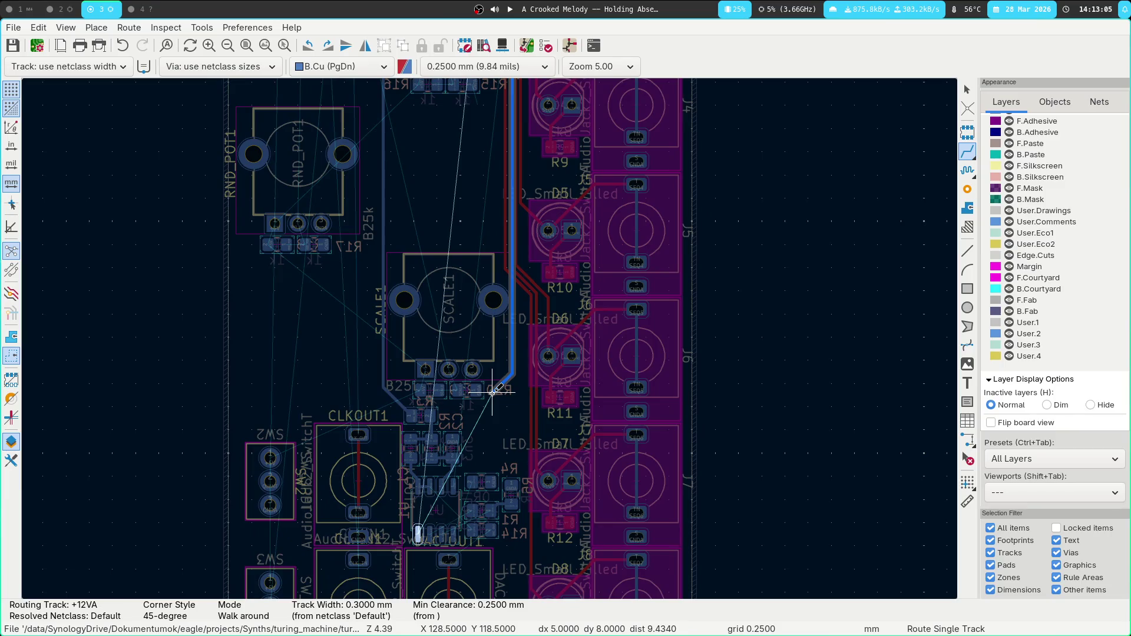
click(492, 391)
shift+scroll(457, 224, up, 6)
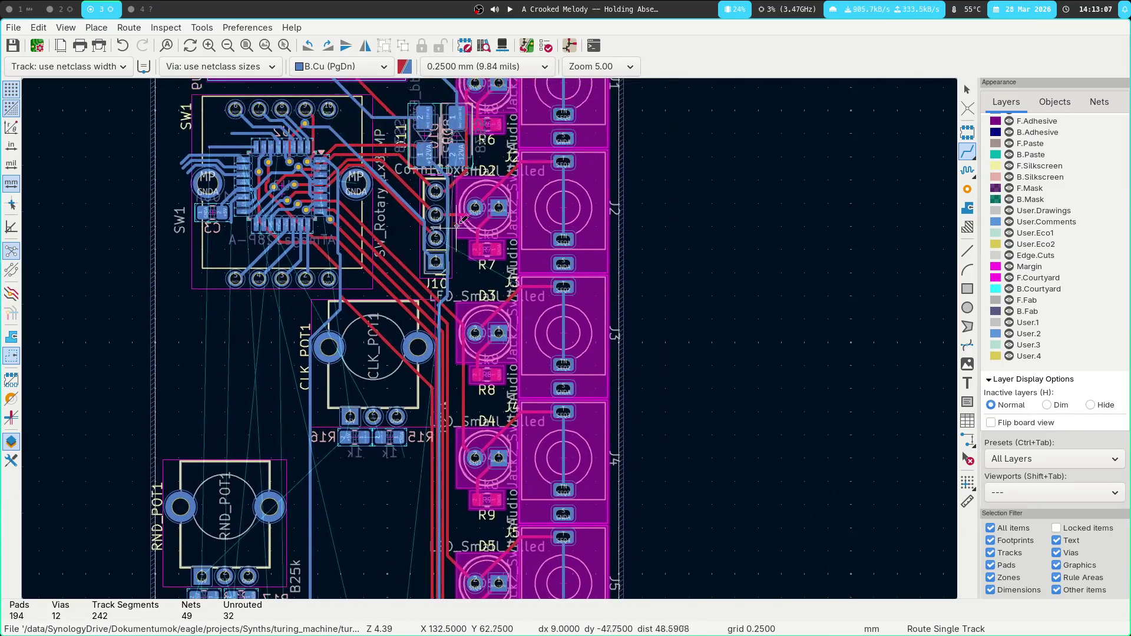
scroll(441, 304, up, 5)
Delete the short stray +12VA segment and reroute the track cleanly to the via.
key(Escape)
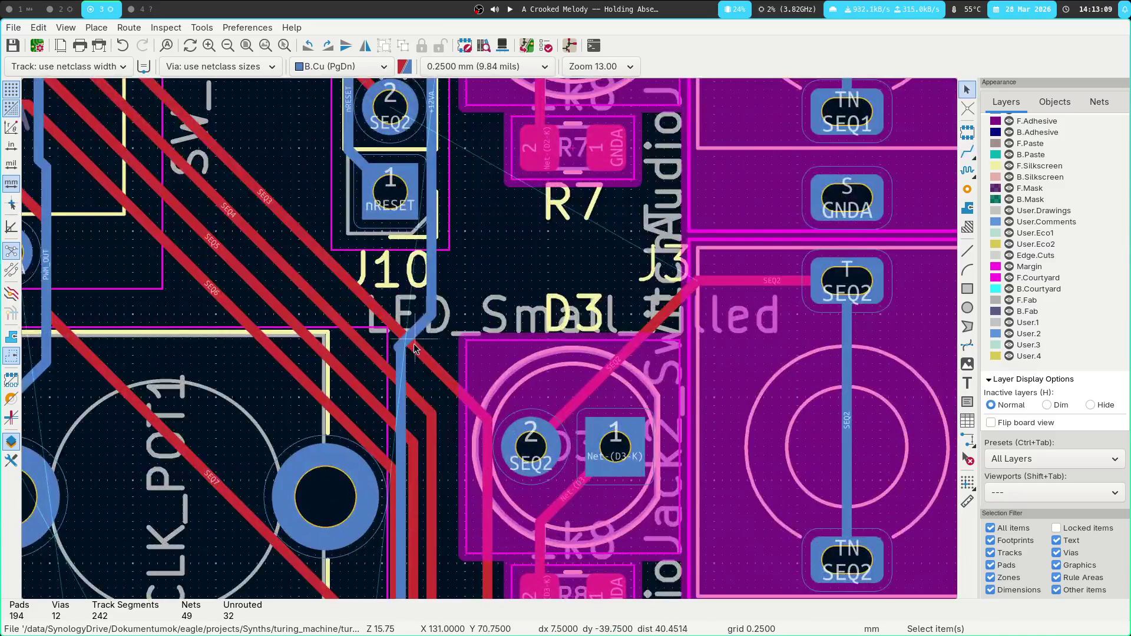
click(396, 349)
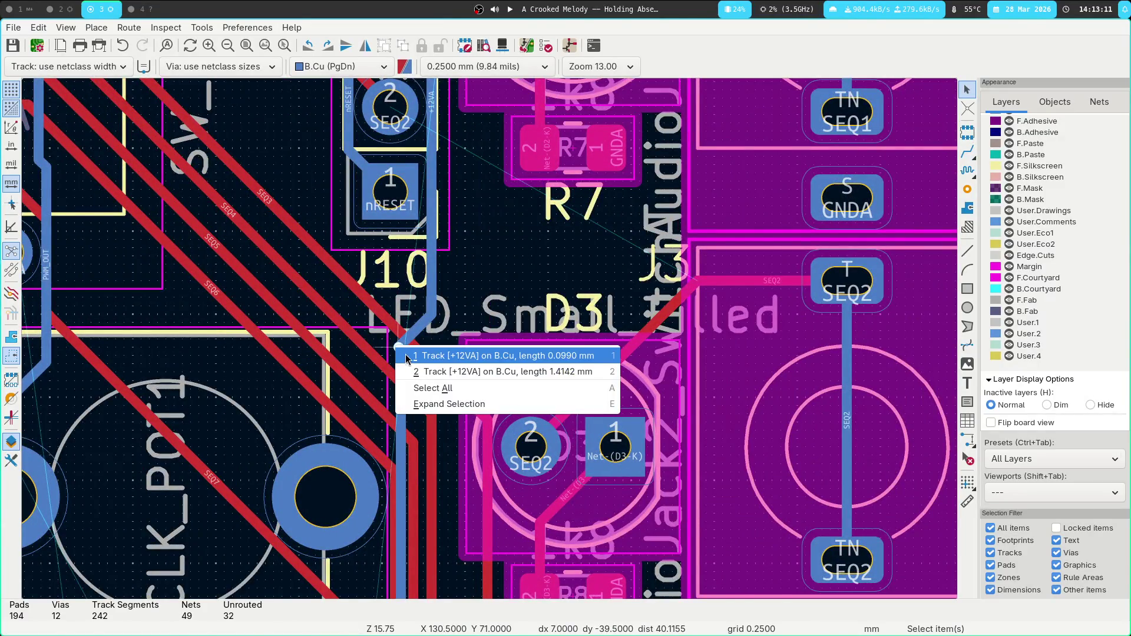
click(407, 356)
key(Delete)
key(x)
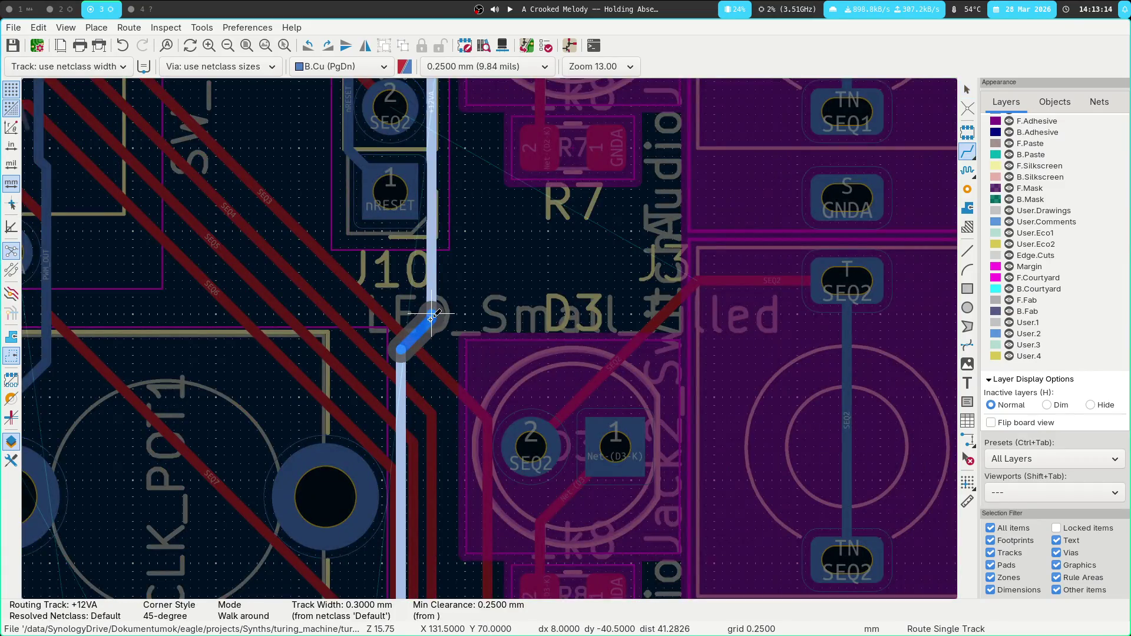
click(433, 315)
Route a back-copper -12VA track from its pad down to the U chip pad.
scroll(452, 405, up, 3)
scroll(435, 229, up, 3)
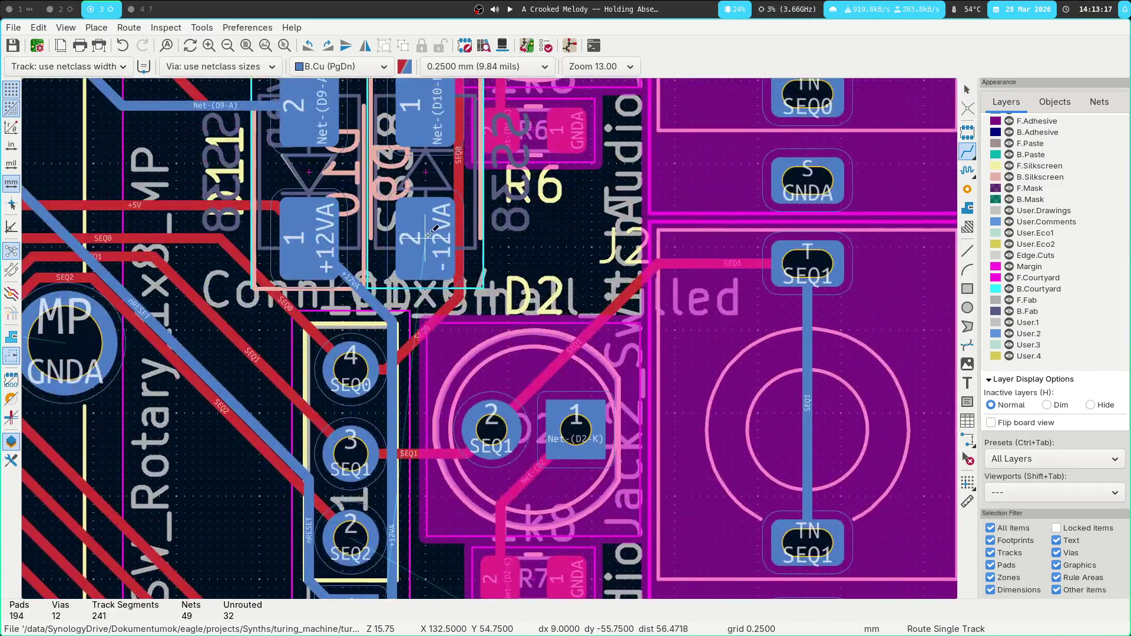
click(424, 238)
scroll(490, 340, down, 3)
scroll(489, 340, down, 5)
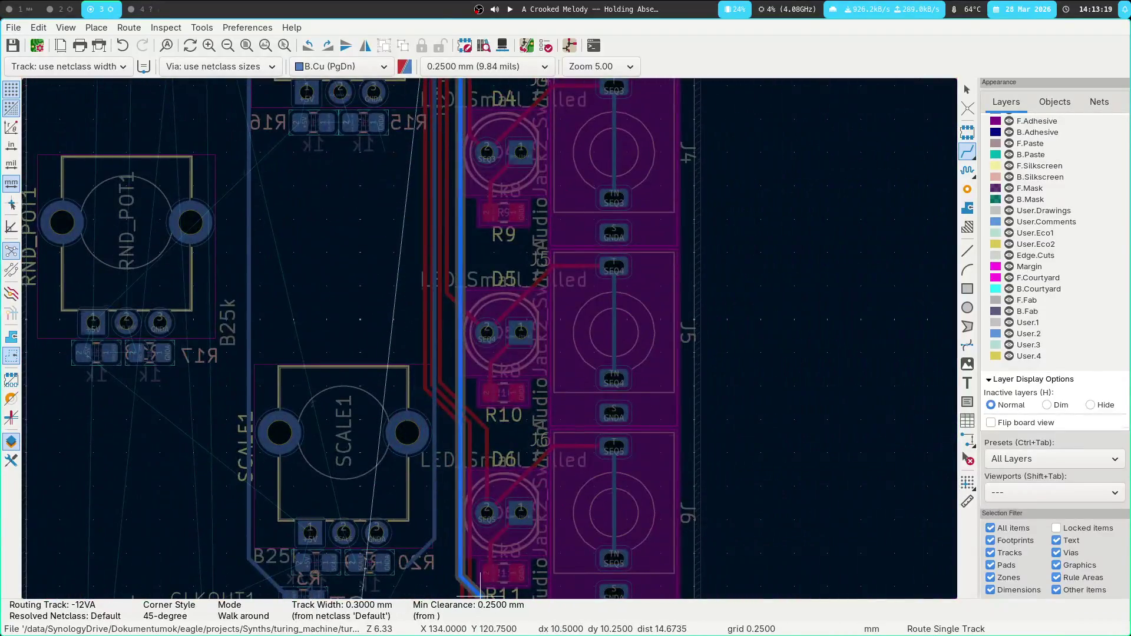
scroll(429, 557, down, 3)
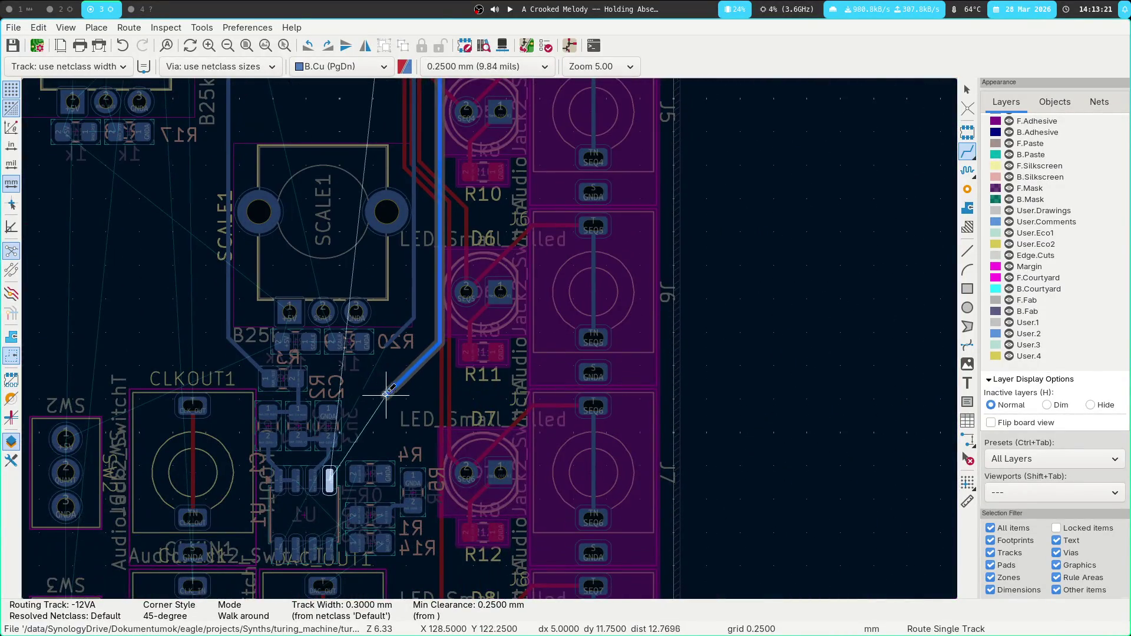
click(329, 479)
key(Escape)
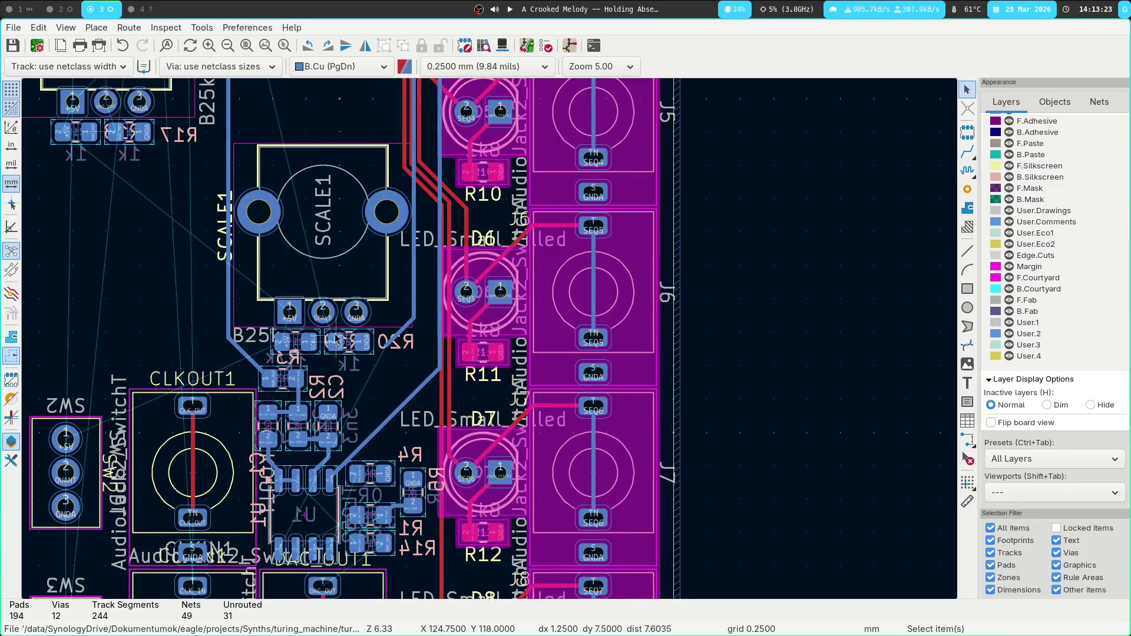
middle_drag(316, 259, 490, 454)
scroll(433, 310, up, 5)
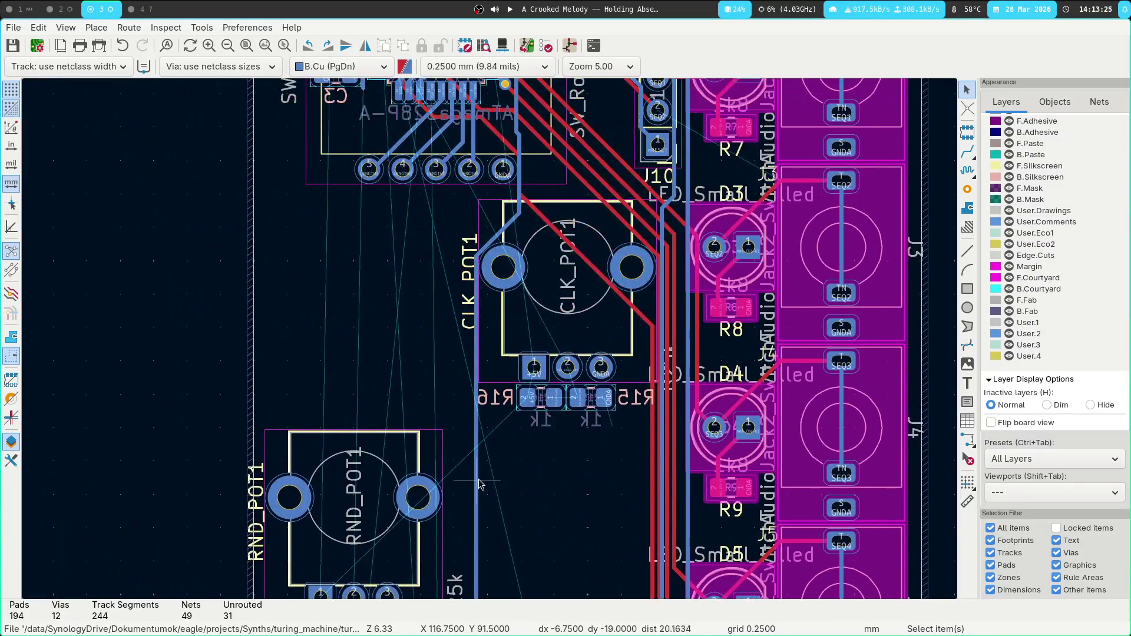
Route the RND_POT track from SW1 to RND_POT1 pad 2 on bottom copper.
scroll(361, 335, up, 3)
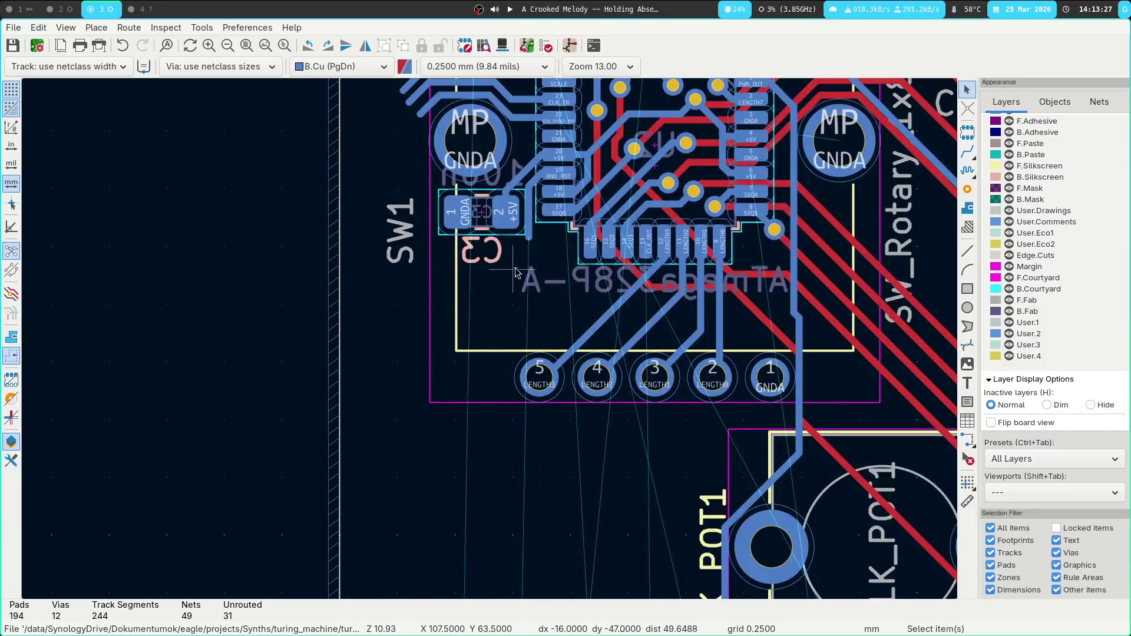
key(x)
scroll(518, 480, up, 2)
scroll(484, 330, down, 4)
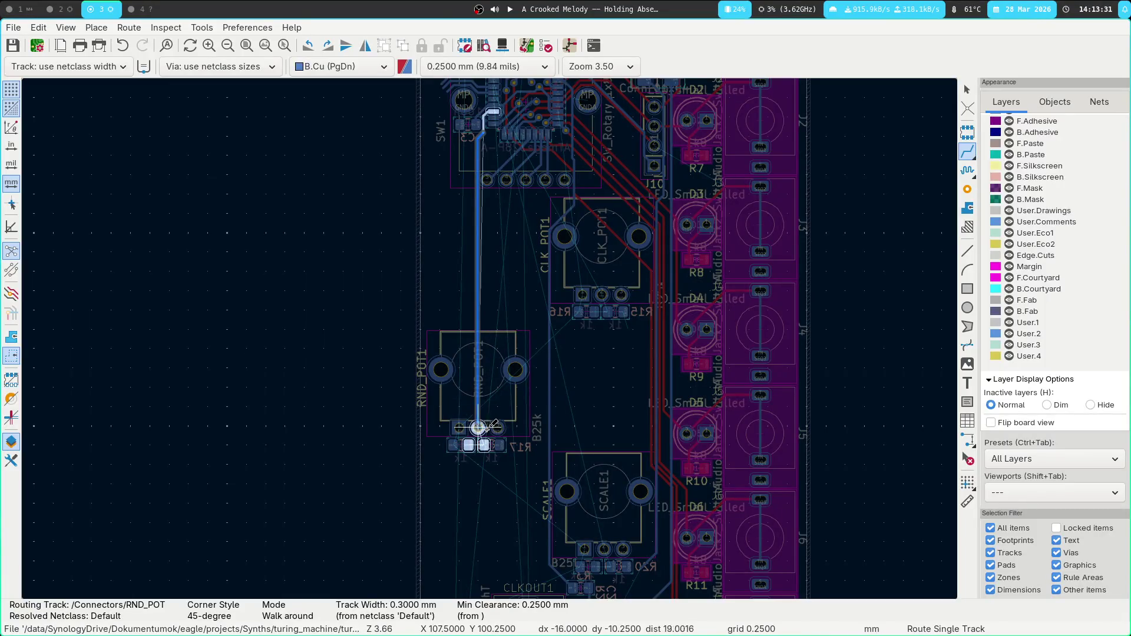
click(479, 428)
scroll(490, 338, up, 4)
Connect RND_POT1 pad 2 to both 1k resistors and join R16 pad 1 to R17 pad 2.
click(451, 283)
click(483, 226)
click(501, 277)
click(493, 225)
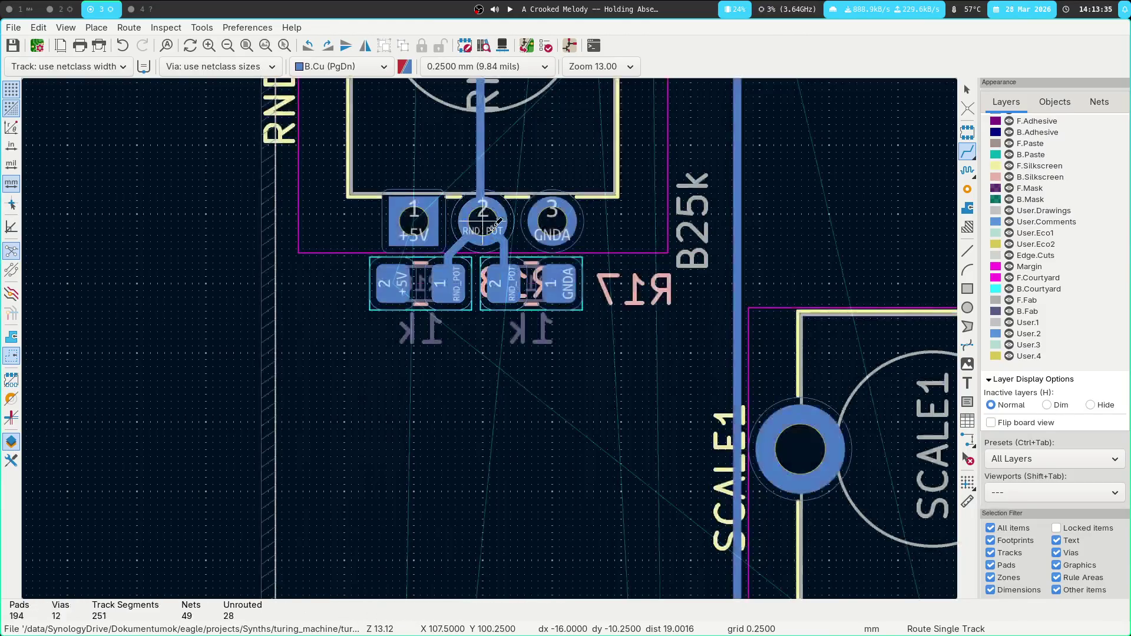
scroll(494, 224, down, 3)
scroll(504, 452, up, 3)
click(419, 224)
click(468, 224)
scroll(448, 356, down, 3)
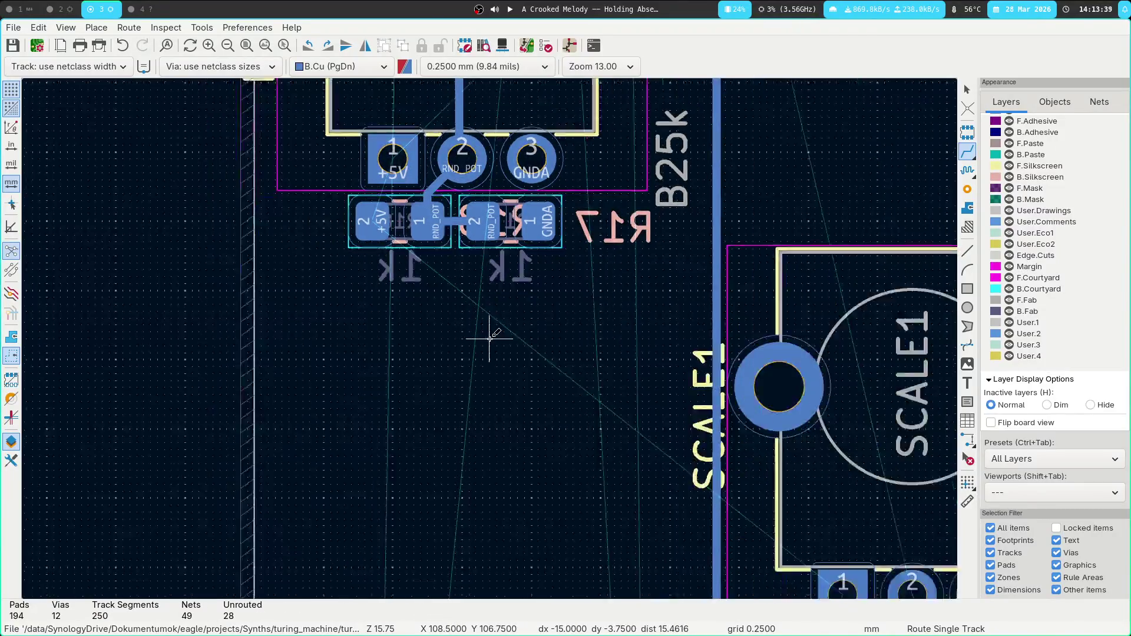
scroll(696, 353, up, 4)
Route SCALE tracks linking SCALE1 pad 2 and its neighbouring resistors, including R20.
click(694, 355)
click(734, 349)
click(699, 254)
click(663, 348)
scroll(486, 318, down, 2)
mouse_move(487, 318)
middle_down()
mouse_move(590, 206)
mouse_move(644, 309)
middle_up()
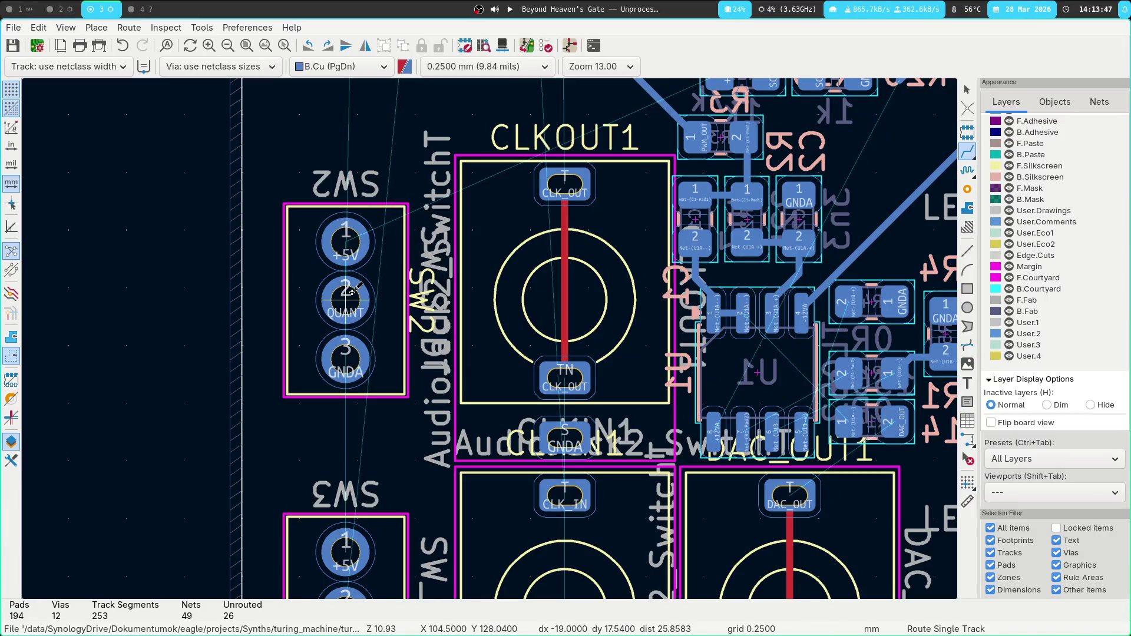
Route QUANT on bottom copper from SW2 pad 2 up to the microcontroller pin.
click(353, 291)
scroll(303, 100, down, 4)
middle_drag(497, 278, 475, 535)
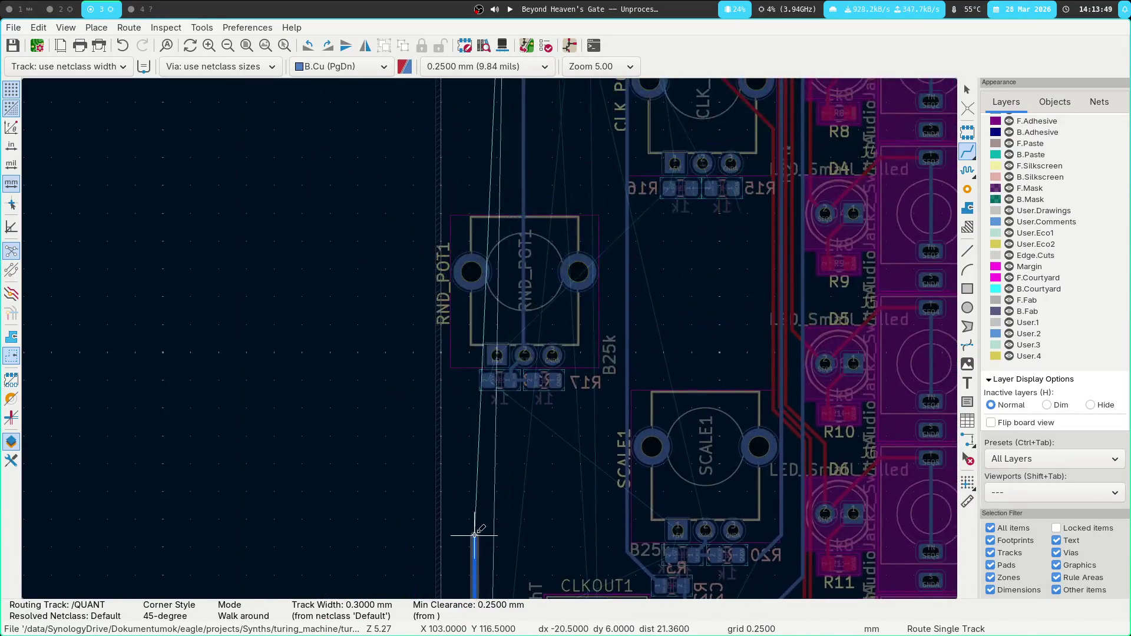
mouse_move(456, 193)
middle_down()
mouse_move(451, 480)
mouse_move(463, 377)
middle_up()
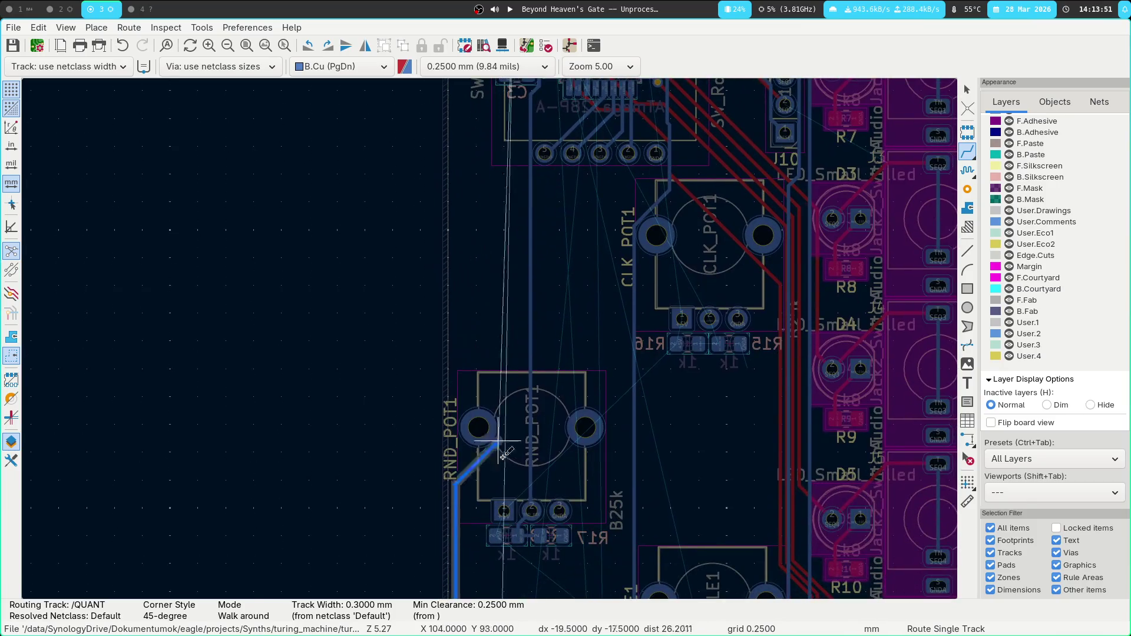
middle_drag(471, 587, 440, 273)
mouse_move(463, 142)
middle_down()
mouse_move(466, 418)
mouse_move(480, 227)
middle_up()
middle_drag(518, 42, 518, 278)
middle_drag(452, 380, 453, 445)
key(Escape)
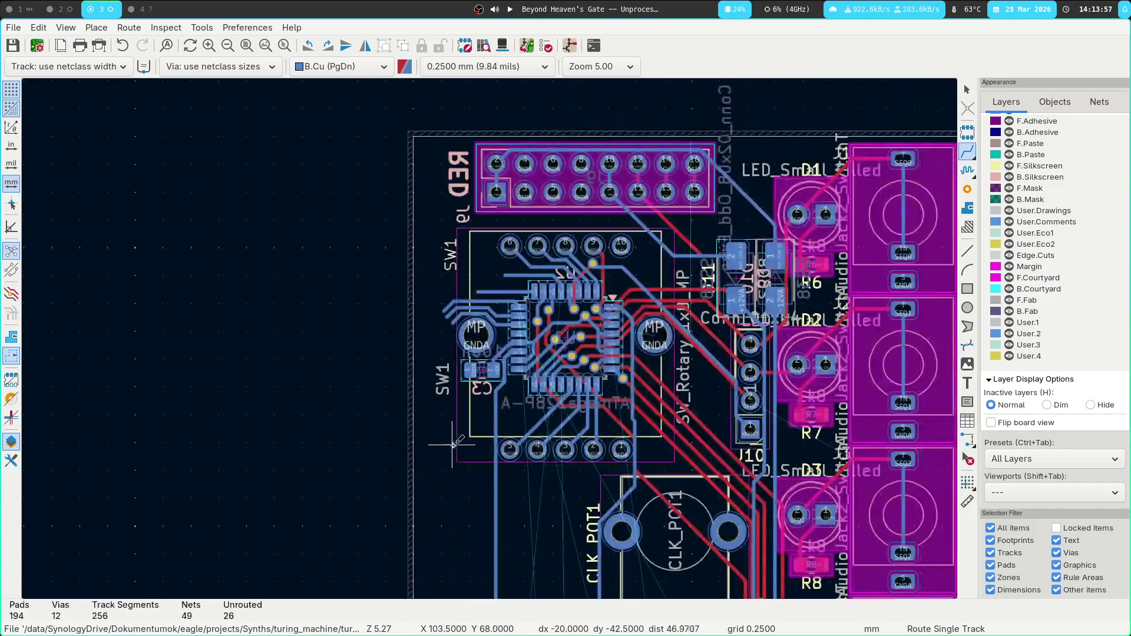
scroll(447, 428, up, 5)
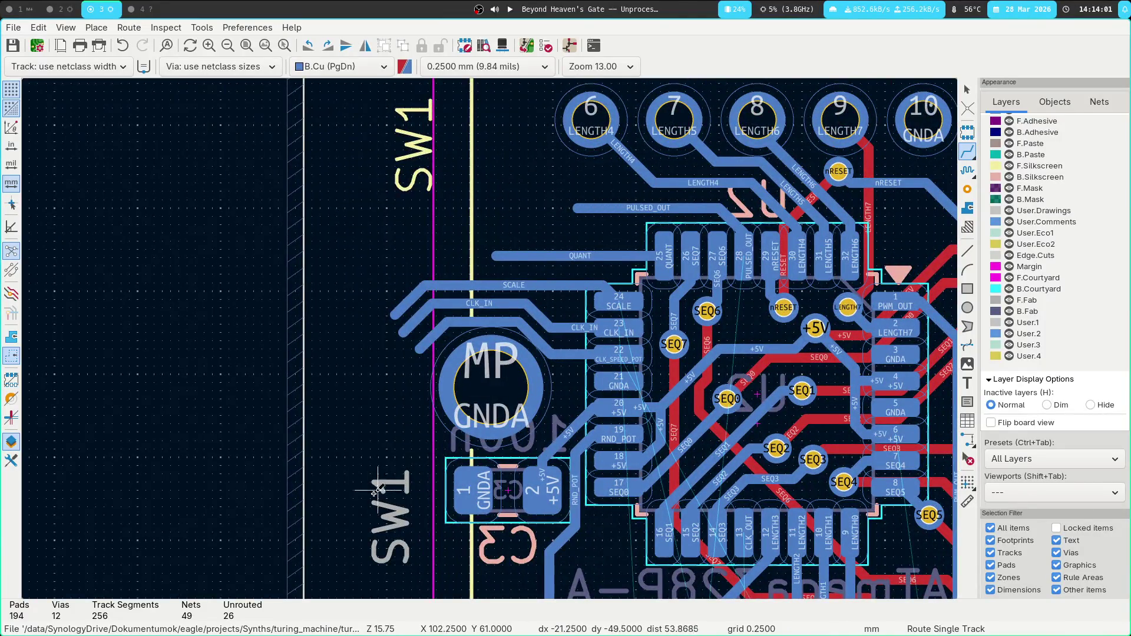
scroll(377, 490, down, 5)
shift+scroll(505, 588, down, 5)
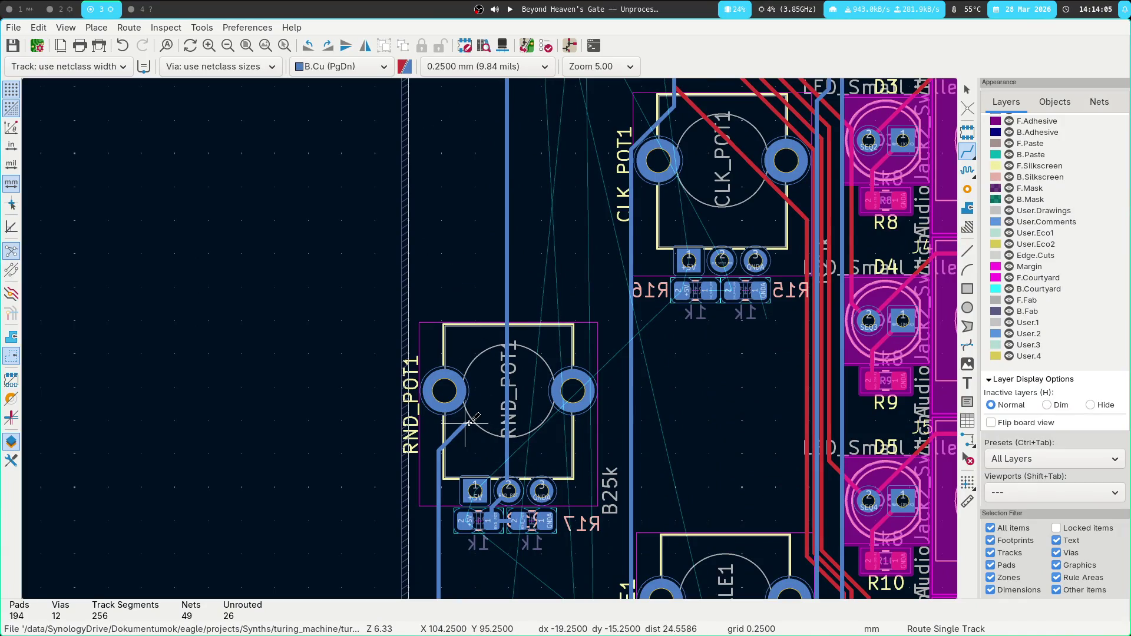
click(472, 422)
shift+scroll(471, 423, up, 5)
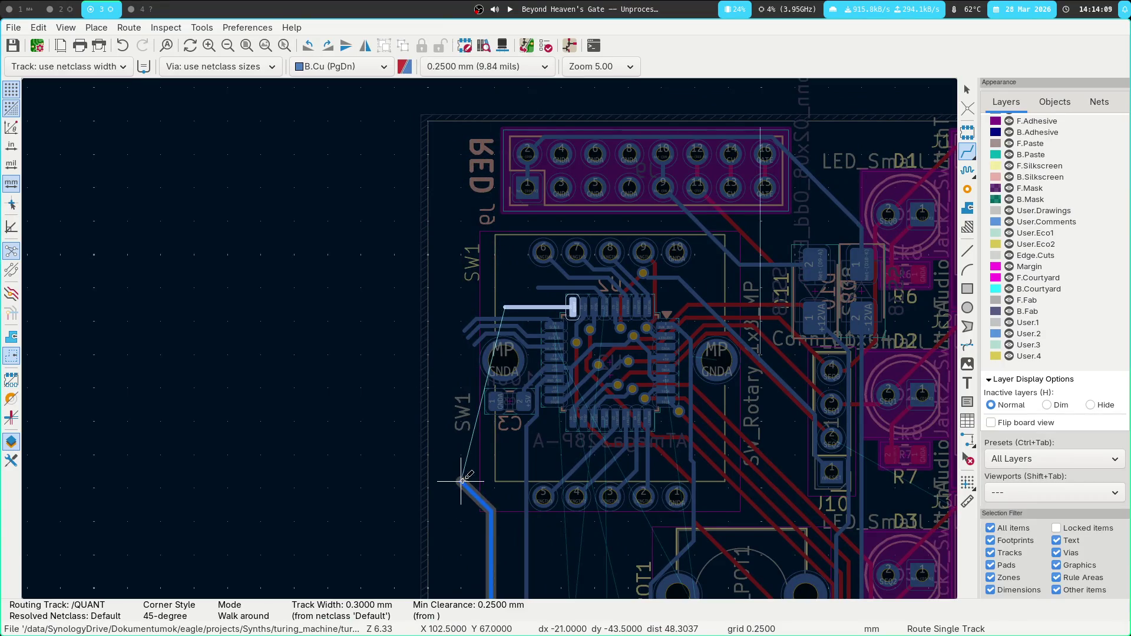
click(524, 306)
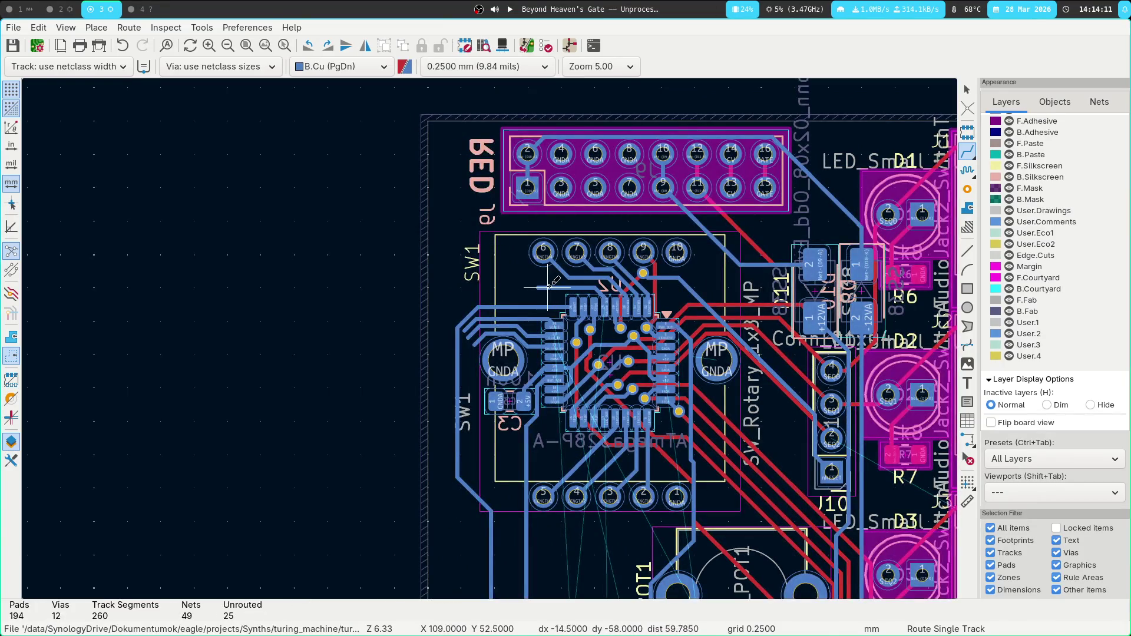
Route the PULSED_OUT track to SW3 pin 2.
click(541, 283)
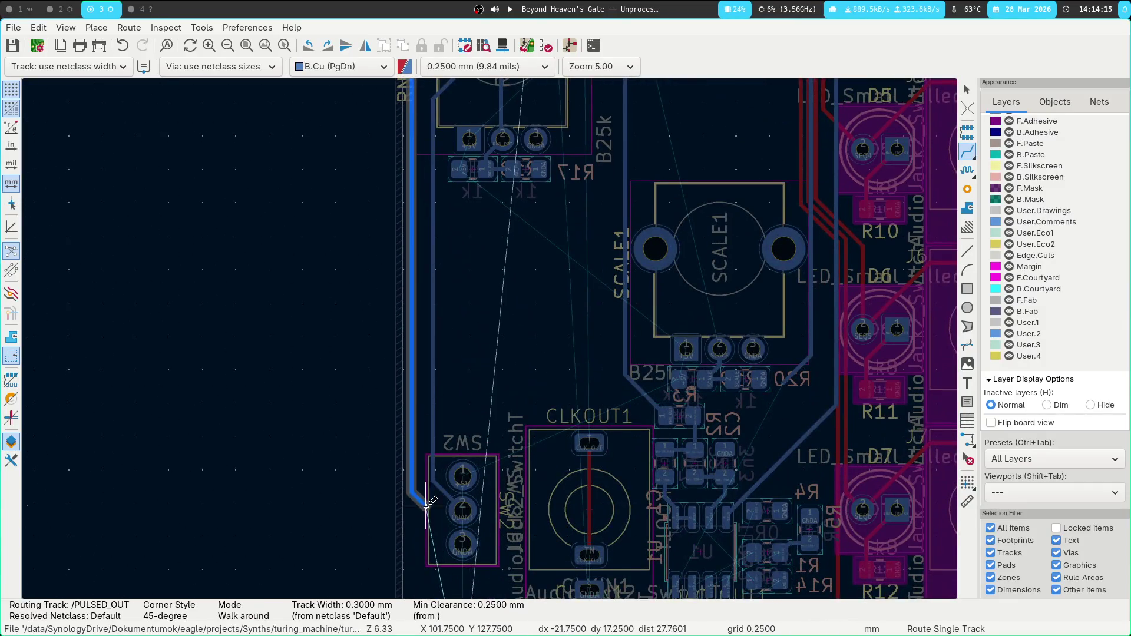
click(447, 322)
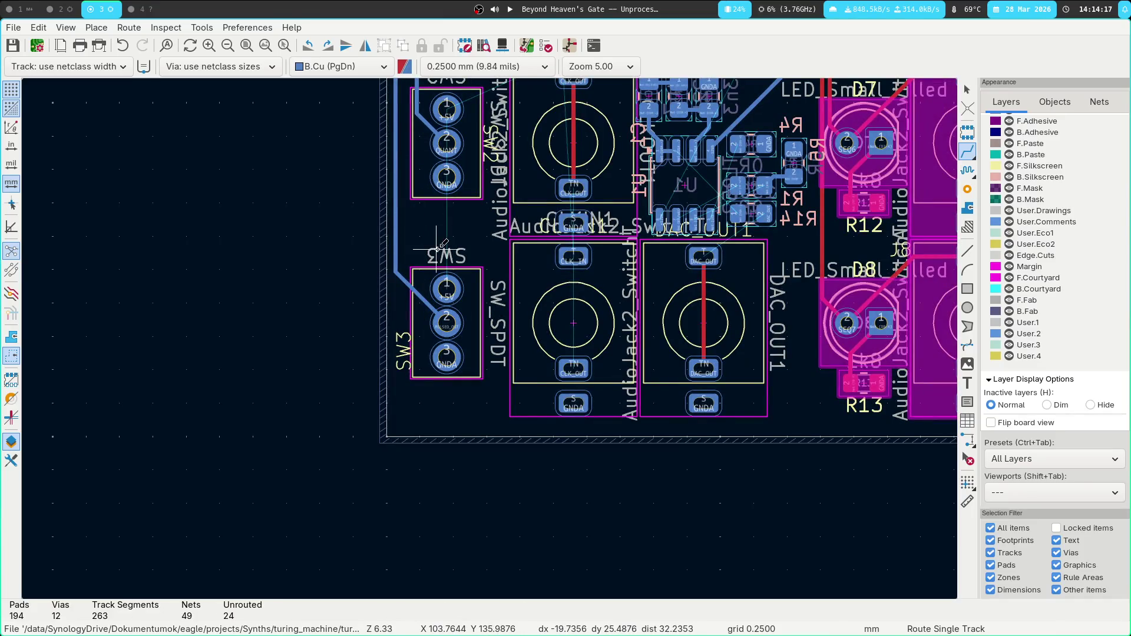
middle_drag(437, 251, 413, 513)
middle_drag(456, 445, 430, 270)
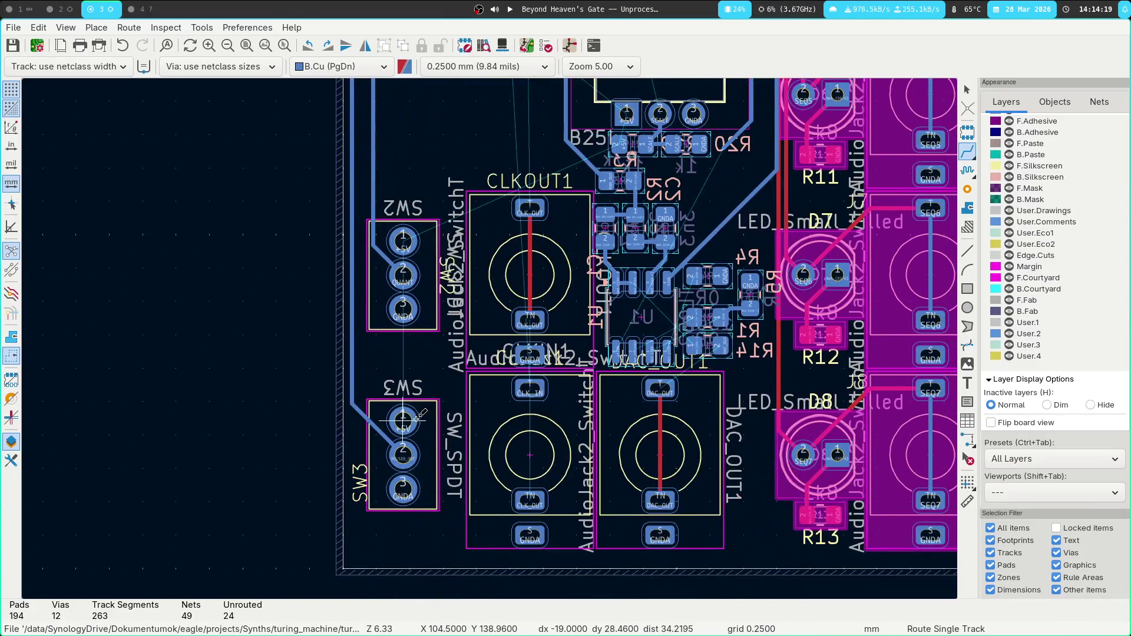
Draw a trial bottom-copper +5V track from SW3 pin 1 to SW2 pin 1, then undo it.
click(417, 419)
click(407, 238)
mouse_move(420, 166)
middle_down()
mouse_move(446, 280)
mouse_move(445, 223)
middle_up()
key(ctrl+z)
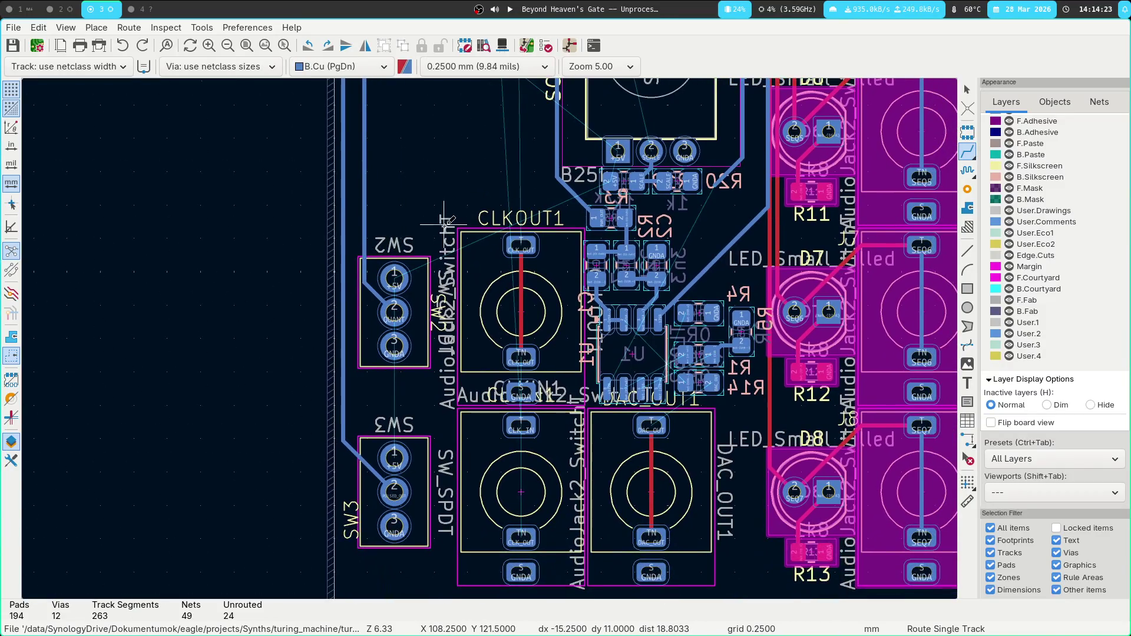
On front copper, route +5V from SW2 pin 1 to SW3 pin 1 and to SCALE1 pin 1.
key(Page_Up)
click(394, 279)
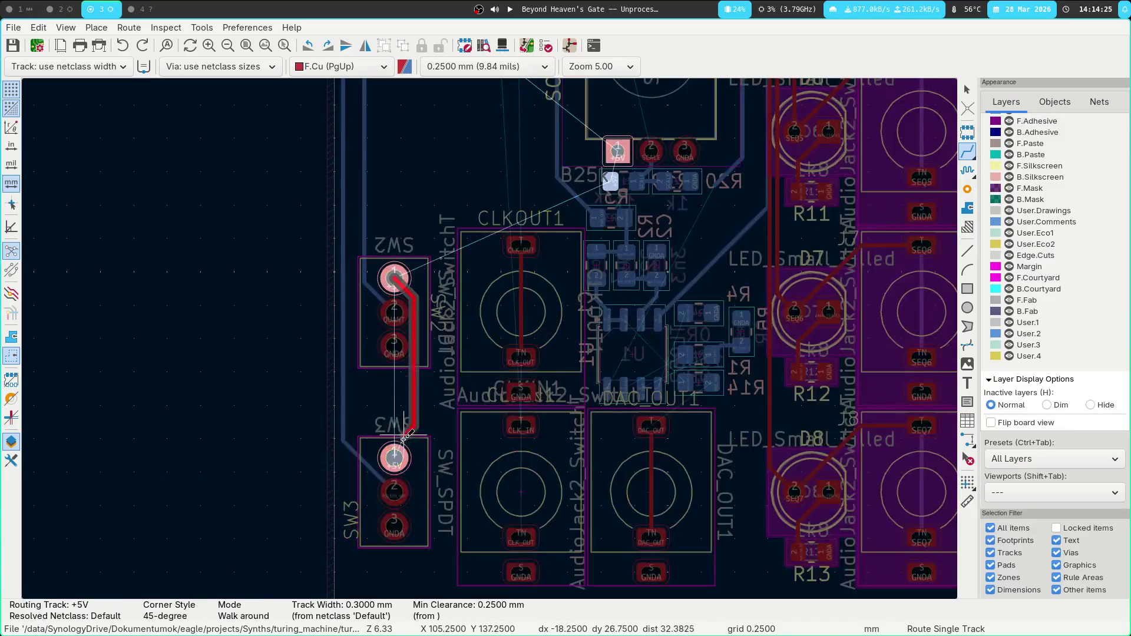
click(394, 458)
scroll(391, 293, up, 2)
click(387, 360)
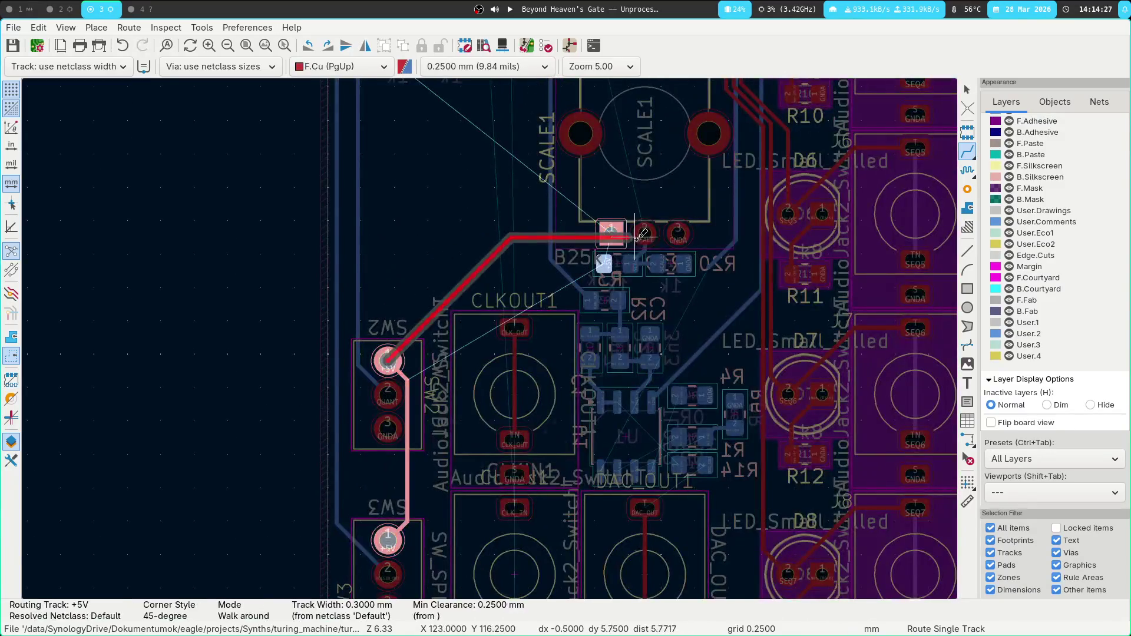
click(611, 234)
Route a front-copper +5V track from RND_POT pad 1 down to SW2 pin 1.
scroll(404, 324, up, 4)
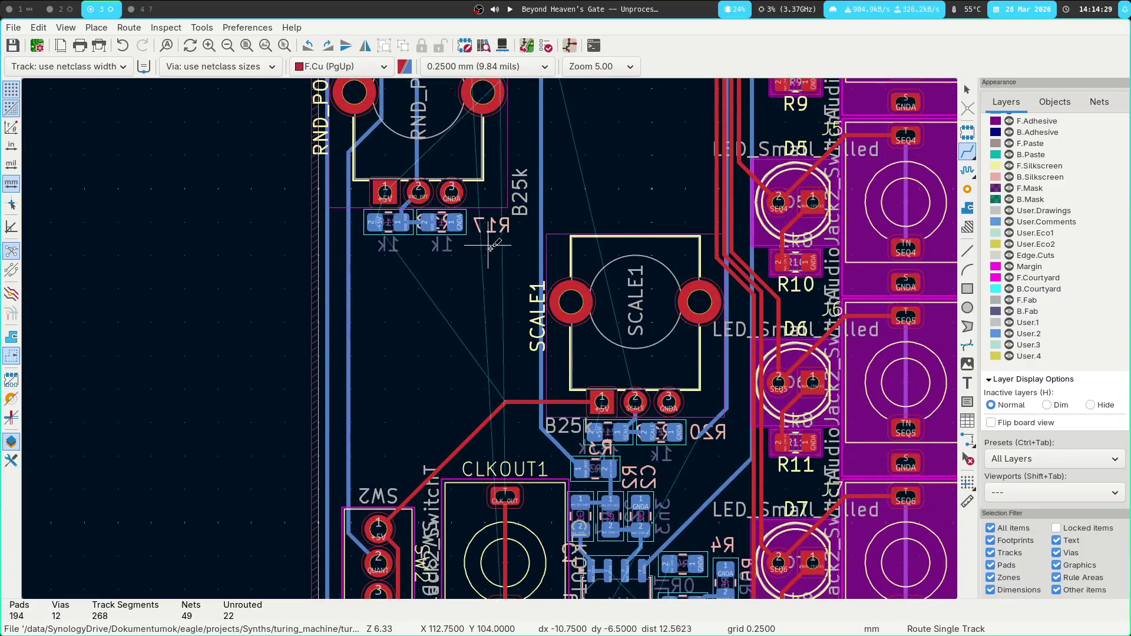
scroll(488, 246, up, 3)
scroll(521, 255, up, 4)
scroll(471, 260, down, 9)
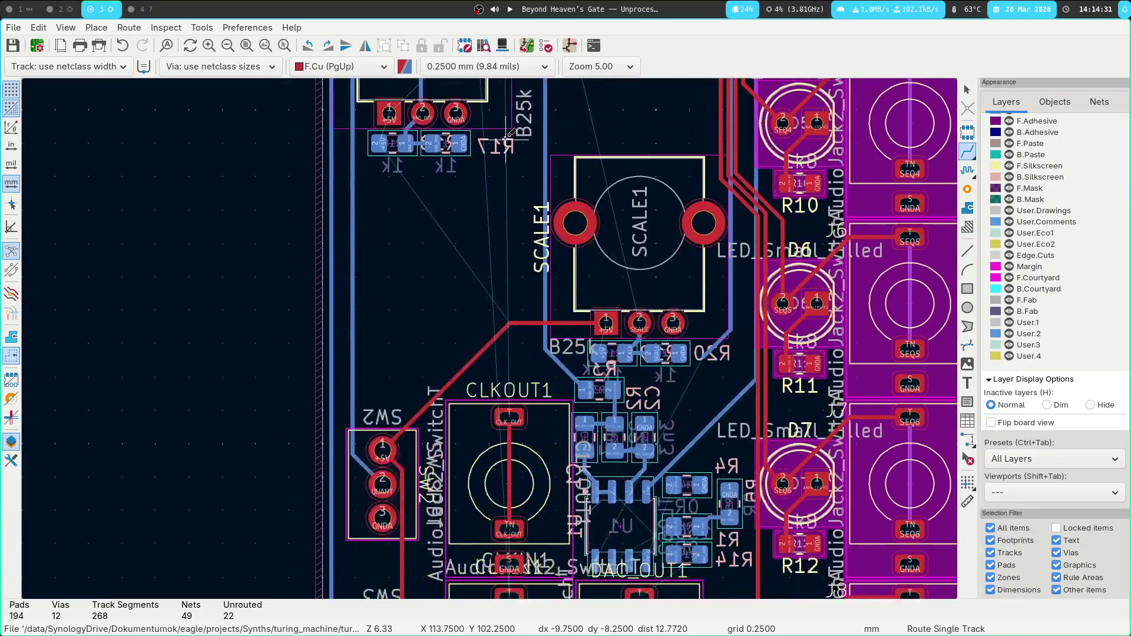
scroll(412, 195, up, 2)
click(386, 182)
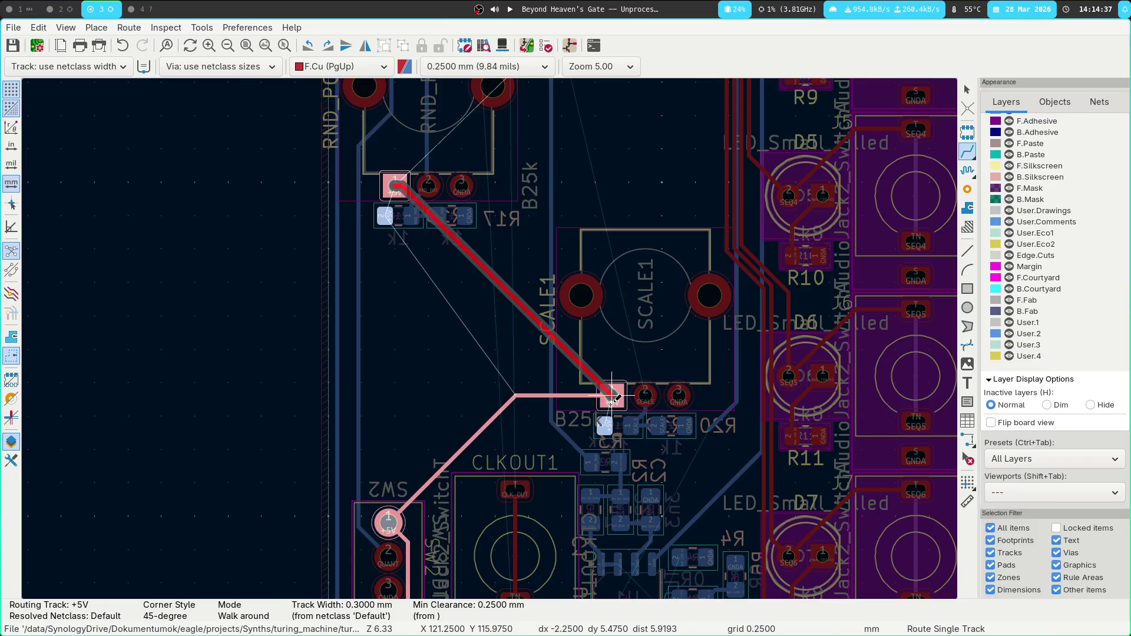
click(388, 522)
scroll(481, 330, up, 4)
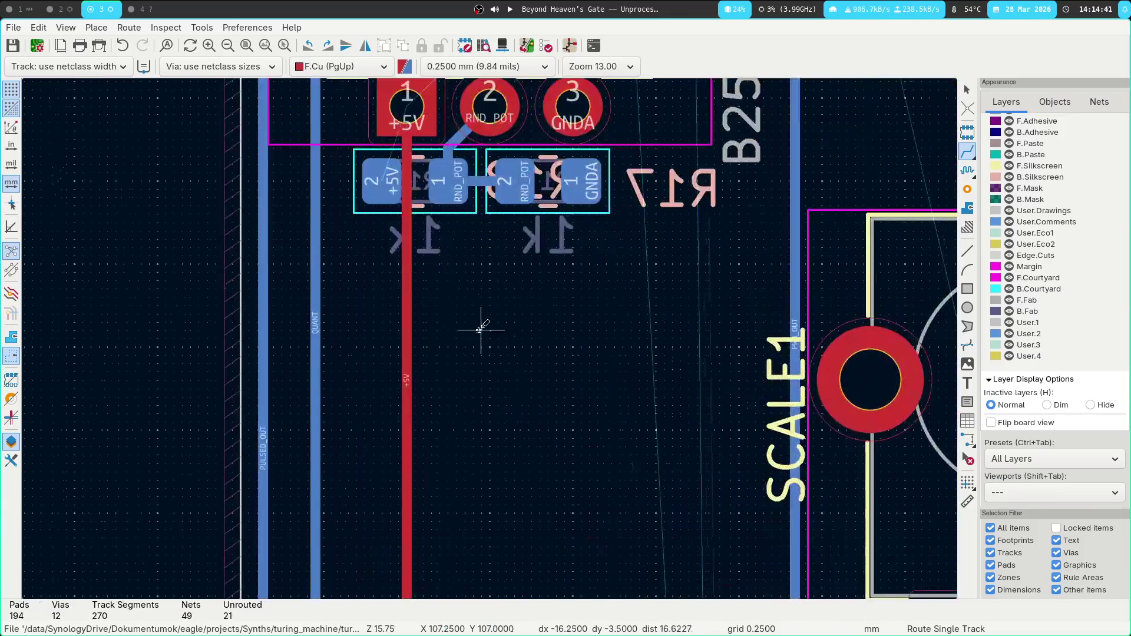
Back on bottom copper, connect the pot's +5V pad 1 to its resistor.
key(Page_Down)
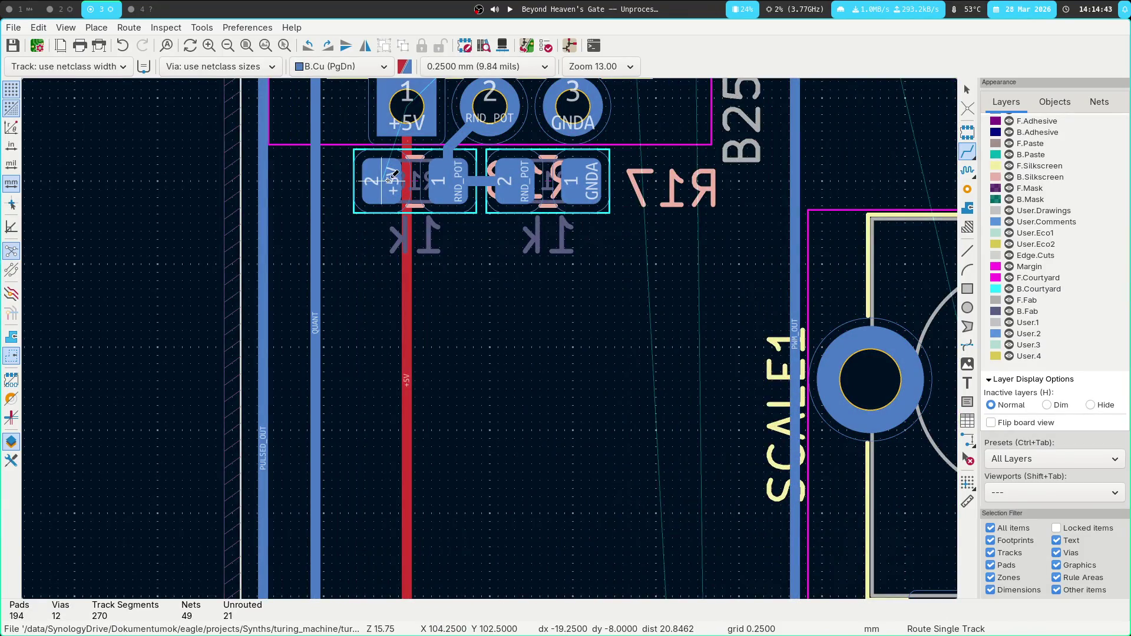
click(417, 103)
click(377, 180)
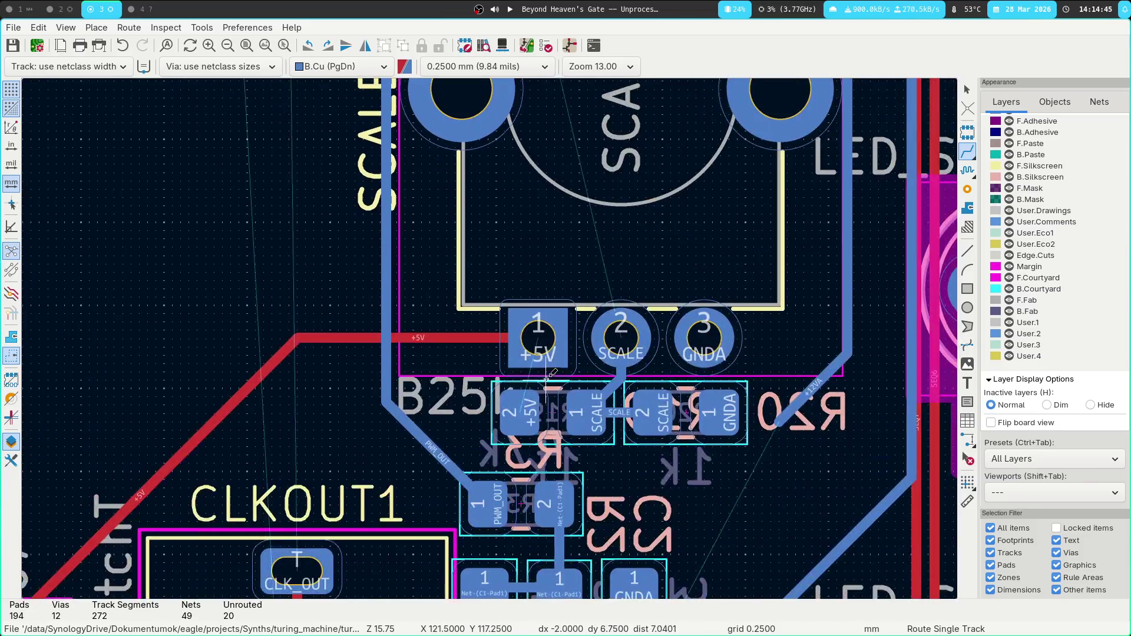
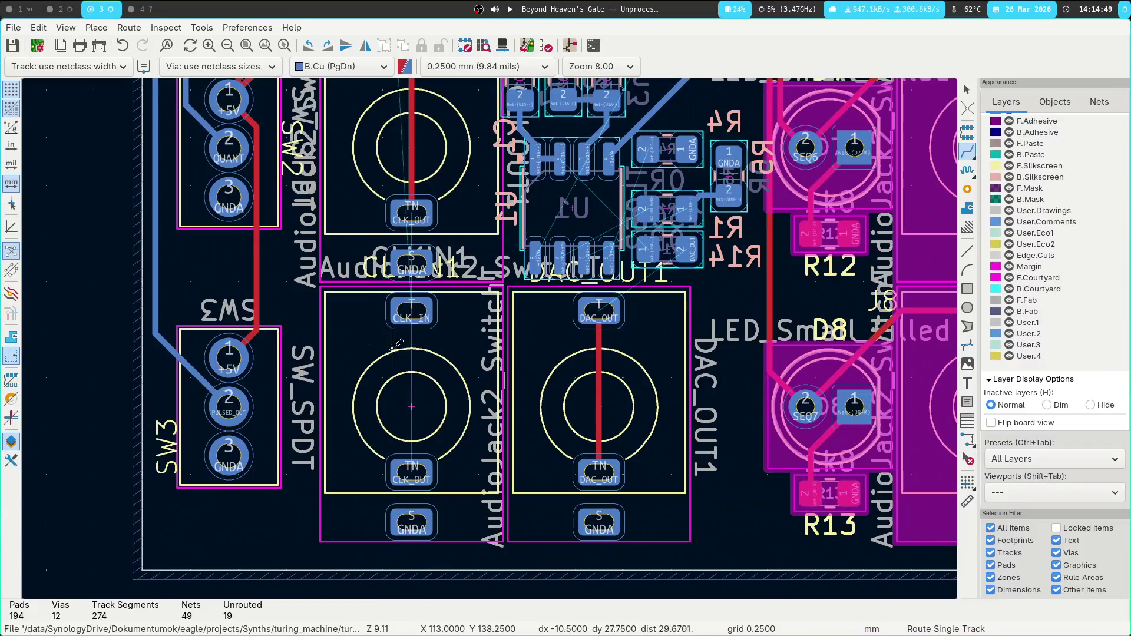
Join the two CLK_OUT pads with a back-copper track, abandoning the started CLK_IN route.
click(424, 467)
click(412, 213)
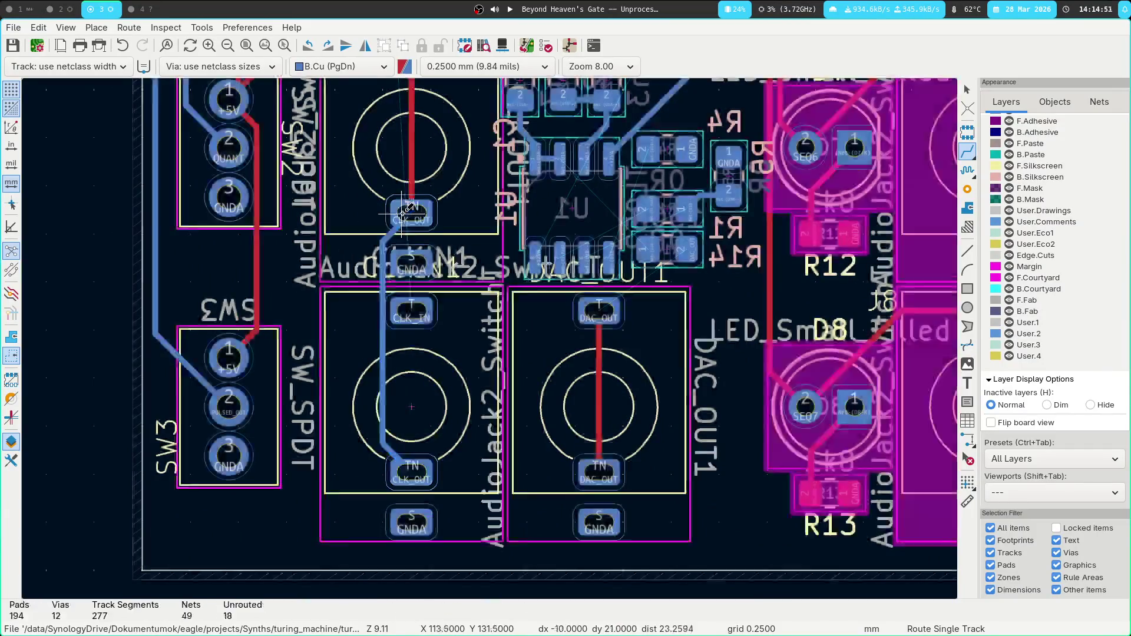
click(420, 317)
scroll(436, 448, up, 5)
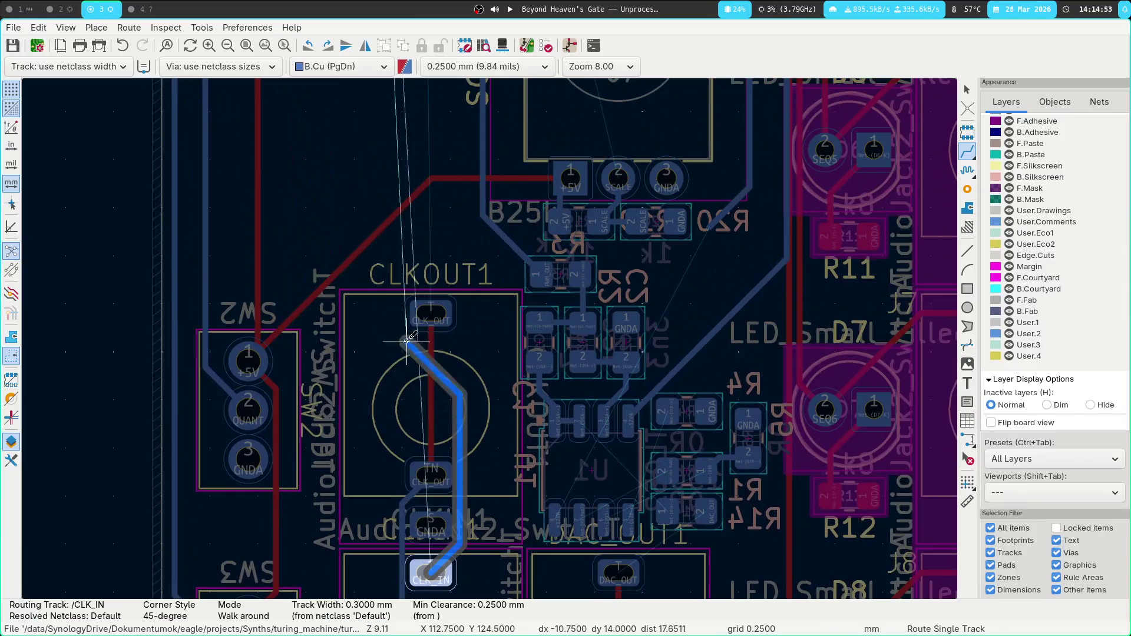
scroll(374, 518, up, 3)
ctrl+scroll(492, 298, down, 5)
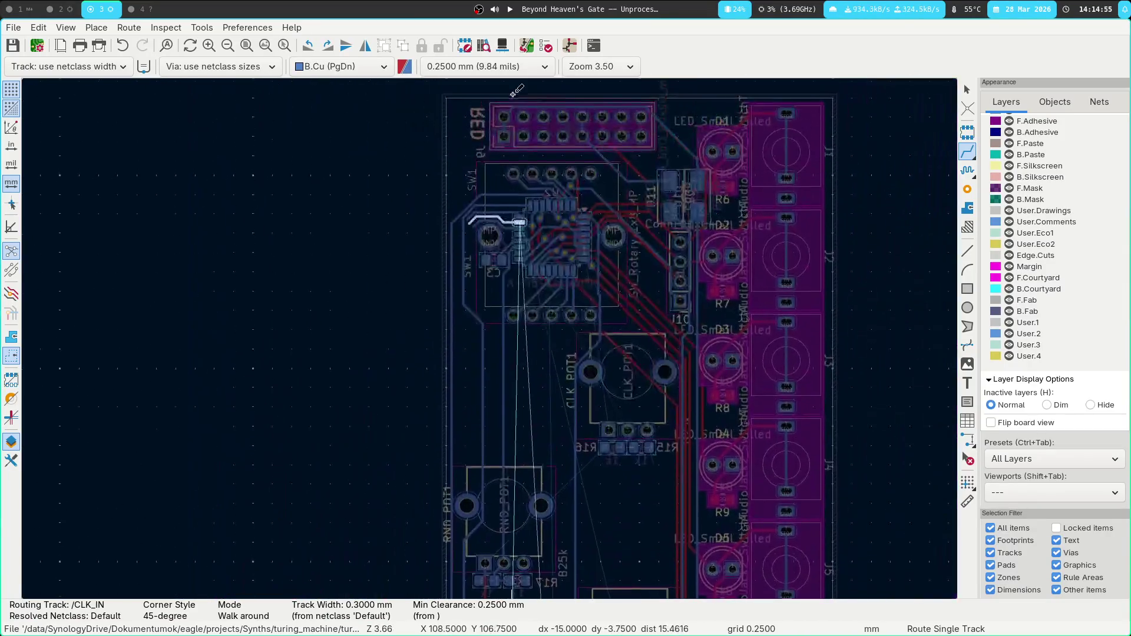
key(Escape)
Shift the vertical tracks beside SW1 and near CLK_POT1 further left.
ctrl+scroll(492, 339, up, 2)
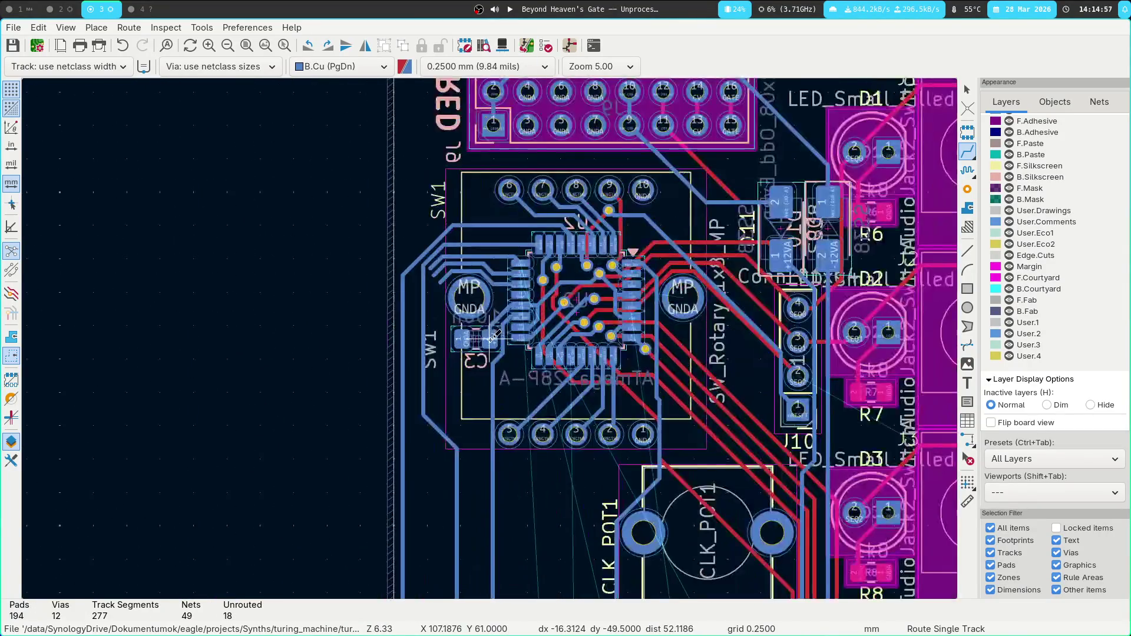
ctrl+scroll(493, 342, up, 3)
click(409, 270)
click(412, 219)
mouse_move(412, 219)
mouse_down()
mouse_move(379, 222)
mouse_move(401, 321)
mouse_up()
scroll(400, 321, down, 5)
ctrl+scroll(401, 323, down, 3)
scroll(484, 342, up, 3)
mouse_move(532, 340)
mouse_down()
mouse_move(481, 341)
mouse_move(470, 307)
mouse_up()
Undo the looped QUANT reroute around RND_POT1 so the track runs straight again.
click(483, 556)
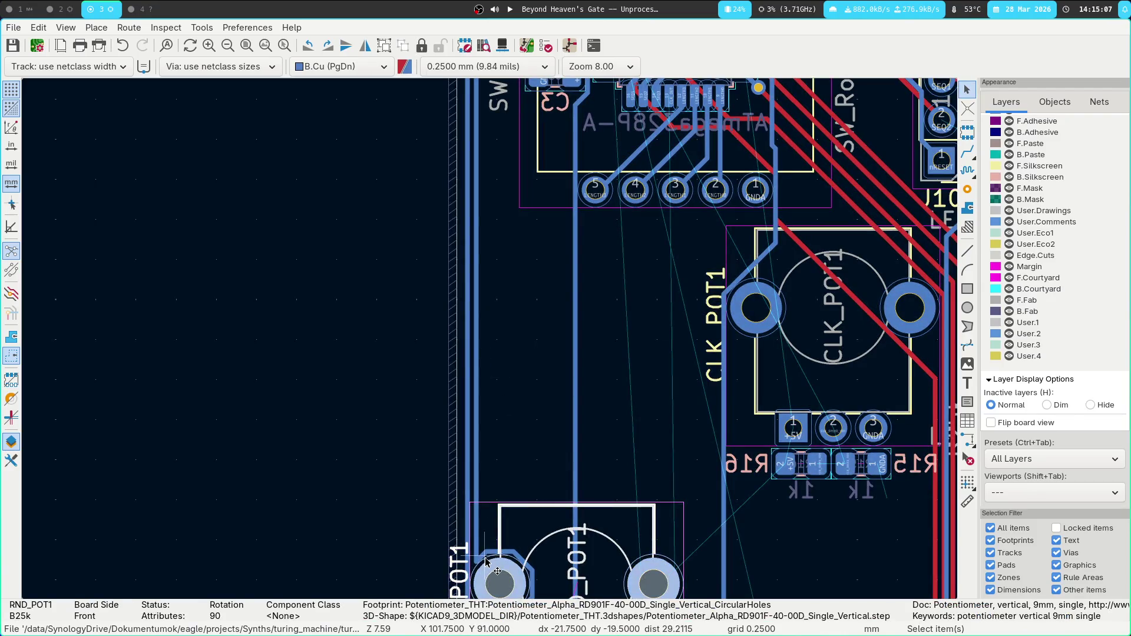
click(494, 555)
middle_drag(533, 504, 529, 188)
scroll(529, 188, up, 4)
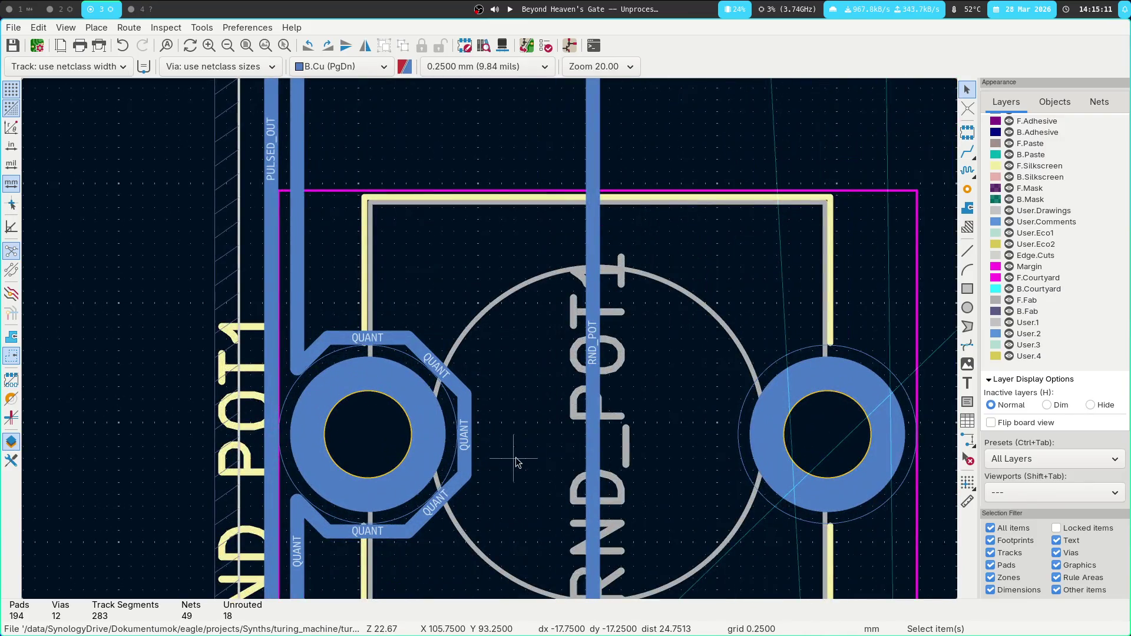
scroll(513, 460, down, 4)
middle_drag(513, 271, 513, 448)
key(ctrl+z)
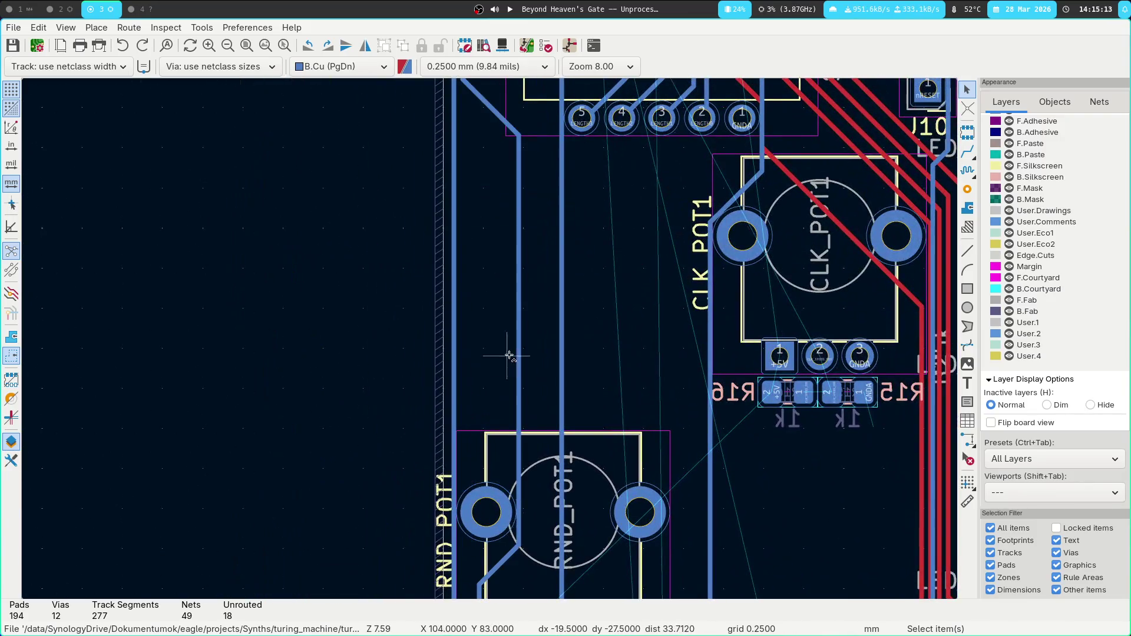
Highlight the net of the track near RND_POT1 and start routing /SCALE from pin 24.
click(451, 478)
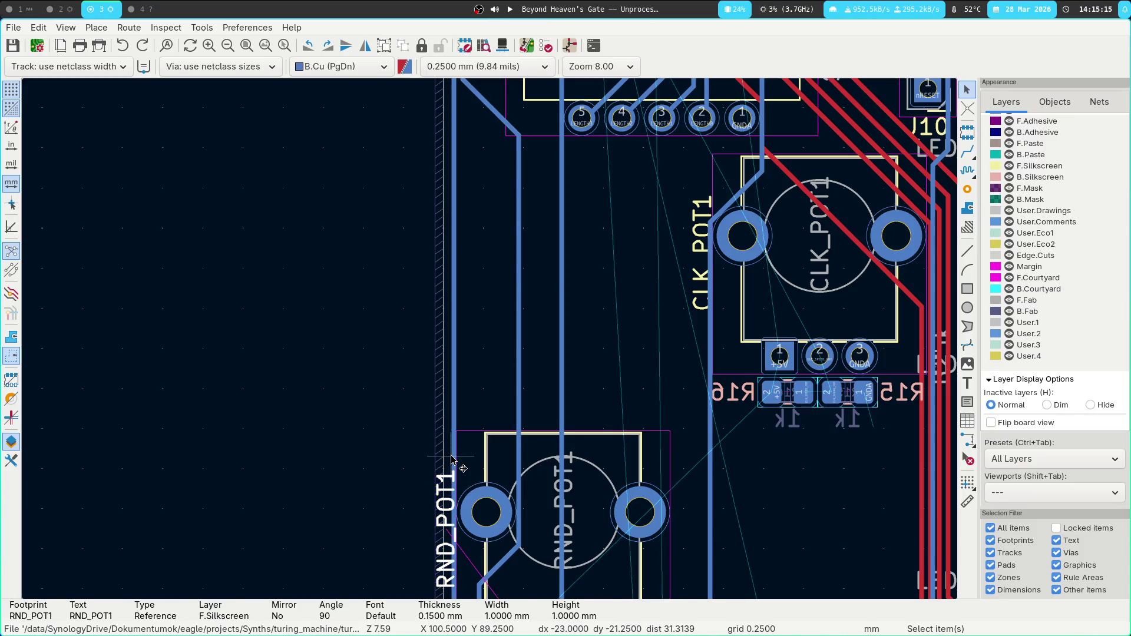
click(452, 458)
key(grave)
scroll(446, 449, down, 5)
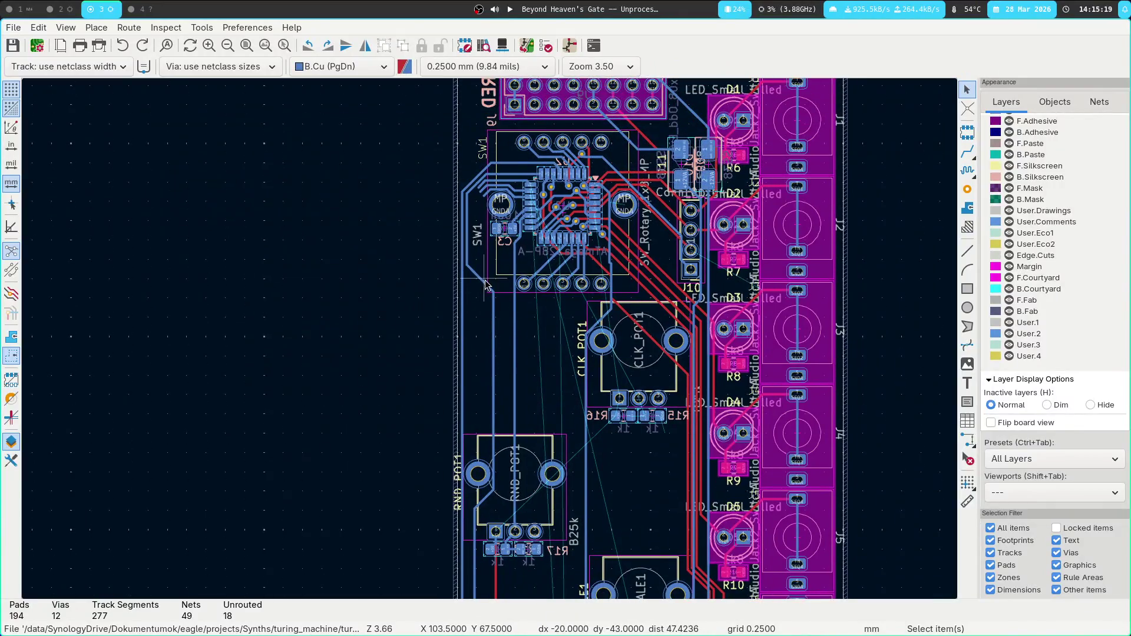
scroll(487, 285, up, 10)
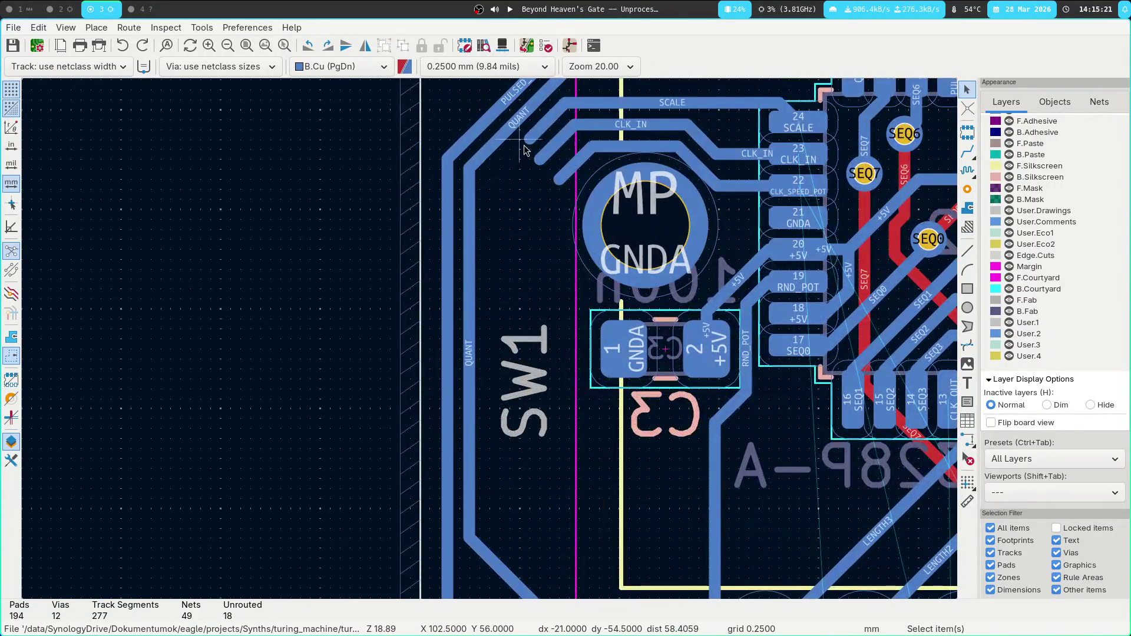
key(x)
scroll(488, 333, down, 4)
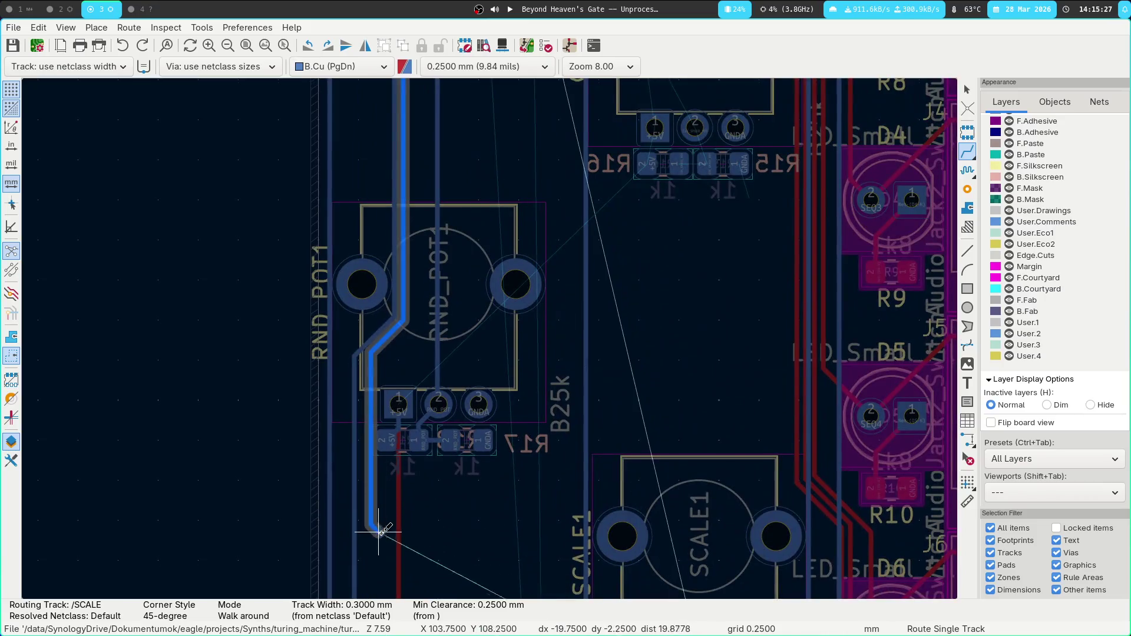
Fix the SCALE track's back-copper run past RND_POT1 and delete the unwanted via at its end.
middle_drag(379, 532, 303, 176)
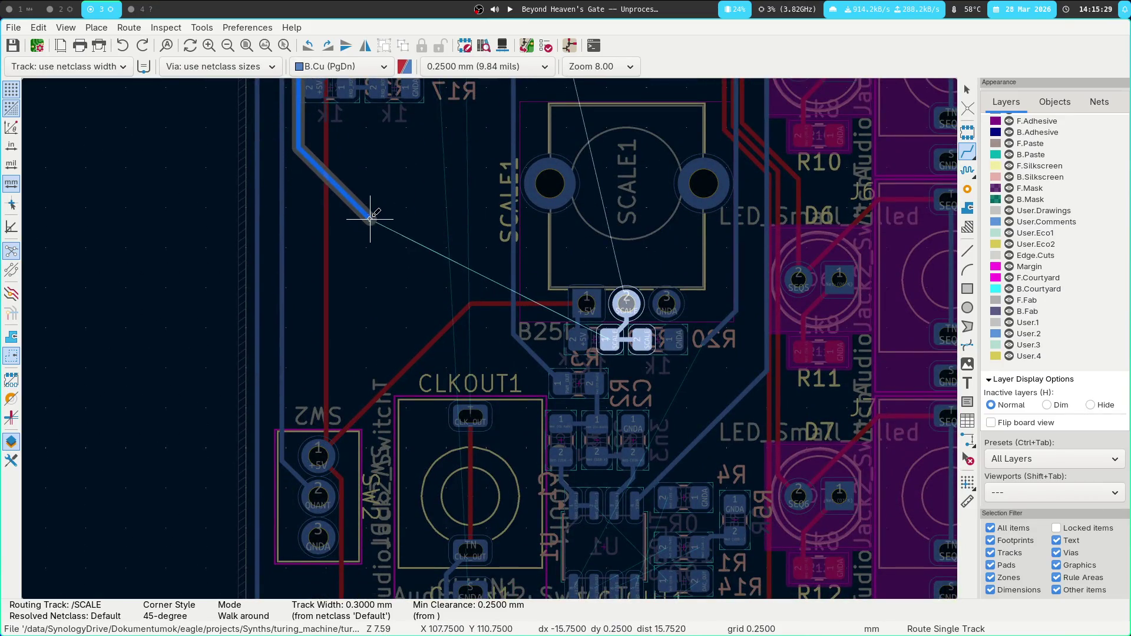
middle_drag(366, 215, 391, 372)
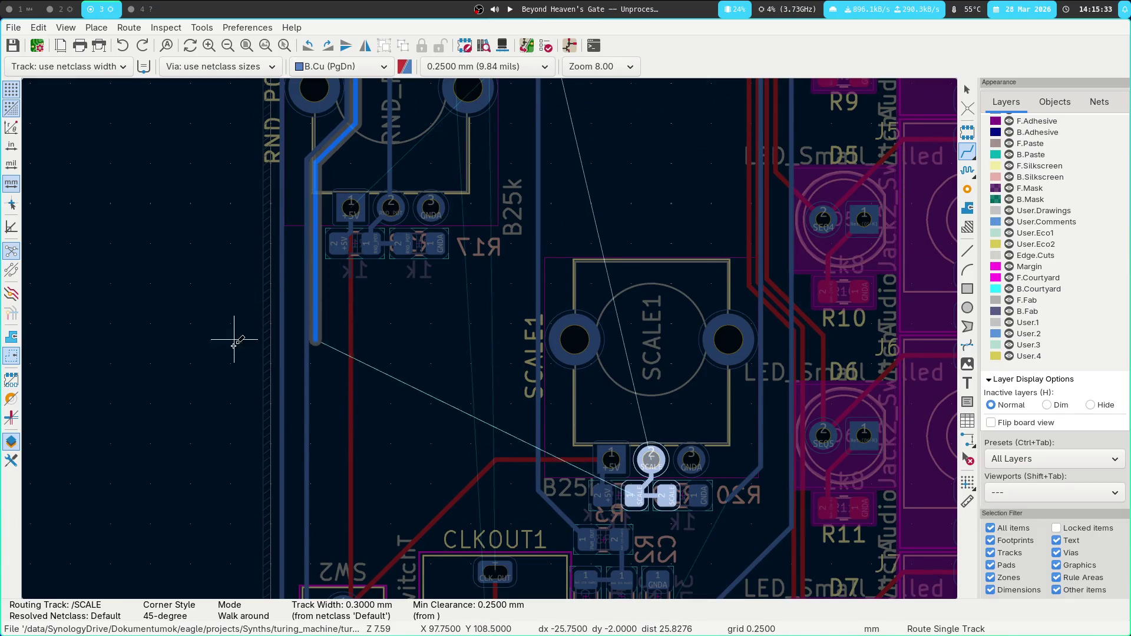
click(298, 280)
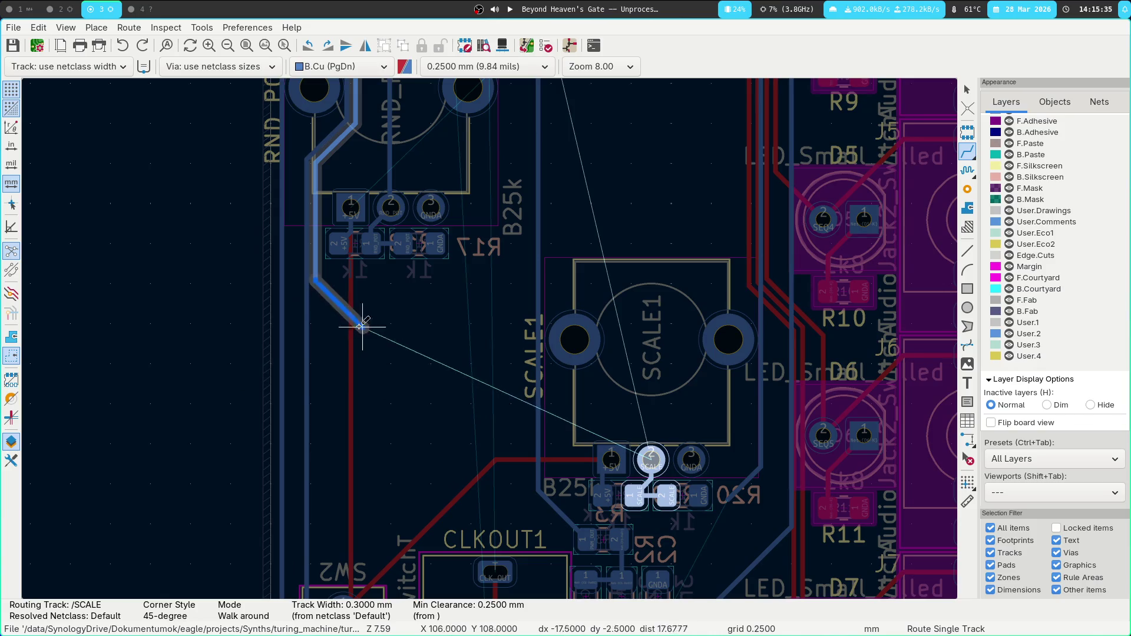
key(v)
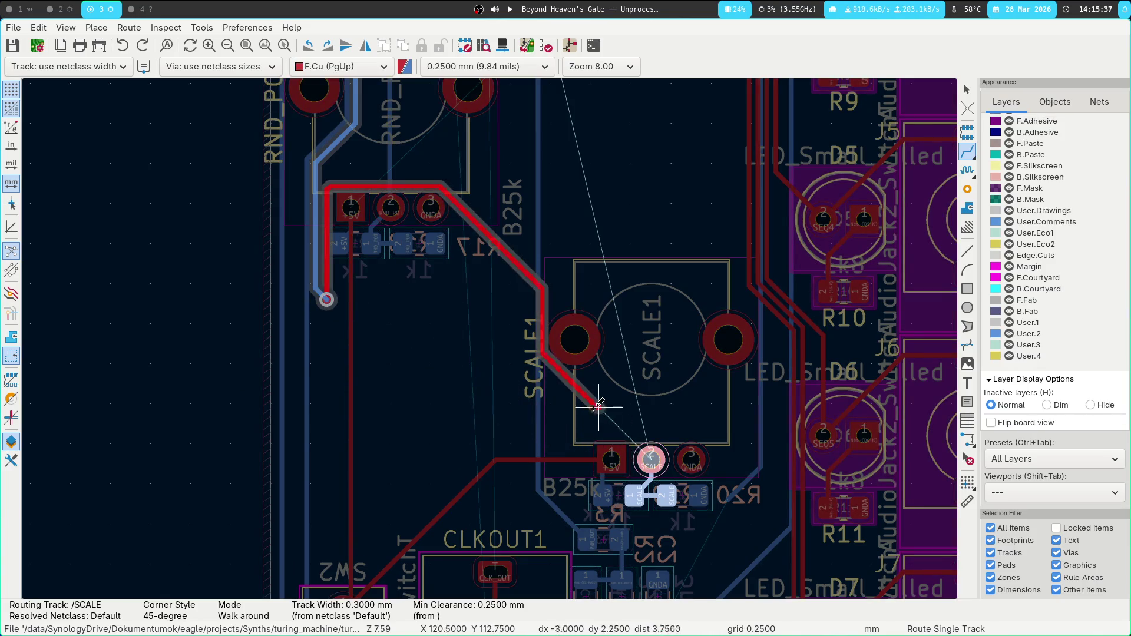
key(Escape)
key(Escape)
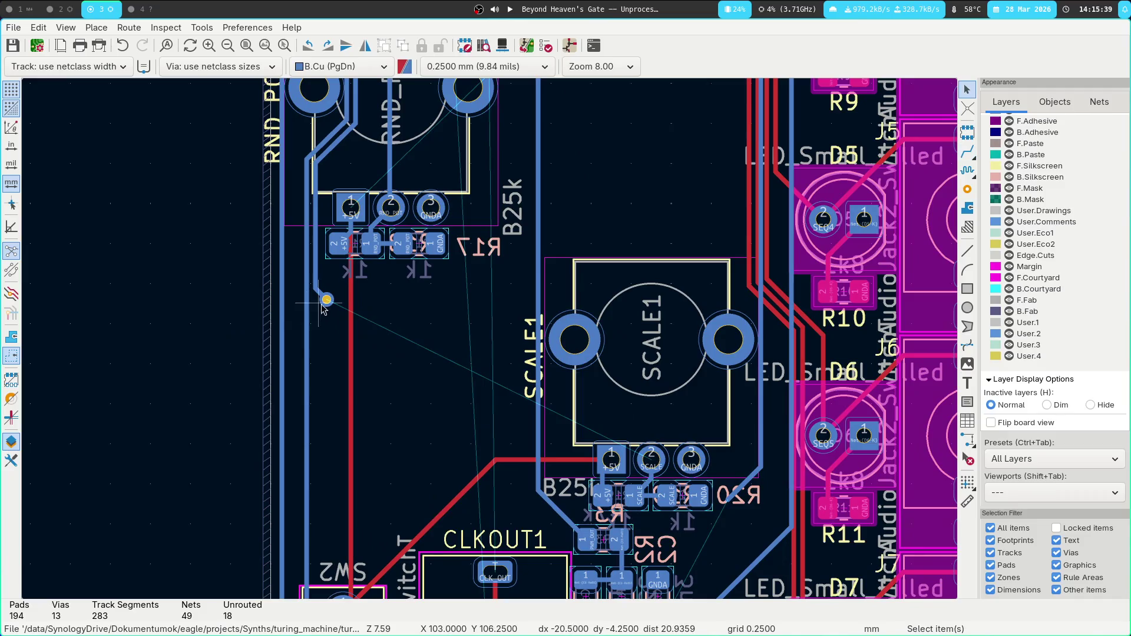
key(Delete)
scroll(332, 303, up, 3)
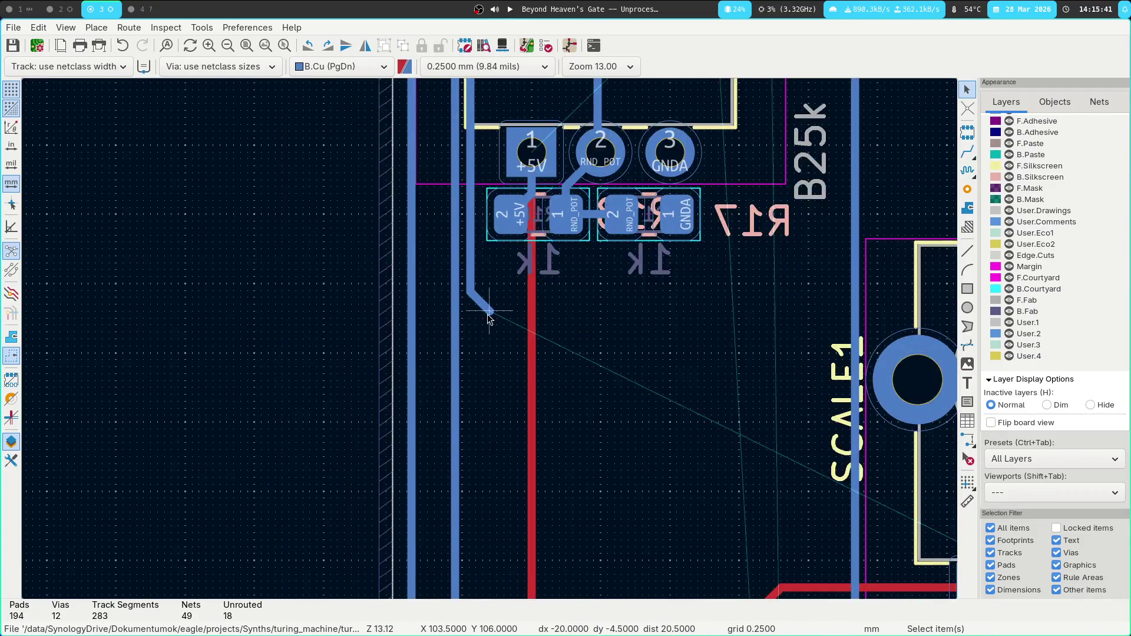
Continue the SCALE route through a via onto front copper, ending at SCALE1 pad 2.
key(x)
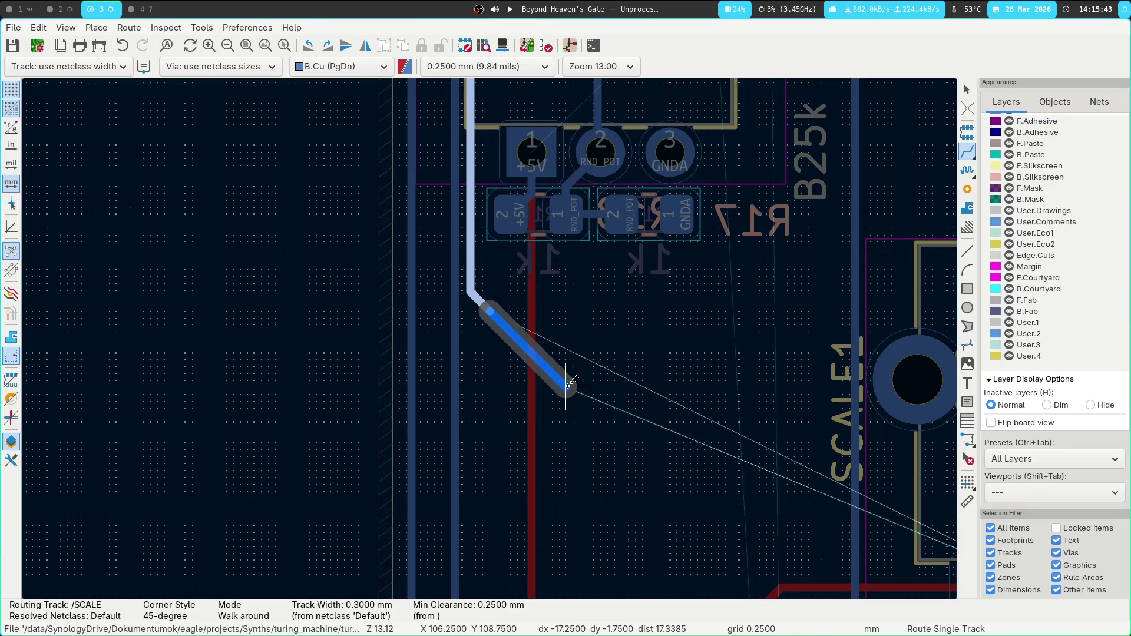
key(v)
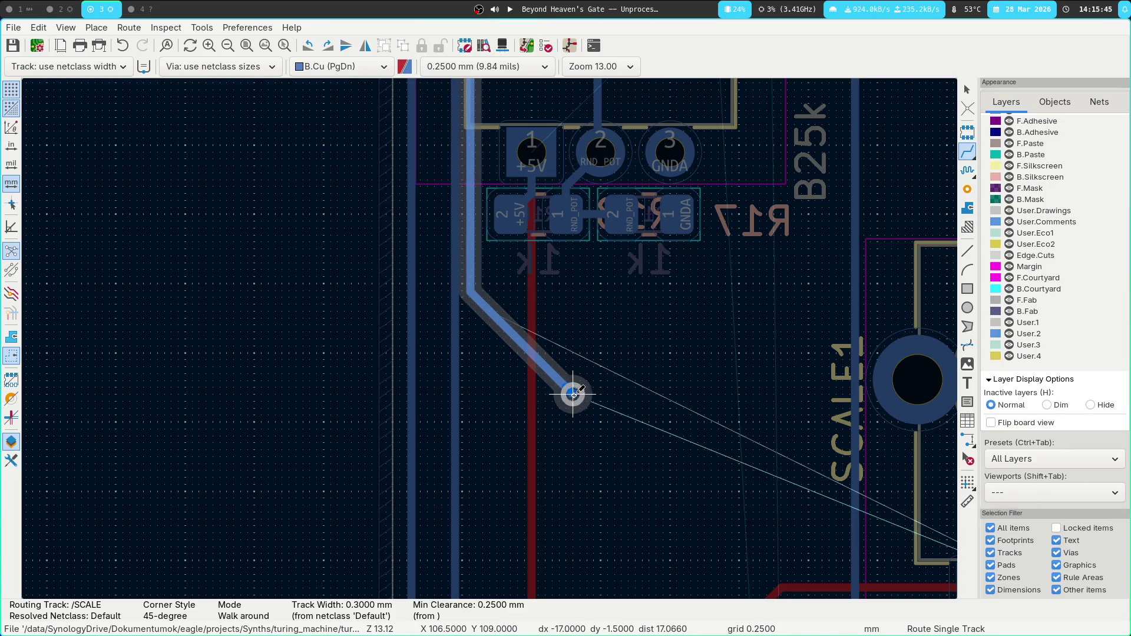
double_click(573, 394)
key(ctrl+z)
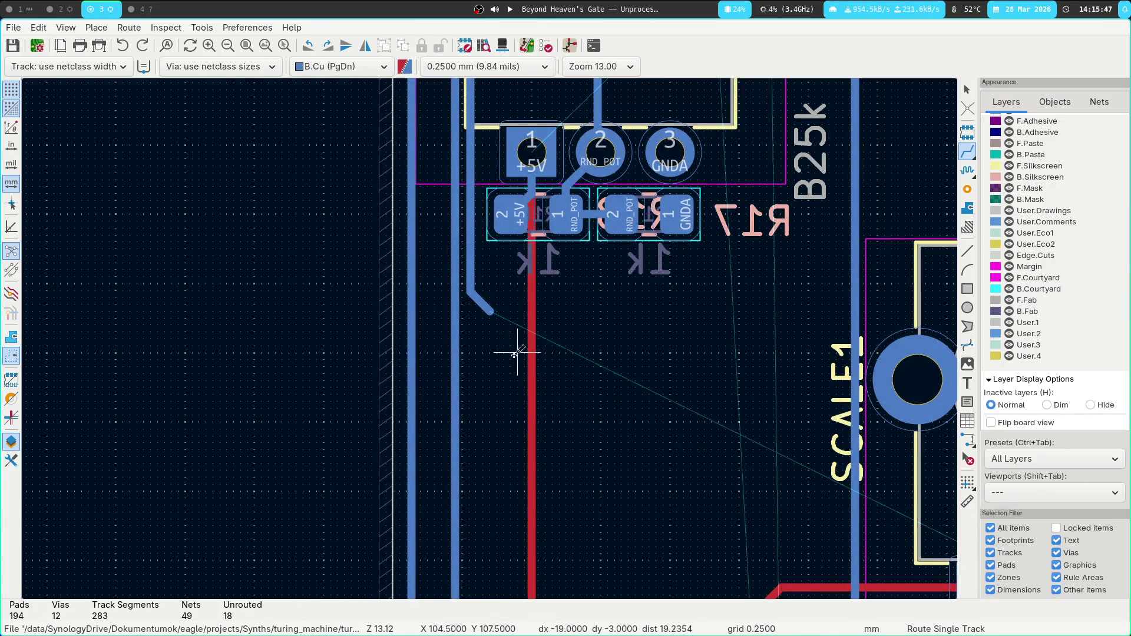
click(489, 314)
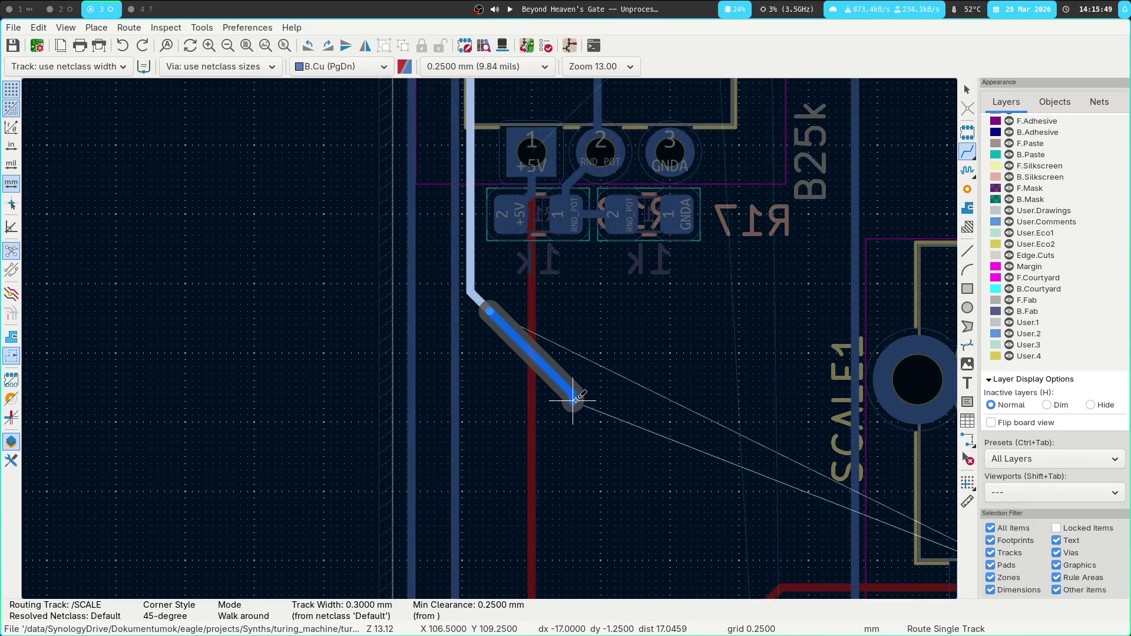
click(576, 401)
scroll(677, 472, down, 3)
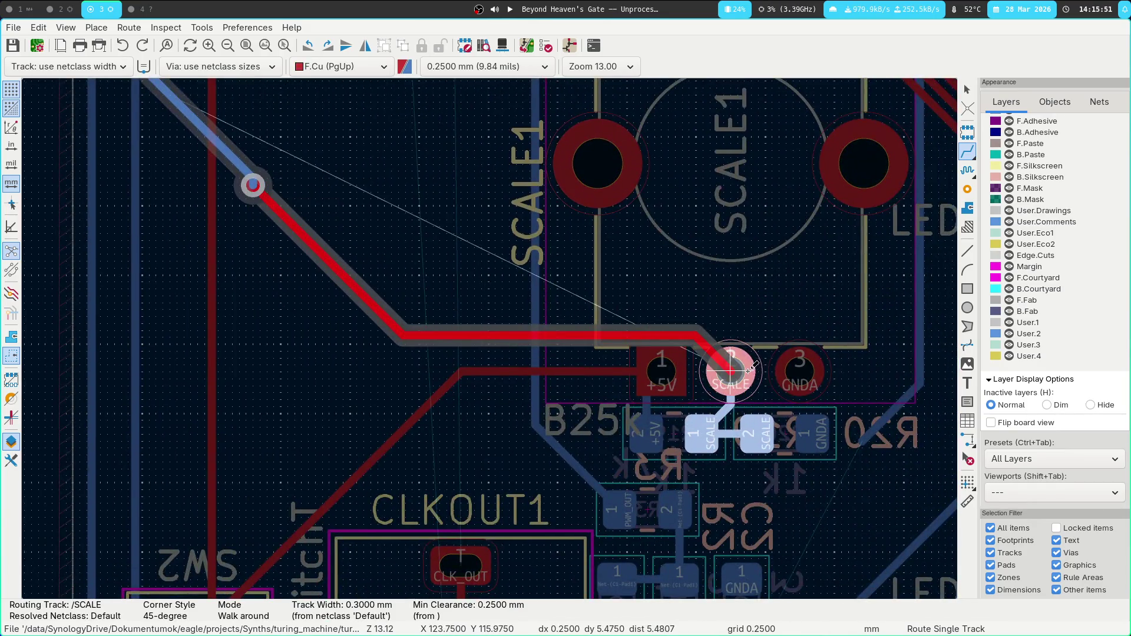
click(732, 366)
scroll(489, 336, down, 3)
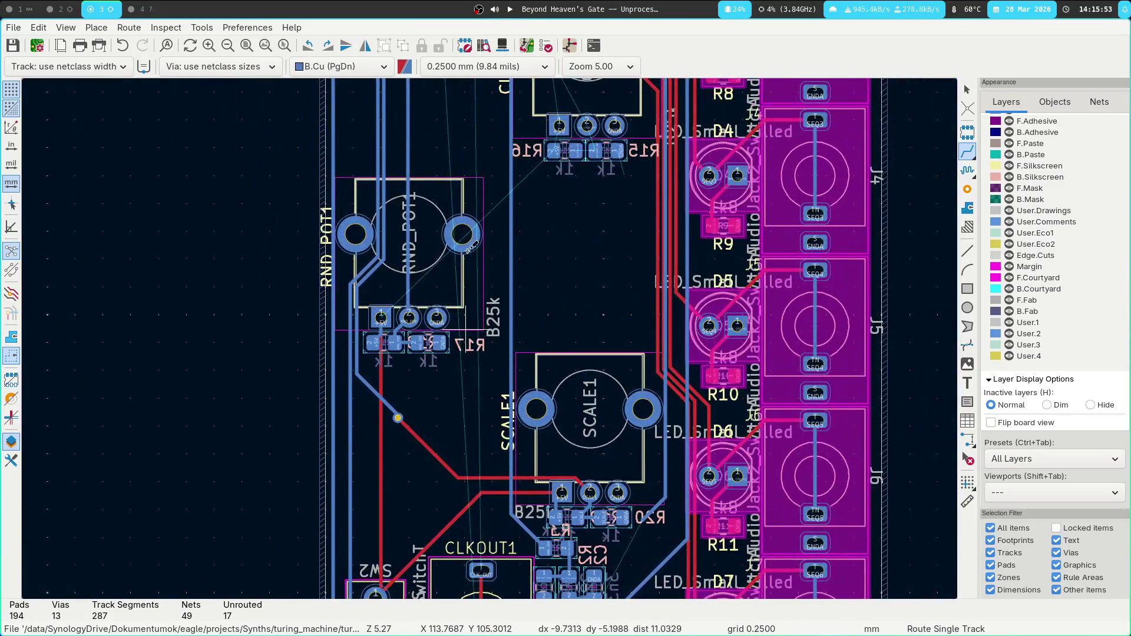
middle_drag(468, 251, 460, 330)
Route a front-copper track from RND_POT1 pad 1 to CLK_POT1 pad 1.
click(392, 381)
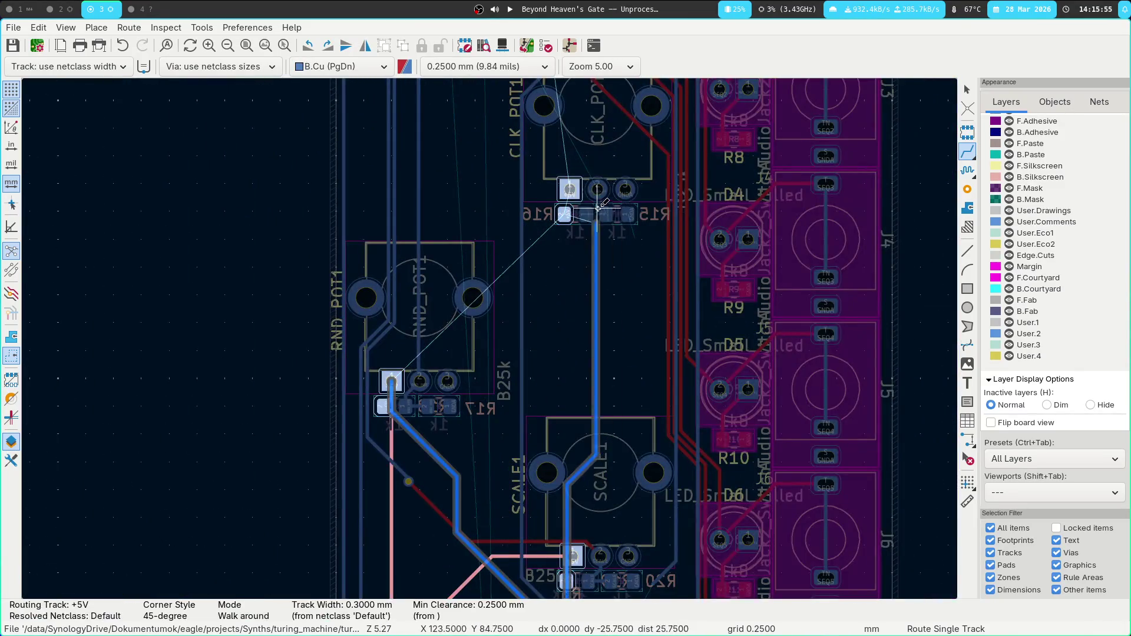
key(Escape)
click(392, 381)
key(Page_Up)
click(569, 189)
Connect CLK_POT1 pad 1 to R16 pad 2 with a front-copper track.
middle_drag(568, 233, 423, 324)
scroll(423, 322, up, 3)
click(501, 271)
click(480, 335)
Begin a CLK_IN track from its pad, move it onto front copper, then cancel it.
scroll(541, 369, down, 2)
middle_drag(541, 369, 511, 445)
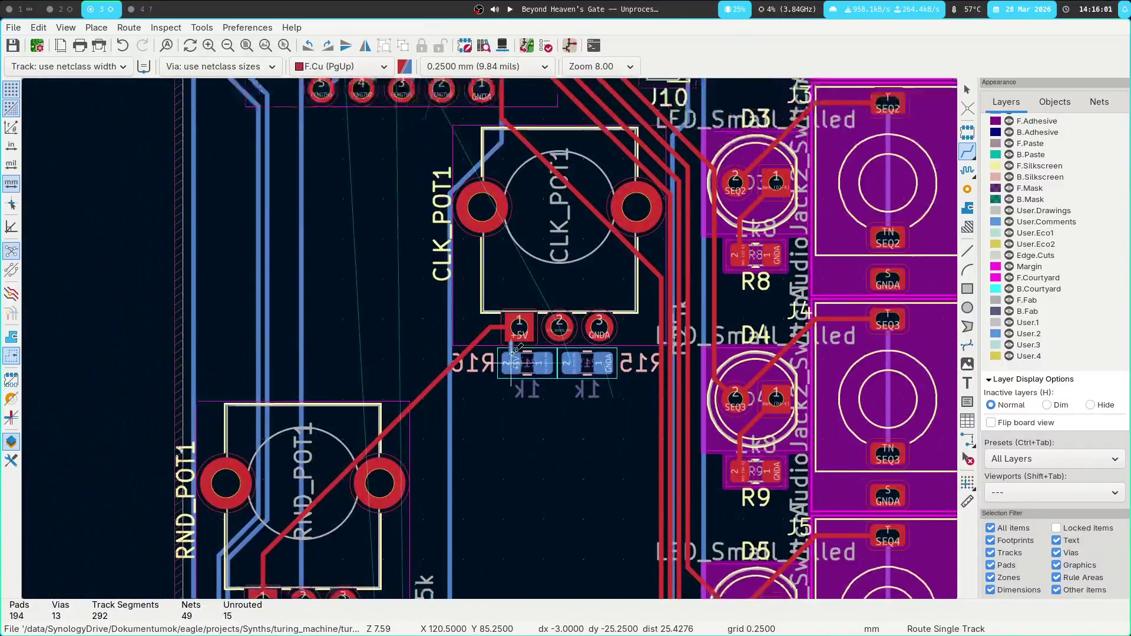
scroll(512, 445, down, 2)
middle_drag(386, 289, 489, 292)
scroll(477, 247, up, 2)
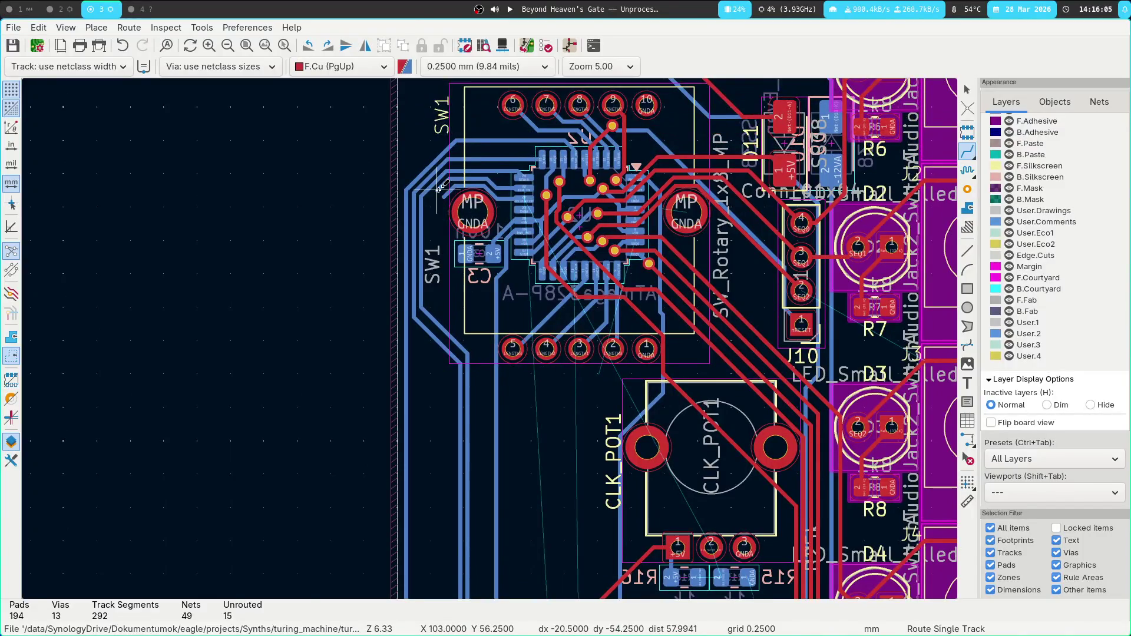
scroll(441, 188, down, 3)
key(Page_Down)
click(510, 476)
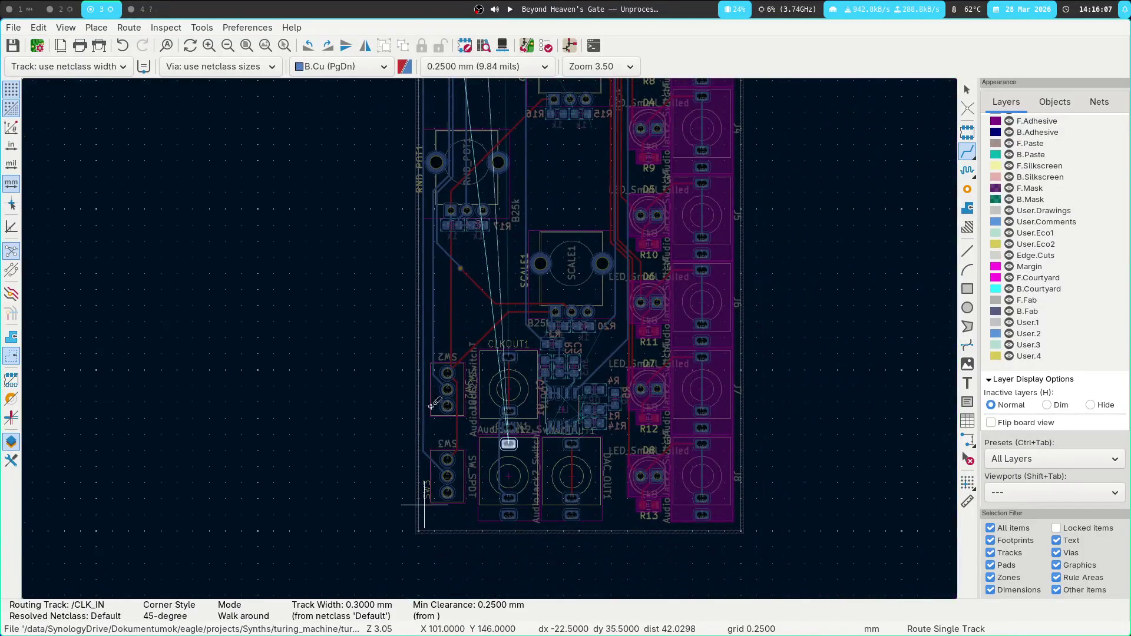
scroll(438, 239, up, 3)
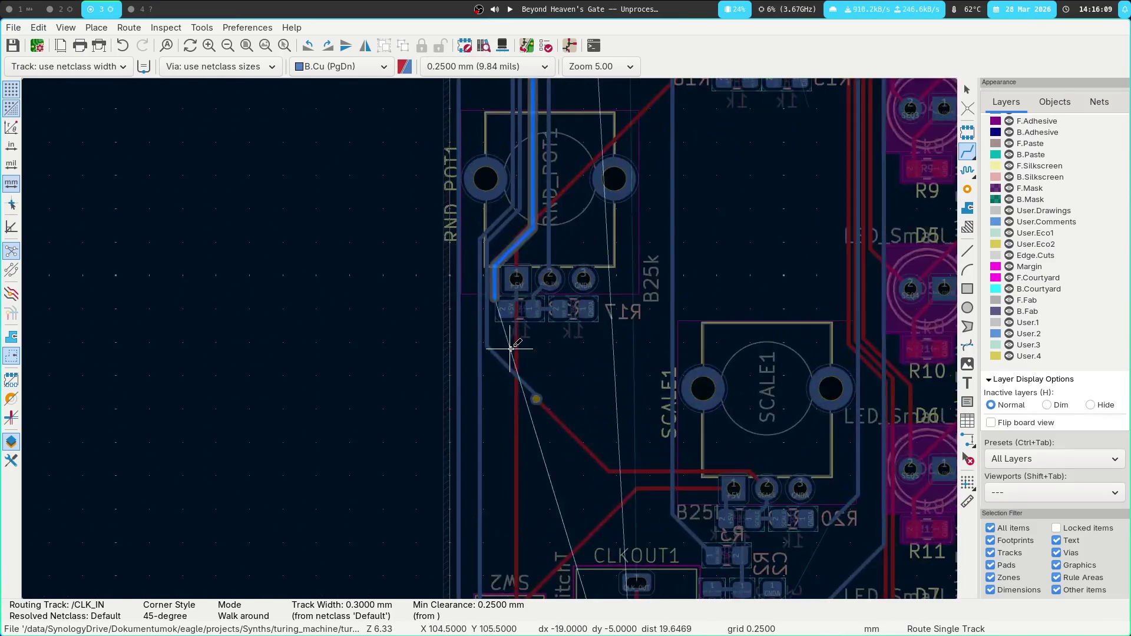
mouse_move(543, 114)
middle_down()
mouse_move(490, 381)
mouse_move(485, 155)
mouse_move(420, 286)
middle_up()
key(Page_Up)
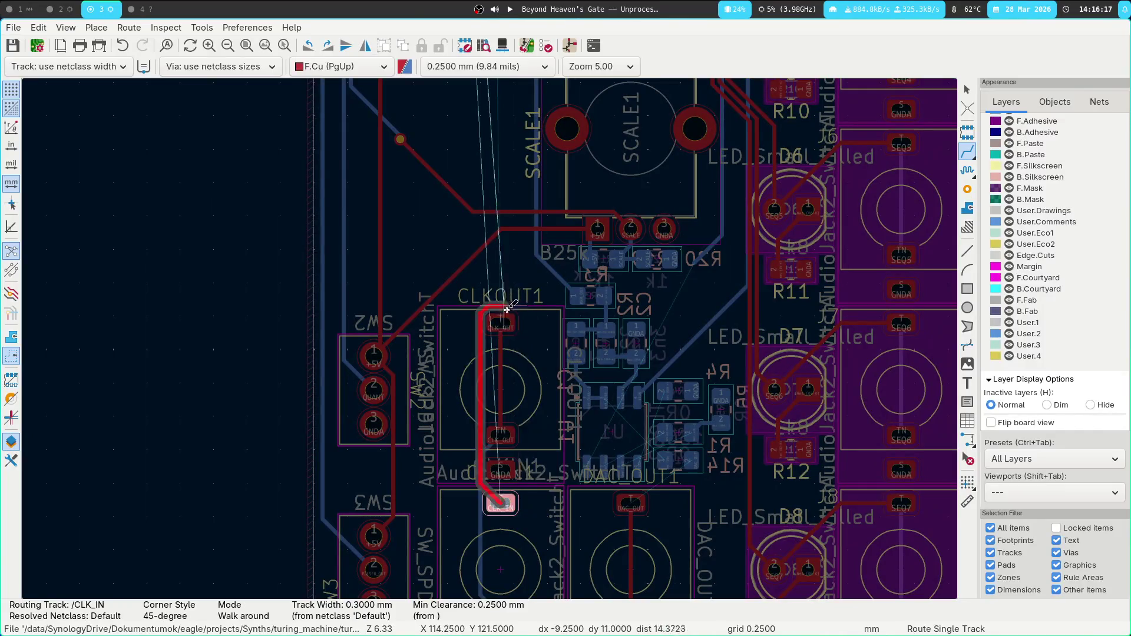
key(Escape)
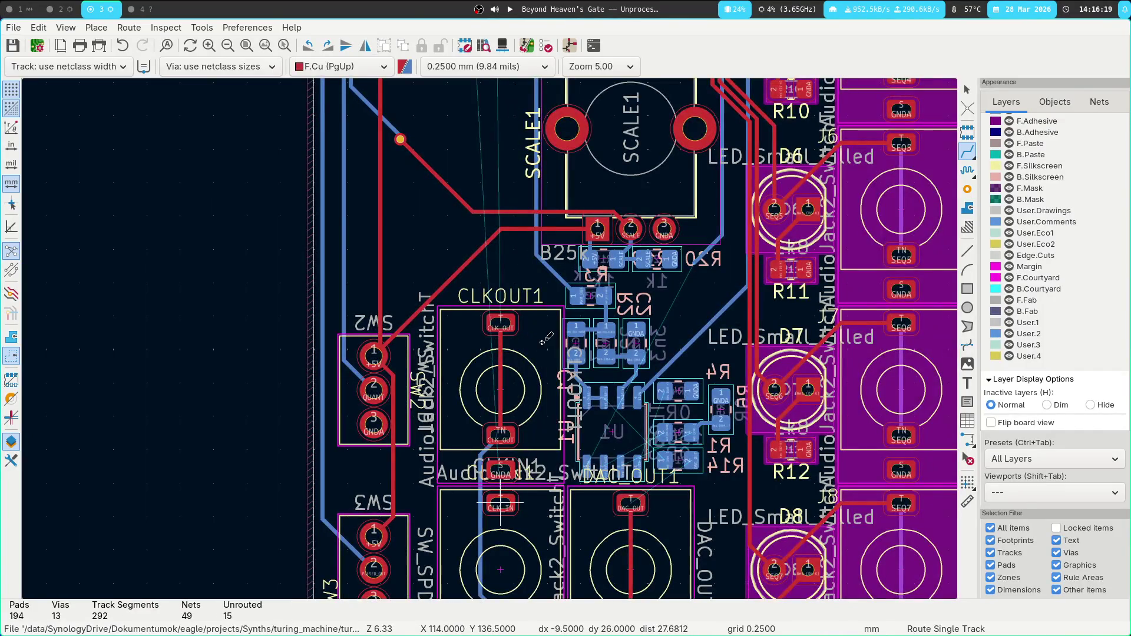
Retry the CLK_IN route on back copper up toward R17, then cancel it.
key(Page_Down)
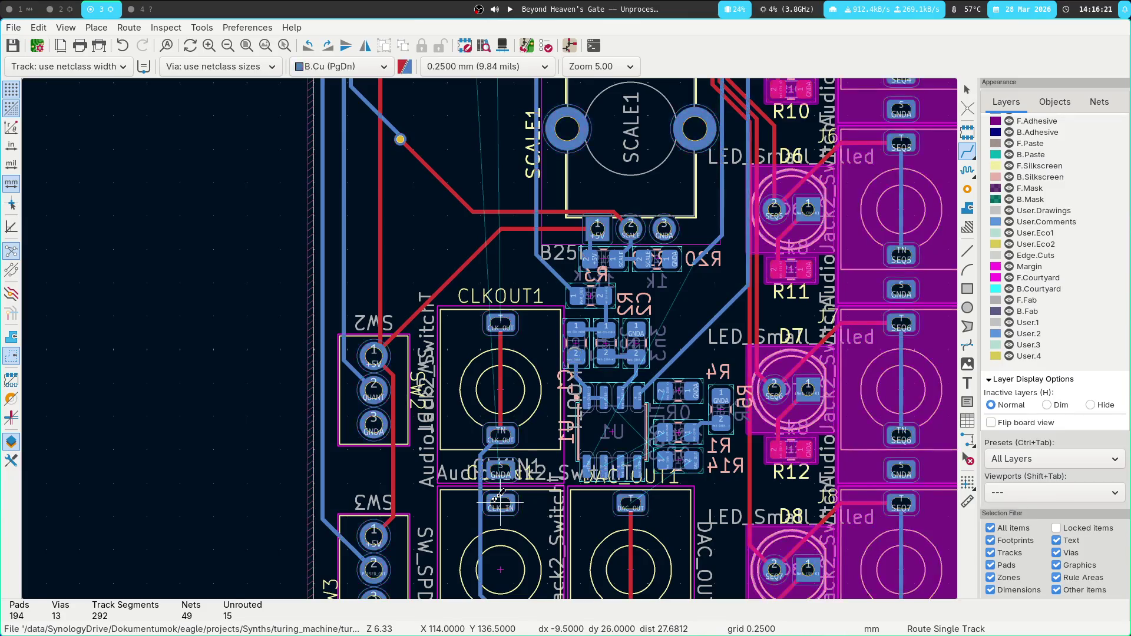
click(499, 499)
middle_drag(506, 276, 499, 398)
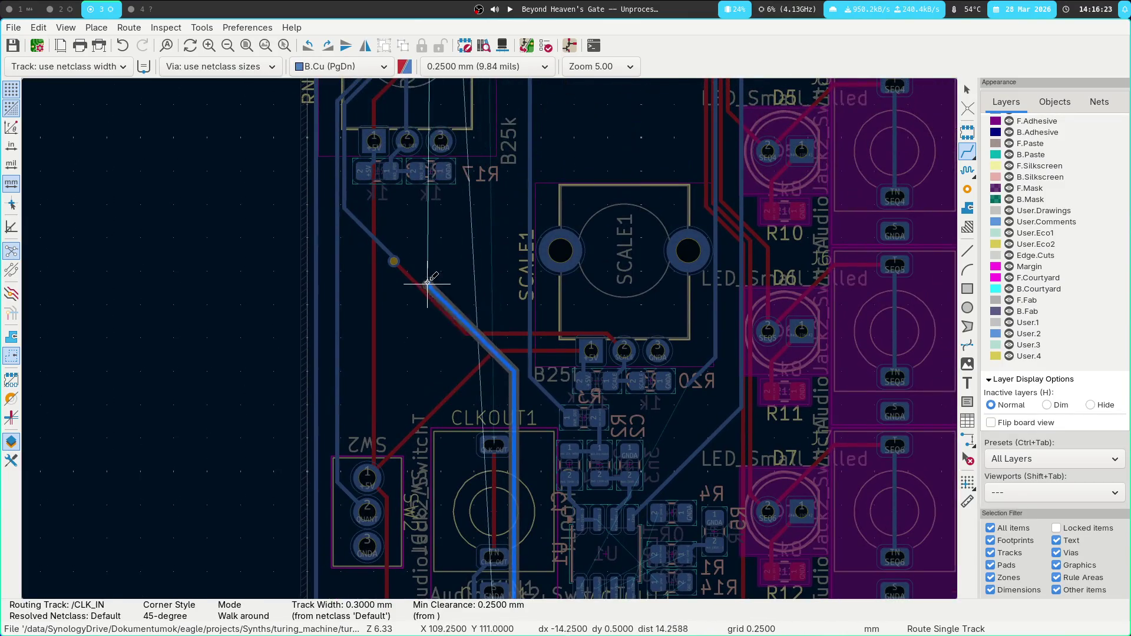
middle_drag(430, 278, 421, 472)
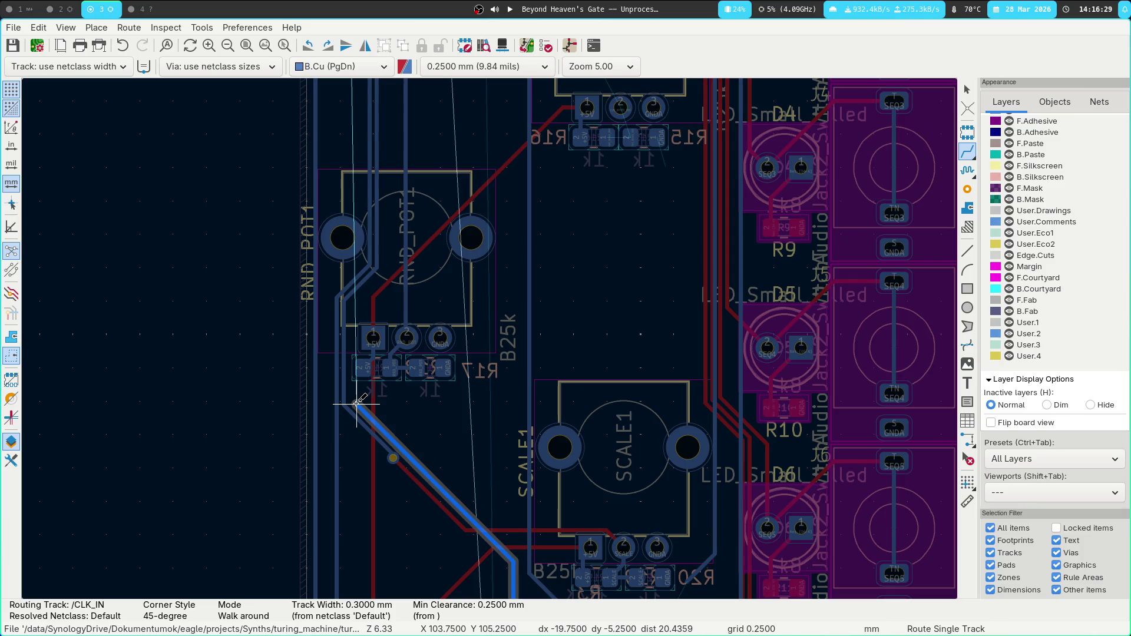
key(Escape)
shift+scroll(356, 404, up, 5)
scroll(394, 227, up, 2)
scroll(489, 338, up, 3)
scroll(491, 337, down, 1)
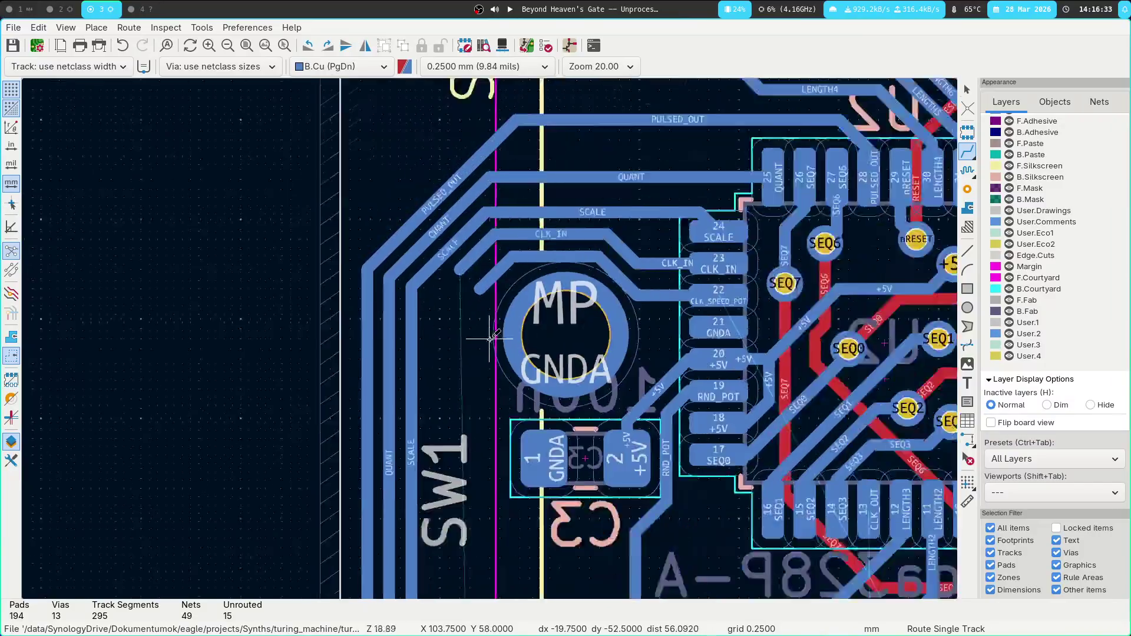
scroll(489, 338, down, 2)
scroll(625, 307, up, 2)
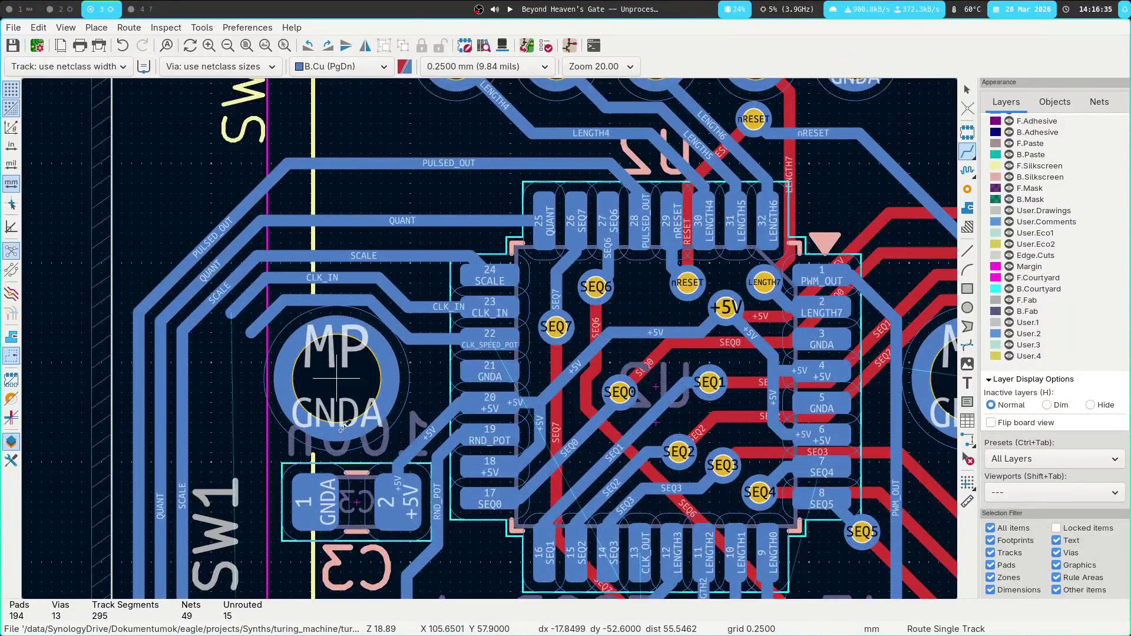
scroll(341, 429, down, 3)
scroll(490, 340, up, 2)
scroll(489, 340, down, 3)
shift+scroll(492, 318, down, 5)
shift+scroll(503, 372, down, 3)
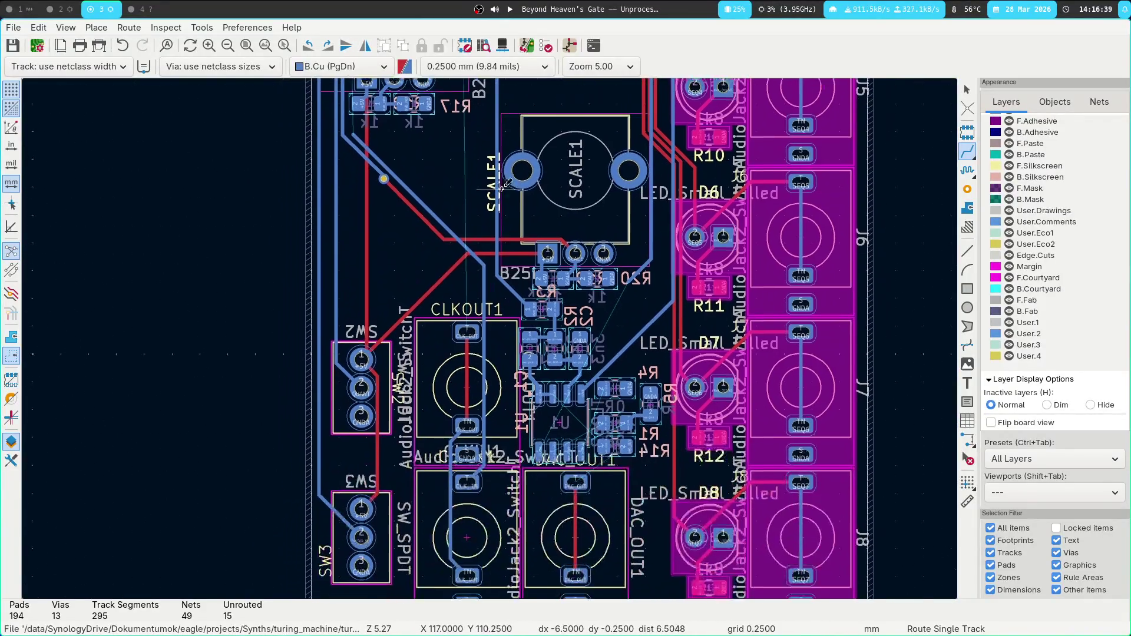
scroll(432, 217, up, 2)
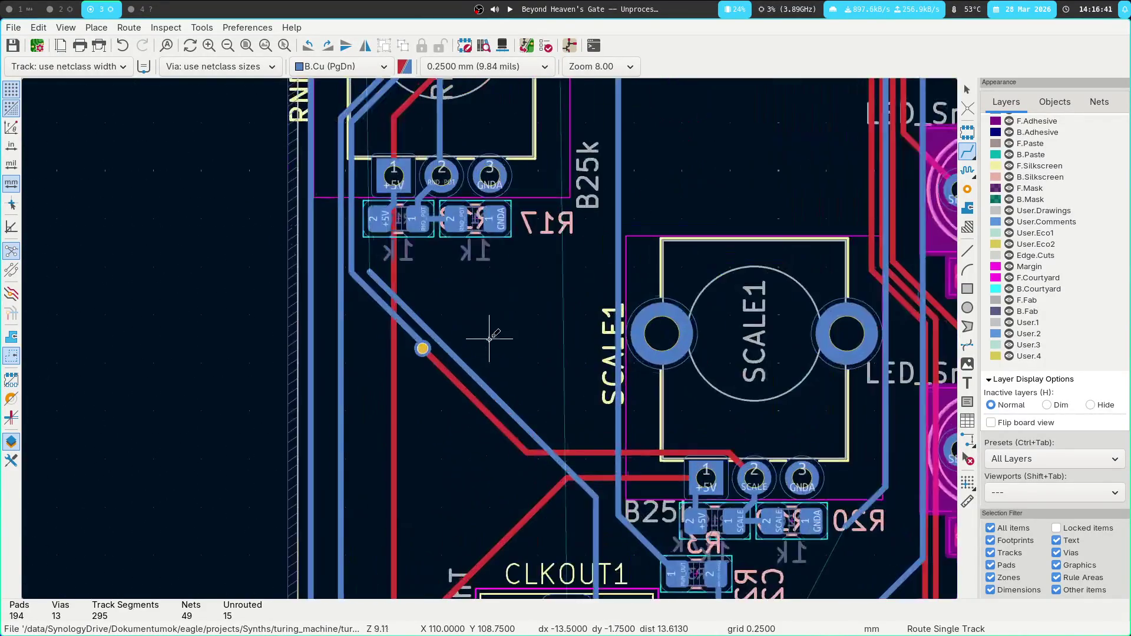
shift+scroll(463, 480, up, 5)
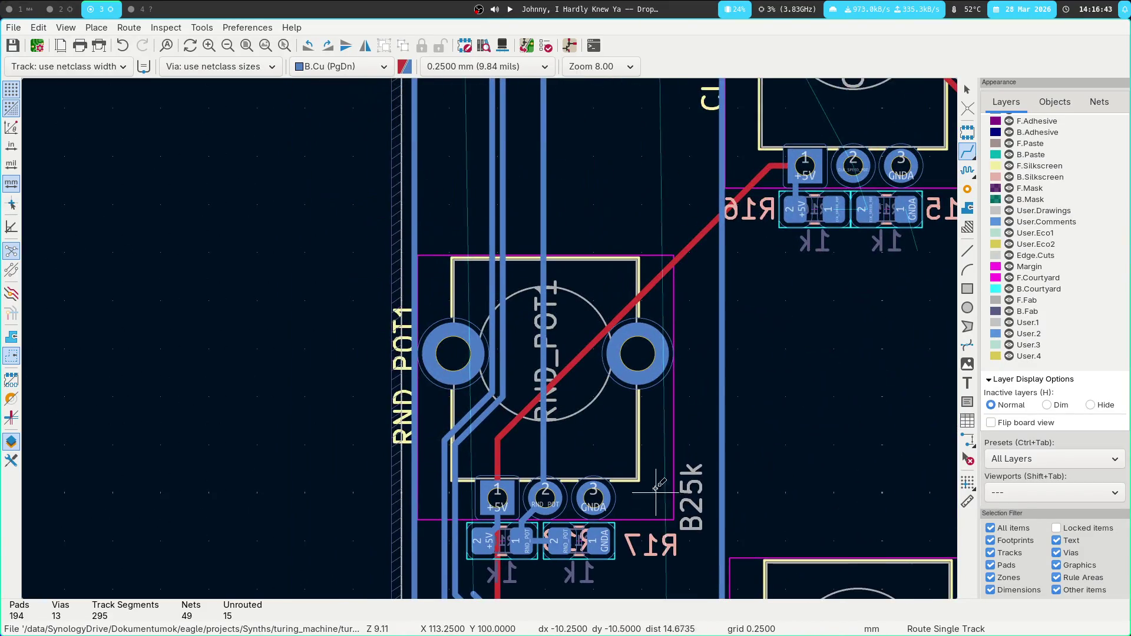
shift+scroll(461, 525, up, 2)
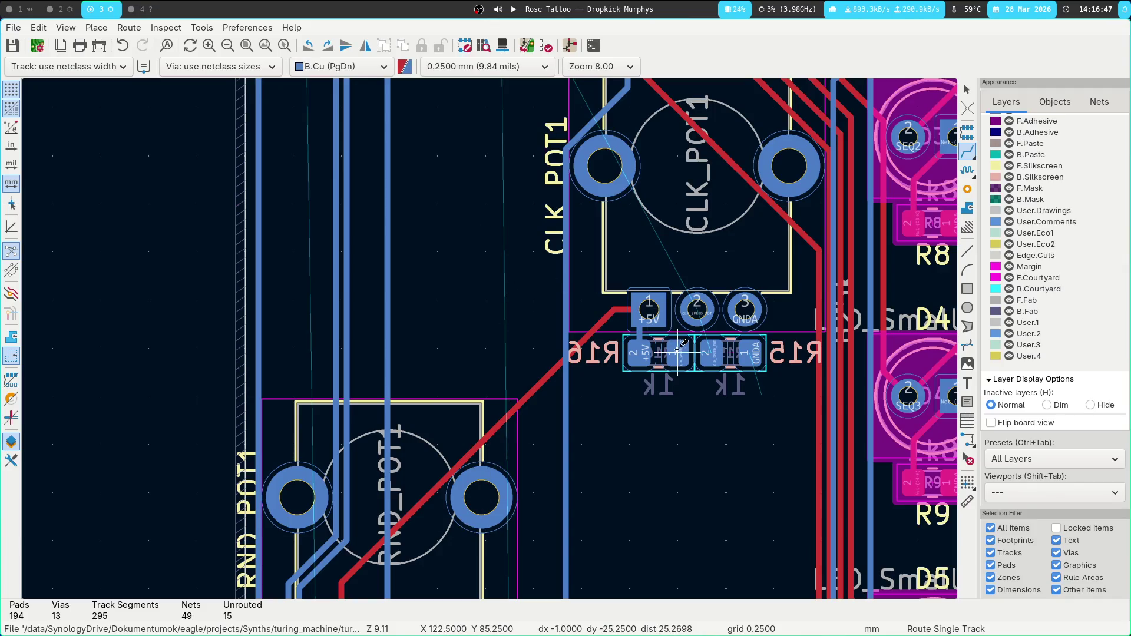
scroll(678, 349, up, 2)
Connect R16 pad 1 to R15 pad 2 with a track.
click(483, 332)
click(539, 338)
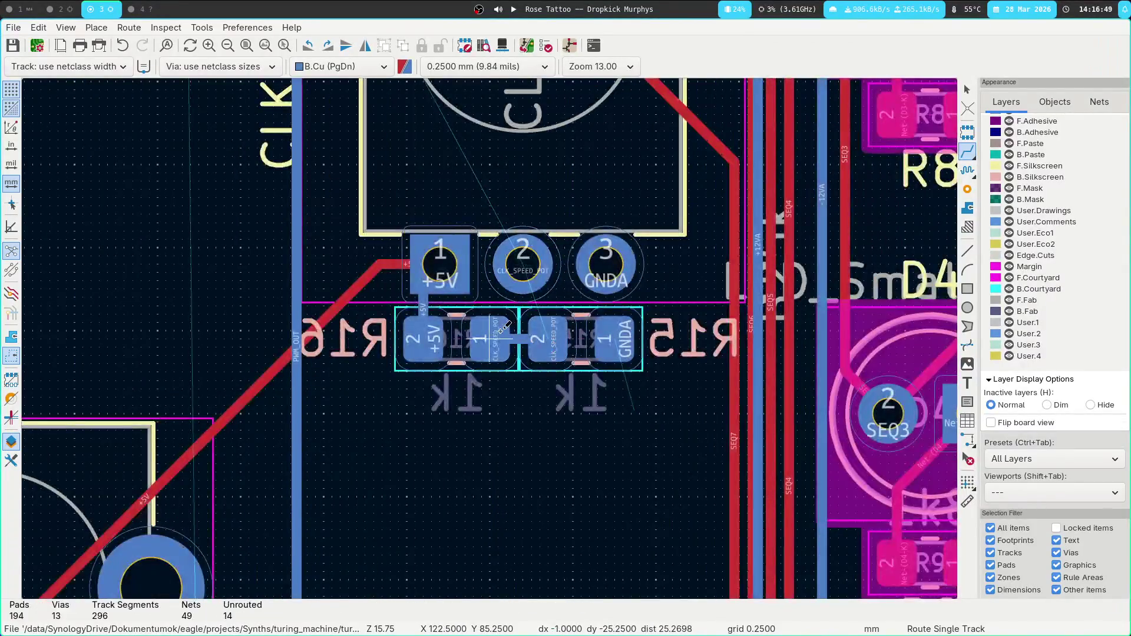
middle_drag(208, 206, 312, 529)
scroll(312, 529, down, 2)
mouse_move(493, 328)
middle_down()
mouse_move(518, 176)
mouse_move(542, 259)
mouse_move(592, 348)
middle_up()
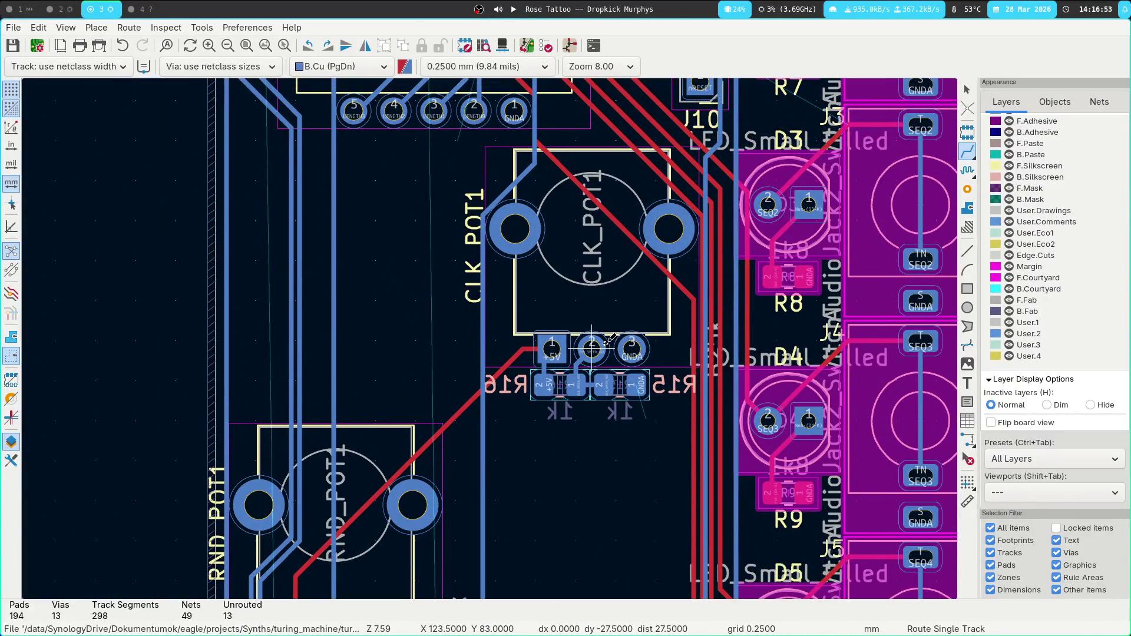
Route CLK_SPEED_POT from CLK_POT1 pad 2 on F.Cu to a via, then on B.Cu beside RND_POT1.
key(Page_Up)
click(592, 347)
middle_drag(323, 240, 442, 379)
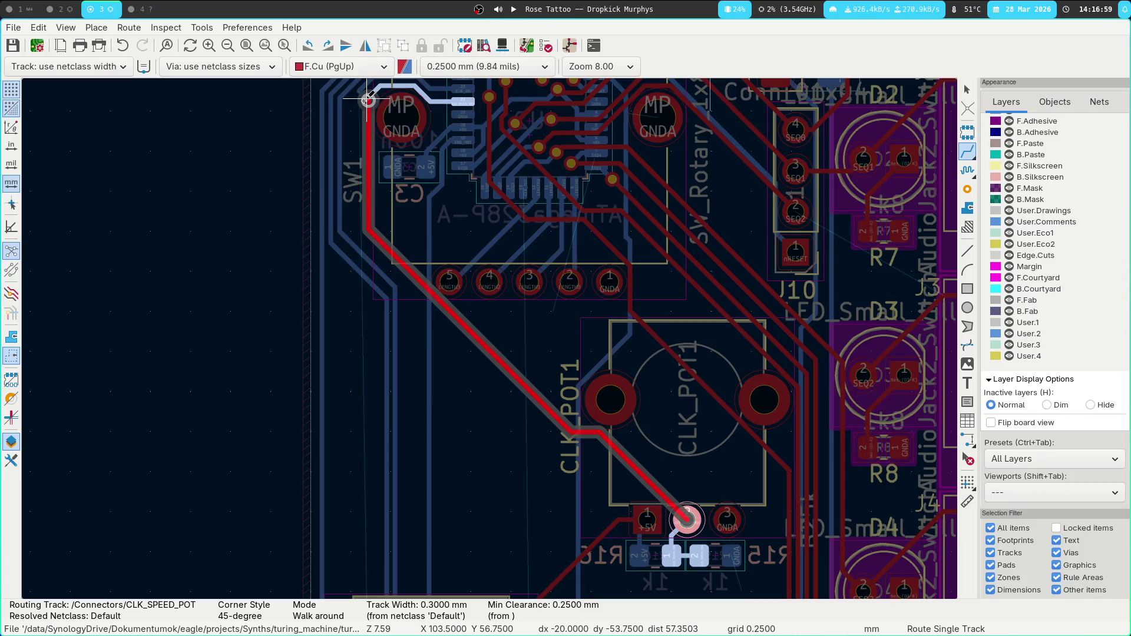
click(367, 100)
middle_drag(368, 101, 389, 283)
click(380, 238)
key(Page_Down)
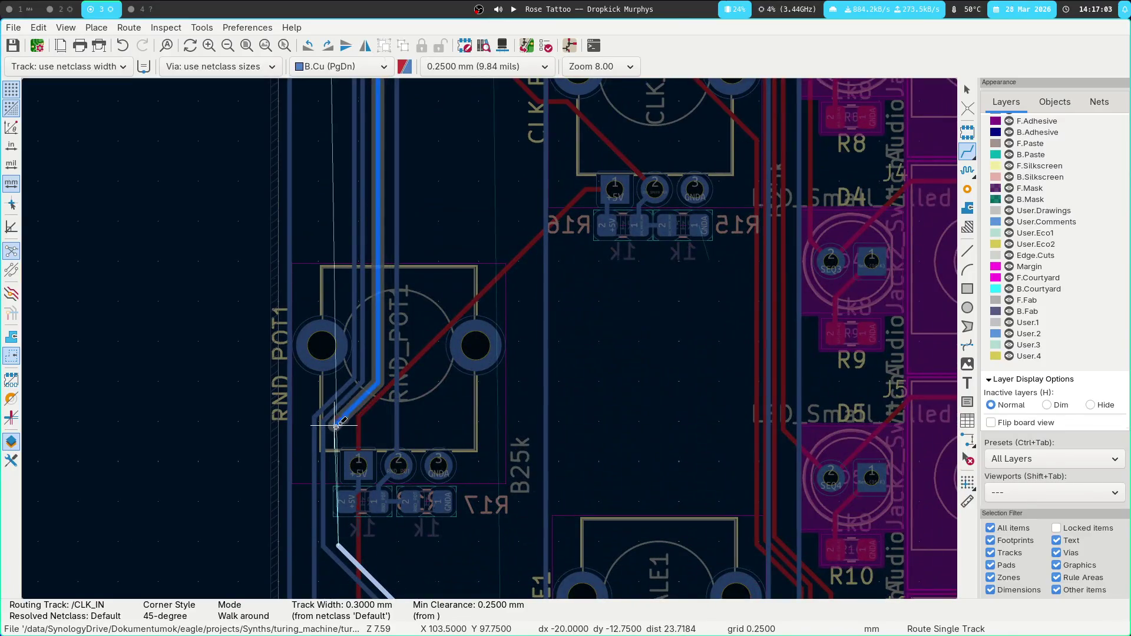
click(337, 421)
key(Page_Up)
Tidy the new back-copper track by shifting it left and reshaping its corner.
middle_drag(379, 582, 436, 345)
key(Escape)
drag(373, 354, 360, 353)
drag(383, 245, 384, 292)
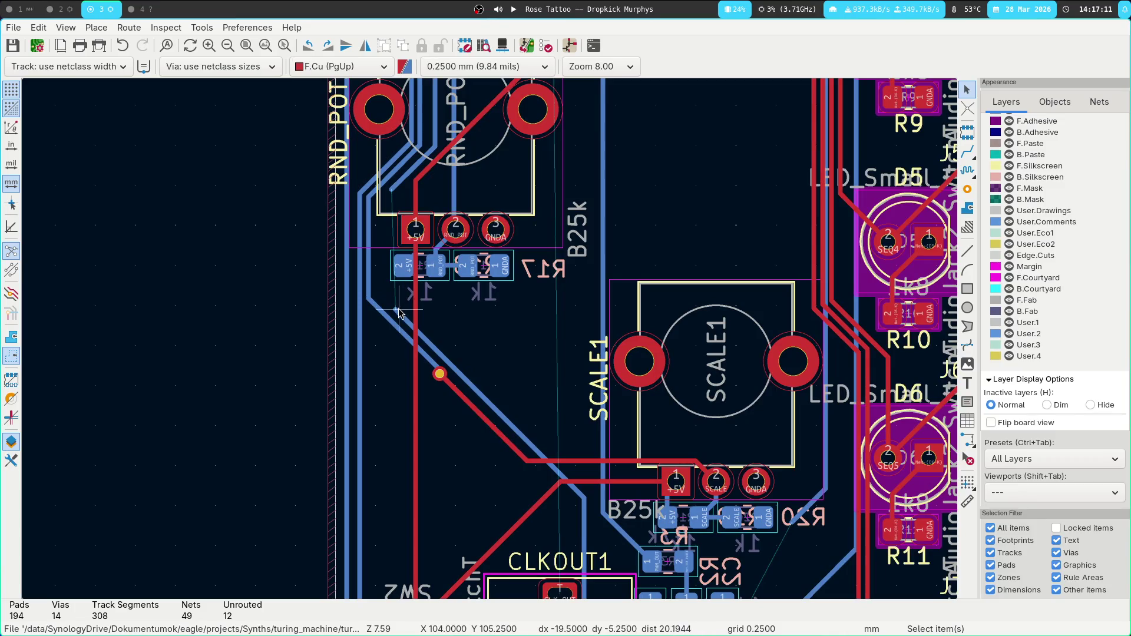
key(x)
key(Escape)
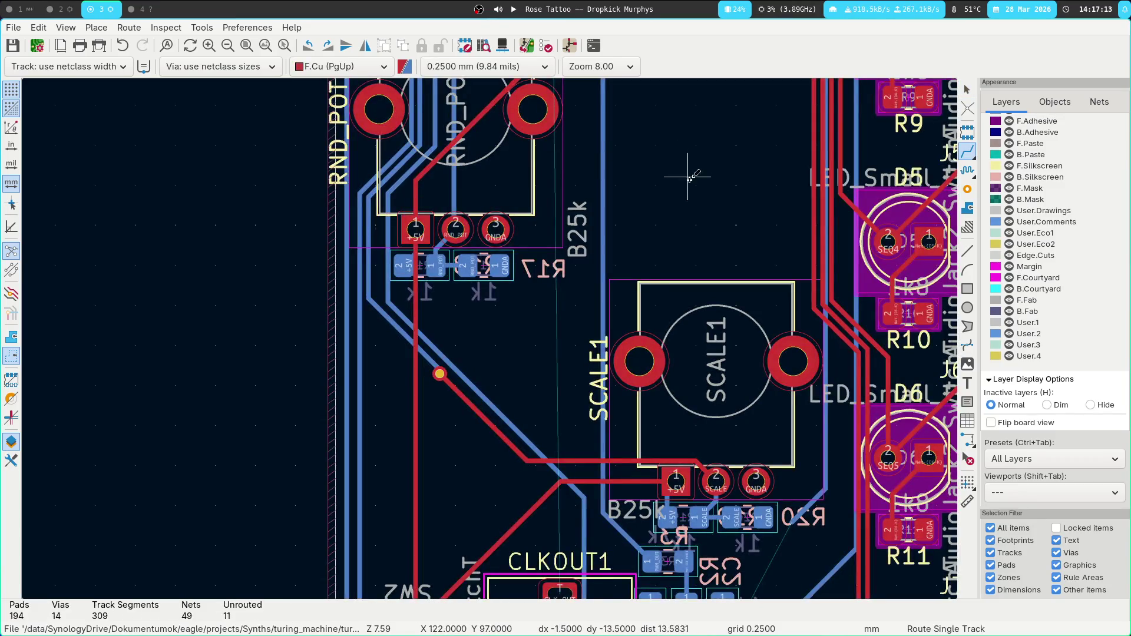
key(Escape)
scroll(455, 321, down, 5)
scroll(455, 321, right, 5)
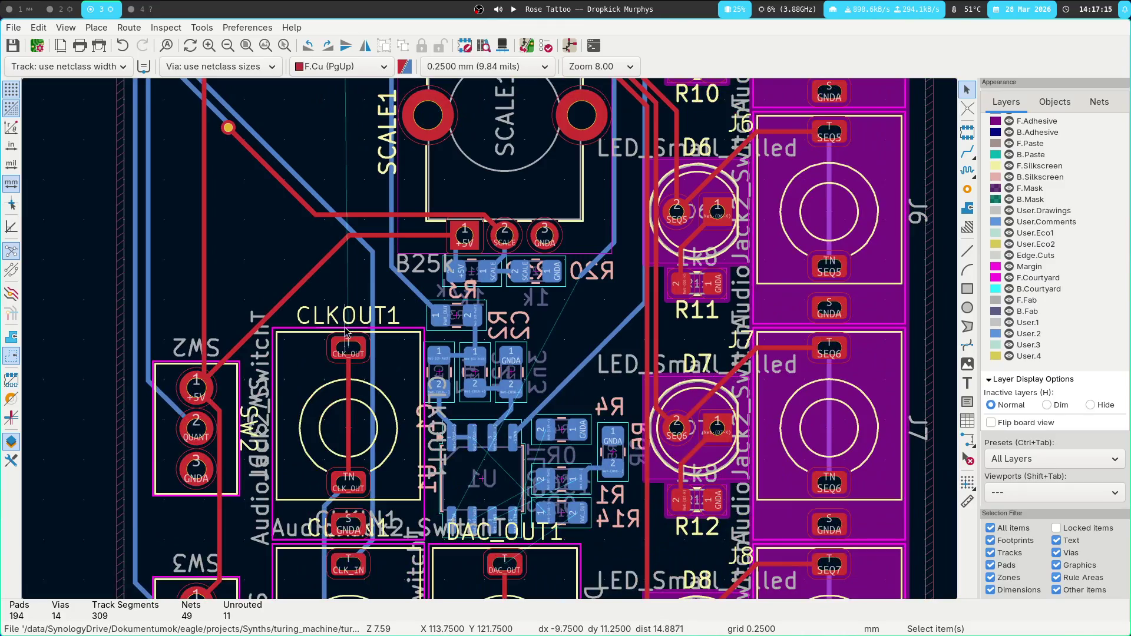
click(346, 350)
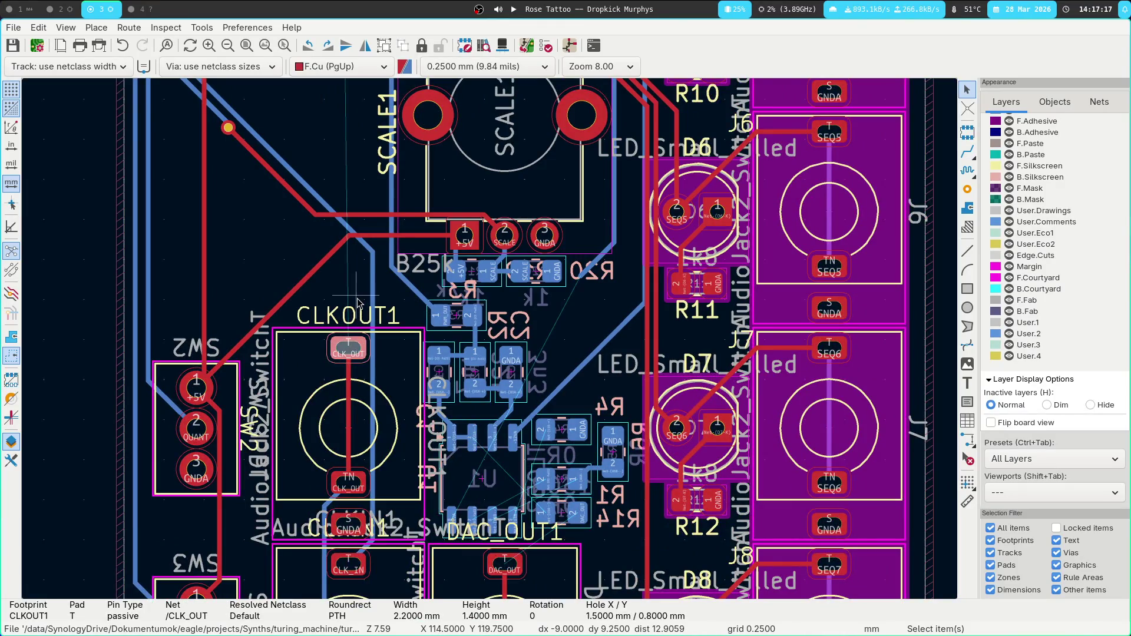
scroll(275, 154, down, 3)
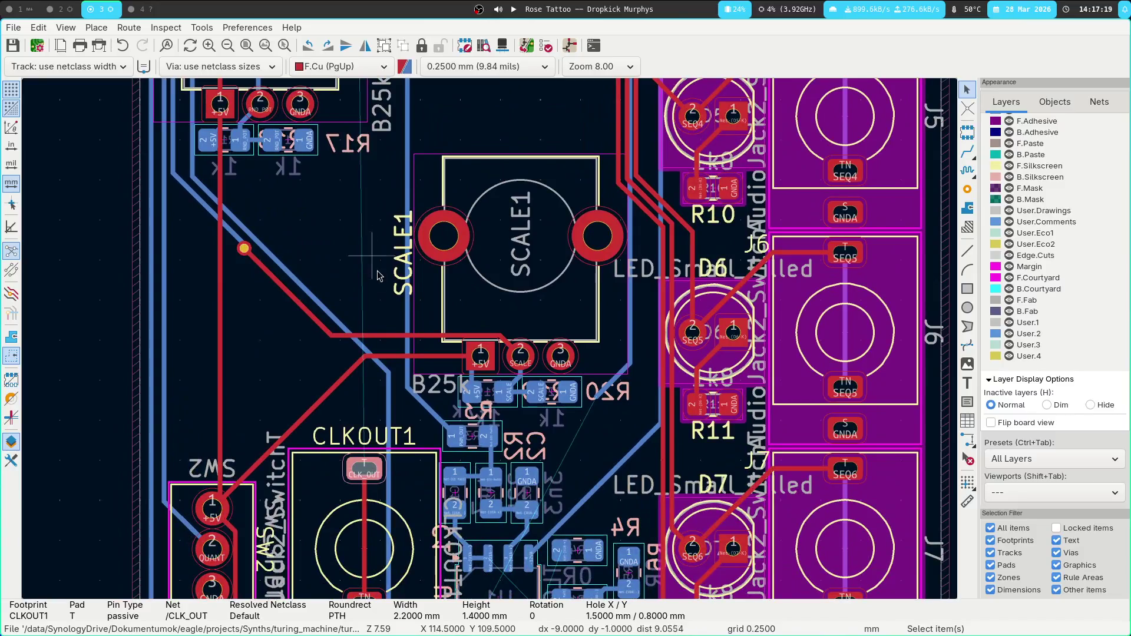
scroll(491, 342, down, 4)
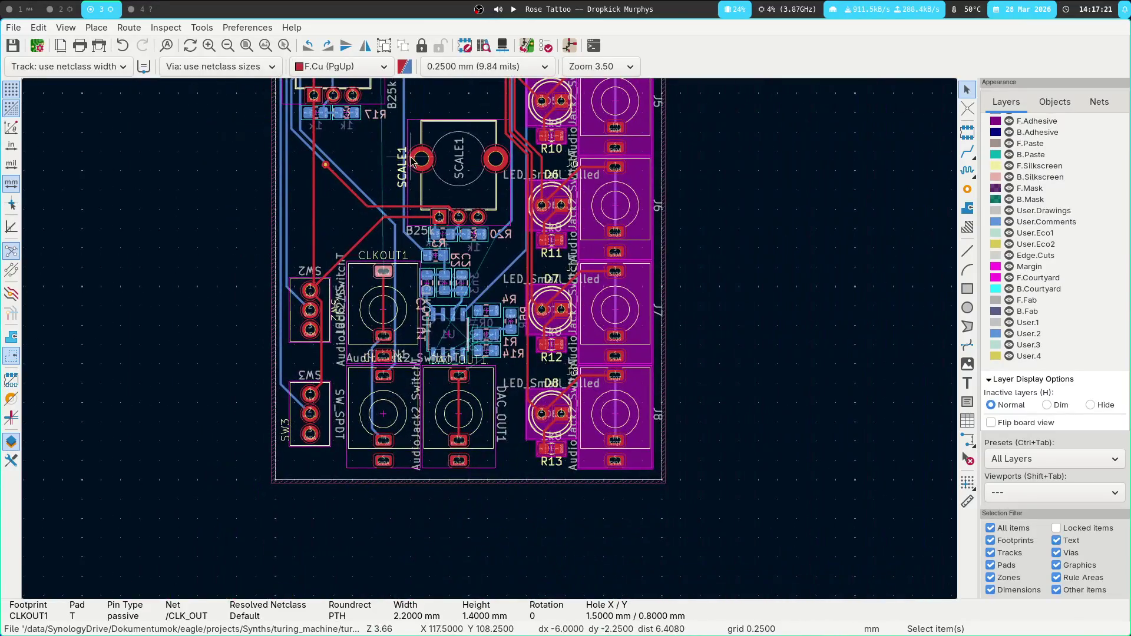
scroll(496, 377, up, 5)
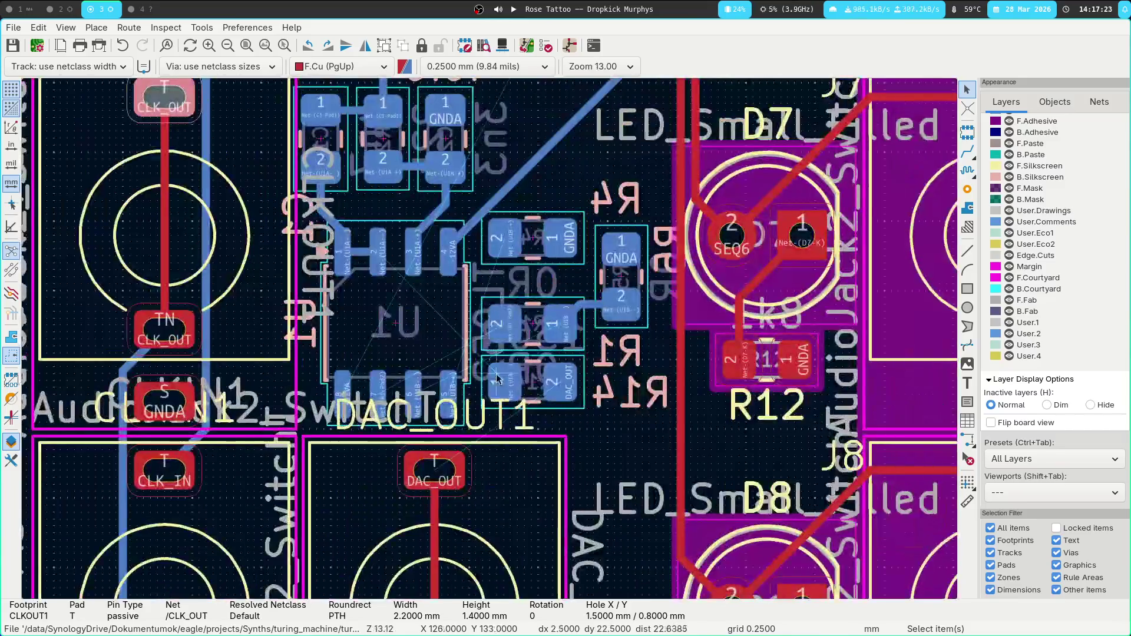
middle_drag(496, 373, 484, 315)
scroll(454, 269, up, 1)
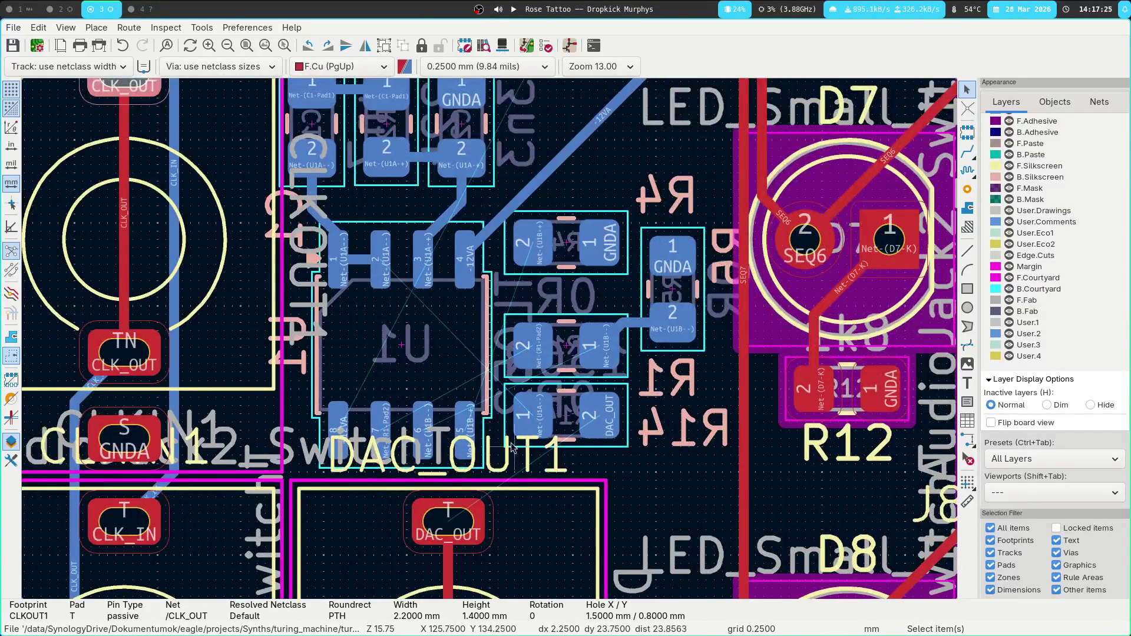
middle_drag(511, 448, 516, 417)
scroll(507, 406, up, 2)
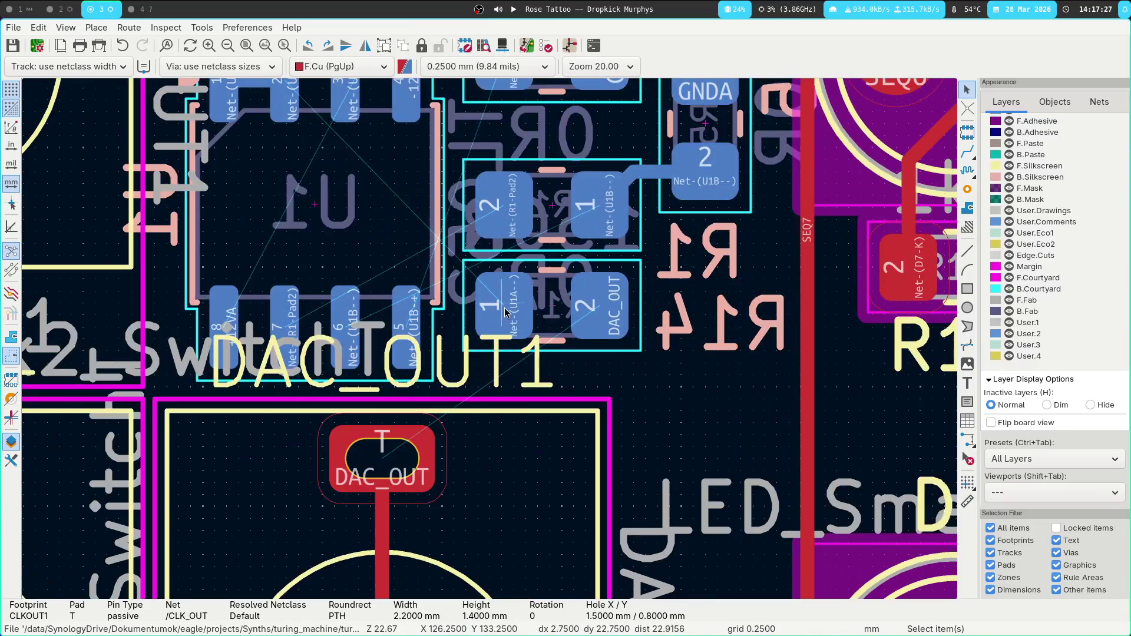
key(x)
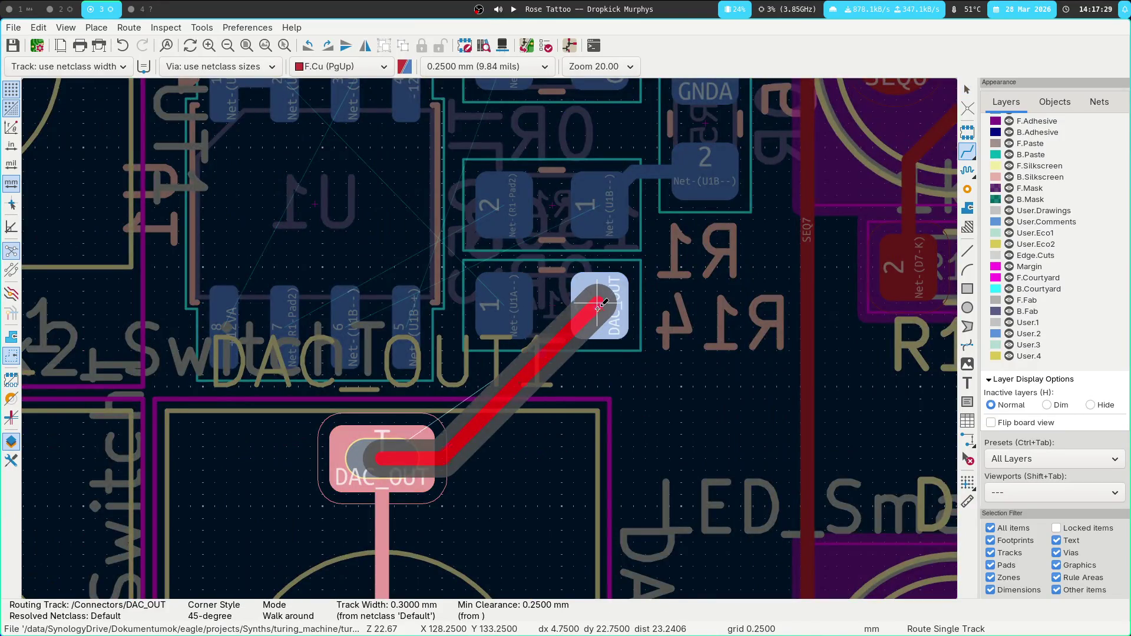
Route a back-copper track from the DAC_OUT connector pad to R14's DAC_OUT pad.
key(Escape)
key(Page_Down)
click(378, 465)
click(599, 302)
Connect U1 pad 7 to R1 pad 2 with a back-copper track.
middle_drag(549, 260, 559, 443)
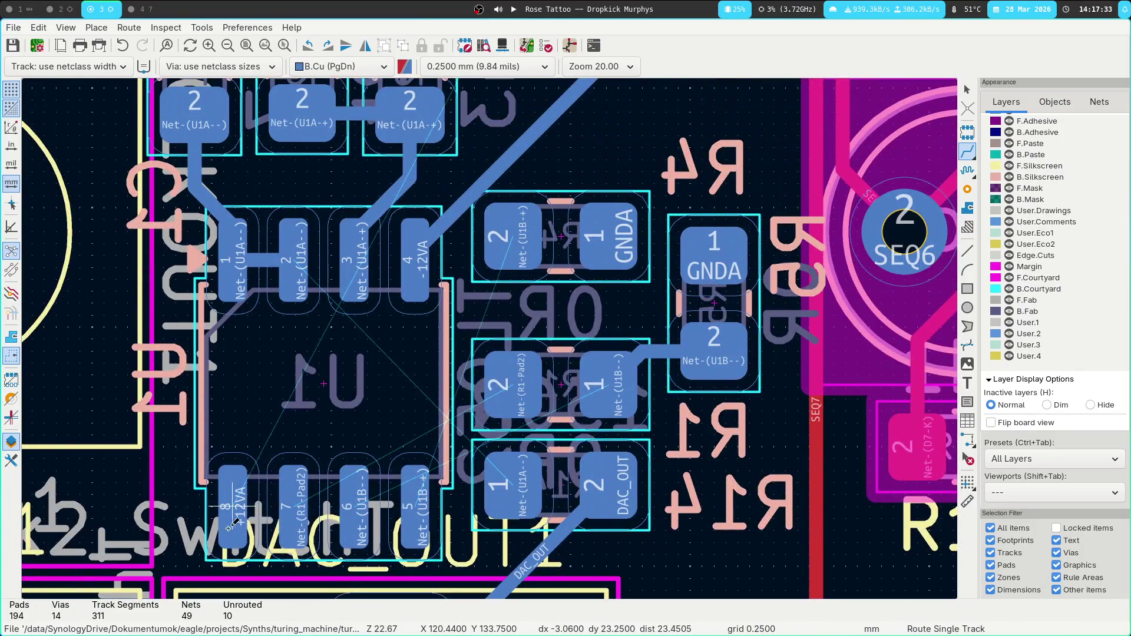
click(290, 483)
click(499, 384)
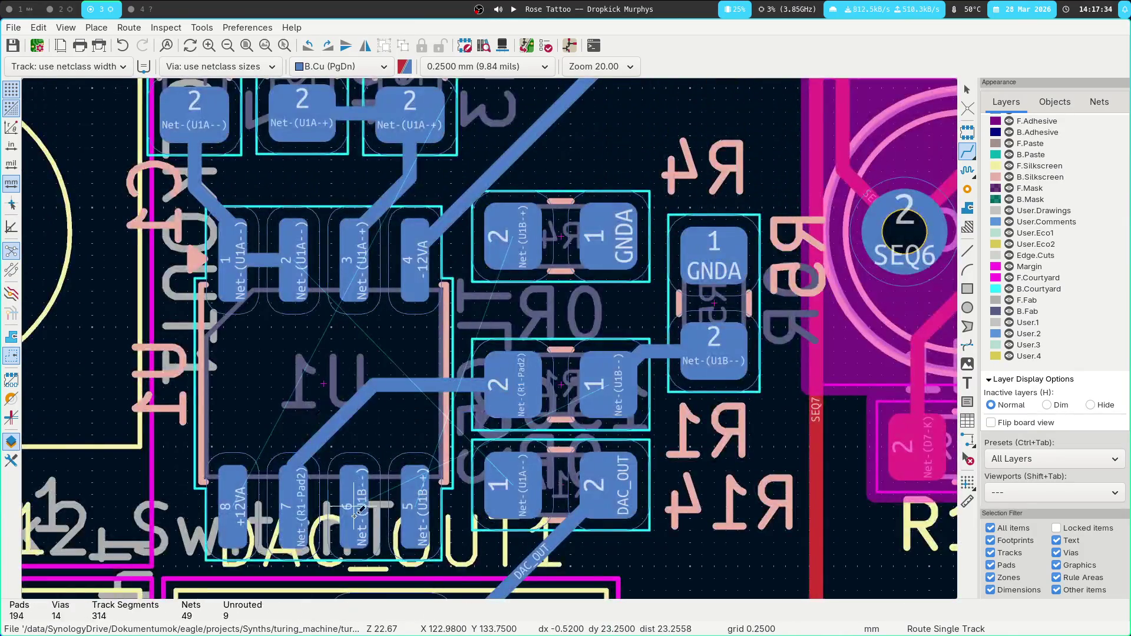
Try routing from U1 pads 5 and 6 (Net-(U1B--)), cancelling each attempt.
click(425, 515)
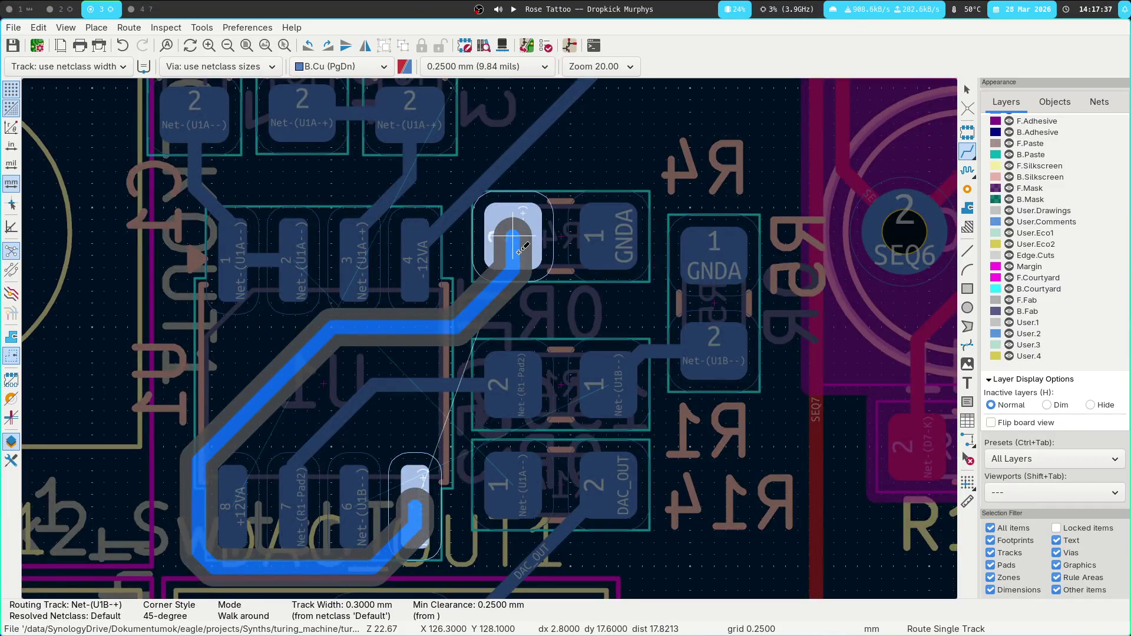
key(Escape)
click(343, 514)
key(Escape)
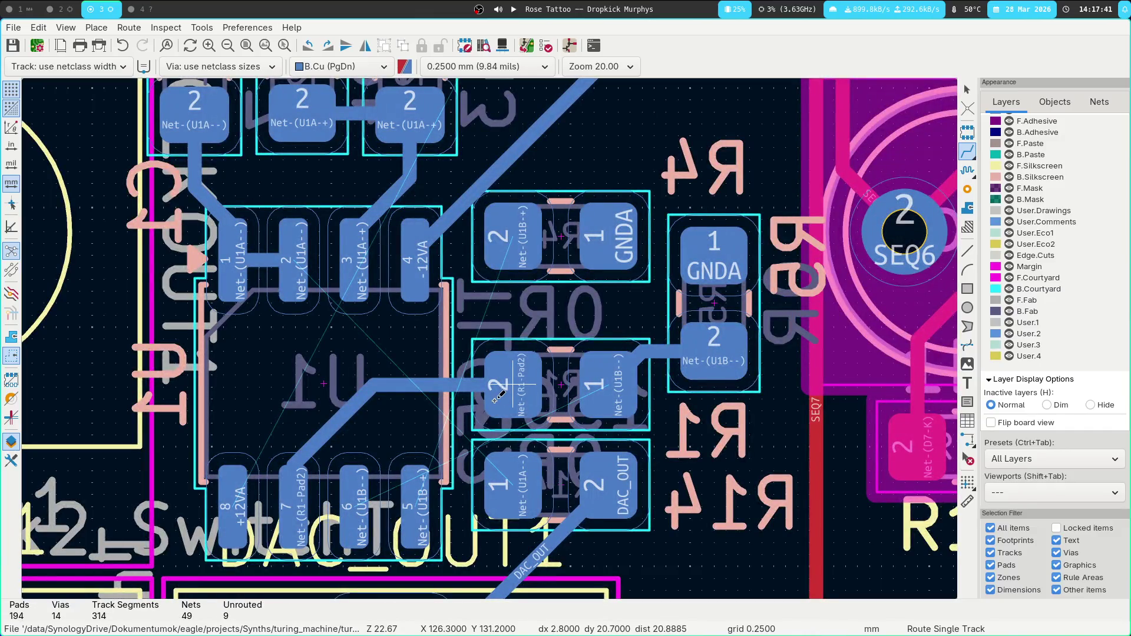
scroll(511, 482, down, 3)
click(352, 438)
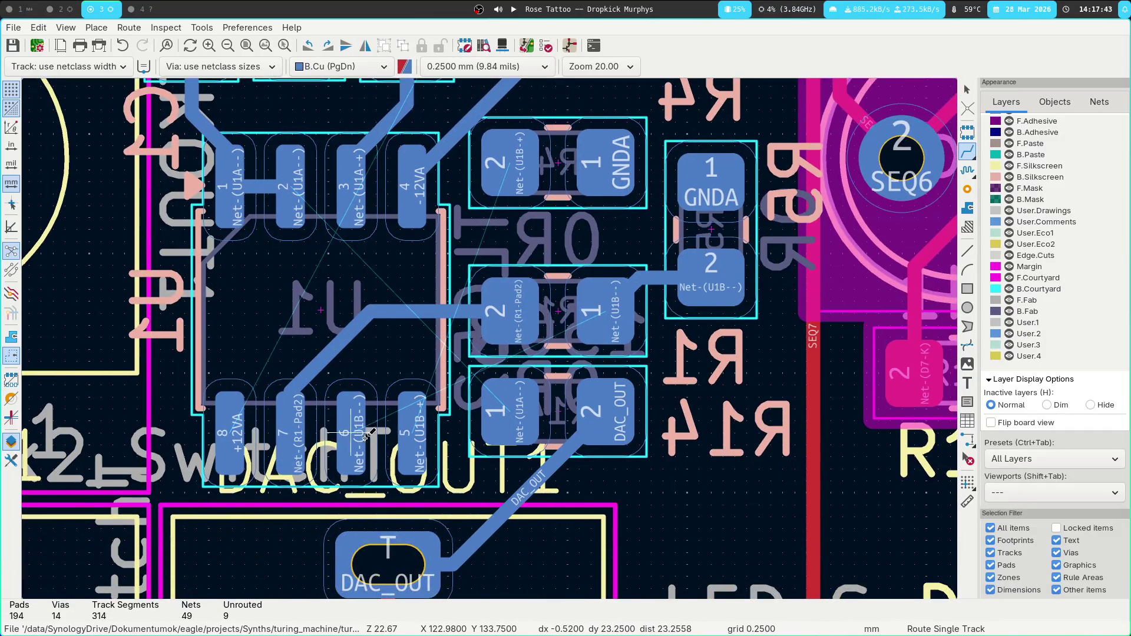
key(Escape)
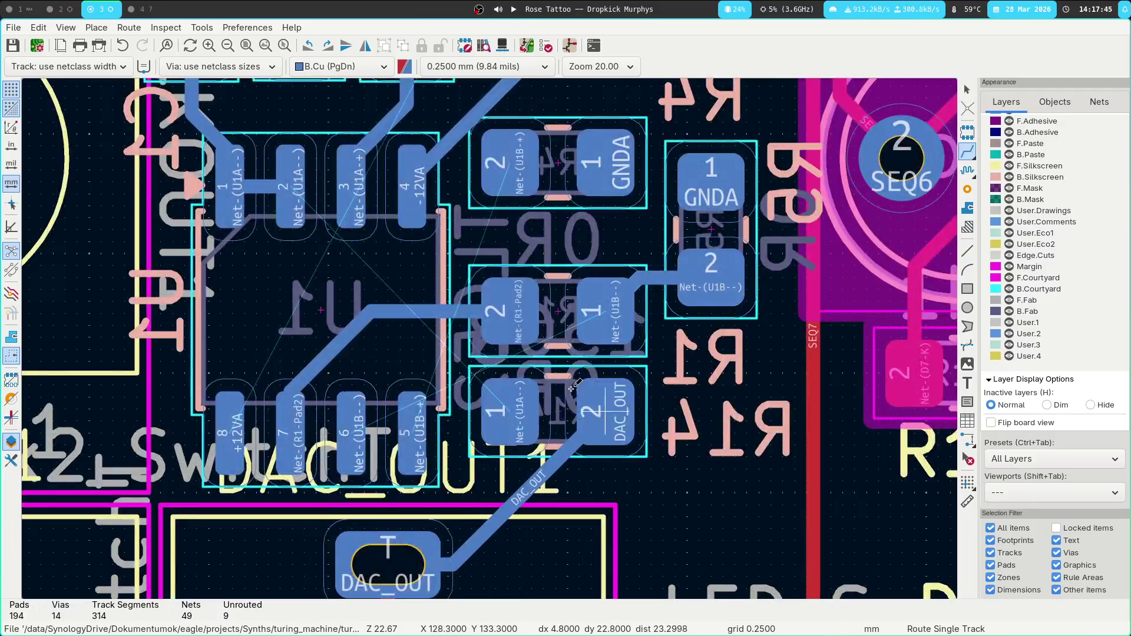
Delete the whole DAC_OUT track leading to R14.
click(557, 411)
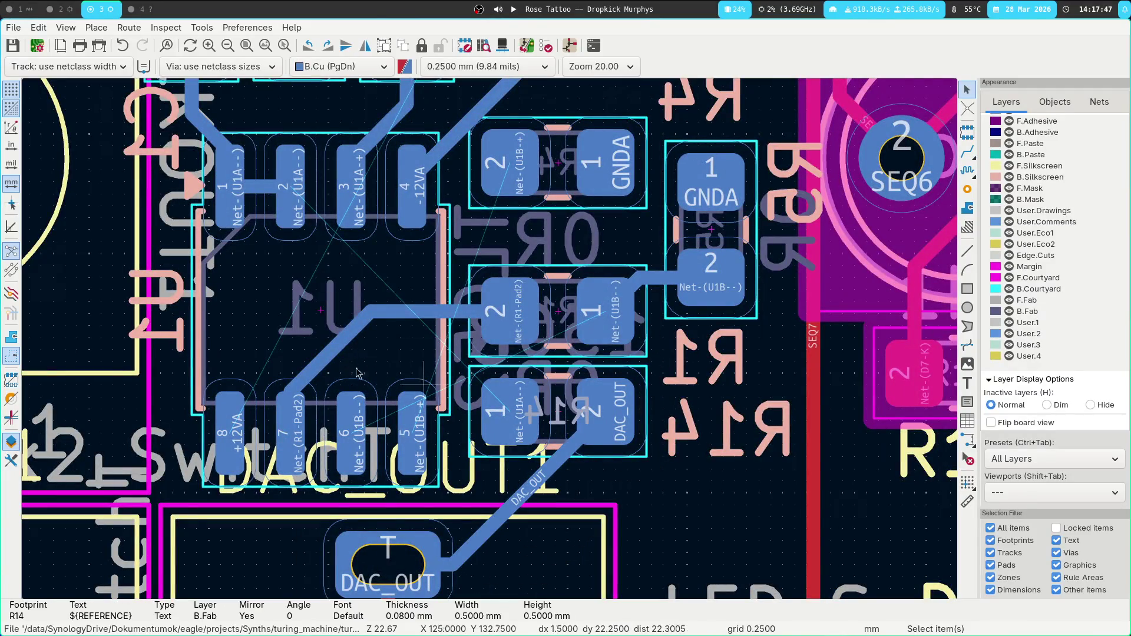
key(Escape)
scroll(438, 358, down, 3)
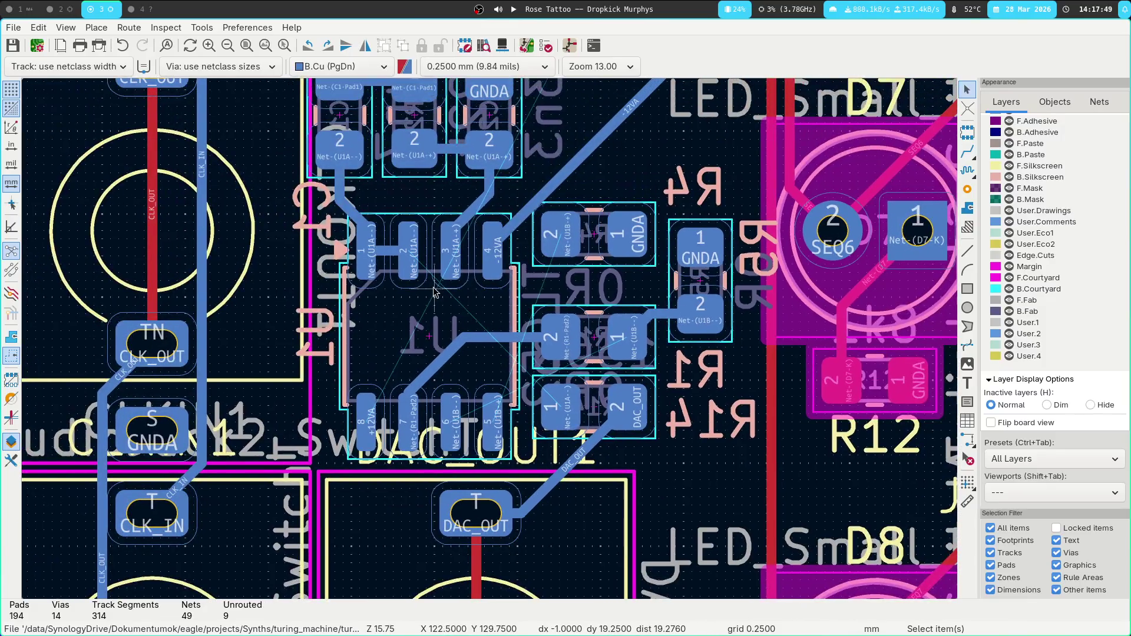
scroll(613, 452, down, 3)
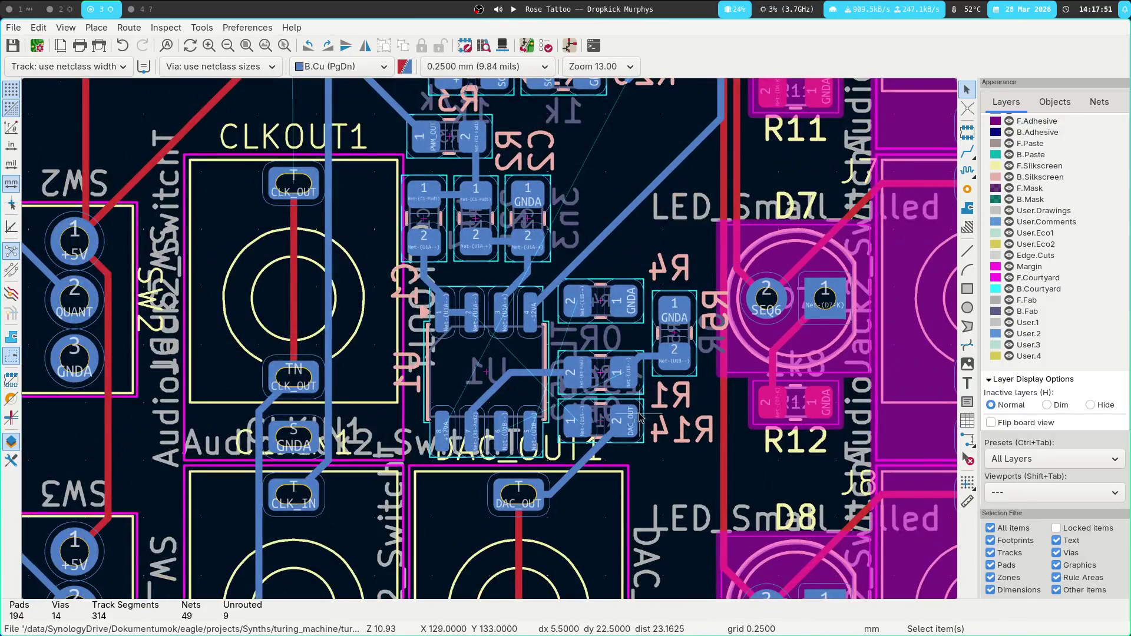
click(597, 453)
key(u)
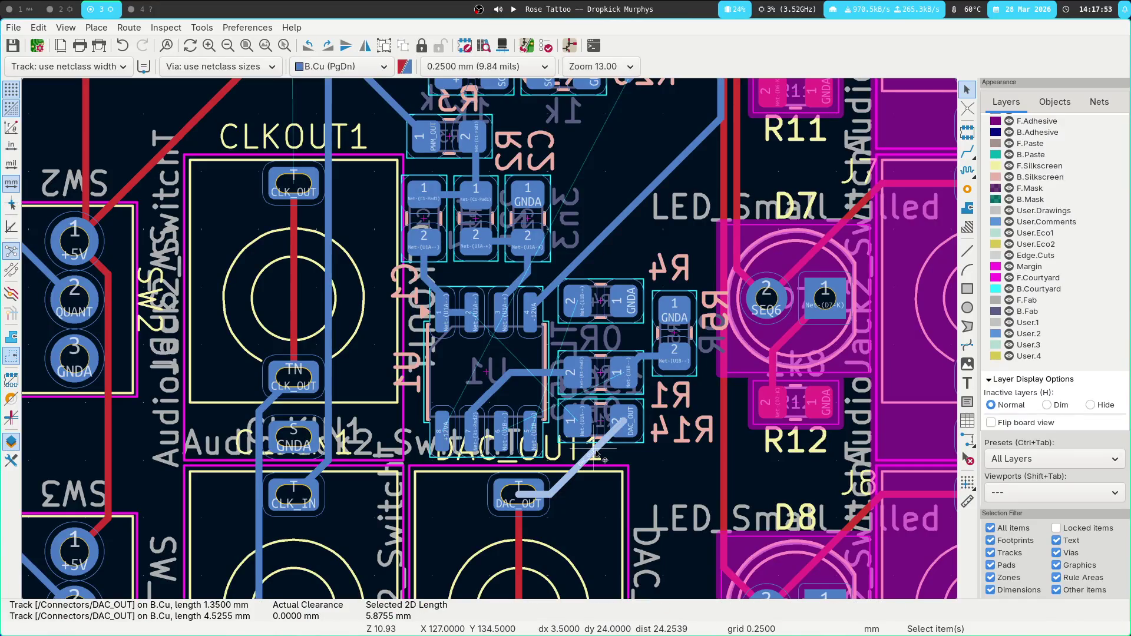
key(Delete)
Move R14 up above the op-amp area, near R3.
click(609, 418)
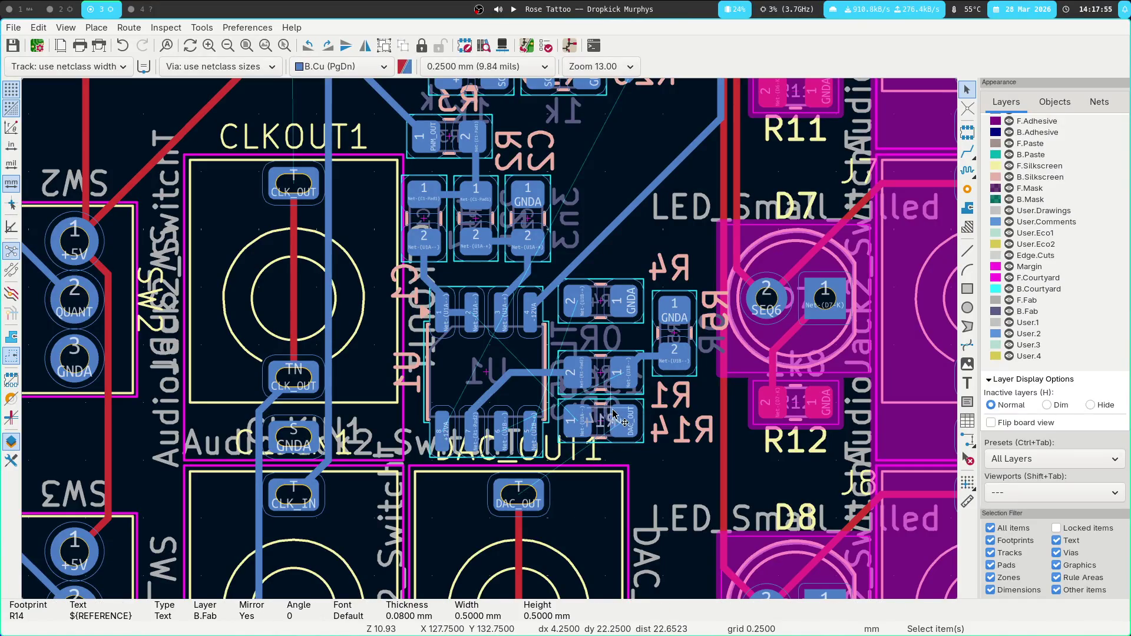
click(622, 410)
drag(622, 411, 644, 115)
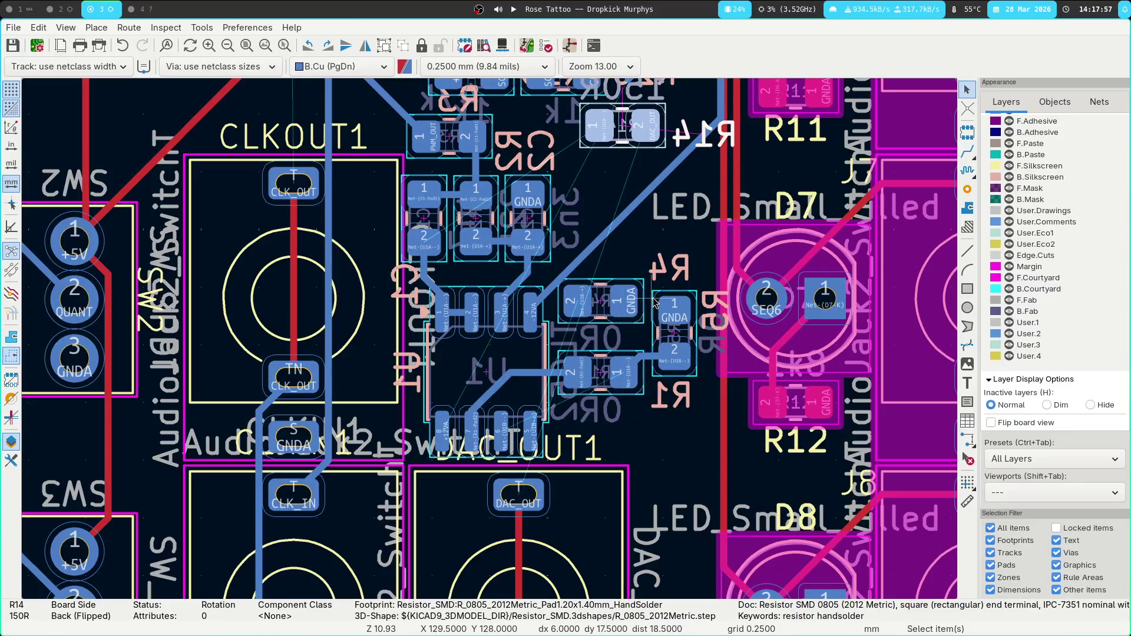
click(616, 224)
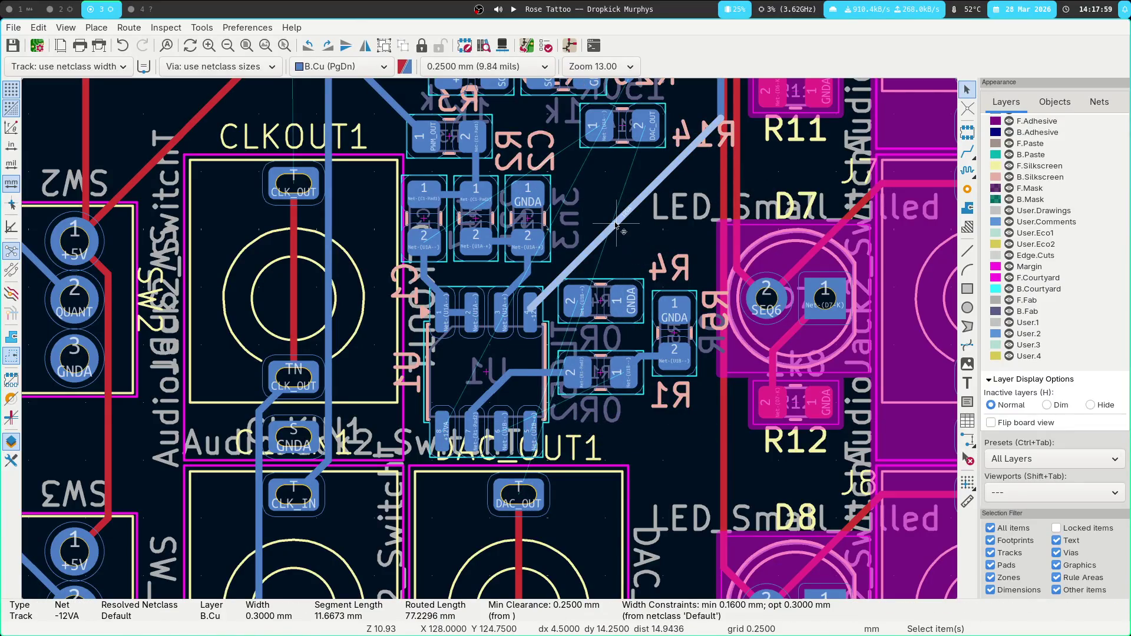
Delete the diagonal -12VA track and the whole Net-(R1-Pad2) track.
key(Delete)
click(542, 374)
key(u)
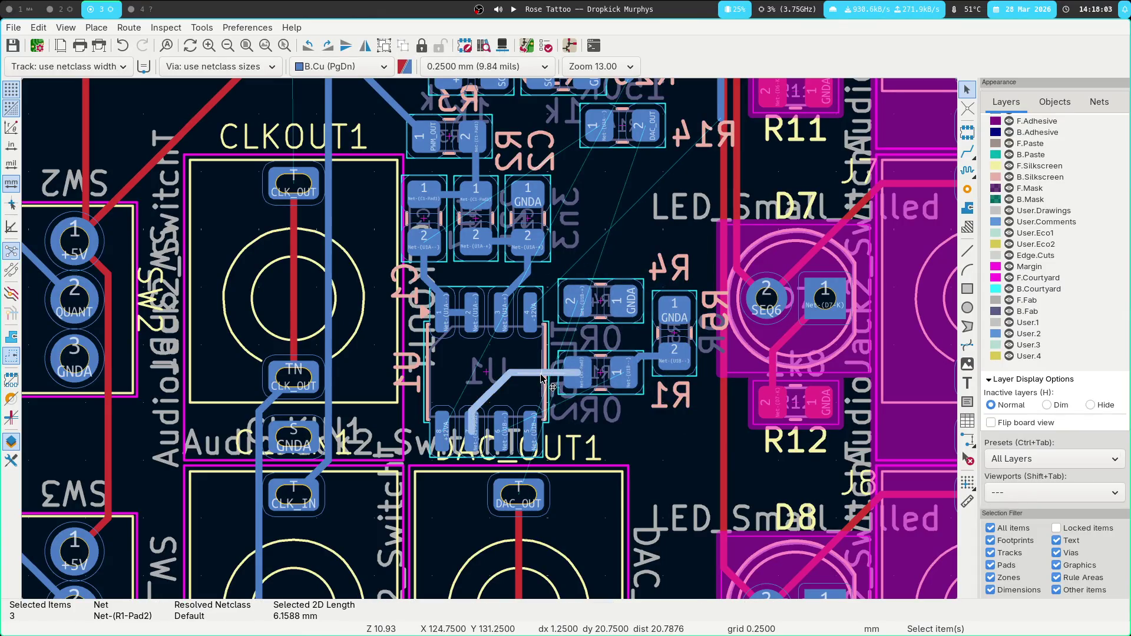
key(Delete)
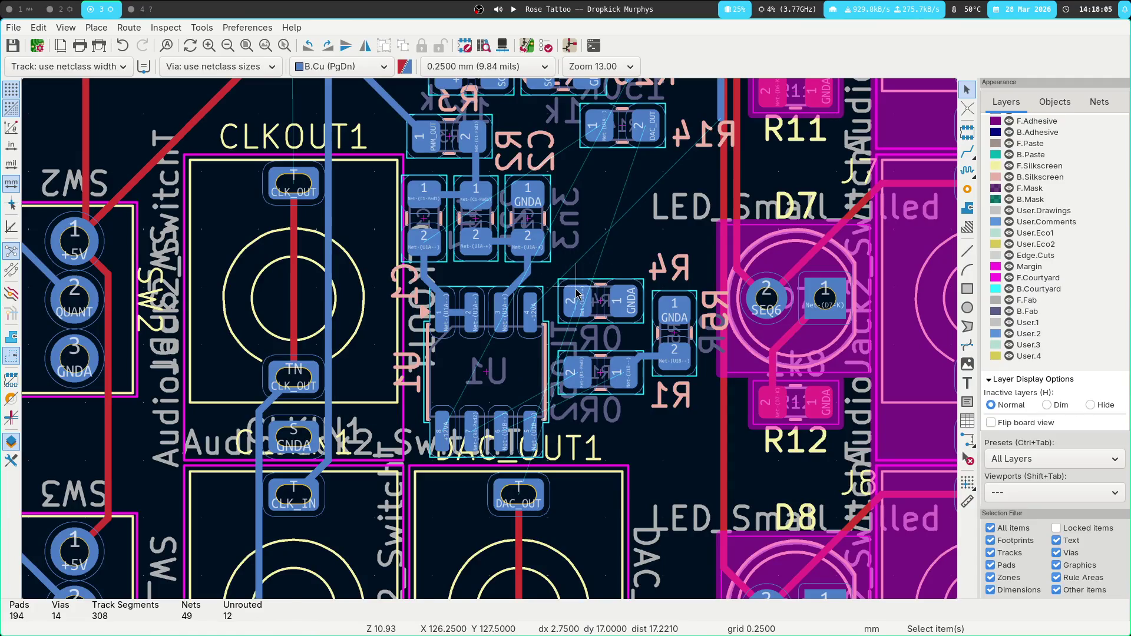
Move R4 down, delete a Net-(U1B--) track, move R5 beside R1, and rotate the resistor group 90°.
click(577, 292)
key(m)
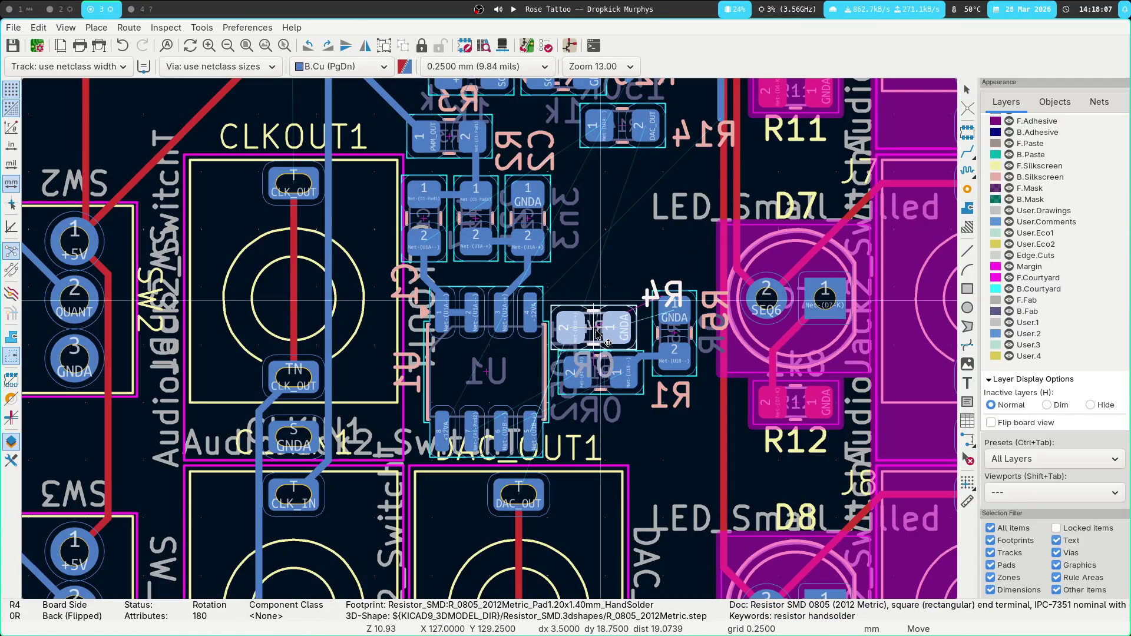
click(602, 334)
click(651, 354)
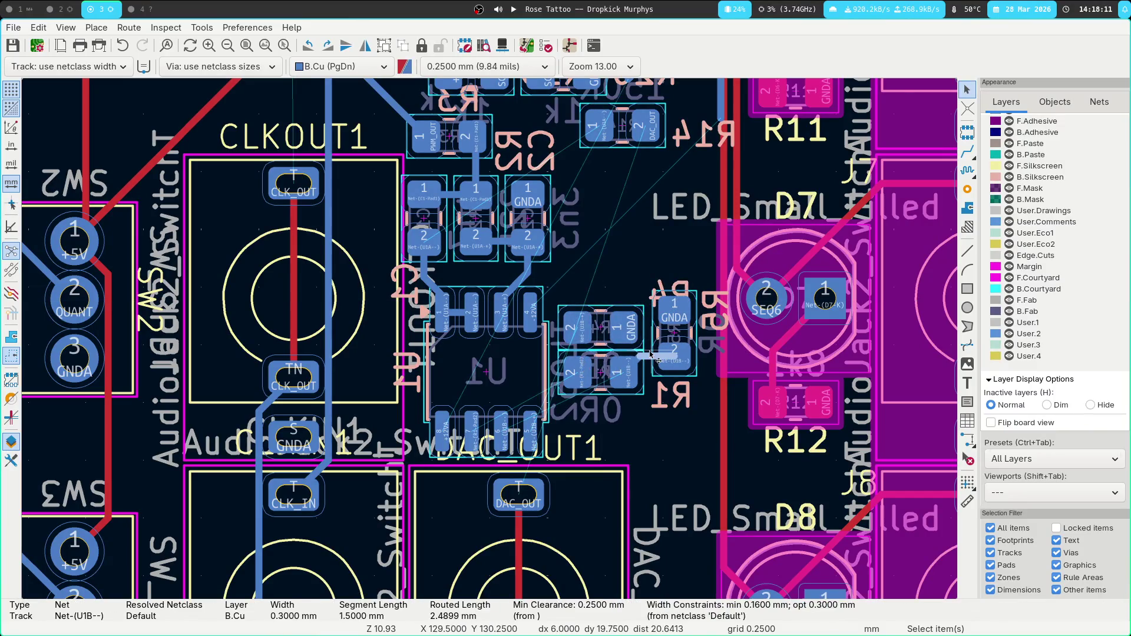
key(Delete)
click(696, 335)
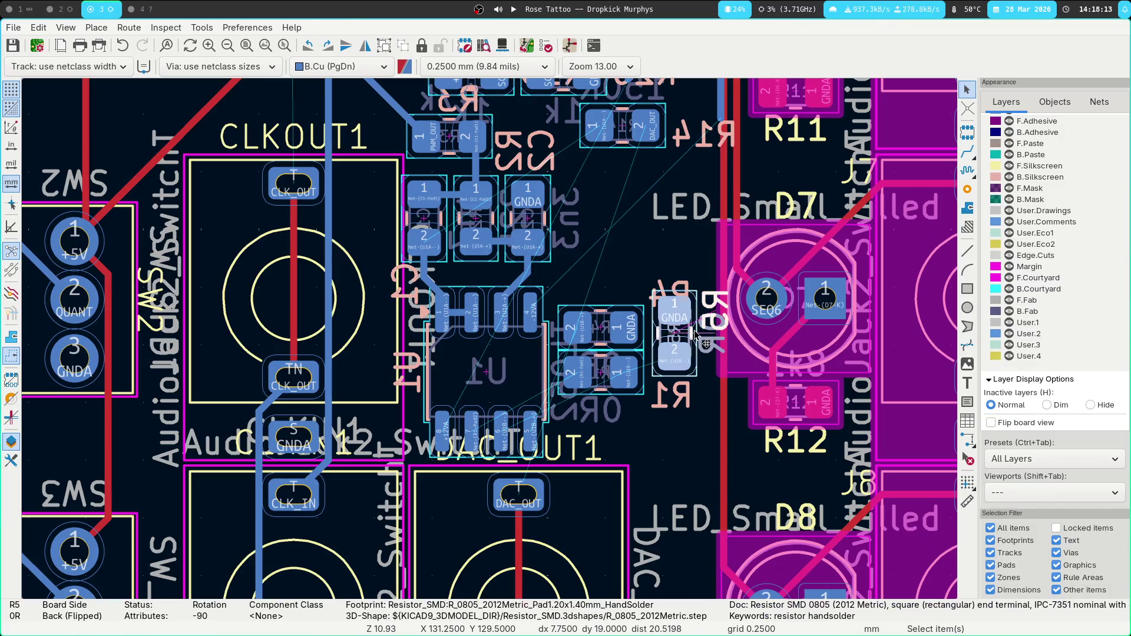
drag(696, 335, 670, 352)
mouse_move(560, 297)
mouse_down()
mouse_move(645, 404)
mouse_move(638, 371)
mouse_move(600, 339)
mouse_up()
key(r)
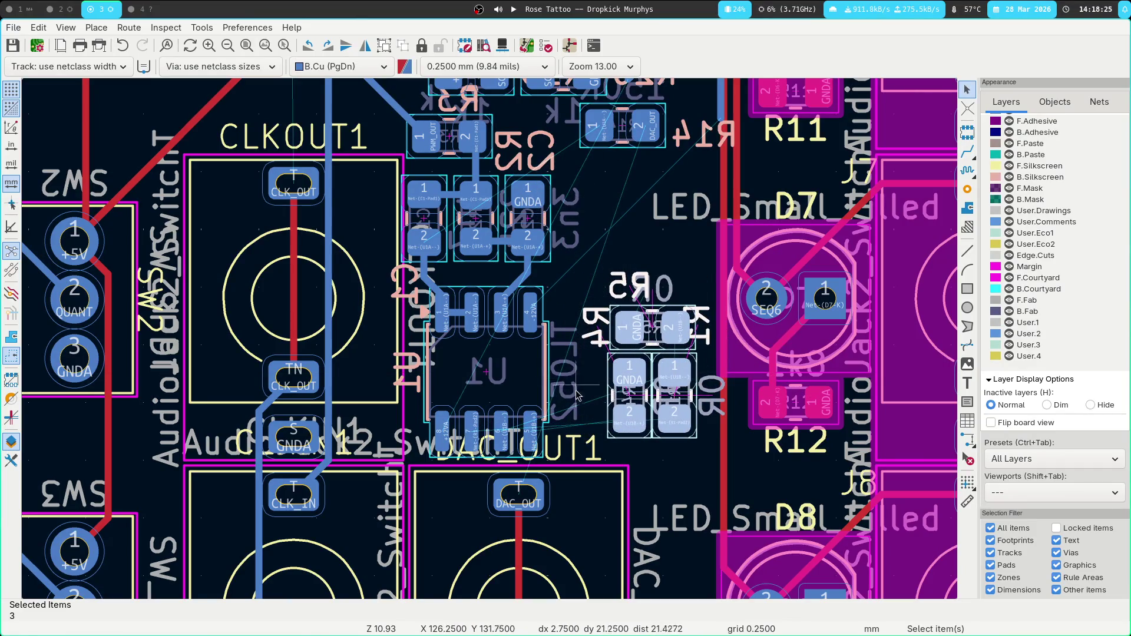
Move U1 with its capacitor and resistor cluster and PWM_OUT footprint to a new spot.
drag(393, 125, 560, 273)
shift+click(477, 128)
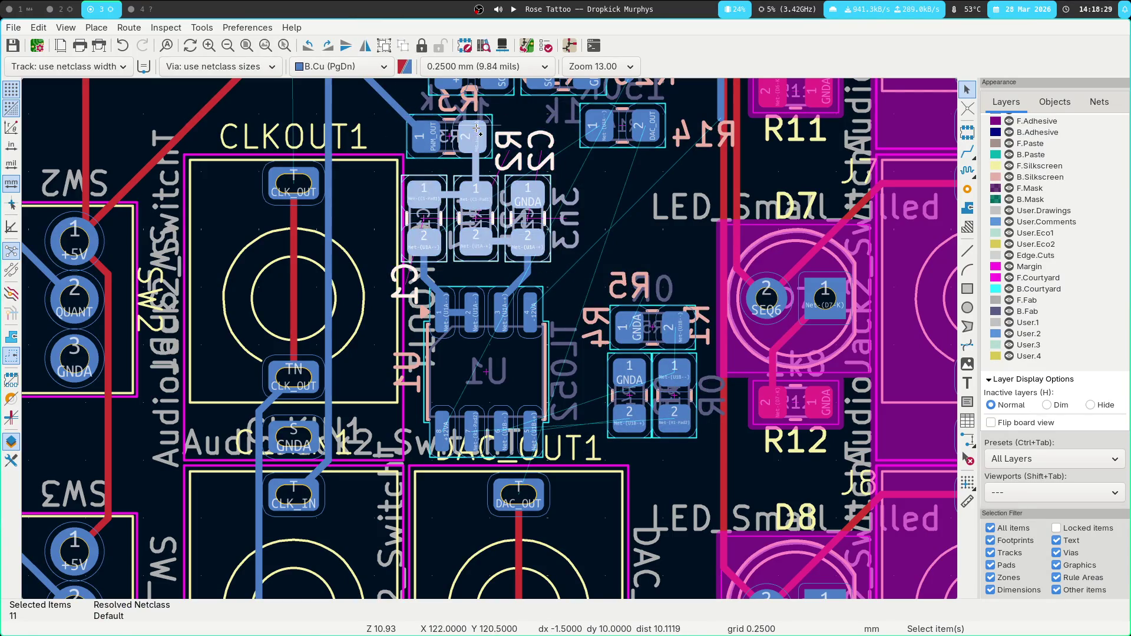
mouse_move(414, 237)
shift+mouse_down()
mouse_move(604, 471)
mouse_move(590, 462)
shift+mouse_up()
key(m)
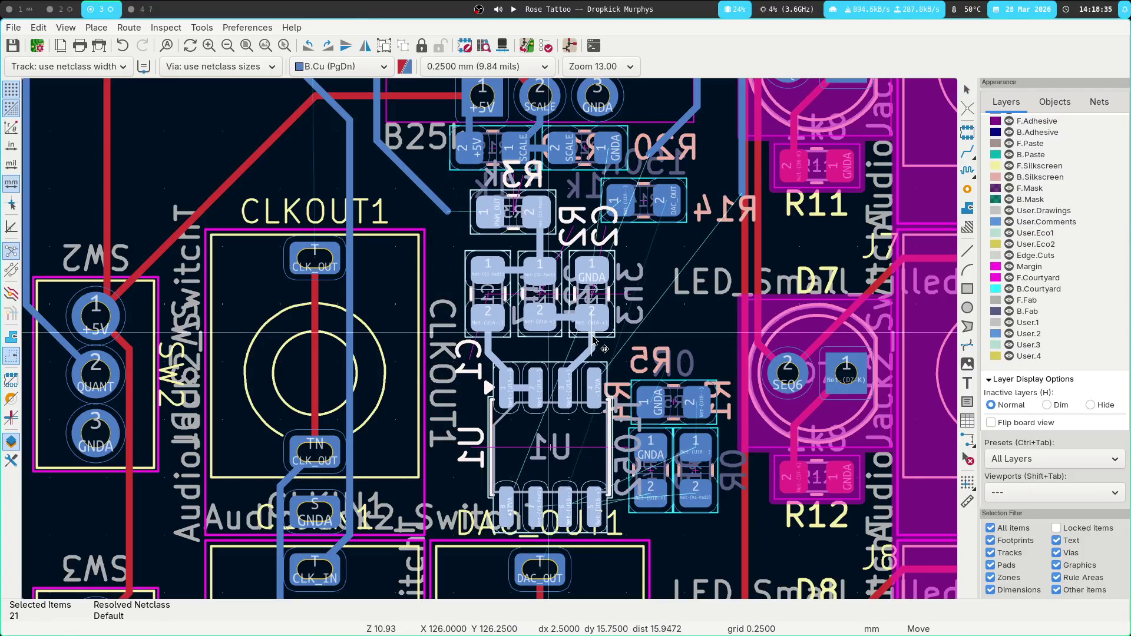
click(600, 340)
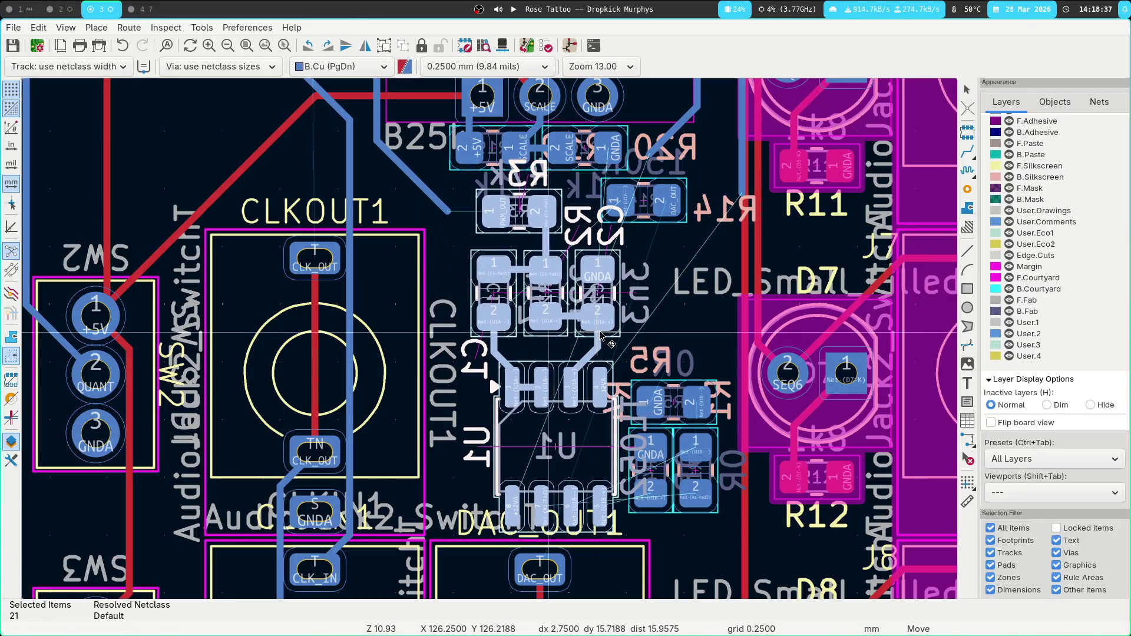
Rotate R14 90° upright and place it just left of U1.
click(670, 192)
key(m)
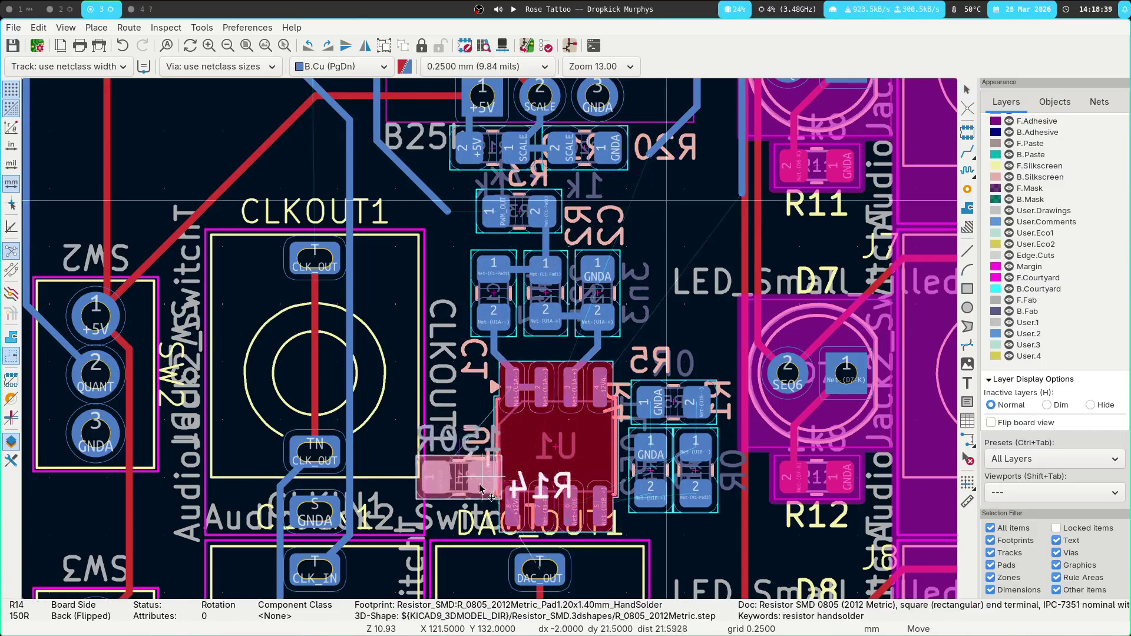
key(r)
click(464, 478)
scroll(464, 433, up, 2)
Route R14 to U1 pin 1 and to the DAC_OUT pad, and PWM_OUT to its resistor.
key(x)
click(460, 212)
click(398, 333)
click(514, 449)
scroll(418, 545, up, 5)
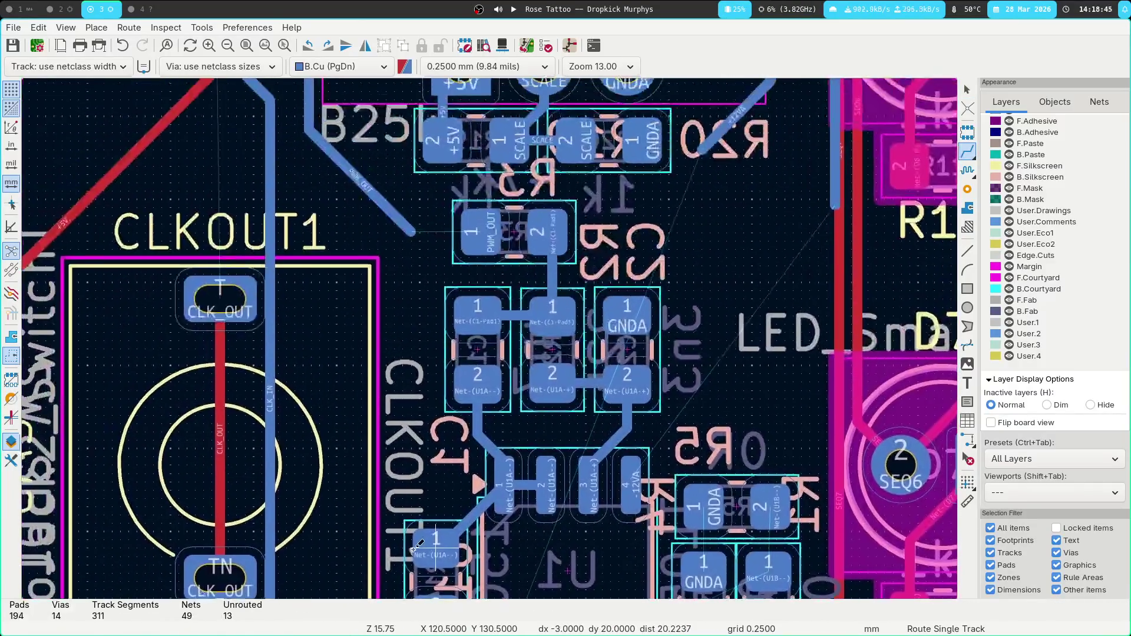
click(413, 227)
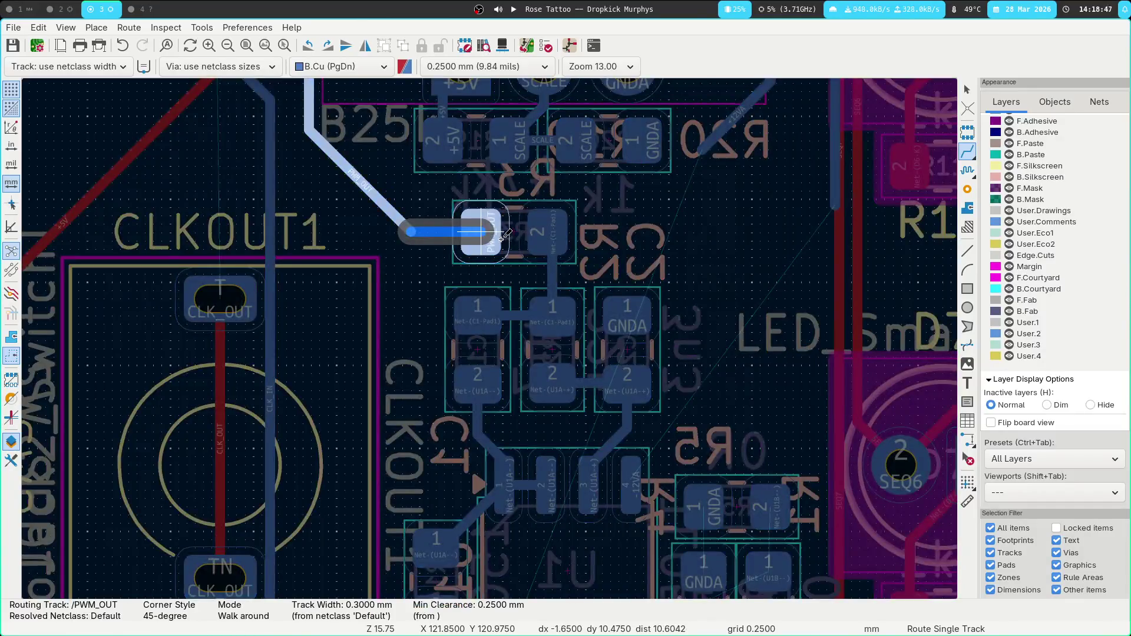
click(474, 231)
key(Escape)
Run the +12VA track to U1 pad 8 and join -12VA from pad 4 to the existing track.
scroll(714, 344, up, 2)
scroll(715, 347, up, 3)
scroll(707, 295, right, 2)
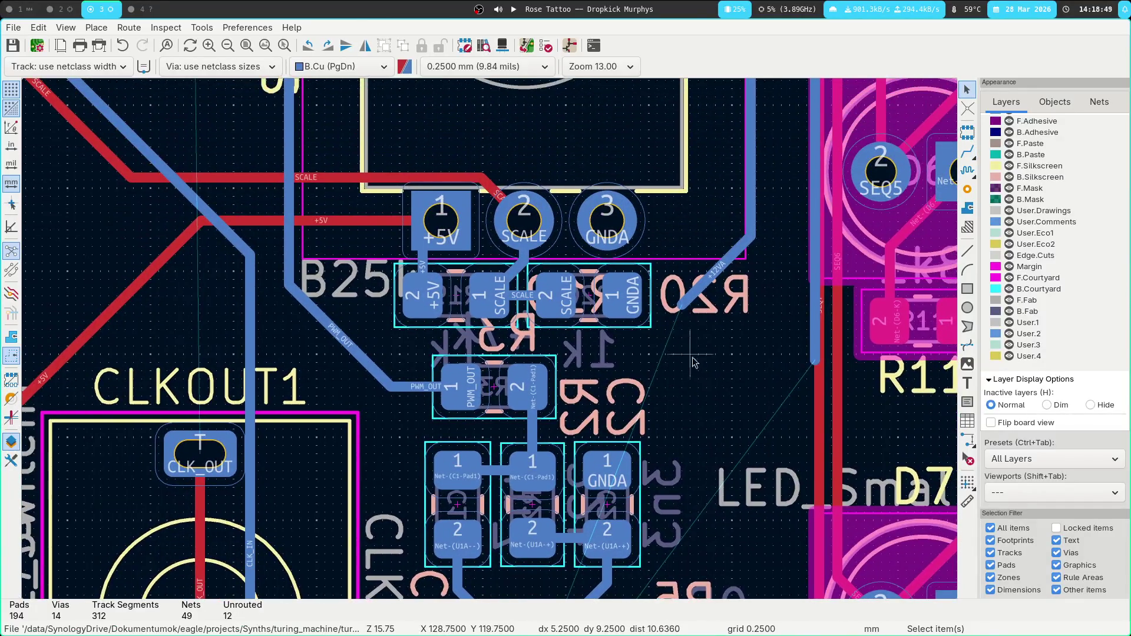
key(x)
scroll(660, 247, down, 5)
scroll(660, 248, right, 2)
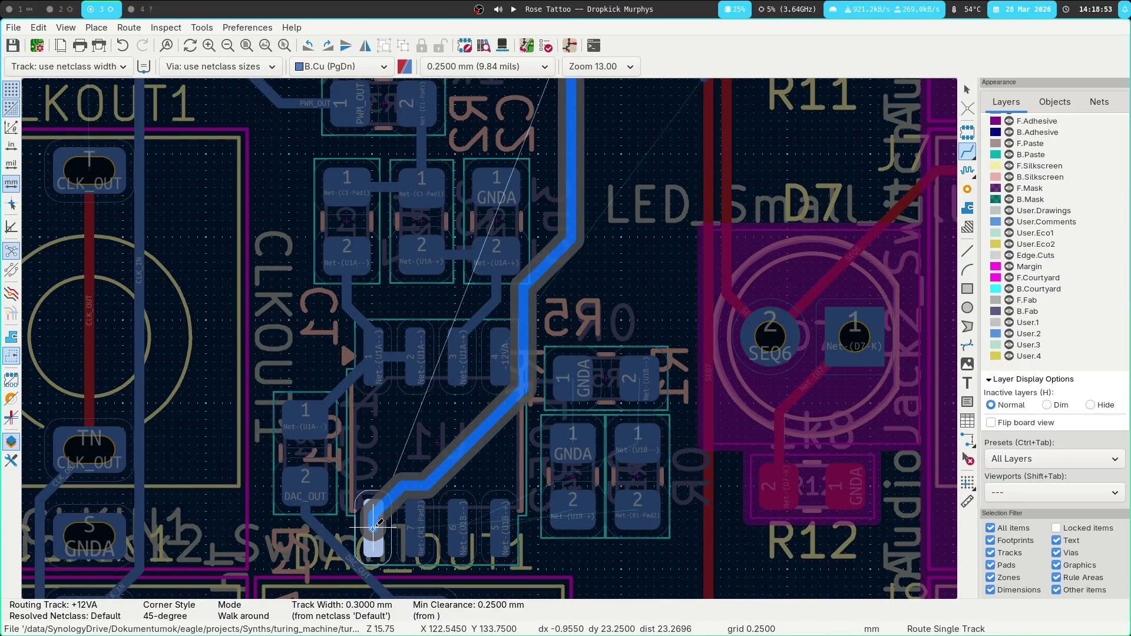
click(373, 527)
click(500, 353)
scroll(618, 345, up, 5)
scroll(619, 345, right, 2)
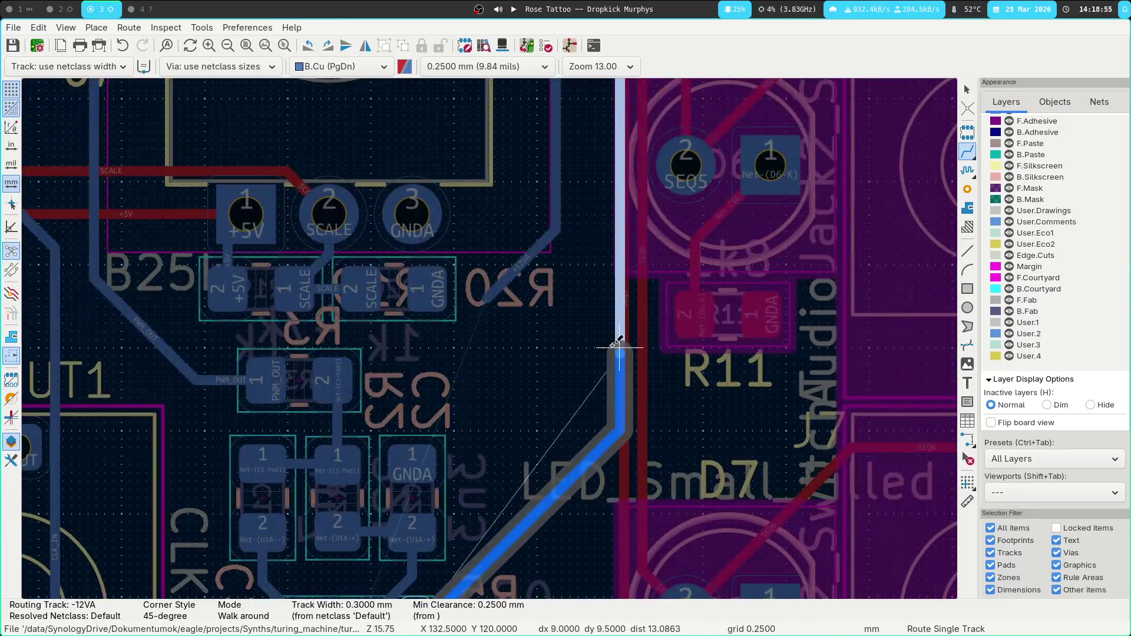
click(619, 345)
scroll(527, 150, down, 5)
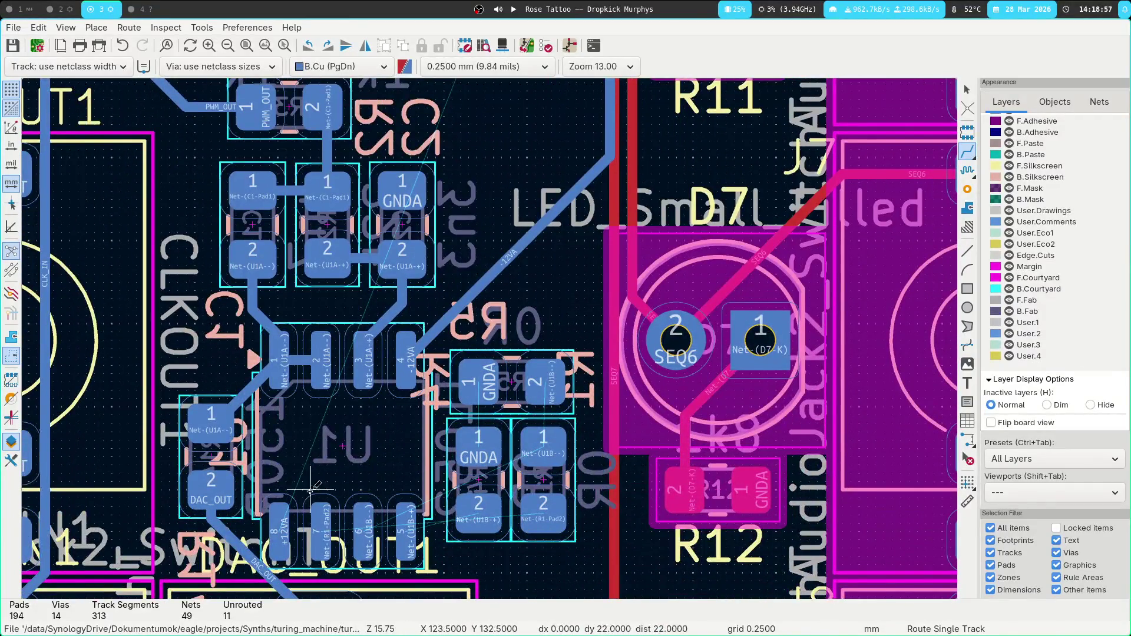
Route another +12VA track from pad 8 through a via onto front copper.
click(286, 524)
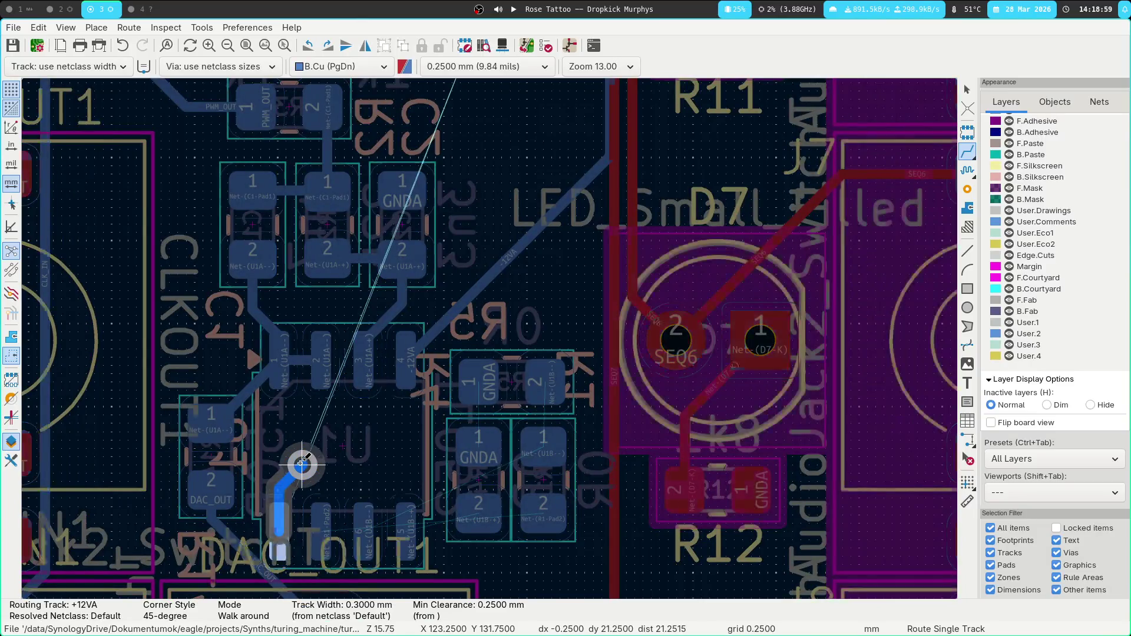
key(Page_Up)
scroll(416, 328, up, 4)
scroll(417, 329, right, 1)
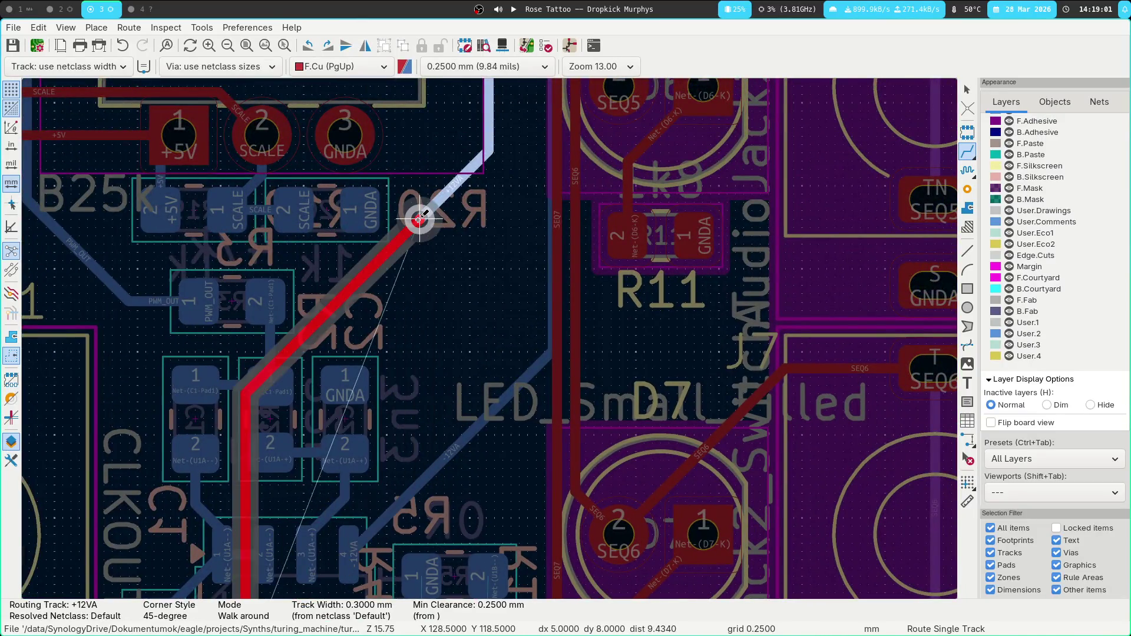
double_click(419, 226)
key(Page_Down)
scroll(420, 224, down, 4)
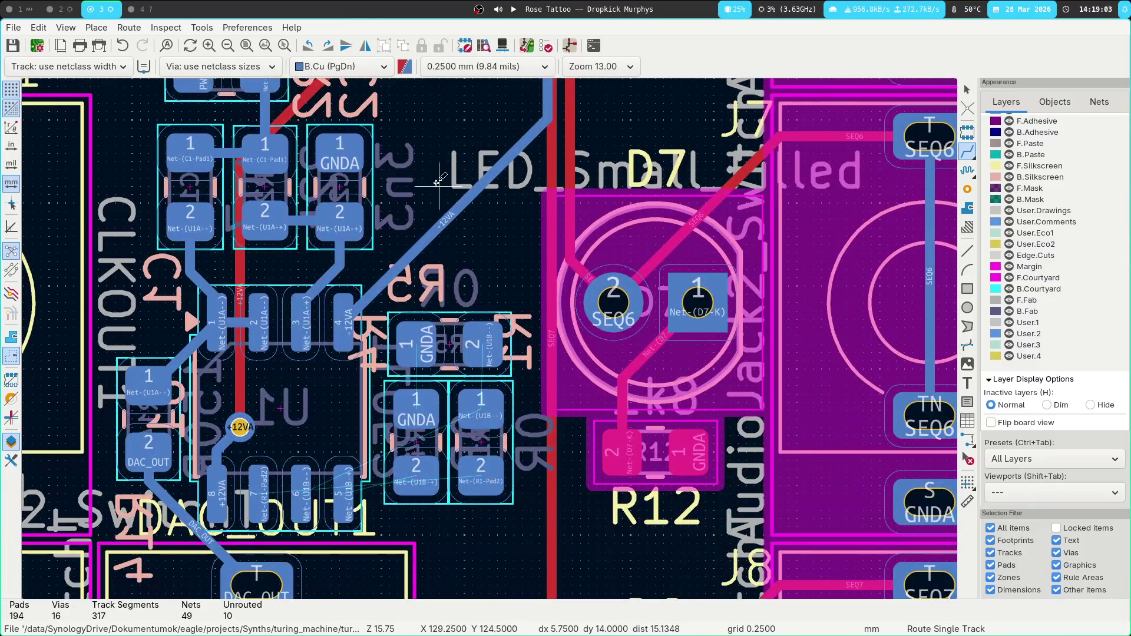
scroll(439, 185, down, 1)
click(304, 424)
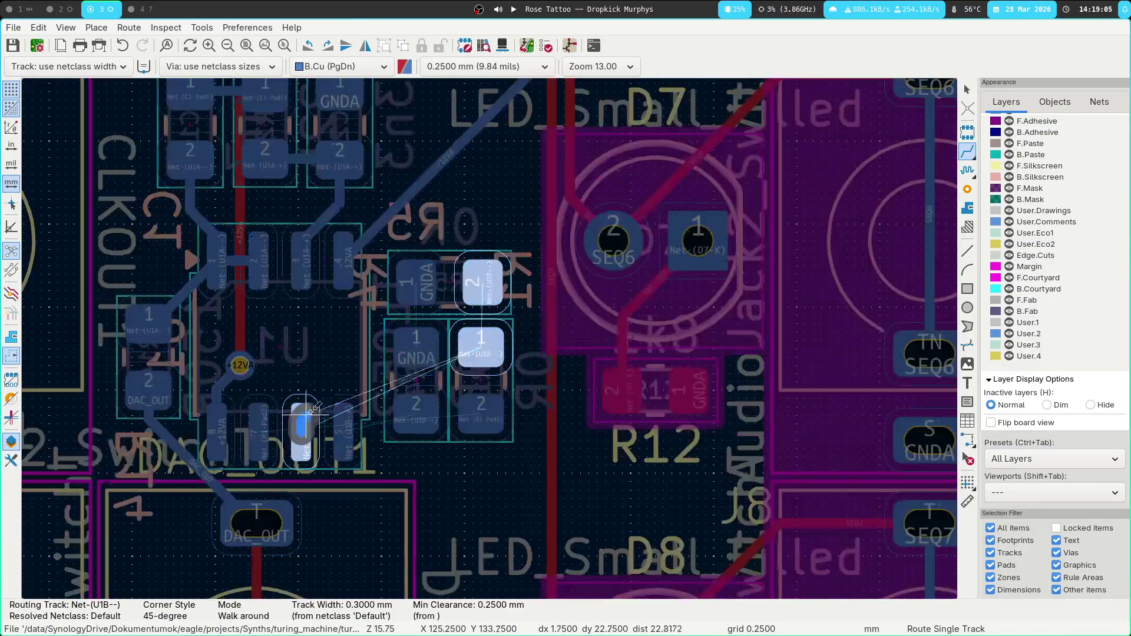
Rotate resistors R5 and R1 by 180°.
key(Escape)
key(Escape)
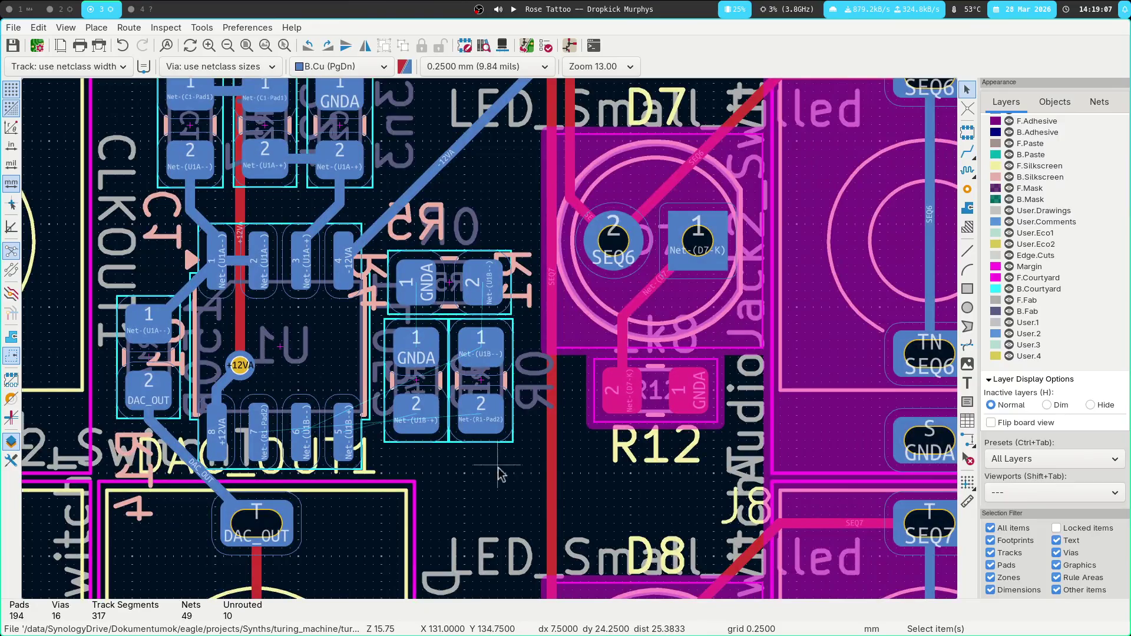
mouse_move(525, 445)
mouse_down()
mouse_move(391, 212)
mouse_move(406, 321)
mouse_up()
key(r)
key(r)
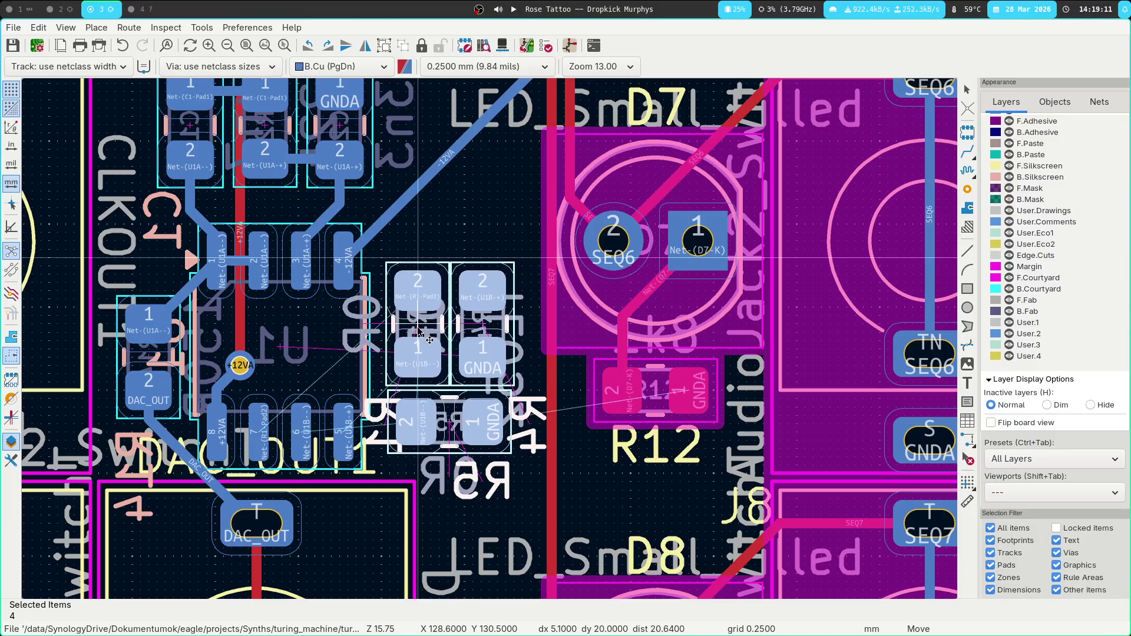
Track U1 pads 5, 6 and 7 to R1 pad 2 and R5 pad 2.
key(x)
click(257, 429)
key(f)
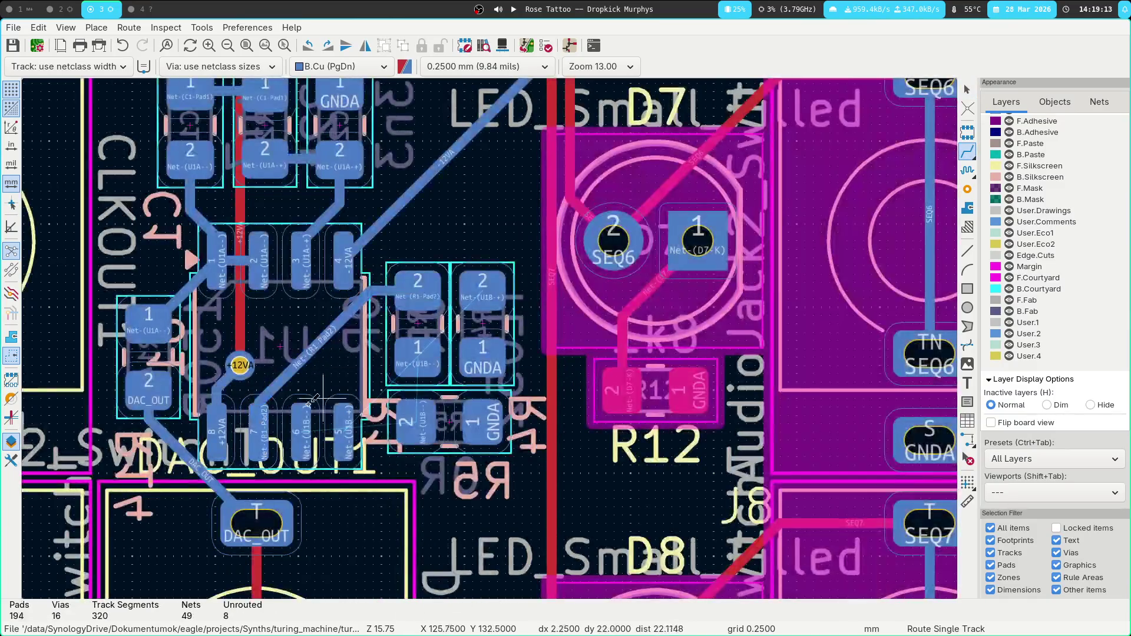
click(345, 427)
click(461, 329)
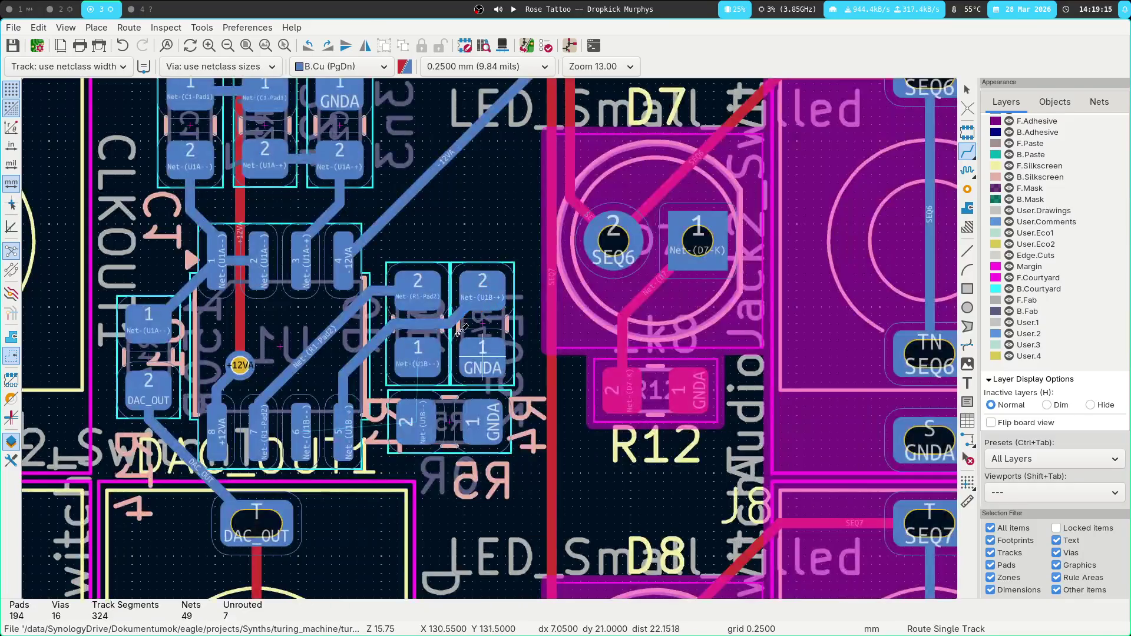
click(304, 430)
click(407, 423)
key(Escape)
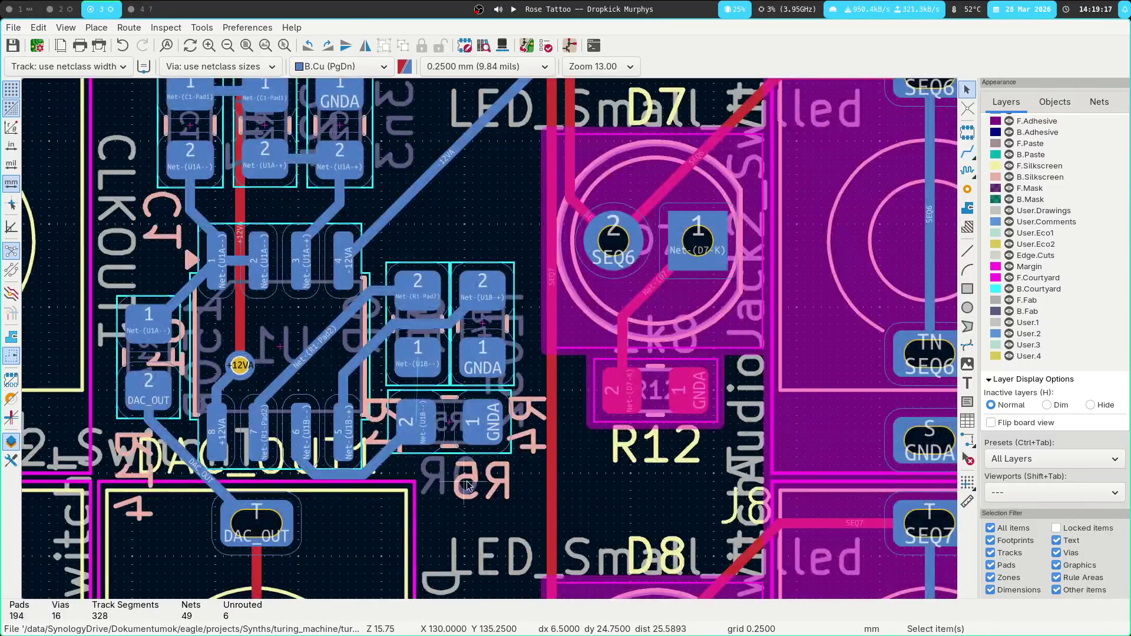
mouse_move(474, 475)
middle_down()
mouse_move(488, 488)
mouse_move(536, 299)
middle_up()
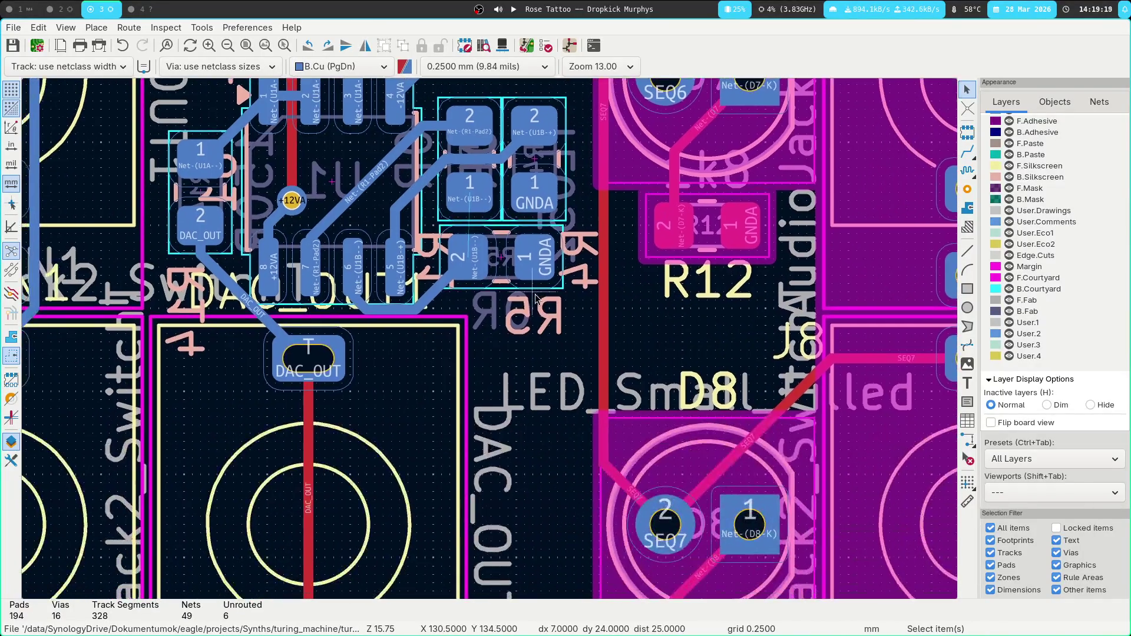
scroll(521, 316, down, 1)
middle_drag(517, 359, 530, 468)
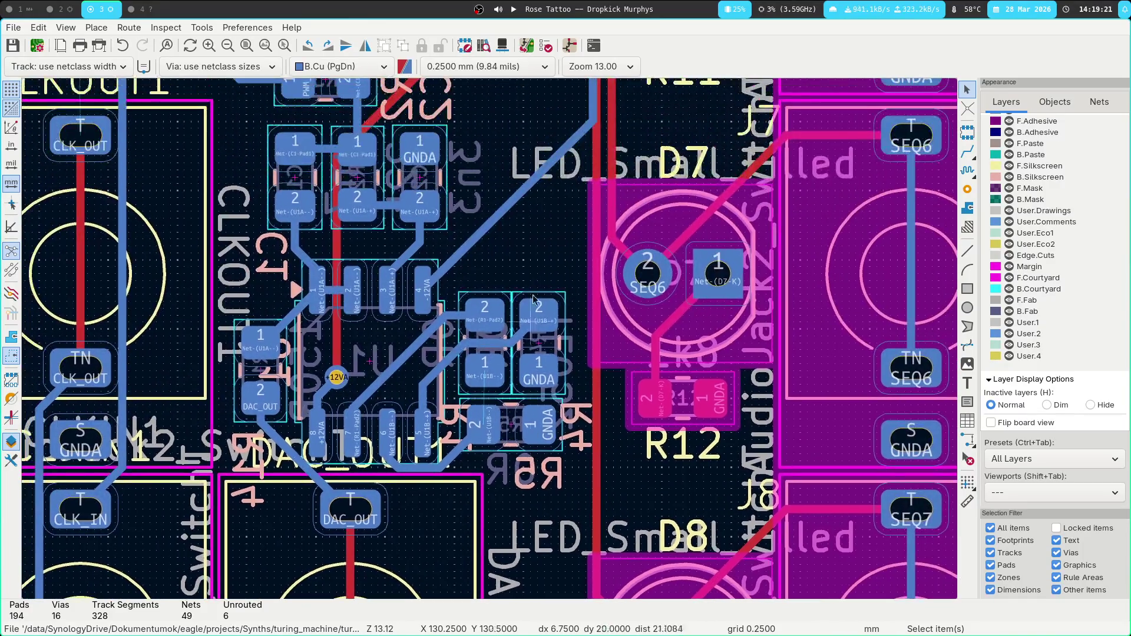
Begin a back-copper CLK_OUT track from the CLKOUT1 jack's top CLK_OUT pad.
mouse_move(528, 223)
middle_down()
mouse_move(554, 274)
mouse_move(569, 378)
mouse_move(790, 134)
mouse_move(510, 422)
middle_up()
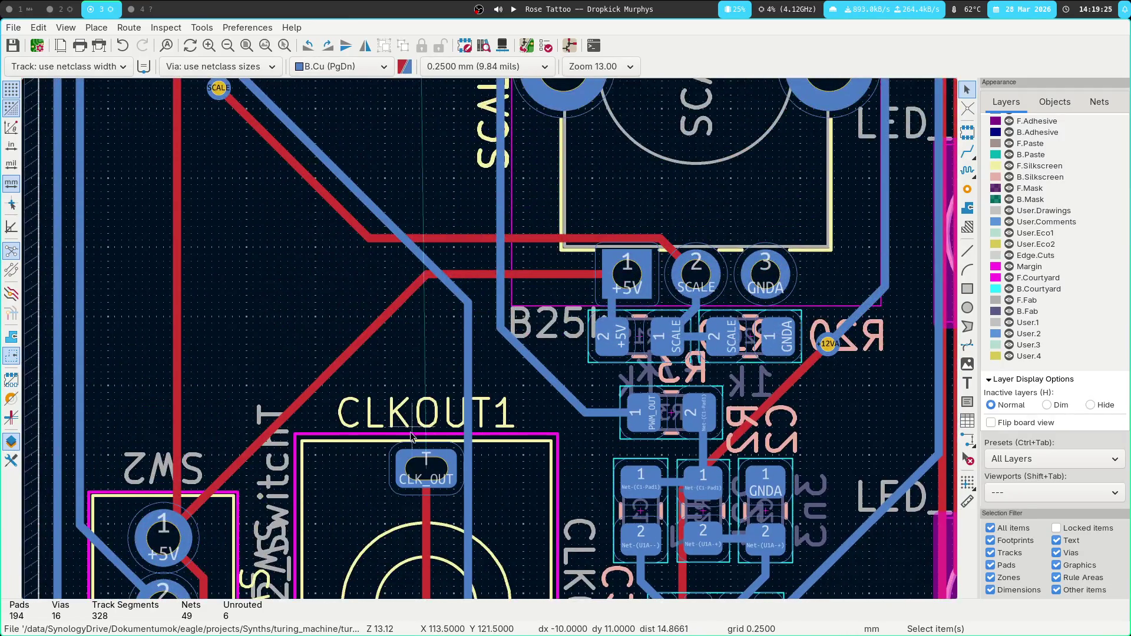
key(x)
key(Escape)
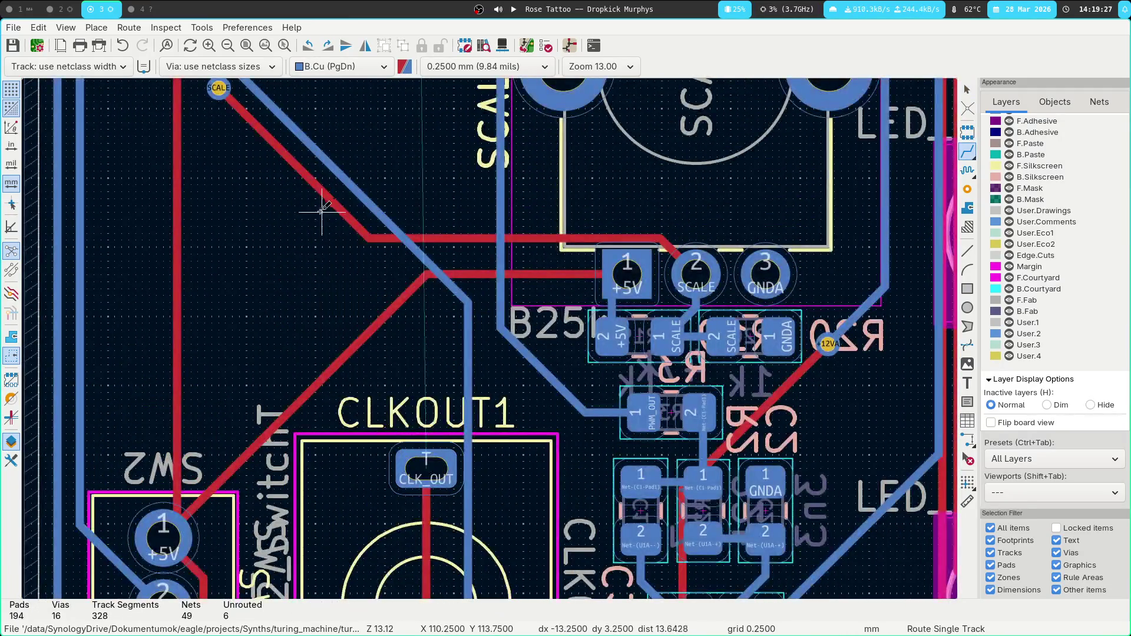
middle_drag(322, 211, 317, 313)
key(Escape)
click(297, 277)
key(Escape)
mouse_move(318, 169)
middle_down()
mouse_move(321, 361)
mouse_move(260, 82)
middle_up()
key(x)
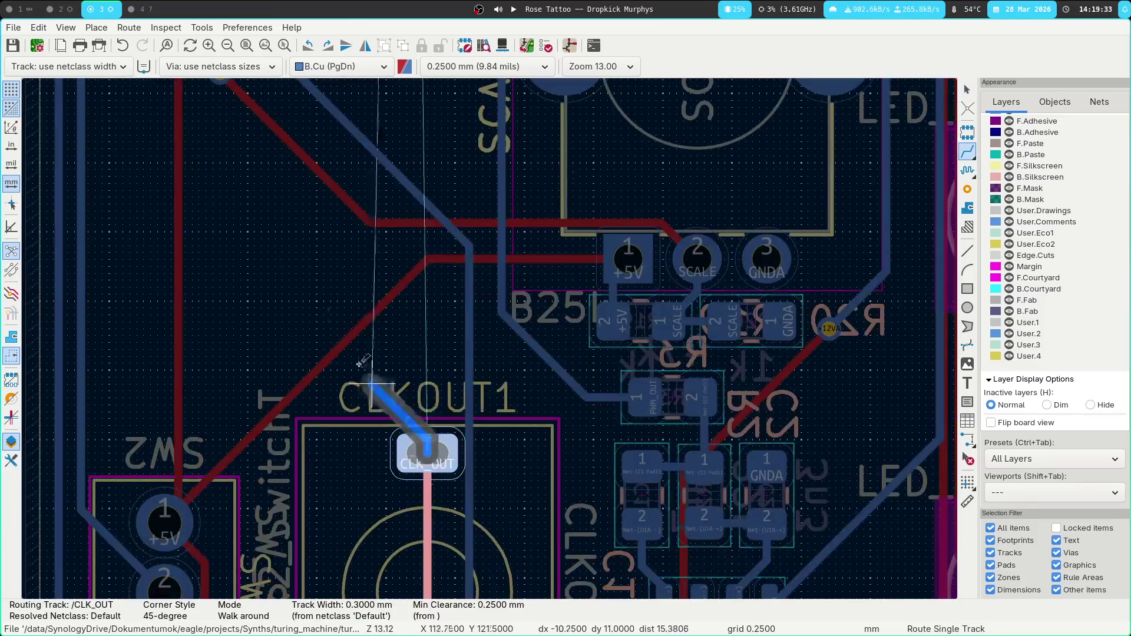
middle_drag(335, 181, 386, 207)
scroll(387, 208, down, 2)
scroll(518, 165, down, 2)
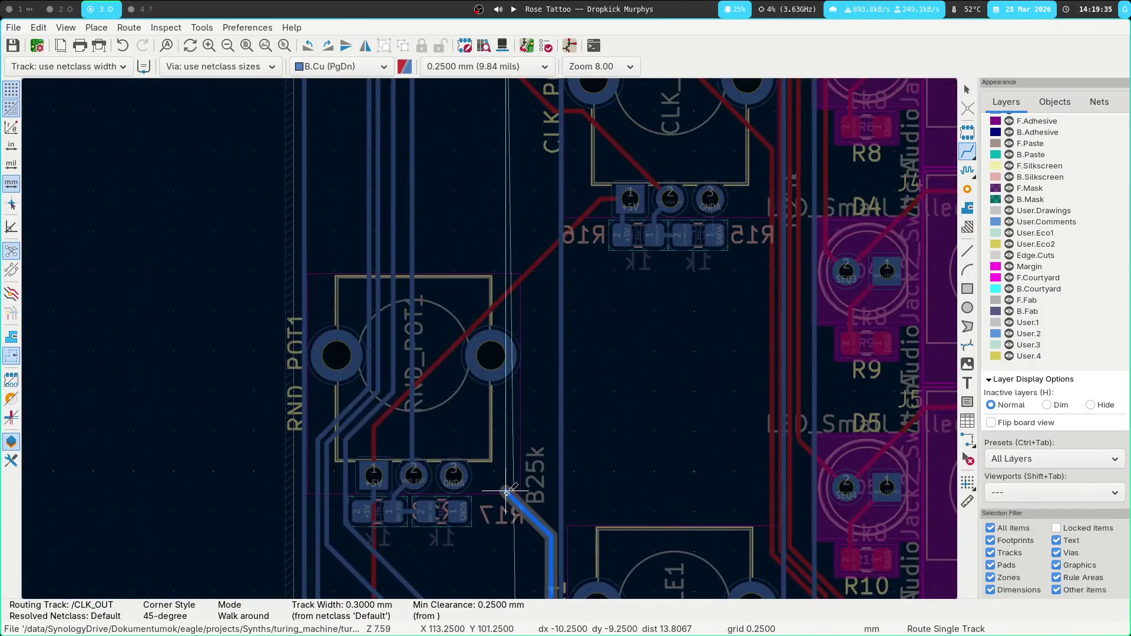
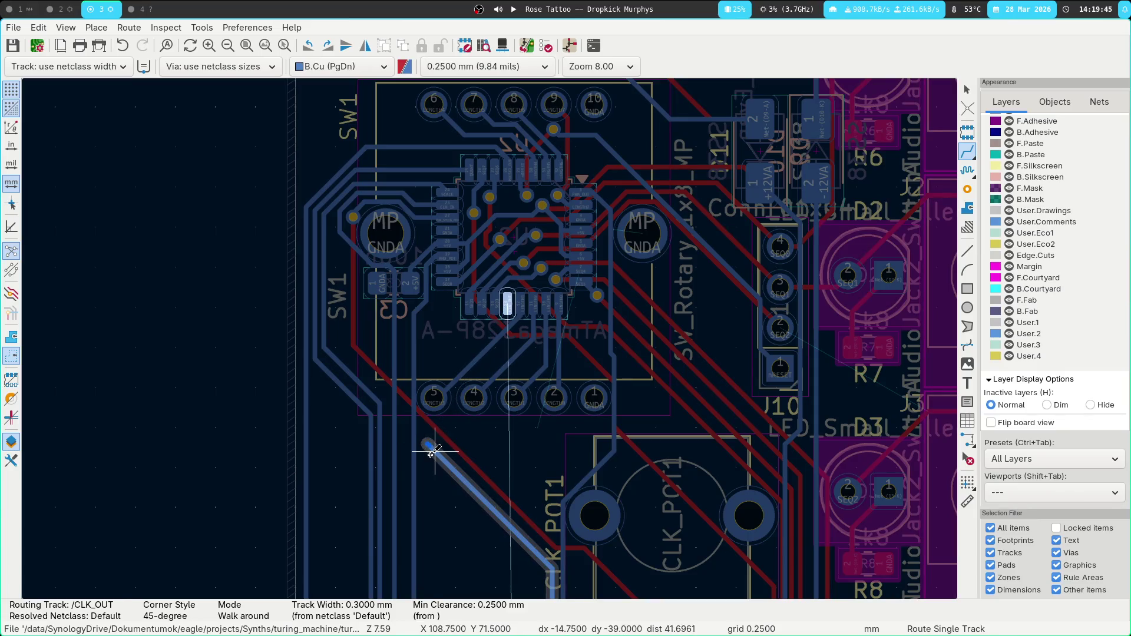
End the CLK_OUT track and shift its vertical segment further left near CLK_POT1.
click(428, 443)
key(Escape)
key(Escape)
middle_drag(445, 500, 460, 269)
scroll(460, 268, up, 2)
drag(439, 262, 422, 261)
Continue the CLK_OUT route from the diagonal track onto the connector pad.
click(454, 241)
key(x)
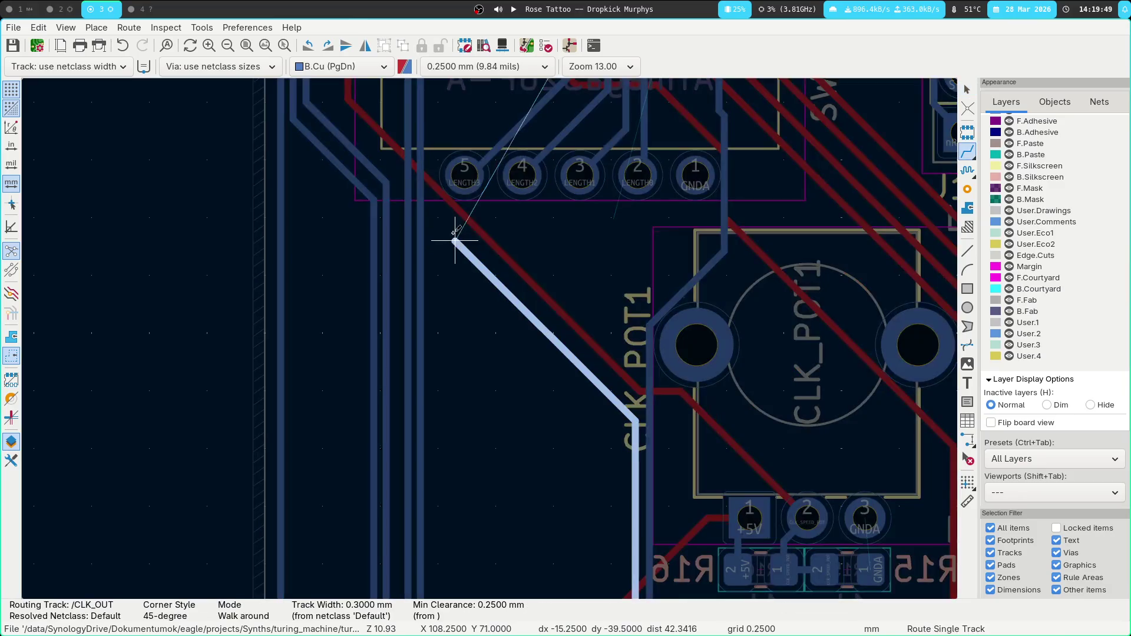
click(586, 240)
scroll(492, 345, down, 2)
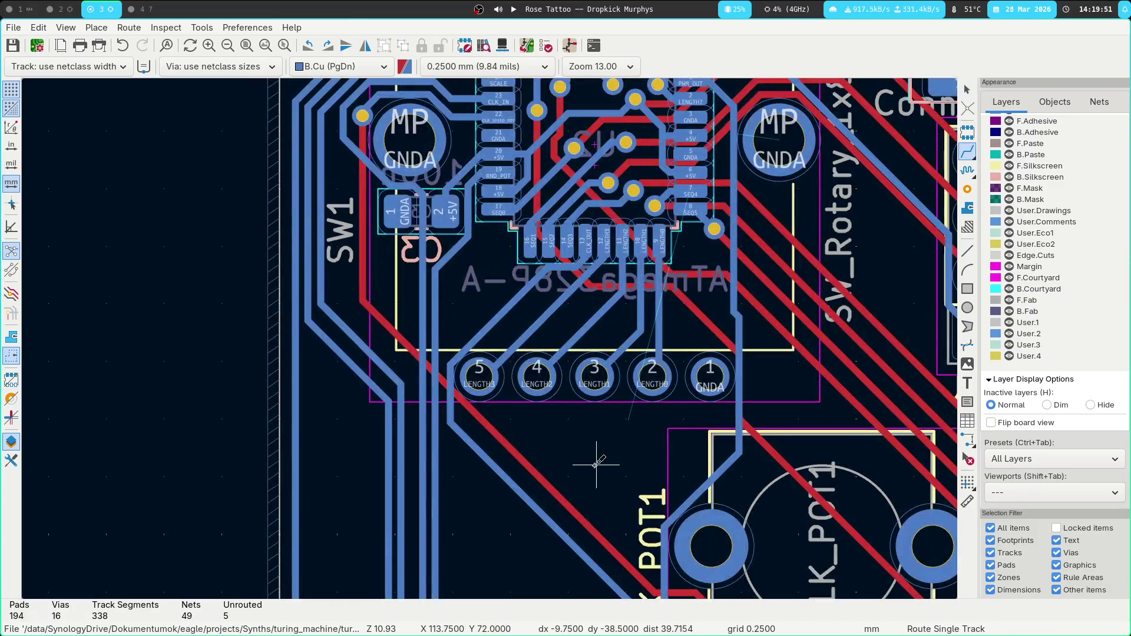
scroll(518, 387, up, 2)
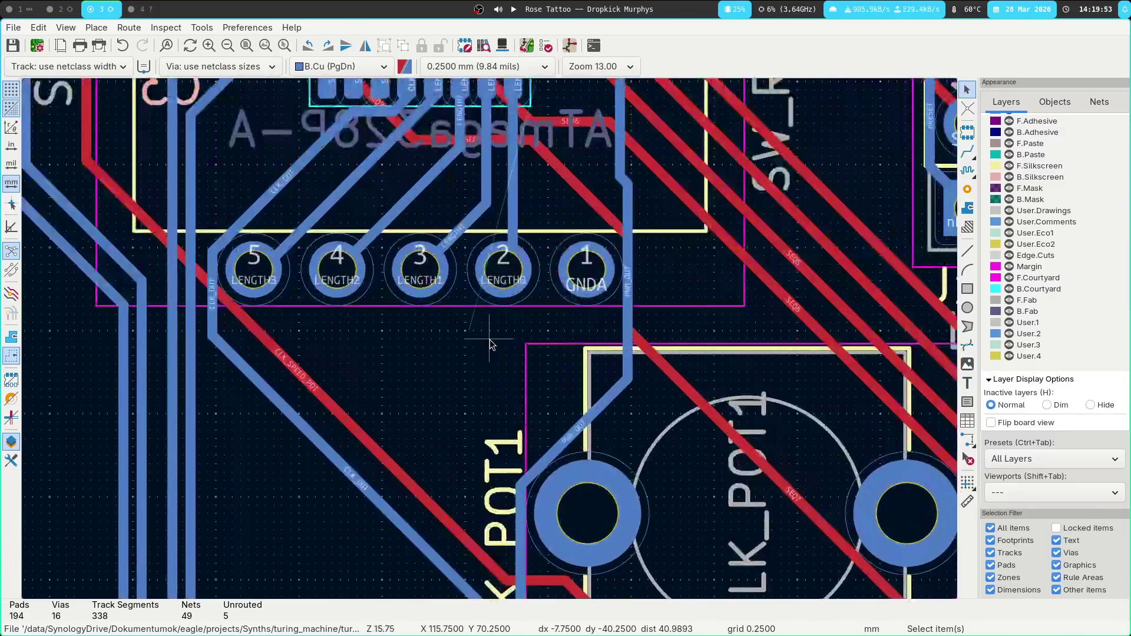
scroll(362, 435, up, 1)
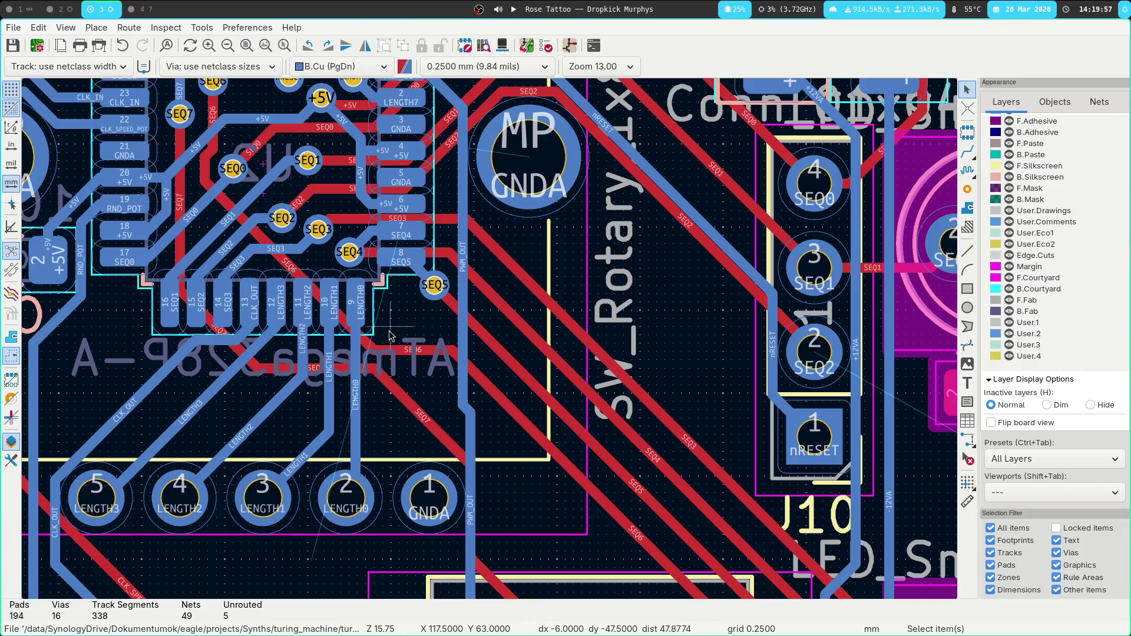
Try tracks from pads 7 and 8, cancel both, and open the design rules check.
key(x)
key(Escape)
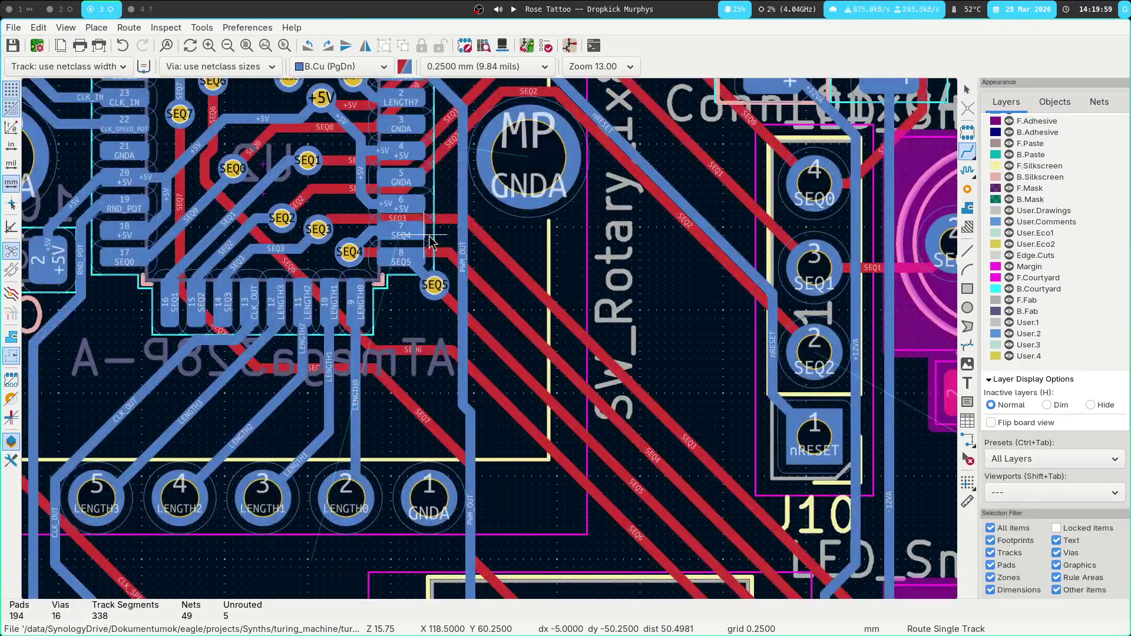
click(421, 246)
key(Escape)
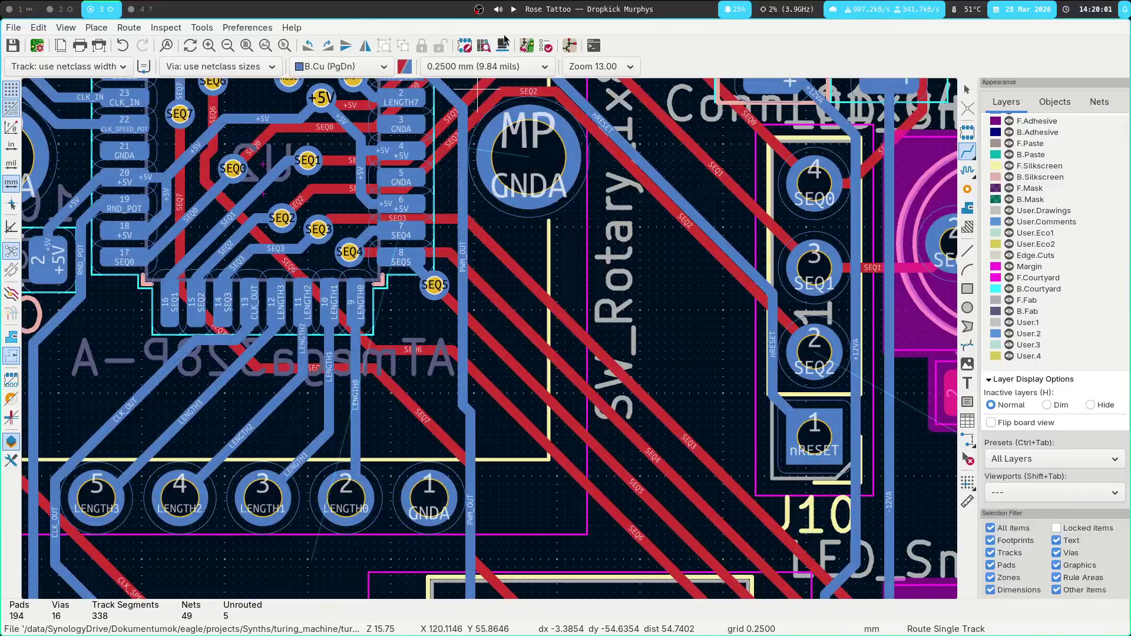
click(537, 46)
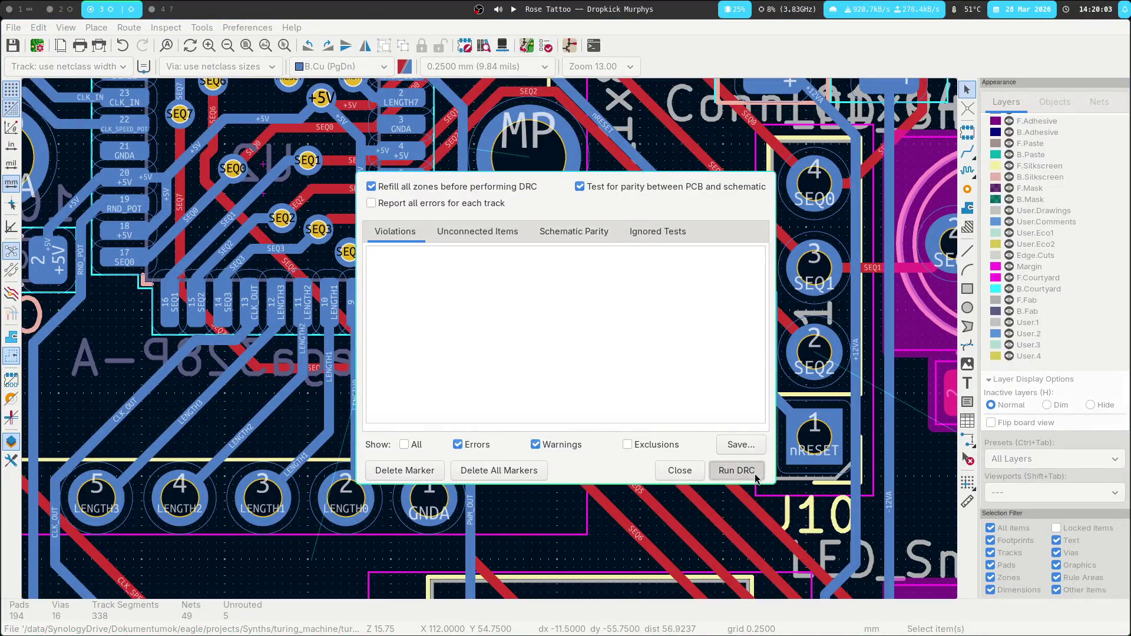
Run DRC and move the D10 and D9 reference labels clear of the D9 silkscreen overlap.
click(733, 468)
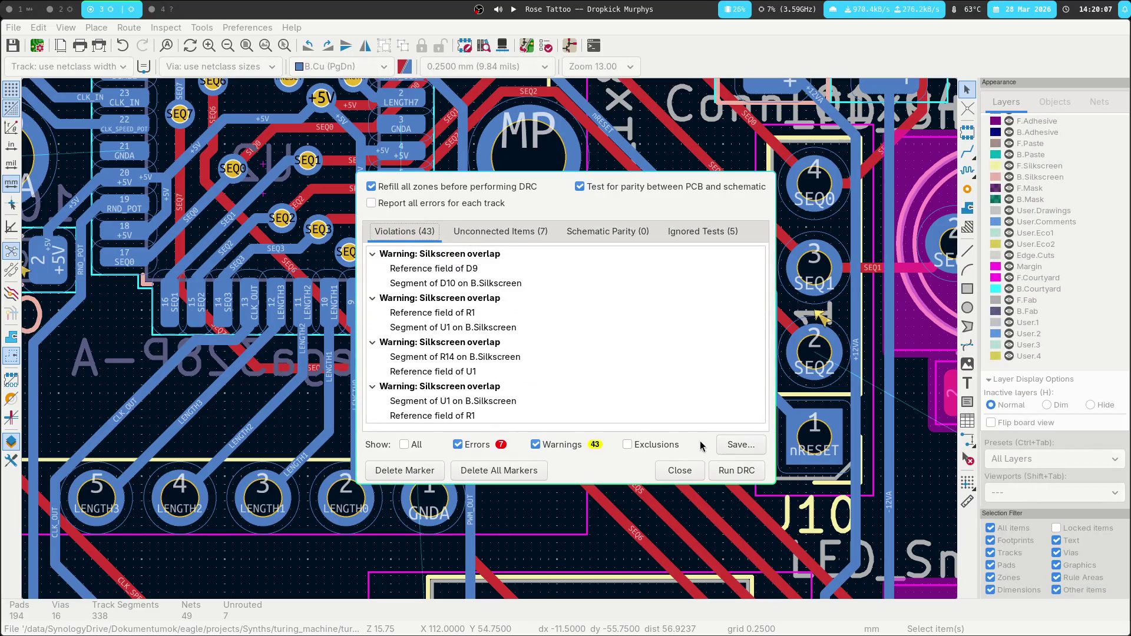
double_click(455, 268)
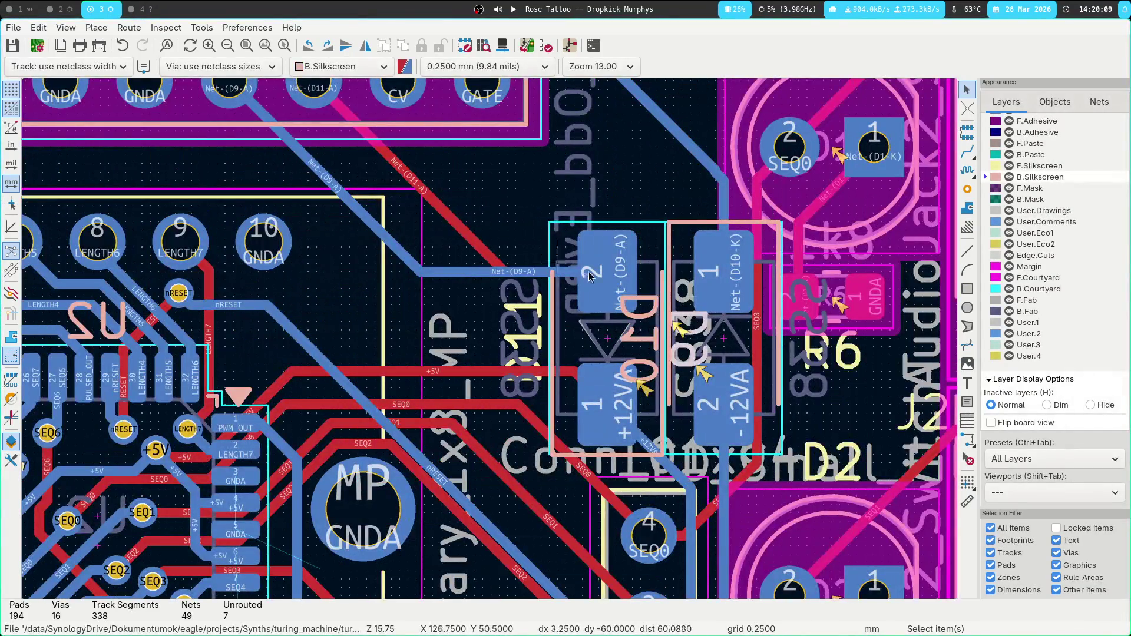
mouse_move(643, 302)
mouse_down()
mouse_move(592, 330)
mouse_move(587, 182)
mouse_move(693, 181)
mouse_up()
click(687, 354)
drag(687, 353, 616, 183)
middle_drag(837, 431, 676, 289)
drag(656, 227, 355, 195)
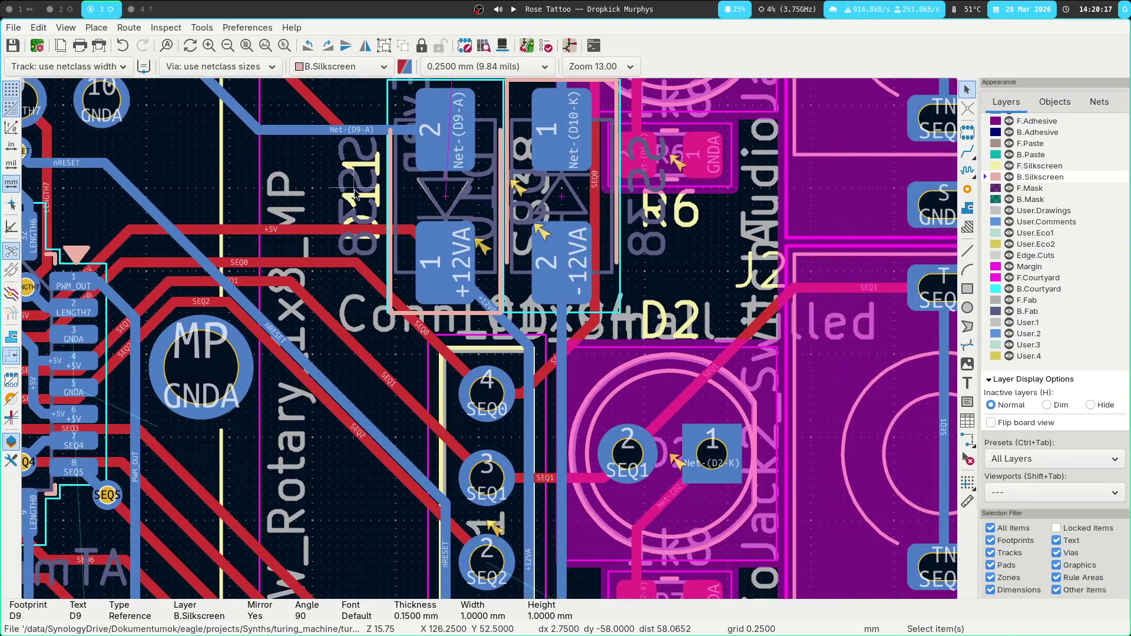
Bring back the DRC results and jump to the R1 silkscreen overlap.
click(384, 176)
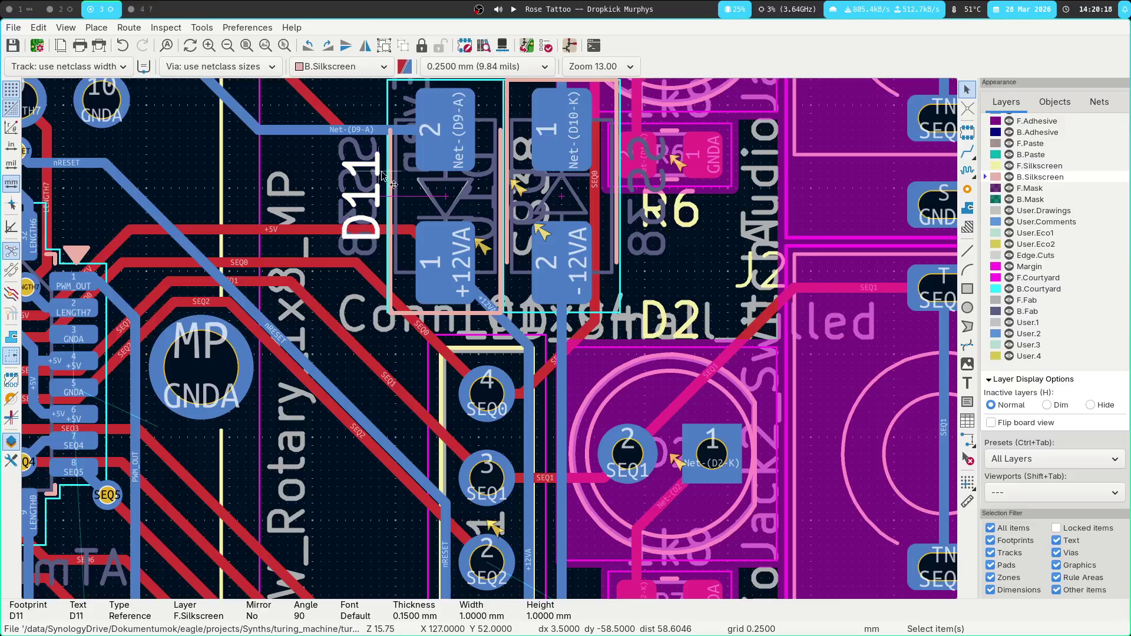
click(321, 162)
click(546, 45)
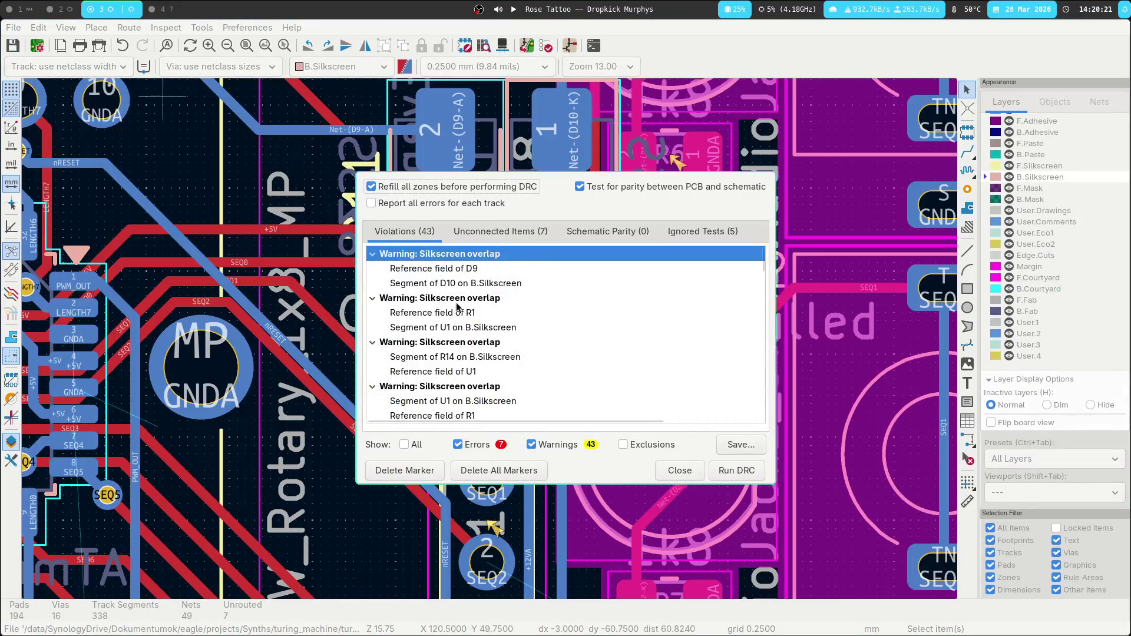
click(459, 314)
double_click(458, 316)
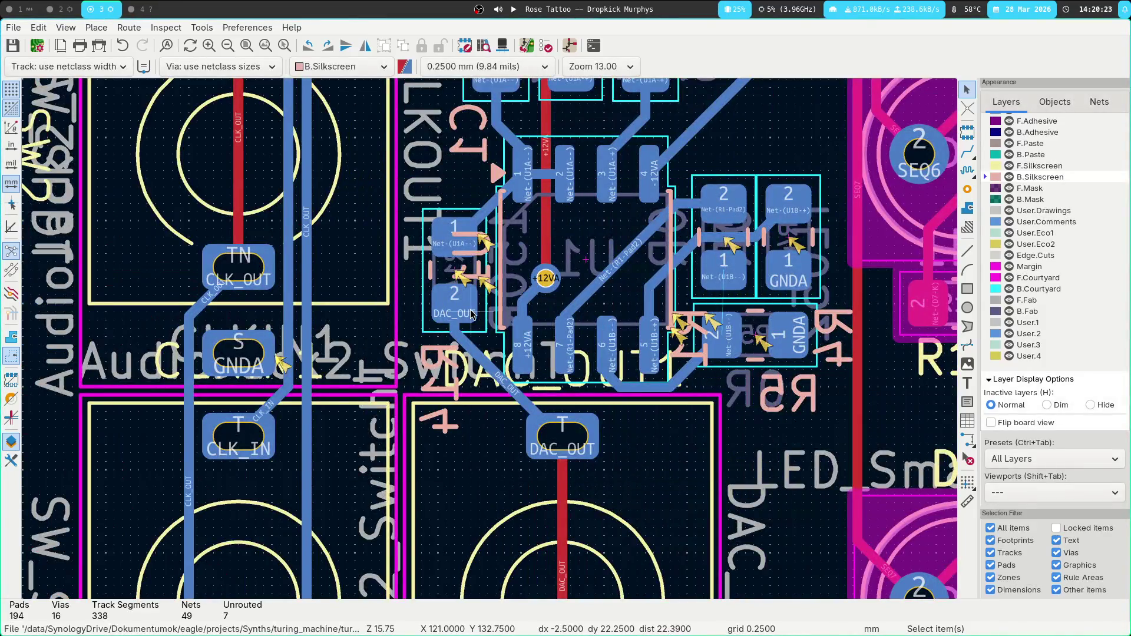
Move the R14 reference label up, clear of U1.
click(472, 314)
click(436, 363)
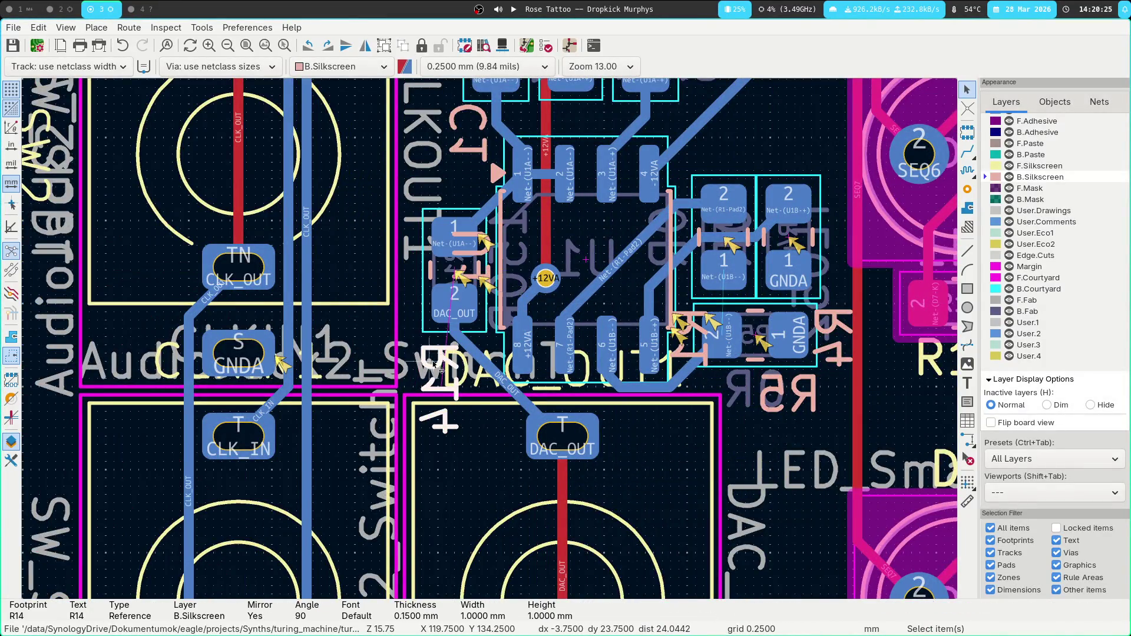
mouse_move(433, 361)
mouse_down()
mouse_move(478, 177)
mouse_move(448, 171)
mouse_move(459, 160)
mouse_up()
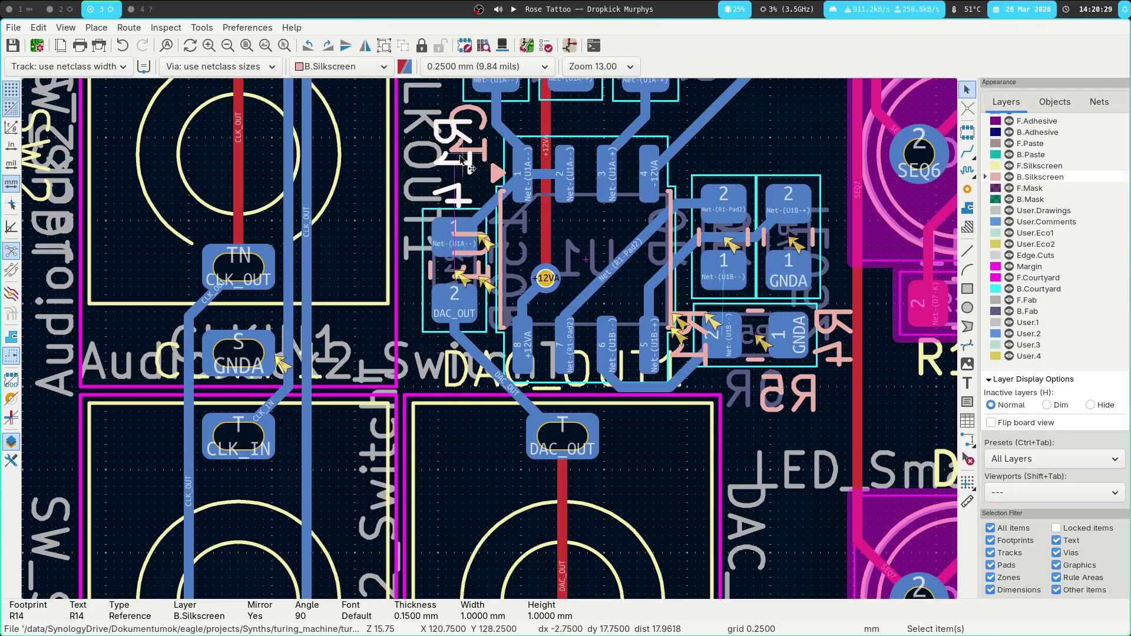
middle_drag(460, 161, 462, 408)
Move the C1 label up-left off the parts and place R3's label beside its footprint.
click(493, 371)
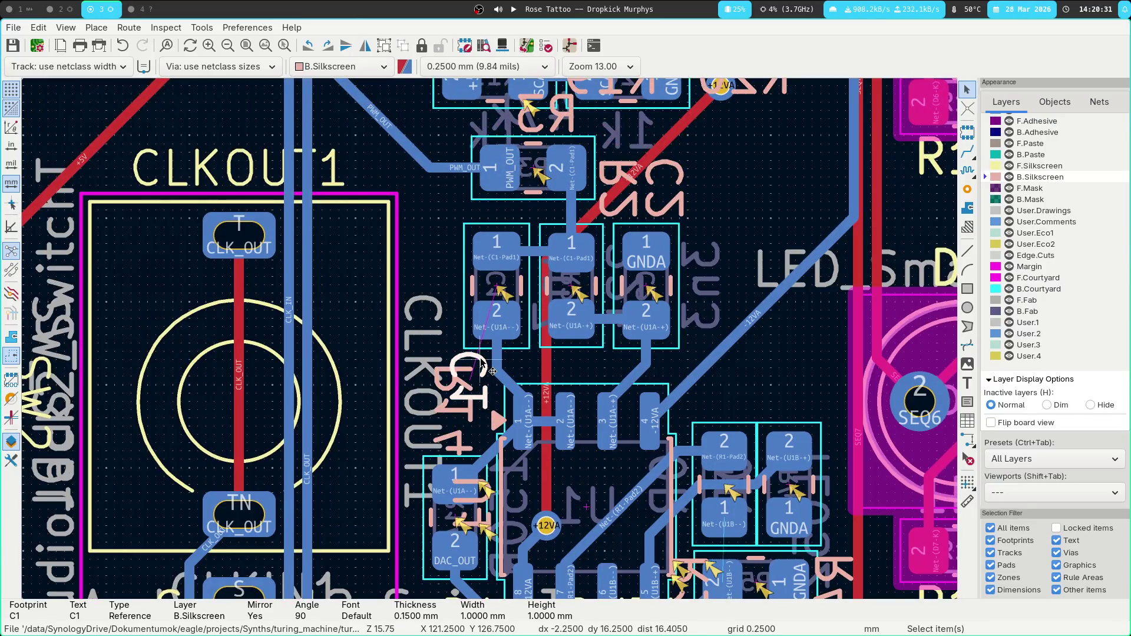
drag(492, 372, 447, 274)
click(436, 260)
middle_drag(436, 259, 436, 348)
drag(557, 204, 430, 264)
click(430, 265)
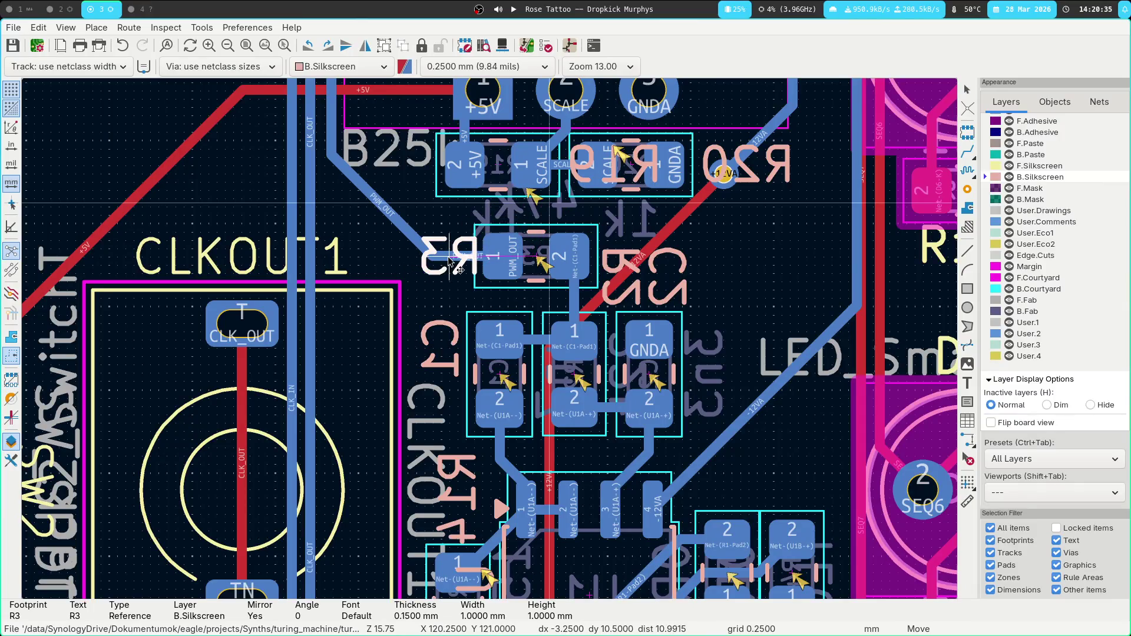
scroll(728, 202, down, 2)
middle_drag(530, 380, 557, 298)
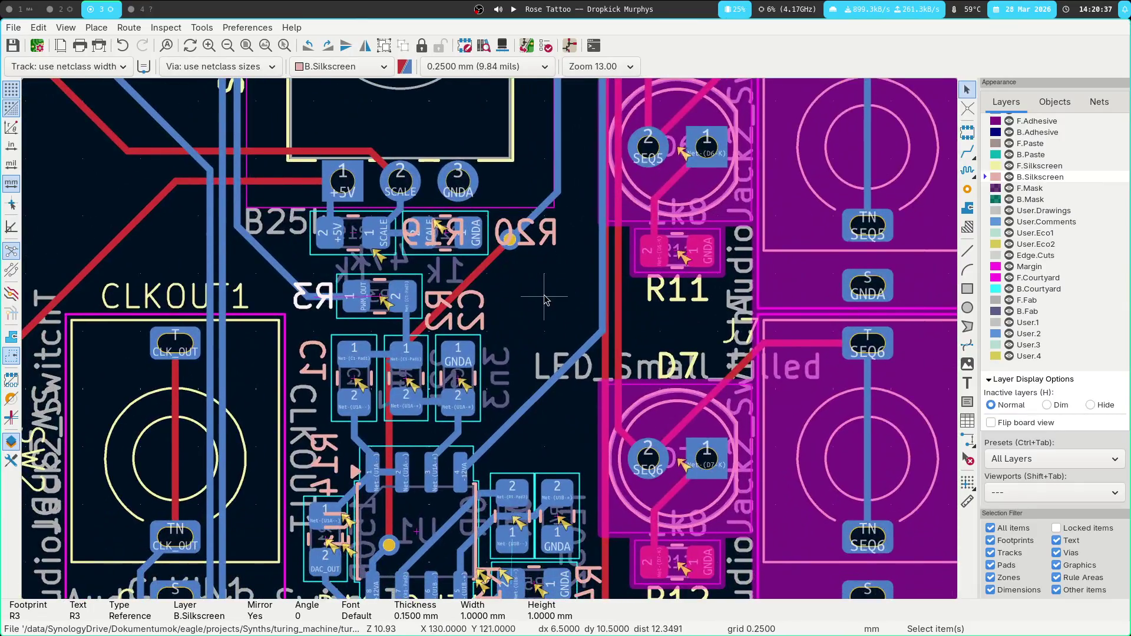
Rerun DRC (39 warnings, 7 errors, 7 unrouted) and jump to the first unconnected item.
click(547, 47)
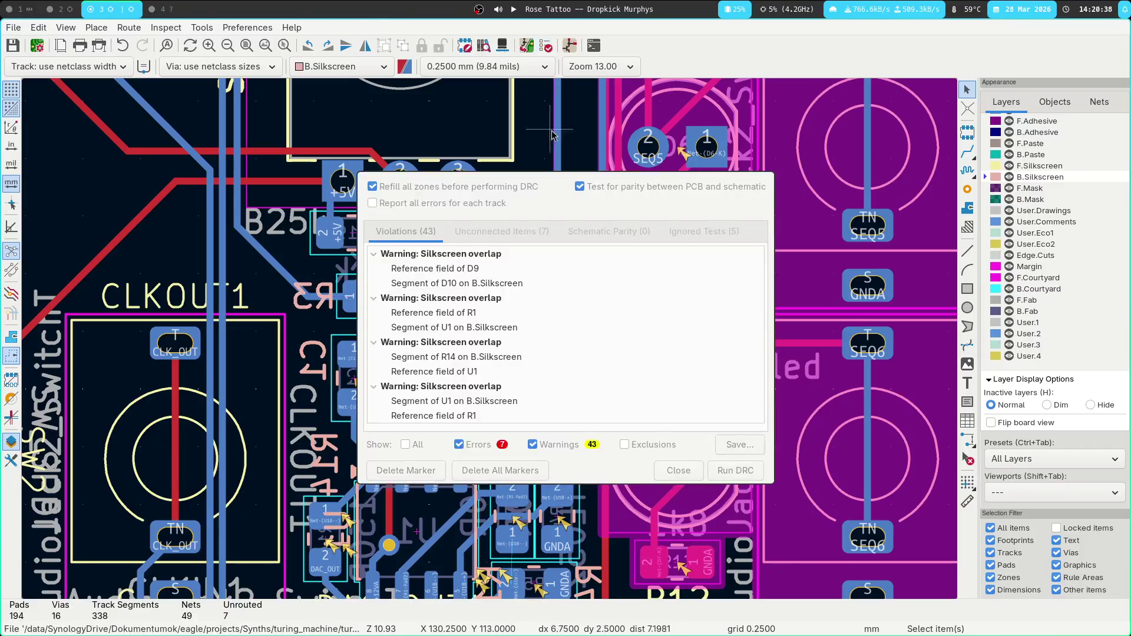
click(736, 470)
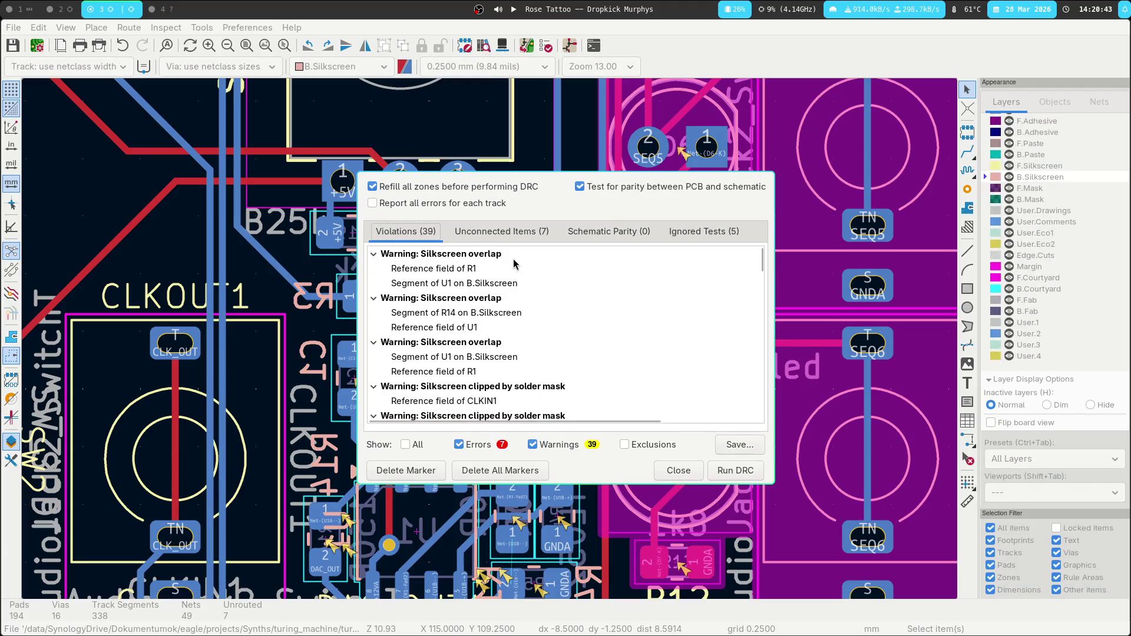
click(503, 232)
double_click(477, 268)
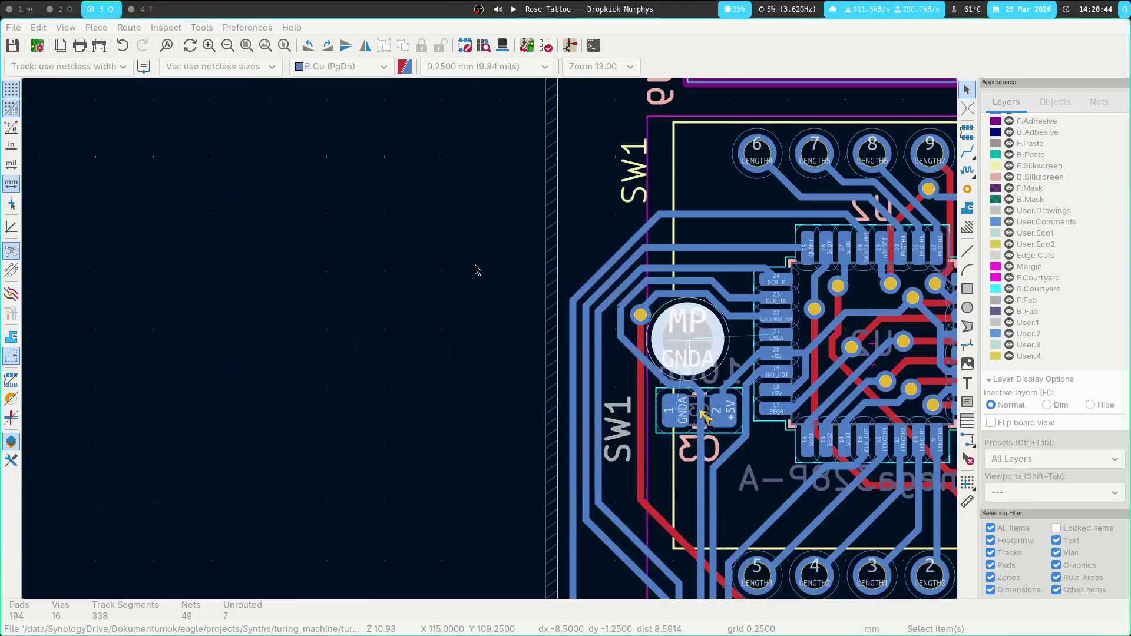
Route the GNDA connection from pad 21 toward the MP pad near SW1.
middle_drag(692, 398, 441, 252)
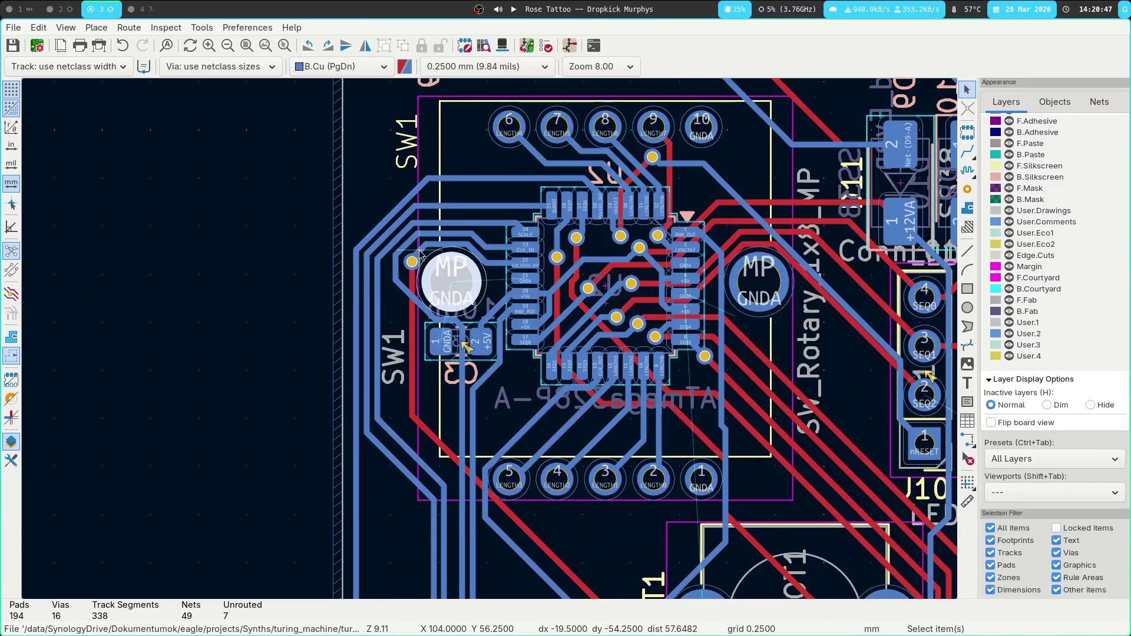
scroll(483, 231, up, 3)
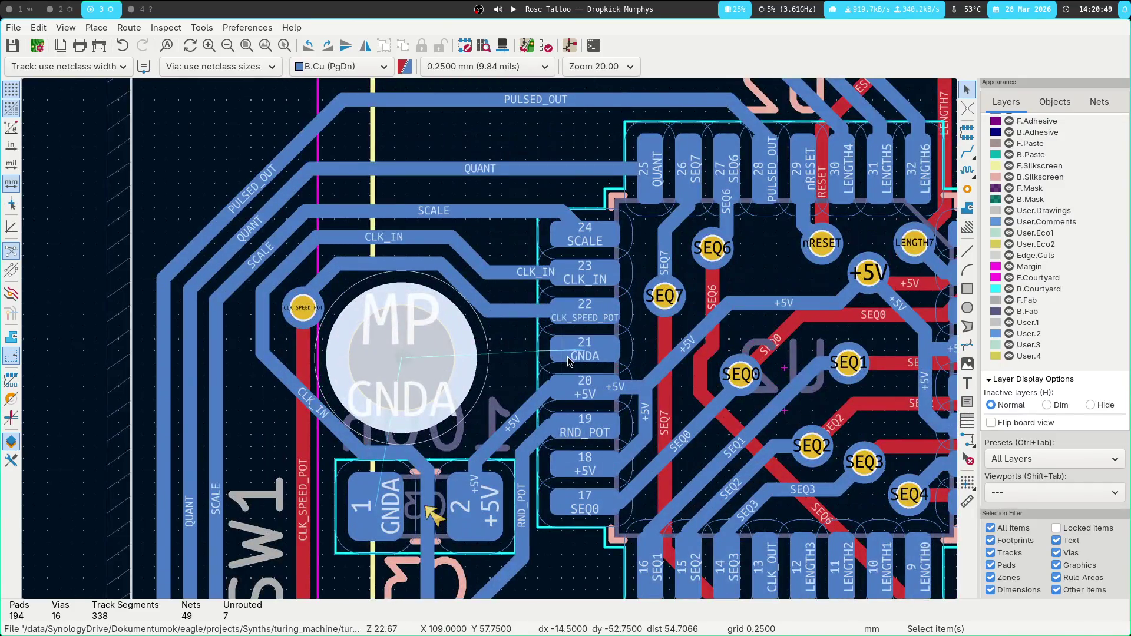
key(x)
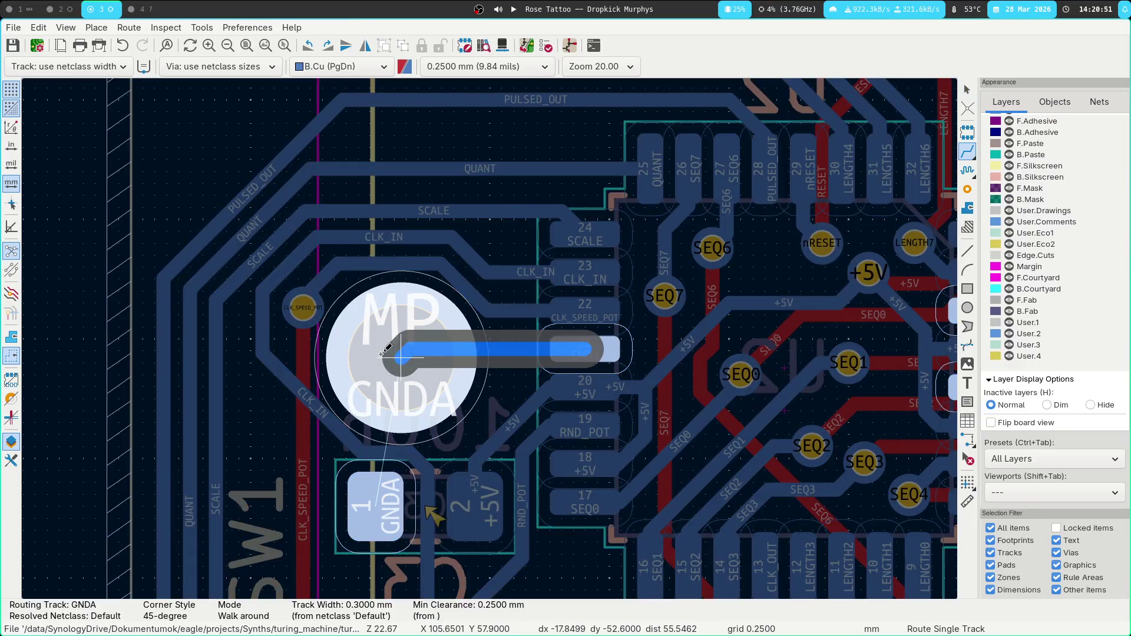
click(392, 347)
scroll(504, 356, down, 3)
mouse_move(504, 356)
middle_down()
mouse_move(460, 193)
mouse_move(374, 307)
middle_up()
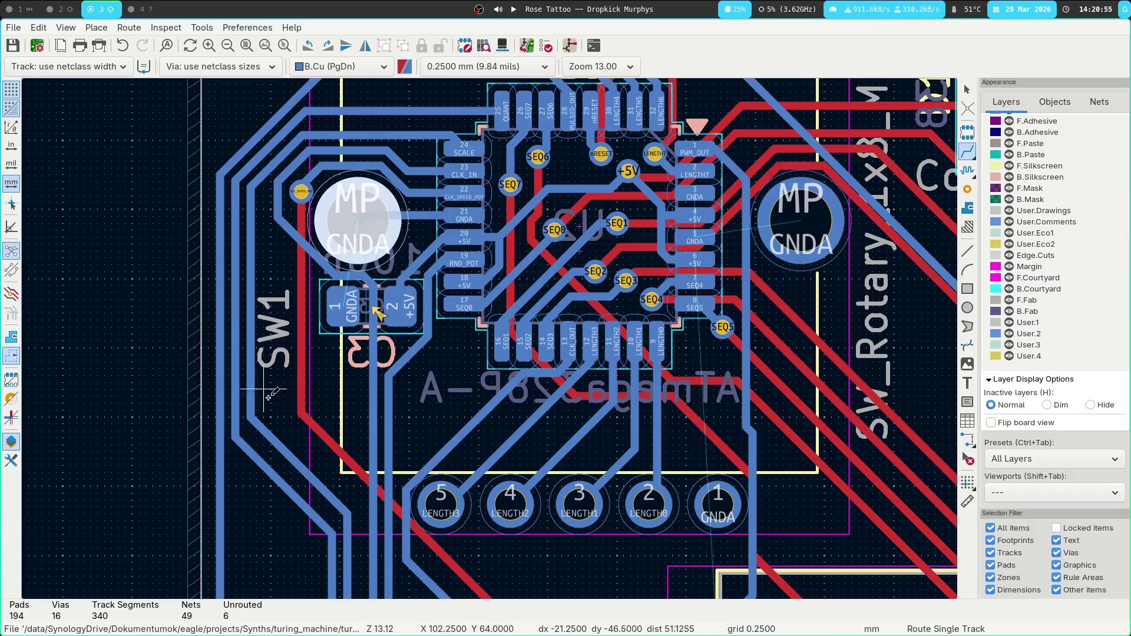
key(Escape)
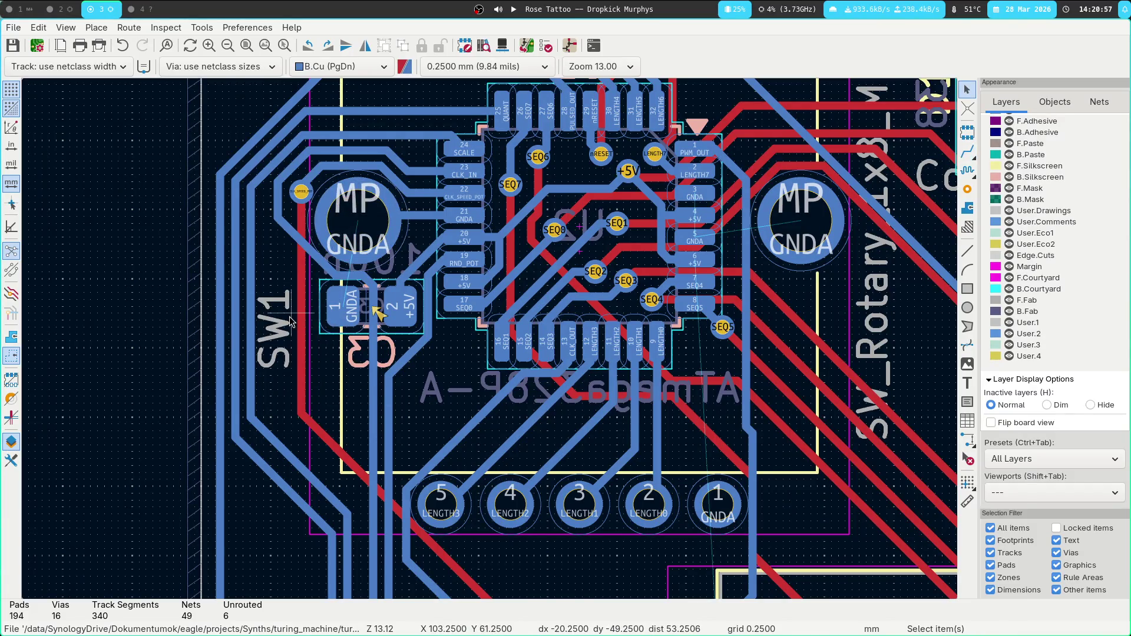
Reshape the CLK_SPEED_POT track with a new bend and refill the copper zones.
click(306, 308)
key(d)
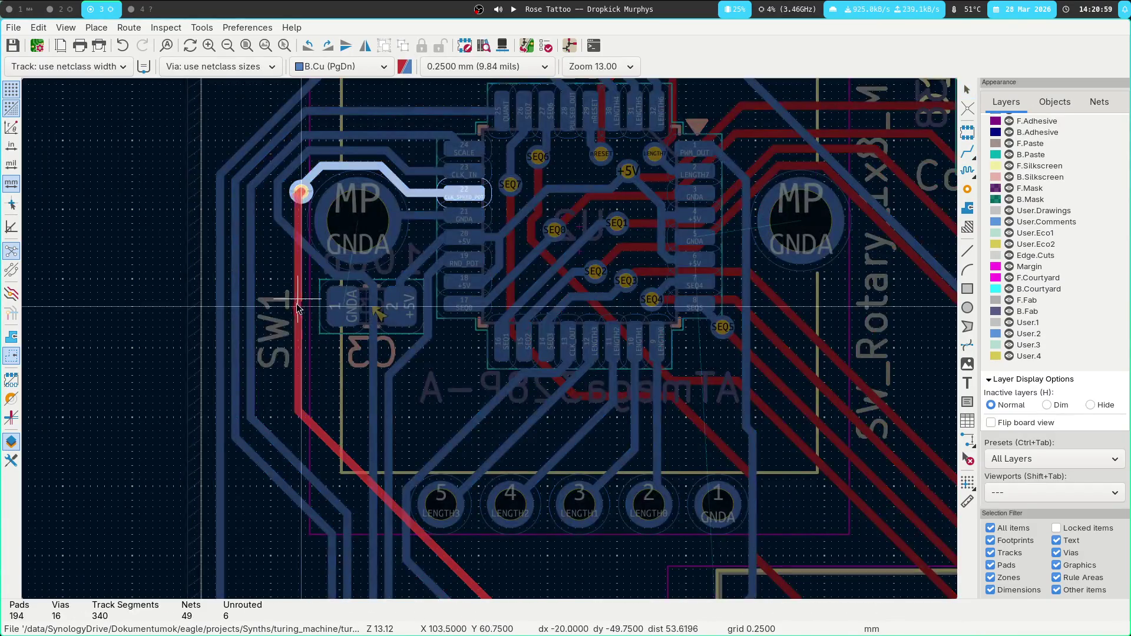
click(263, 307)
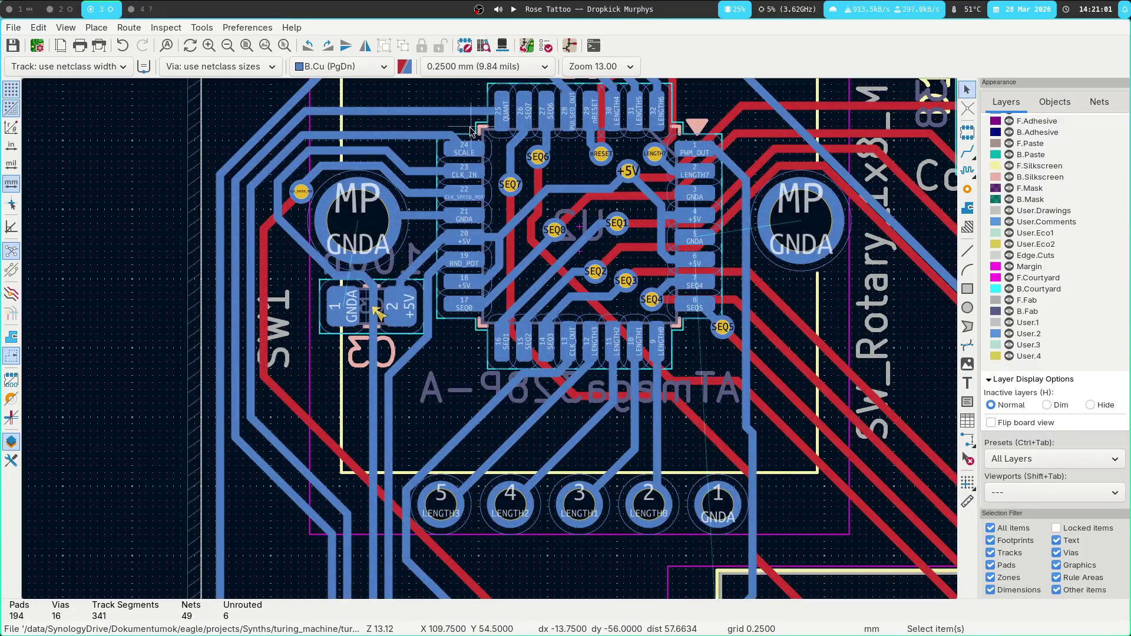
key(b)
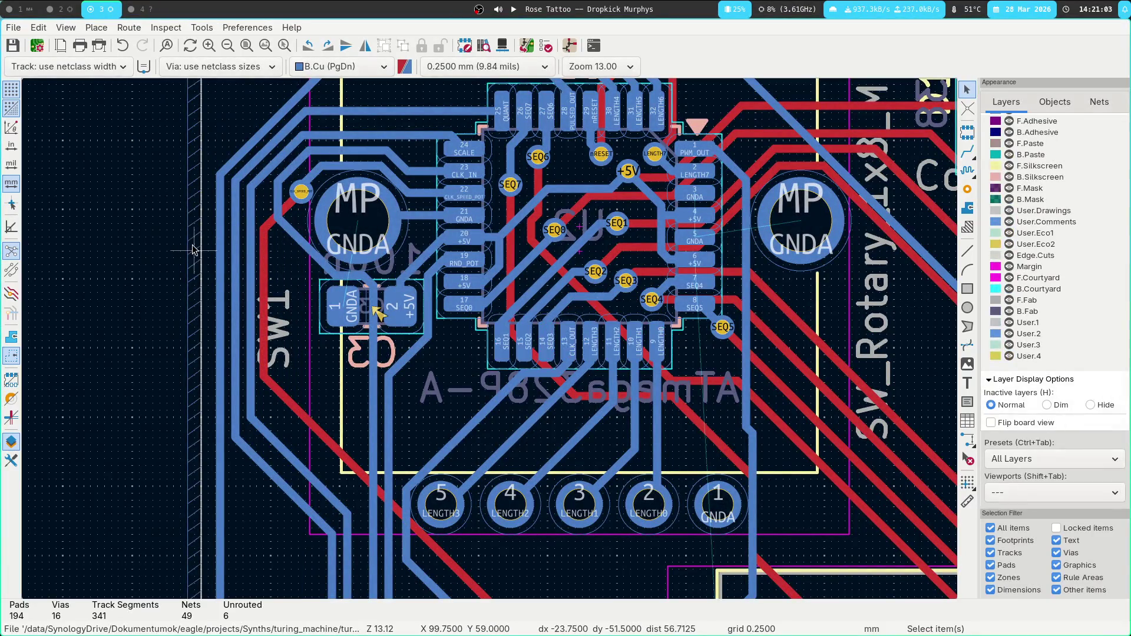
scroll(544, 276, right, 5)
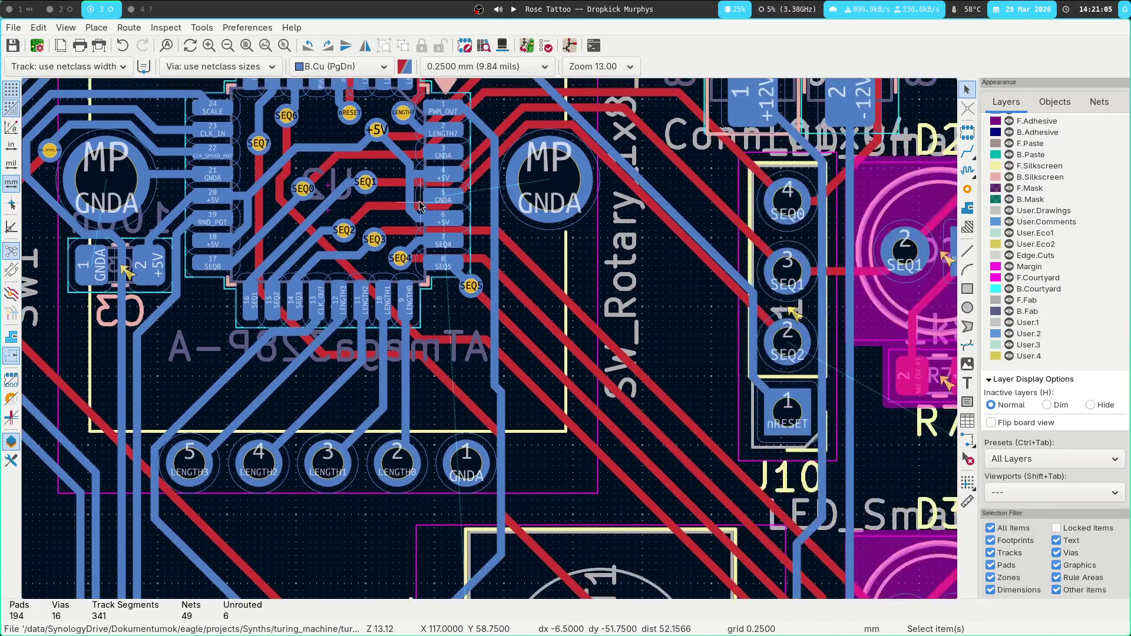
scroll(408, 291, up, 4)
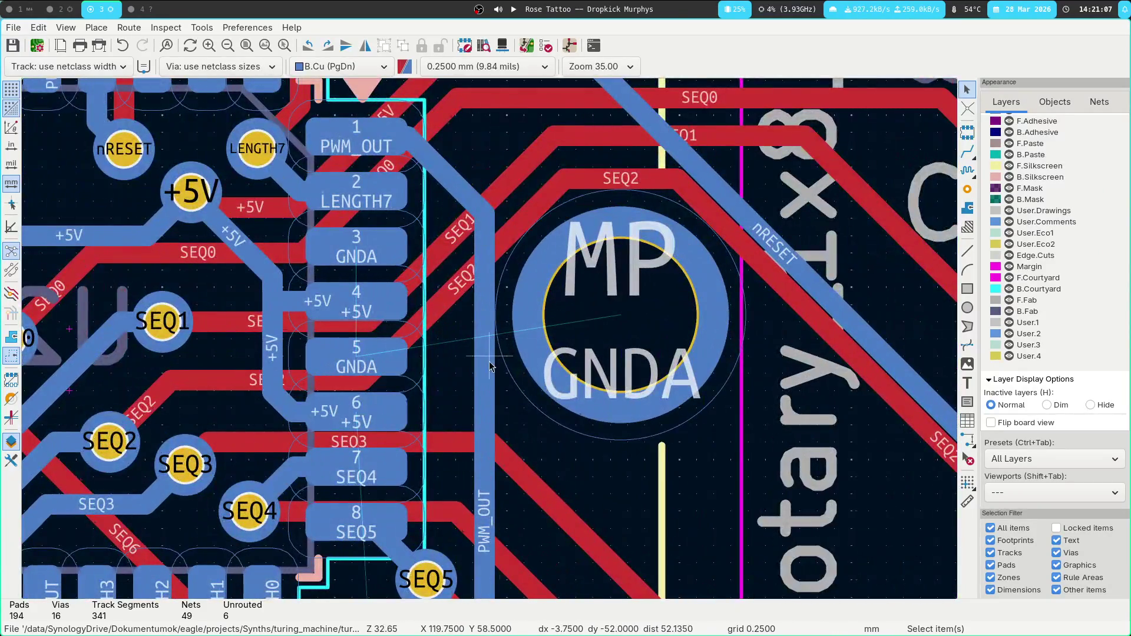
Start a GNDA track from pad 5, then cancel it.
key(x)
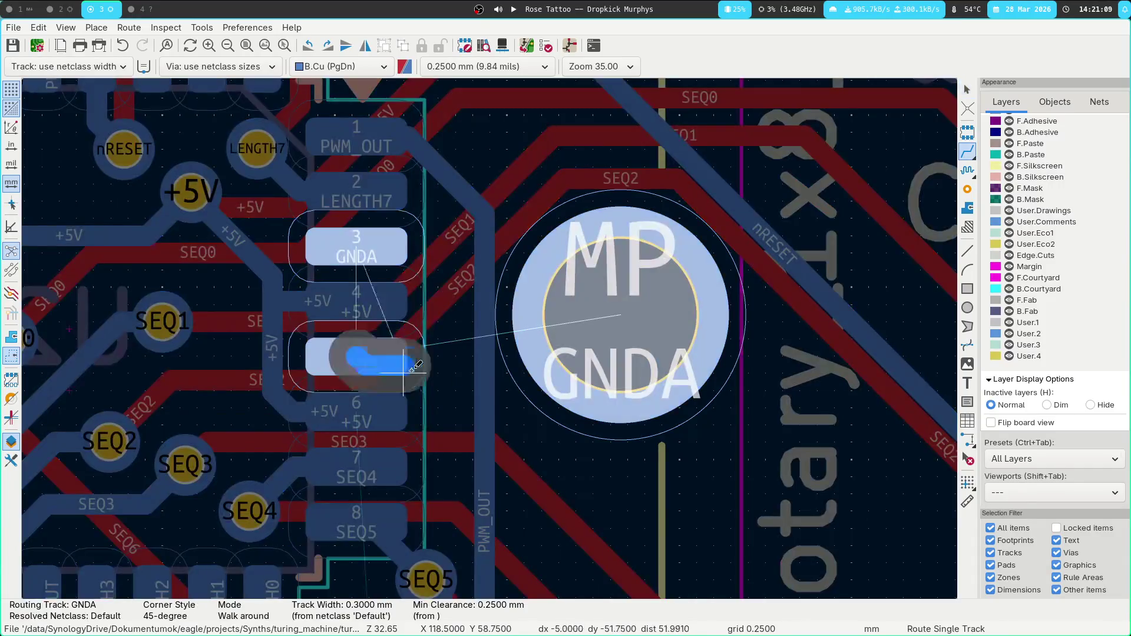
key(Escape)
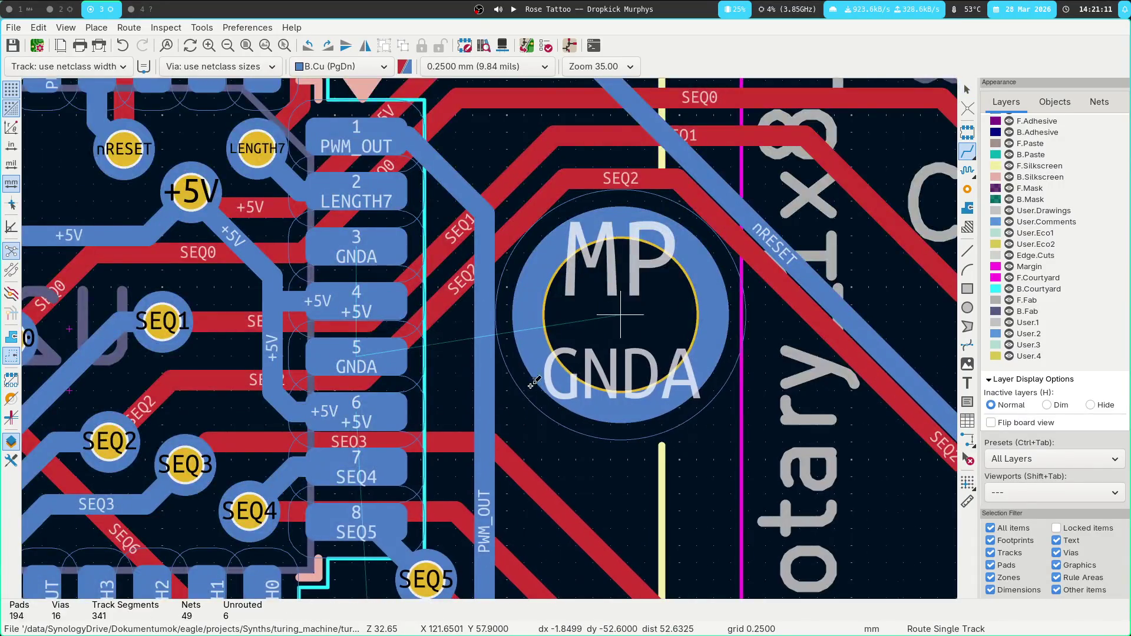
scroll(534, 383, down, 5)
scroll(534, 383, up, 5)
scroll(406, 220, down, 5)
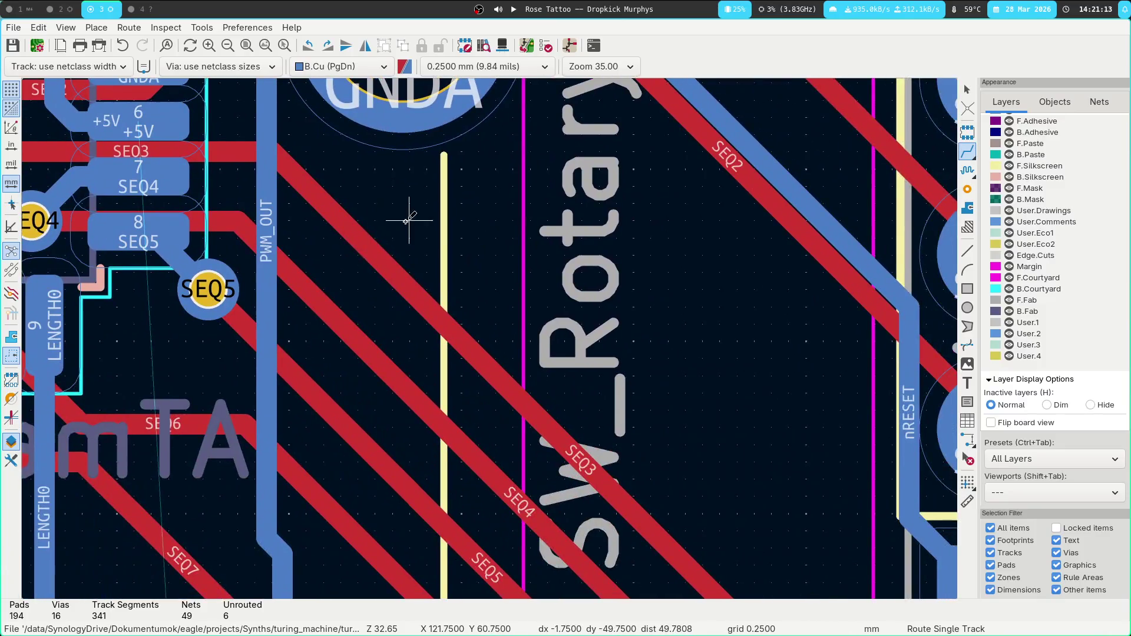
scroll(407, 221, up, 5)
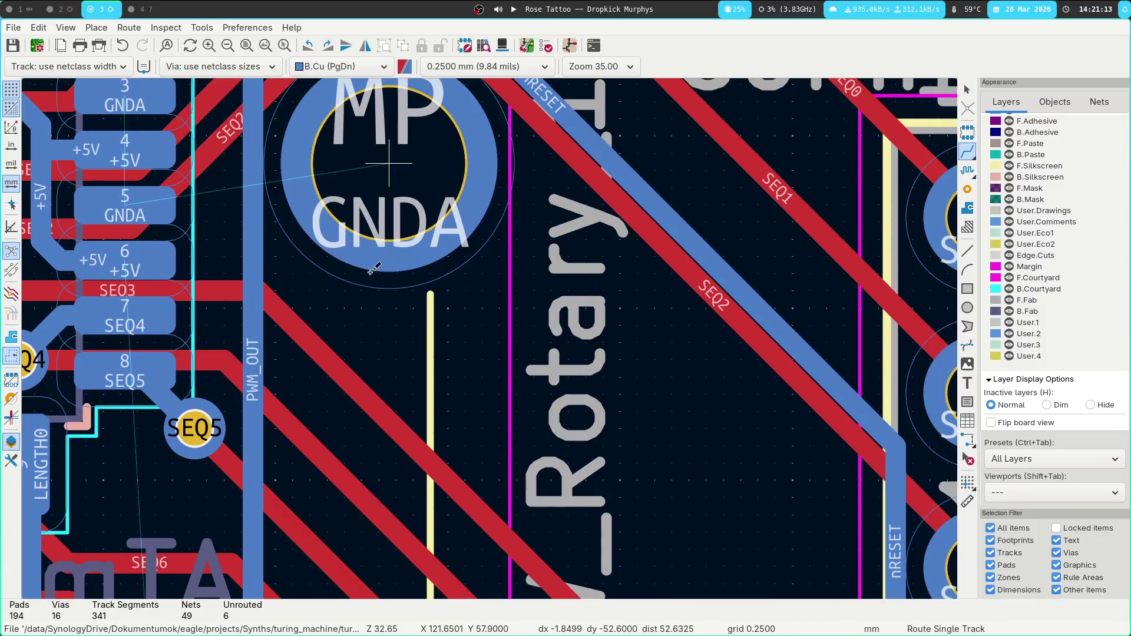
Drag the PWM_OUT track to a new position.
key(Escape)
click(256, 332)
scroll(256, 334, down, 5)
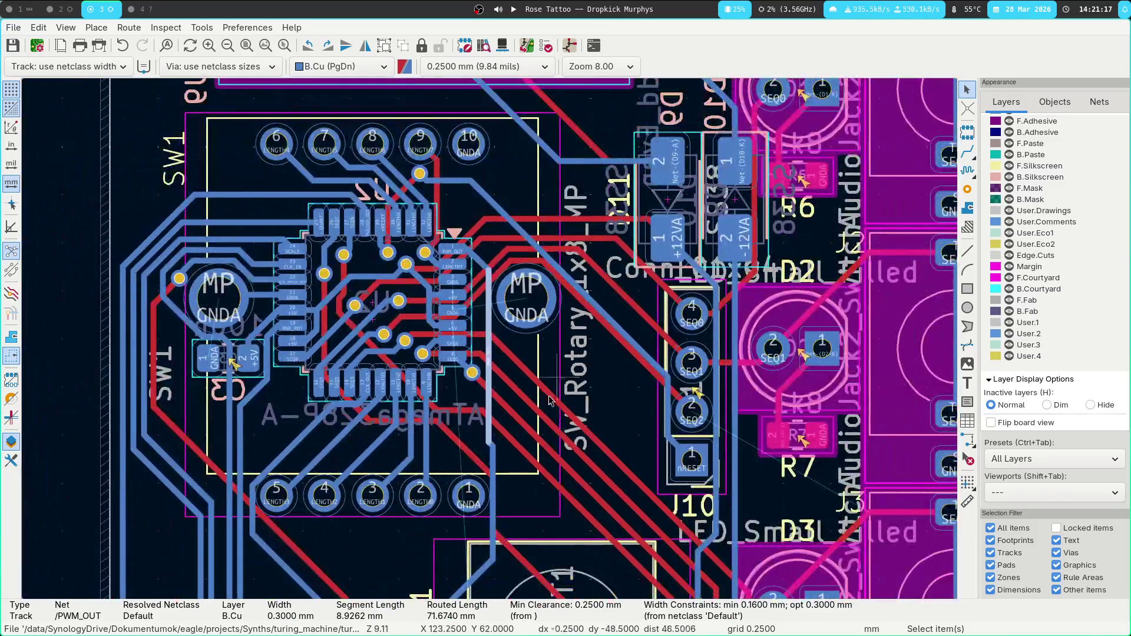
key(d)
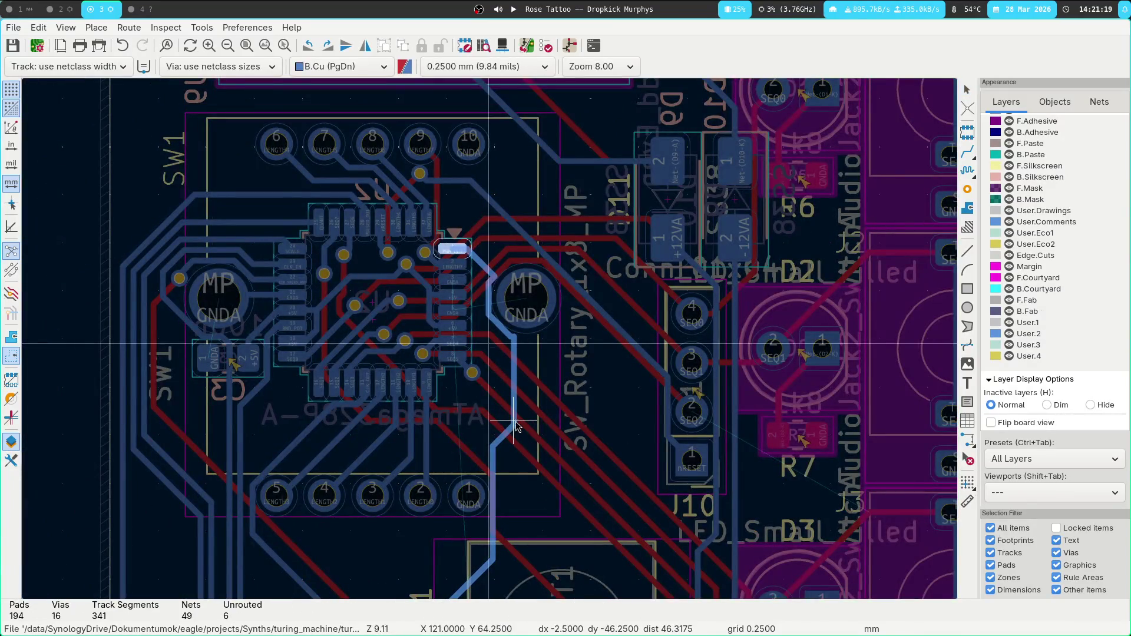
click(508, 422)
scroll(496, 290, up, 4)
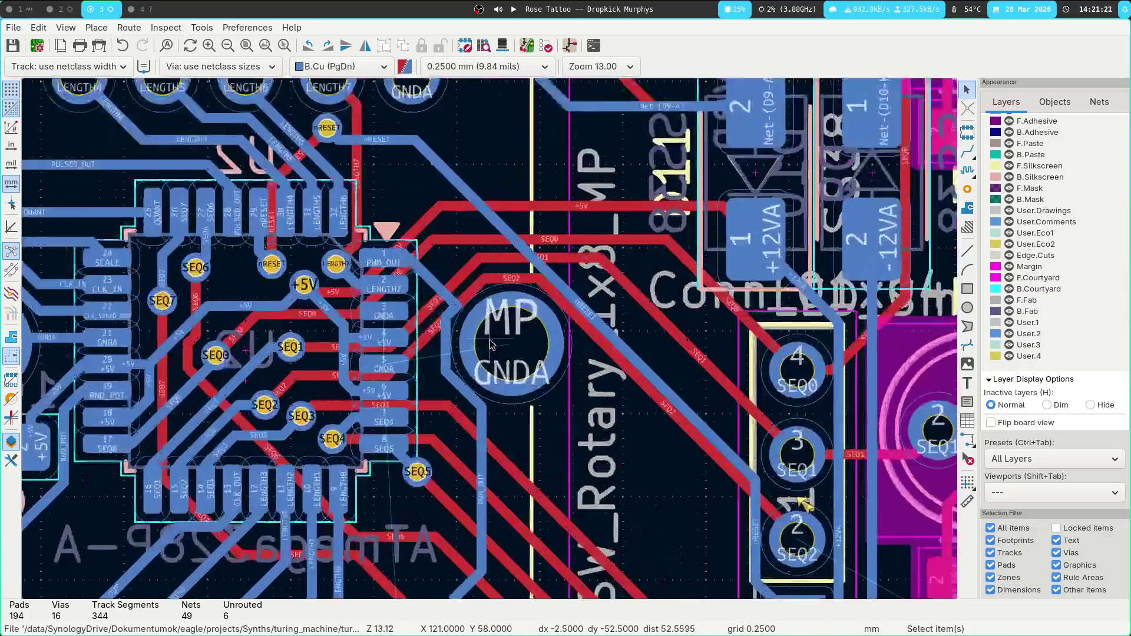
Delete the PWM_OUT track and route a new one from pad 1.
click(453, 313)
click(460, 308)
key(Delete)
key(x)
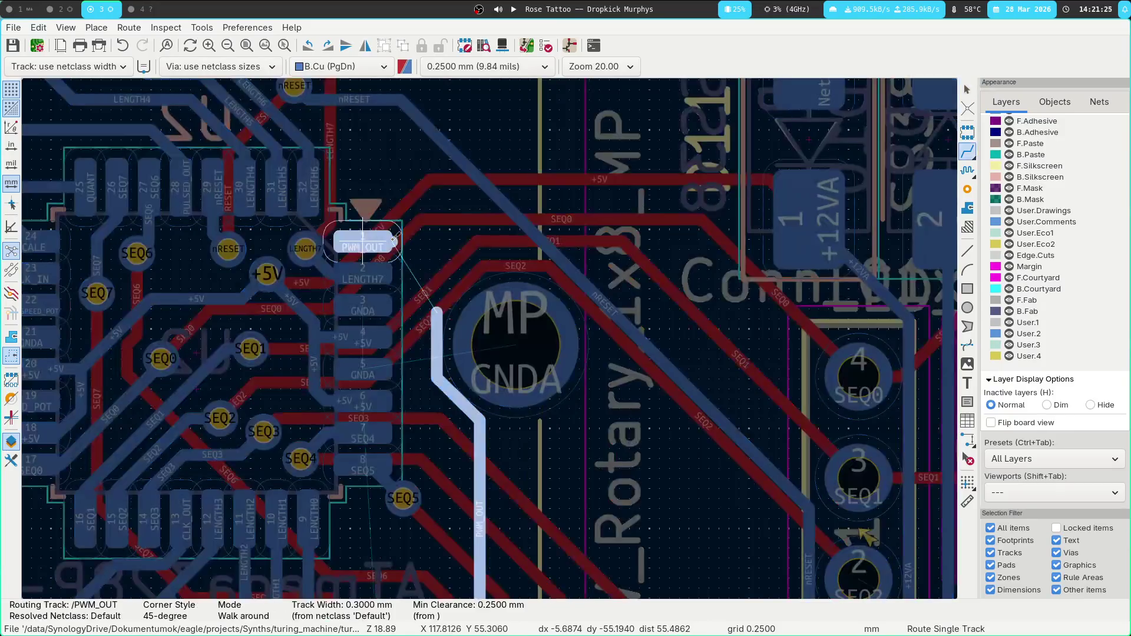
click(438, 302)
scroll(413, 280, down, 2)
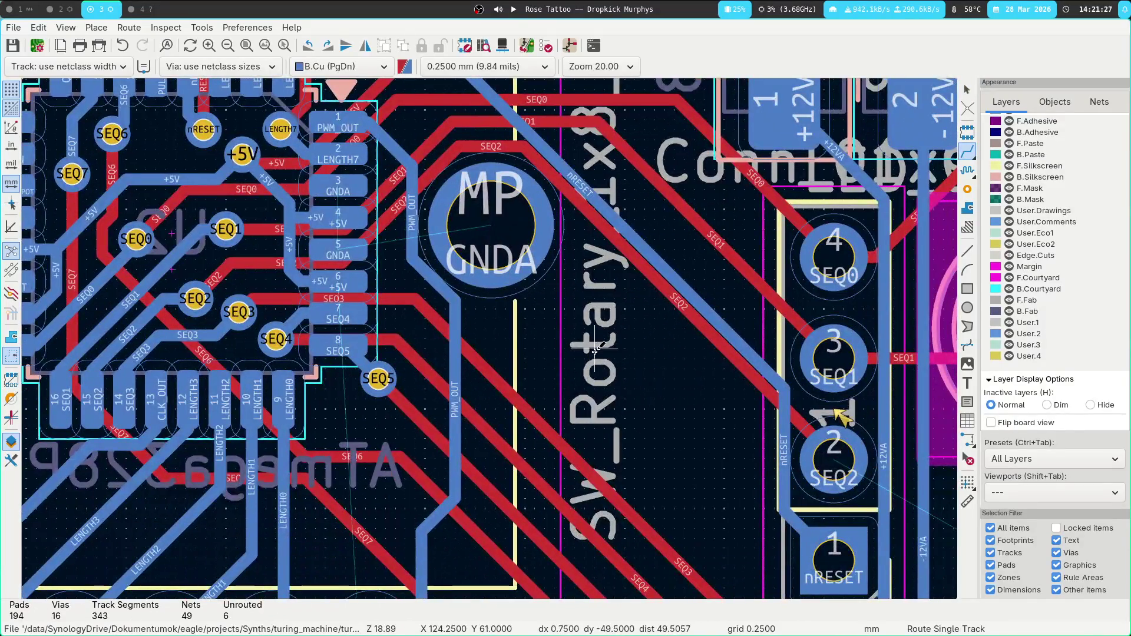
key(Escape)
scroll(575, 313, down, 1)
Reroute the SEQ3 net, reverting the last routing change.
click(526, 378)
key(x)
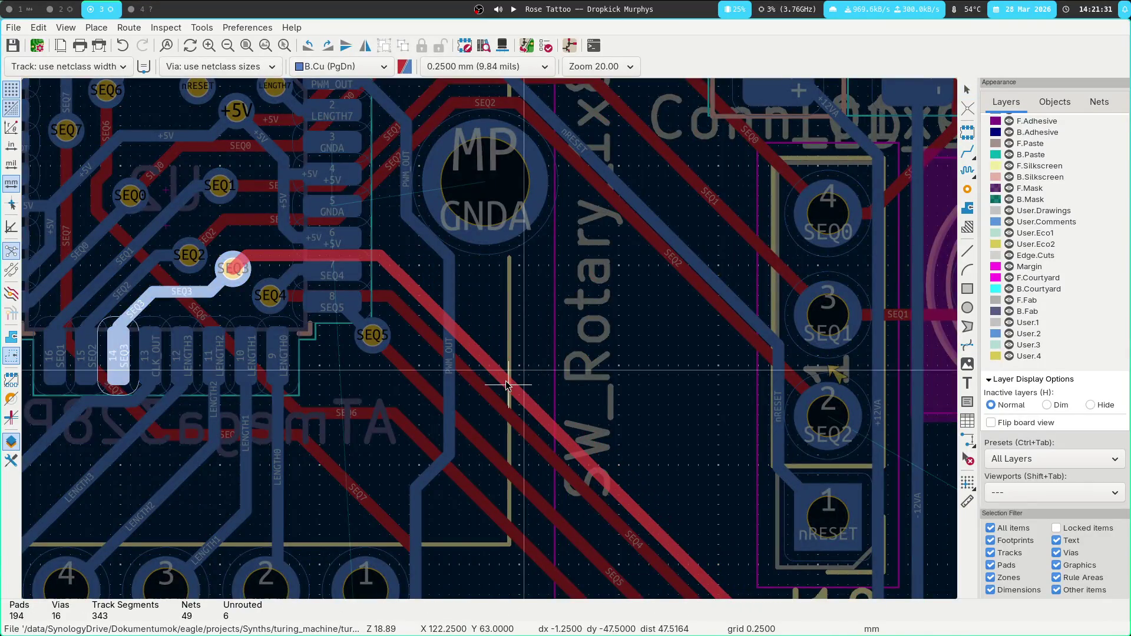
double_click(507, 386)
key(Escape)
scroll(223, 276, right, 5)
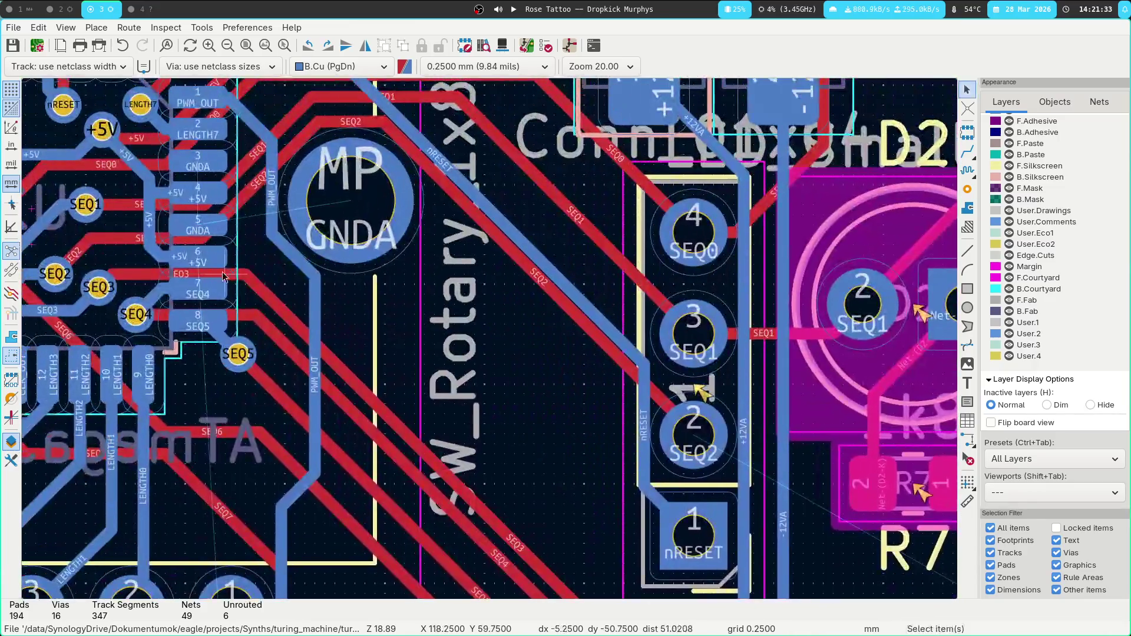
key(x)
key(Escape)
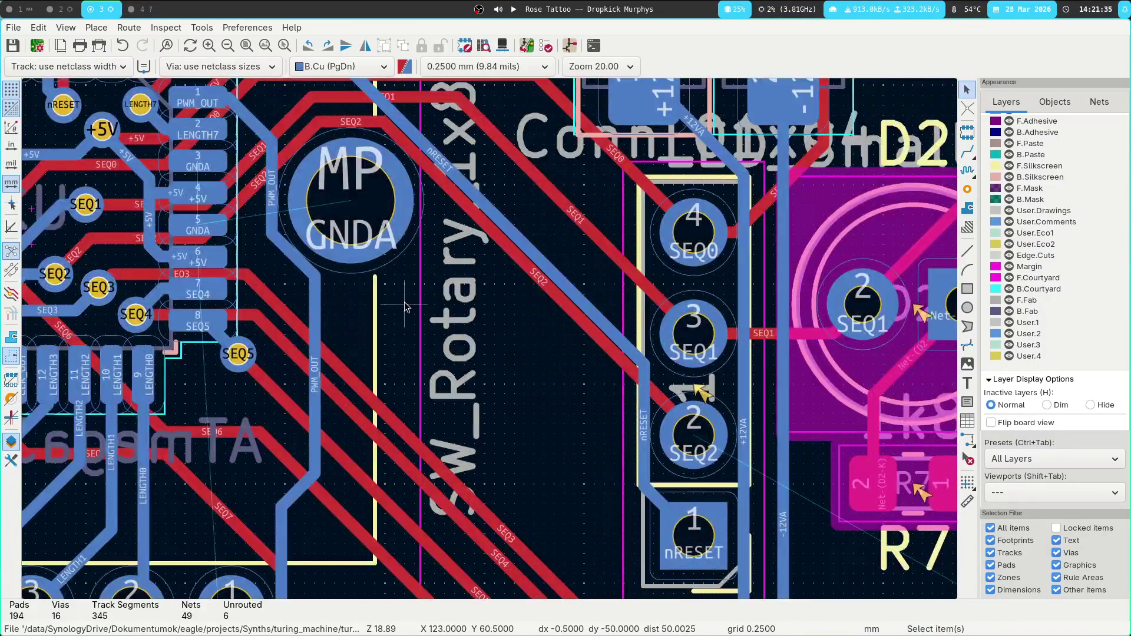
Route a GNDA track linking pad 5 to pad 3.
key(x)
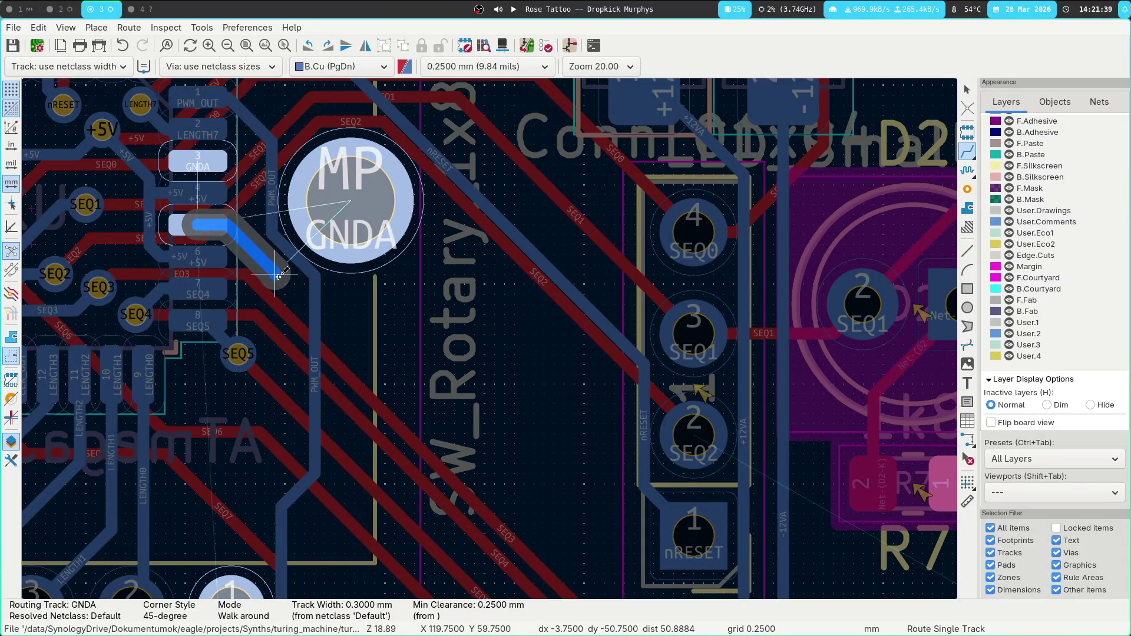
middle_drag(279, 275, 326, 327)
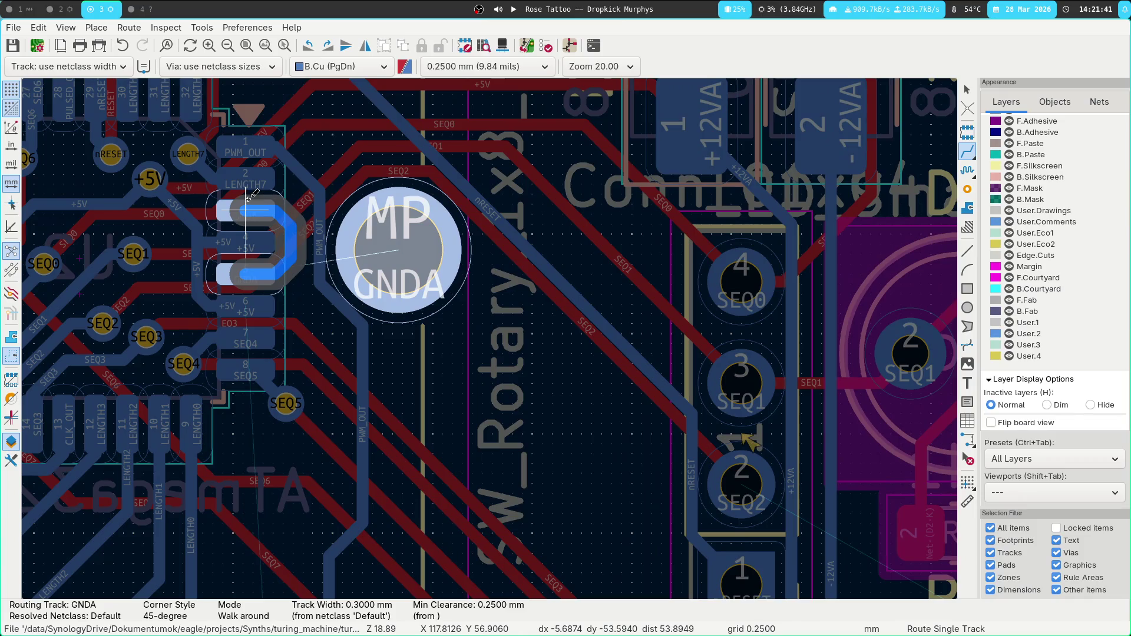
click(304, 283)
middle_drag(305, 283, 434, 424)
mouse_move(525, 402)
middle_down()
mouse_move(700, 204)
mouse_move(596, 180)
middle_up()
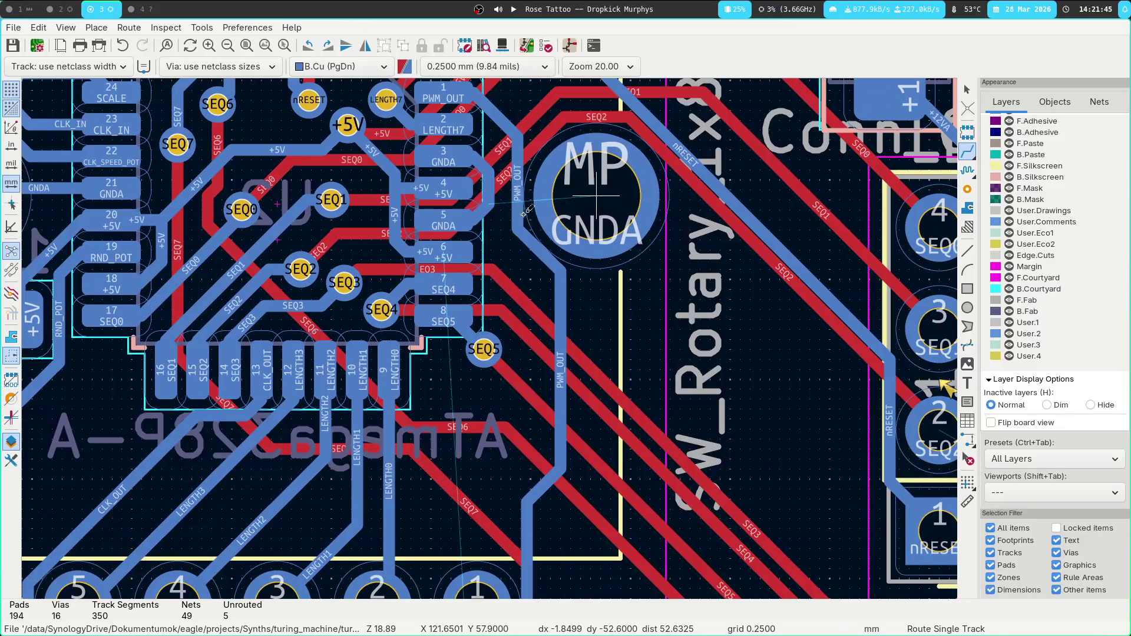
Make three more GNDA route attempts from pad 5, abandoning each.
click(487, 204)
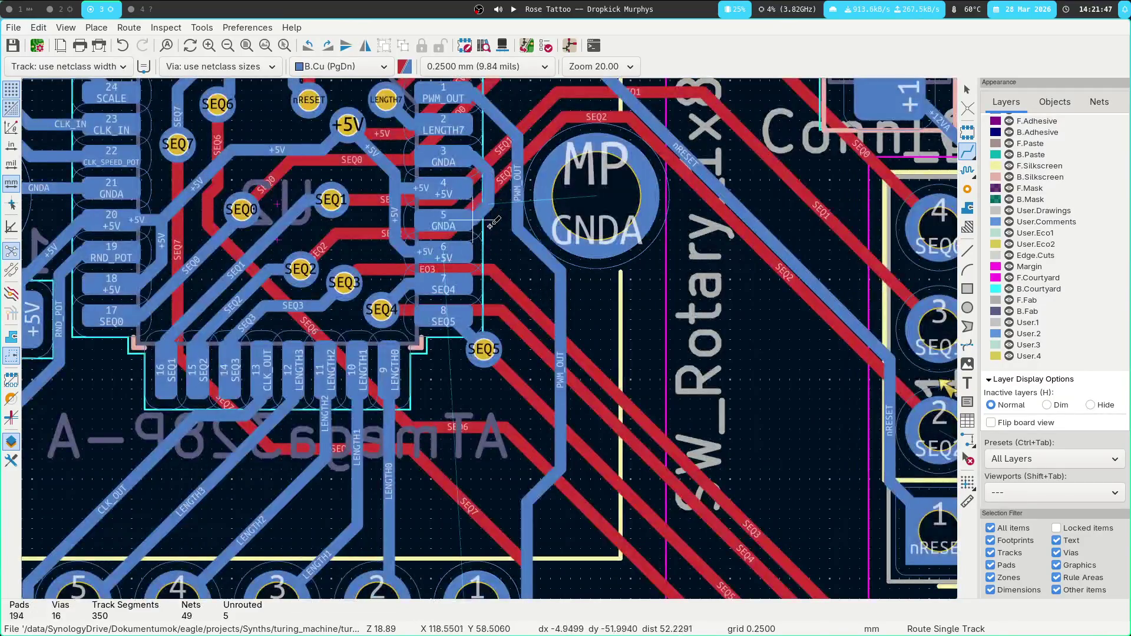
key(Escape)
click(488, 204)
key(Escape)
click(443, 221)
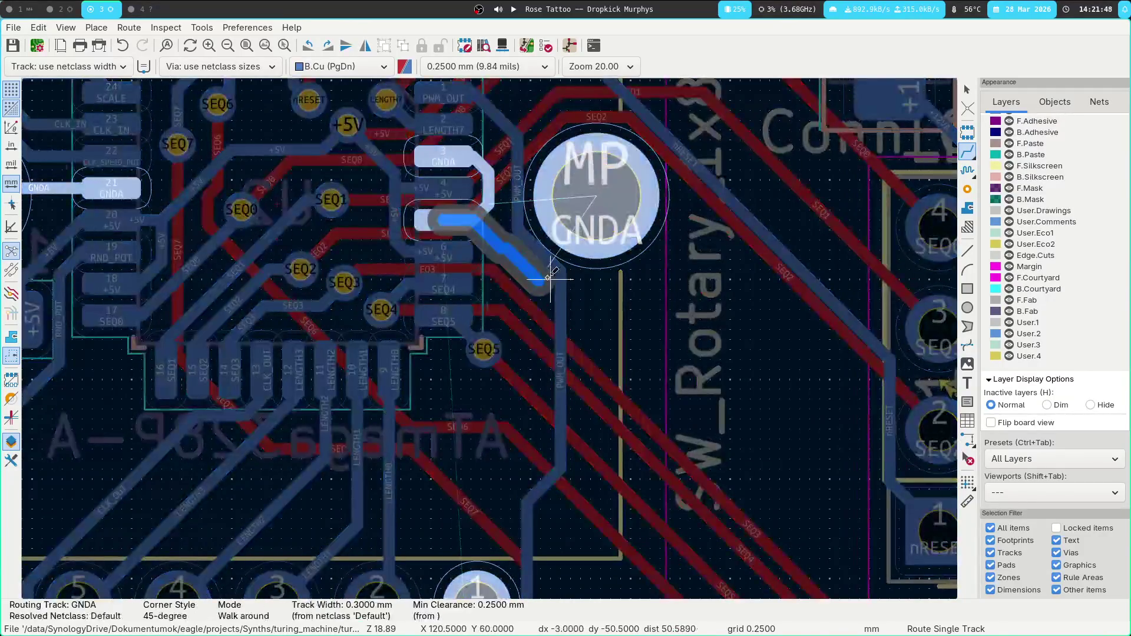
key(Escape)
Move the SEQ5 via down-left, rerouting its attached tracks.
middle_drag(662, 313, 596, 265)
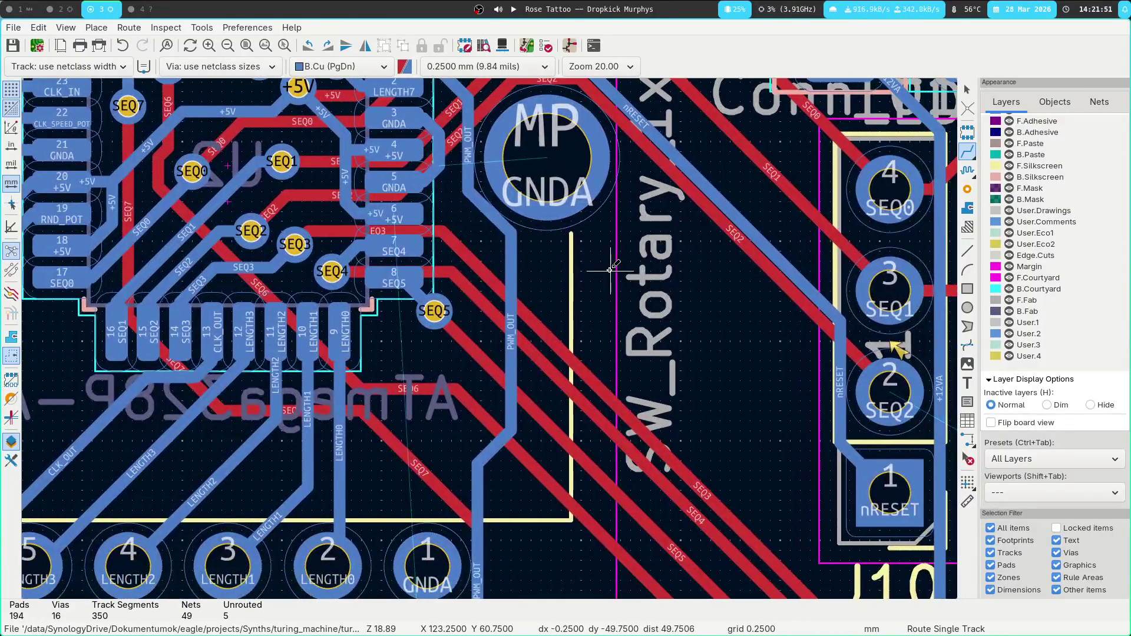
key(Escape)
click(435, 309)
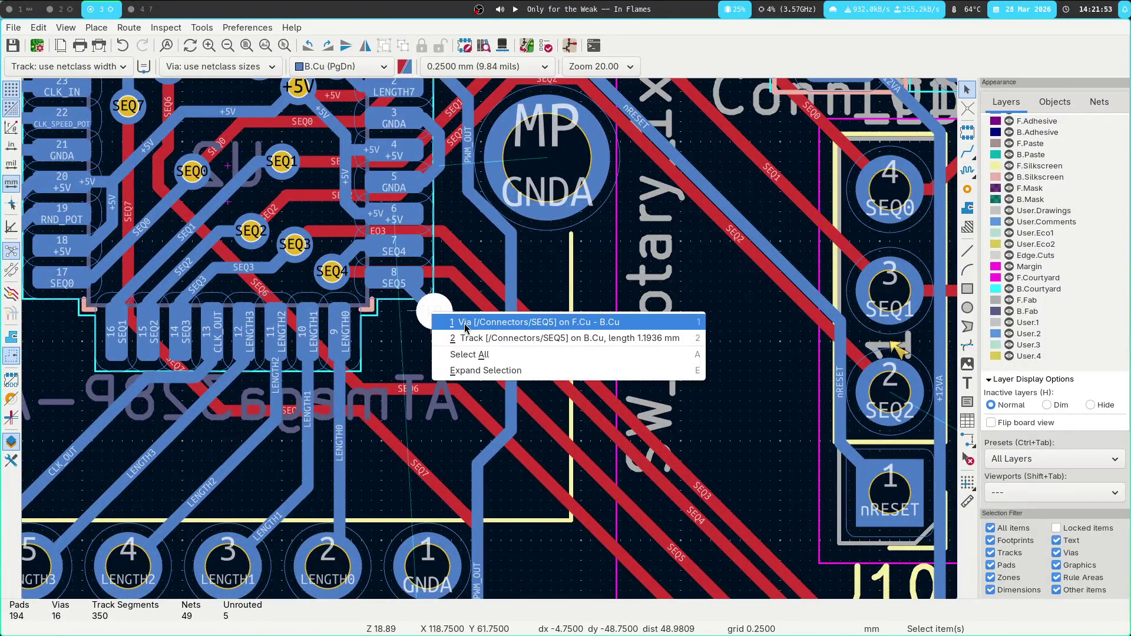
click(433, 316)
mouse_move(434, 311)
mouse_down()
mouse_move(394, 321)
mouse_move(391, 362)
mouse_up()
Move the short horizontal SEQ4 segment lower and reshape the SEQ4 track.
click(460, 291)
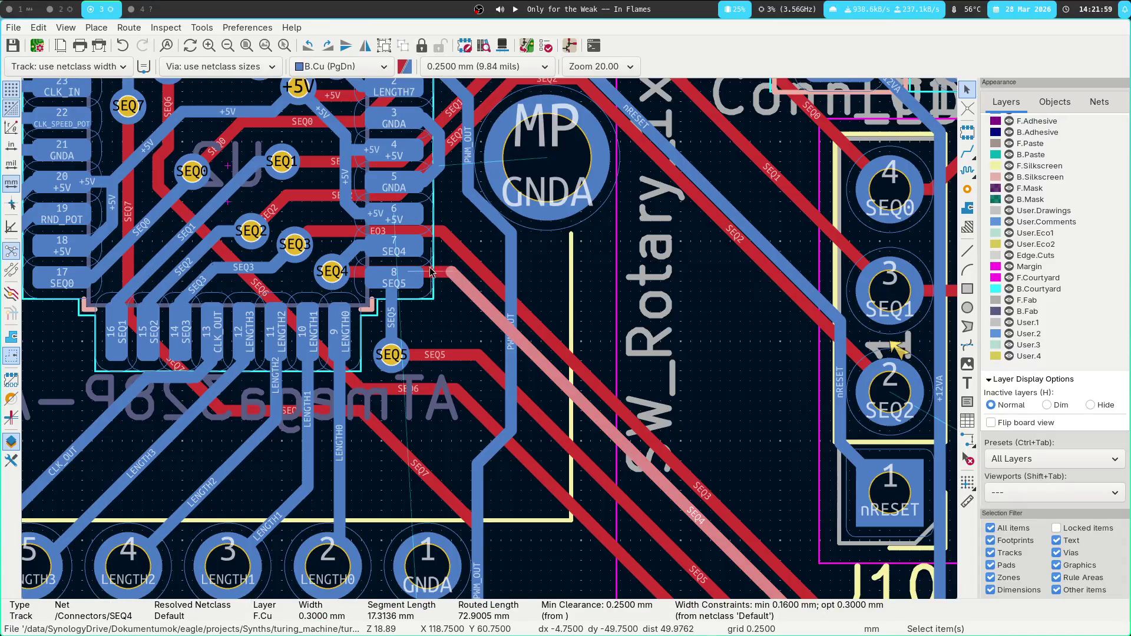
click(431, 273)
drag(433, 276, 438, 332)
scroll(434, 595, down, 5)
click(445, 289)
drag(445, 289, 446, 291)
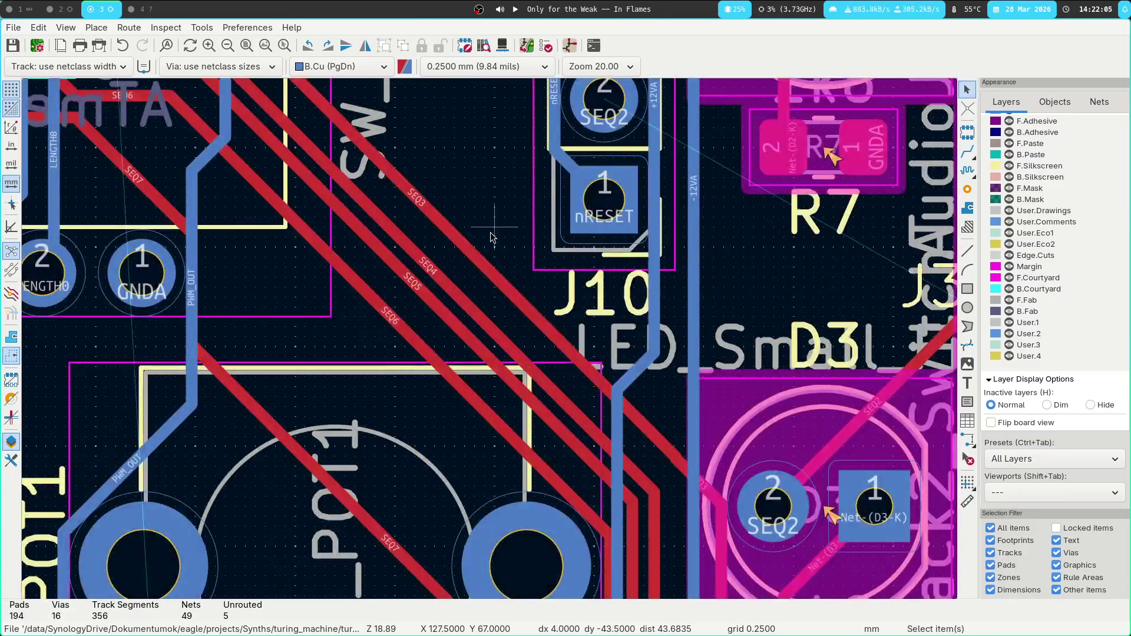
scroll(459, 489, up, 5)
Nudge the SEQ4 track up slightly and shift the SEQ3 track down slightly.
mouse_move(449, 497)
mouse_down()
mouse_move(444, 480)
mouse_move(437, 506)
mouse_up()
scroll(594, 504, up, 3)
click(324, 485)
drag(324, 485, 356, 479)
click(344, 479)
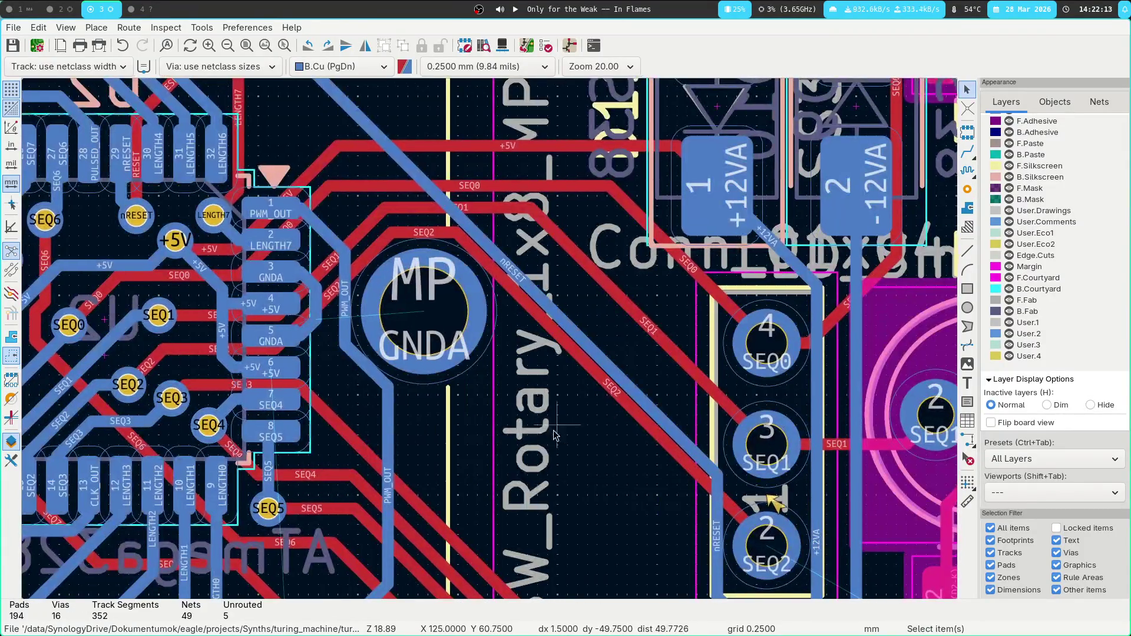
click(276, 387)
mouse_move(276, 387)
mouse_down()
mouse_move(277, 401)
mouse_move(277, 390)
mouse_up()
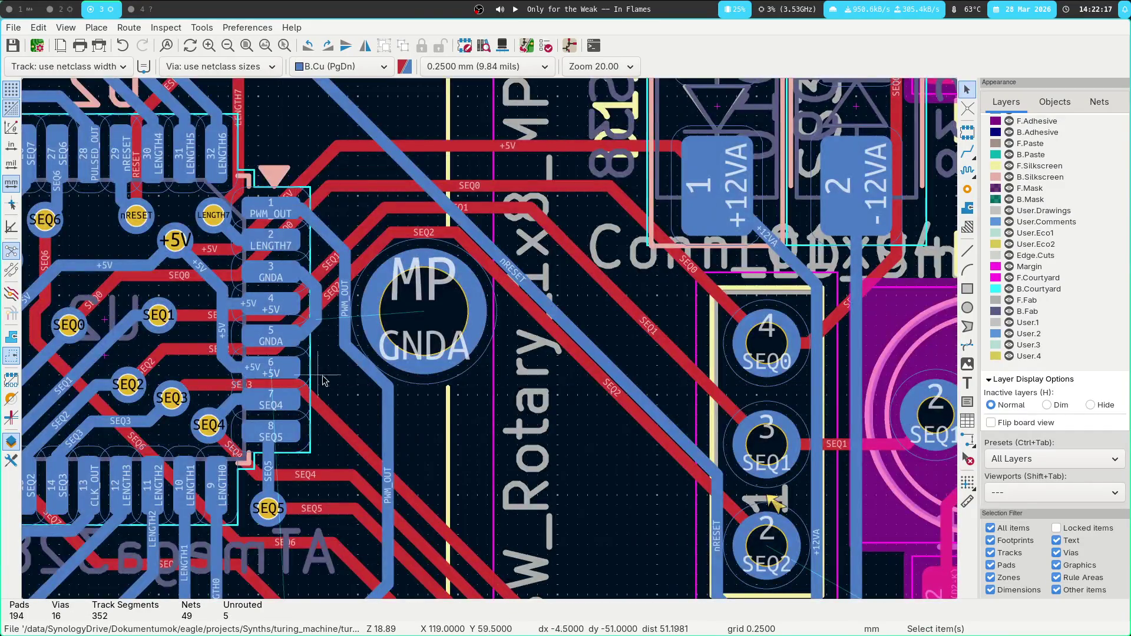
Route a GNDA track from pad 5 through a via to the connector's GNDA pad.
key(x)
key(Escape)
click(301, 335)
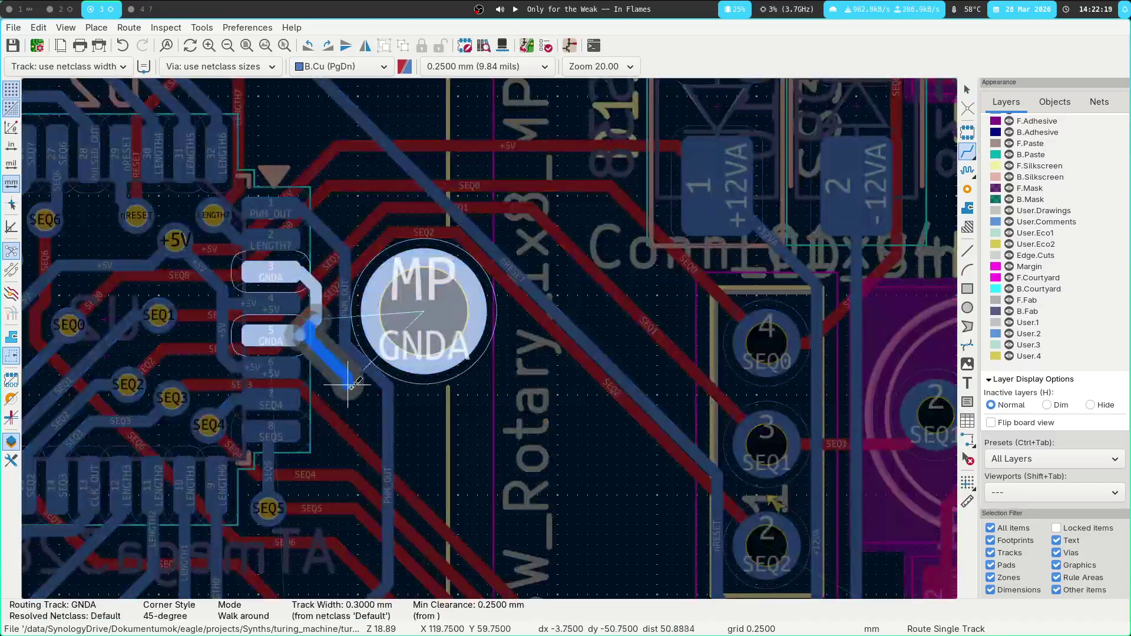
key(v)
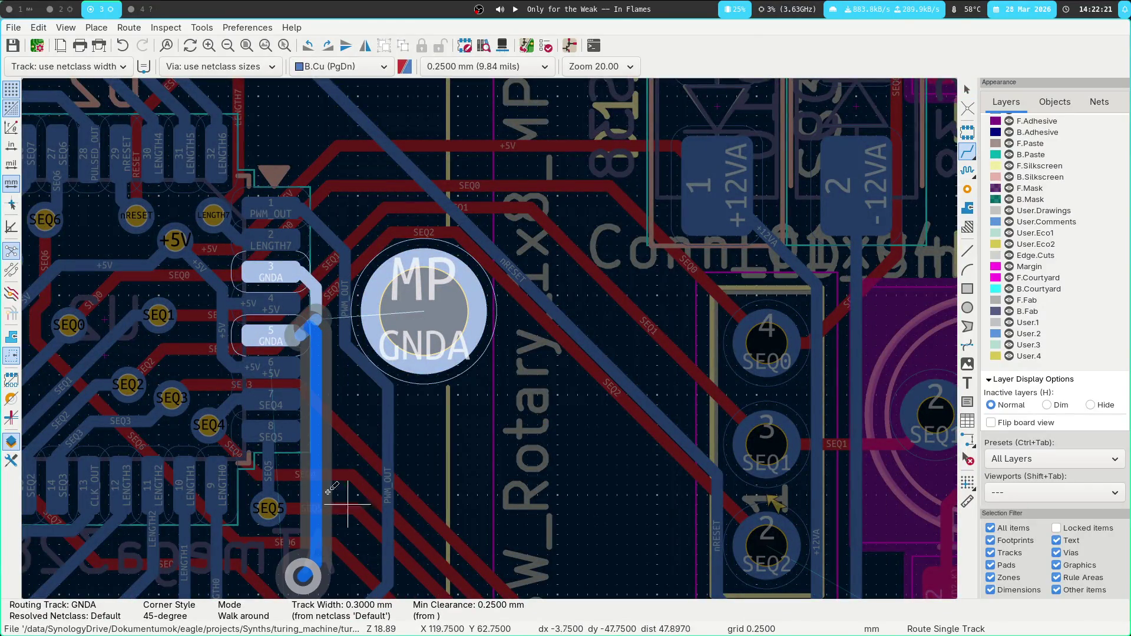
scroll(374, 575, down, 3)
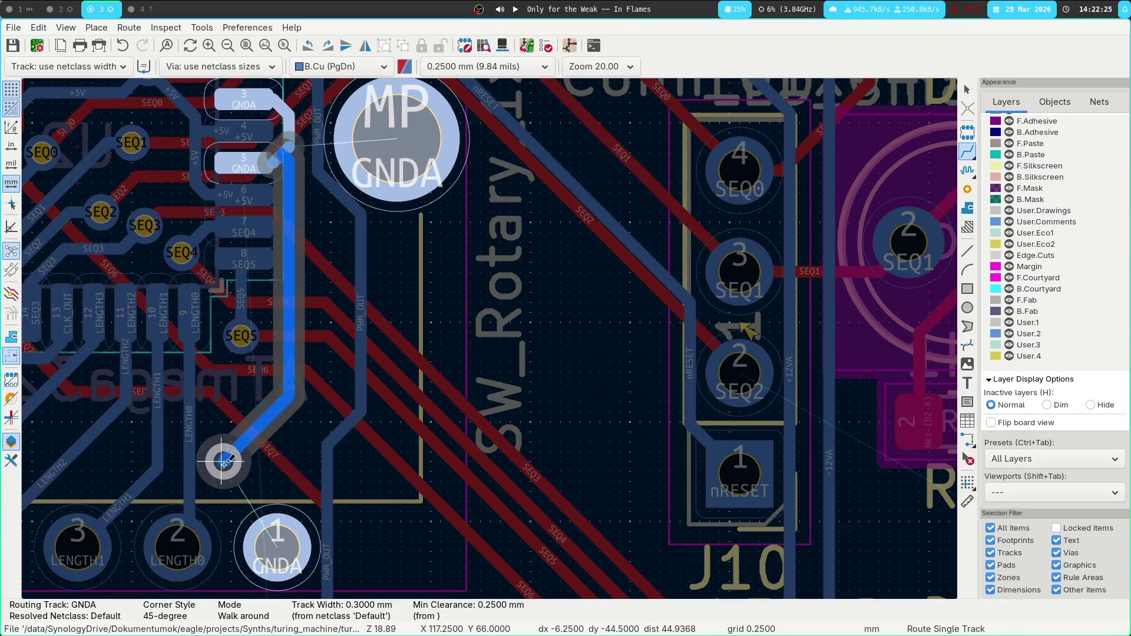
click(241, 472)
scroll(277, 365, down, 2)
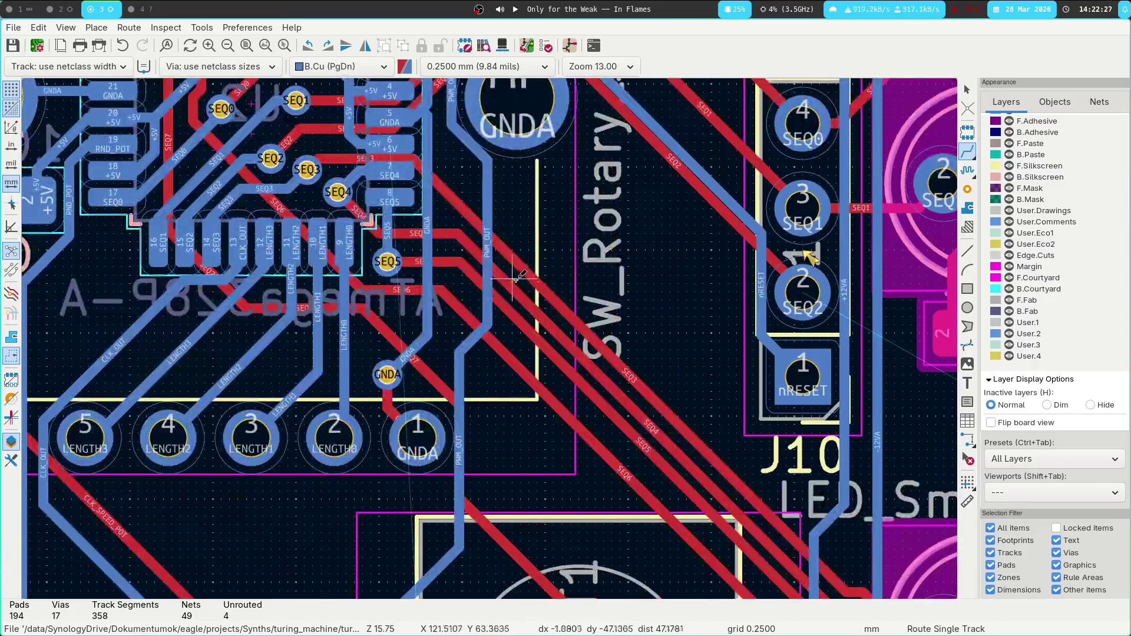
middle_drag(286, 327, 560, 419)
Delete the short GNDA track below the new via.
key(Escape)
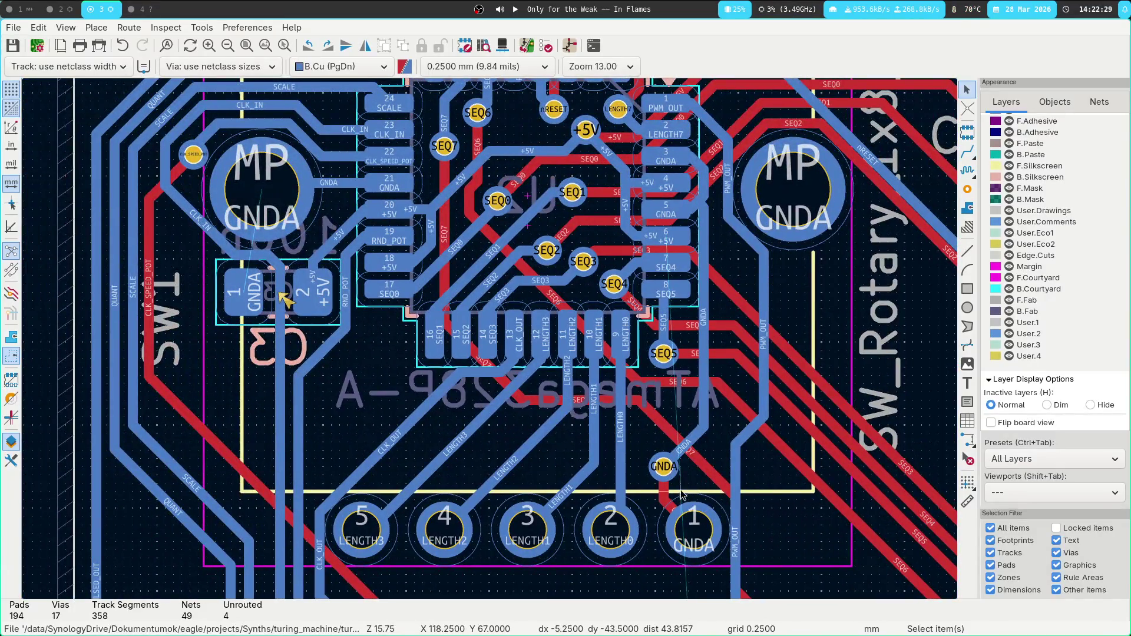
click(670, 499)
key(Delete)
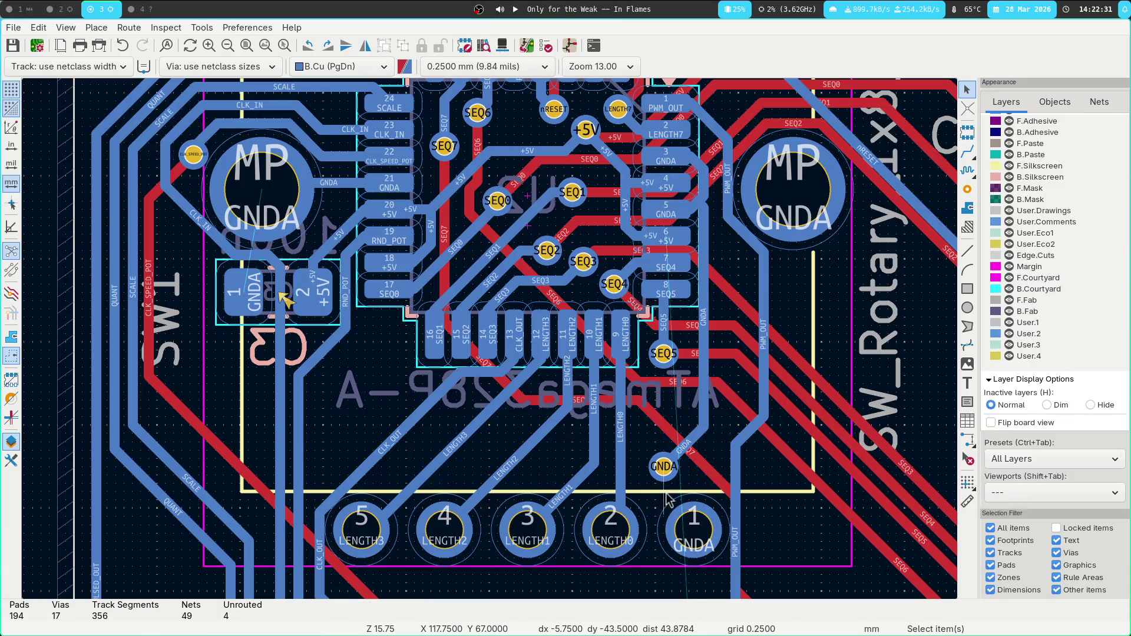
Start a +5V track from the chip's pad 6, then cancel it.
middle_drag(323, 389, 165, 416)
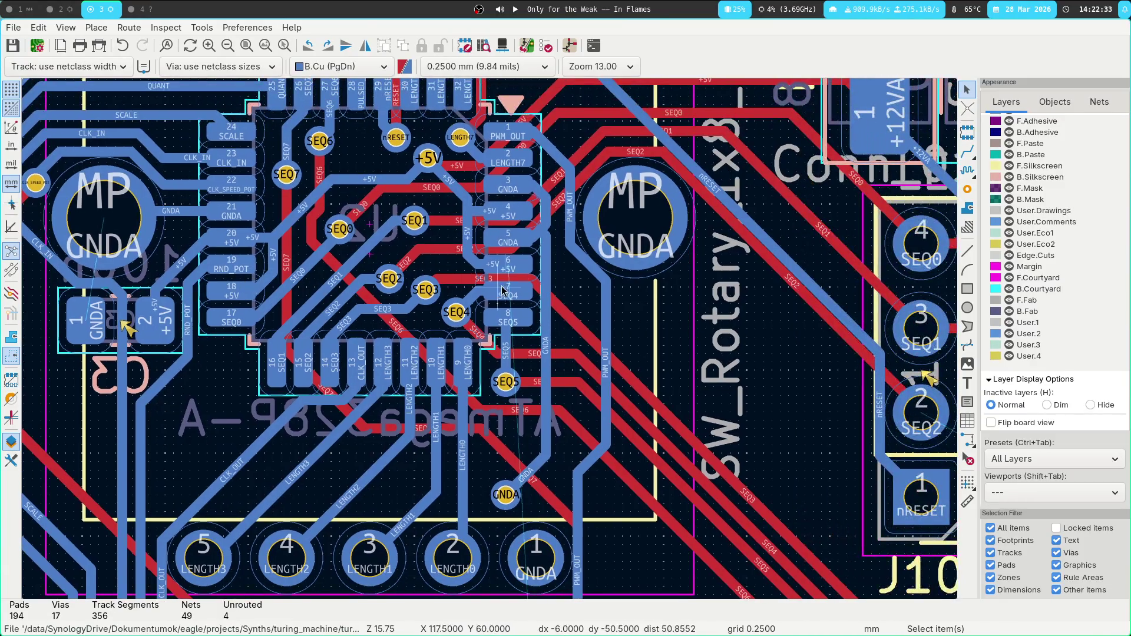
key(x)
key(Escape)
scroll(383, 354, down, 3)
scroll(383, 353, left, 3)
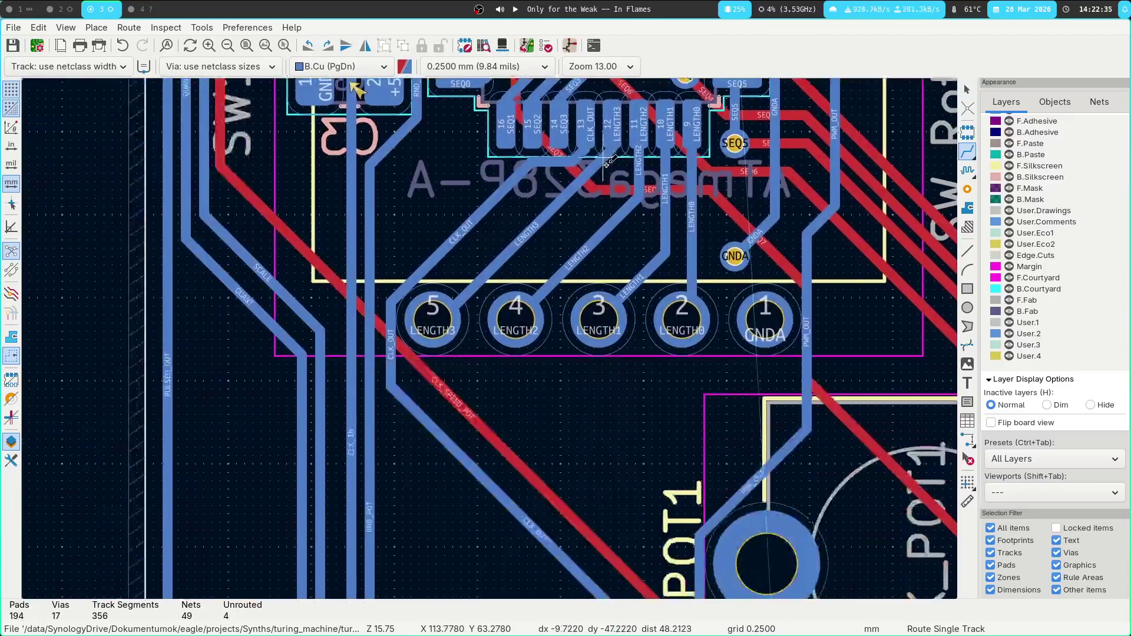
scroll(354, 383, up, 4)
scroll(323, 407, down, 5)
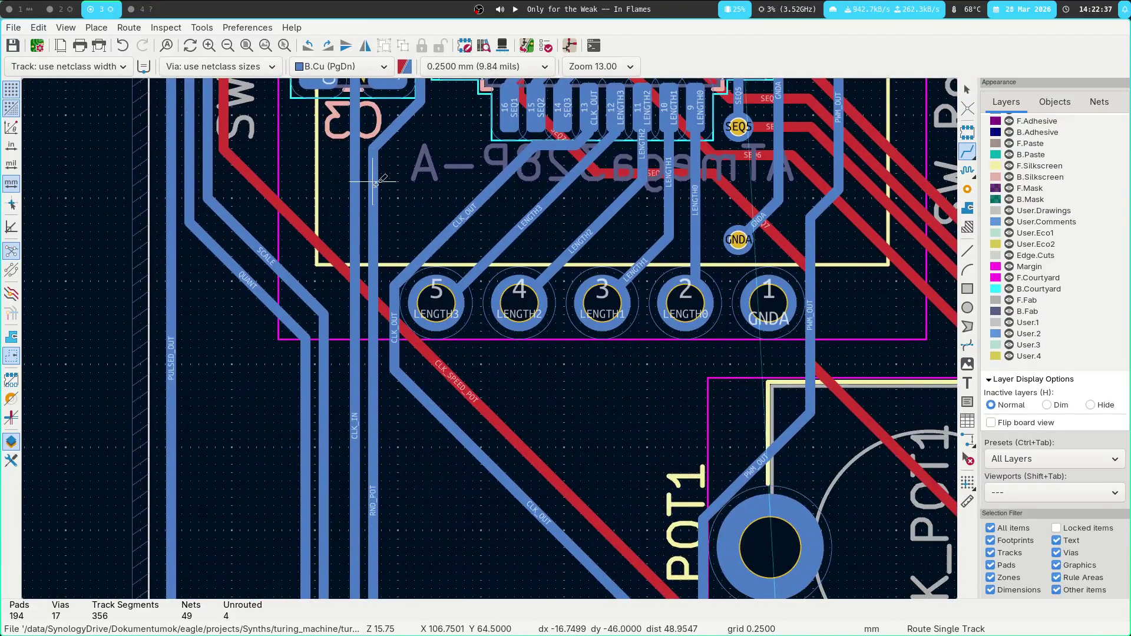
key(Escape)
scroll(325, 340, up, 2)
Select the short CLK_IN segment near C3 and shift it up-left.
click(336, 288)
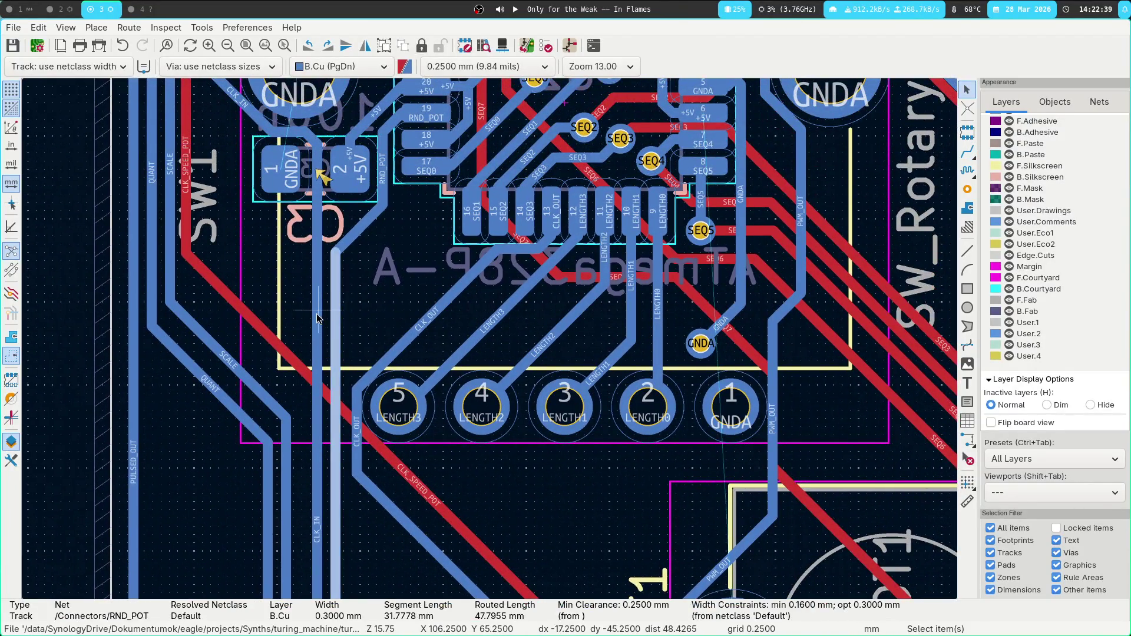
click(317, 316)
scroll(281, 245, up, 4)
click(298, 317)
key(u)
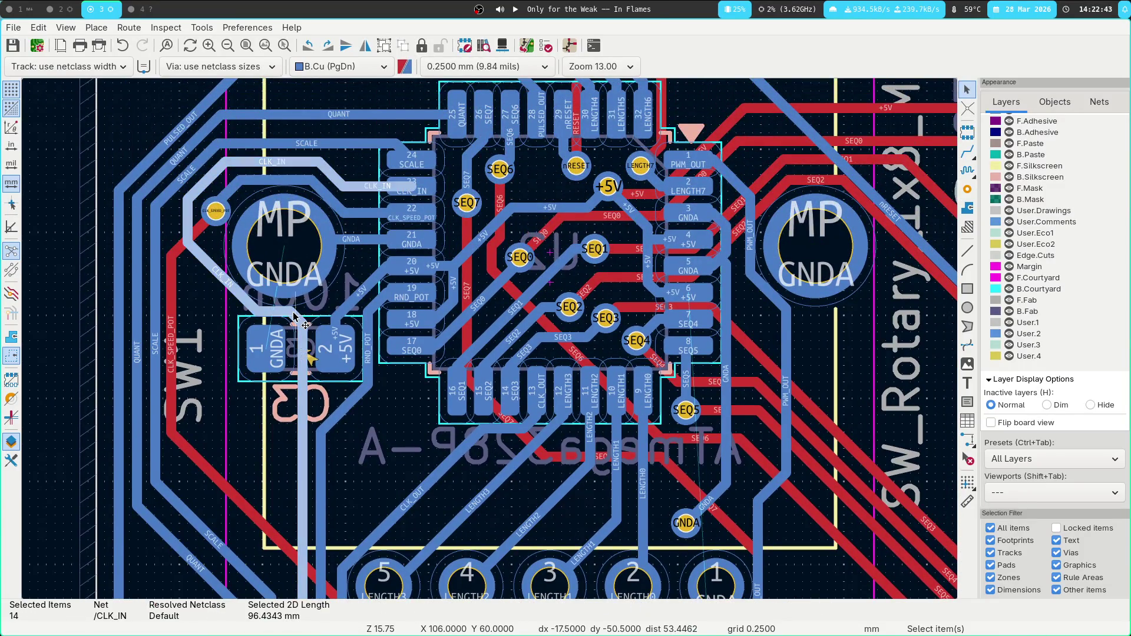
click(300, 320)
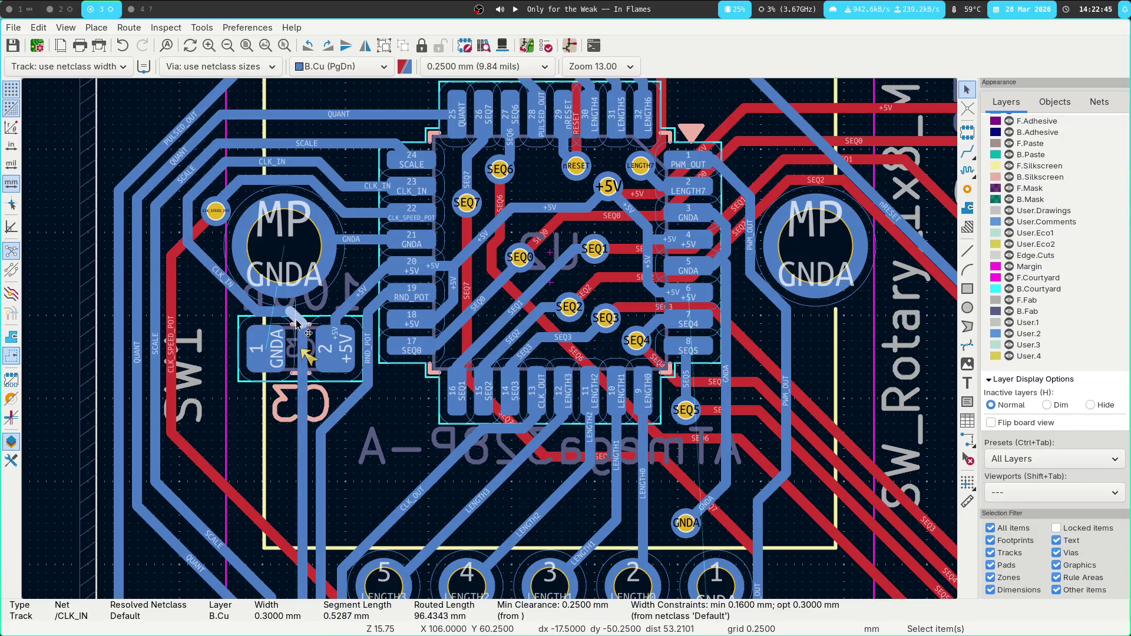
drag(298, 324, 278, 313)
Delete the diagonal CLK_IN segment by C3 and the vertical track under C3.
click(230, 288)
key(Delete)
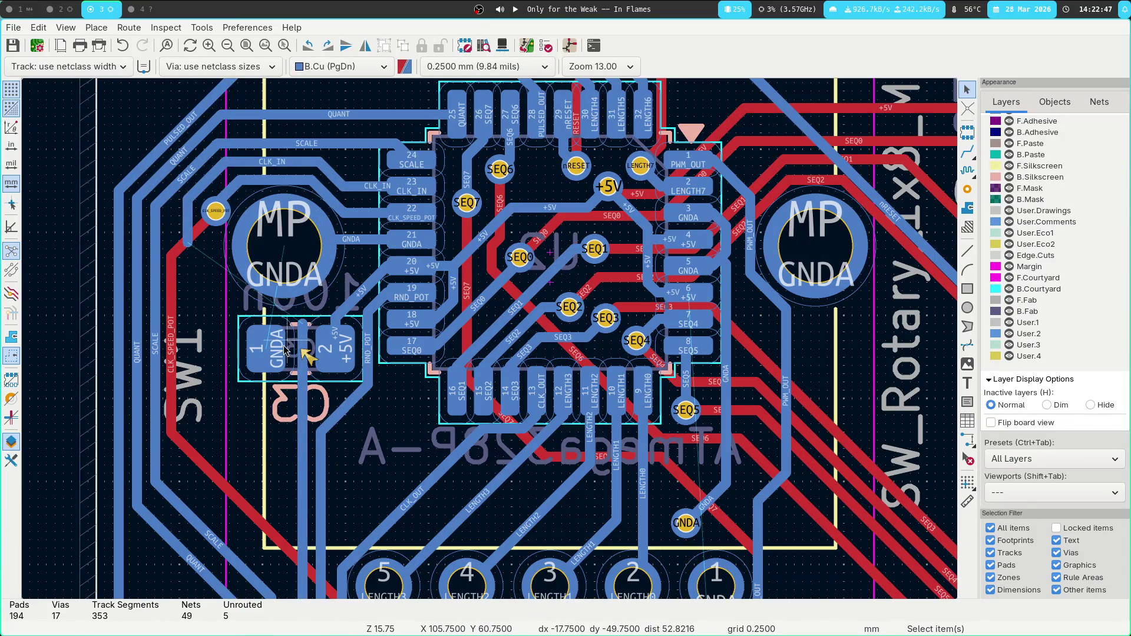
click(302, 332)
key(Delete)
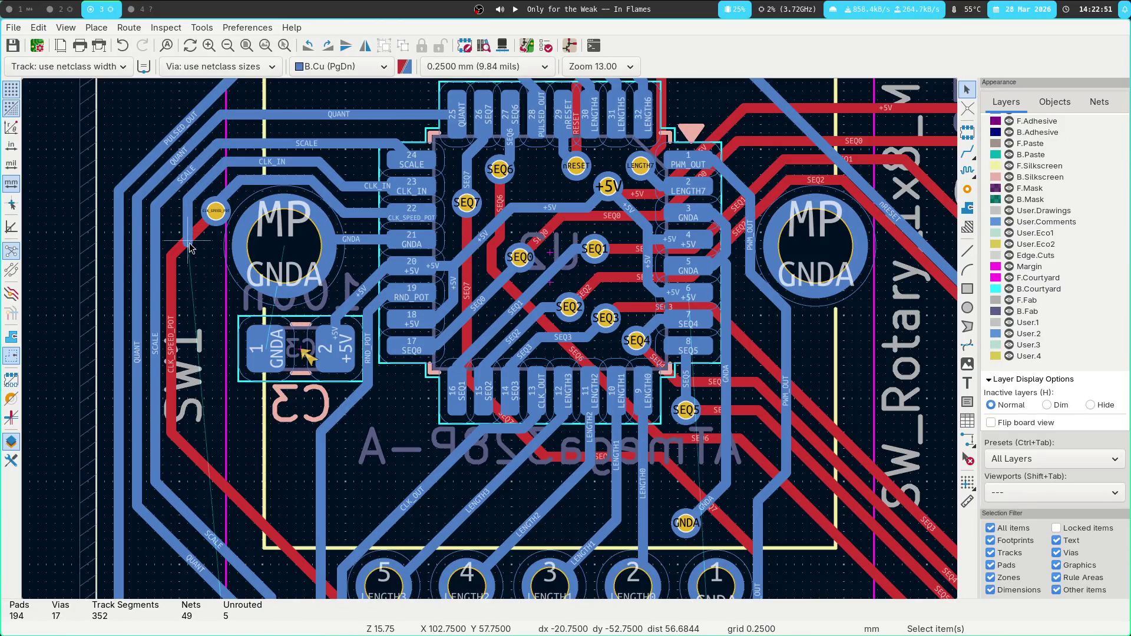
key(x)
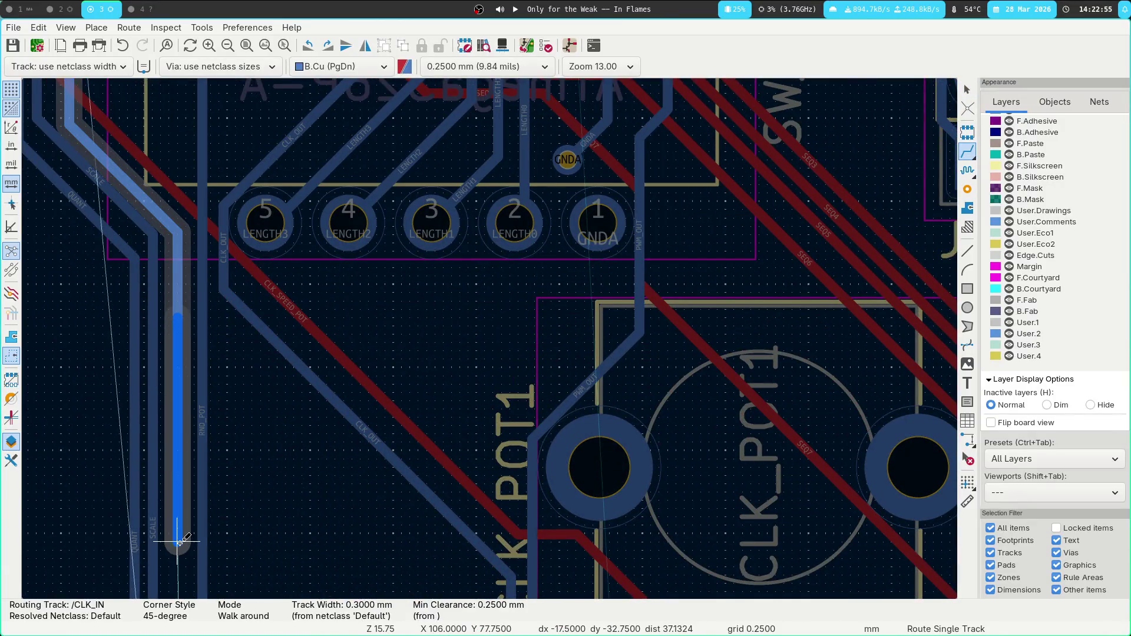
Finish the CLK_IN route down toward the CLK_POT1 area.
click(169, 543)
shift+scroll(281, 584, down, 5)
scroll(281, 583, down, 5)
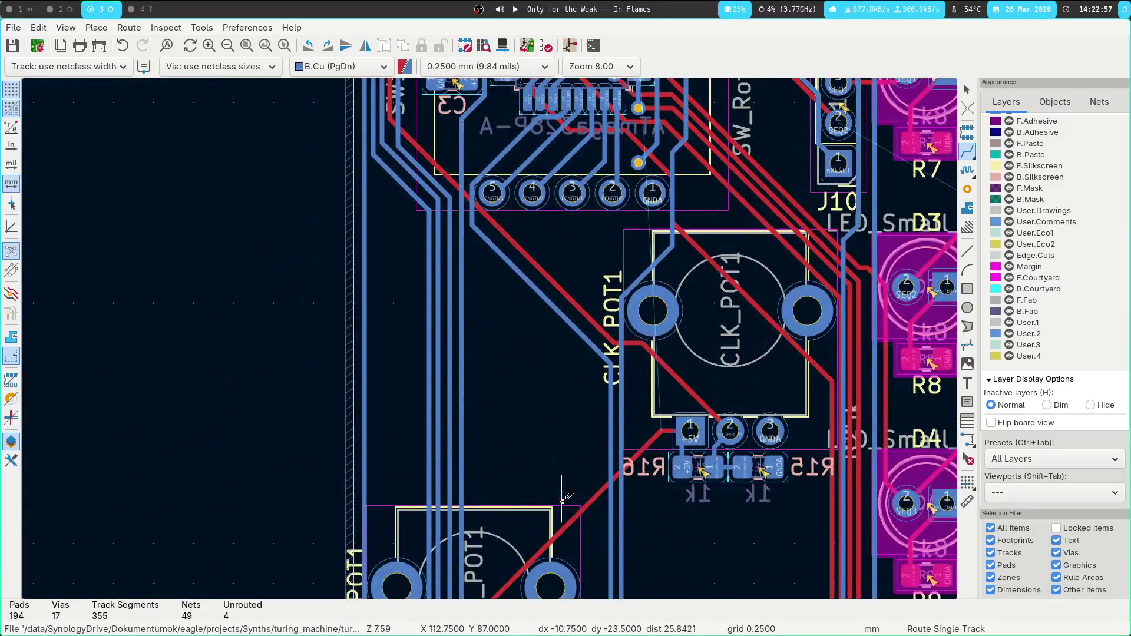
scroll(442, 480, up, 4)
shift+scroll(536, 136, up, 3)
scroll(523, 274, up, 3)
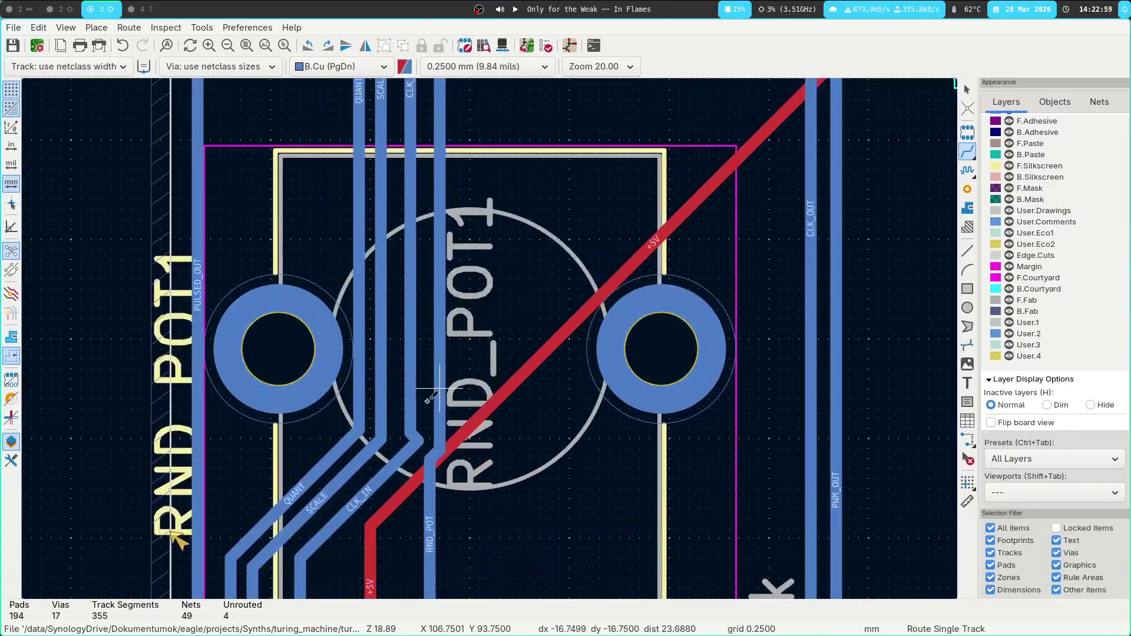
key(Escape)
Delete two CLK_IN segments beside RND_POT1 and reroute CLK_IN to its open end.
click(419, 439)
click(425, 445)
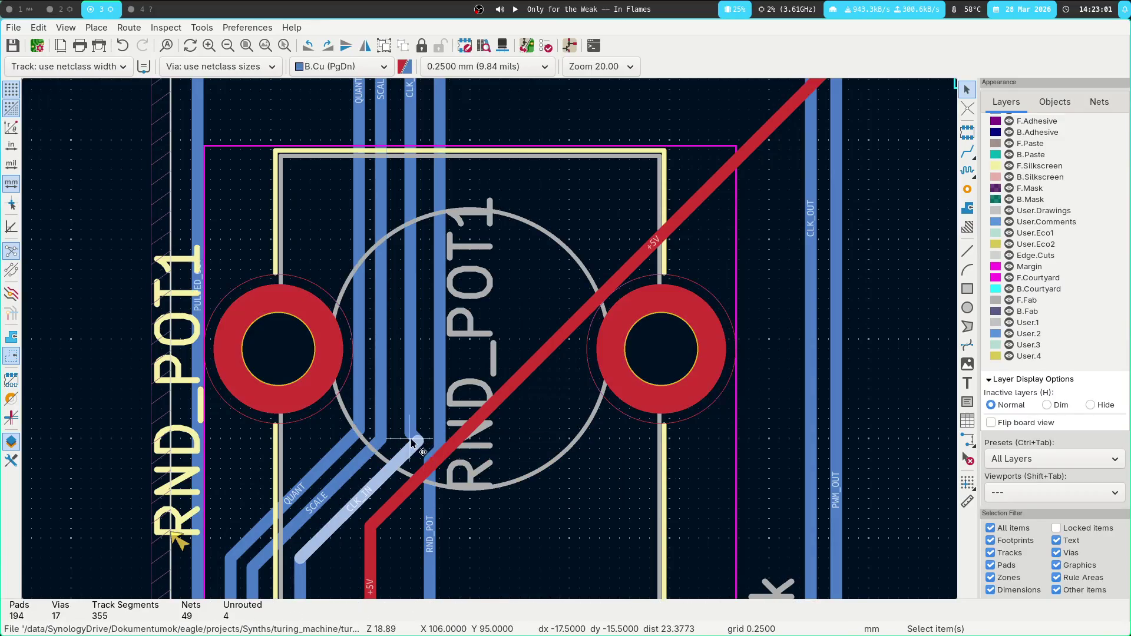
key(Delete)
click(421, 437)
key(Delete)
key(x)
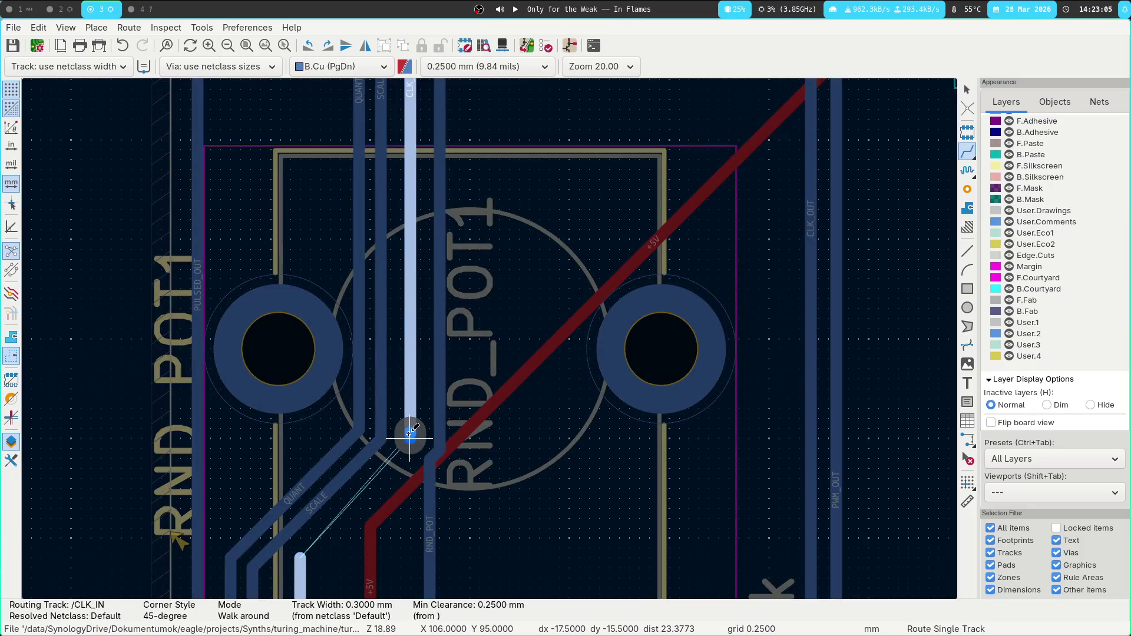
key(f)
key(Escape)
scroll(489, 313, down, 4)
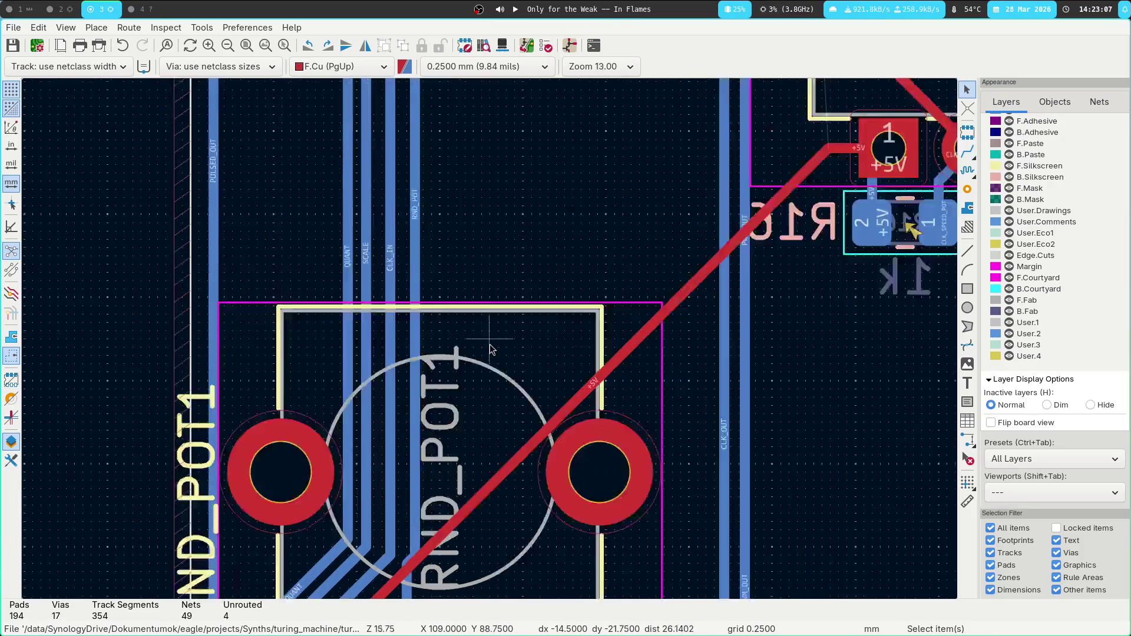
Straighten the RND_POT track by dragging it twice, then refill all copper zones.
click(399, 413)
key(d)
click(399, 414)
click(399, 414)
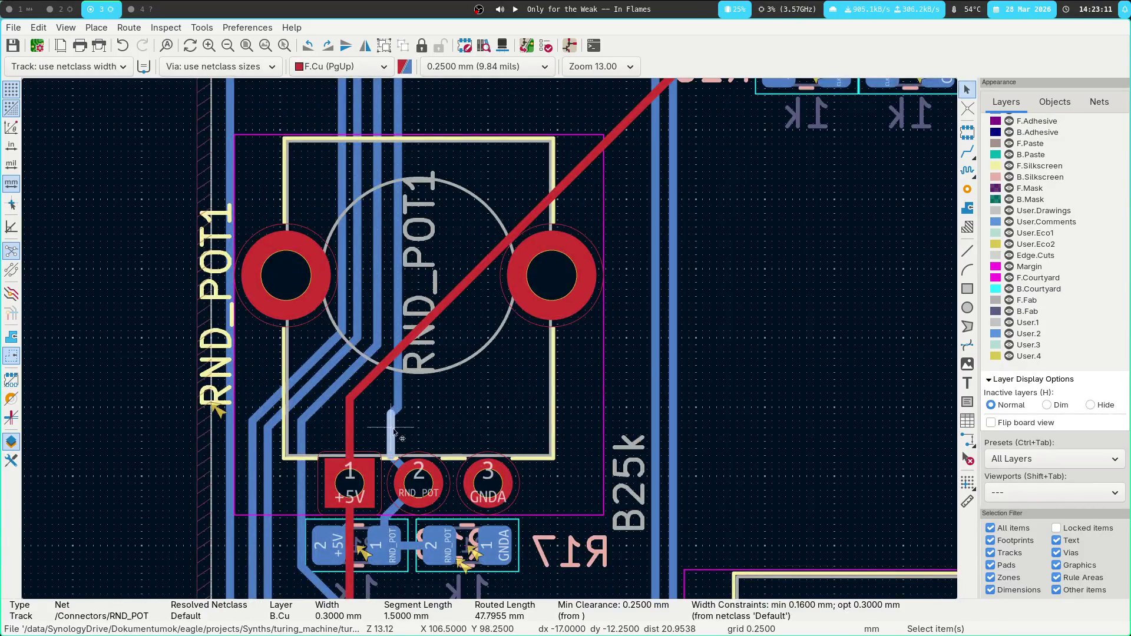
key(d)
click(404, 440)
shift+scroll(404, 439, down, 3)
scroll(526, 446, down, 4)
scroll(538, 311, up, 2)
scroll(490, 340, up, 4)
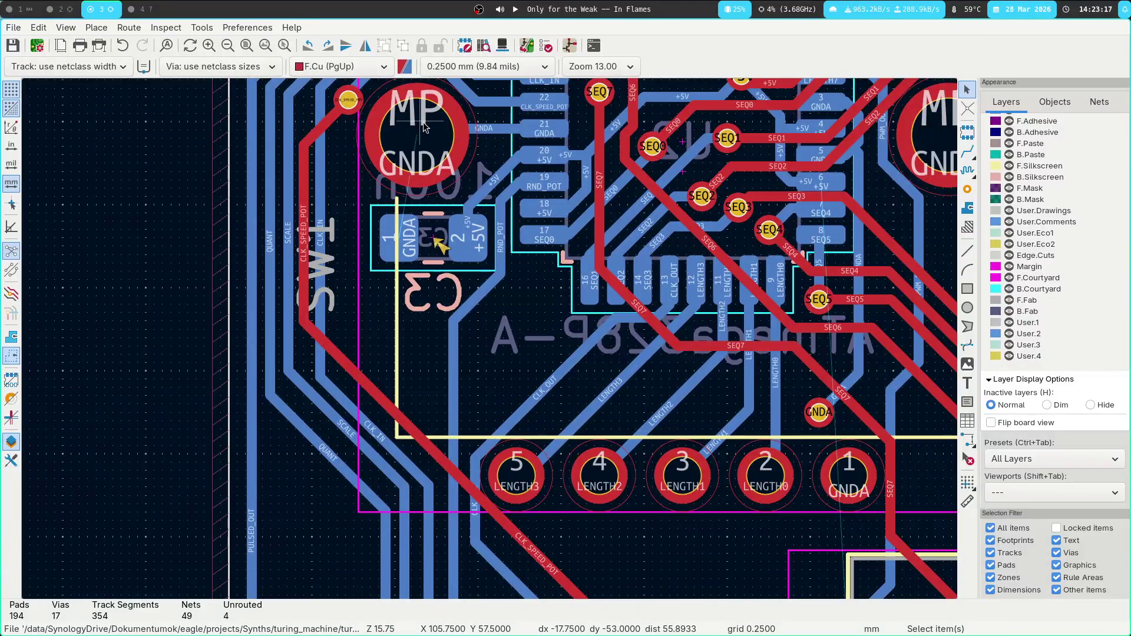
key(b)
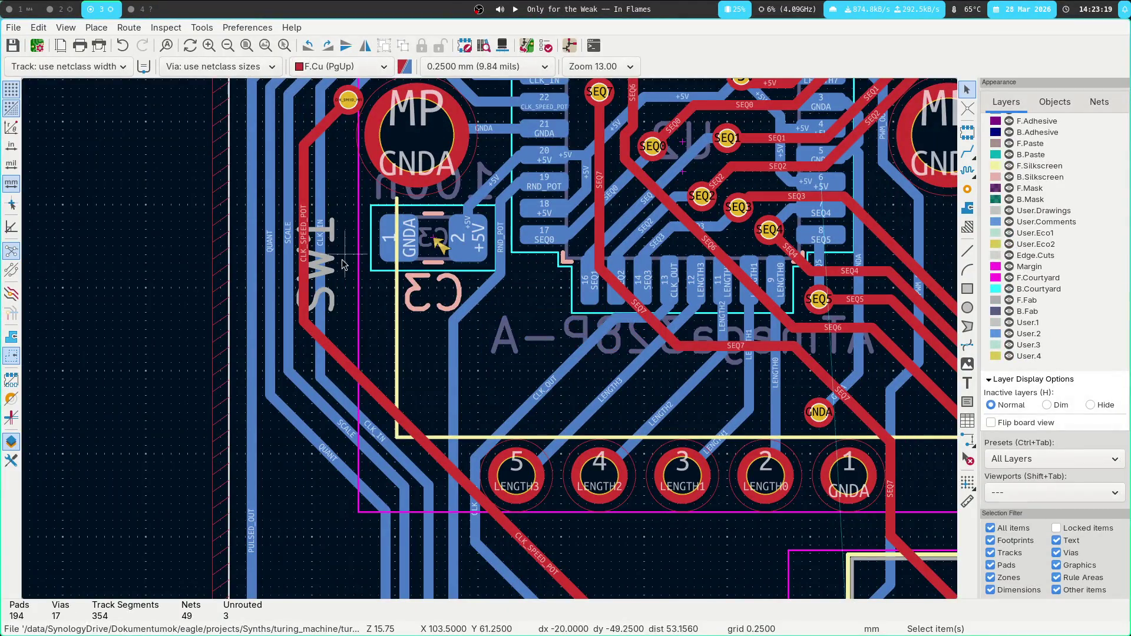
click(546, 45)
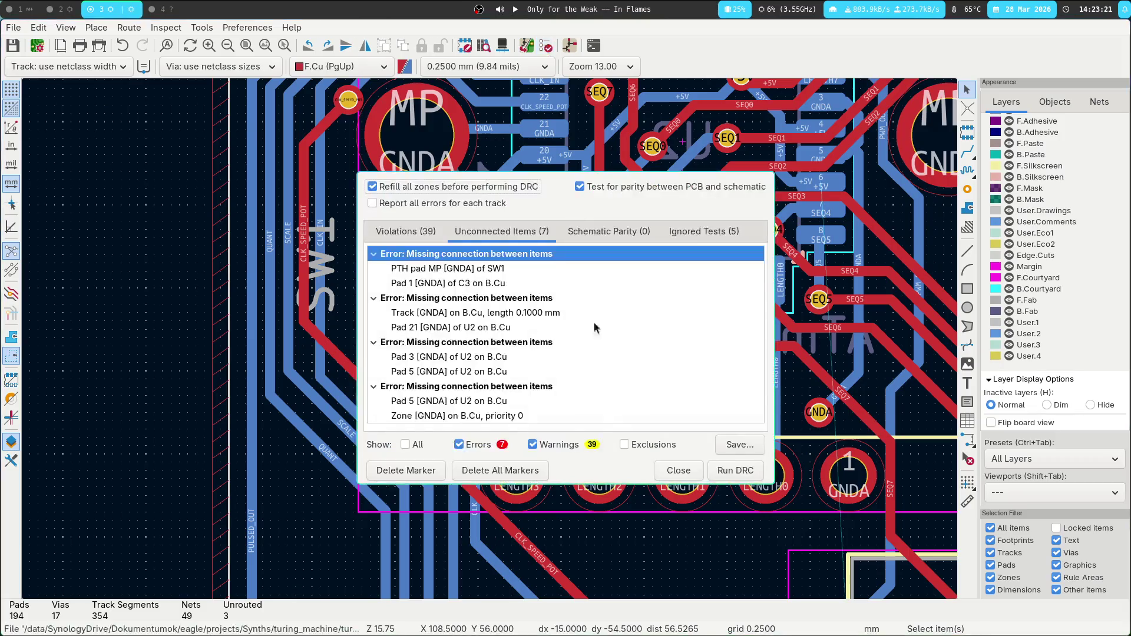
Run the design rules check and jump to the unconnected track near RND_POT1.
click(726, 478)
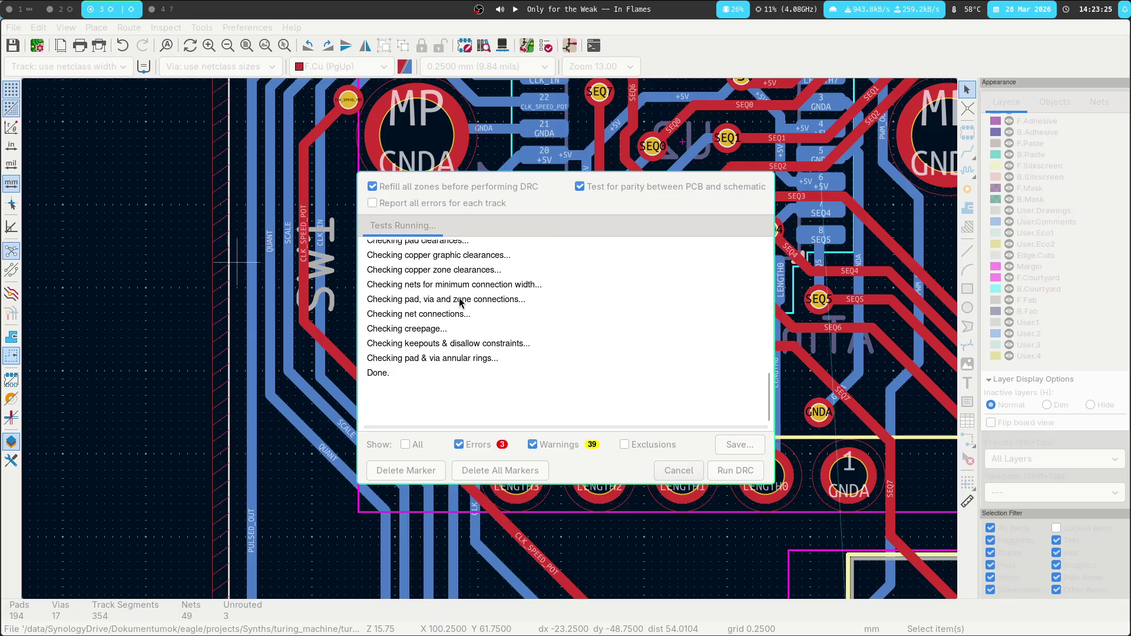
double_click(482, 271)
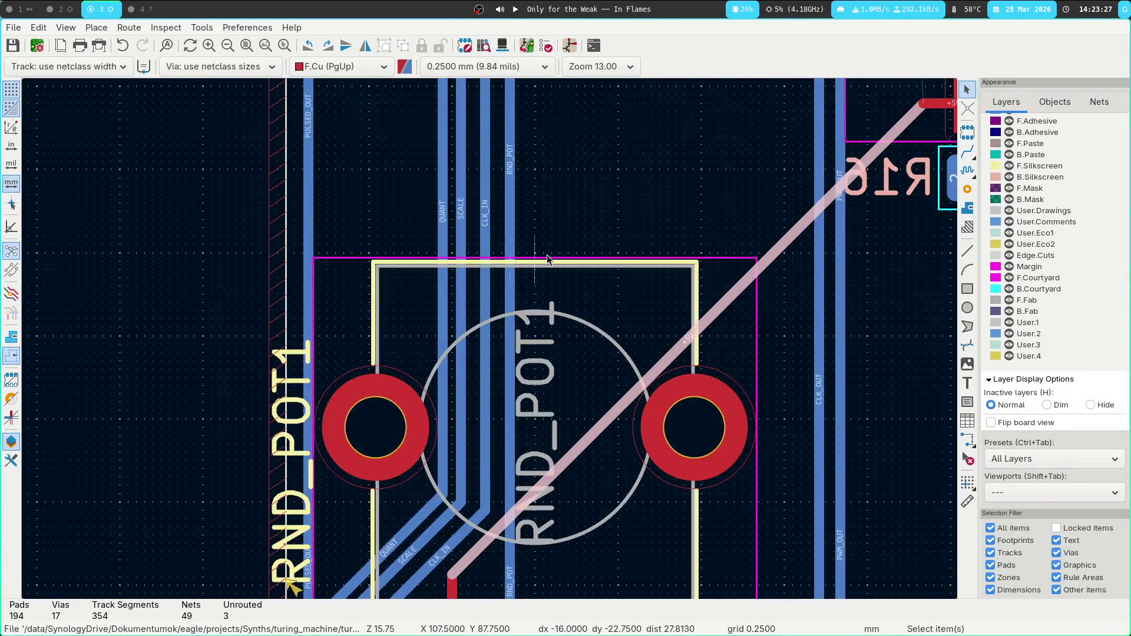
scroll(494, 203, down, 3)
mouse_move(494, 203)
middle_down()
mouse_move(489, 443)
mouse_move(442, 65)
mouse_move(330, 212)
mouse_move(300, 84)
mouse_move(311, 377)
middle_up()
middle_drag(326, 293, 447, 430)
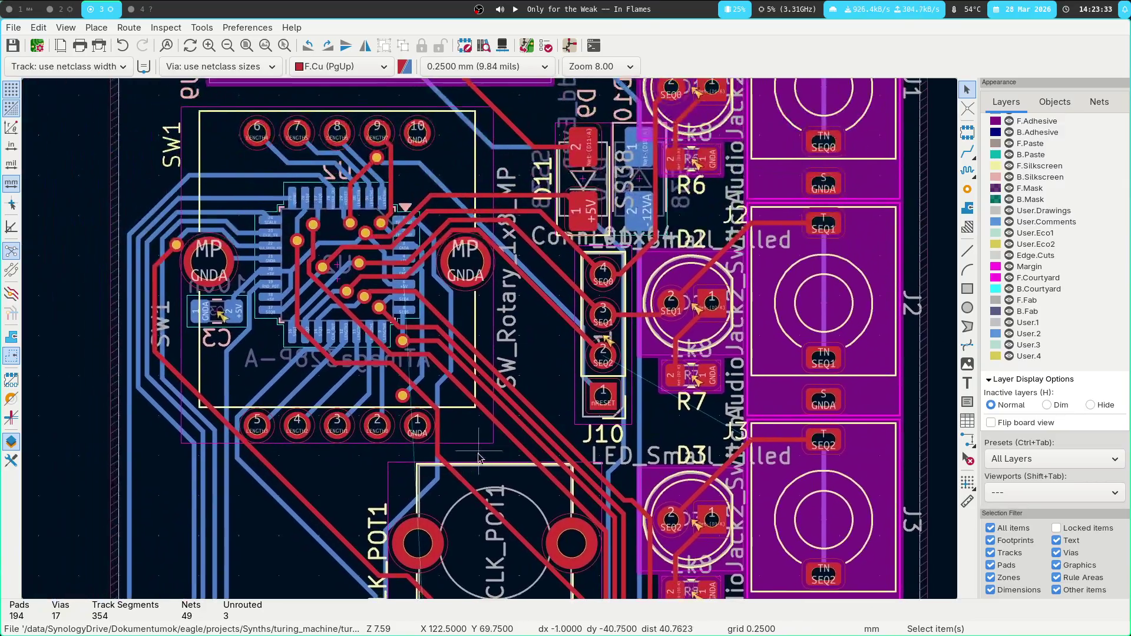
scroll(448, 430, up, 3)
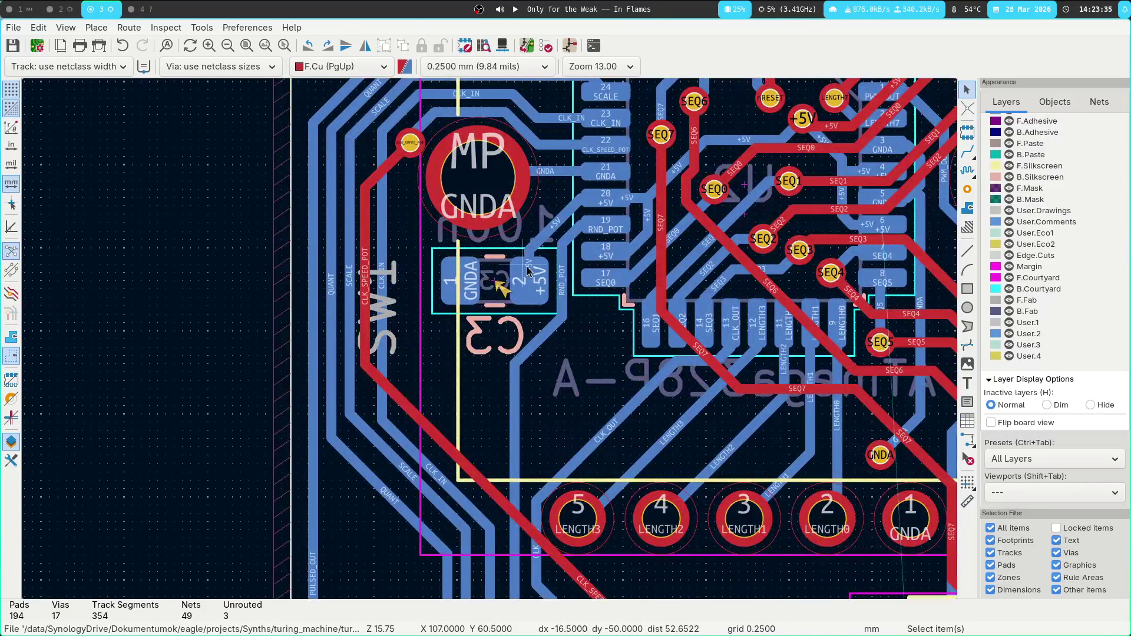
Shift two diagonal tracks near C3 aside to make room for the +5V route.
key(x)
middle_drag(479, 430, 415, 230)
key(Escape)
key(Page_Up)
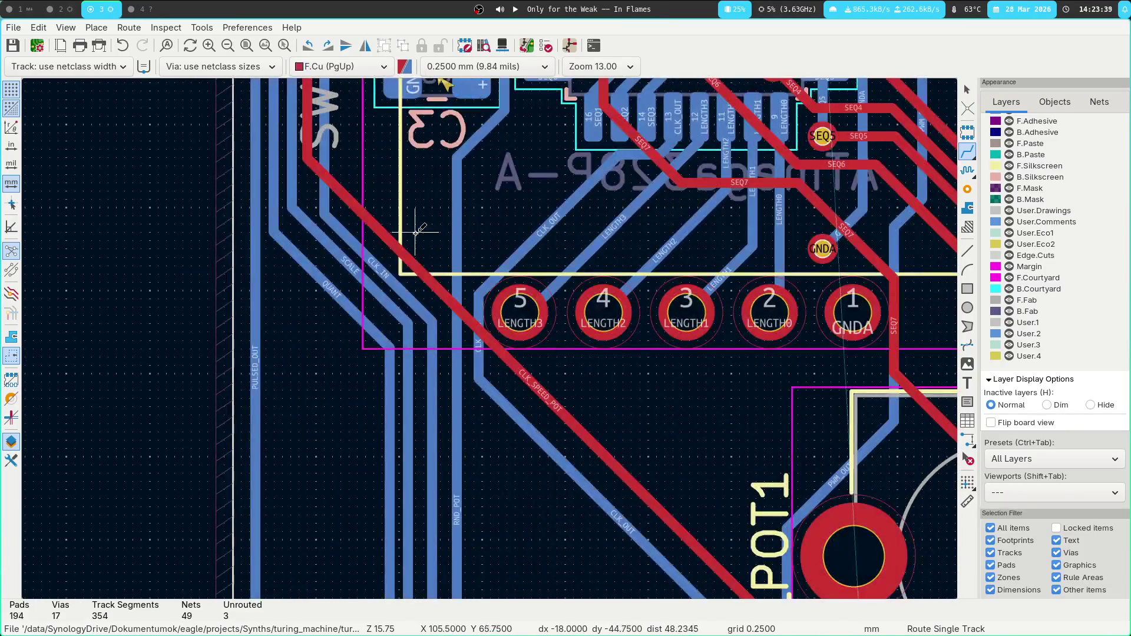
drag(333, 295, 318, 361)
click(353, 266)
mouse_move(352, 266)
mouse_down()
mouse_move(377, 306)
mouse_move(411, 283)
mouse_up()
key(Page_Down)
Route +5V from C3 through a via onto F.Cu to CLK_POT1's supply pad.
key(Page_Up)
scroll(427, 194, up, 2)
key(x)
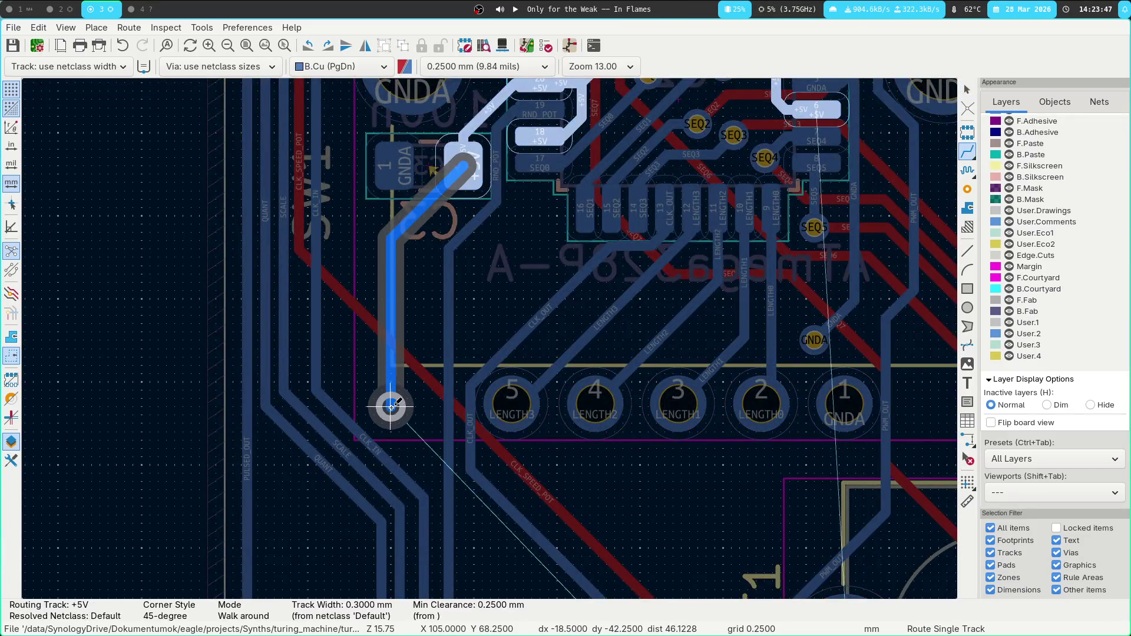
key(Page_Up)
scroll(379, 207, down, 3)
scroll(379, 206, up, 1)
key(f)
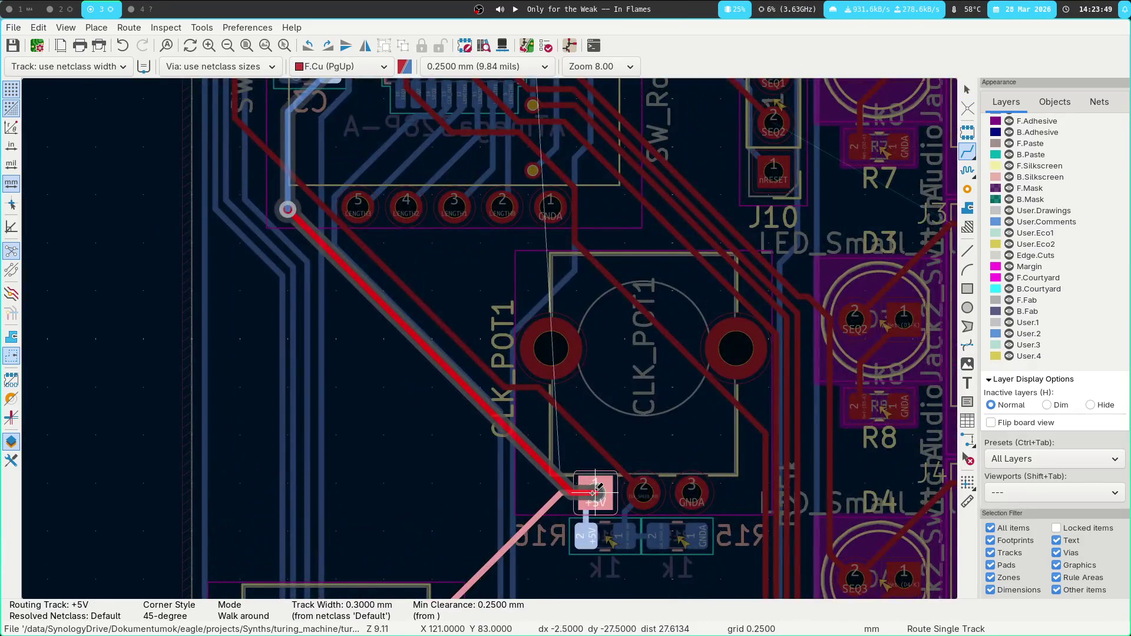
Locate the unconnected SEQ2 pad and route SEQ2 from J10 pad 2 to D3 pad 2.
mouse_move(602, 263)
middle_down()
mouse_move(363, 268)
mouse_move(249, 495)
middle_up()
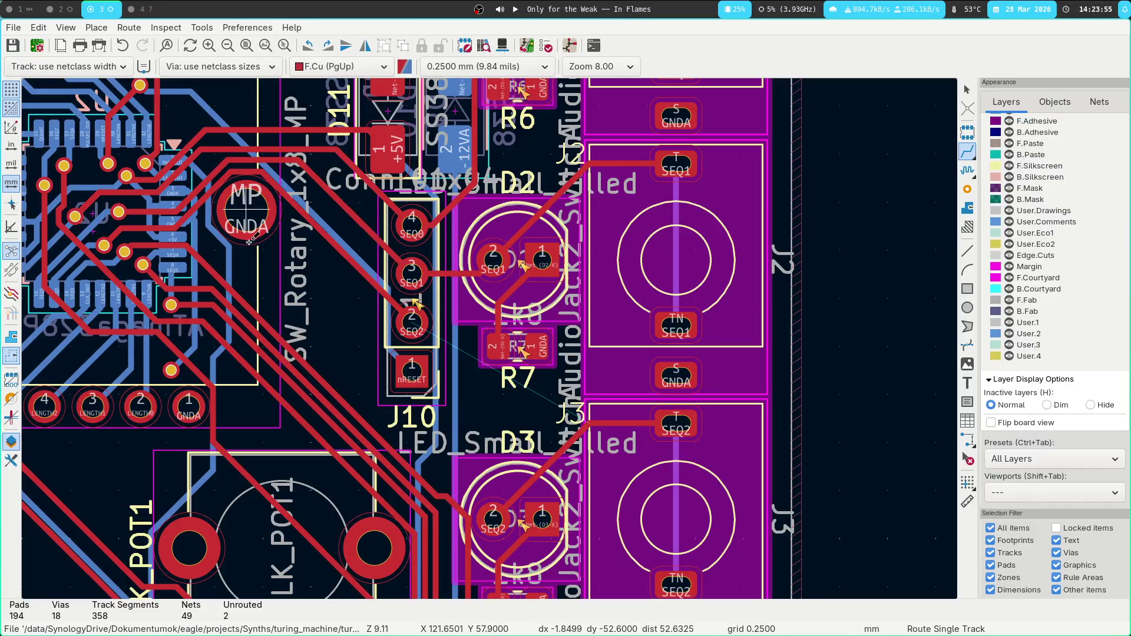
middle_drag(249, 242, 506, 258)
click(545, 46)
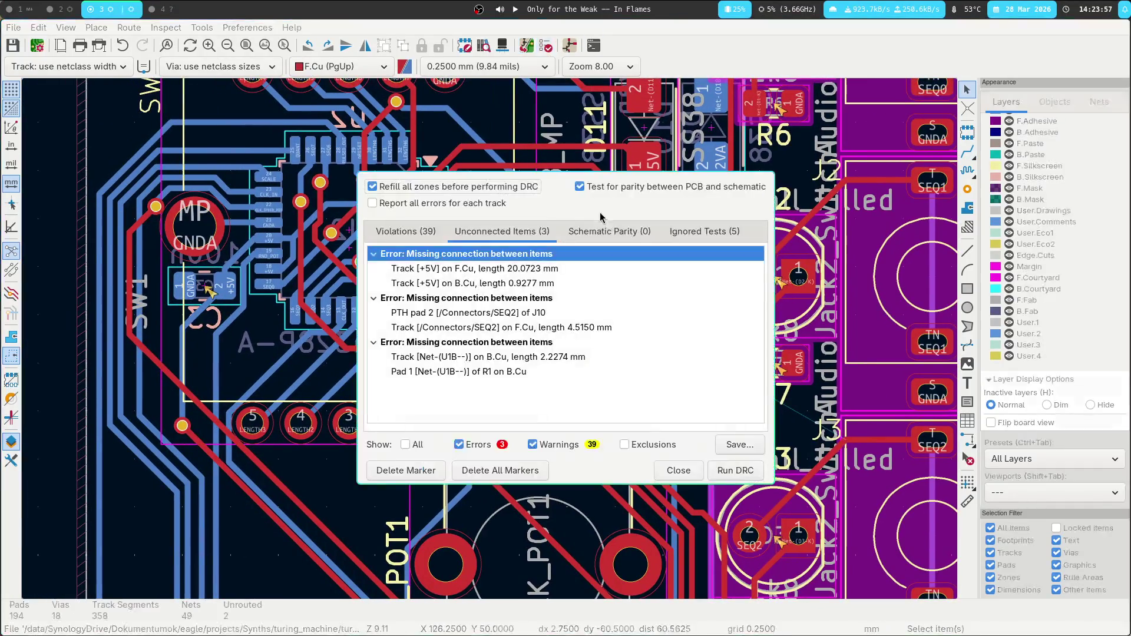
double_click(453, 317)
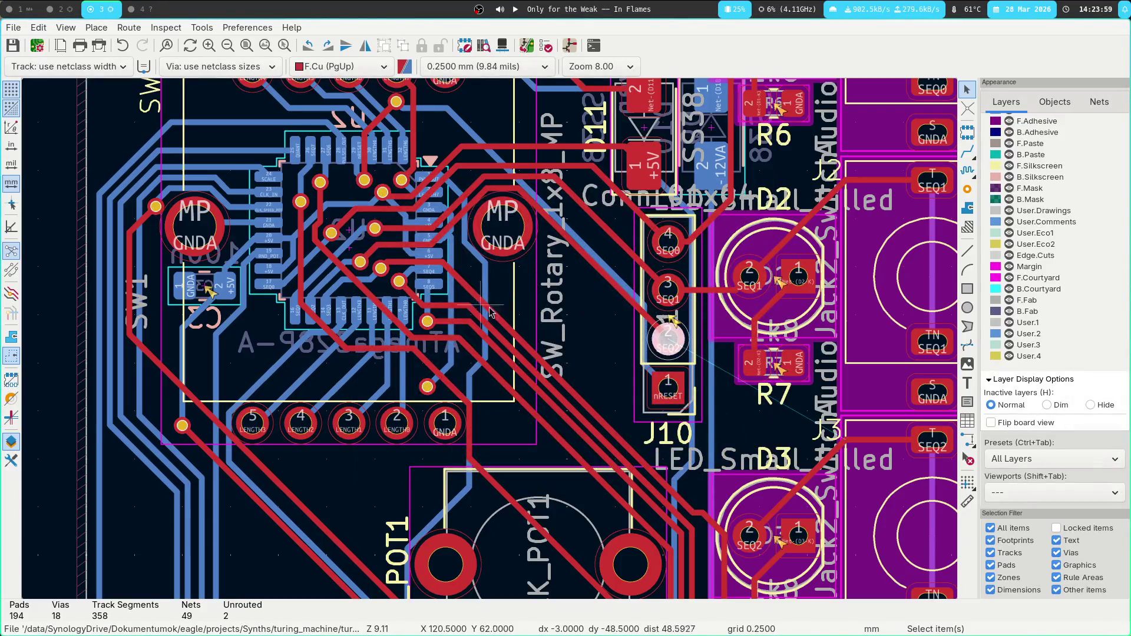
scroll(492, 312, down, 5)
scroll(542, 305, right, 6)
key(x)
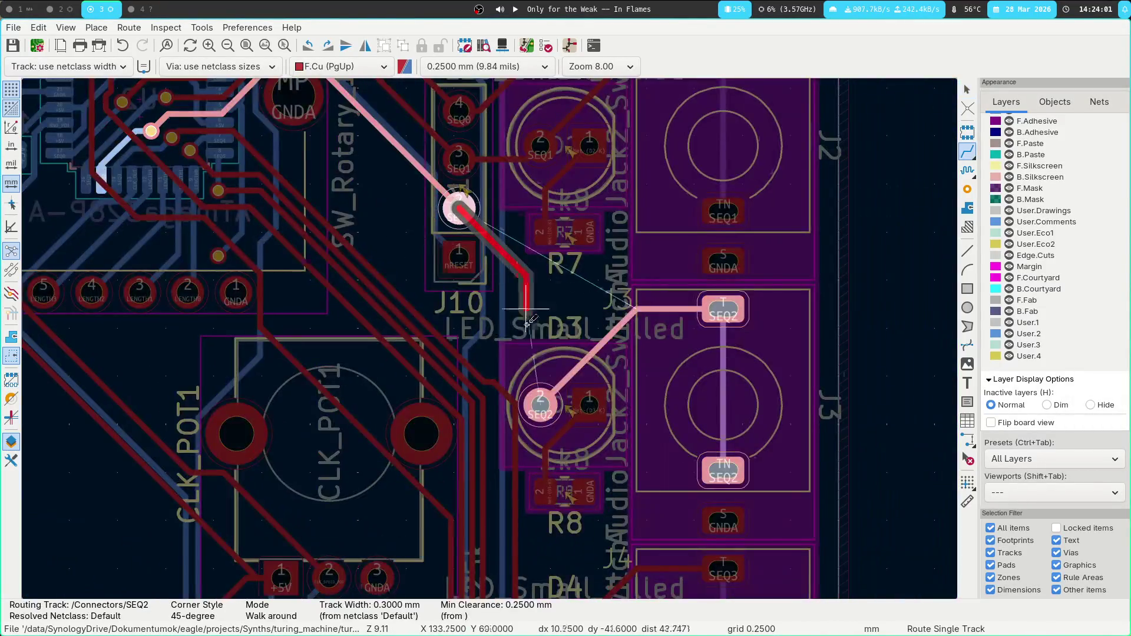
click(542, 401)
Rerun the design rules check and jump to the remaining unconnected R5 pad.
click(564, 48)
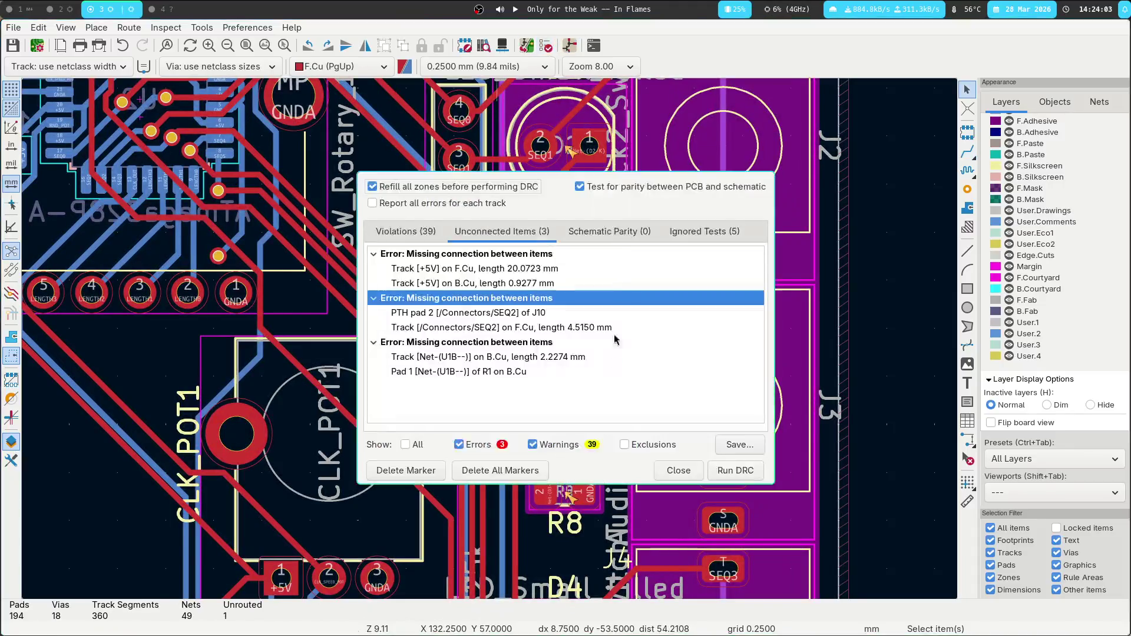
key(Return)
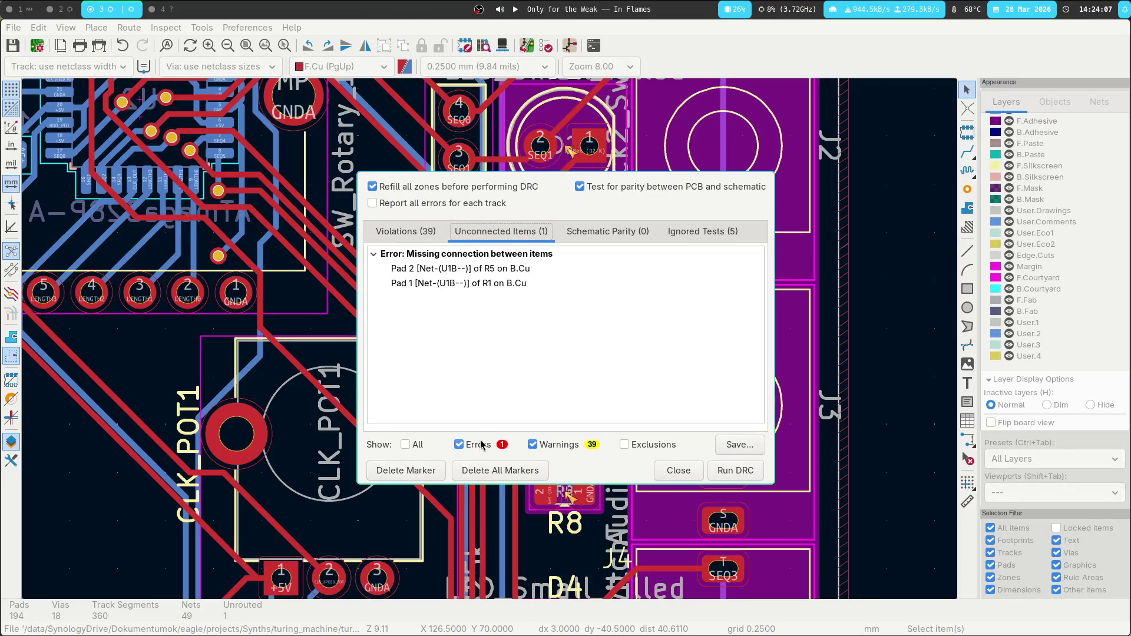
double_click(479, 275)
Move the R1 and R4 silkscreen reference labels into place near R5.
scroll(361, 296, up, 2)
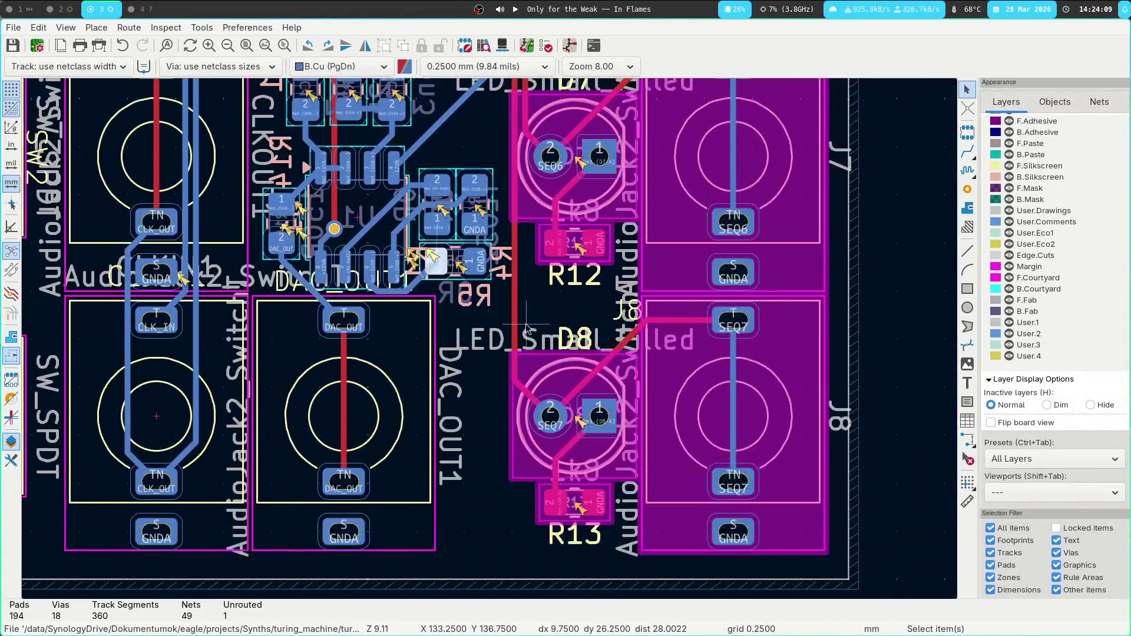
scroll(361, 297, down, 1)
scroll(377, 277, up, 3)
scroll(389, 260, down, 1)
scroll(404, 240, up, 1)
click(403, 244)
drag(391, 225, 513, 229)
mouse_move(636, 447)
mouse_down()
mouse_move(575, 259)
mouse_move(571, 192)
mouse_up()
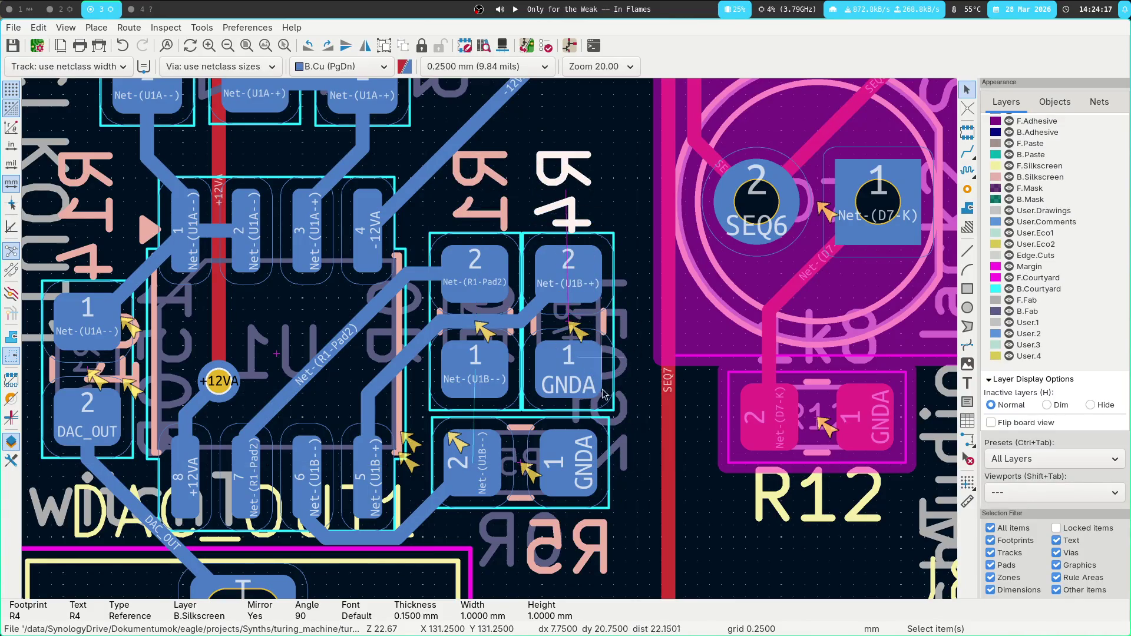
Rerun the design rule check, showing 1 error, and close the results.
click(546, 46)
click(742, 474)
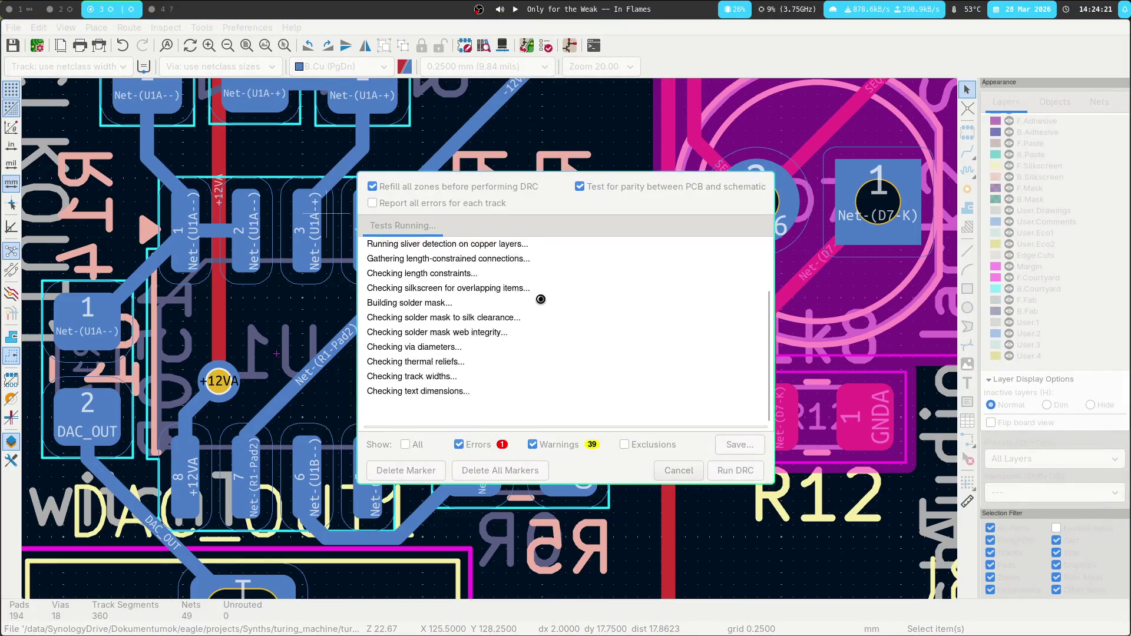
key(Escape)
scroll(481, 457, right, 10)
scroll(480, 458, down, 4)
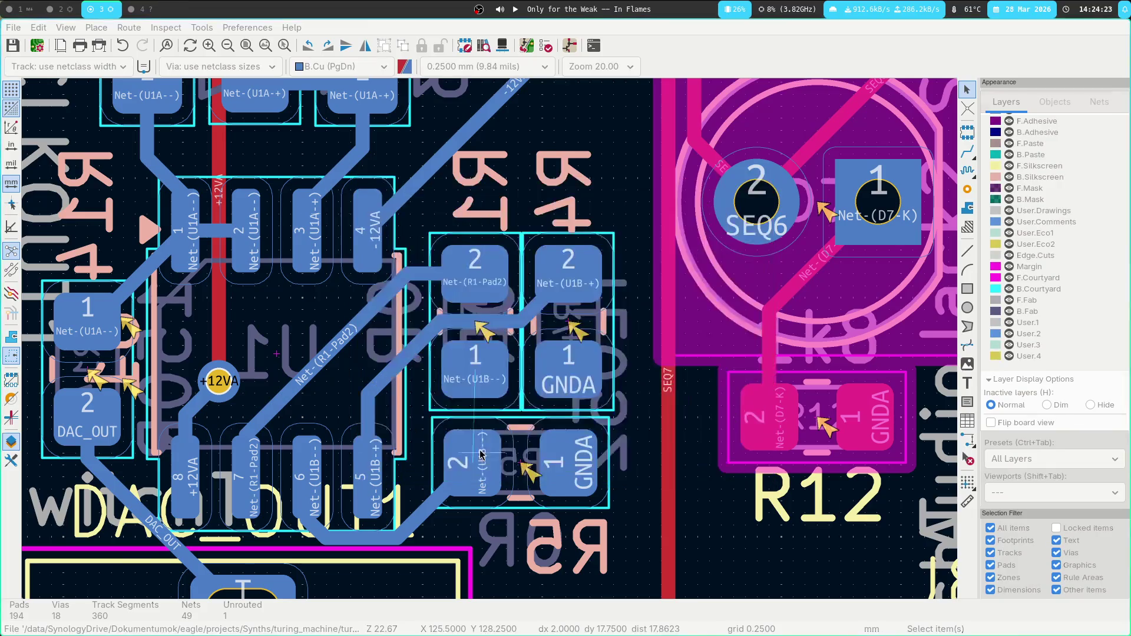
Hide the User.Comments layer, leaving the courtyard outlines visible.
scroll(334, 296, down, 1)
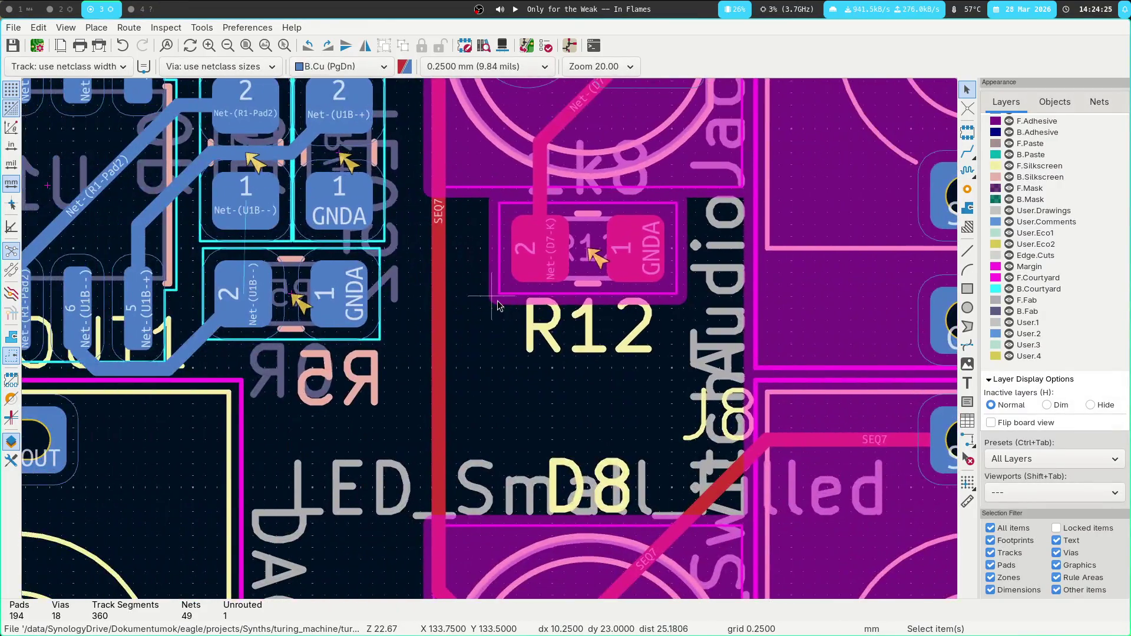
scroll(489, 339, down, 2)
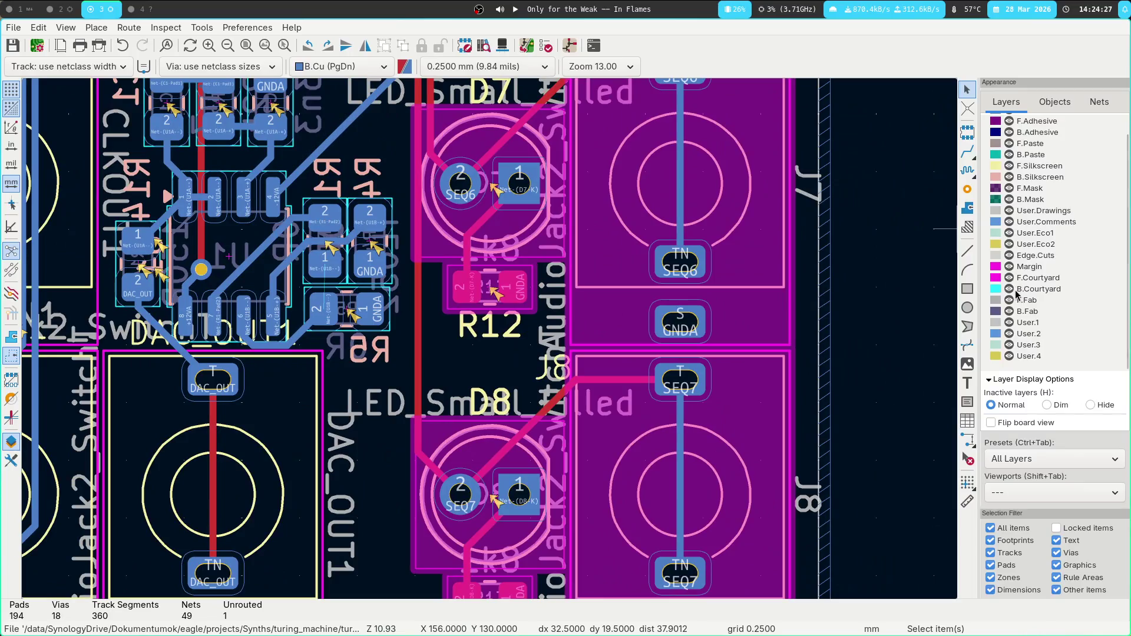
click(1011, 222)
scroll(1021, 176, up, 1)
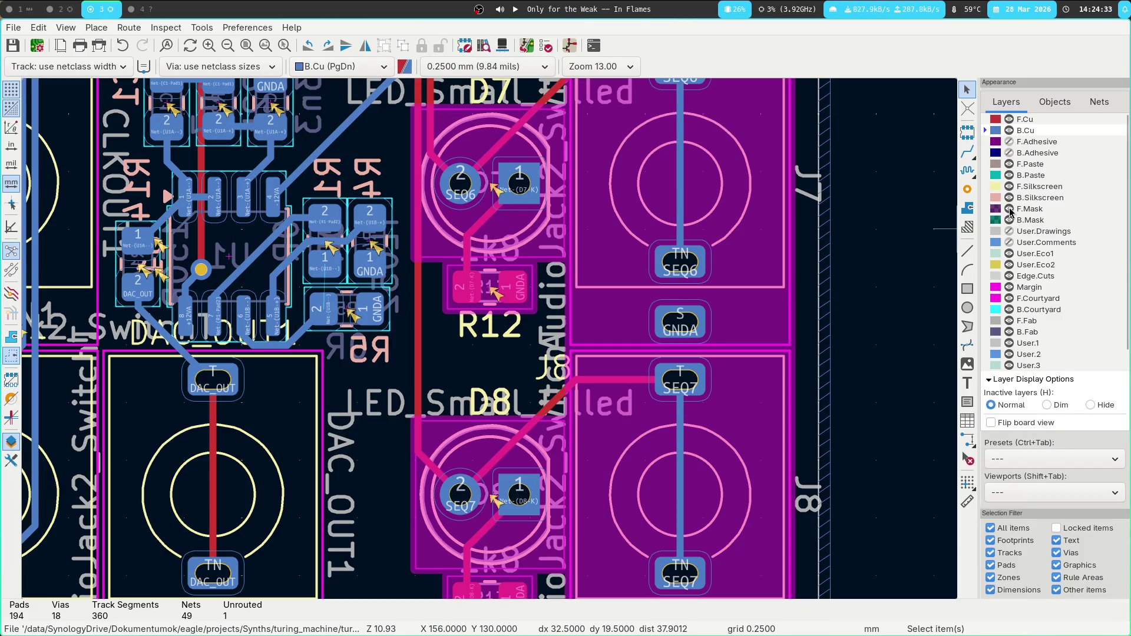
click(1014, 302)
click(1013, 302)
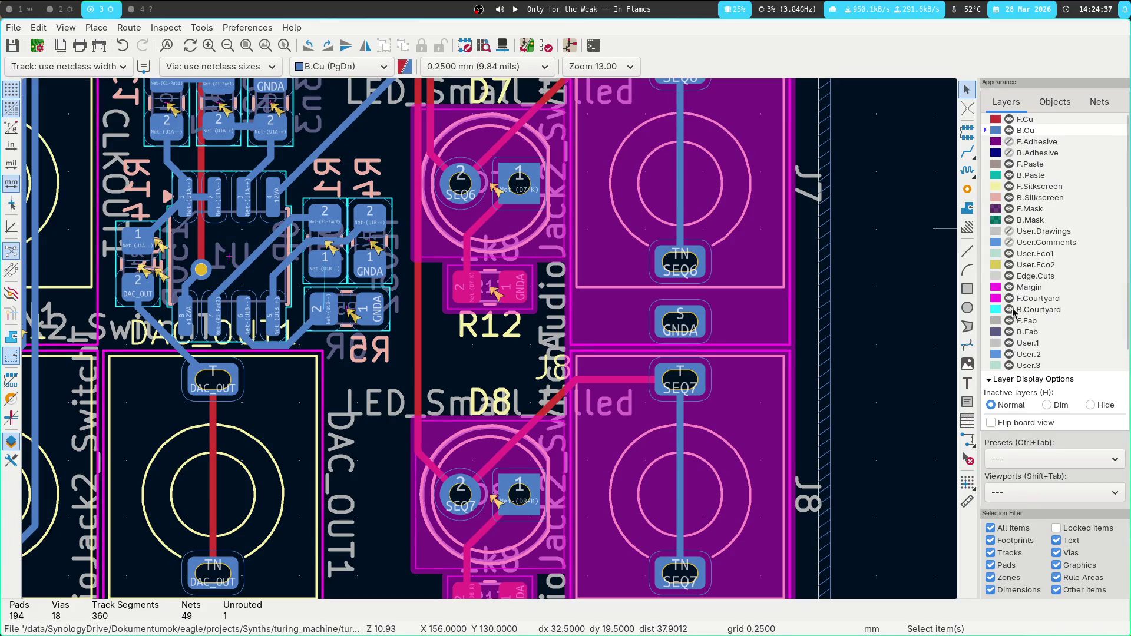
Make F.Fab the active layer and hide it.
scroll(1013, 313, down, 1)
click(1015, 302)
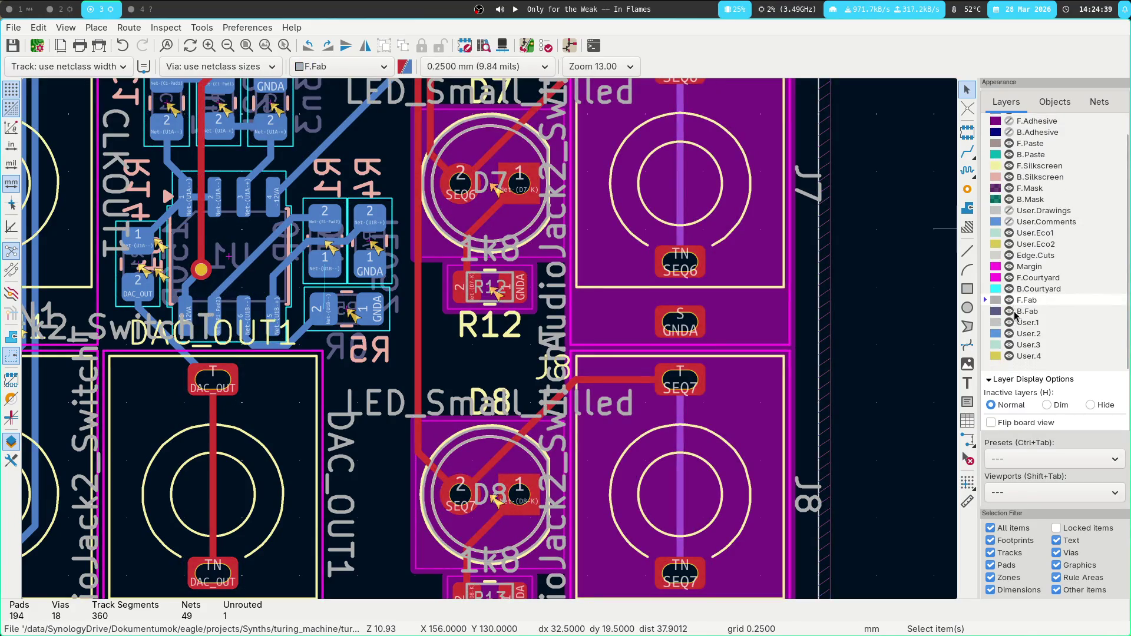
click(1010, 300)
scroll(488, 341, down, 5)
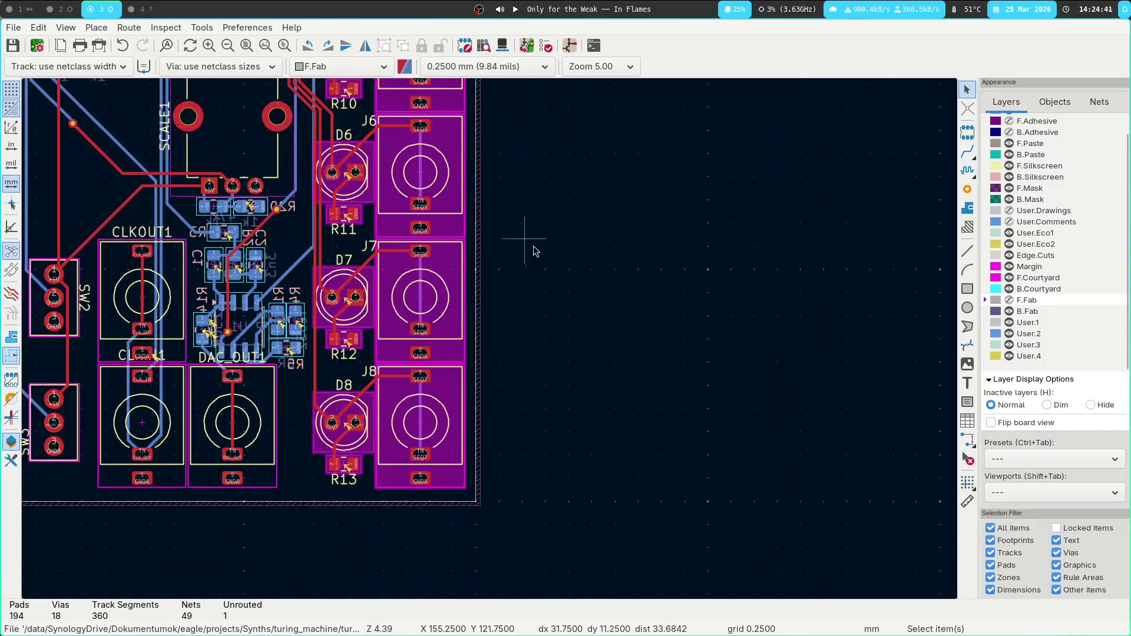
scroll(675, 357, up, 2)
scroll(719, 300, up, 3)
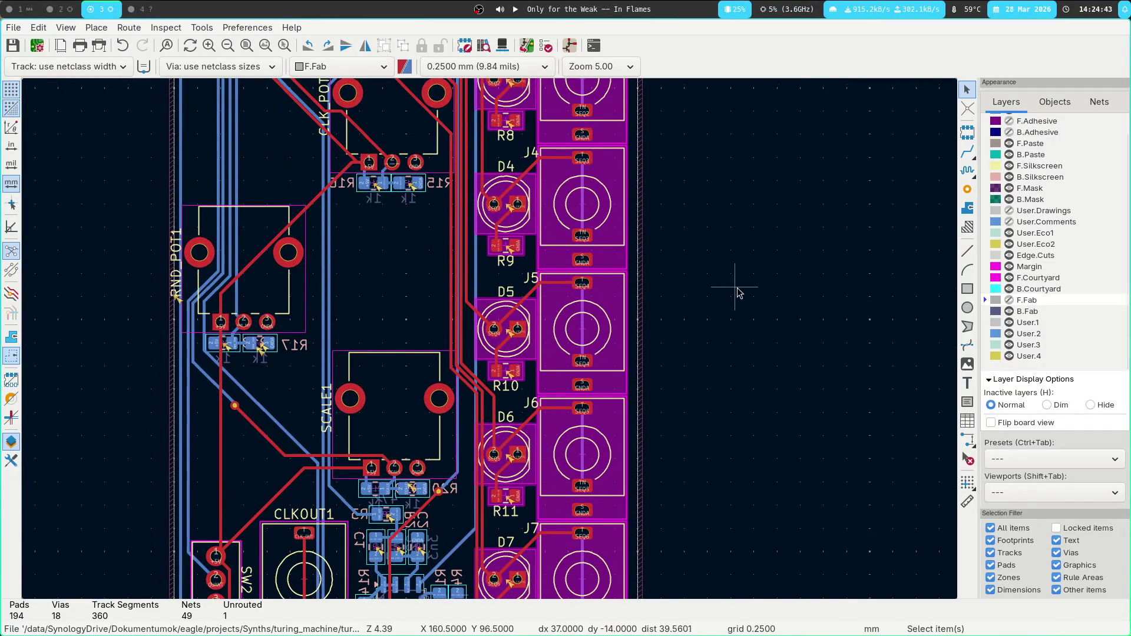
click(545, 43)
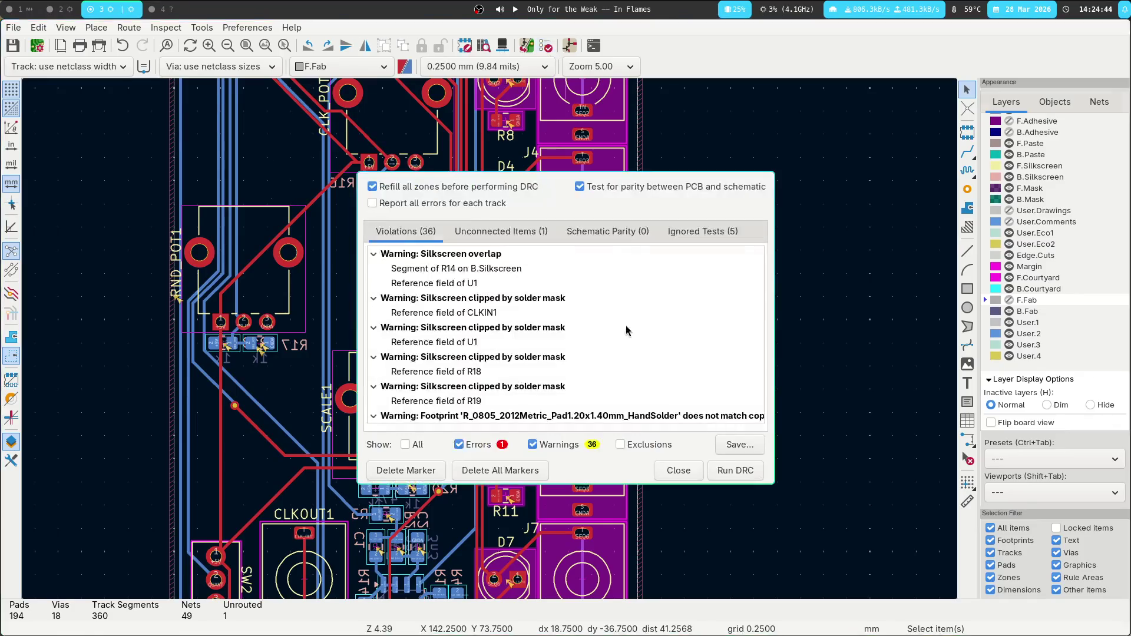
Run the DRC and locate the unconnected Net-(U1B--) track to R1 pad 1 on the board.
click(735, 469)
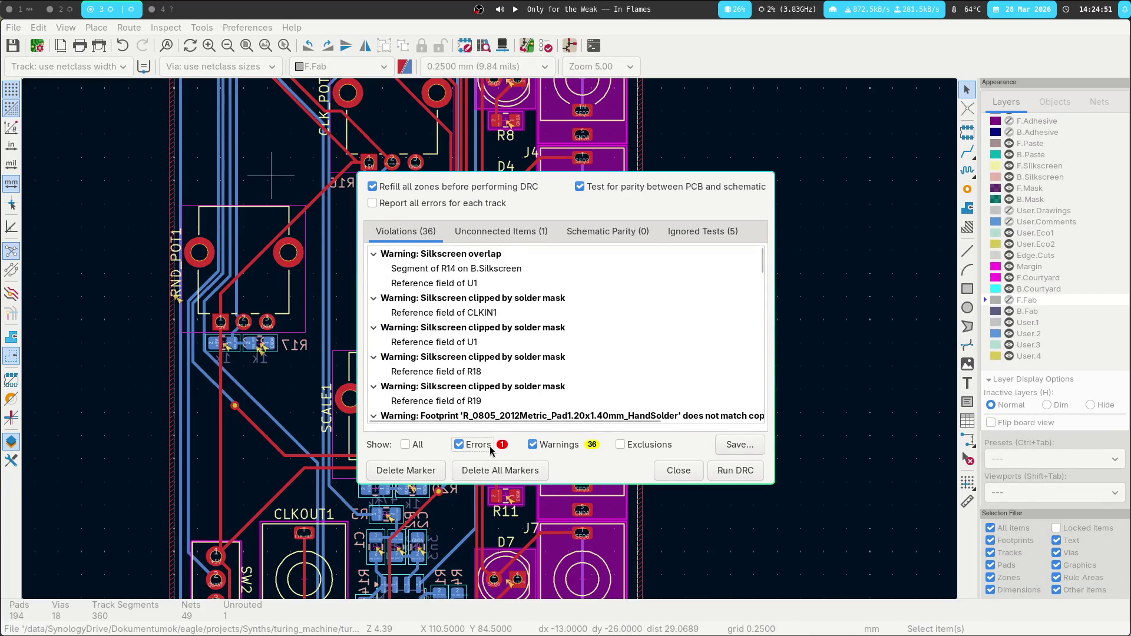
click(498, 231)
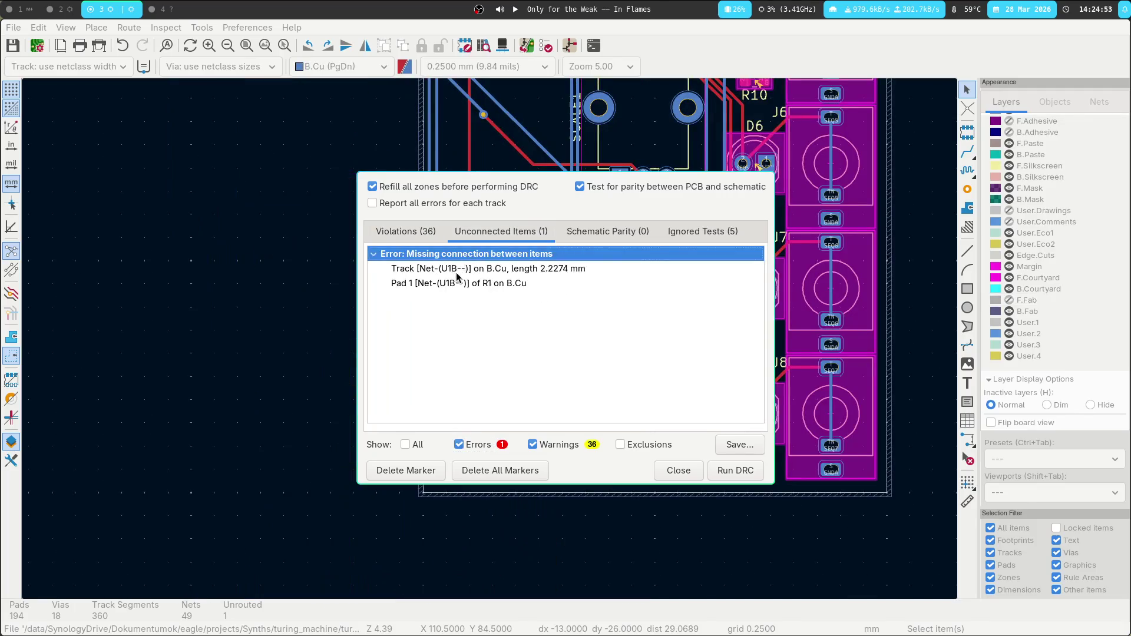
double_click(457, 272)
scroll(509, 424, up, 5)
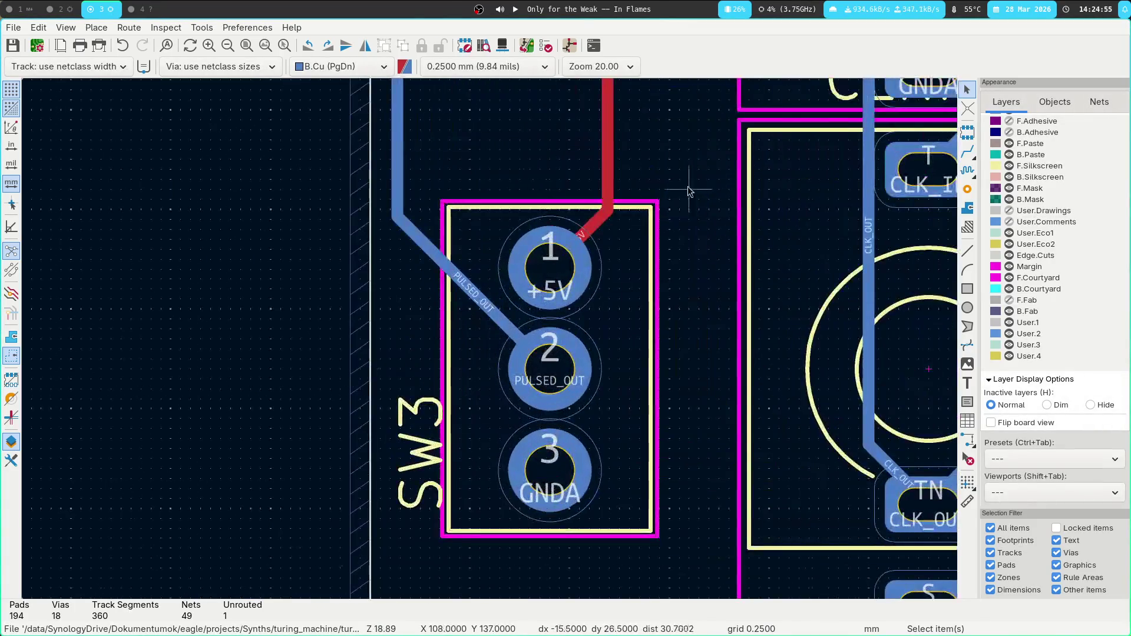
scroll(688, 190, down, 5)
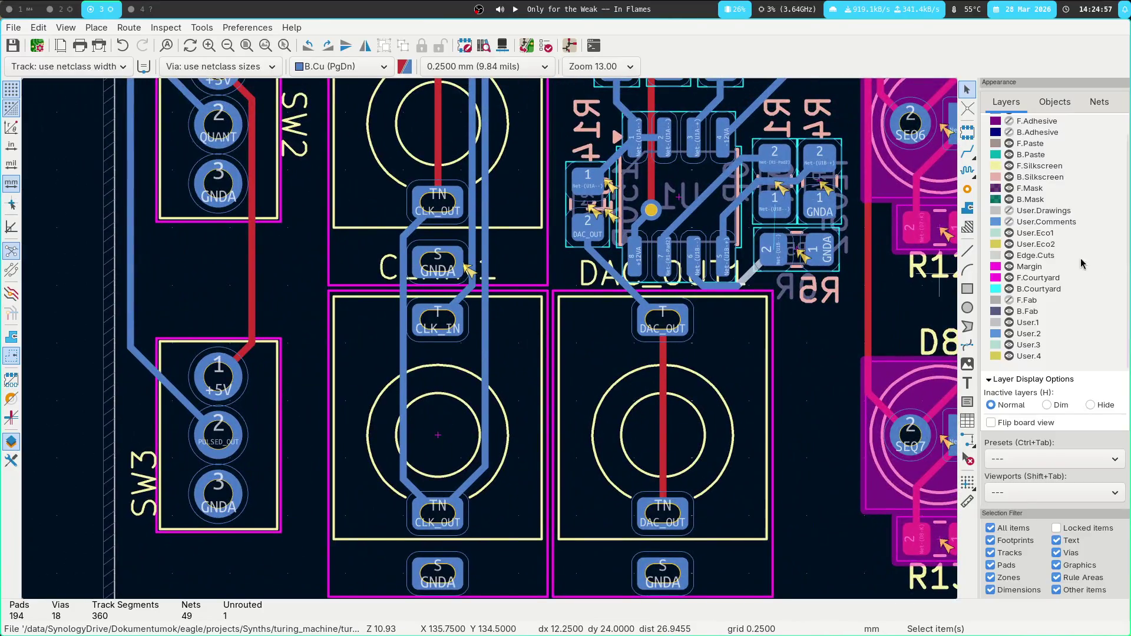
click(546, 46)
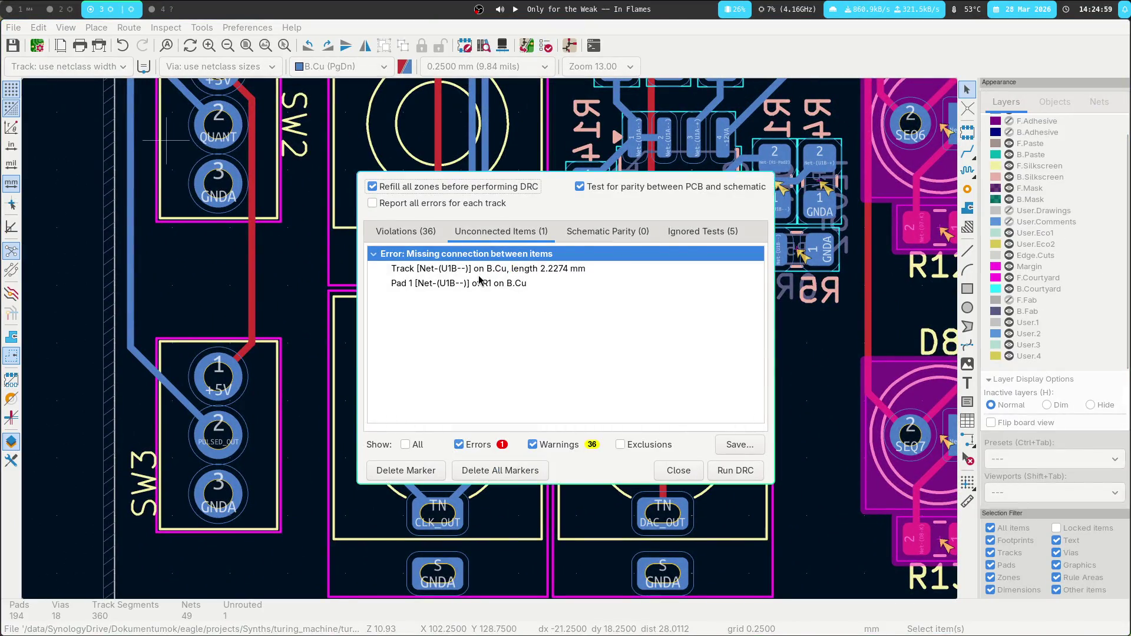
click(477, 269)
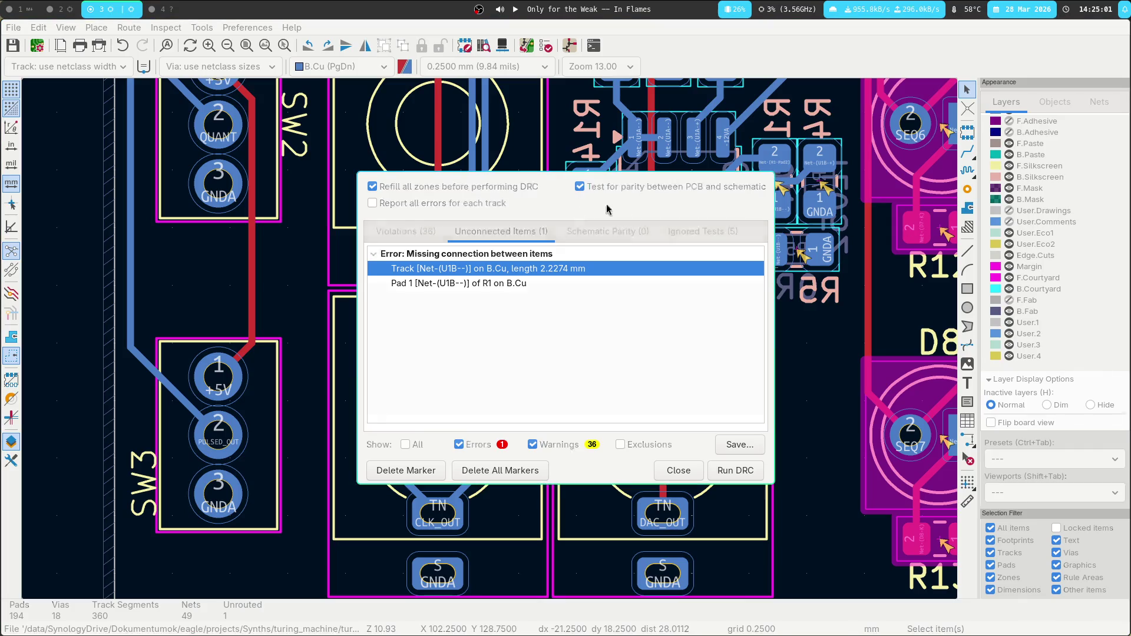
double_click(513, 270)
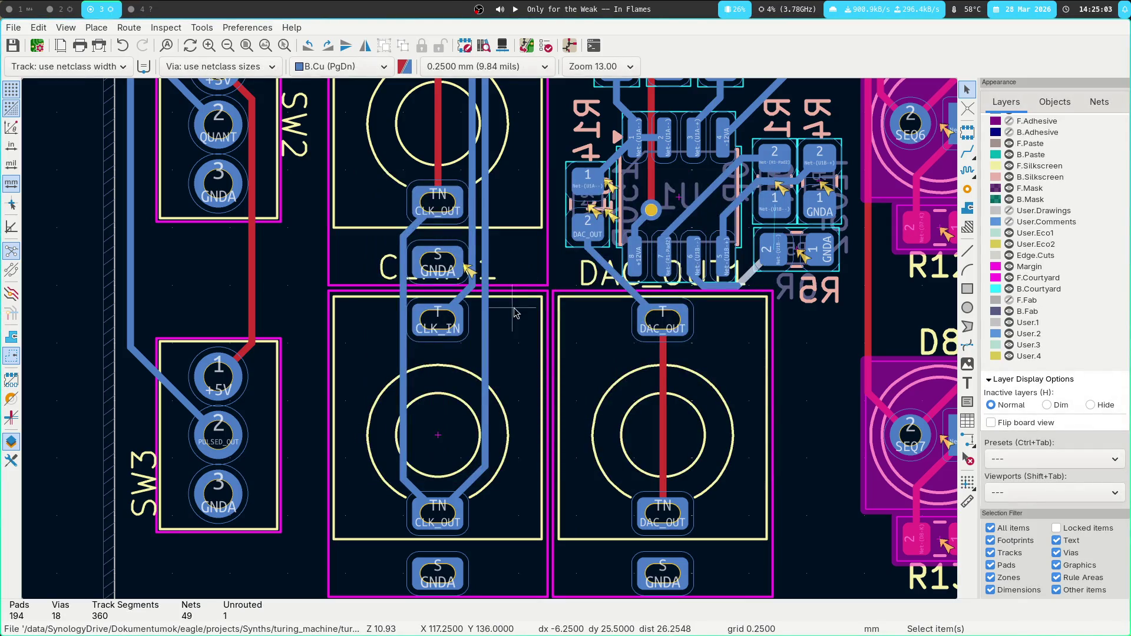
scroll(507, 284, up, 2)
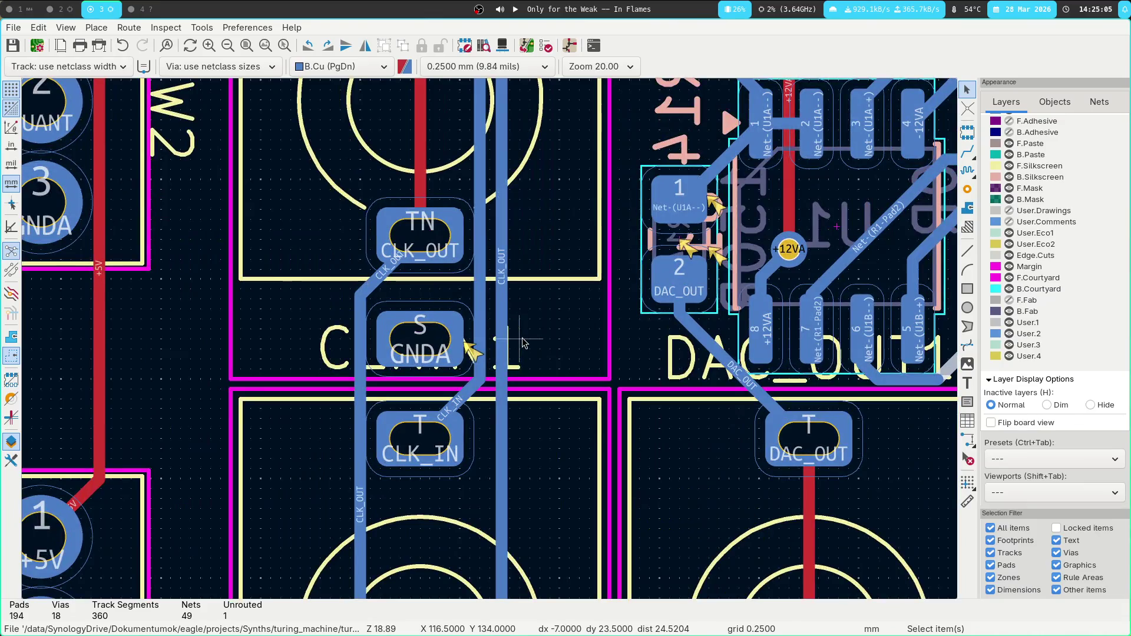
Inspect the nearby CLK_IN track and CLKOUT1 jack footprint, then bring the checker back.
click(476, 345)
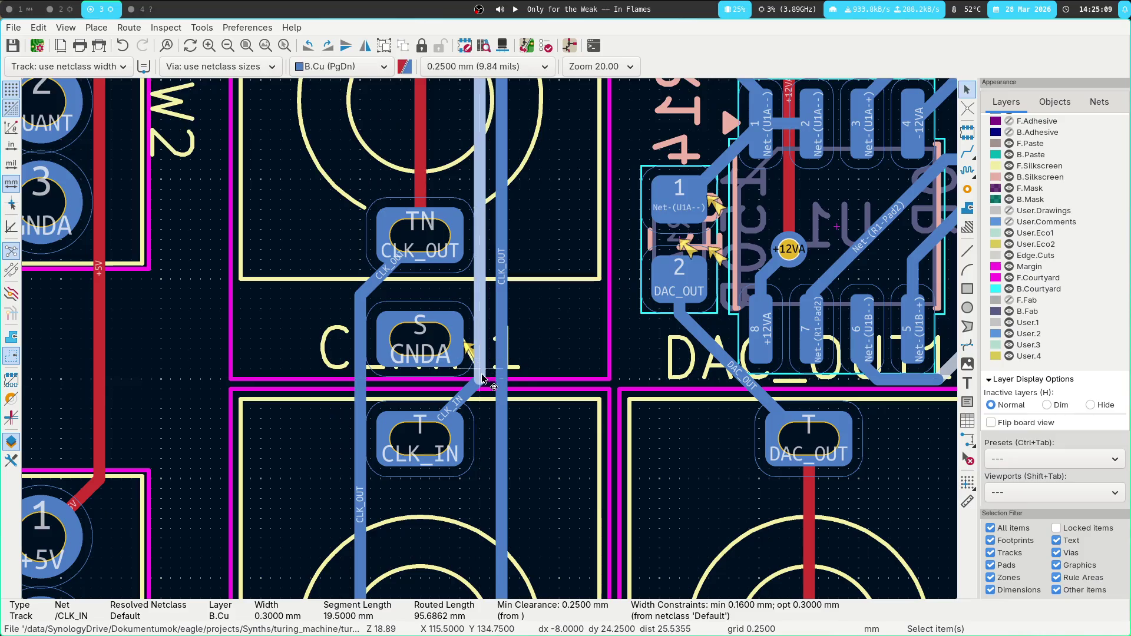
scroll(489, 343, down, 3)
key(Escape)
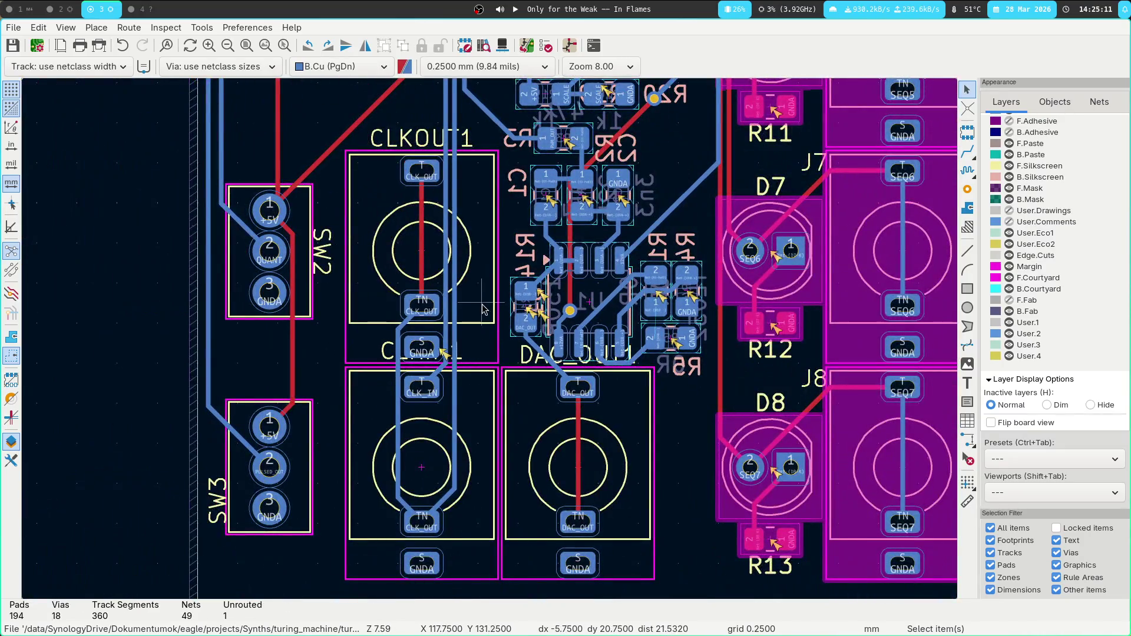
click(369, 330)
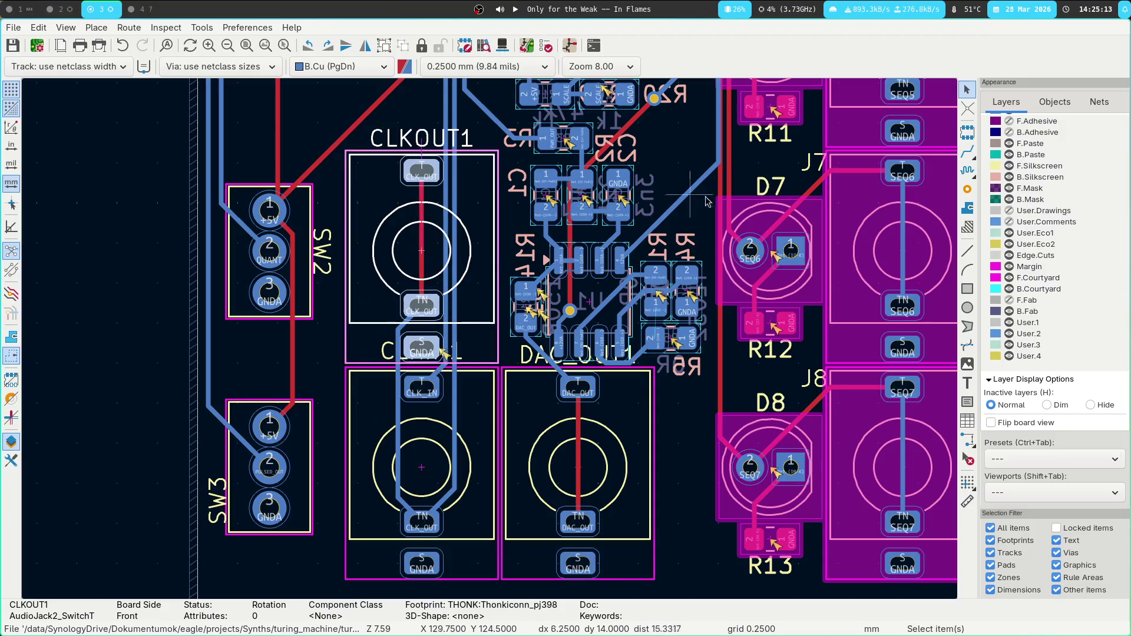
key(ctrl+shift+d)
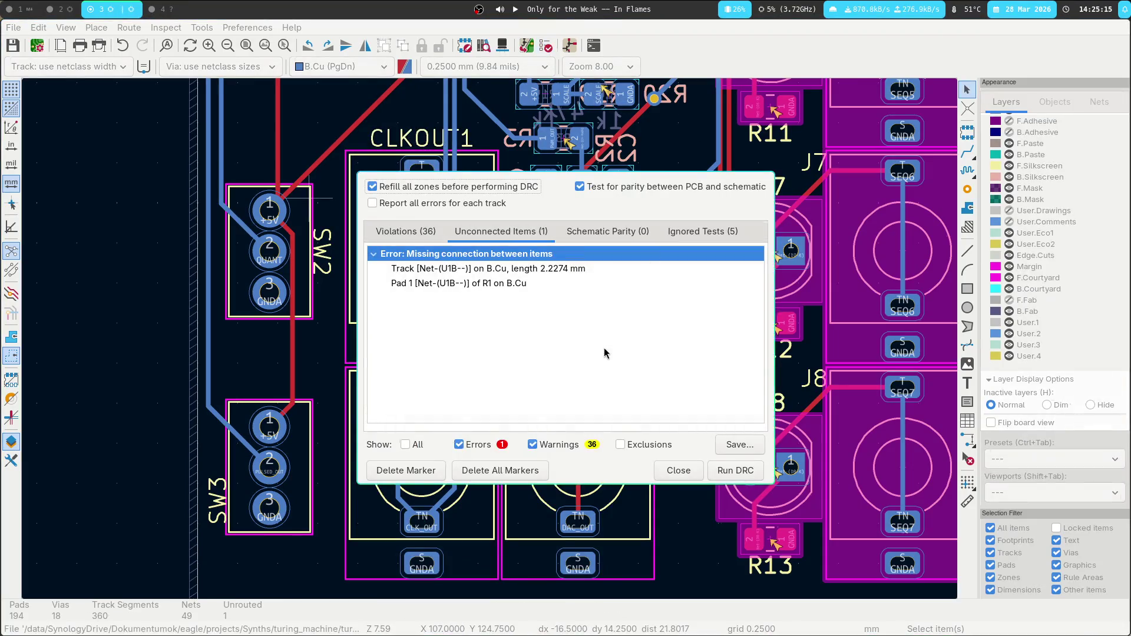
Zoom to the unconnected Net-(U1B--) track near U1 and rerun the design rule check.
click(431, 269)
double_click(527, 269)
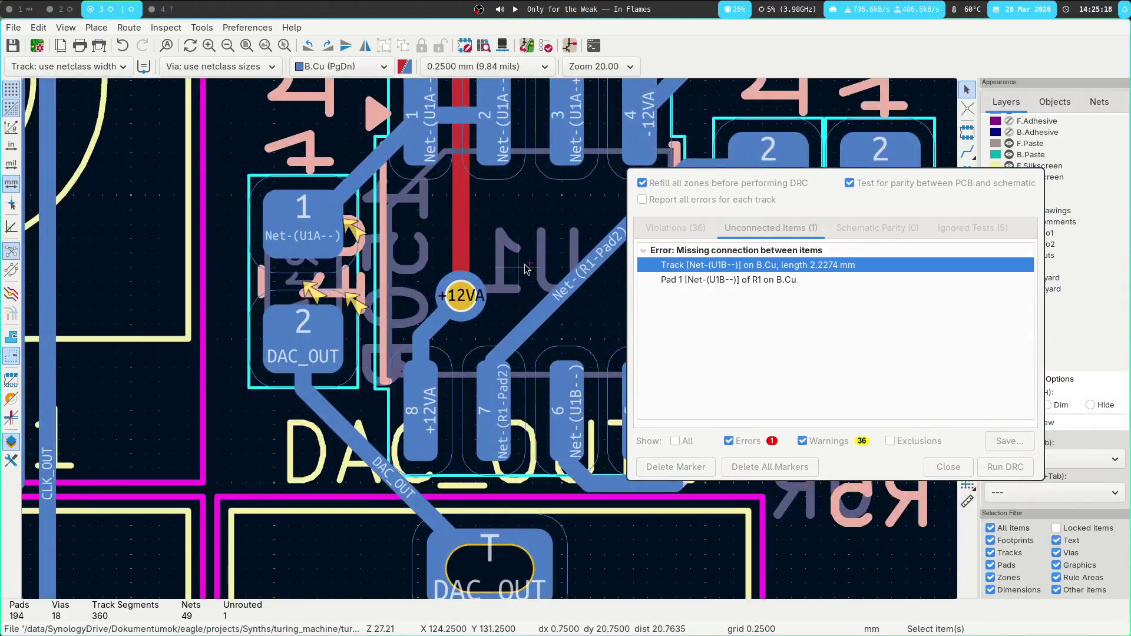
middle_drag(527, 269, 361, 336)
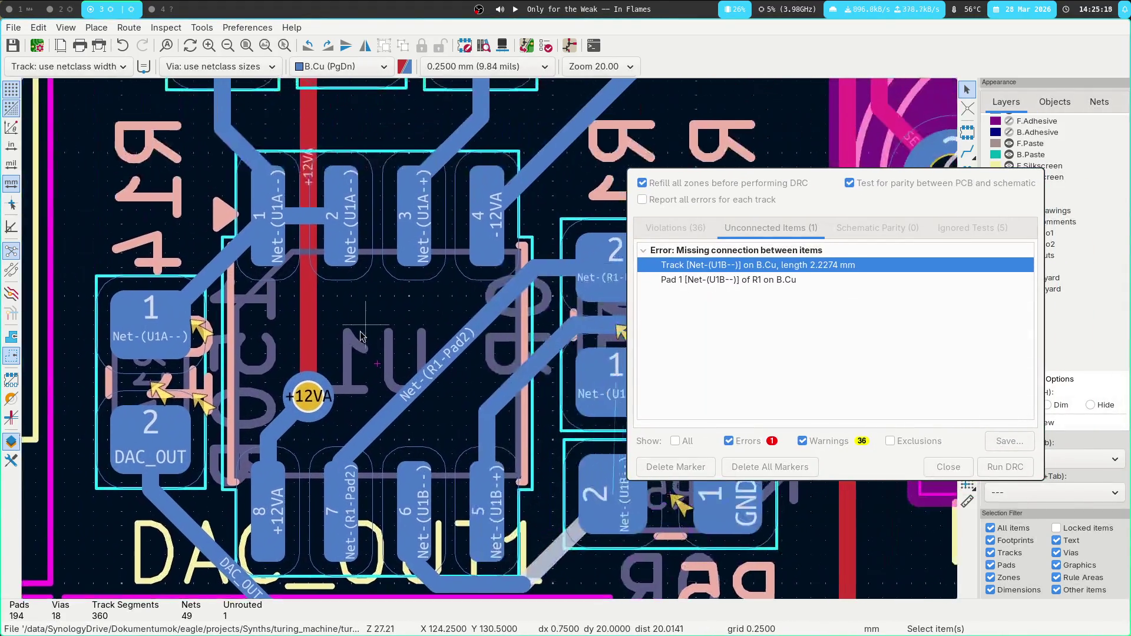
scroll(372, 332, down, 2)
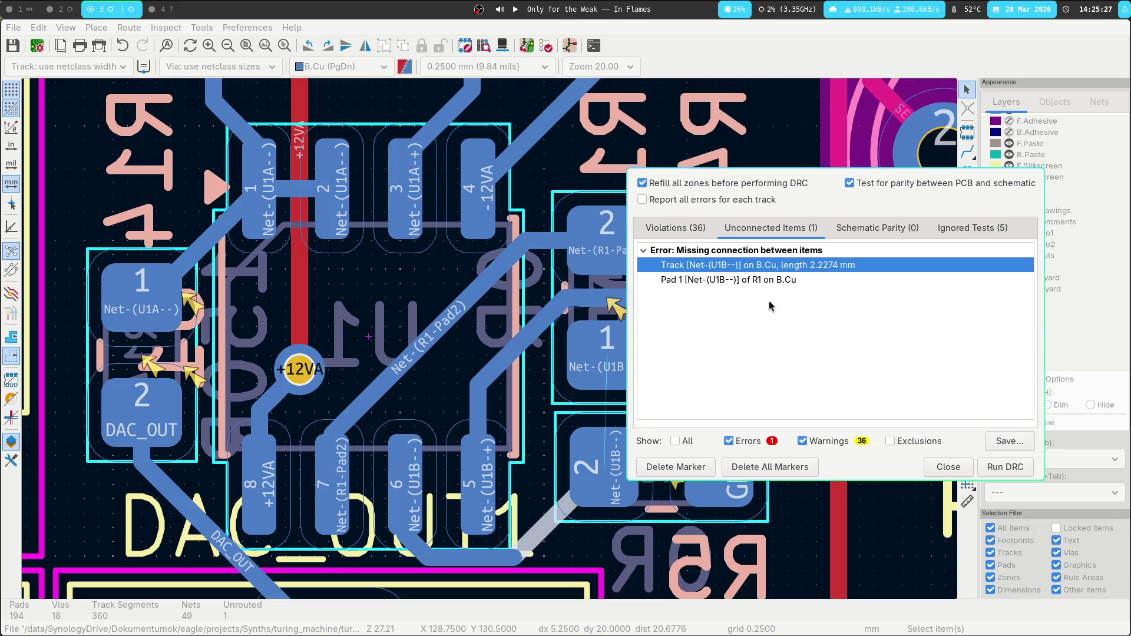
click(1006, 467)
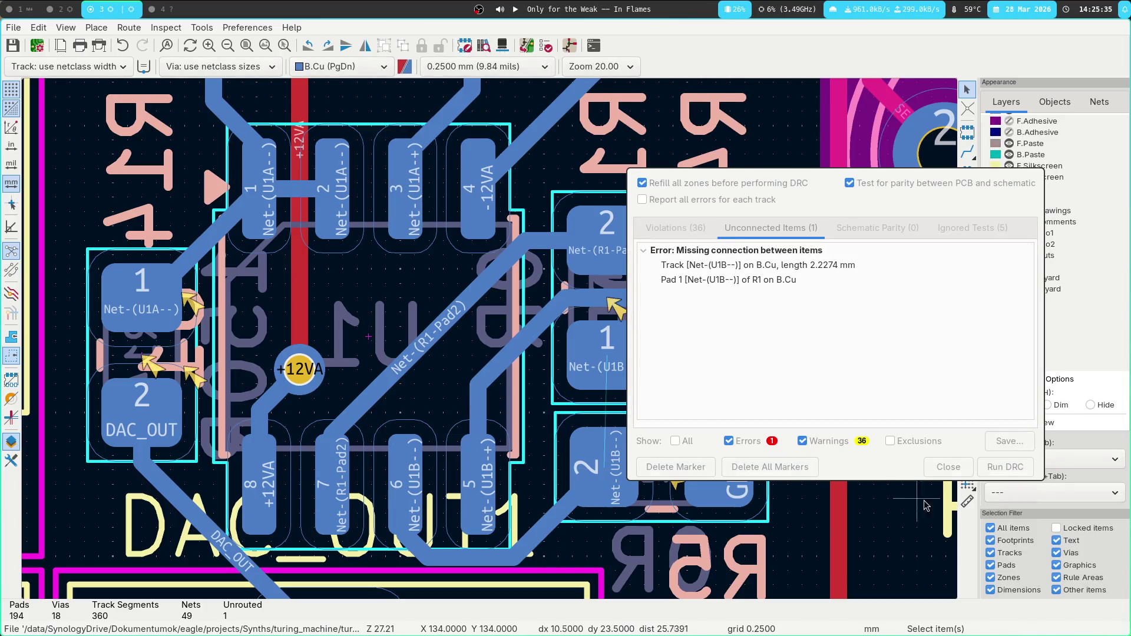
click(948, 467)
Route a B.Cu track from the dangling Net-(U1B--) segment to R1 pad 1.
click(544, 543)
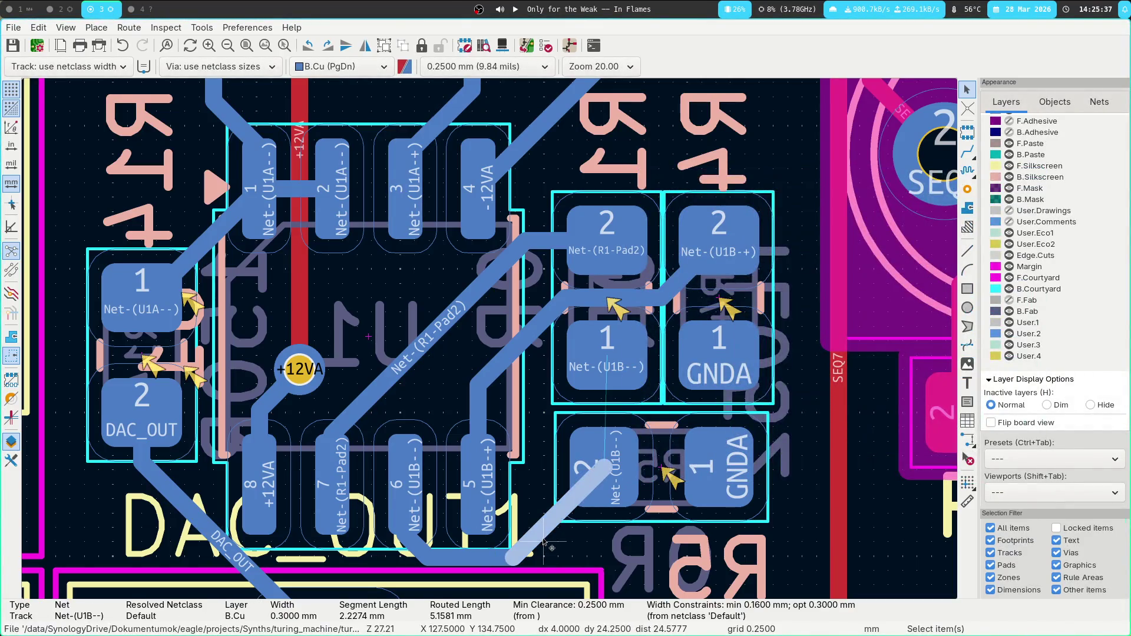
key(x)
click(605, 465)
scroll(368, 339, down, 2)
scroll(528, 323, up, 5)
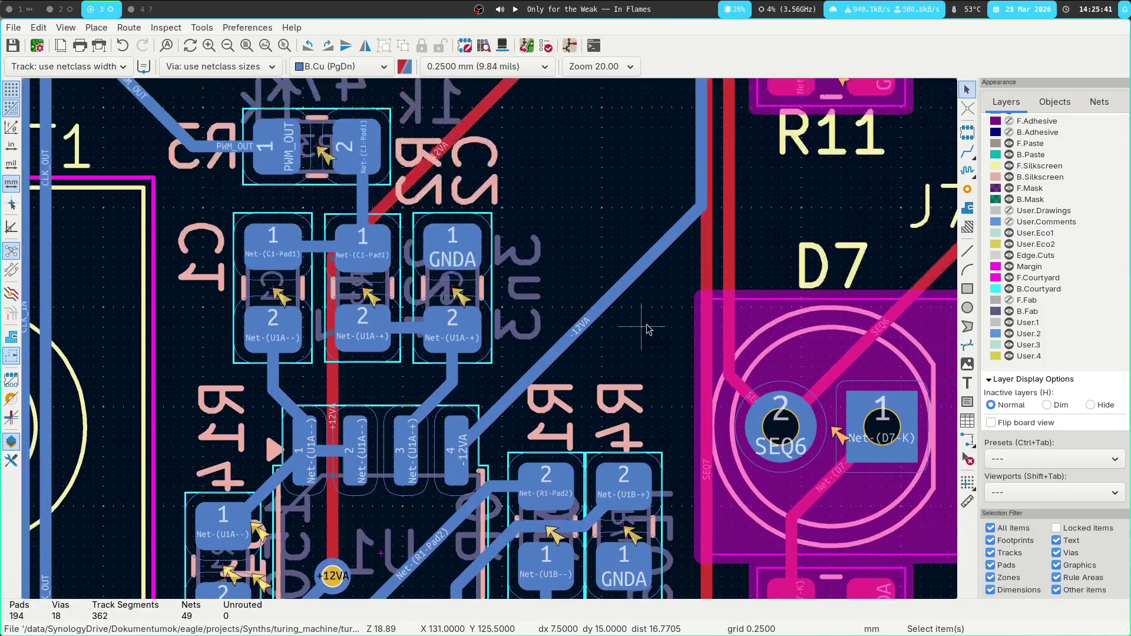
scroll(613, 266, down, 1)
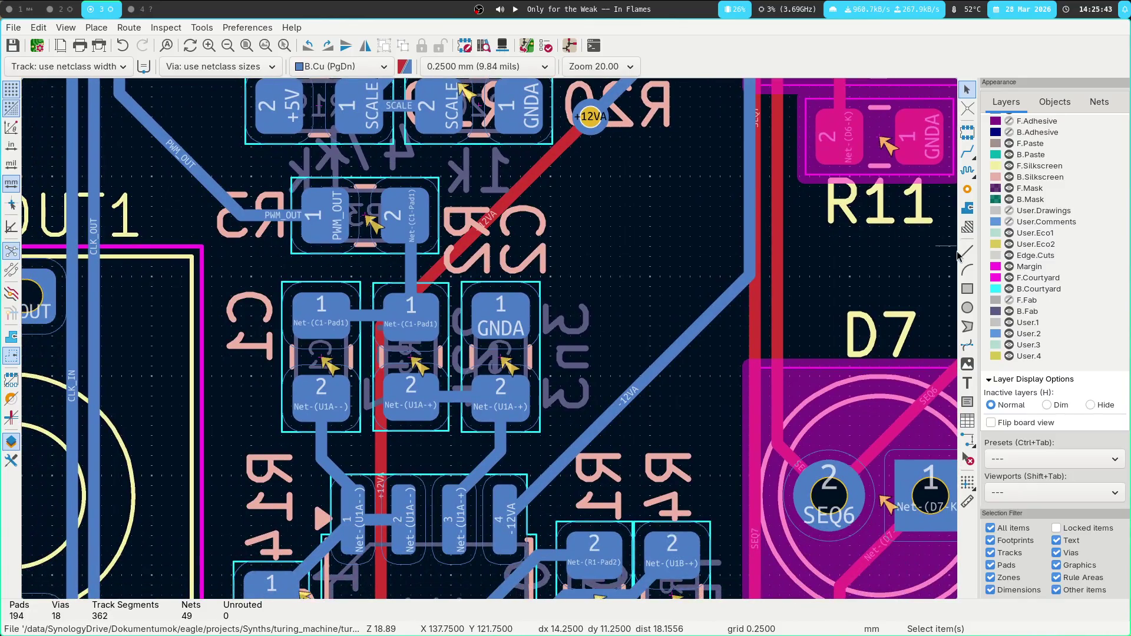
Hide and re-show the F.Courtyard outlines, then reopen the Design Rules Checker.
click(1010, 279)
click(1010, 279)
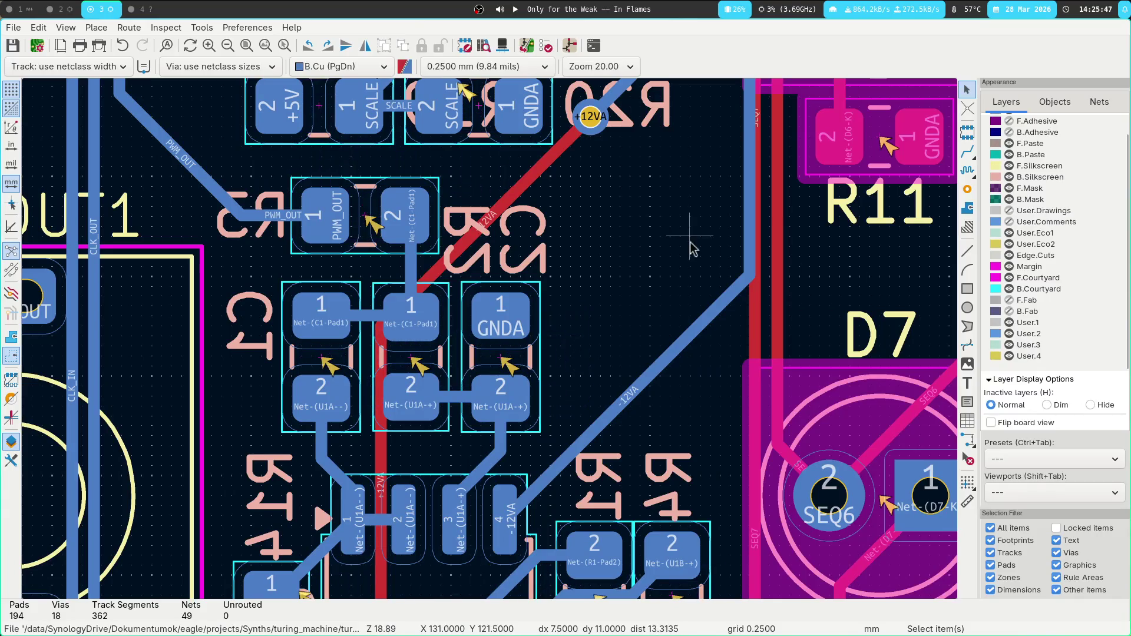
click(545, 46)
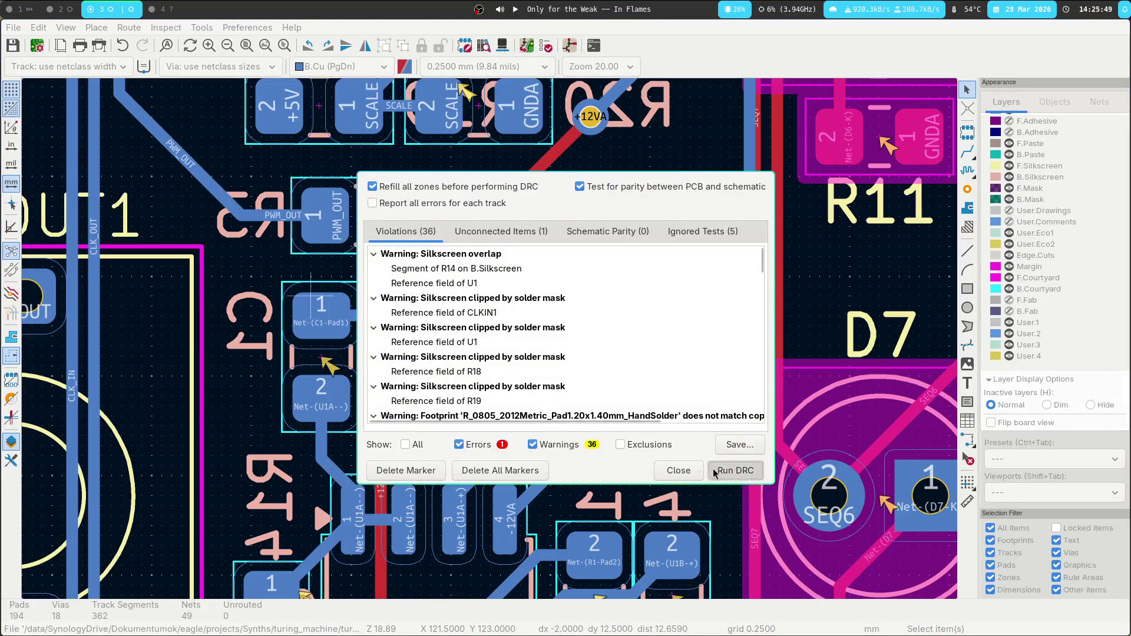
Rerun DRC (0 errors, 36 warnings), jump to the silkscreen violation, and start moving the CLKIN1 label.
click(735, 470)
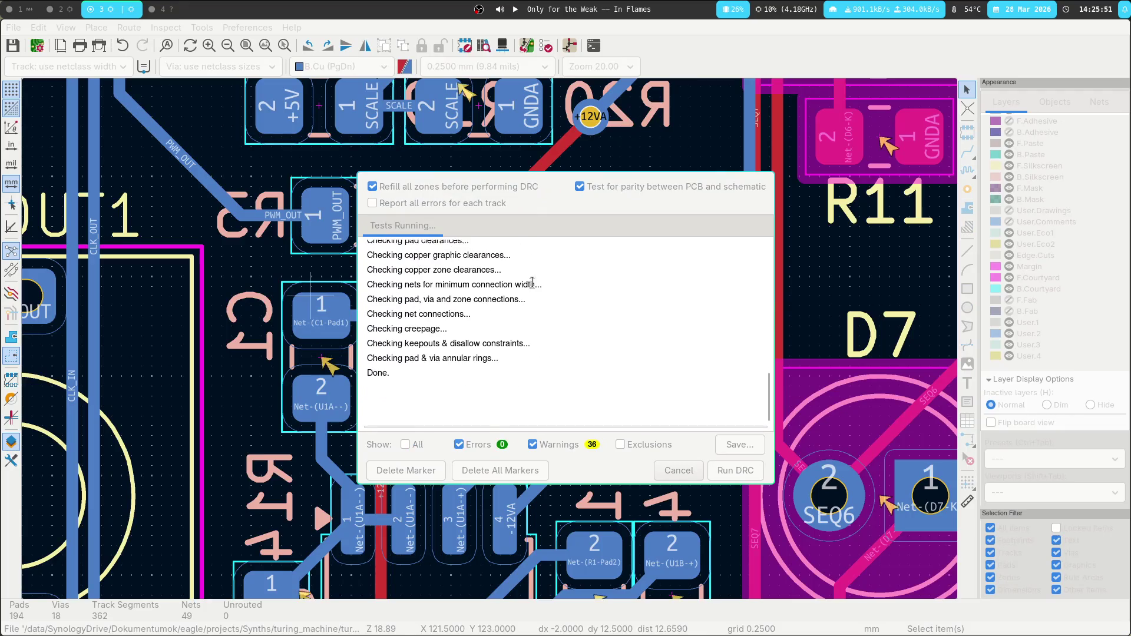
double_click(483, 284)
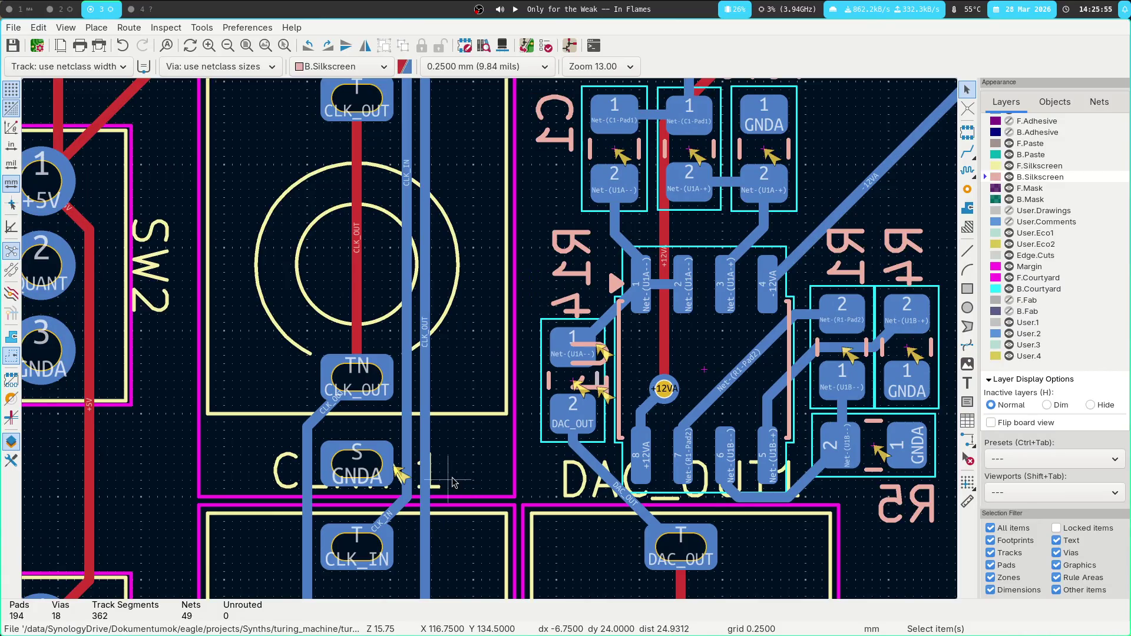
click(454, 483)
middle_drag(455, 483, 612, 177)
Rotate the CLKIN1 reference label vertical and place it beside its jack.
key(m)
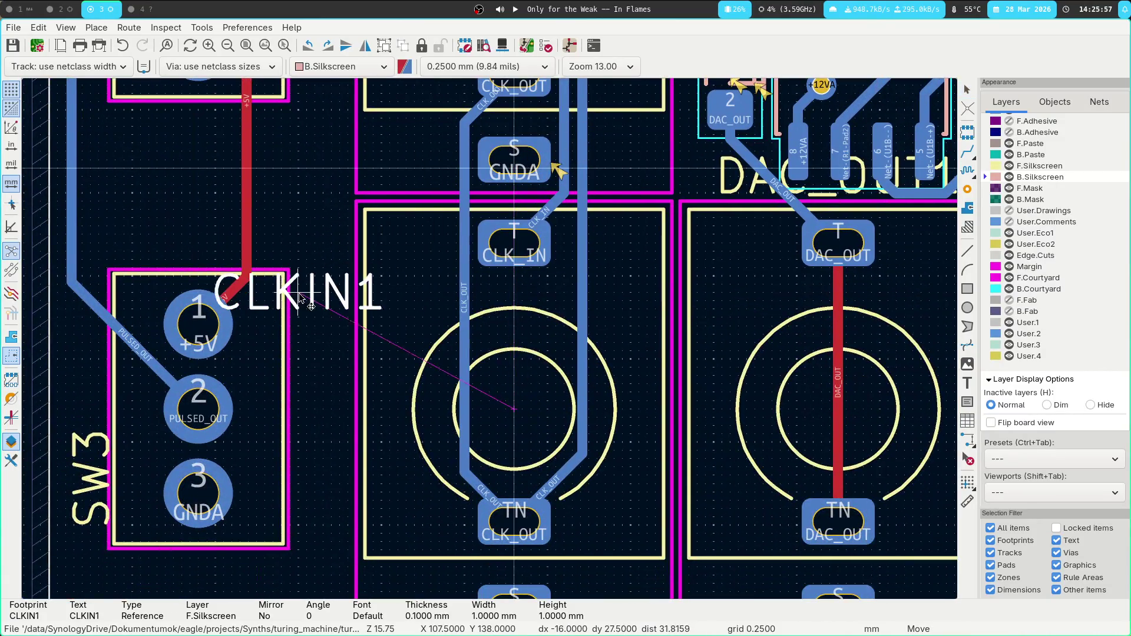
key(r)
click(340, 321)
scroll(413, 248, right, 5)
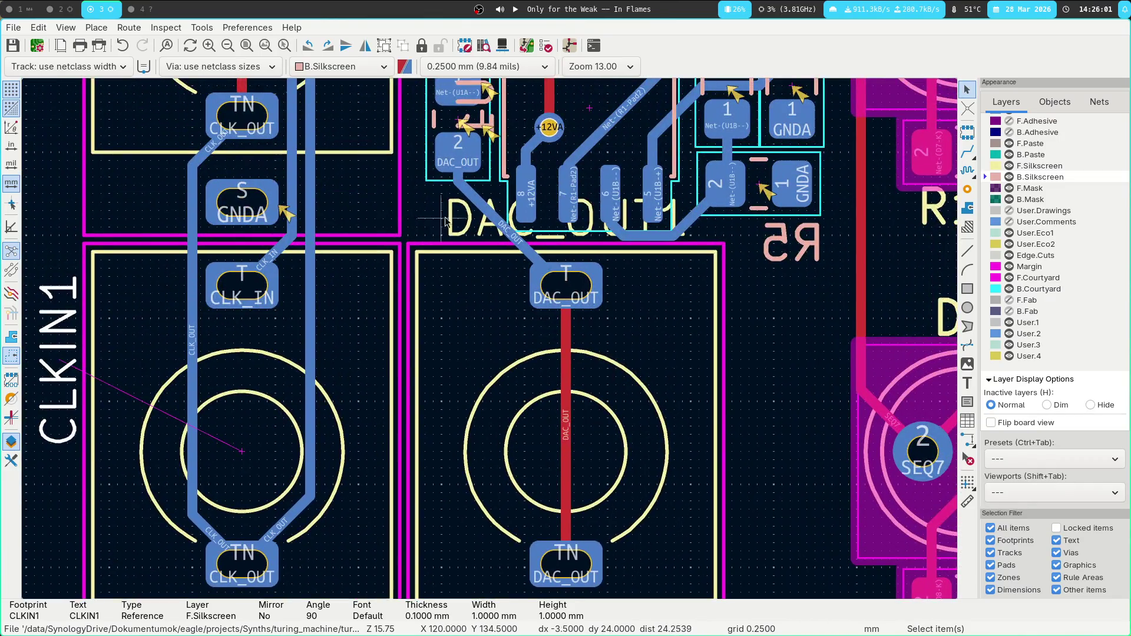
Rotate the DAC_OUT1 reference label vertical and place it beside its jack.
click(462, 229)
key(m)
key(r)
click(757, 392)
Review the CLKIN1 and U1 silkscreen warnings in the DRC results.
scroll(613, 504, up, 5)
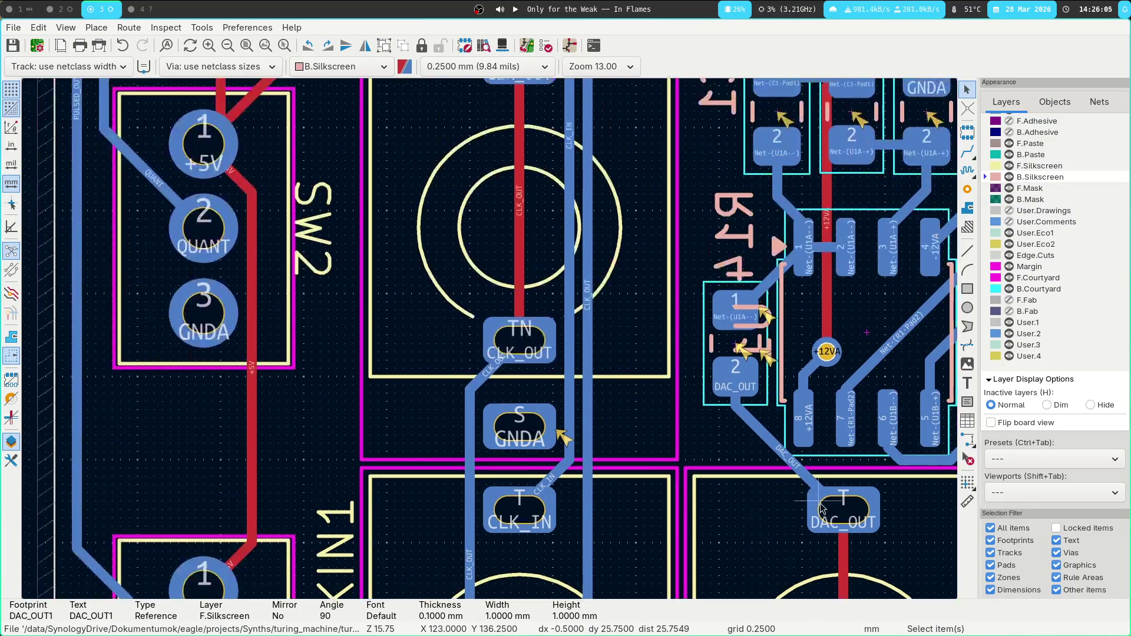
scroll(612, 503, left, 3)
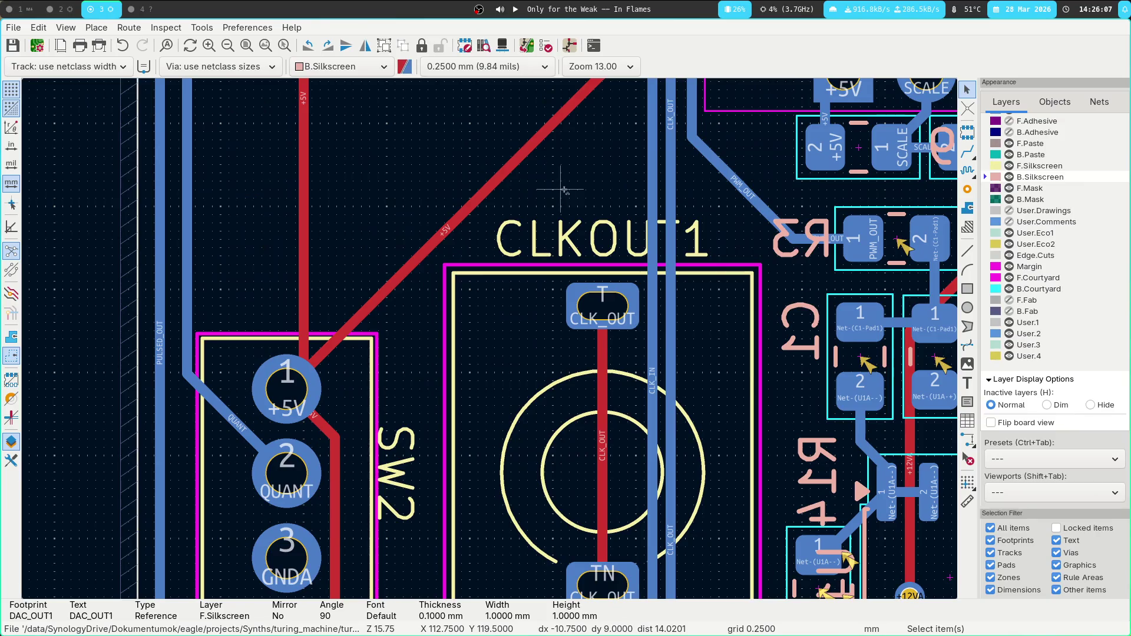
scroll(551, 190, left, 3)
scroll(551, 190, up, 1)
click(545, 46)
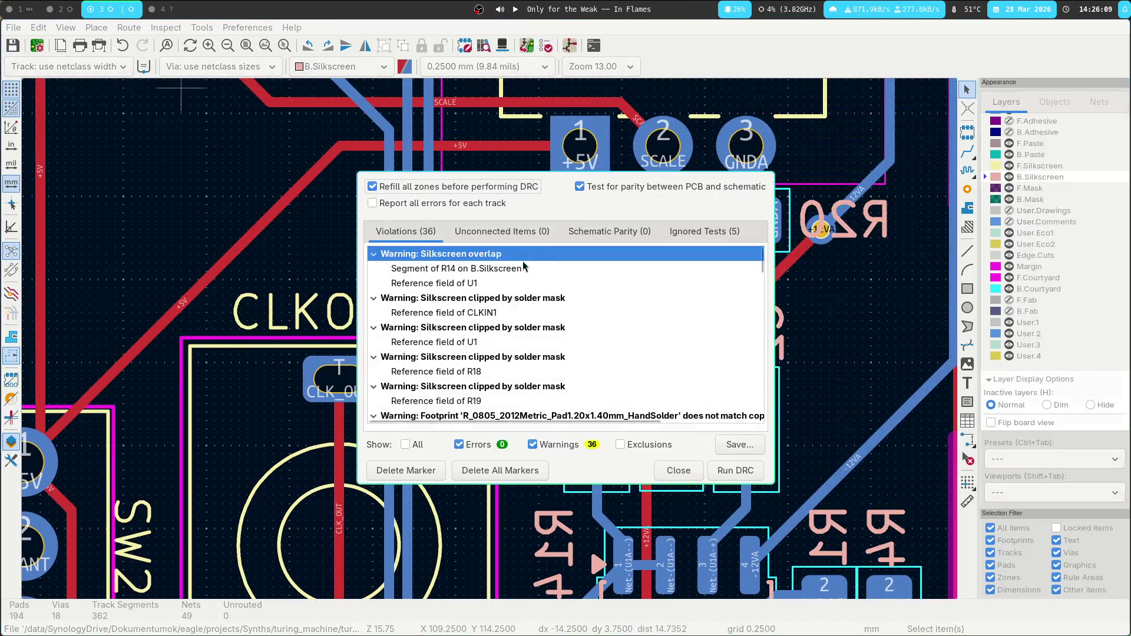
click(471, 313)
click(477, 342)
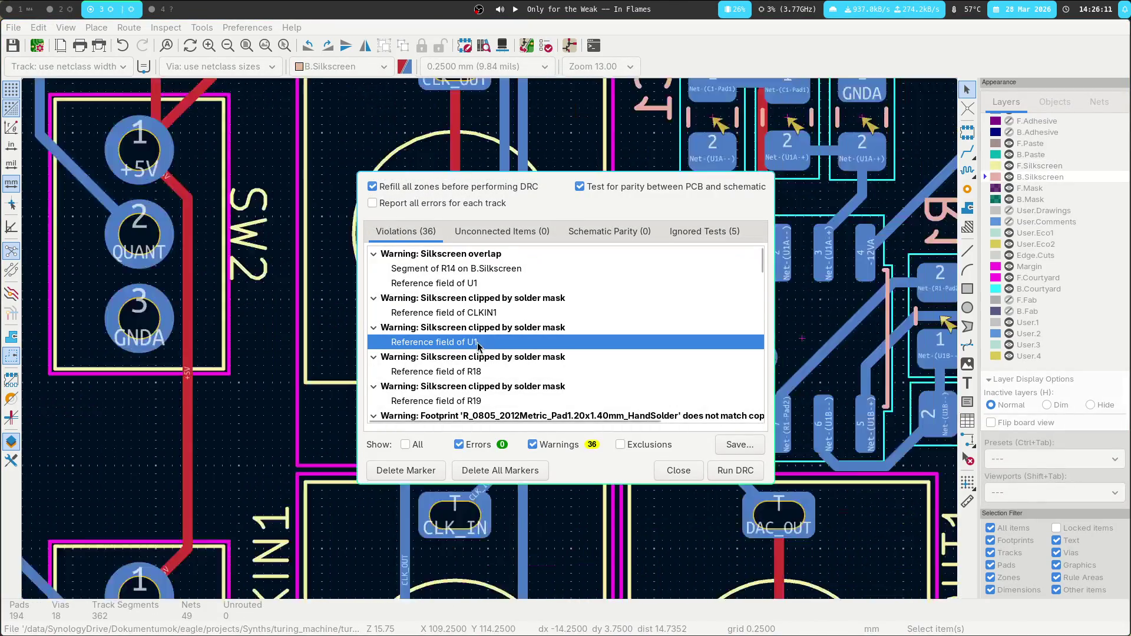
key(Escape)
Move the U1 label up off its pads and the R14 label down, both rotated to 180 degrees.
middle_drag(666, 330, 429, 283)
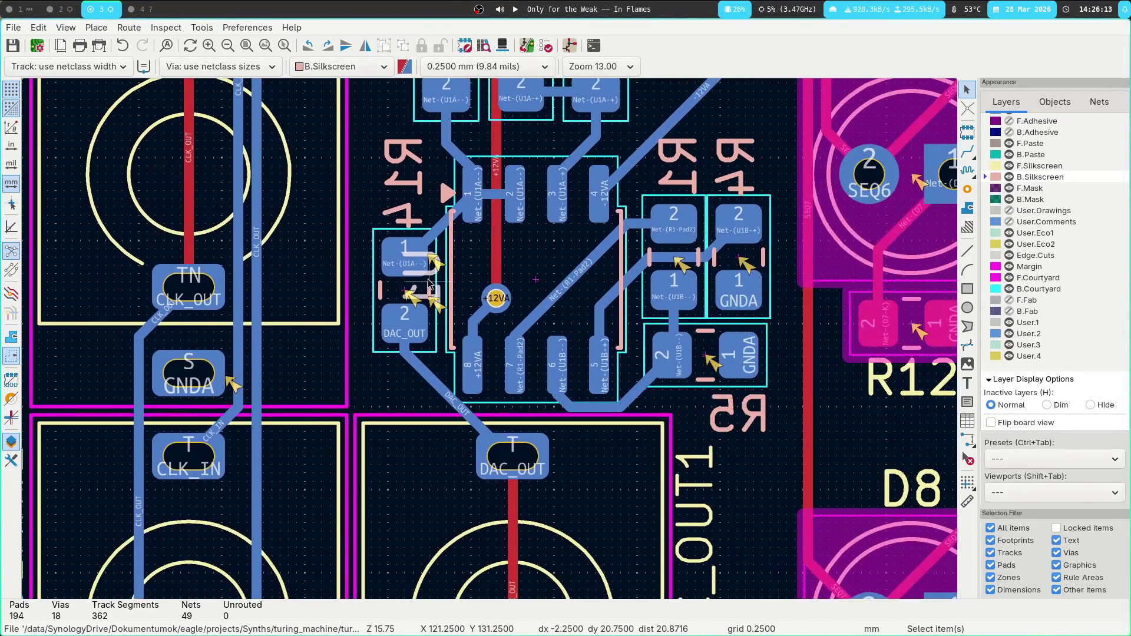
click(438, 300)
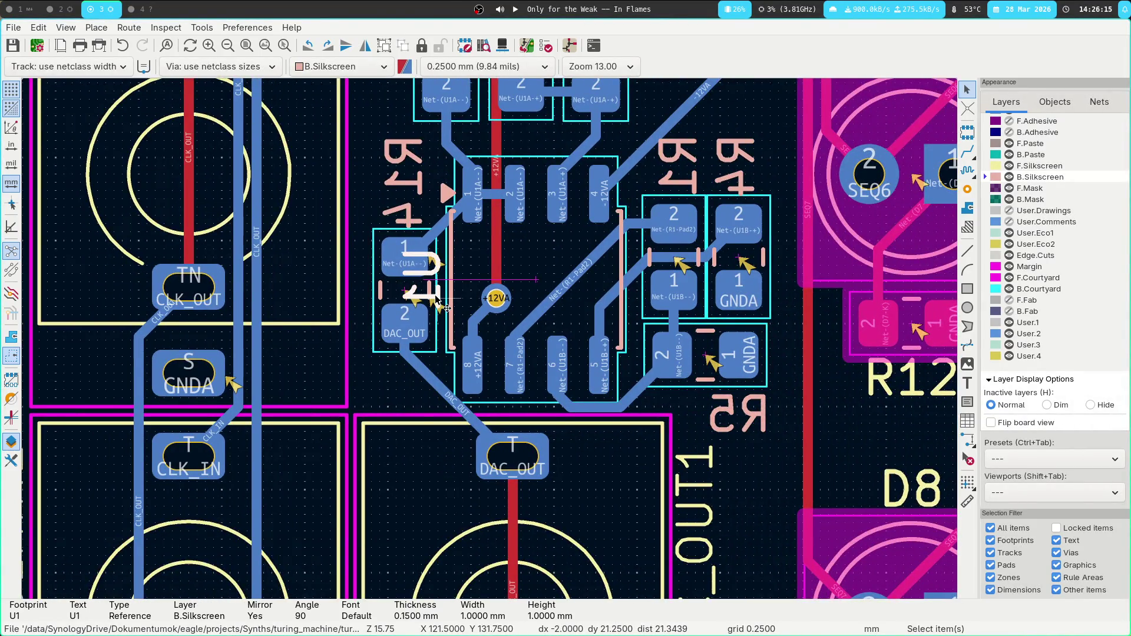
drag(438, 300, 427, 170)
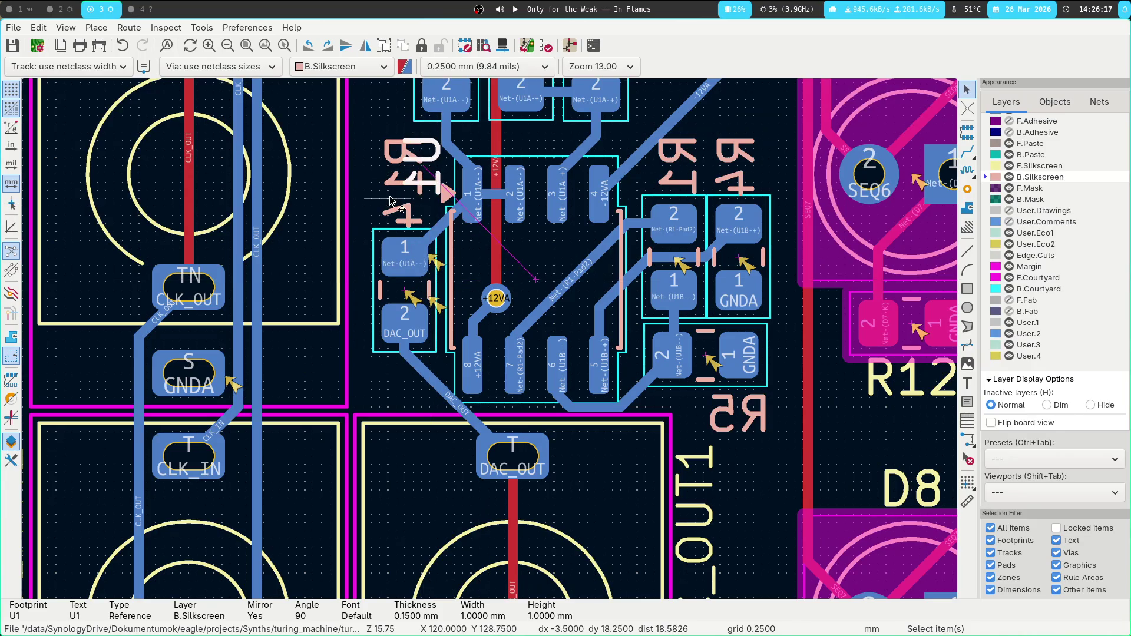
mouse_move(396, 209)
mouse_down()
mouse_move(384, 354)
mouse_move(387, 387)
mouse_move(398, 387)
mouse_up()
key(r)
click(423, 168)
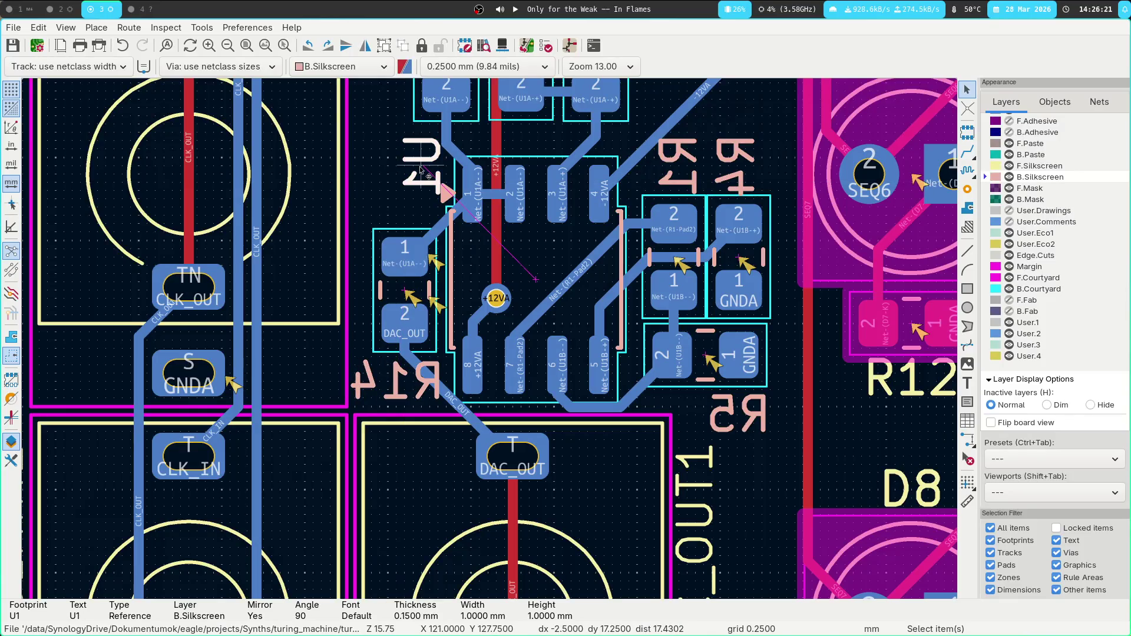
drag(430, 174, 424, 200)
key(r)
Move the R19 reference label left beside its footprint.
scroll(332, 170, right, 5)
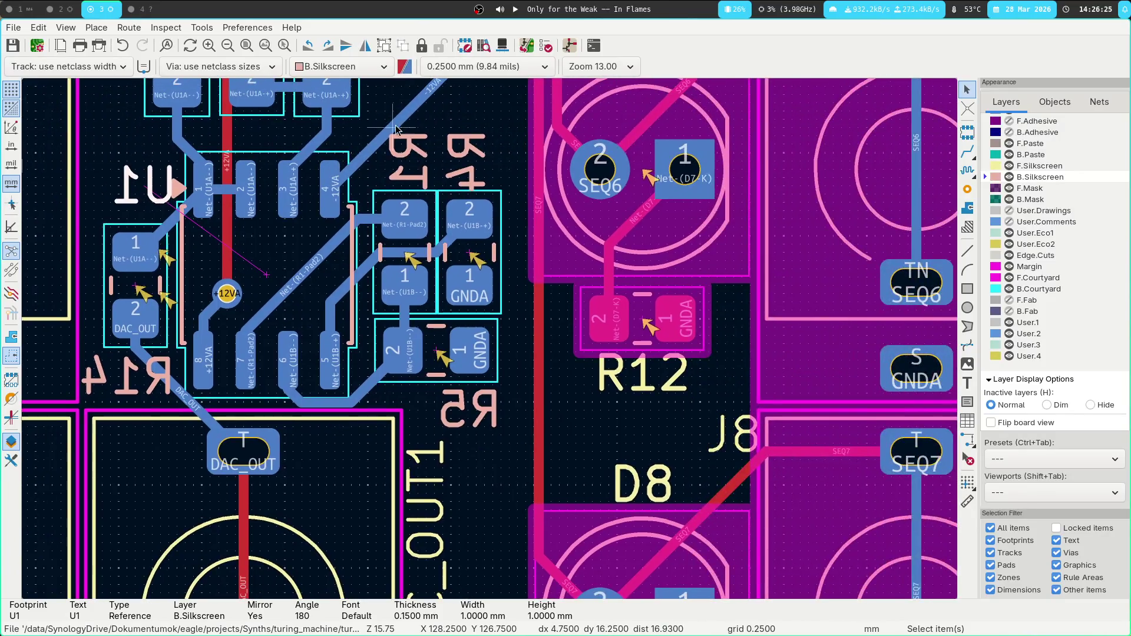
scroll(396, 129, up, 5)
scroll(396, 129, left, 3)
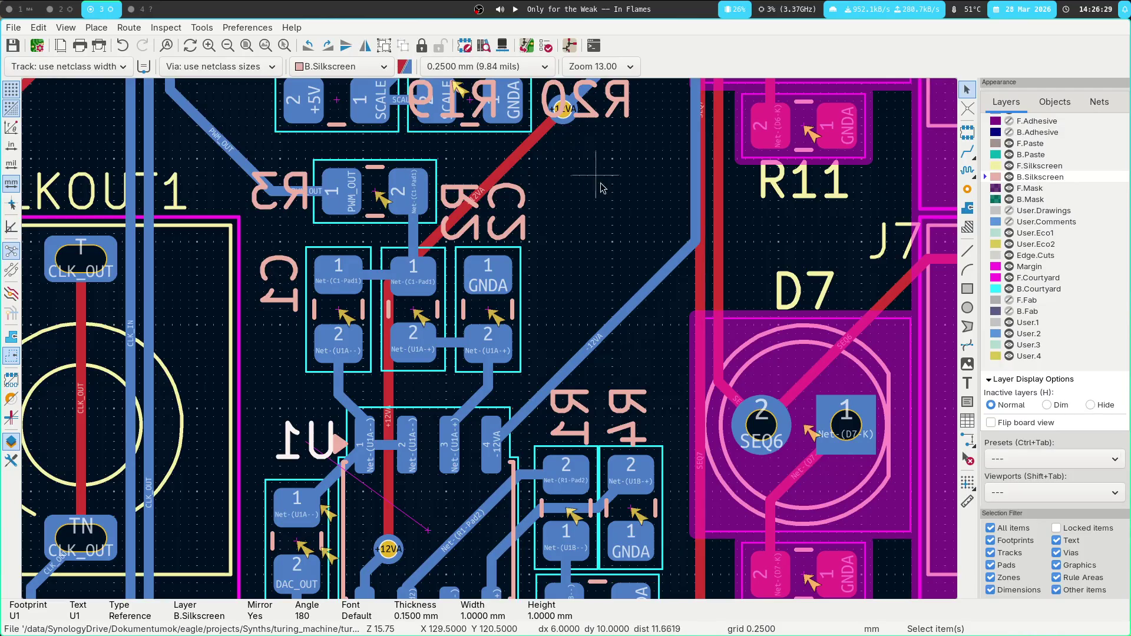
scroll(490, 296, up, 3)
click(488, 234)
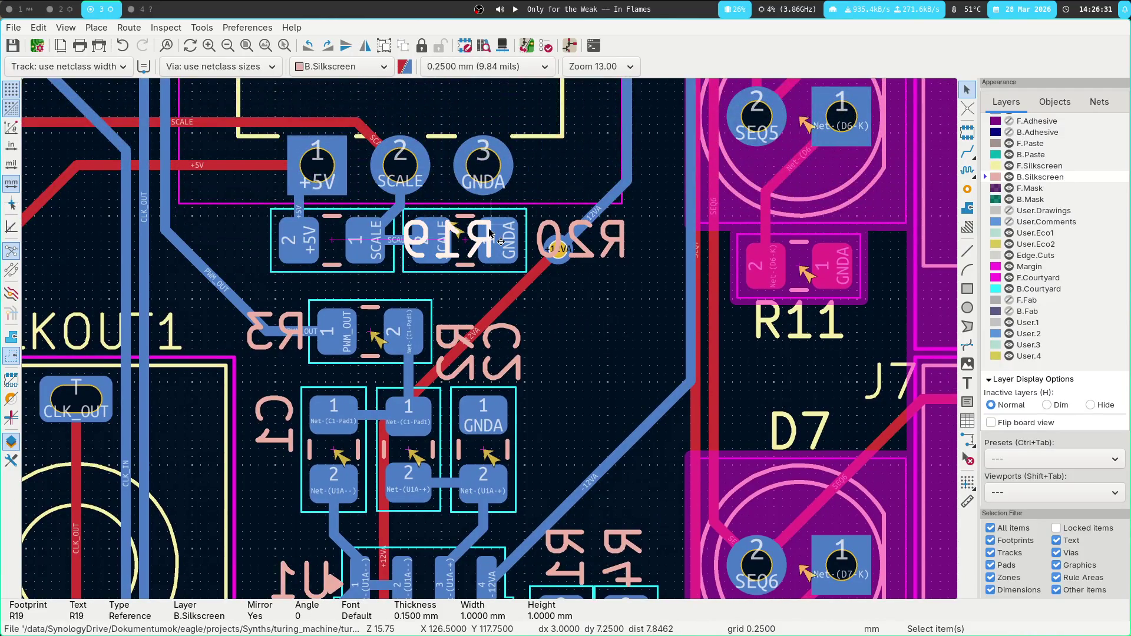
drag(451, 248, 236, 250)
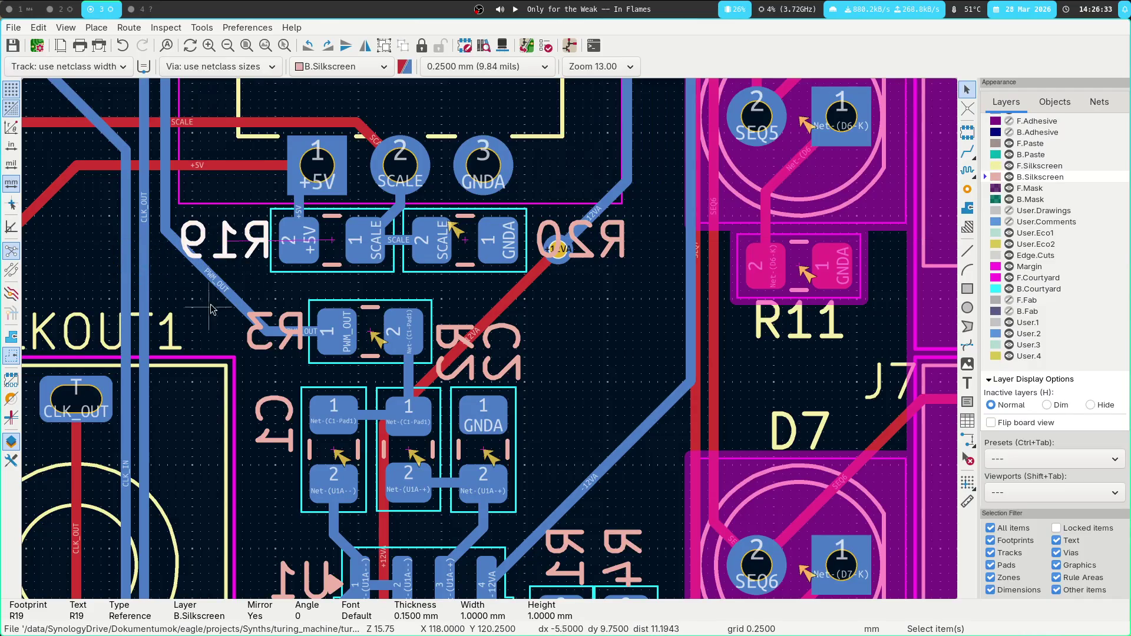
Pan across the board and reopen the design rule check results.
scroll(421, 288, left, 1)
scroll(624, 357, down, 5)
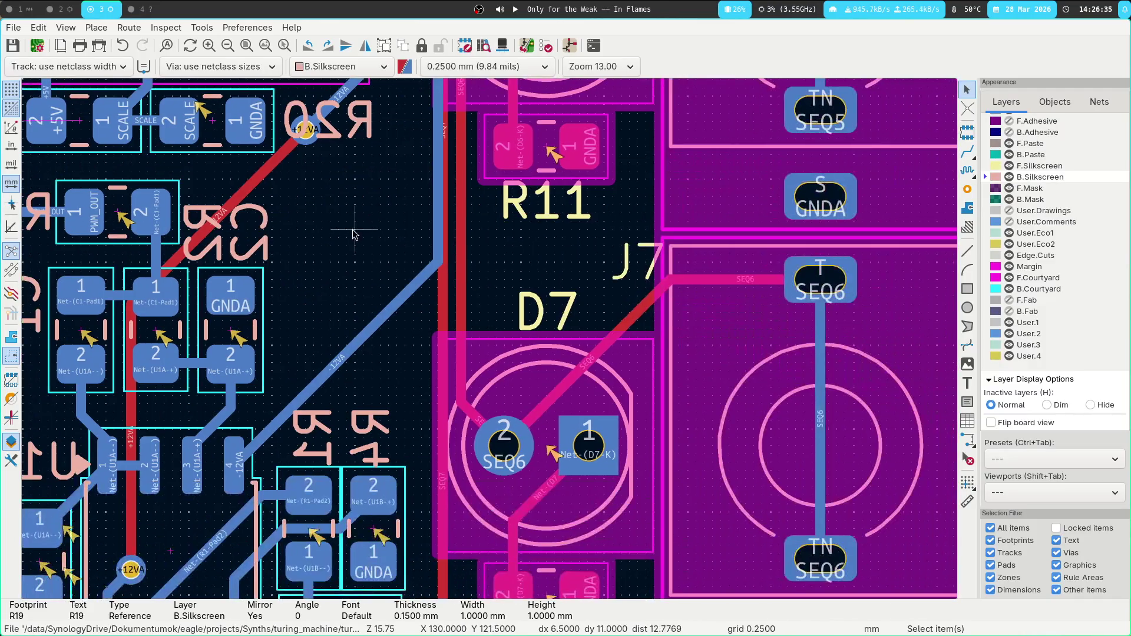
scroll(455, 147, up, 10)
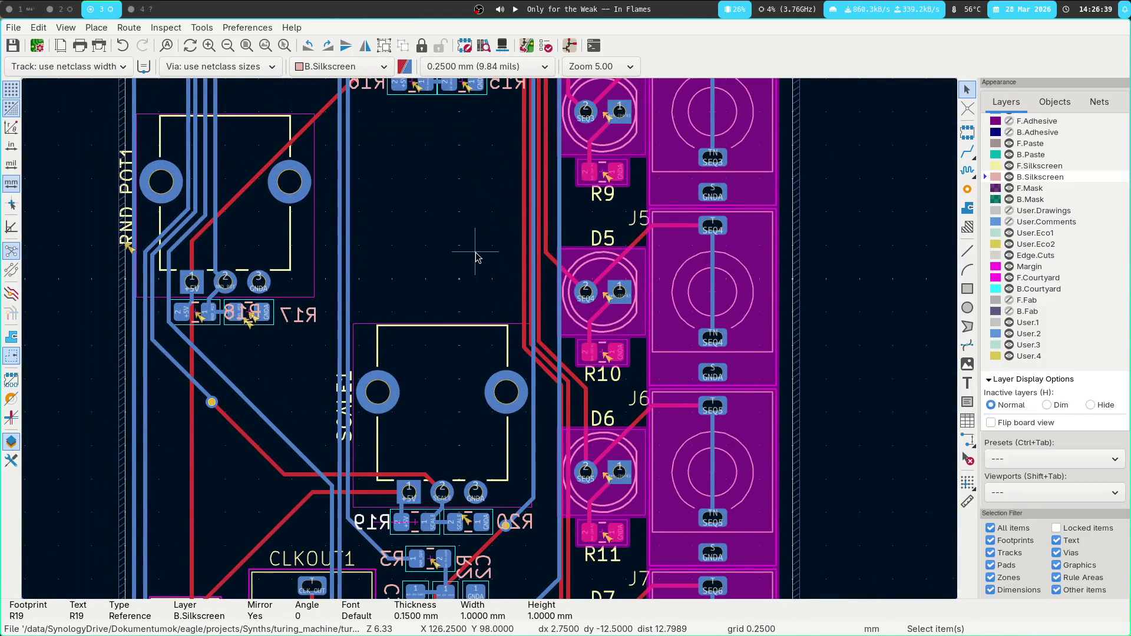
middle_drag(477, 258, 334, 260)
scroll(328, 330, up, 3)
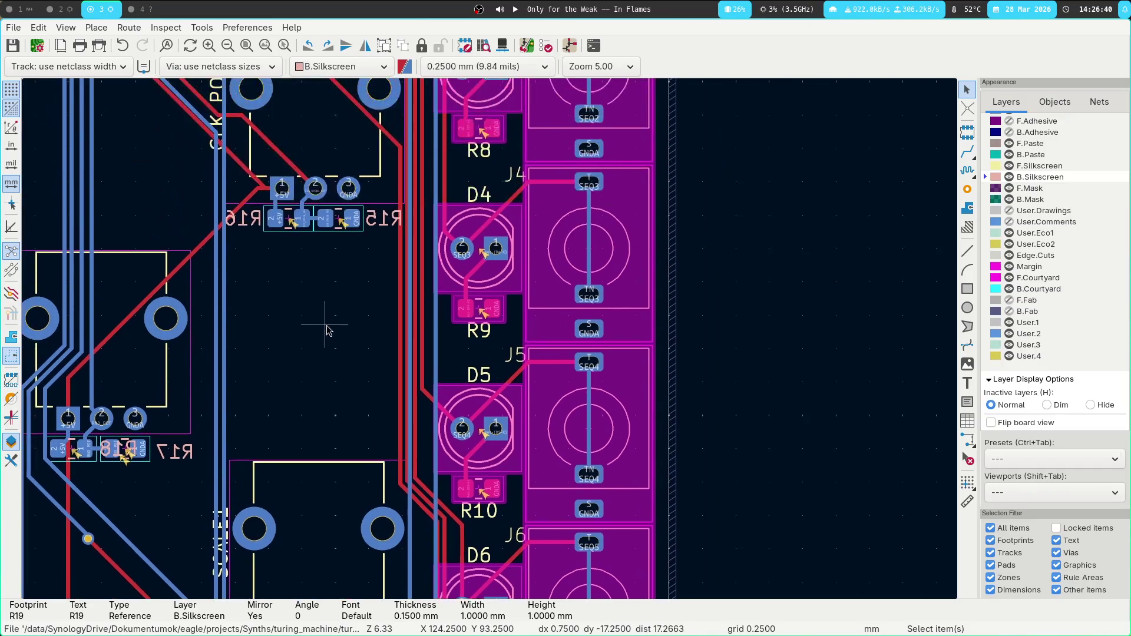
scroll(310, 265, up, 3)
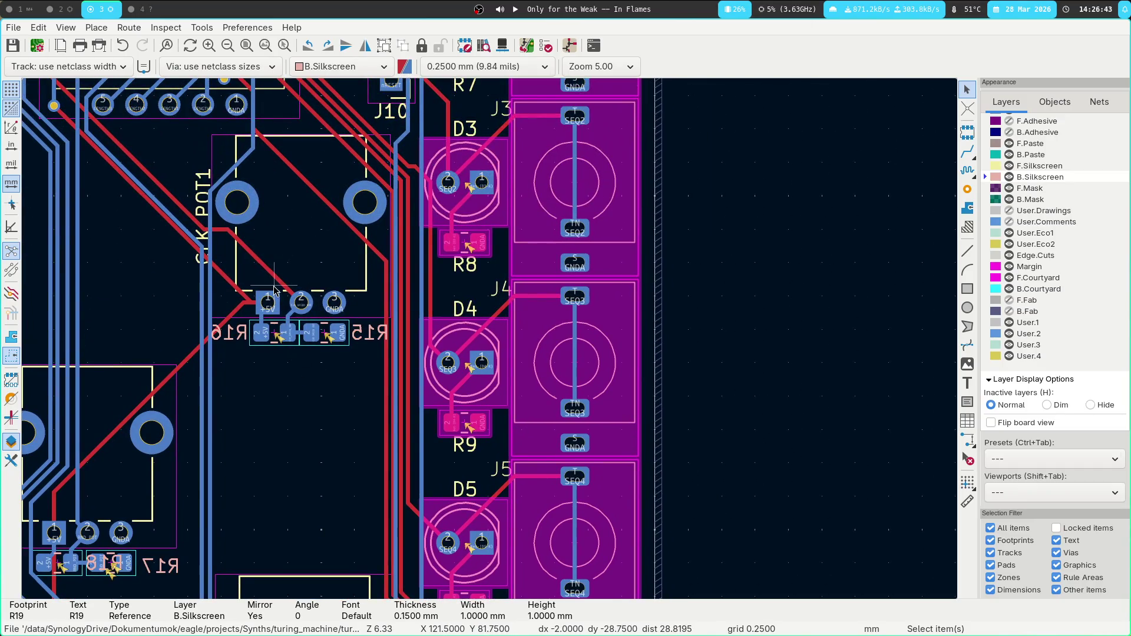
scroll(136, 229, up, 5)
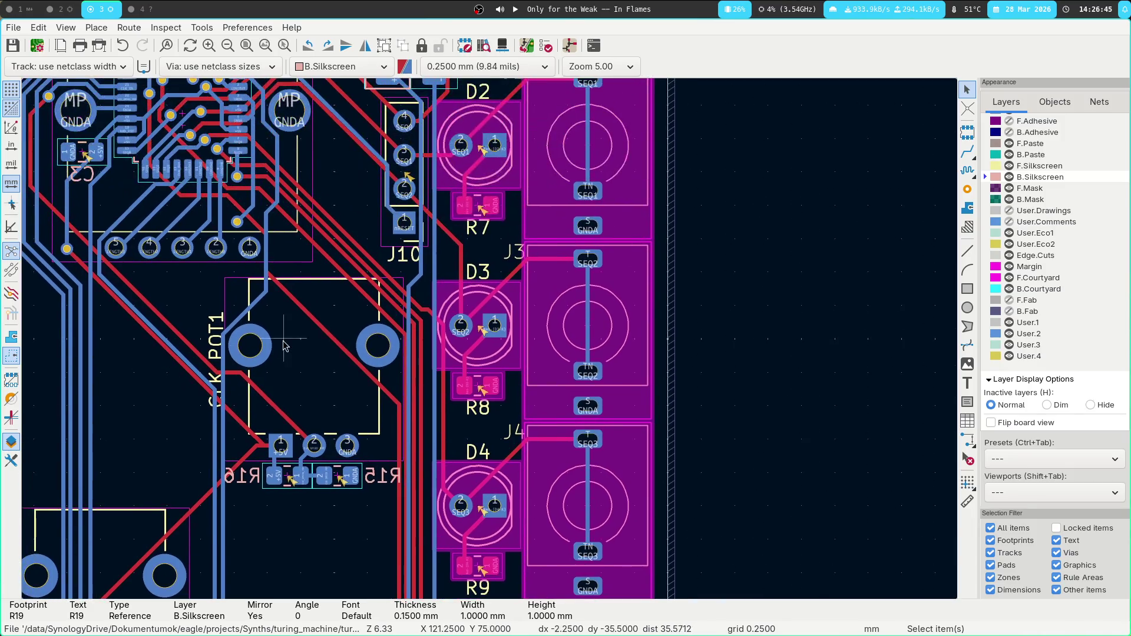
scroll(306, 248, up, 2)
click(552, 51)
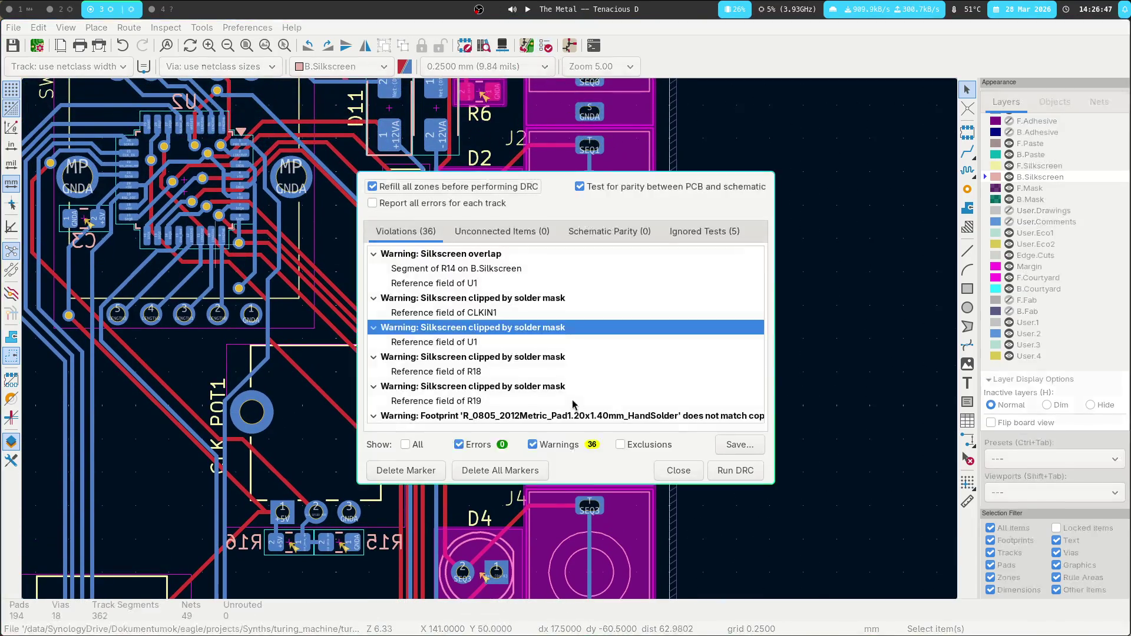
Rerun DRC and drag the R18 reference label left off its pads.
click(736, 471)
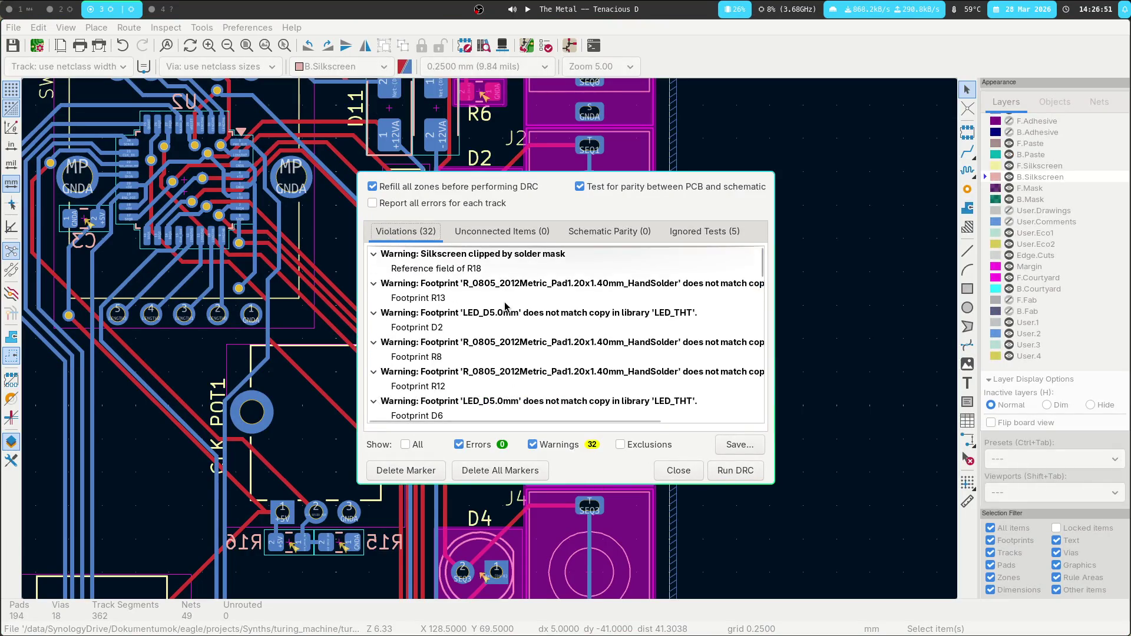
click(488, 269)
mouse_move(553, 203)
super+mouse_down()
mouse_move(570, 260)
mouse_move(418, 235)
mouse_move(491, 210)
mouse_move(238, 145)
super+mouse_up()
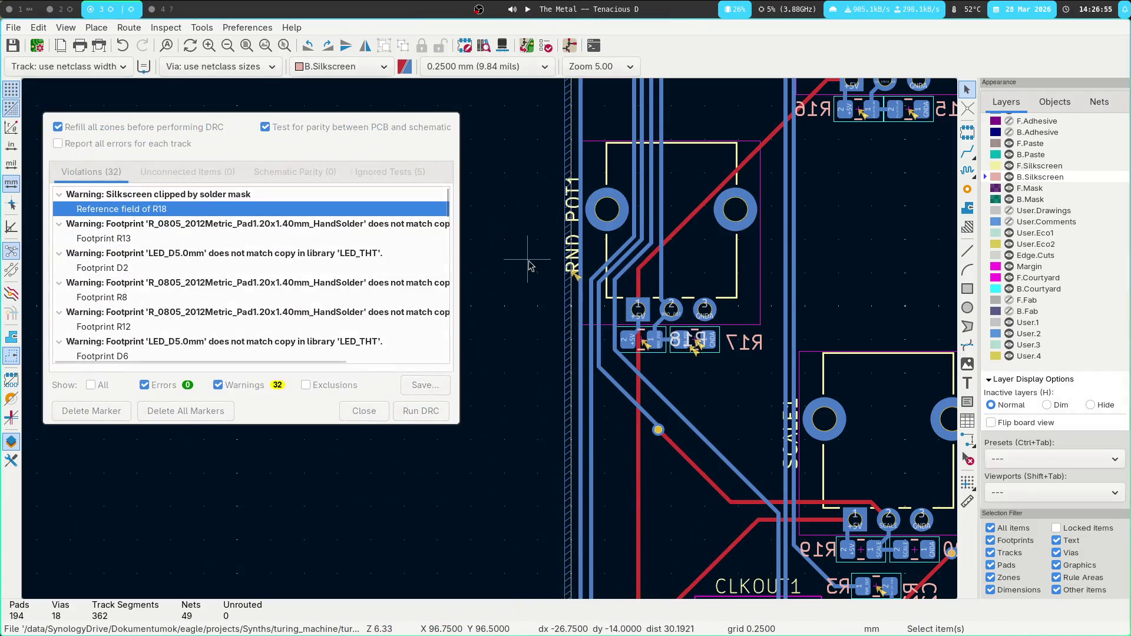
scroll(724, 389, up, 2)
middle_drag(432, 250, 655, 285)
mouse_move(655, 285)
mouse_down()
mouse_move(481, 289)
mouse_move(491, 287)
mouse_up()
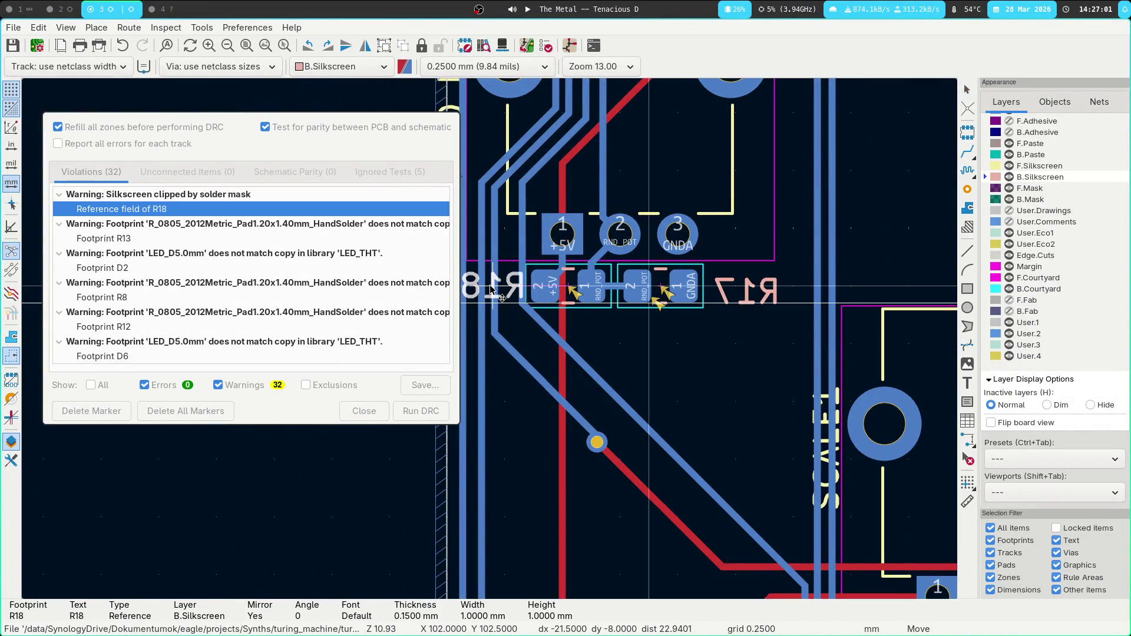
Read the full R13 footprint-mismatch warning, then close the results to view R13.
click(151, 243)
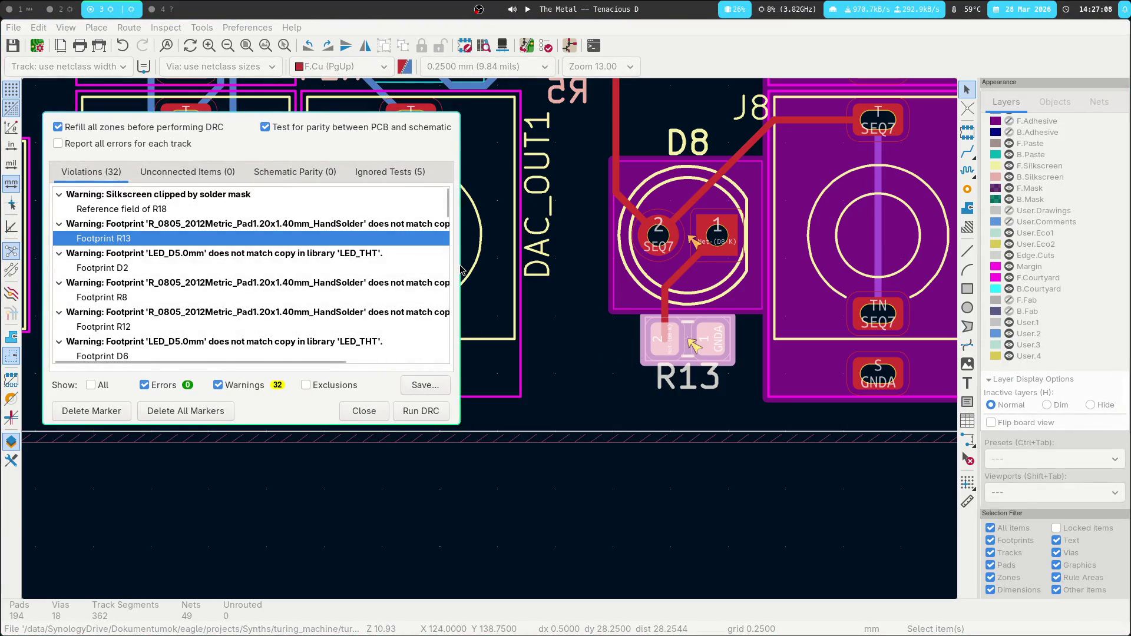
mouse_move(460, 423)
mouse_down()
mouse_move(631, 424)
mouse_move(581, 422)
mouse_up()
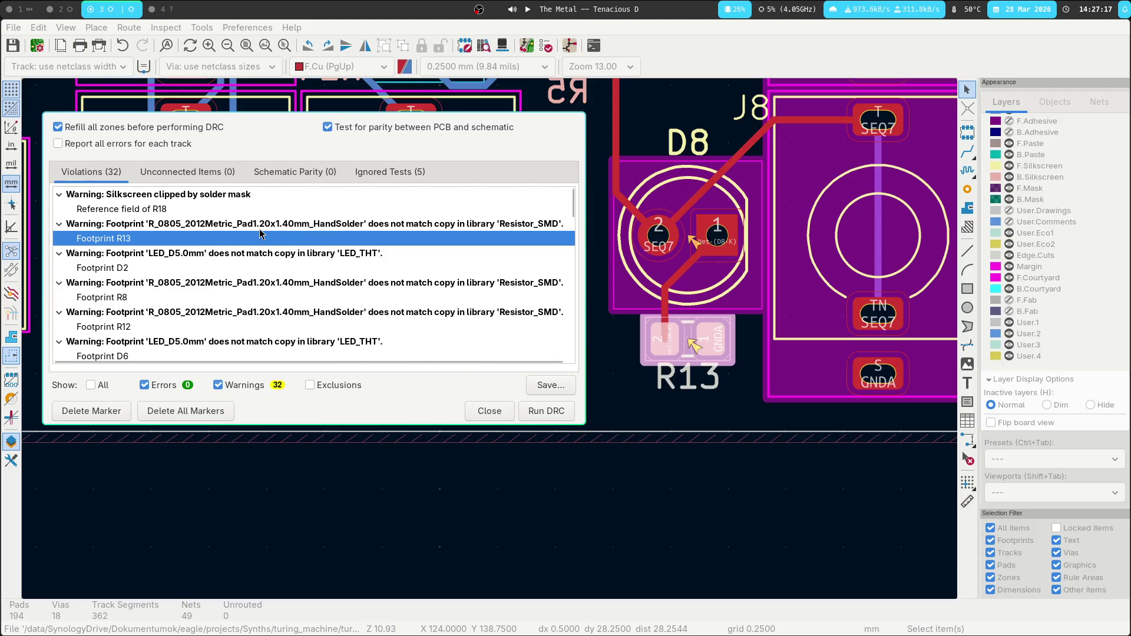
double_click(451, 236)
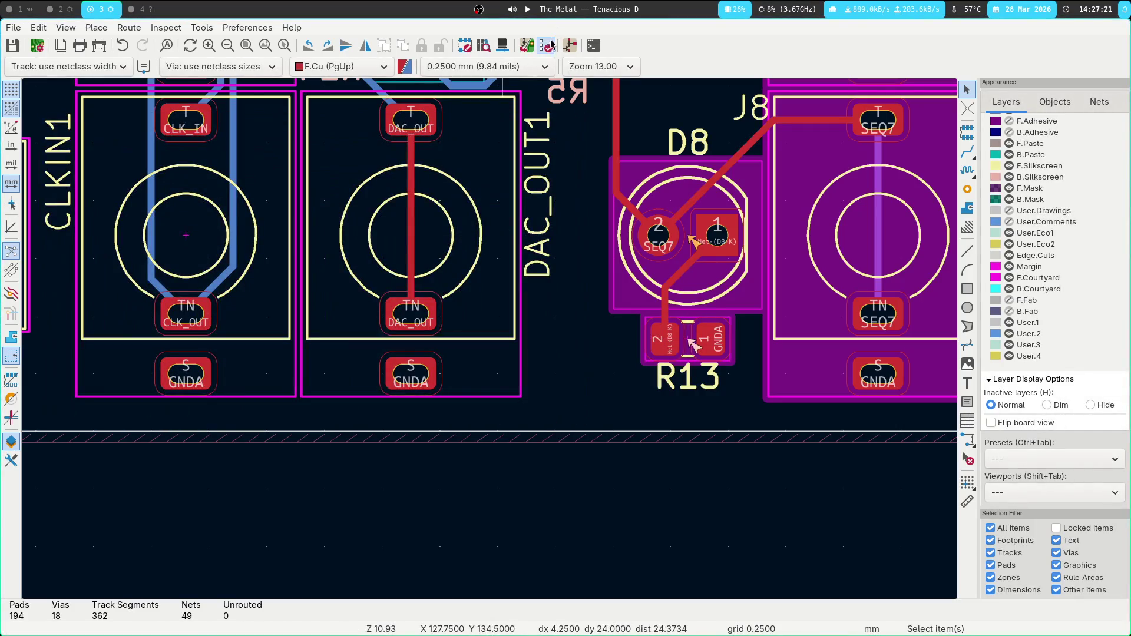
Check the D2 warning and move the RND_POT1 reference label right of its footprint.
click(534, 50)
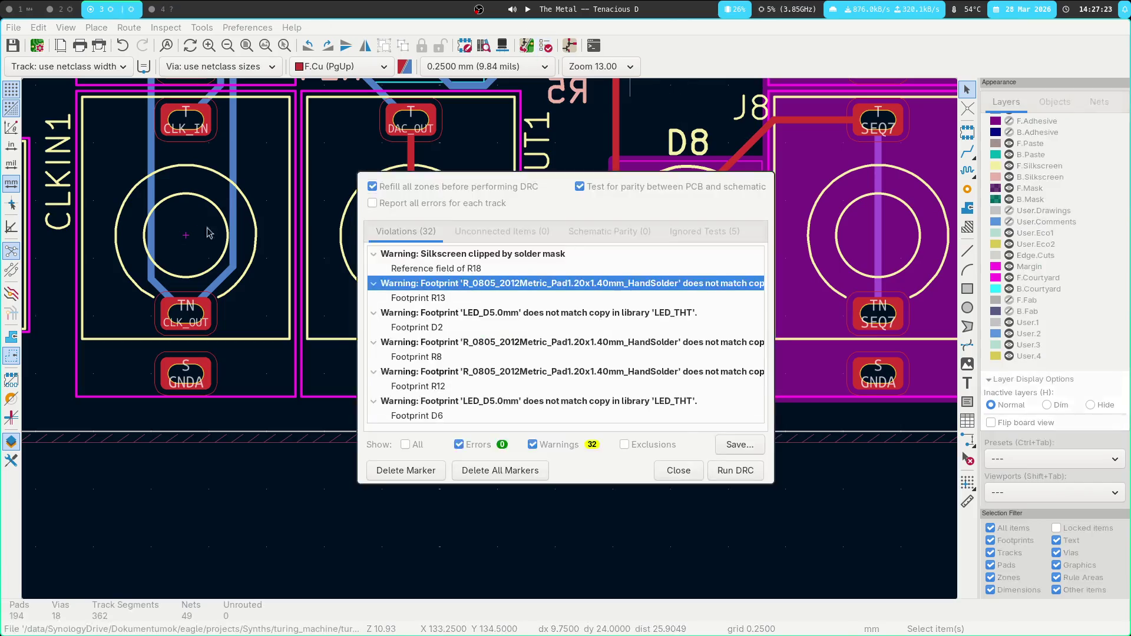
click(450, 328)
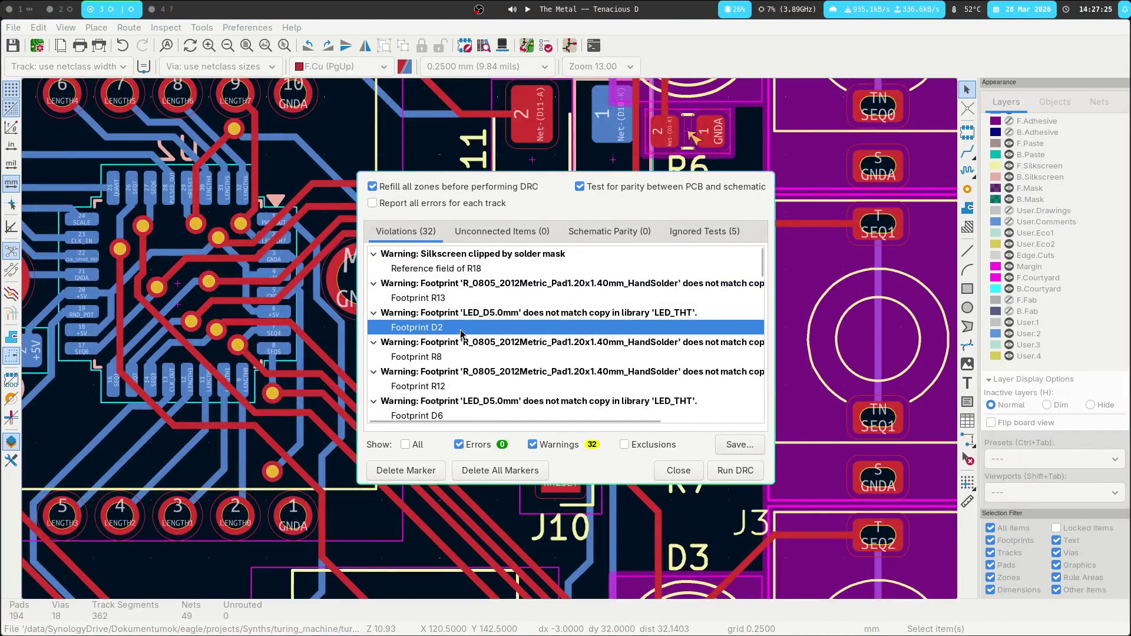
scroll(500, 322, down, 15)
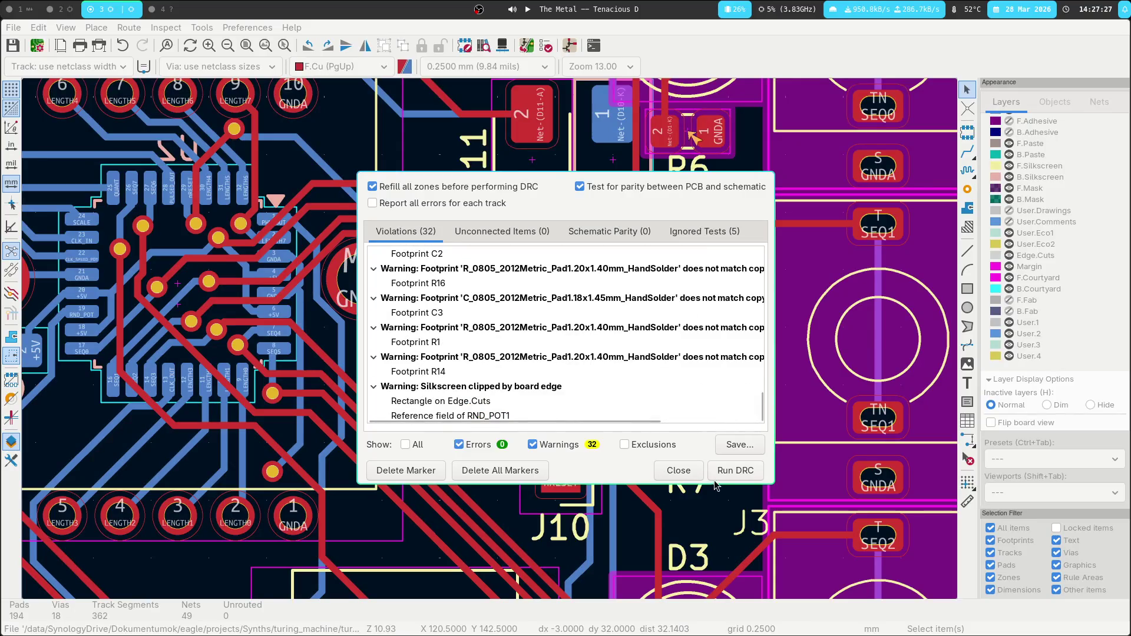
double_click(437, 404)
click(118, 370)
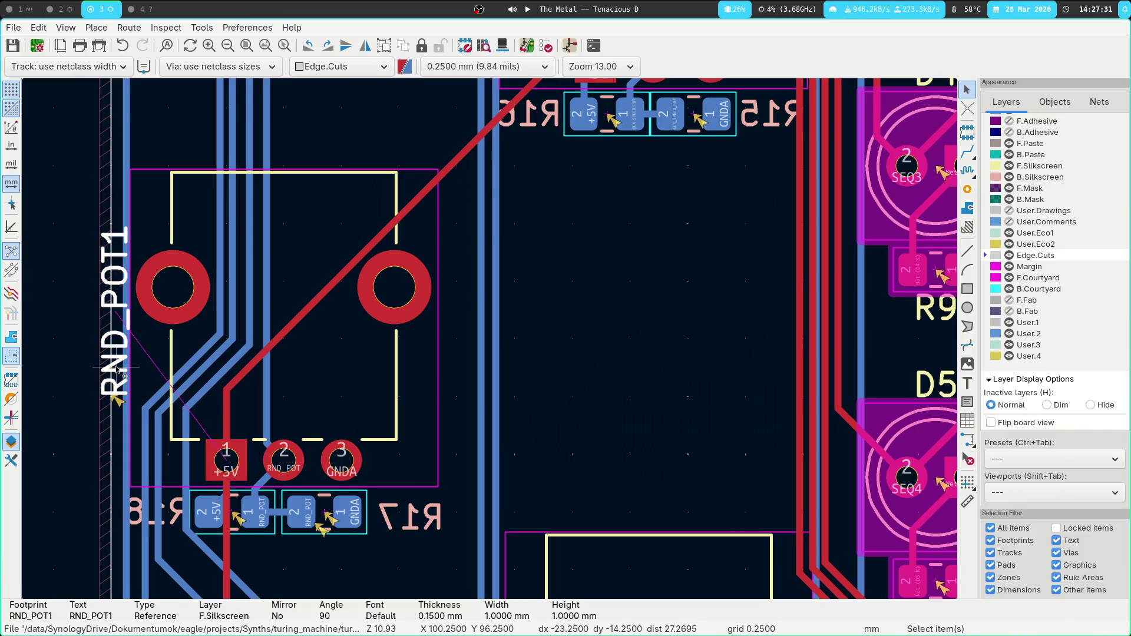
mouse_move(118, 369)
mouse_down()
mouse_move(470, 321)
mouse_move(459, 310)
mouse_up()
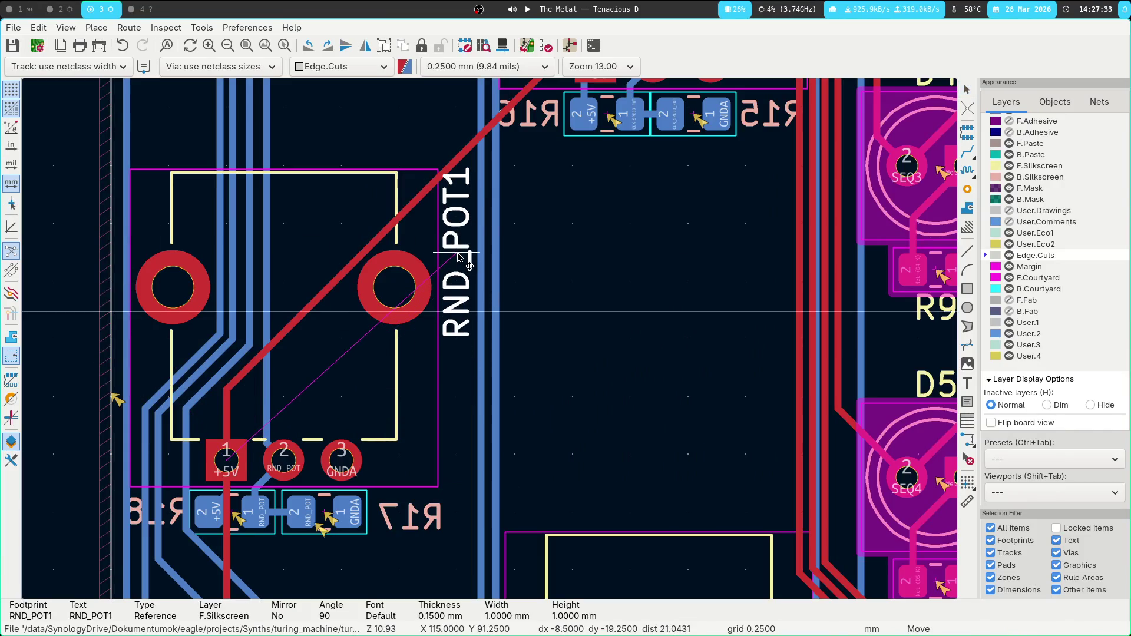
Review the board-edge and R18 silkscreen warnings, then reopen the Design Rules Checker.
click(545, 45)
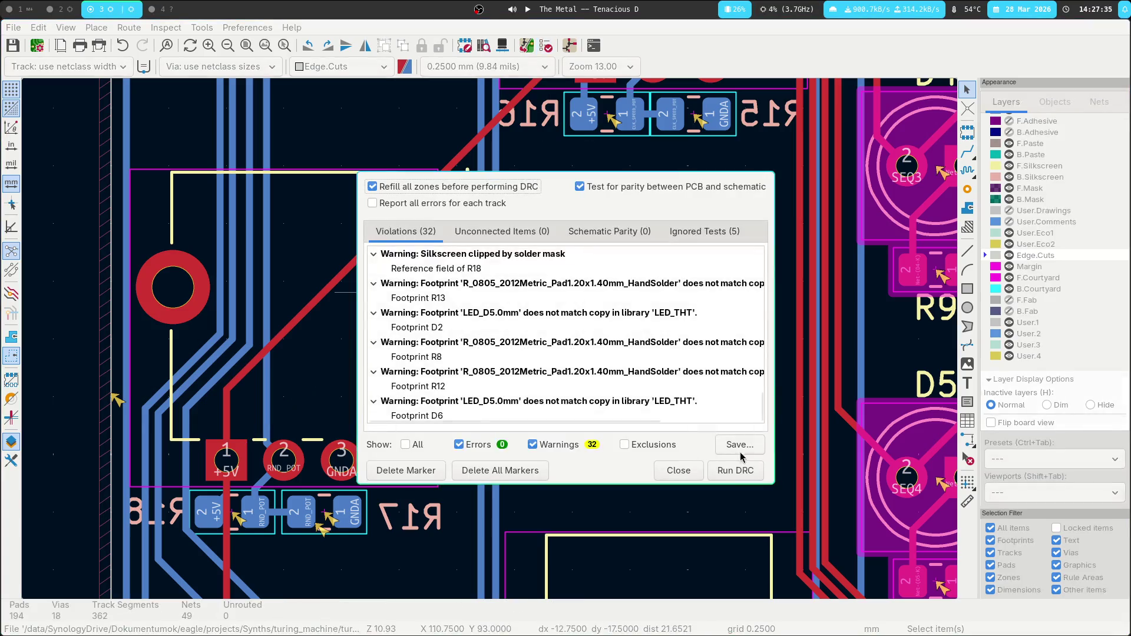
scroll(429, 395, down, 5)
click(448, 386)
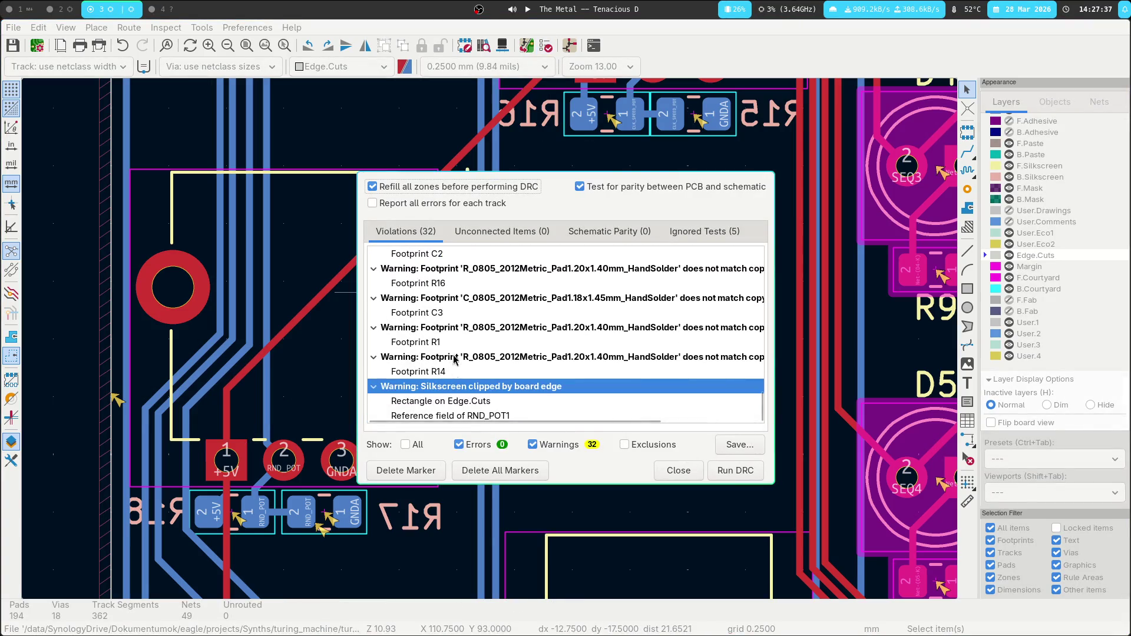
scroll(454, 349, down, 10)
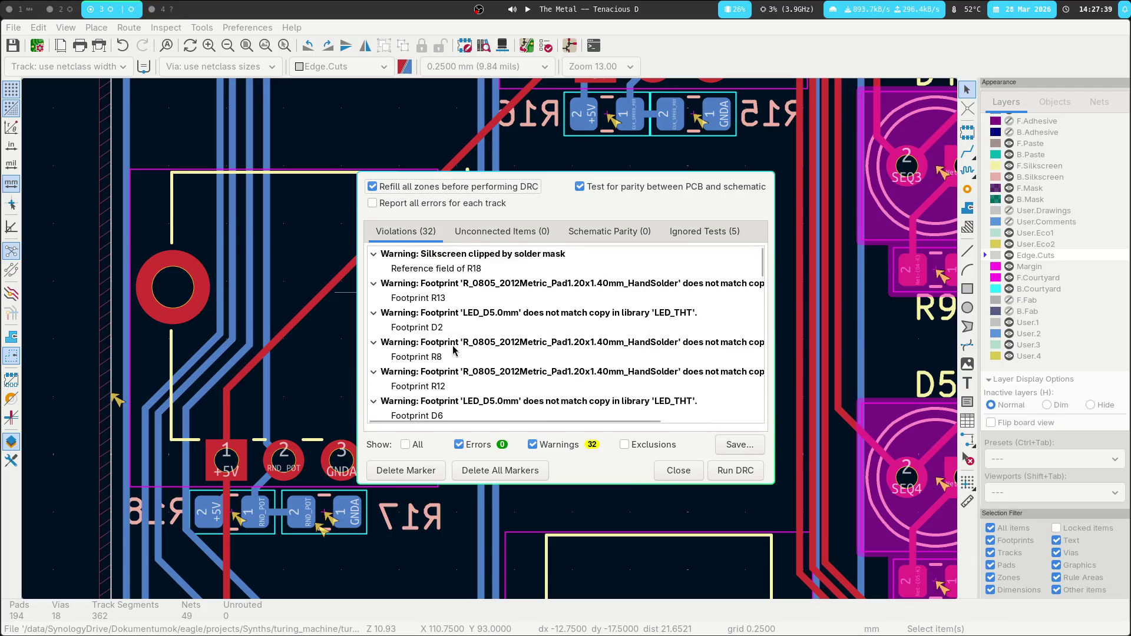
double_click(447, 268)
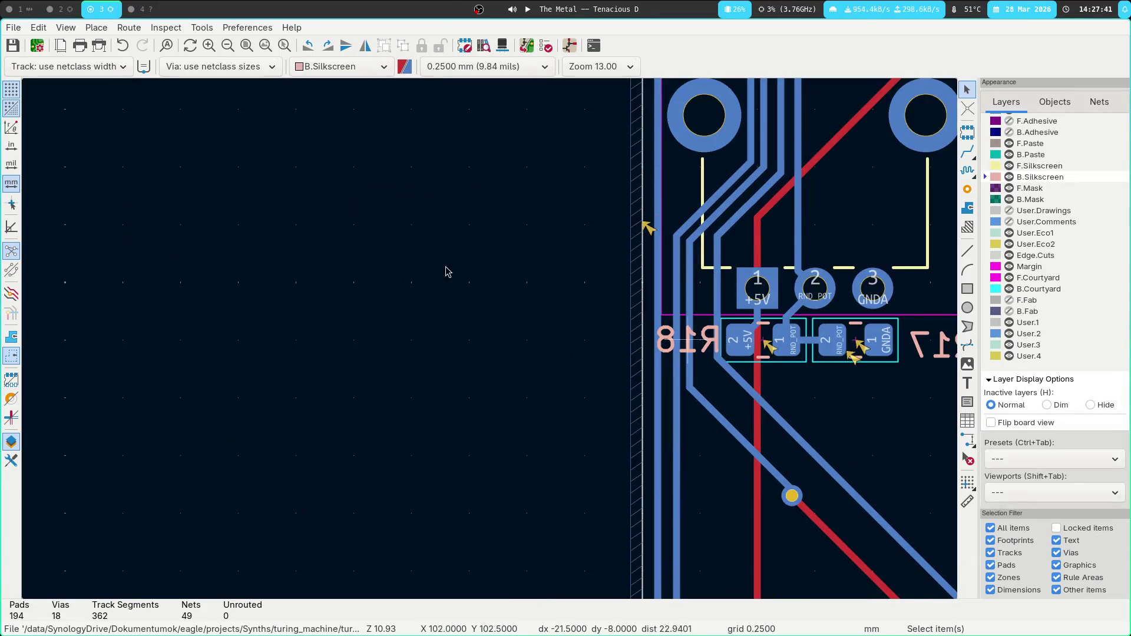
click(545, 46)
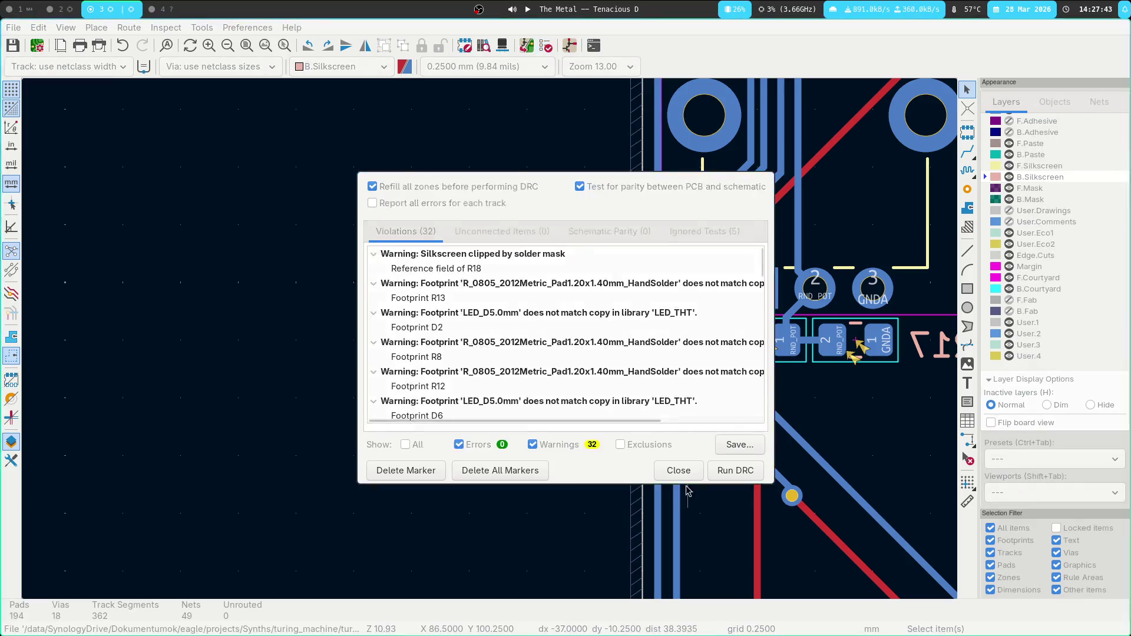
Rerun DRC to get 30 warnings and 0 errors, close it, and switch to the schematic editor.
click(737, 538)
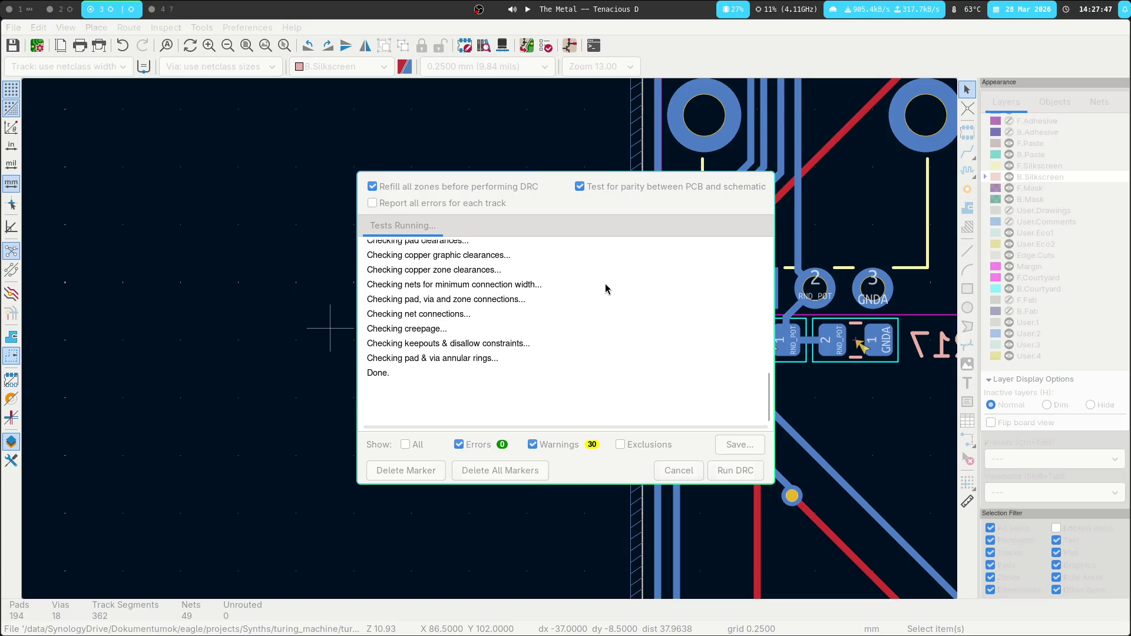
scroll(507, 275, down, 10)
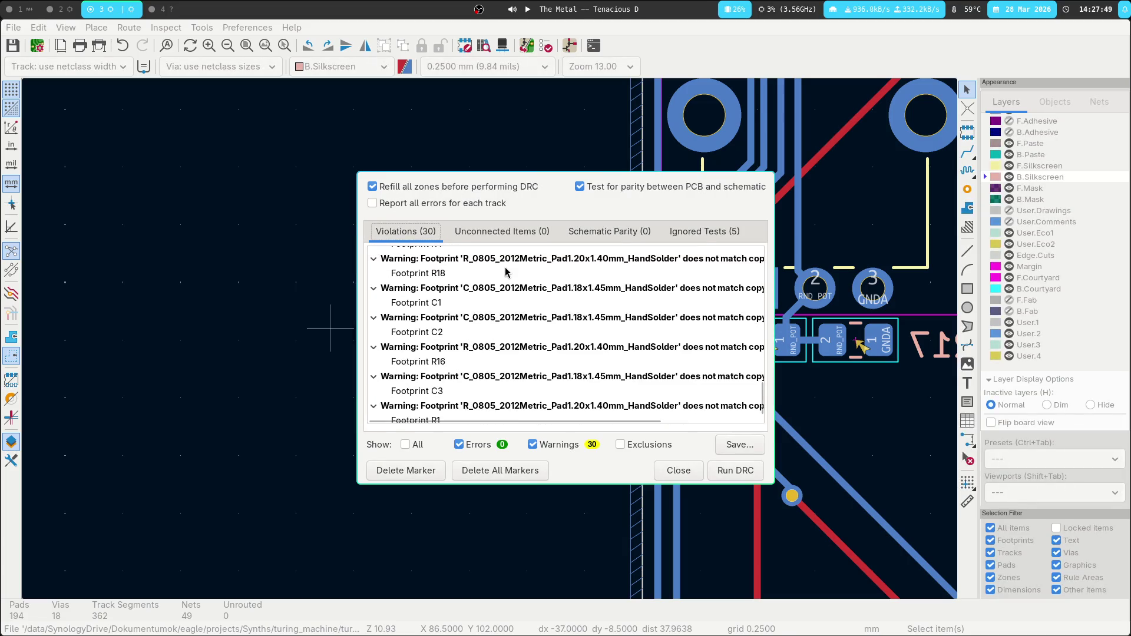
key(Escape)
scroll(480, 272, right, 10)
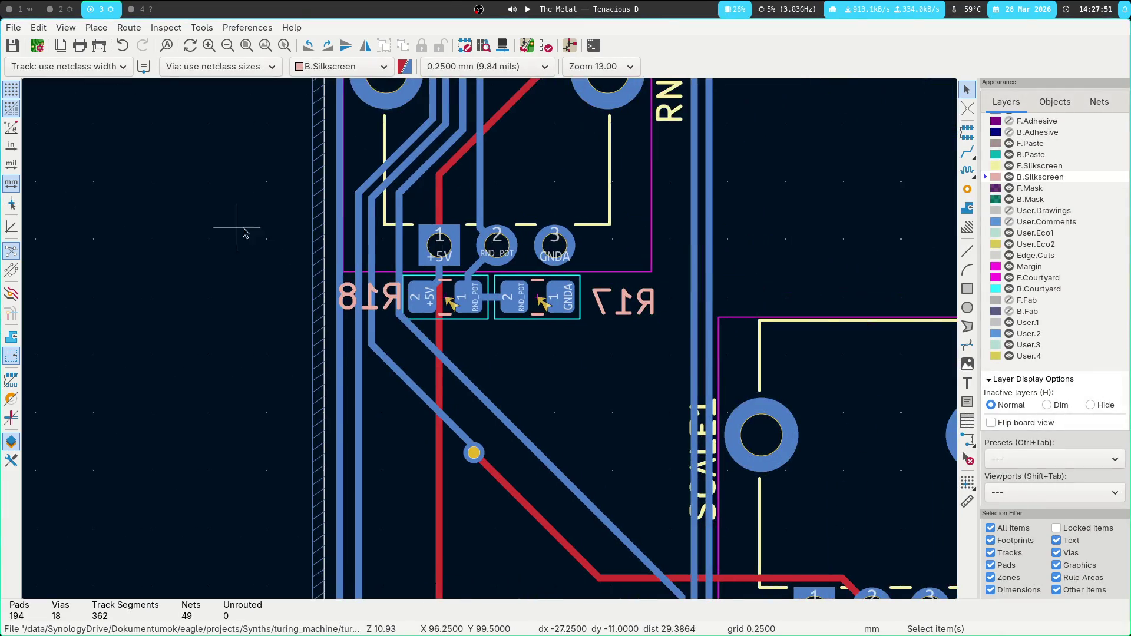
scroll(360, 259, right, 5)
scroll(513, 313, down, 2)
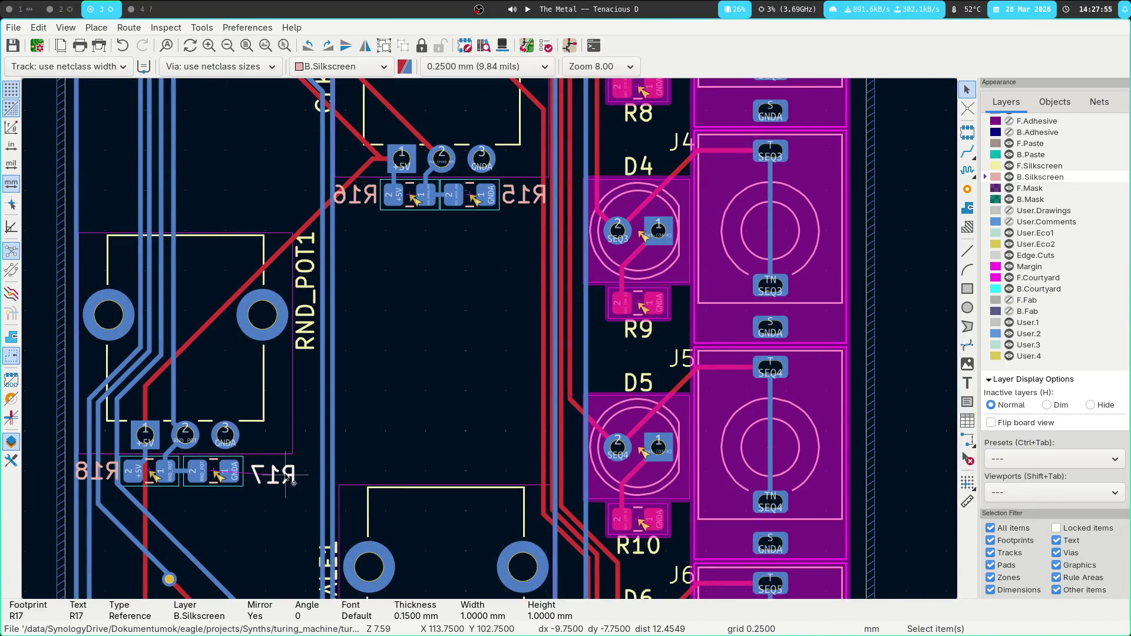
key(super+2)
Assign R_0805_2012Metric_Pad1.20x1.40mm_HandSolder to R1–R20 in CvPcb, apply, save and close.
click(613, 47)
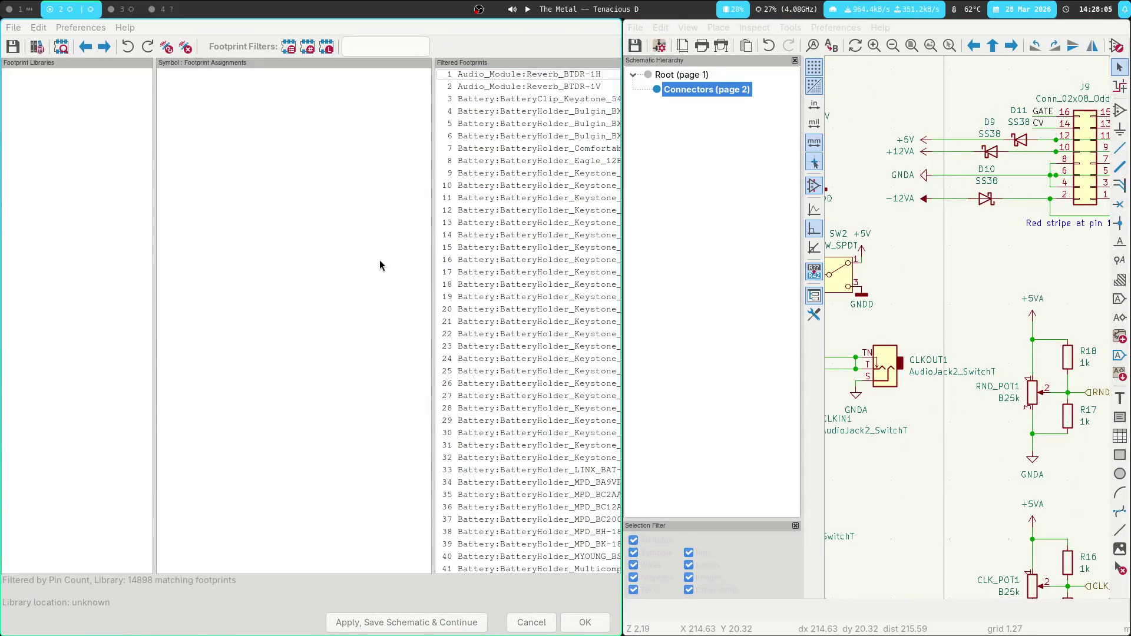
key(super+f)
scroll(448, 191, up, 2)
click(549, 303)
click(560, 292)
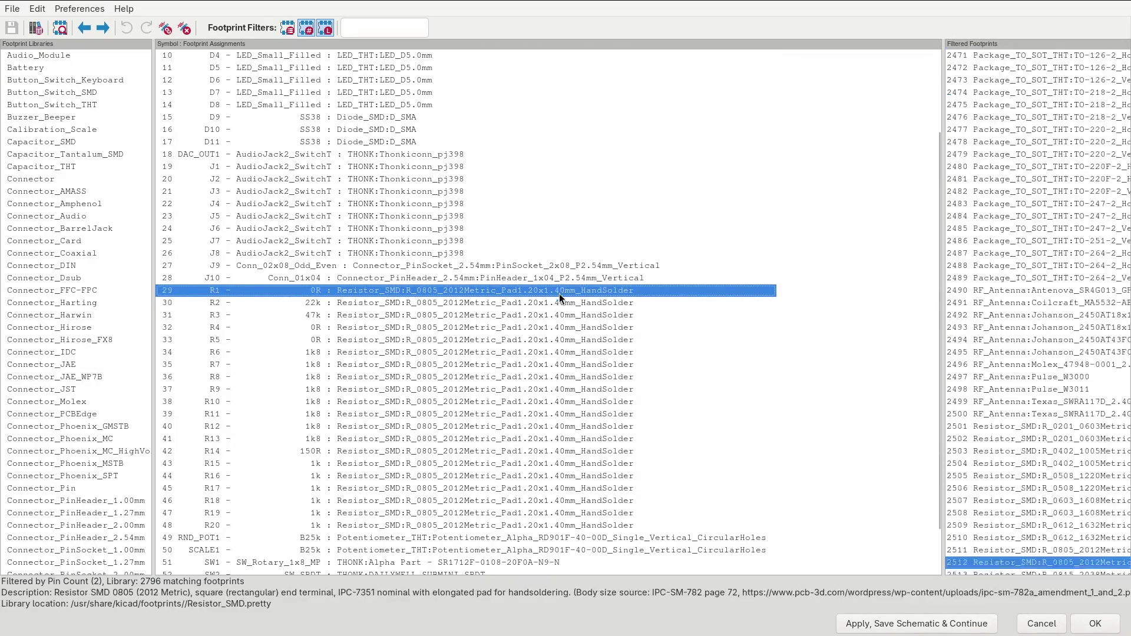
scroll(669, 378, down, 2)
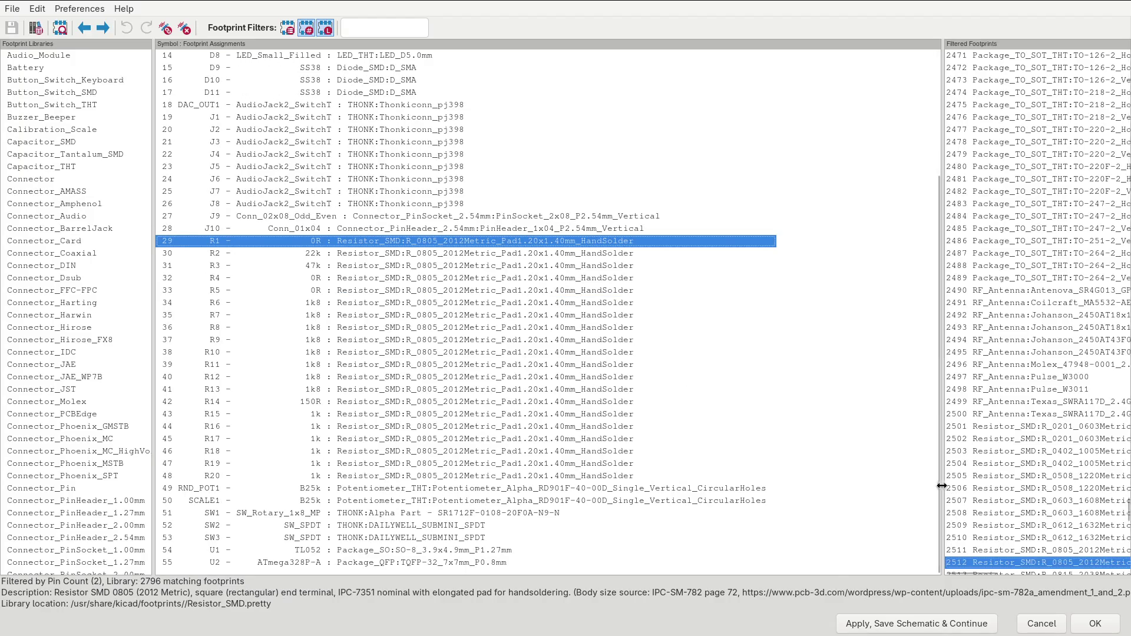
drag(942, 486, 814, 476)
shift+click(634, 479)
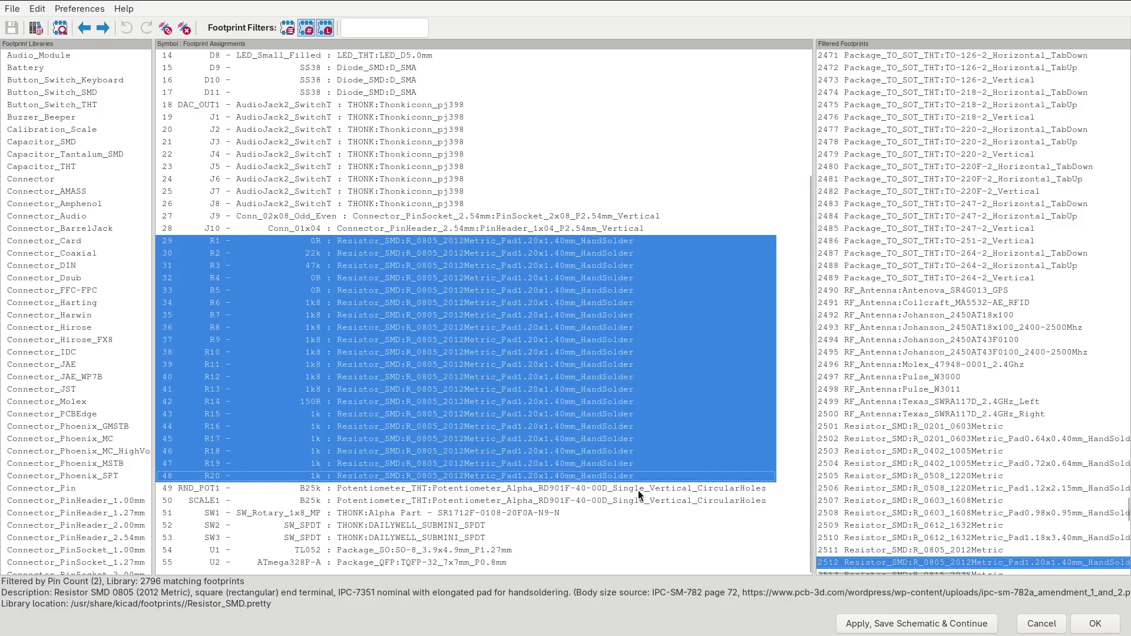
double_click(911, 563)
click(884, 626)
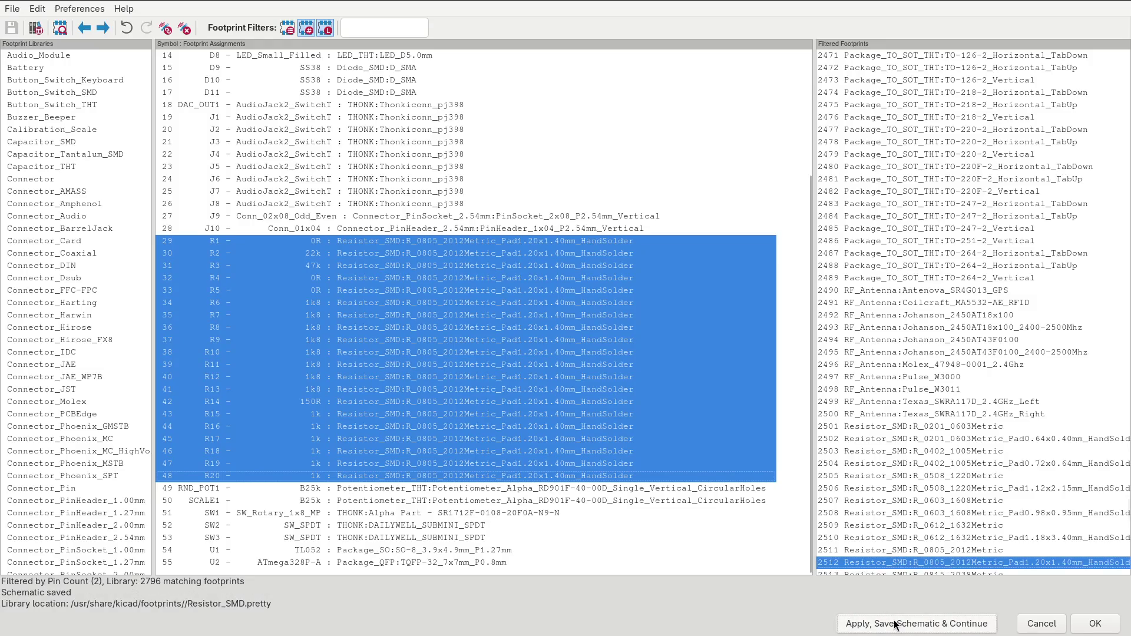
click(1096, 626)
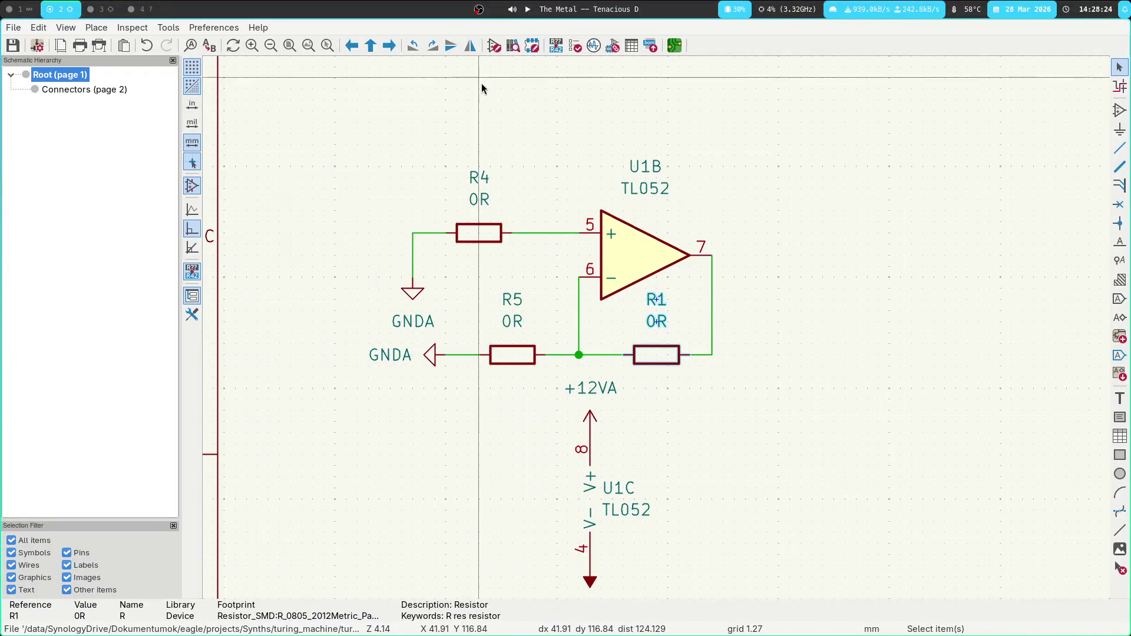
Update the PCB from the schematic, finishing with 0 warnings and 0 errors.
key(super+3)
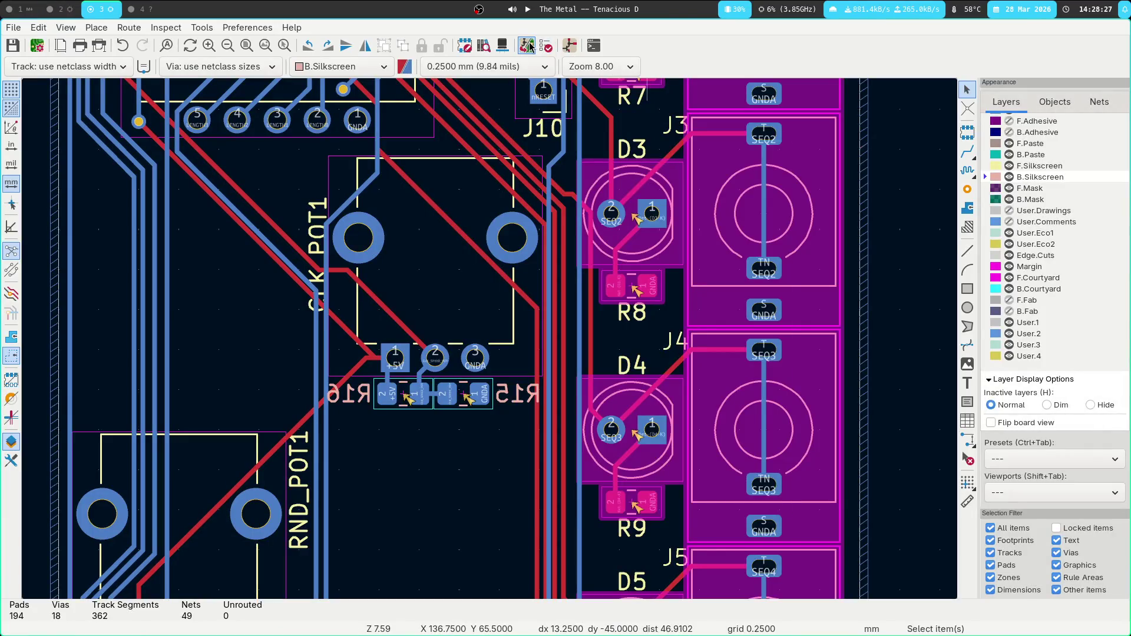
click(530, 47)
click(745, 506)
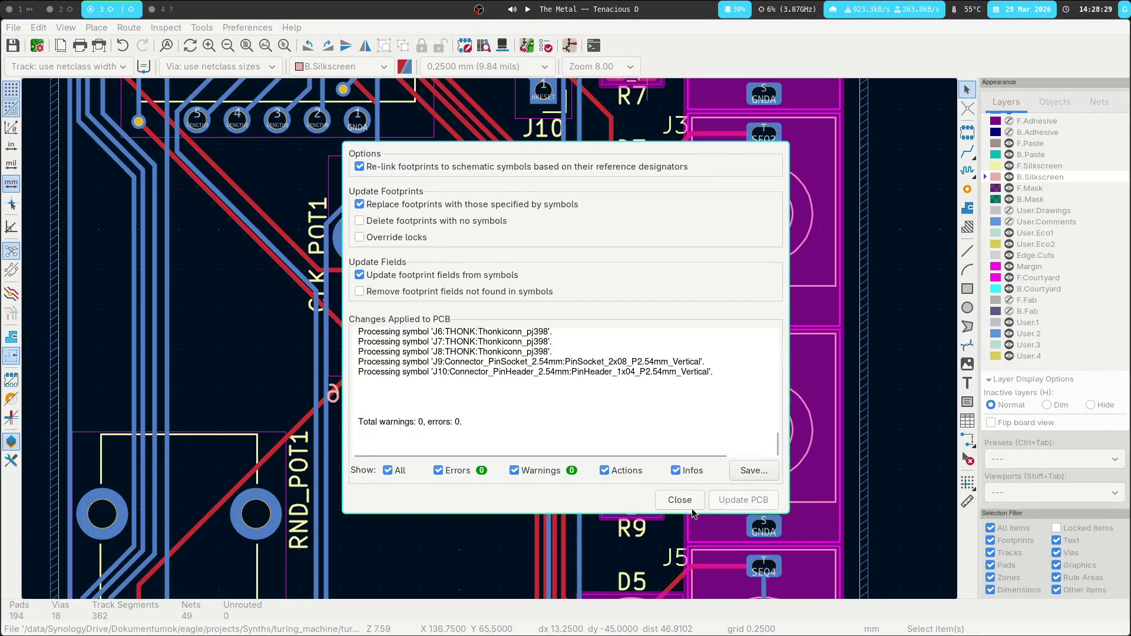
click(687, 502)
Locate D6's LED_D5.0mm footprint-mismatch warning on the board via the Design Rules Checker.
click(527, 46)
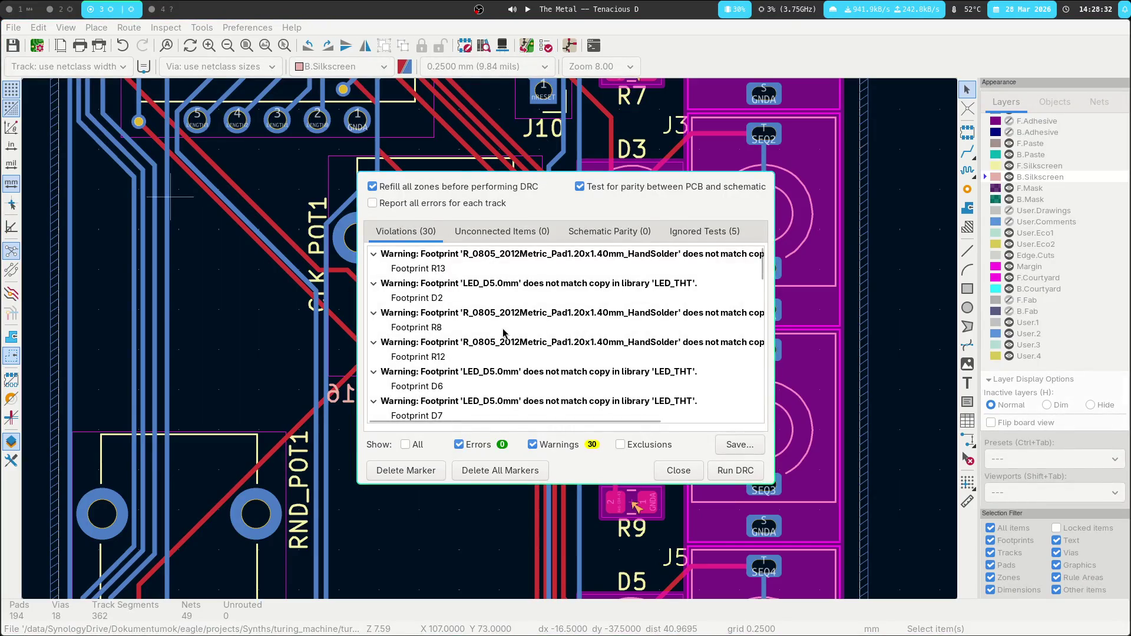
click(413, 387)
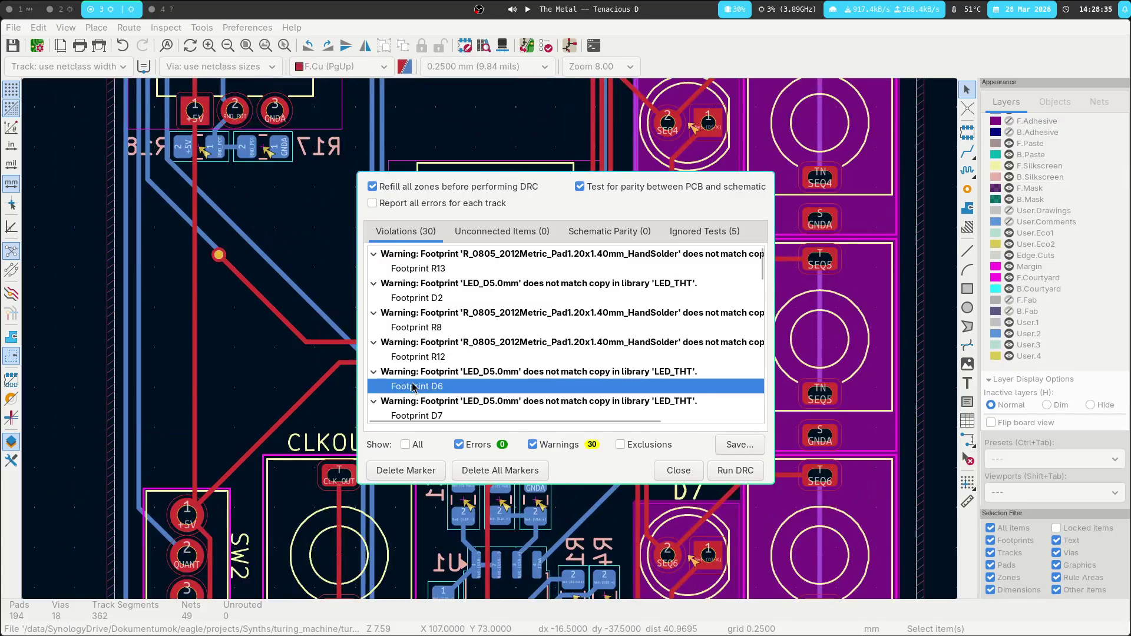
click(422, 377)
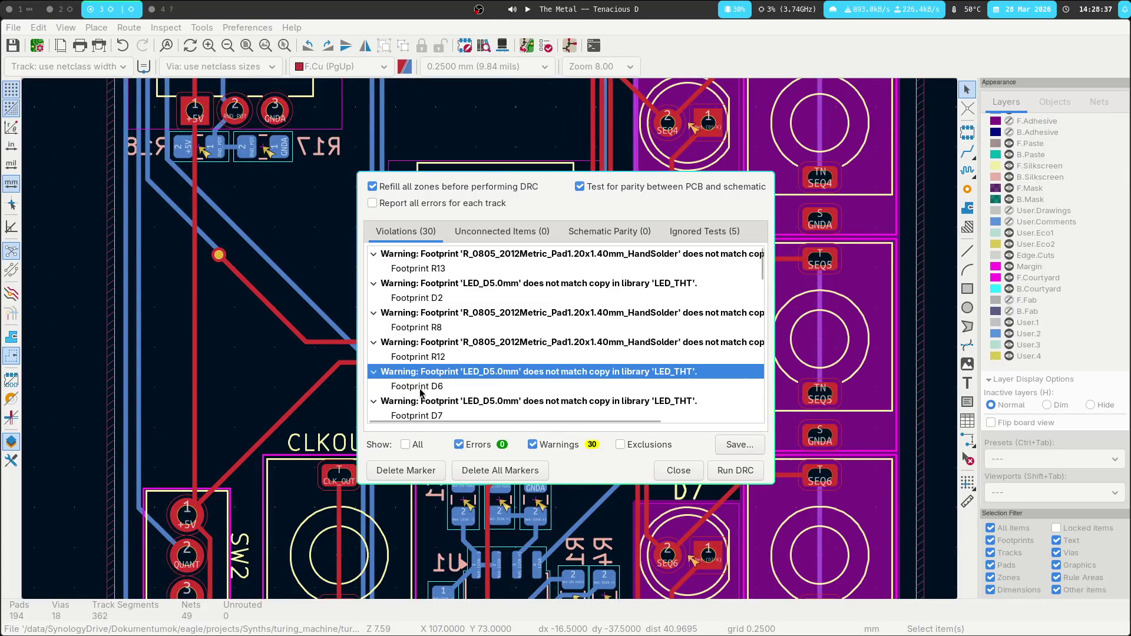
double_click(420, 393)
Inspect D6's footprint and pad context menus, then select and centre resistor R3.
right_click(683, 285)
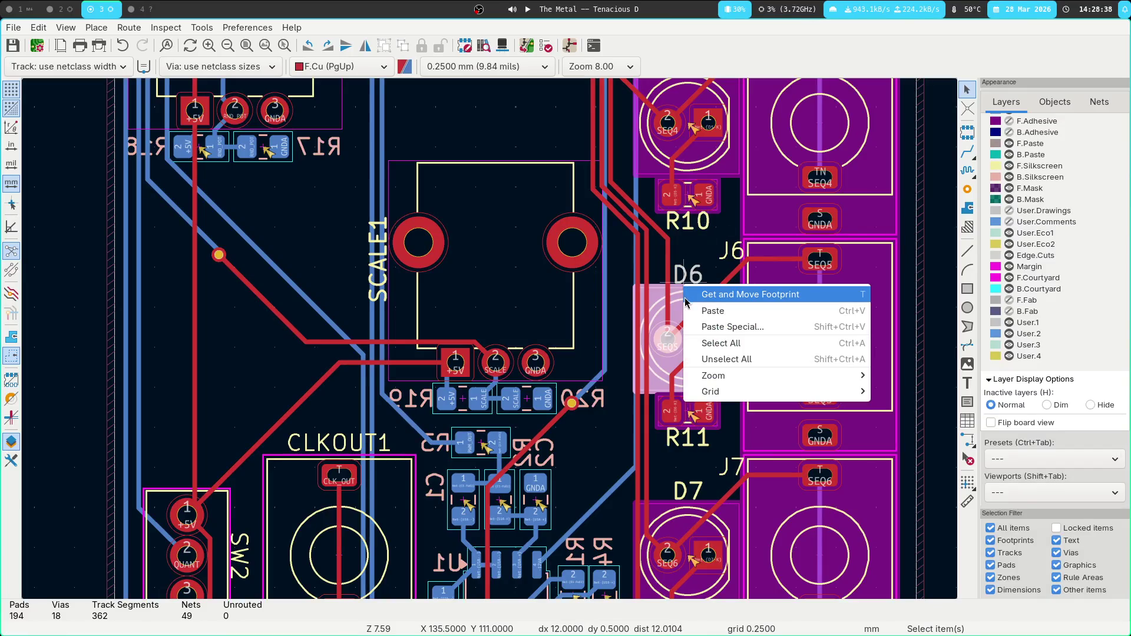
click(604, 294)
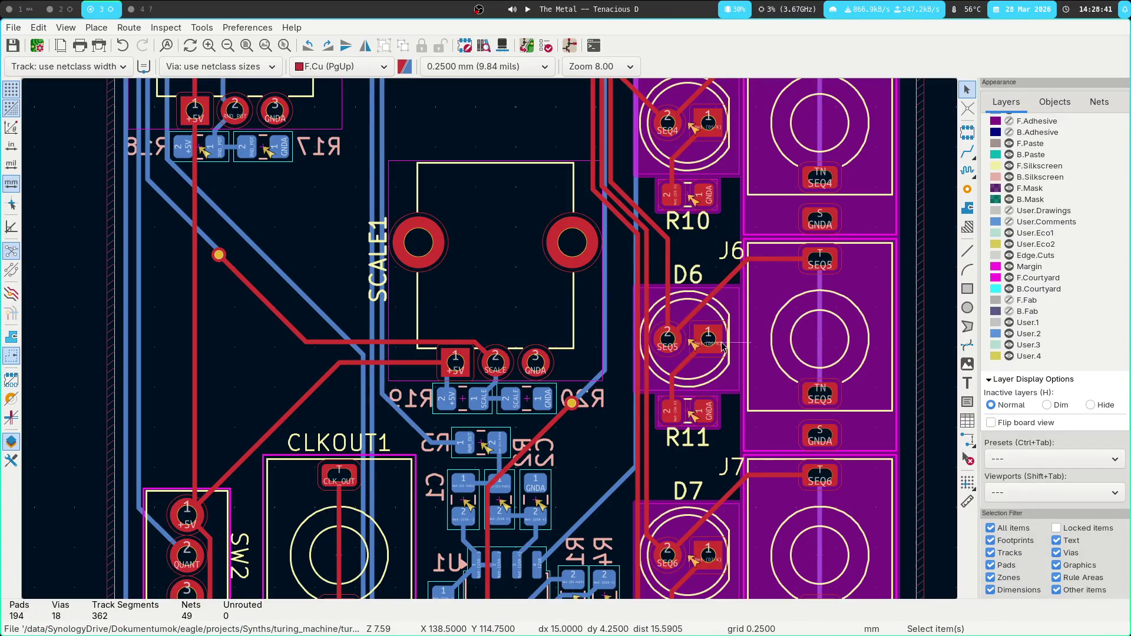
right_click(714, 314)
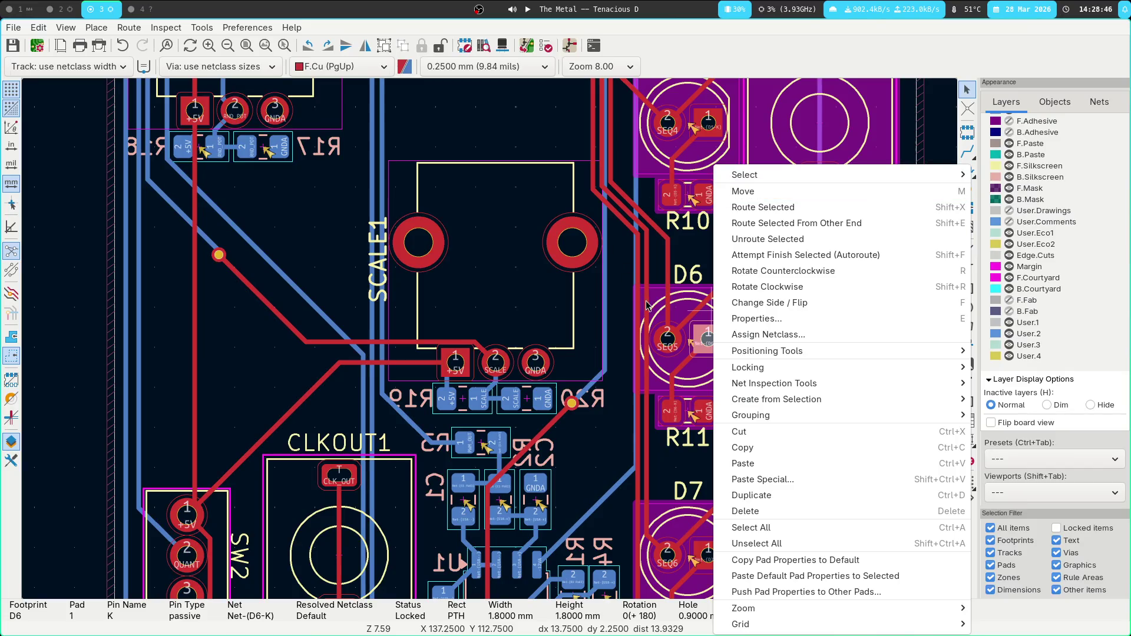
click(483, 439)
click(483, 439)
middle_drag(522, 432, 541, 276)
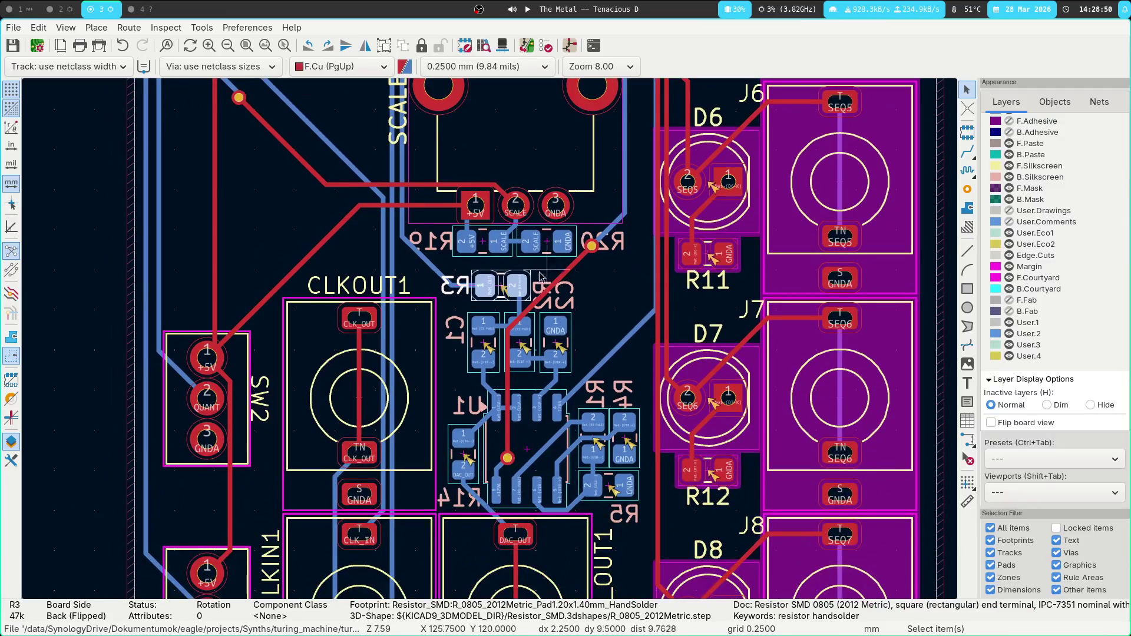
Update resistor R3 from its library footprint.
right_click(499, 285)
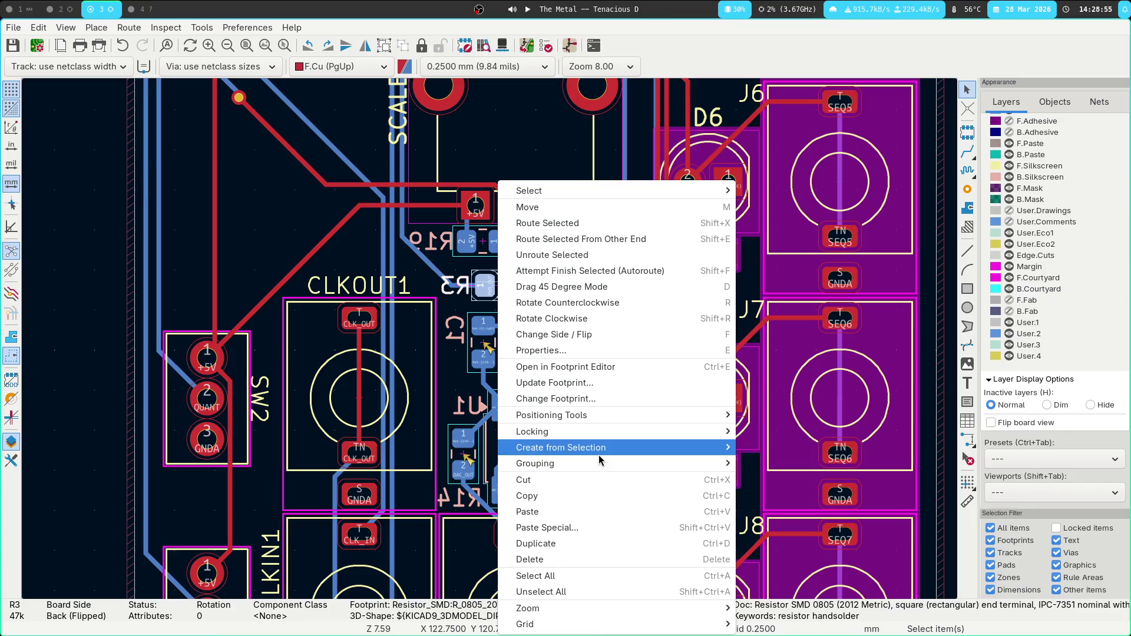
click(606, 383)
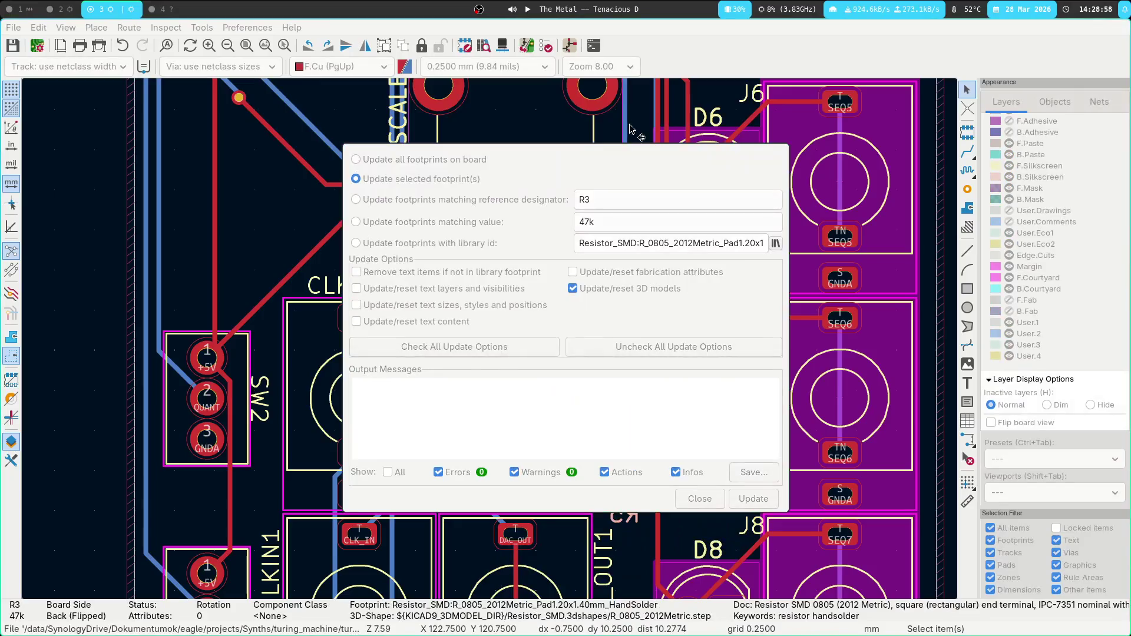
click(748, 501)
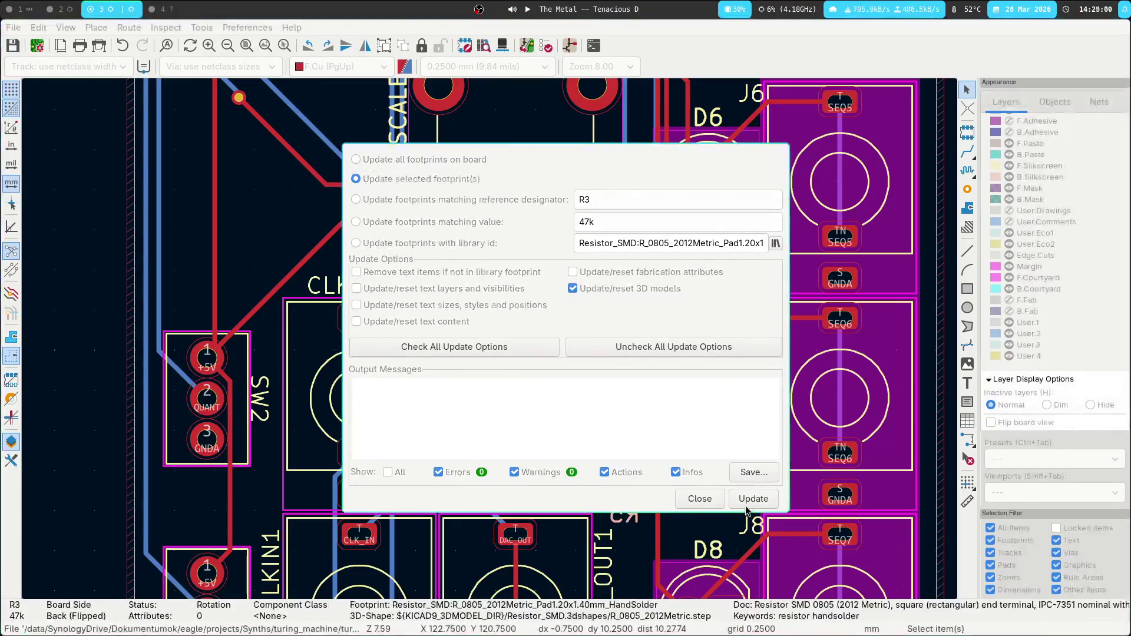
click(699, 498)
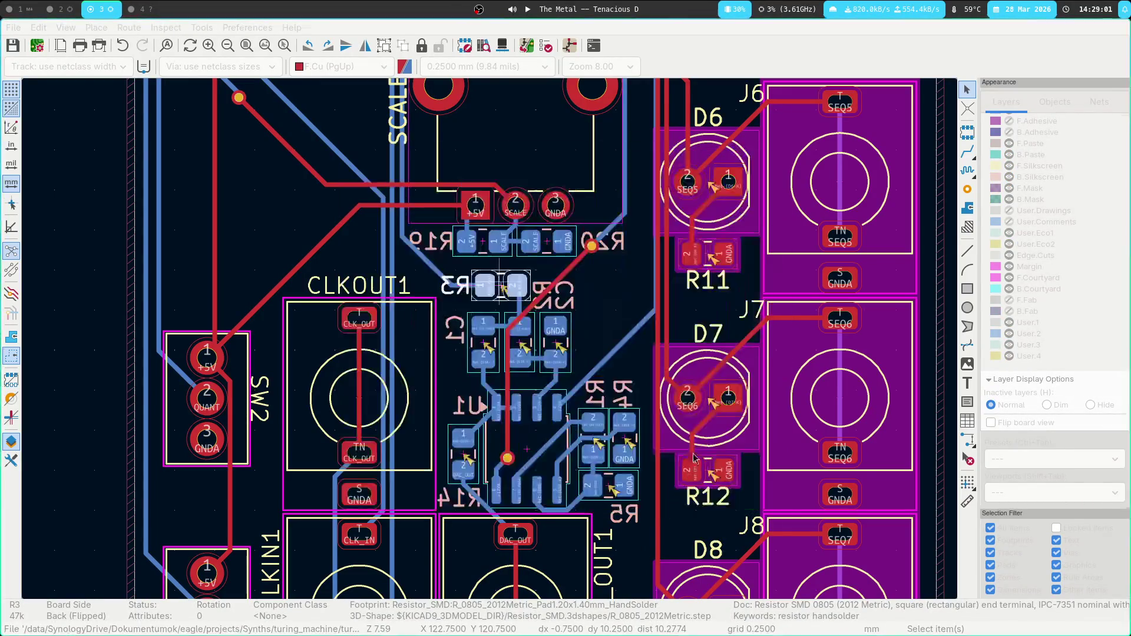
Jump to the flagged R13 footprint from the Design Rules Checker.
click(547, 47)
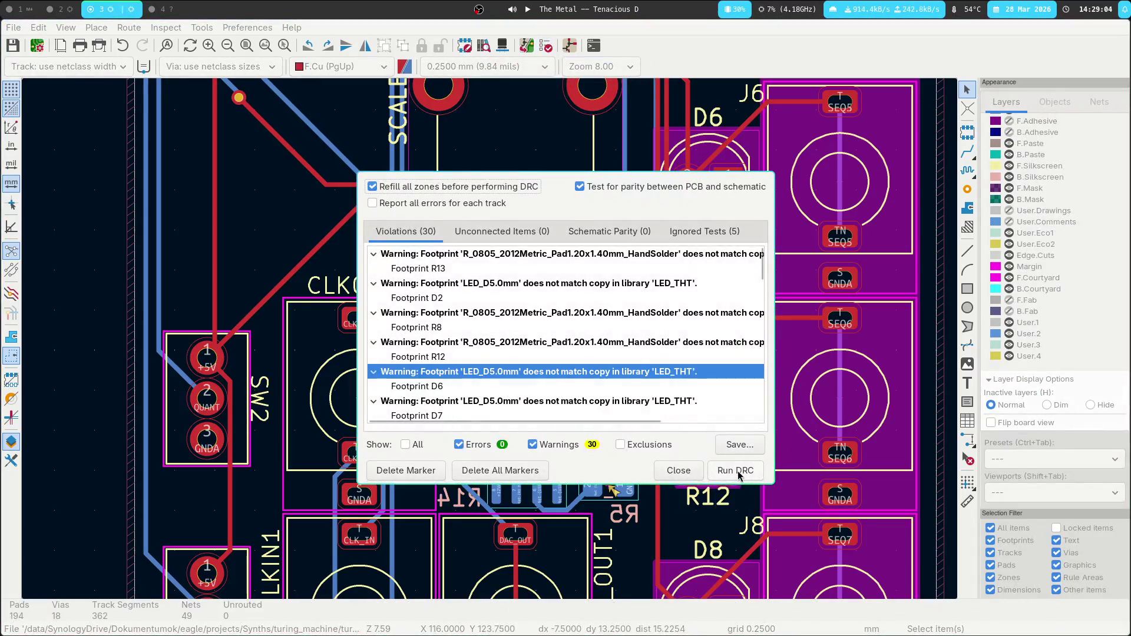
double_click(491, 273)
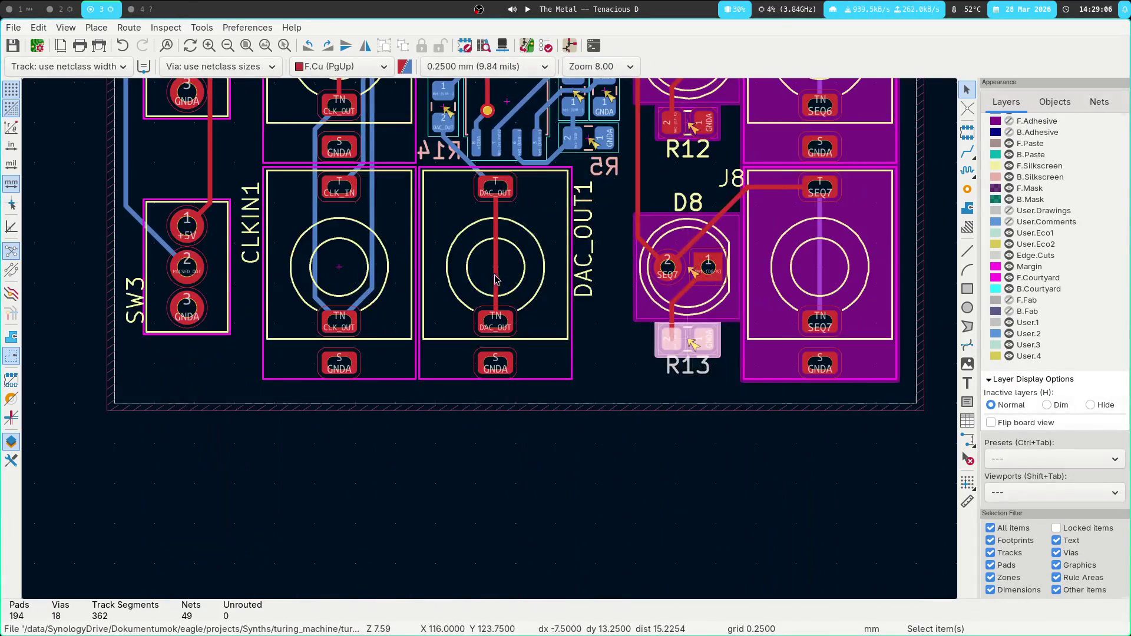
right_click(687, 340)
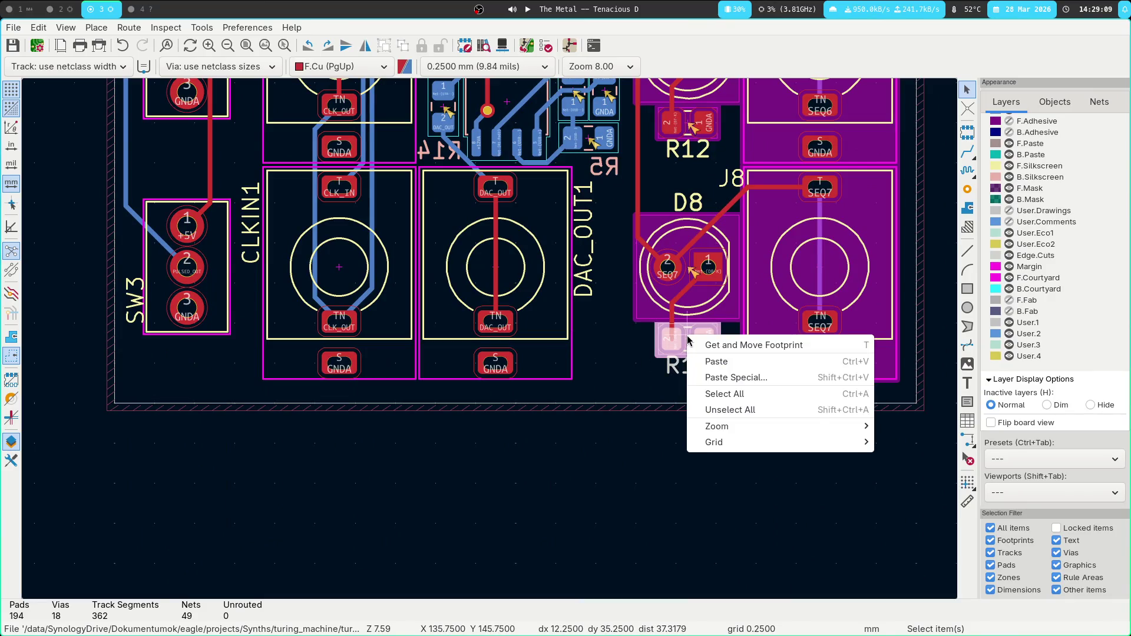
click(611, 380)
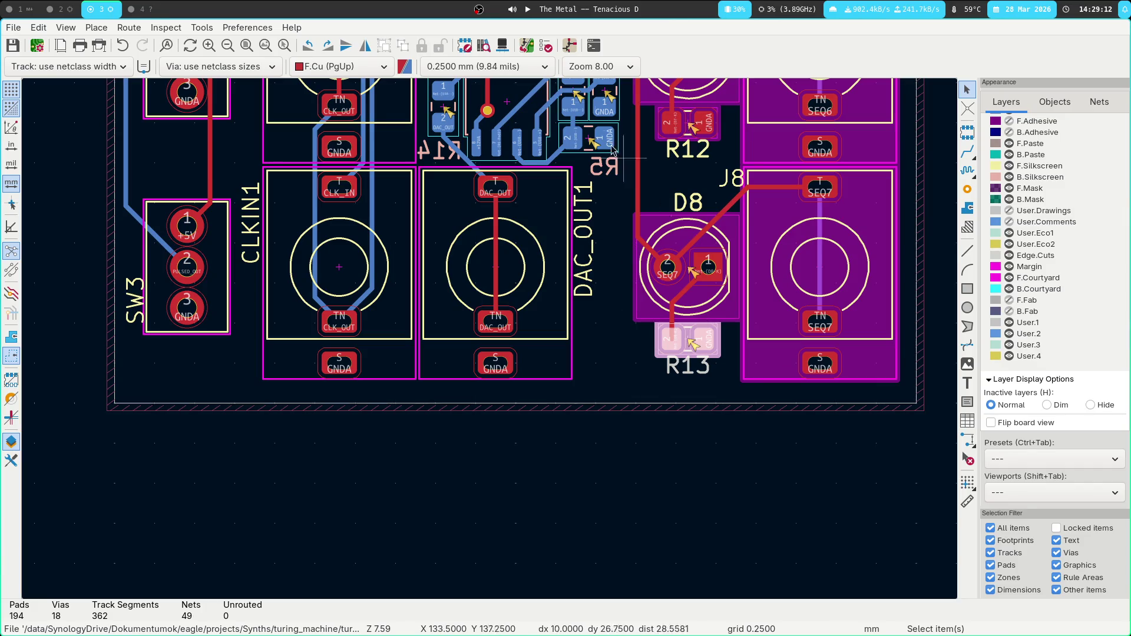
click(706, 370)
key(Escape)
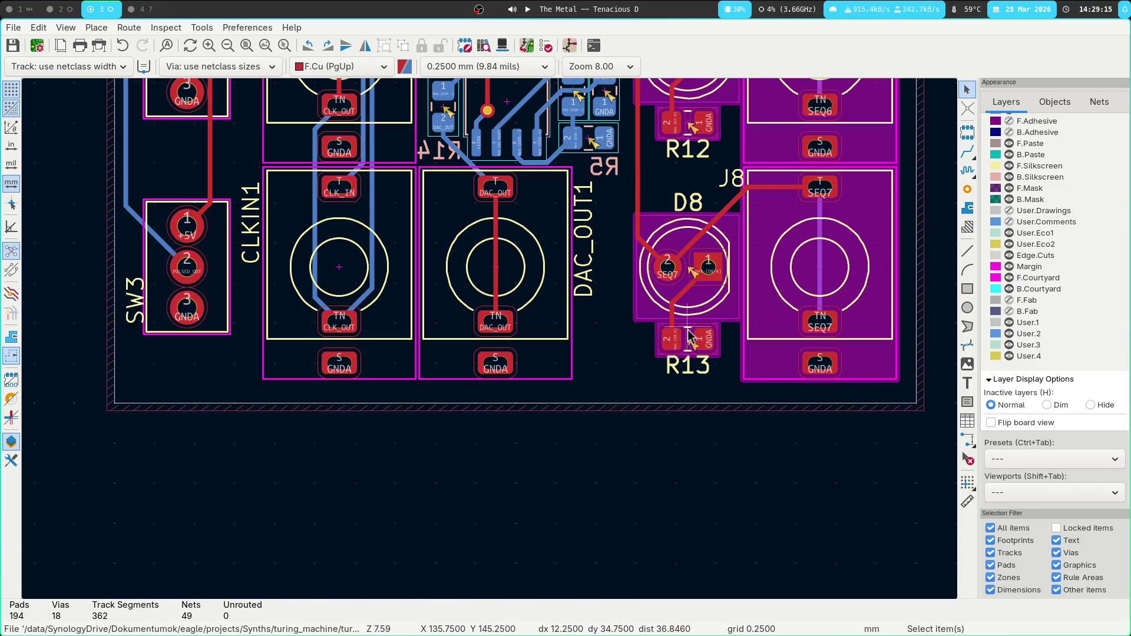
Fetch R13 by its reference designator and unlock it.
key(t)
text(r13)
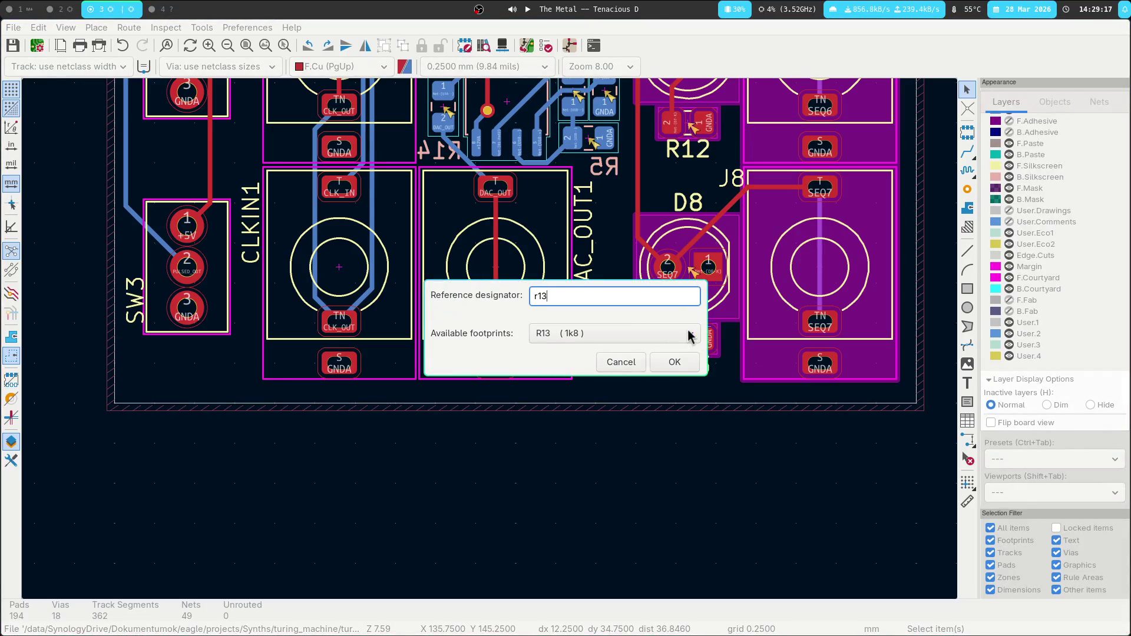
key(Return)
key(Escape)
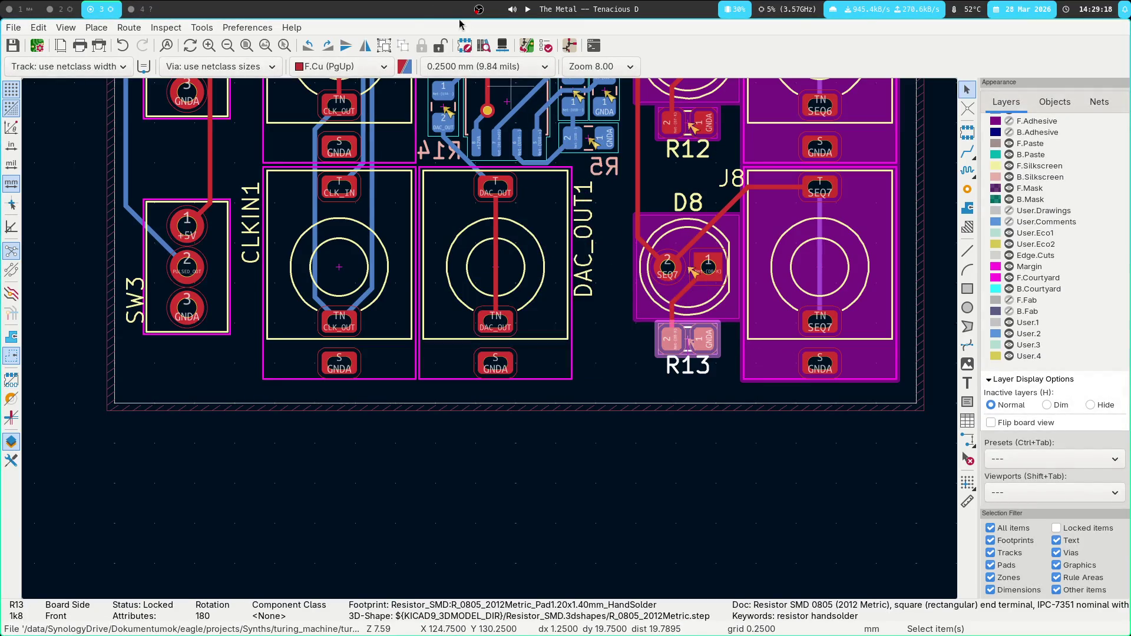
click(439, 46)
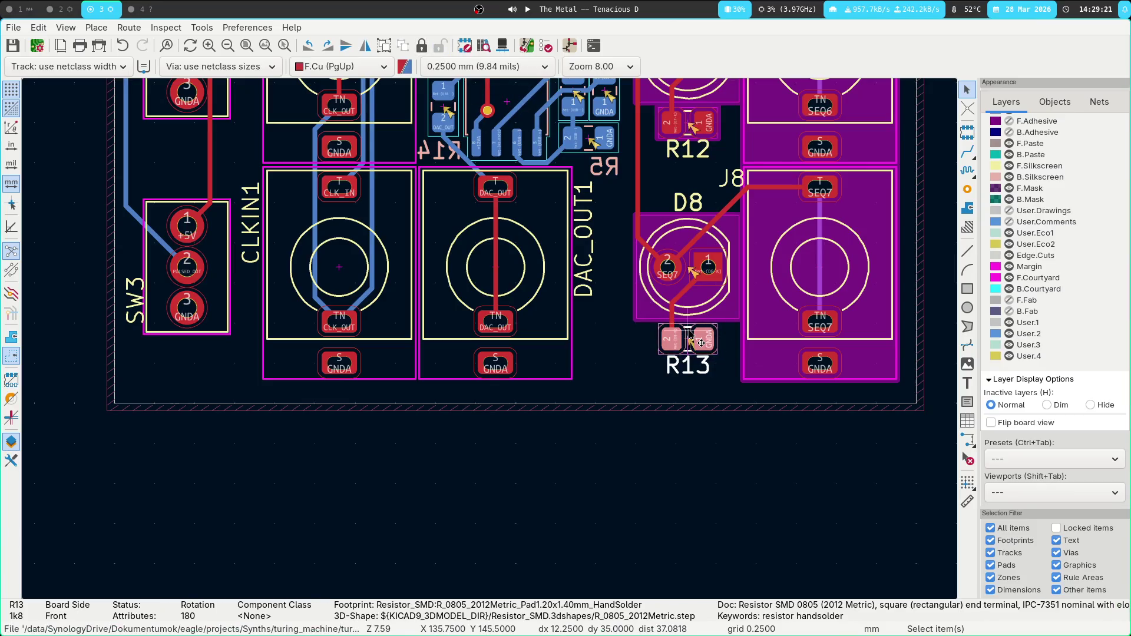
Update all footprints on the board from their libraries, then reselect R13.
right_click(690, 337)
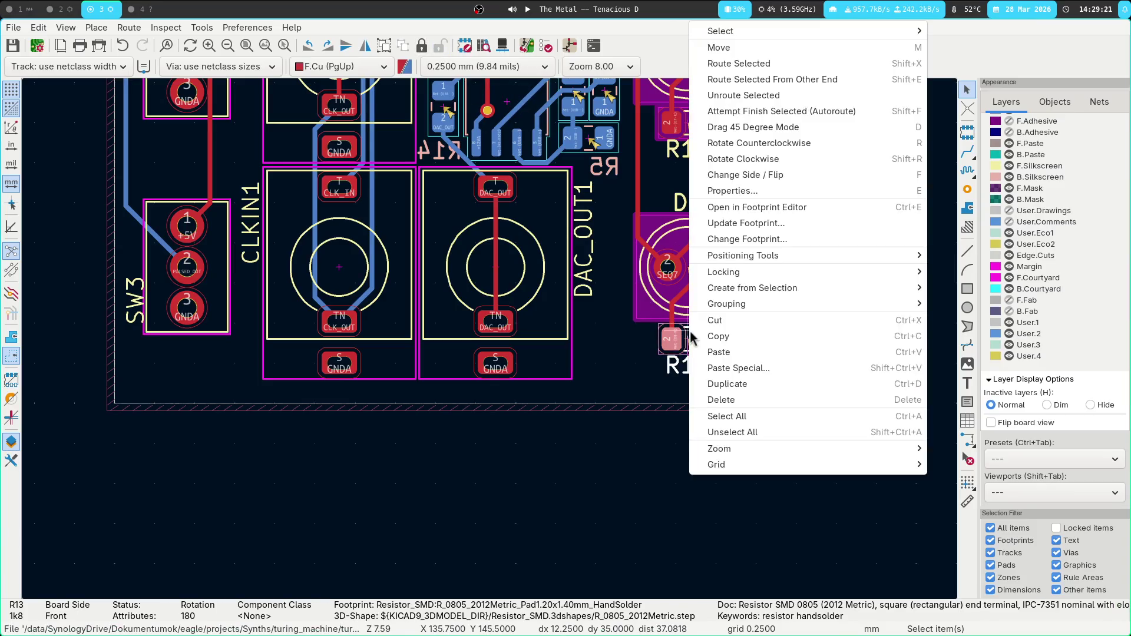
click(806, 230)
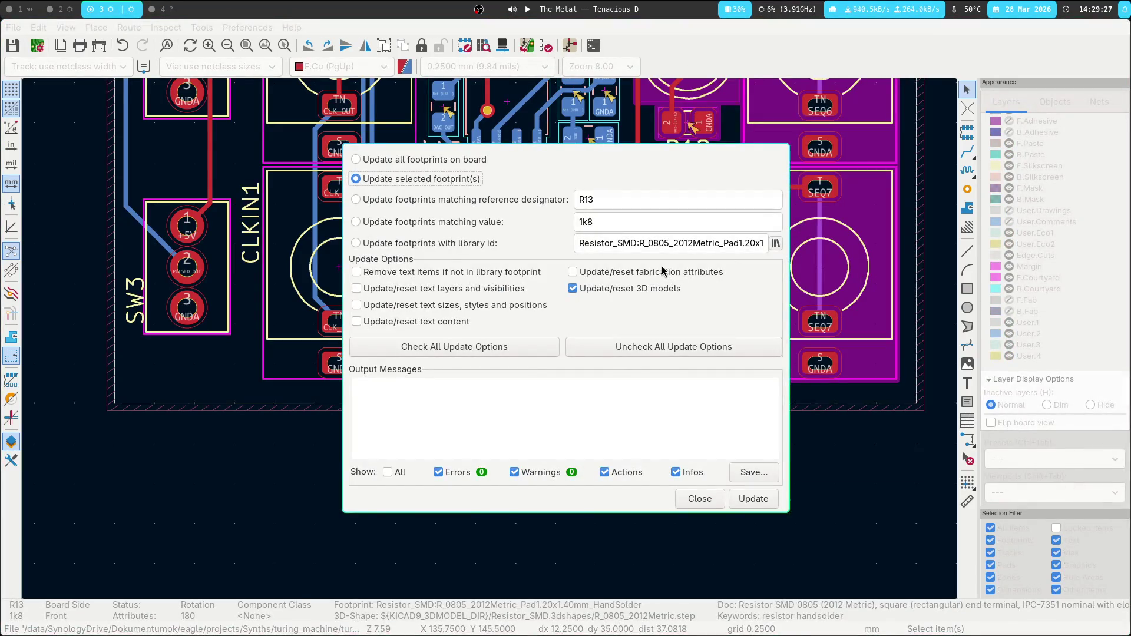
click(421, 164)
click(753, 500)
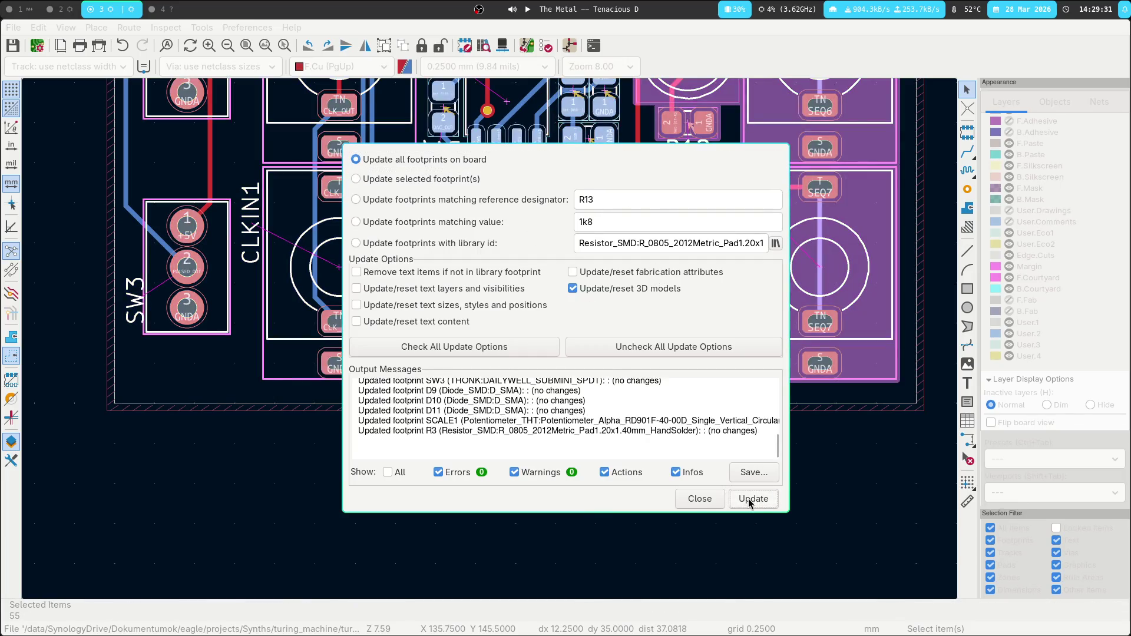
click(697, 499)
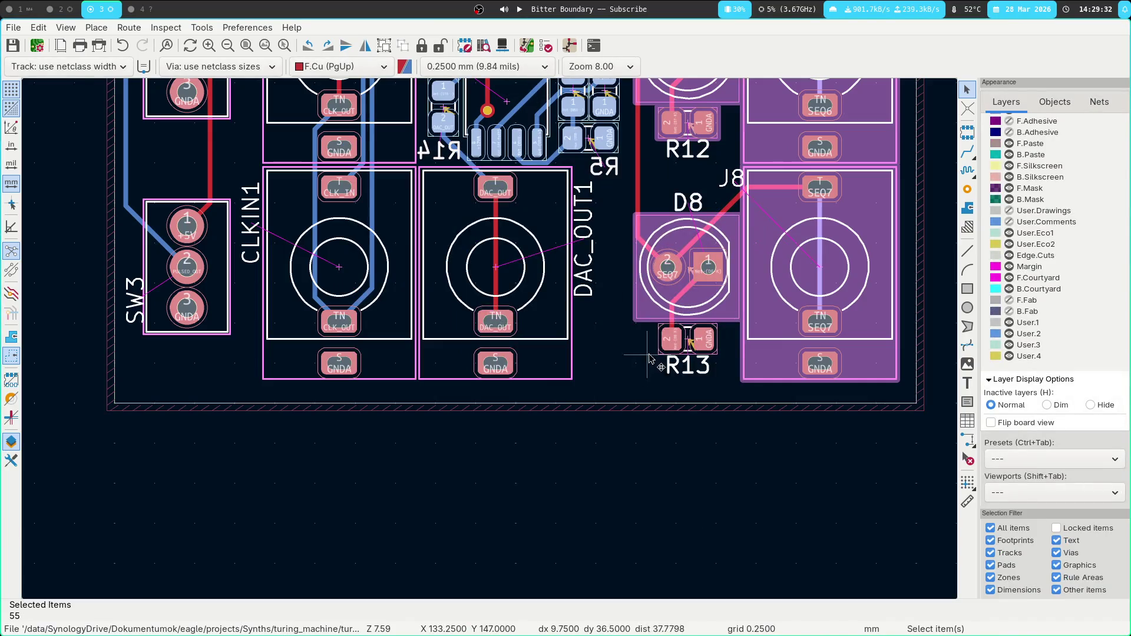
click(693, 349)
click(684, 334)
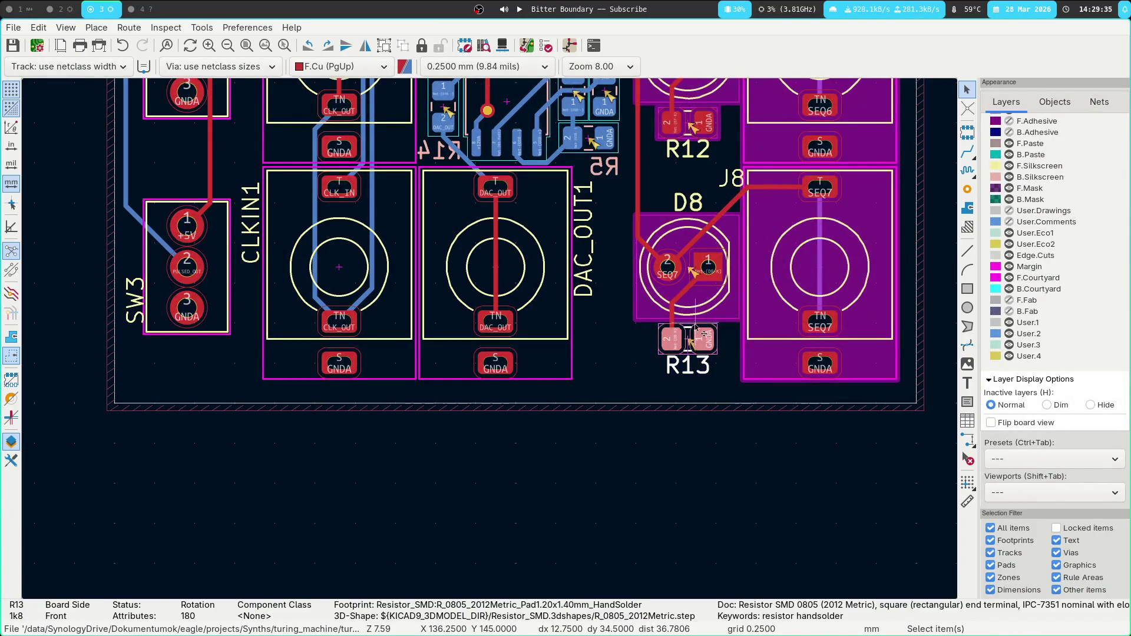
Rerun the Design Rules Checker and review the ignored tests, including no-courtyard and footprint-filter.
click(539, 50)
click(737, 469)
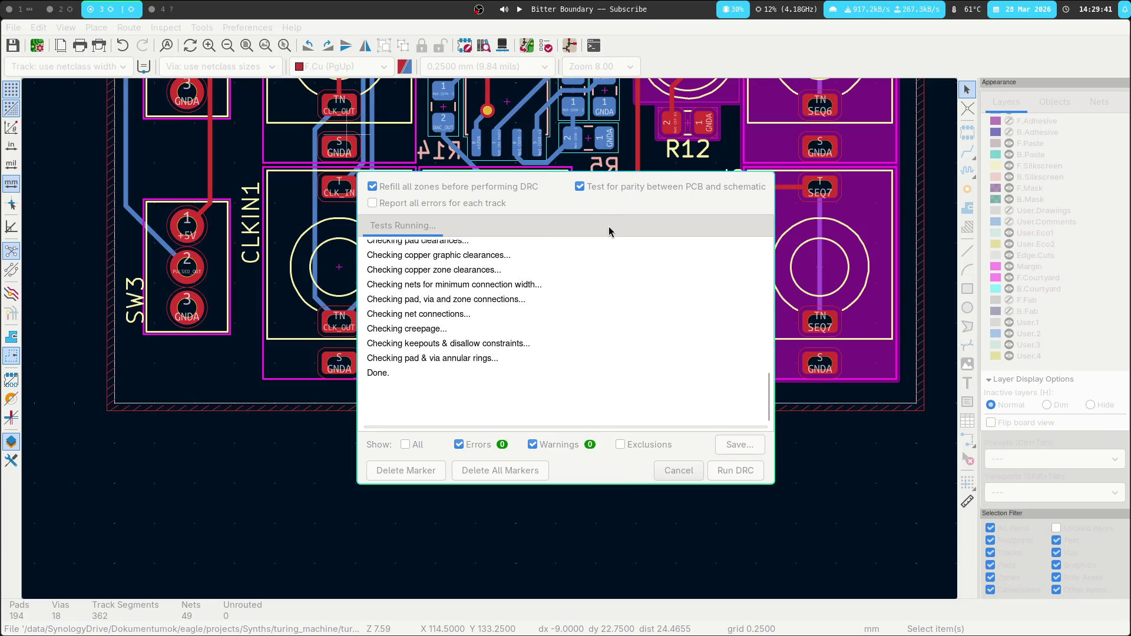
click(688, 232)
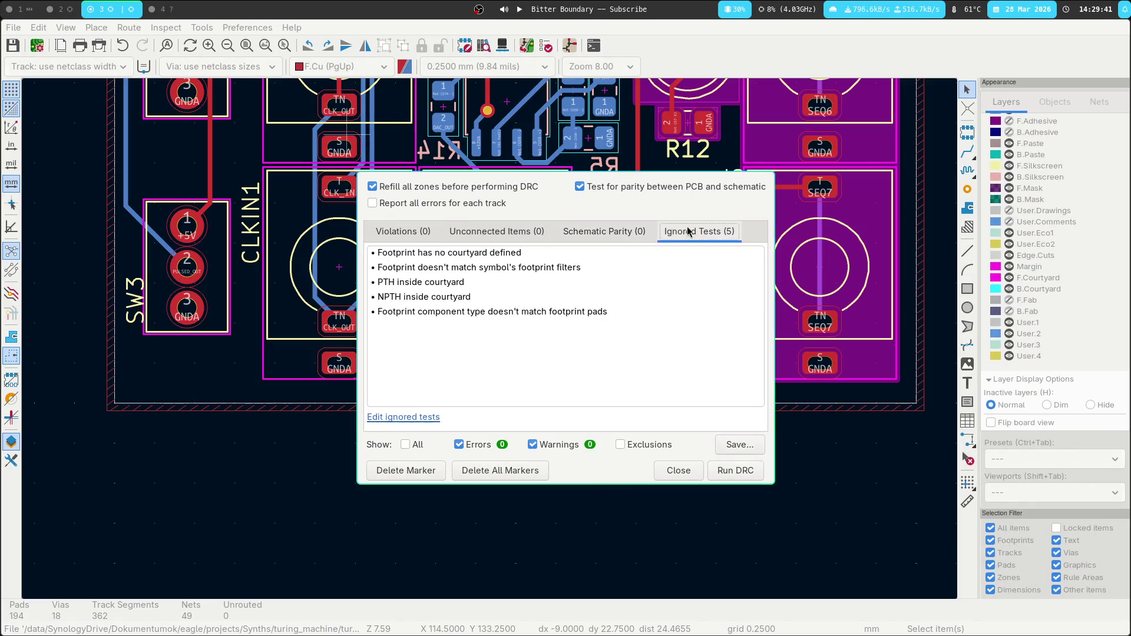
click(420, 257)
click(419, 271)
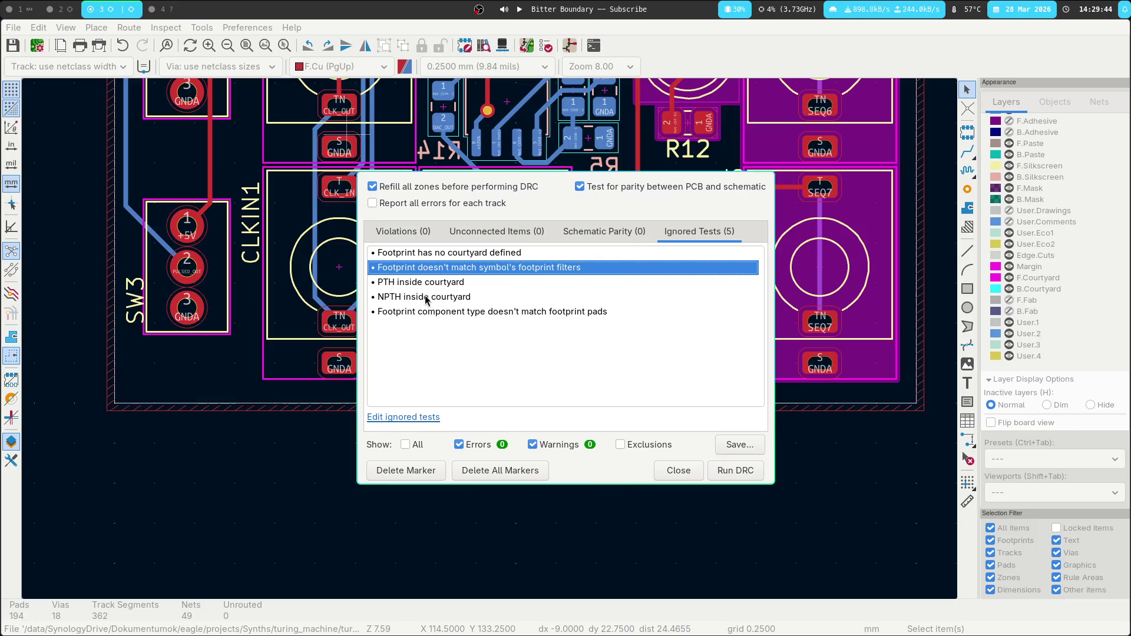
key(Down)
key(Down)
key(Escape)
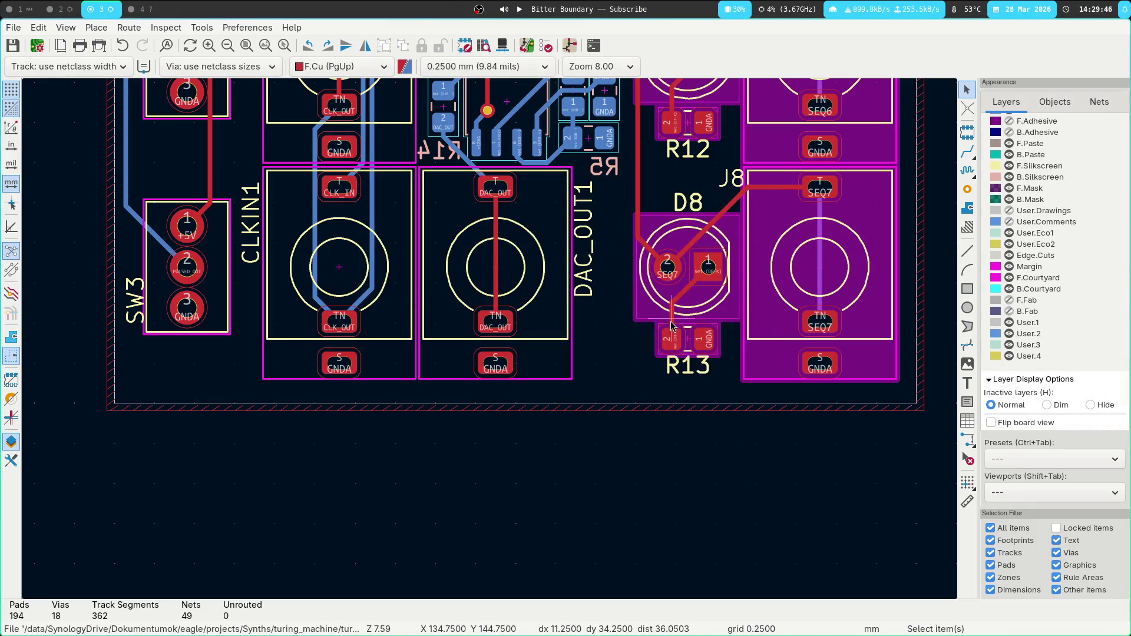
Give DAC_OUT1, CLKIN1, CLKOUT1, SCALE1, RND_POT1, CLK_POT1 and SW1 the magenta fill.
scroll(606, 285, up, 3)
click(561, 443)
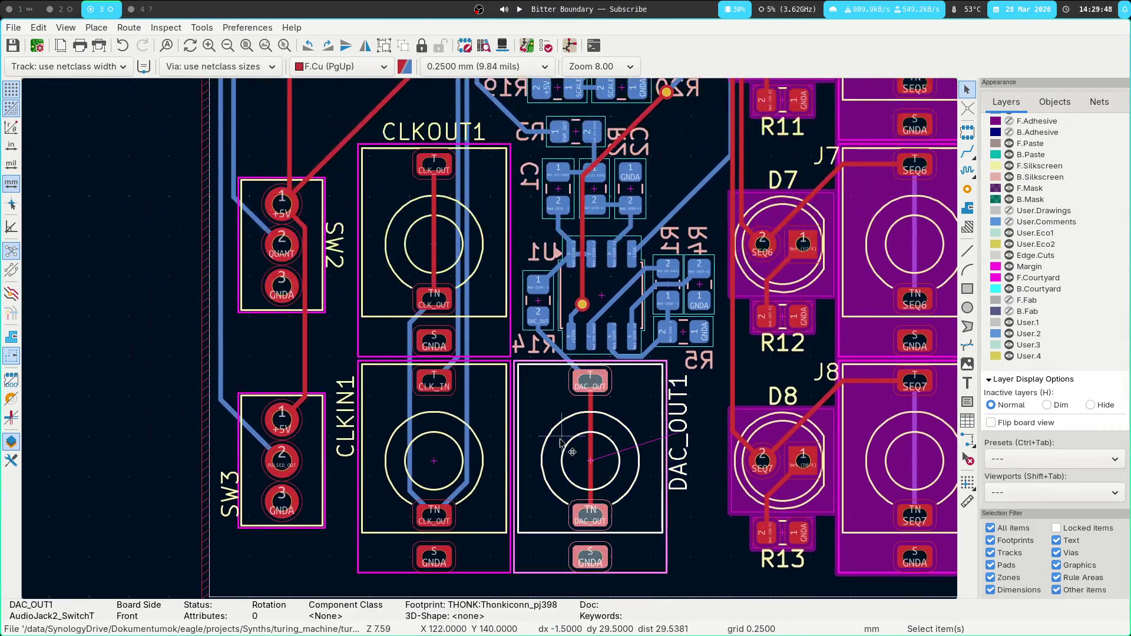
shift+click(501, 431)
shift+click(505, 231)
scroll(469, 268, up, 5)
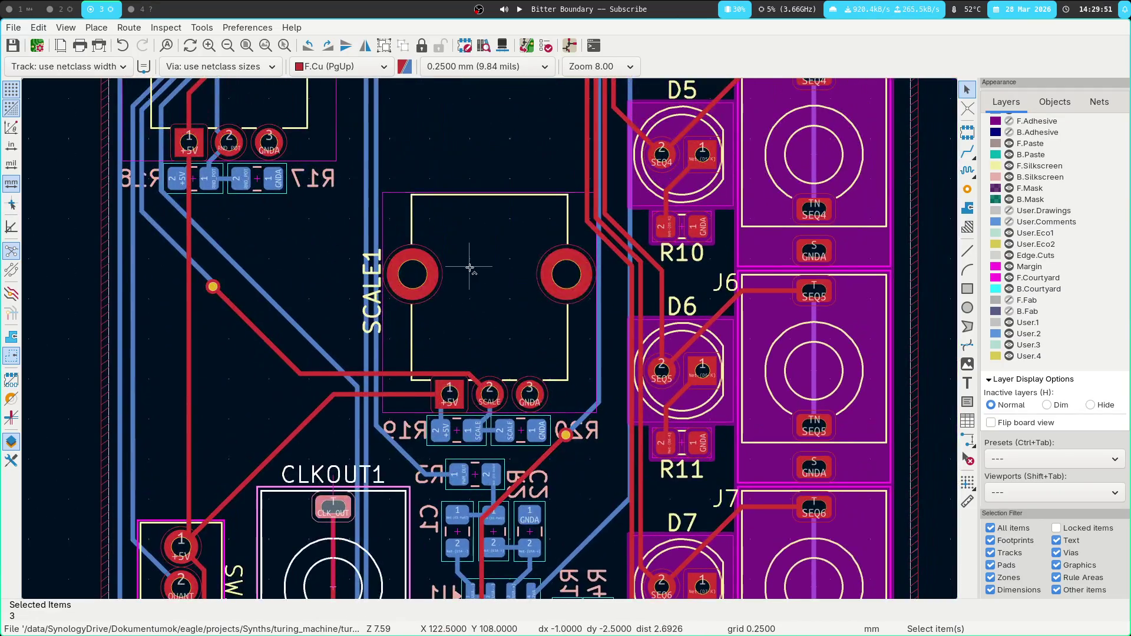
shift+click(469, 268)
scroll(470, 268, up, 5)
shift+click(447, 354)
scroll(448, 357, up, 5)
shift+click(448, 354)
scroll(545, 386, down, 3)
shift+click(471, 172)
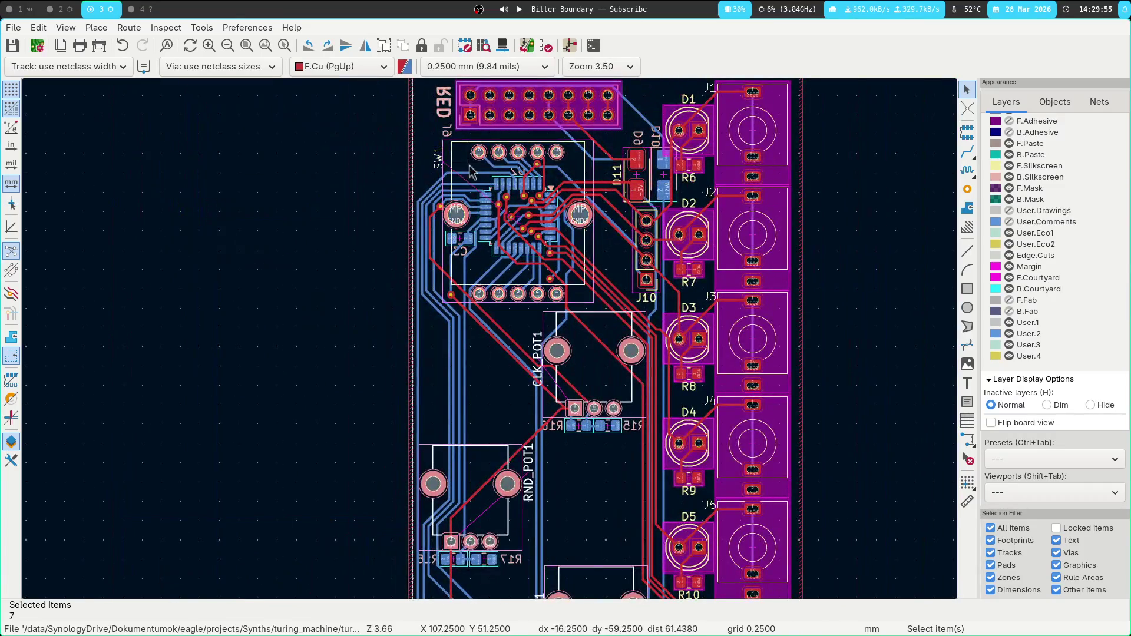
key(ctrl+g)
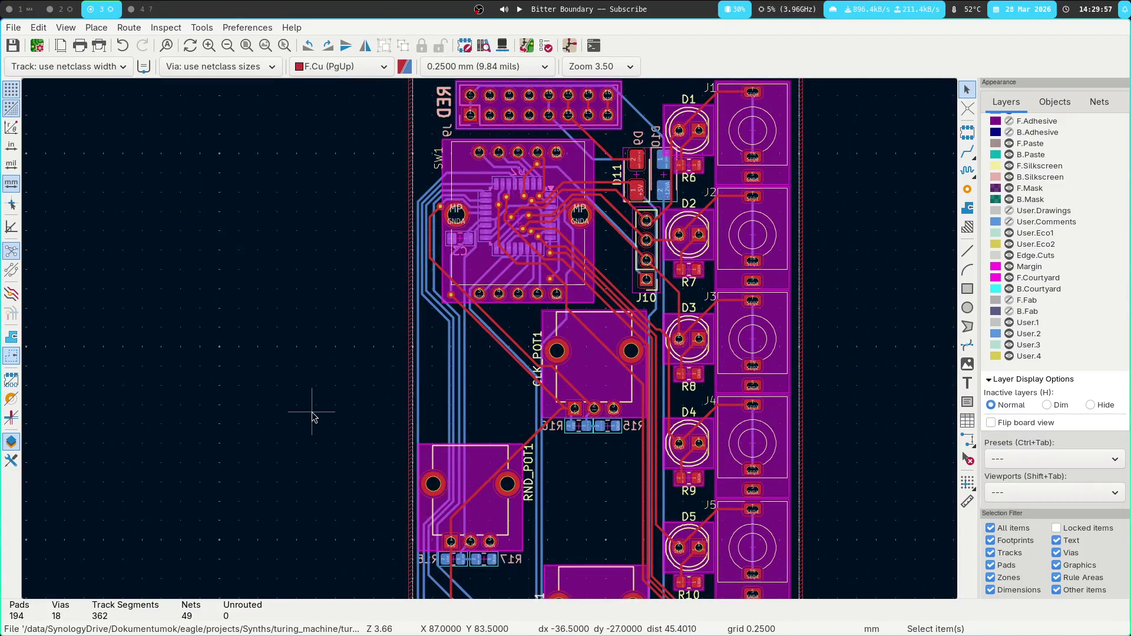
Pan around the fully routed board to inspect its lower edge and upper area.
middle_drag(418, 330, 234, 310)
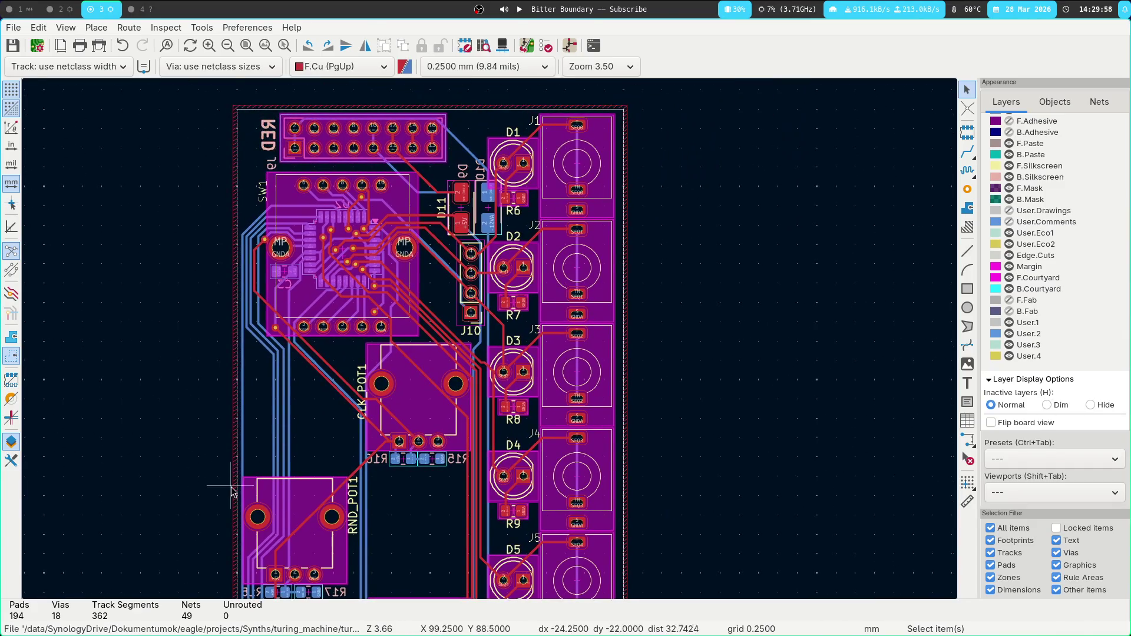
middle_drag(231, 485, 246, 231)
mouse_move(250, 407)
middle_down()
mouse_move(250, 155)
mouse_move(485, 382)
middle_up()
scroll(427, 184, down, 1)
mouse_move(854, 354)
middle_down()
mouse_move(531, 361)
mouse_move(581, 326)
middle_up()
middle_drag(685, 392, 699, 303)
mouse_move(686, 348)
middle_down()
mouse_move(707, 227)
mouse_move(766, 309)
middle_up()
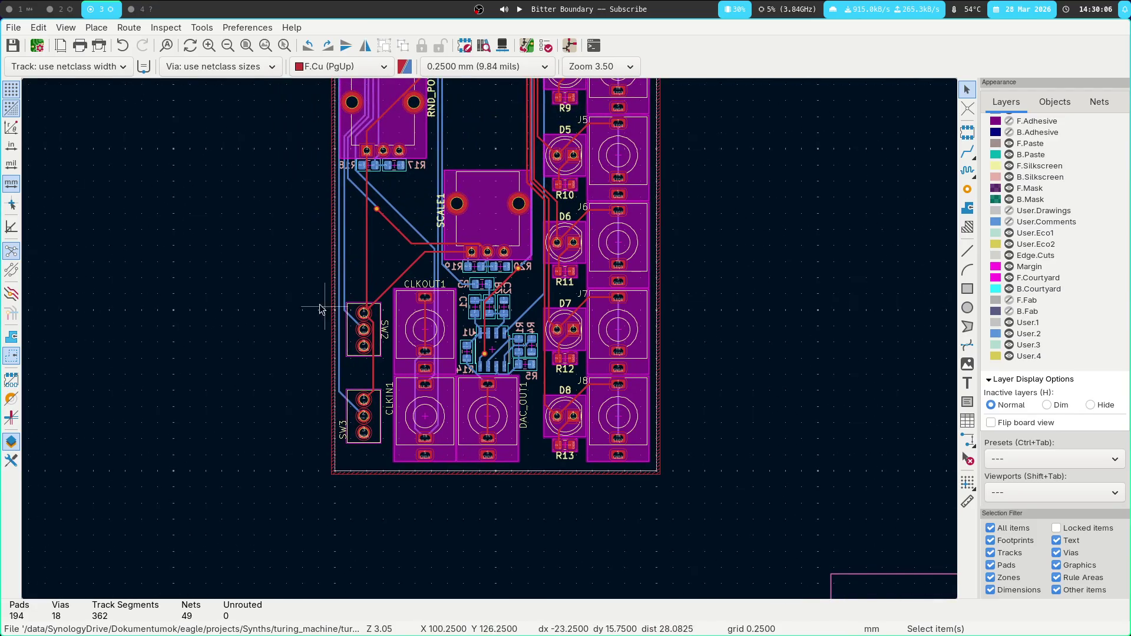
scroll(322, 309, up, 5)
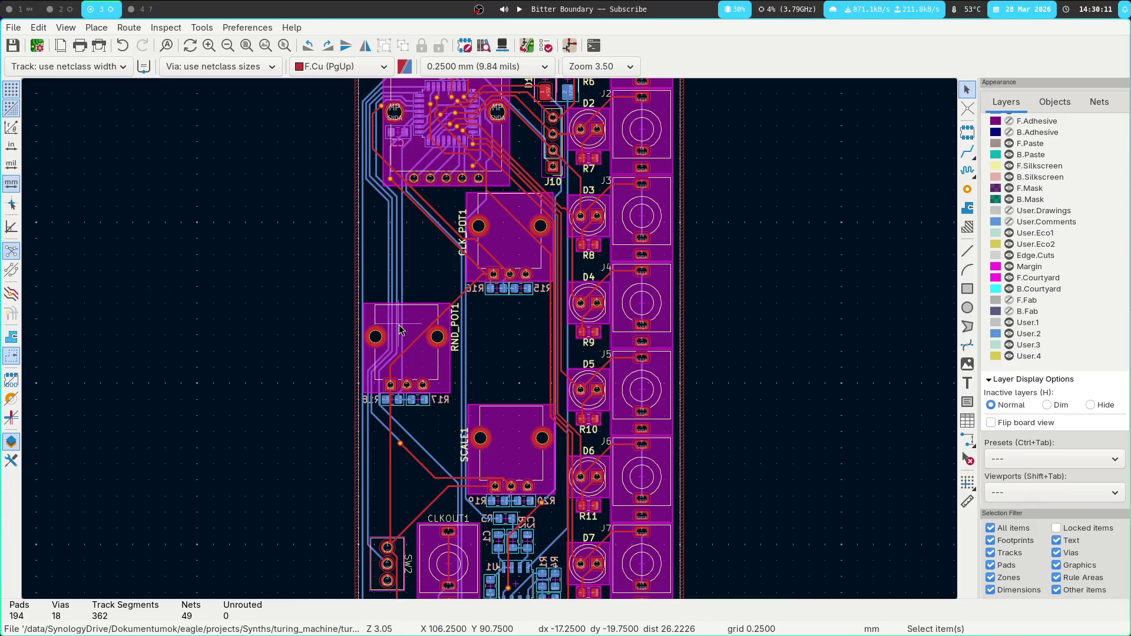
middle_drag(273, 247, 313, 346)
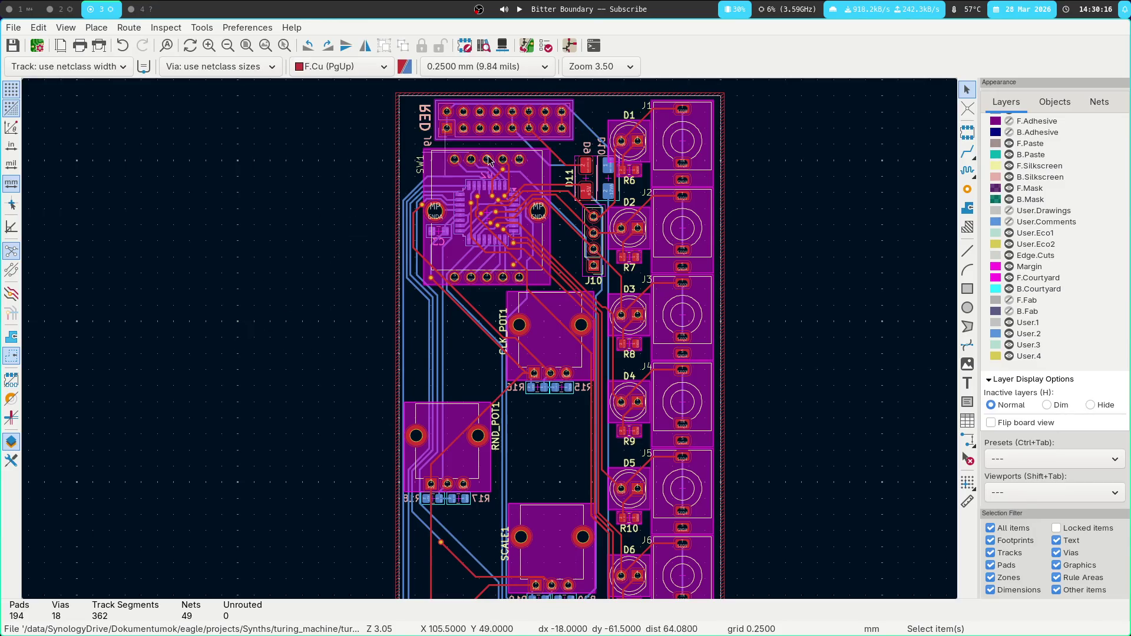
scroll(436, 153, down, 5)
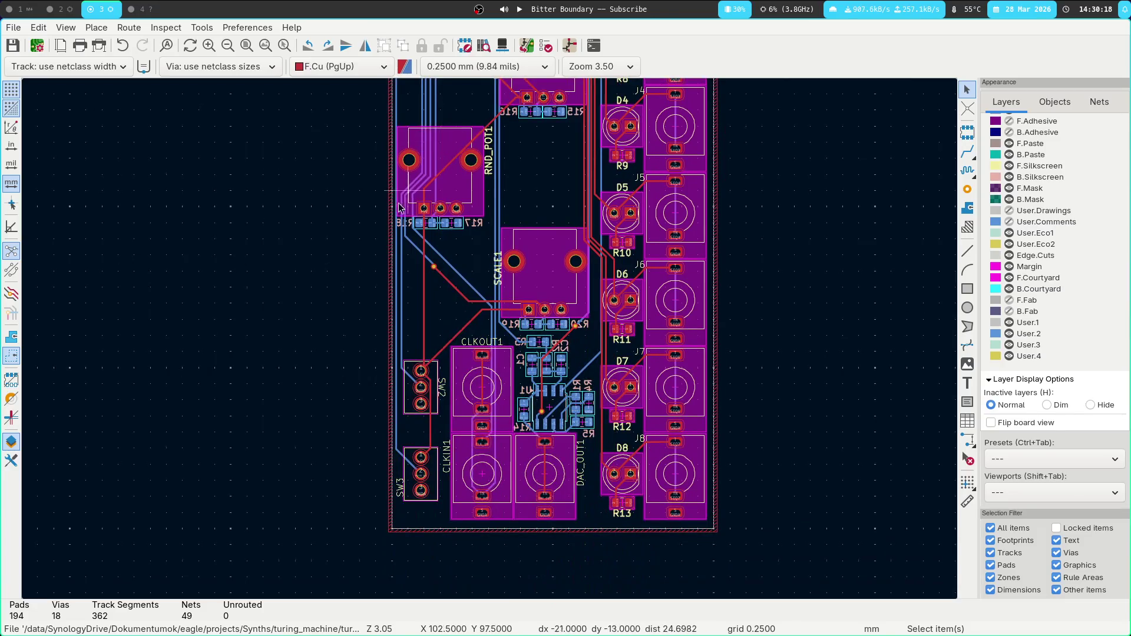
middle_drag(399, 208, 363, 256)
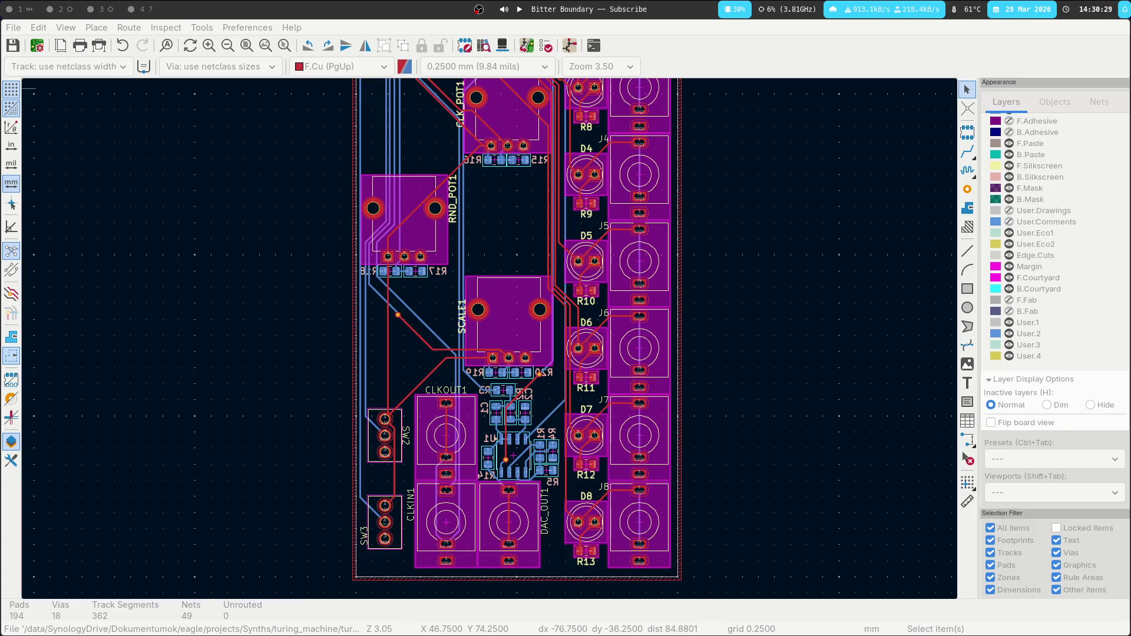
In todo.md, go to the output drivers, supply protection and 5V supply items.
key(super+1)
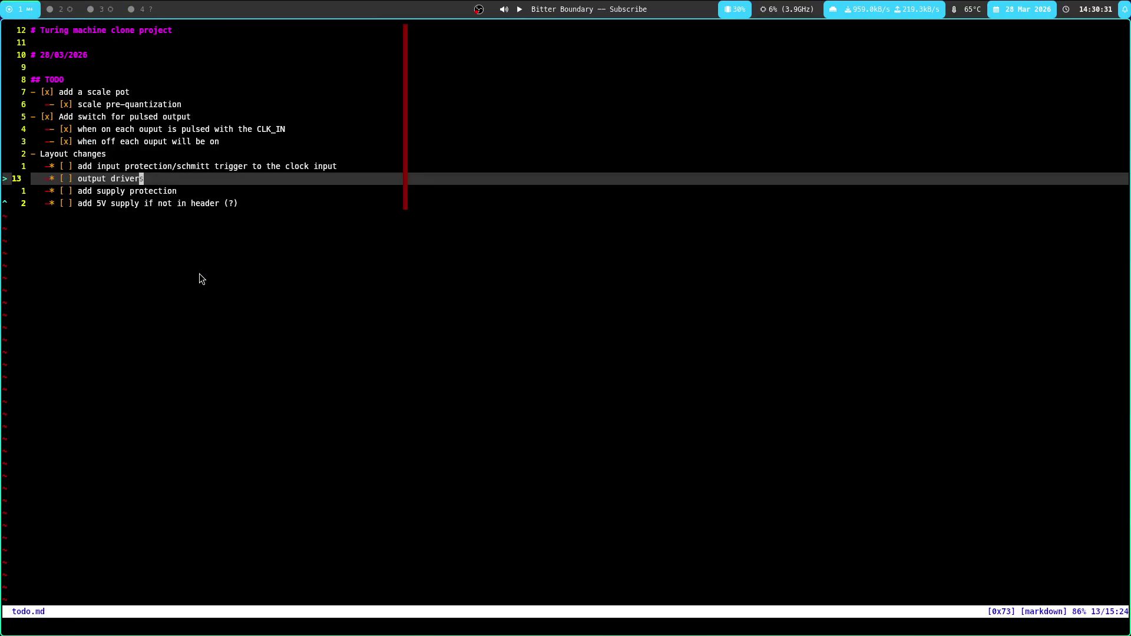
key(j)
key(h)
key(h)
key(h)
key(k)
key(h)
key(h)
key(h)
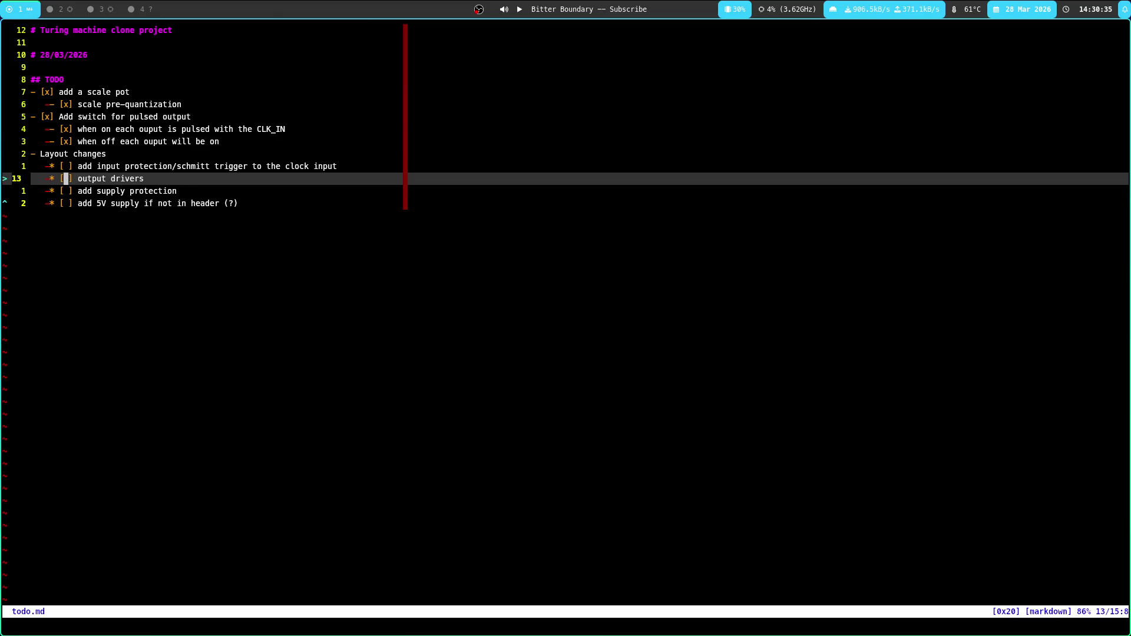
key(j)
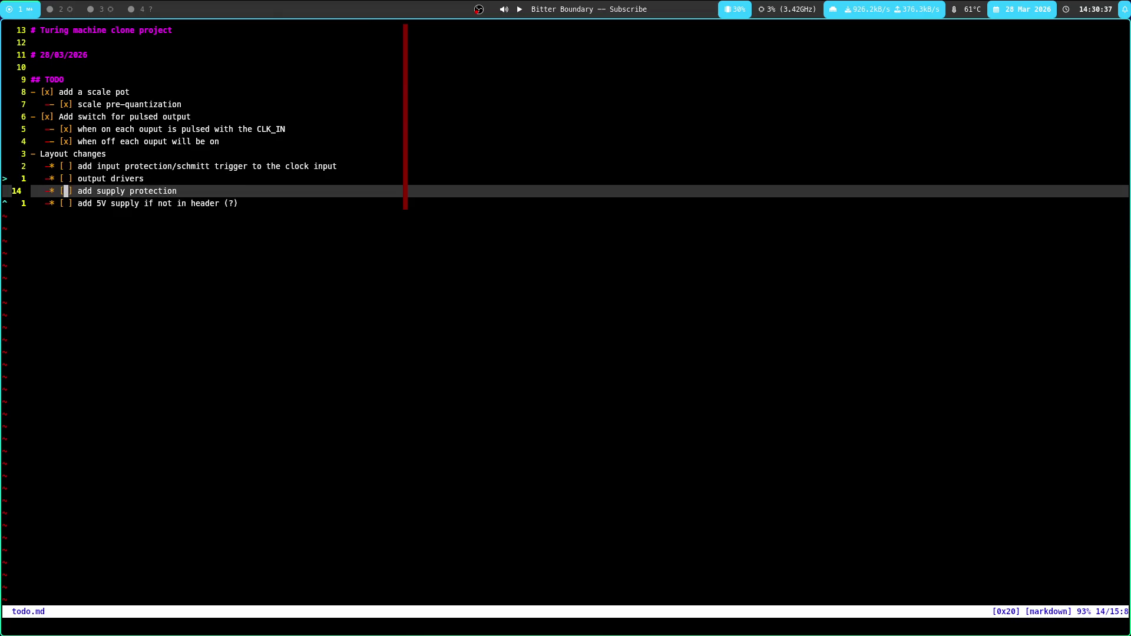
key(j)
Tick off those layout items, save todo.md and bring up the KiCad schematic.
text(r:w)
key(Return)
key(k)
key(j)
key(k)
key(k)
key(k)
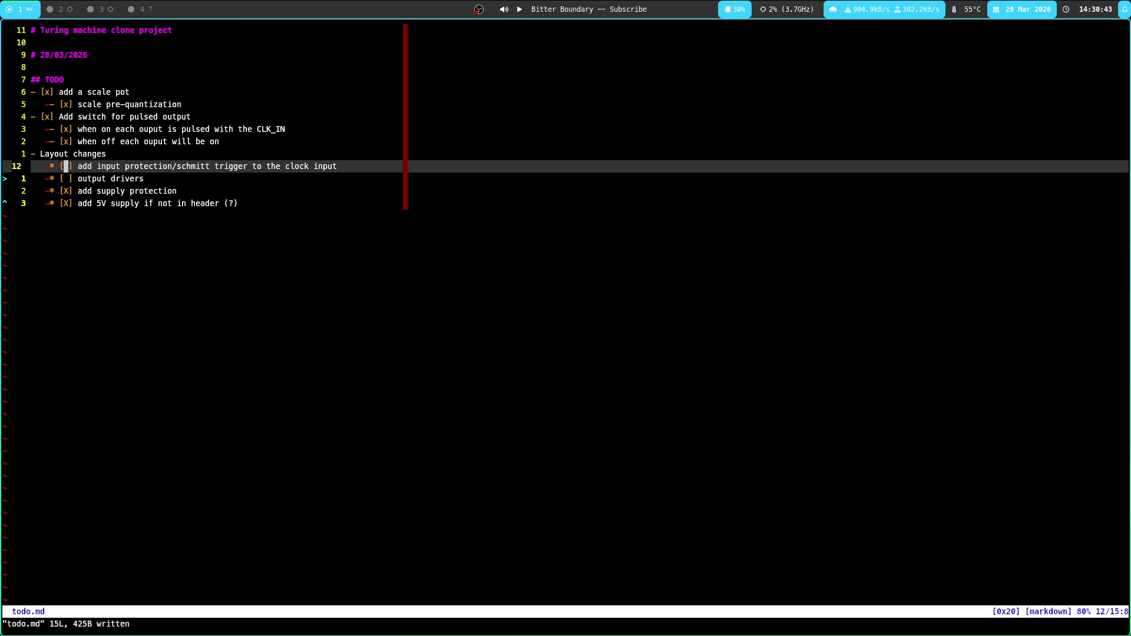
text(j)
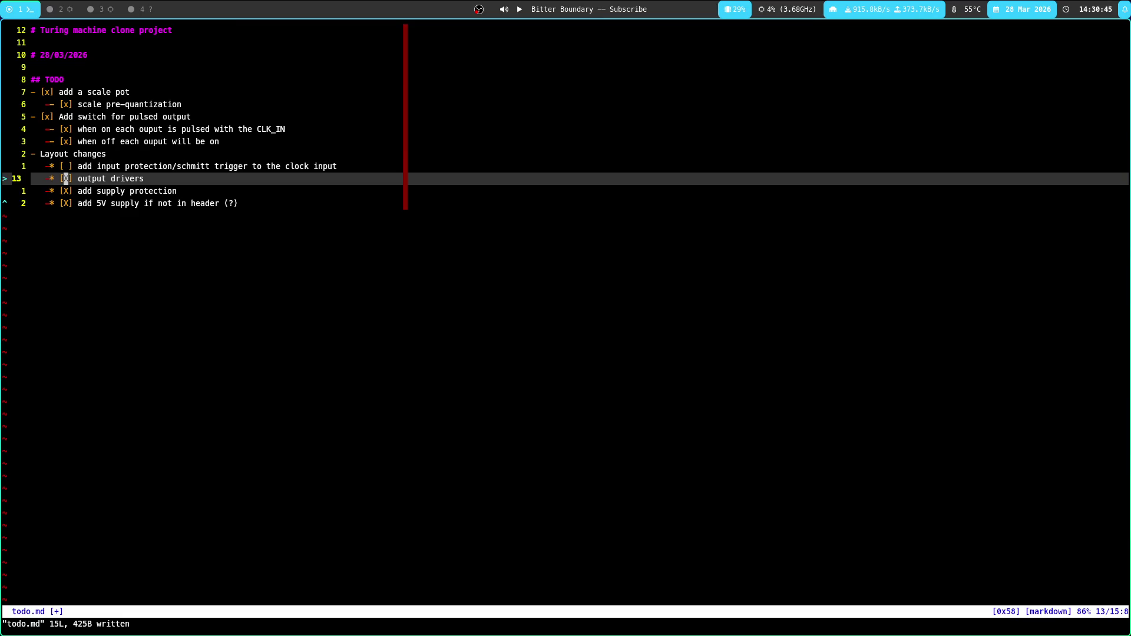
text(:k)
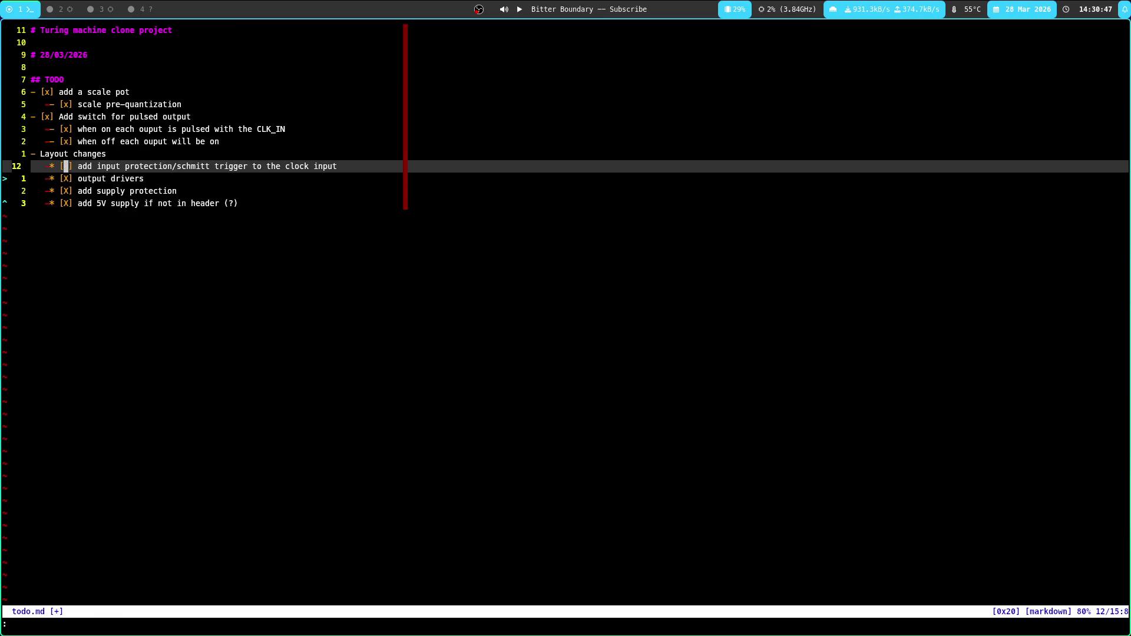
key(super+2)
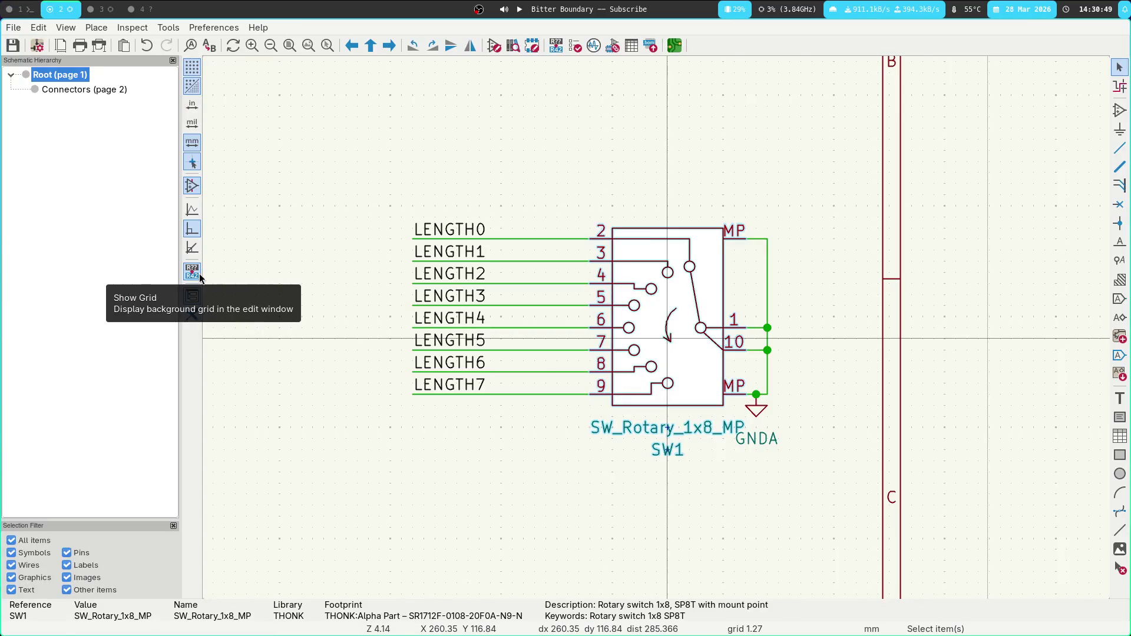
Select the U1B op-amp group with R4, R5, R1 and check the Connectors sheet's J1–J7 jacks.
key(super+3)
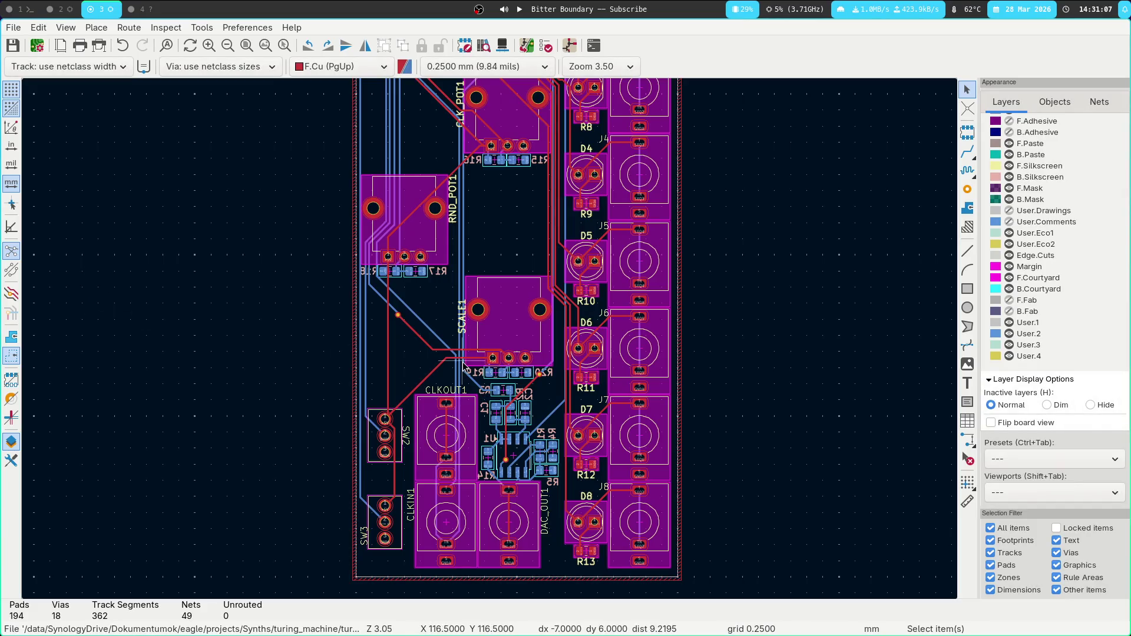
scroll(20, 9, up, 1)
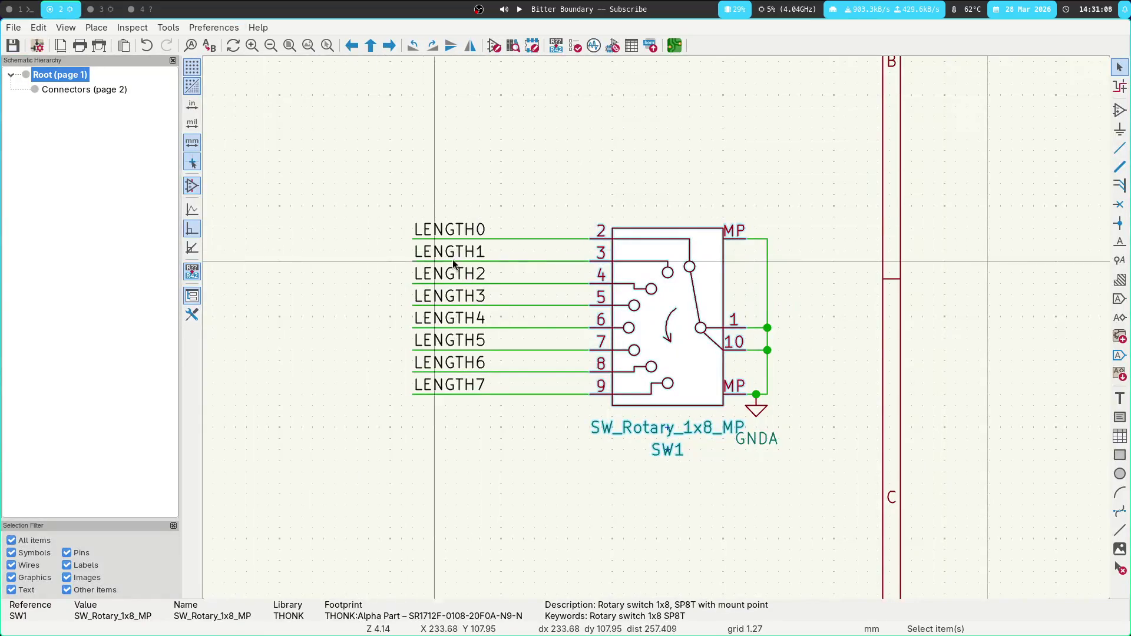
scroll(433, 437, down, 3)
middle_drag(433, 437, 667, 339)
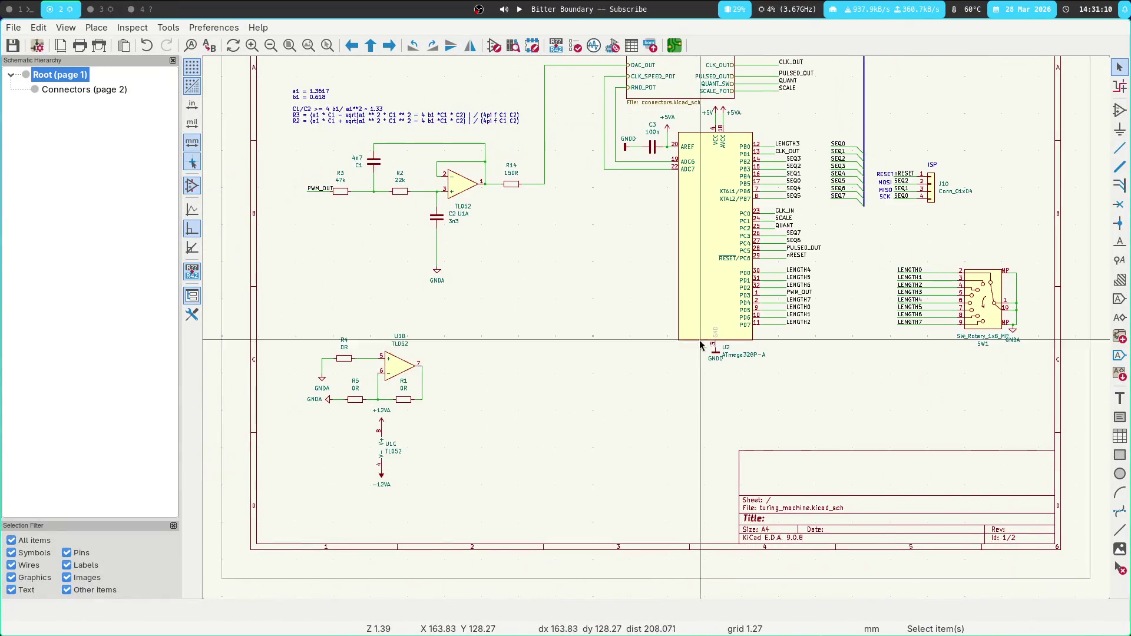
middle_drag(396, 339, 434, 283)
drag(315, 253, 468, 398)
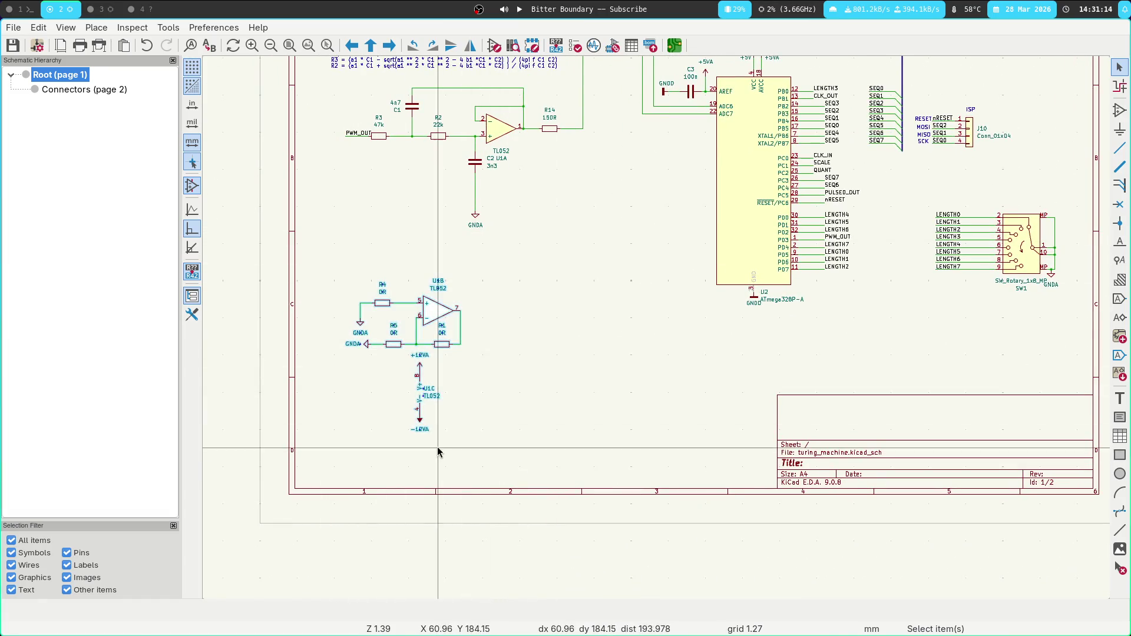
click(88, 90)
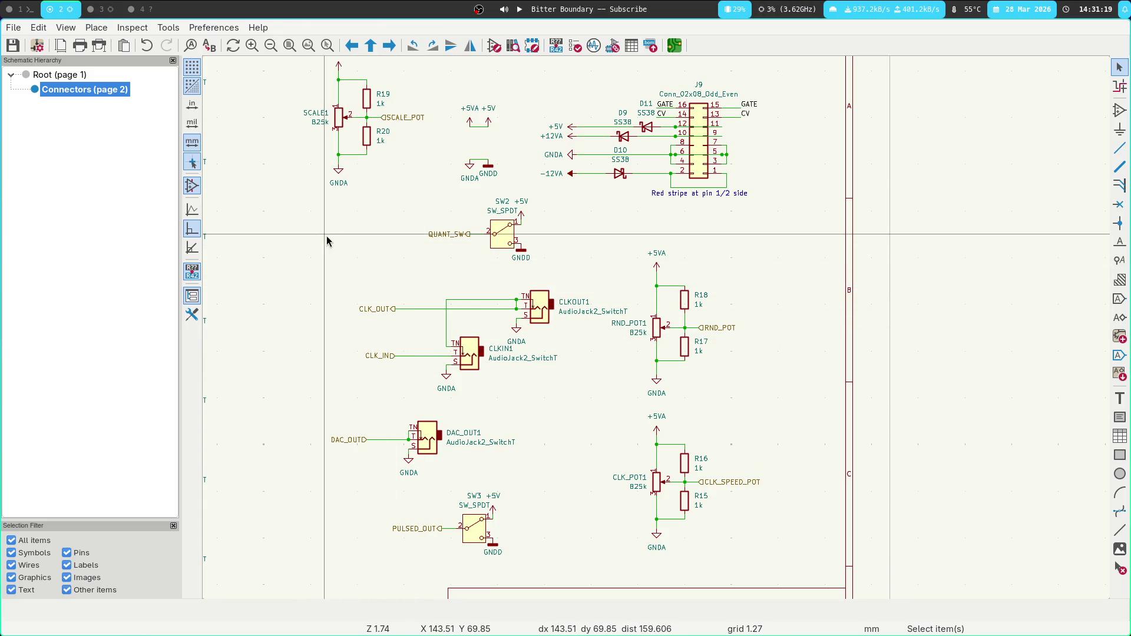
mouse_move(318, 193)
middle_down()
mouse_move(411, 178)
mouse_move(505, 189)
mouse_move(498, 220)
middle_up()
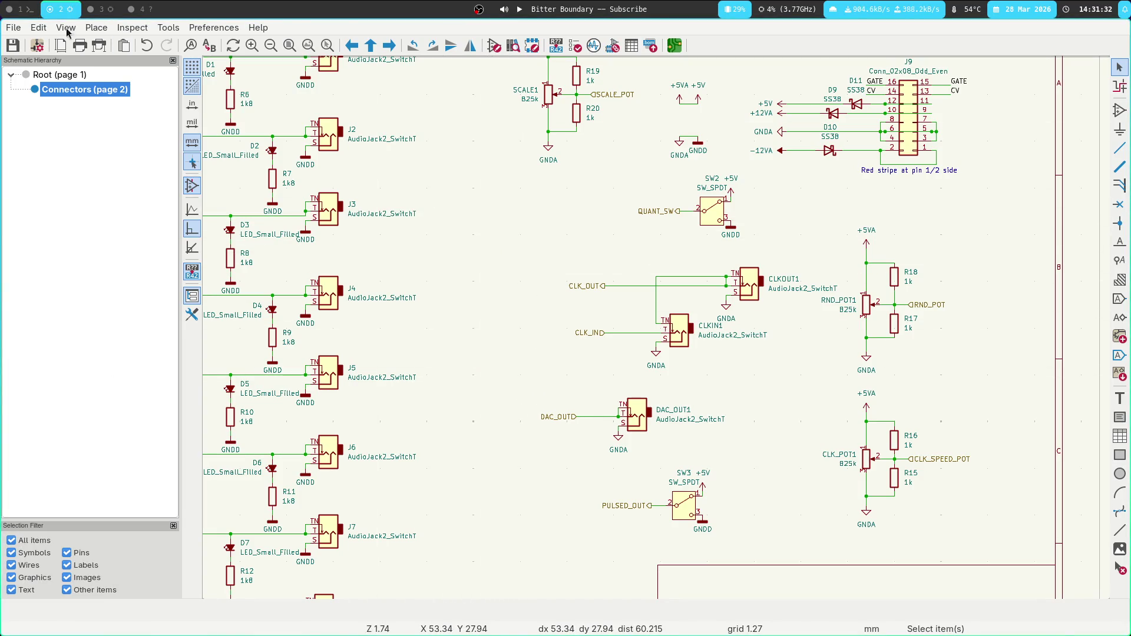
Back on the Root sheet, reselect the U1B circuit with R4, R5 and R1 for copying.
key(super+1)
key(super+2)
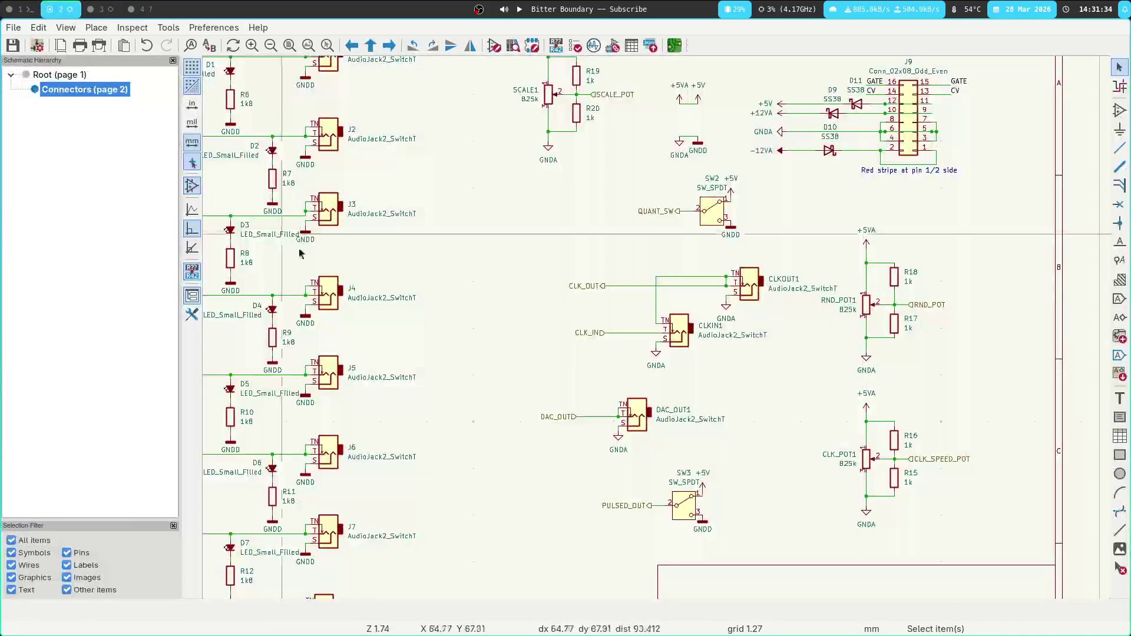
click(31, 79)
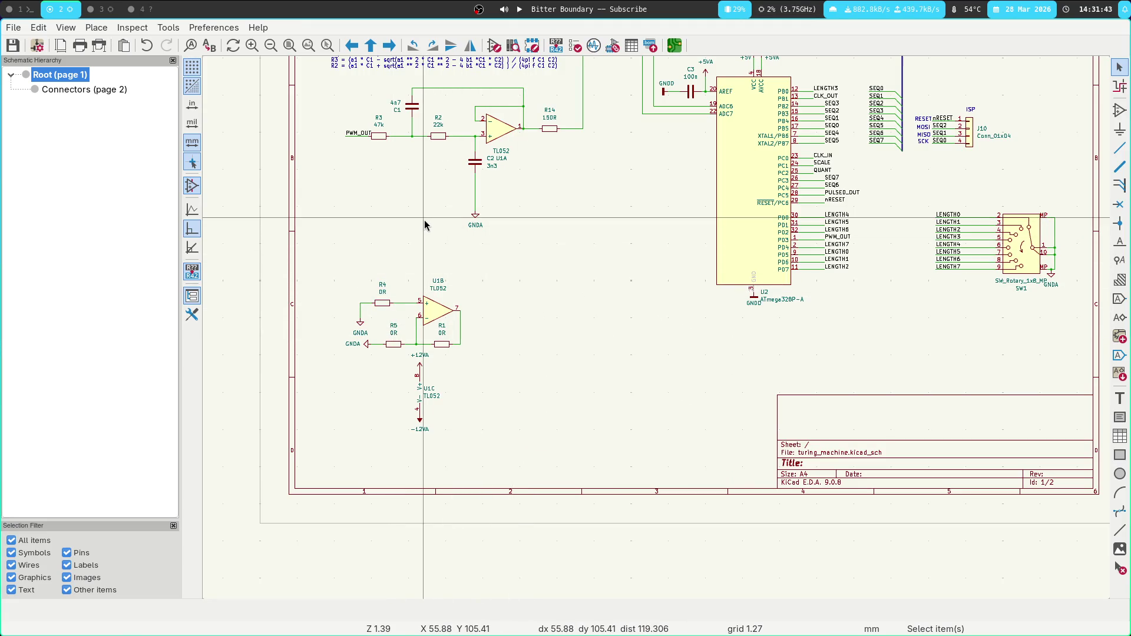
mouse_move(346, 278)
mouse_down()
mouse_move(550, 374)
mouse_move(539, 359)
mouse_up()
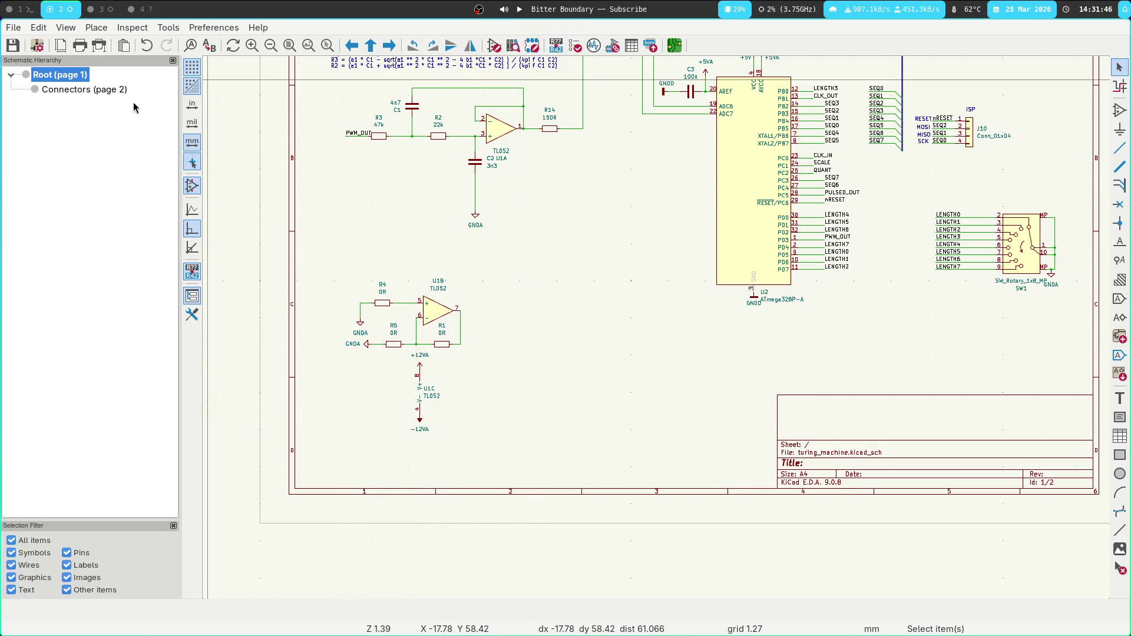
click(86, 90)
middle_drag(533, 218, 495, 183)
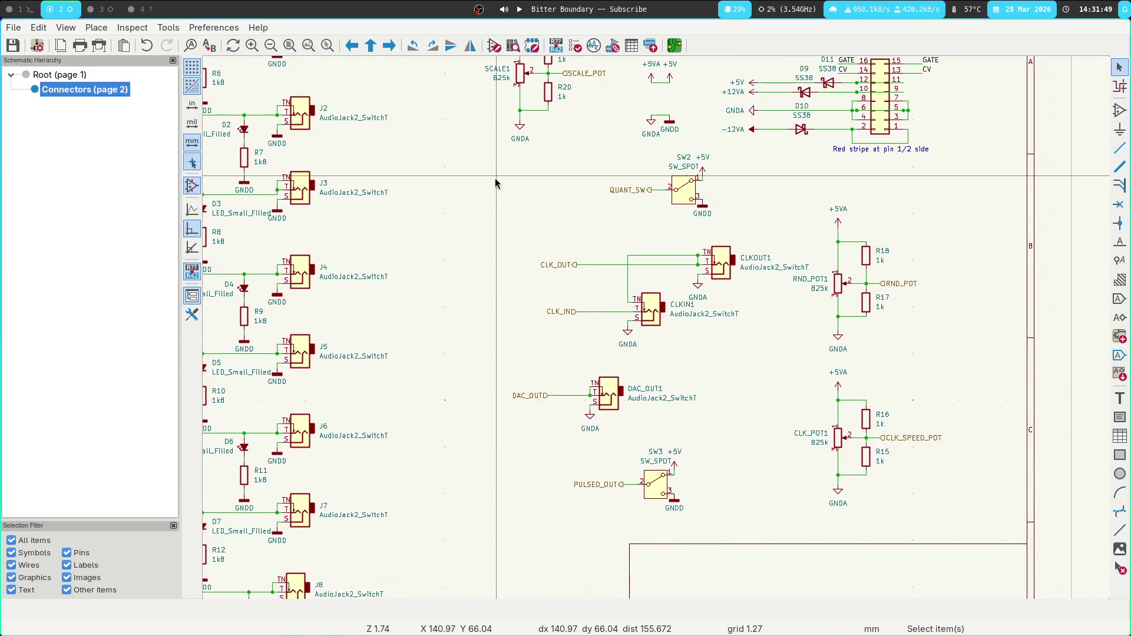
click(86, 75)
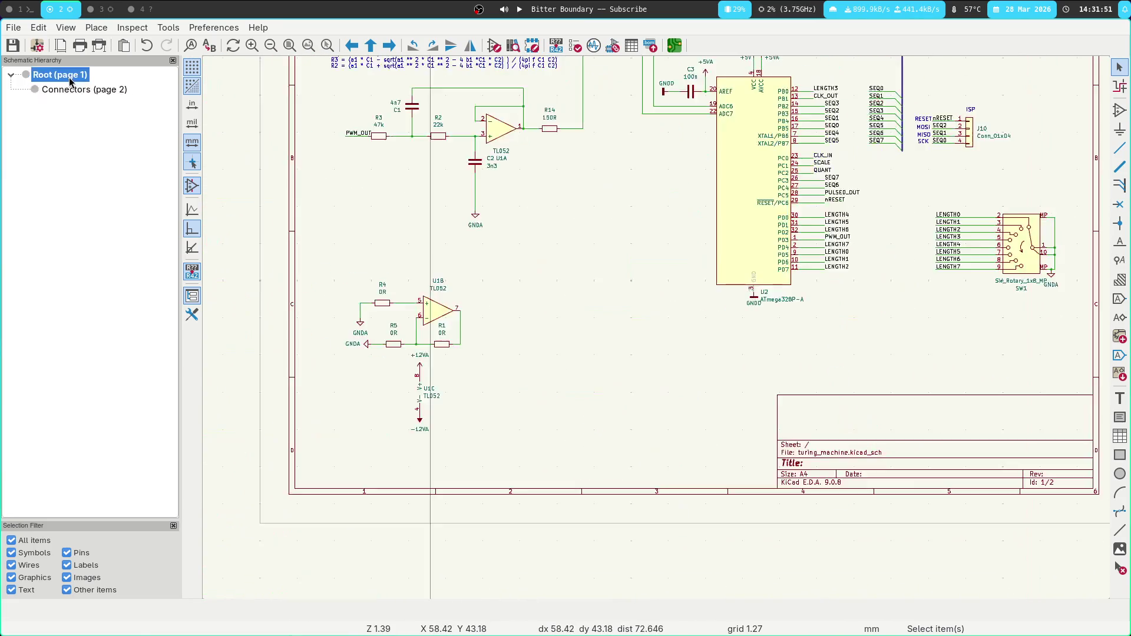
drag(340, 272, 511, 354)
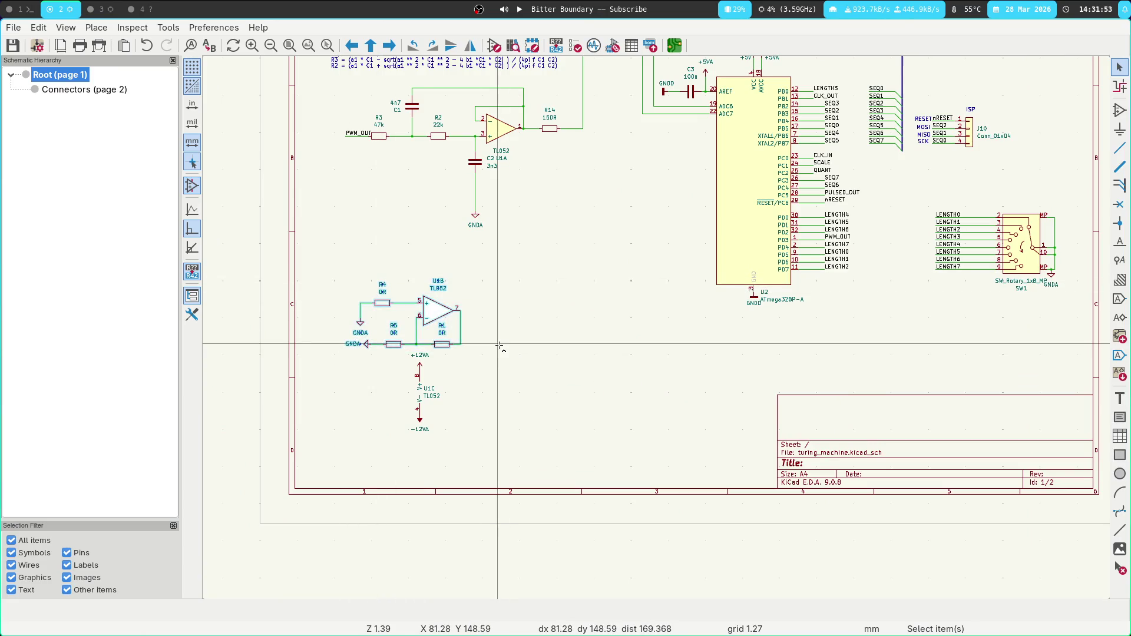
Paste the U1B op-amp circuit onto the Connectors (page 2) sheet and place it.
click(109, 89)
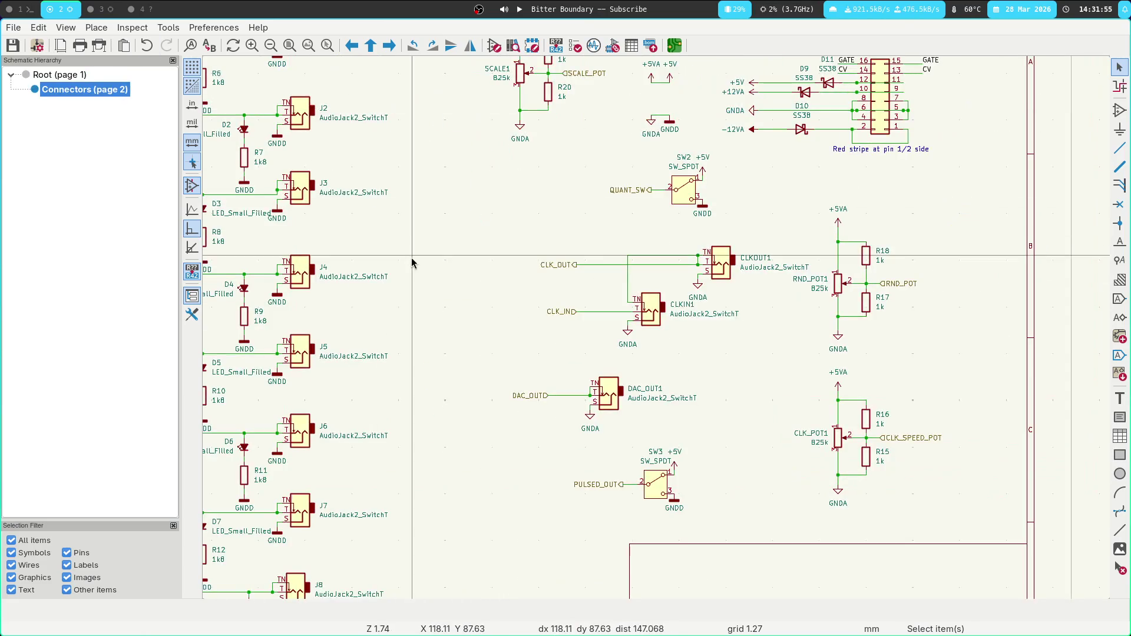
key(ctrl+v)
click(463, 296)
key(super+1)
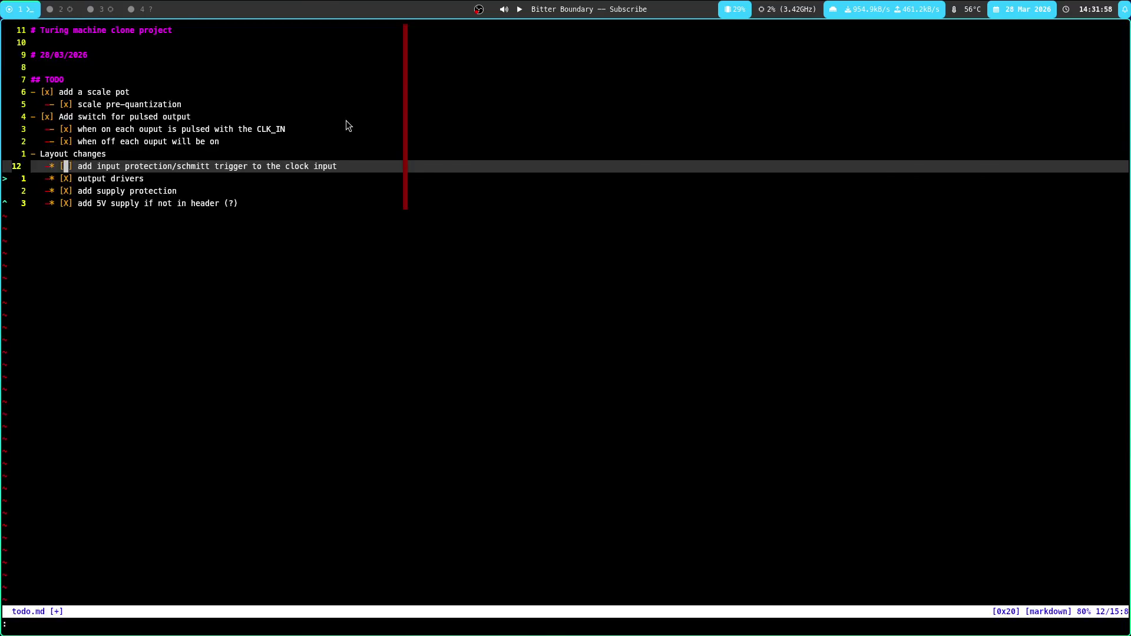
In the PCB layout, inspect the tracks around U1, R12 and D8.
key(super+3)
key(Escape)
shift+scroll(591, 407, down, 1)
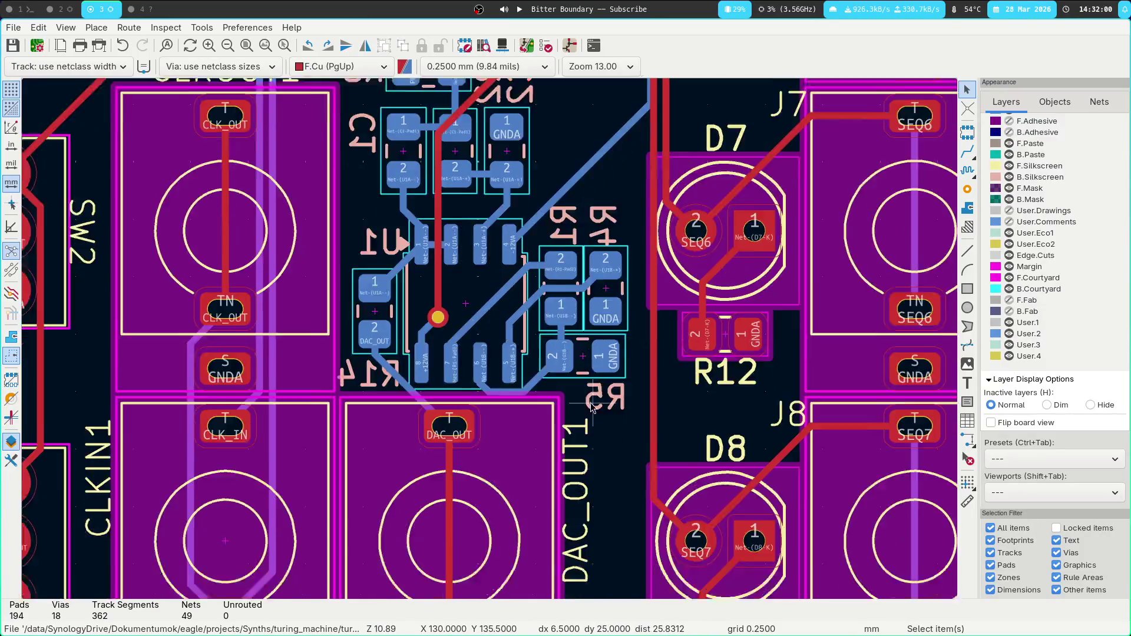
shift+scroll(591, 406, down, 1)
shift+scroll(520, 392, up, 2)
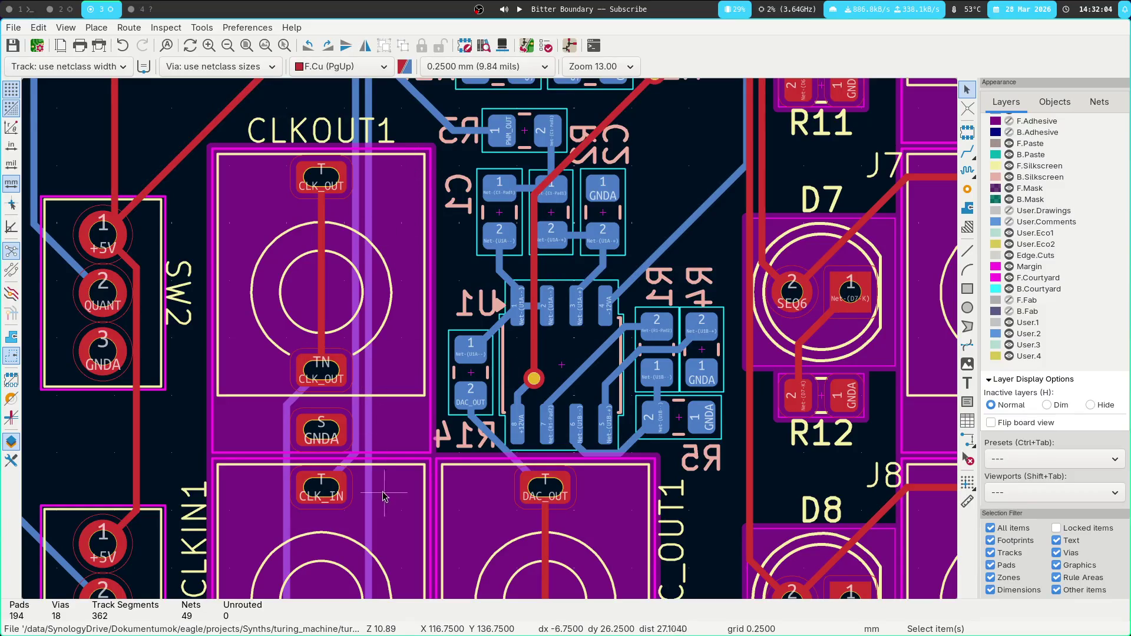
shift+scroll(383, 493, down, 2)
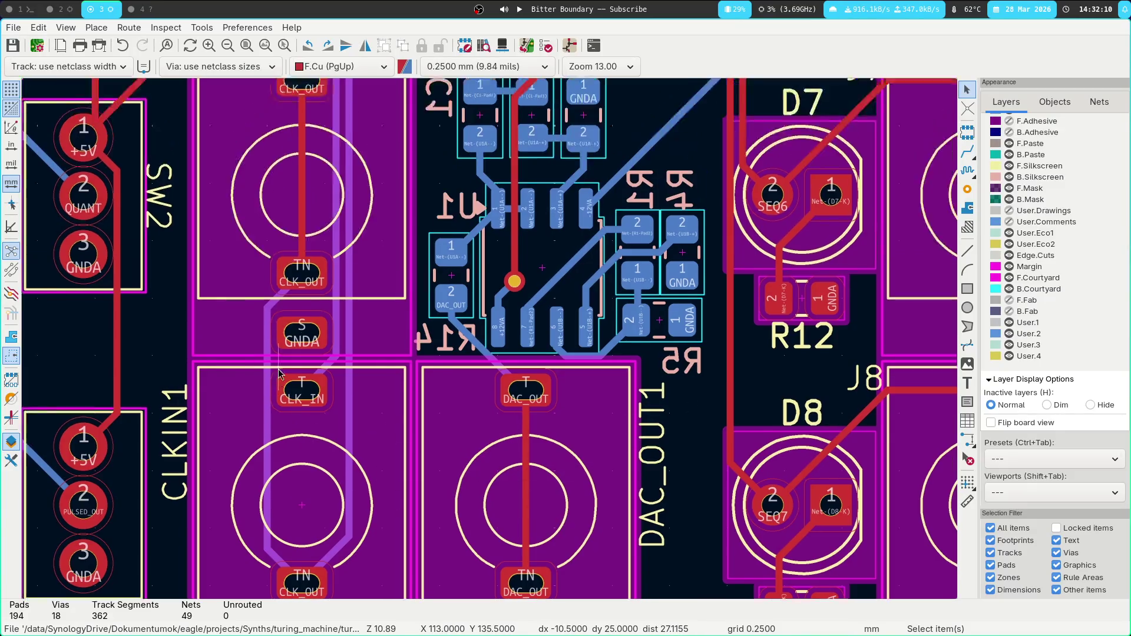
shift+scroll(277, 280, up, 3)
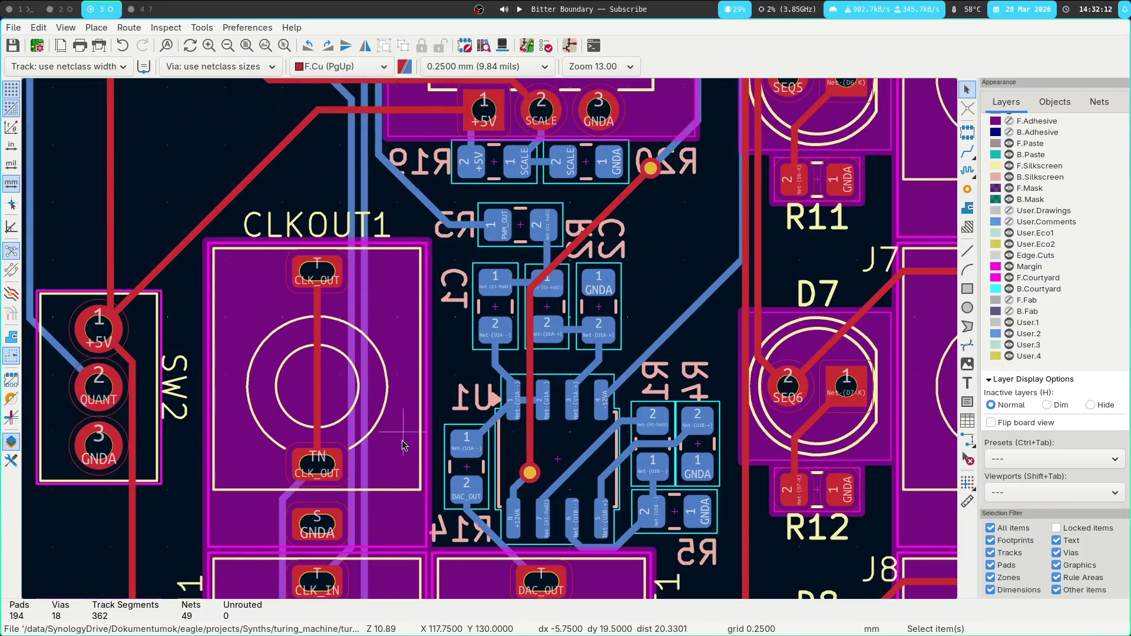
middle_drag(402, 439, 392, 346)
middle_drag(425, 413, 399, 303)
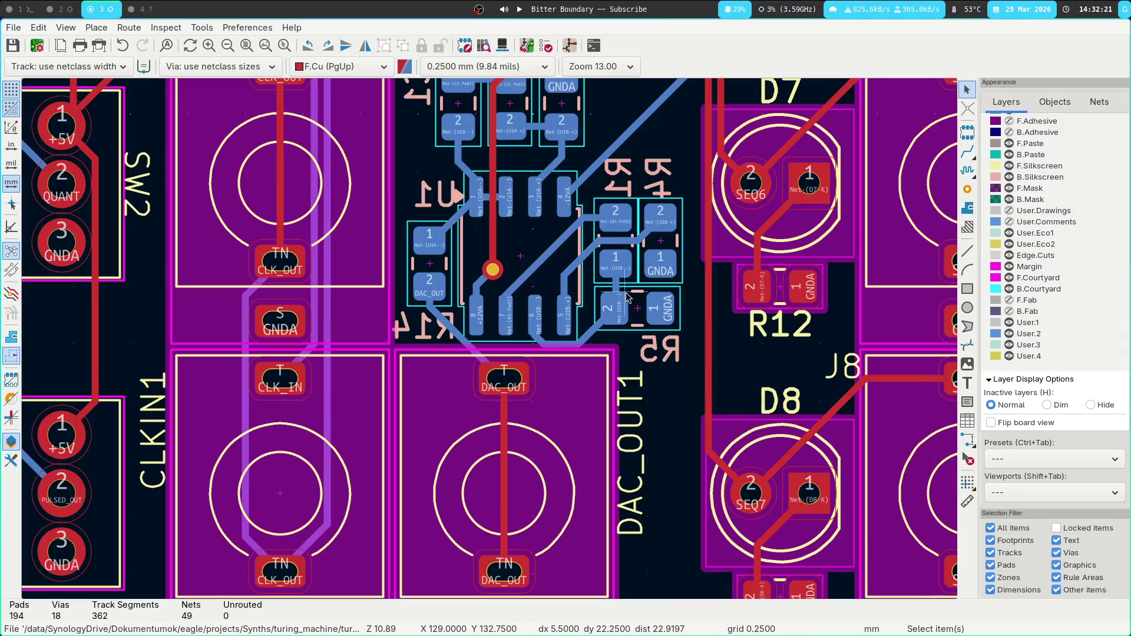
Zoom and scroll across the board, including CLKOUT1 and DAC_OUT1, for a final track inspection.
scroll(436, 413, down, 3)
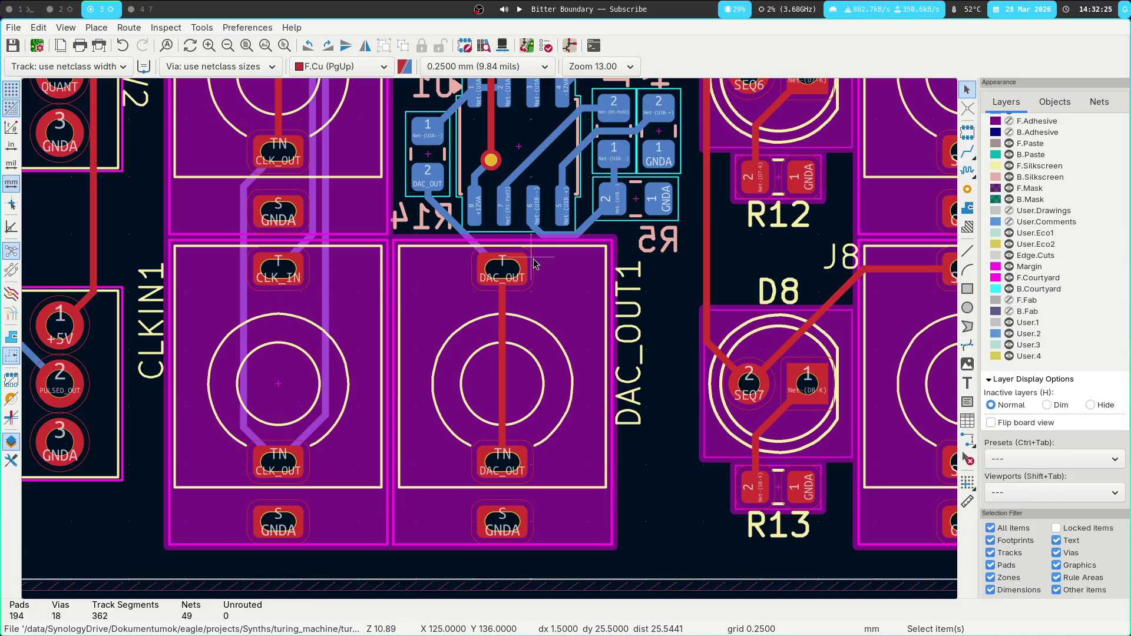
scroll(535, 263, up, 4)
scroll(535, 263, right, 3)
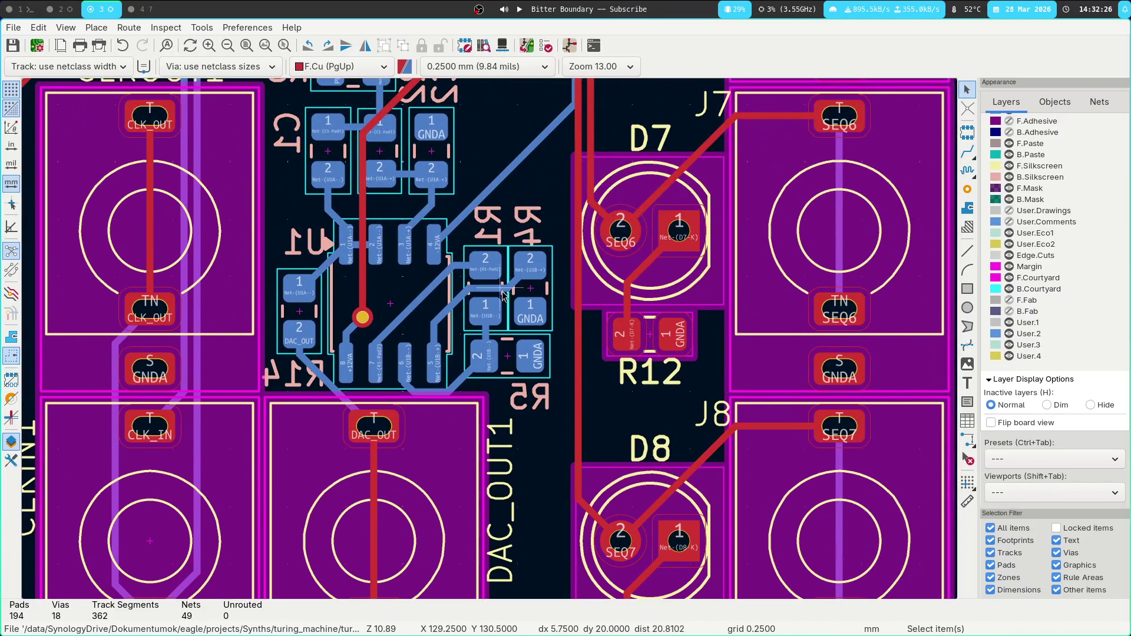
scroll(392, 265, down, 5)
scroll(392, 265, left, 3)
scroll(344, 470, up, 5)
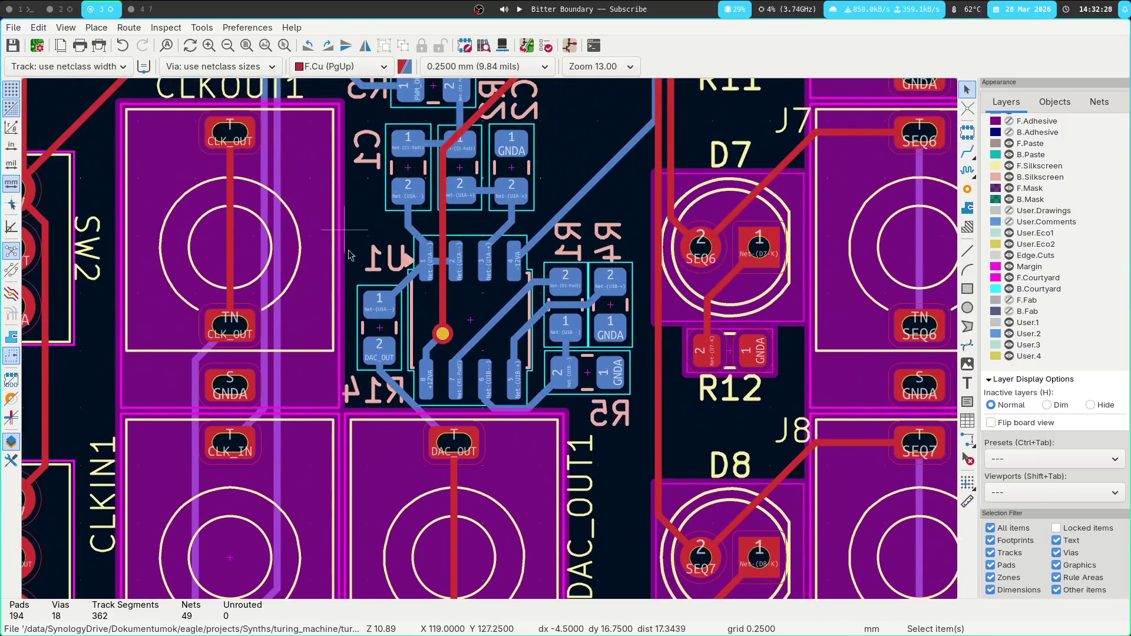
scroll(330, 524, up, 4)
scroll(330, 525, up, 4)
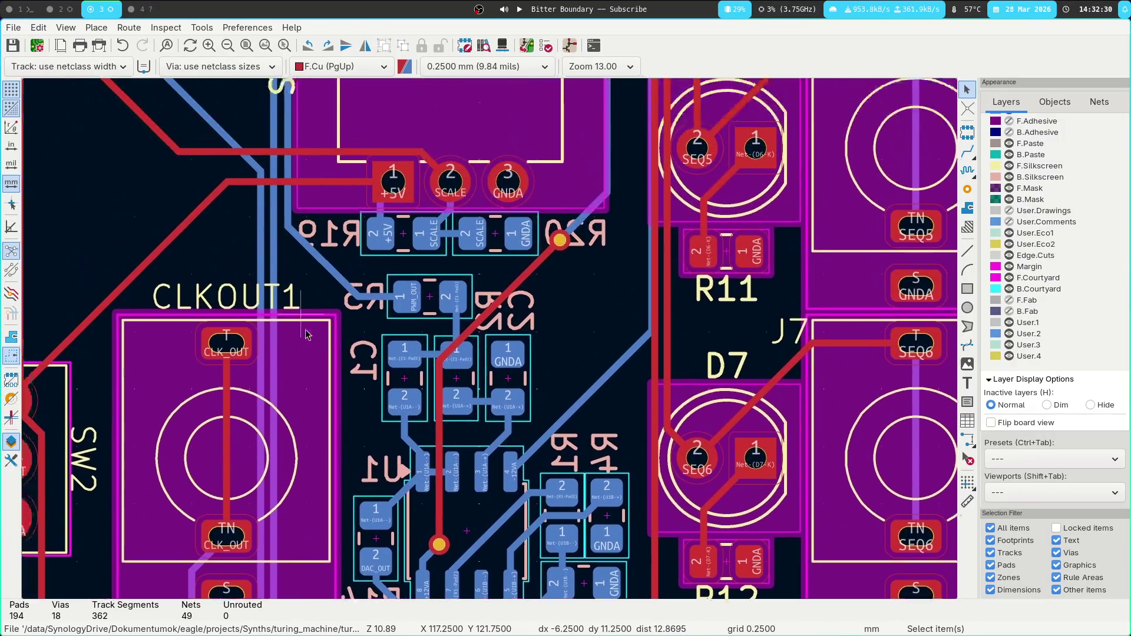
ctrl+scroll(569, 325, down, 3)
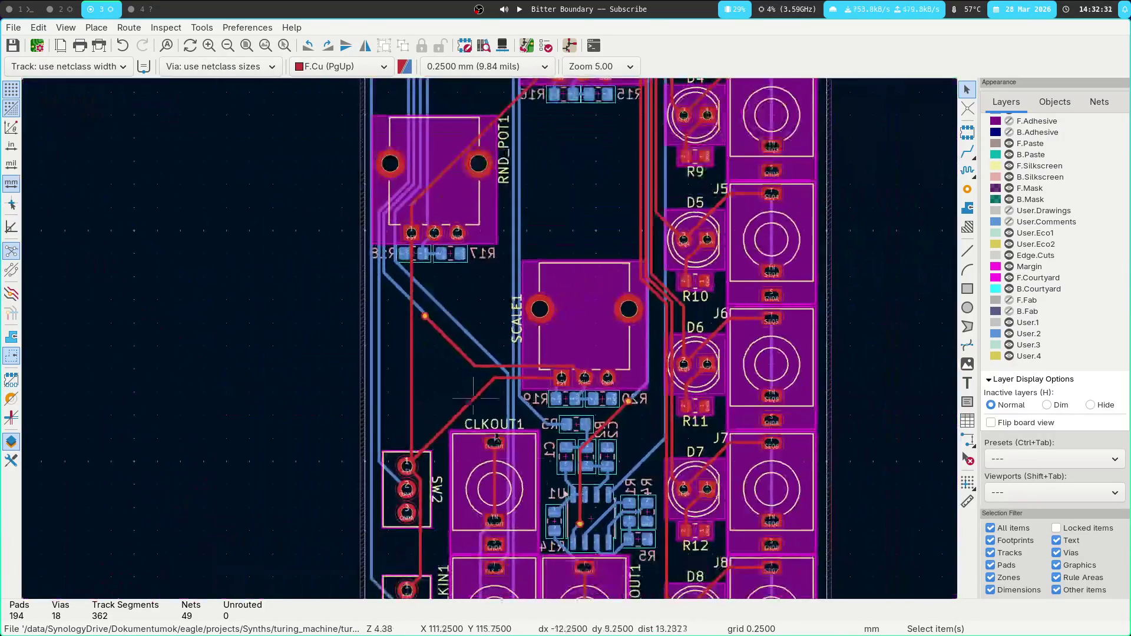
click(141, 9)
Clear the distance measurement and zoom out to show the whole Turing_Front panel up to LENGTH.
key(Escape)
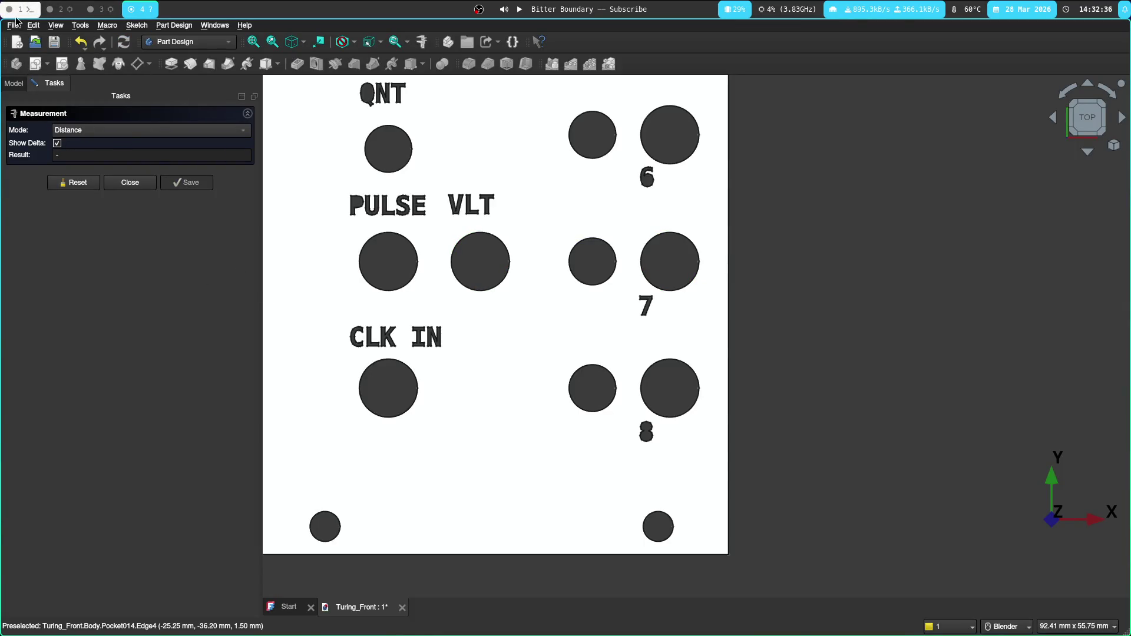
click(14, 26)
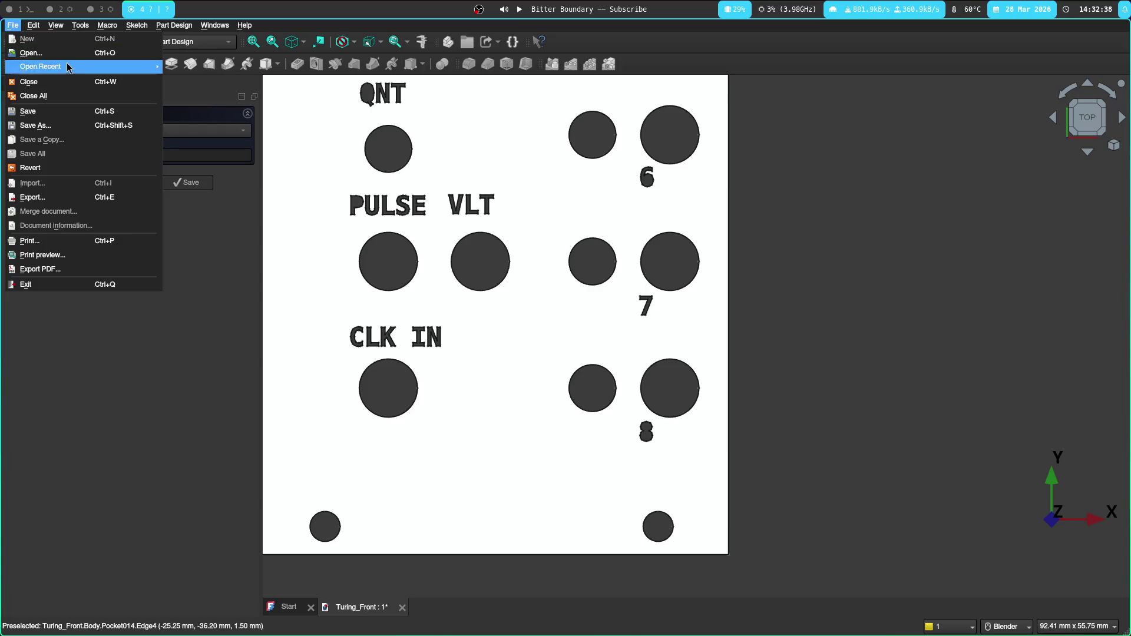
key(Escape)
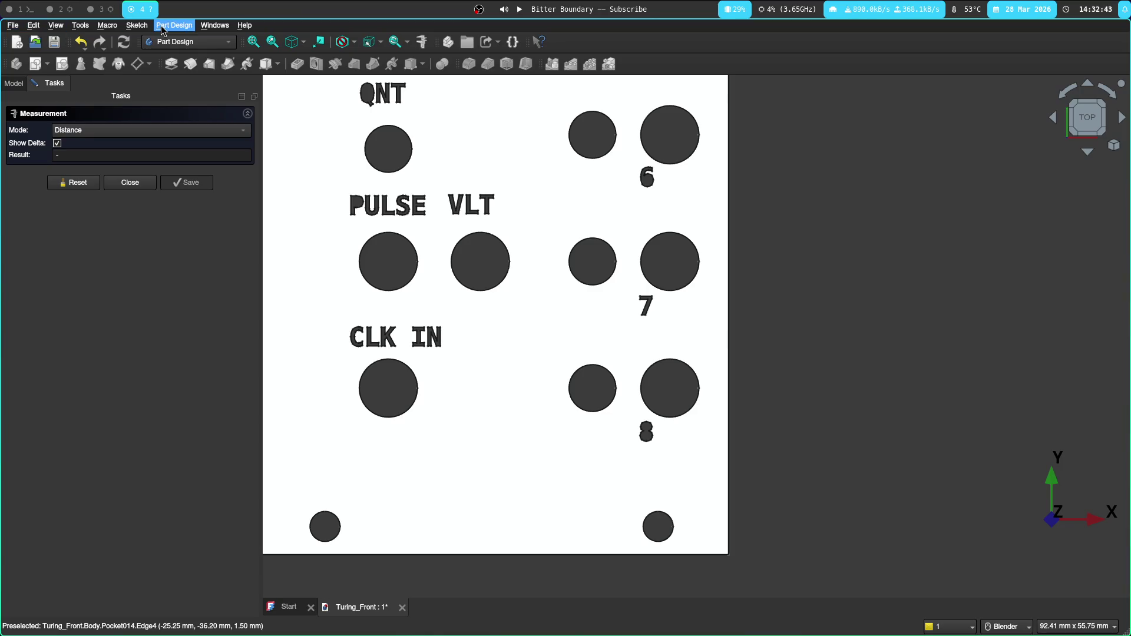
scroll(737, 286, down, 5)
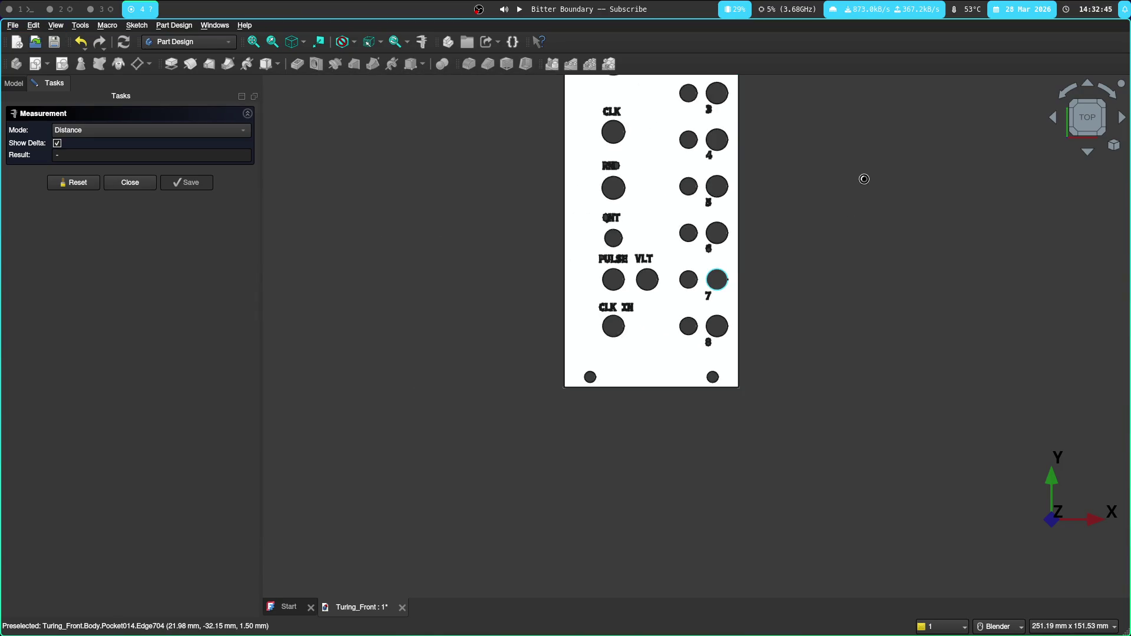
mouse_move(460, 224)
shift+middle_down()
mouse_move(454, 295)
mouse_move(427, 362)
mouse_move(395, 330)
mouse_move(296, 307)
shift+middle_up()
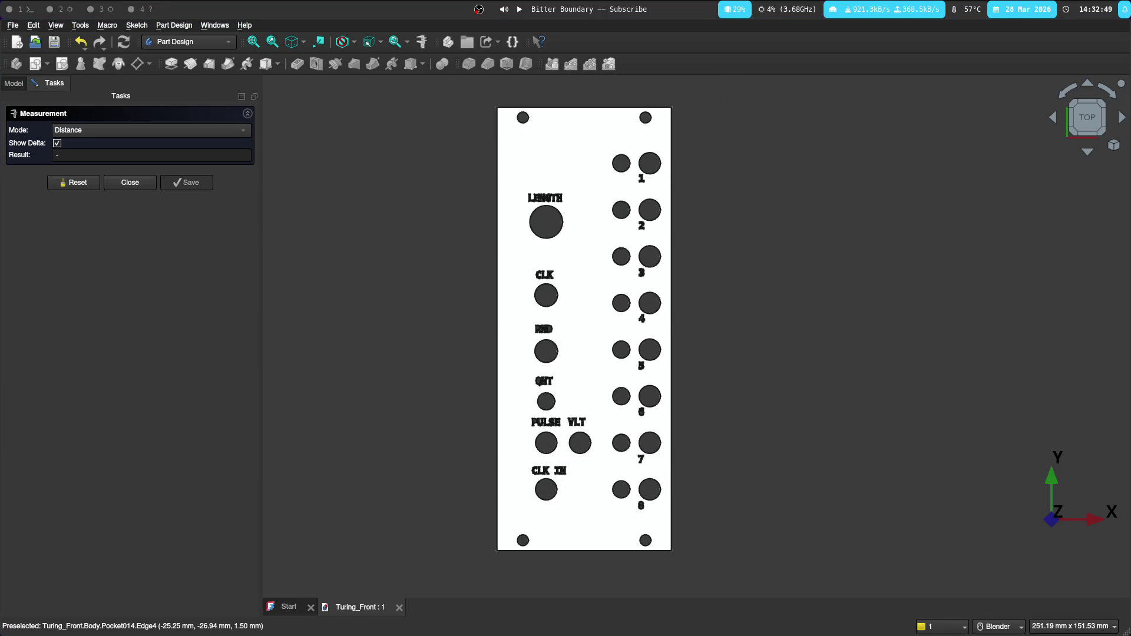
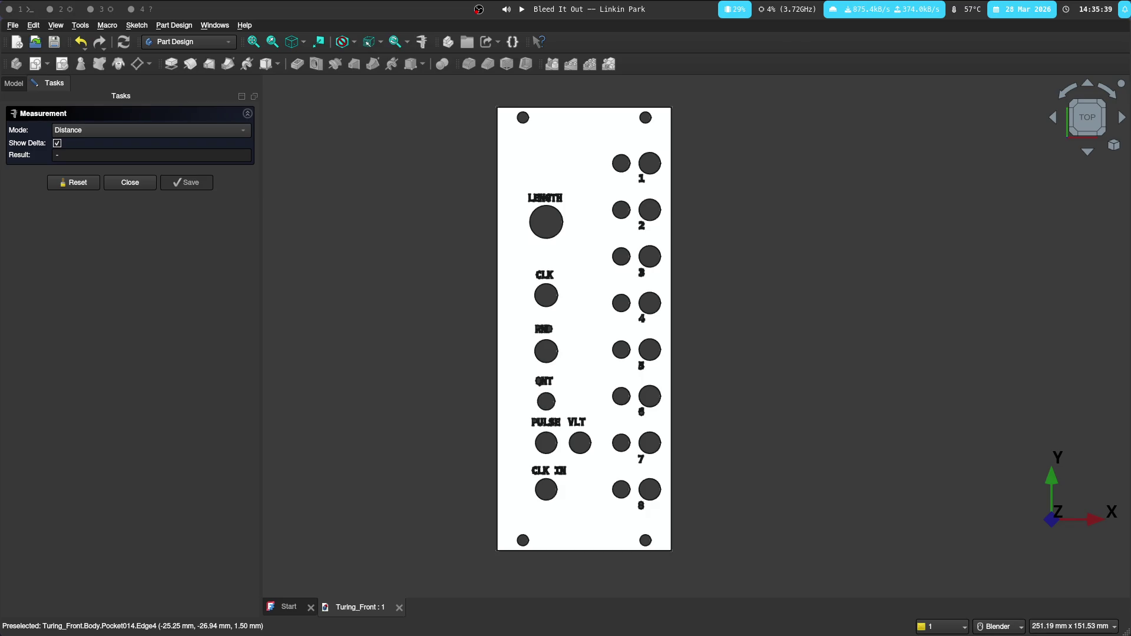
Save the FreeCAD front panel under the new name Turing_Front_v1.1.FCStd.
click(20, 87)
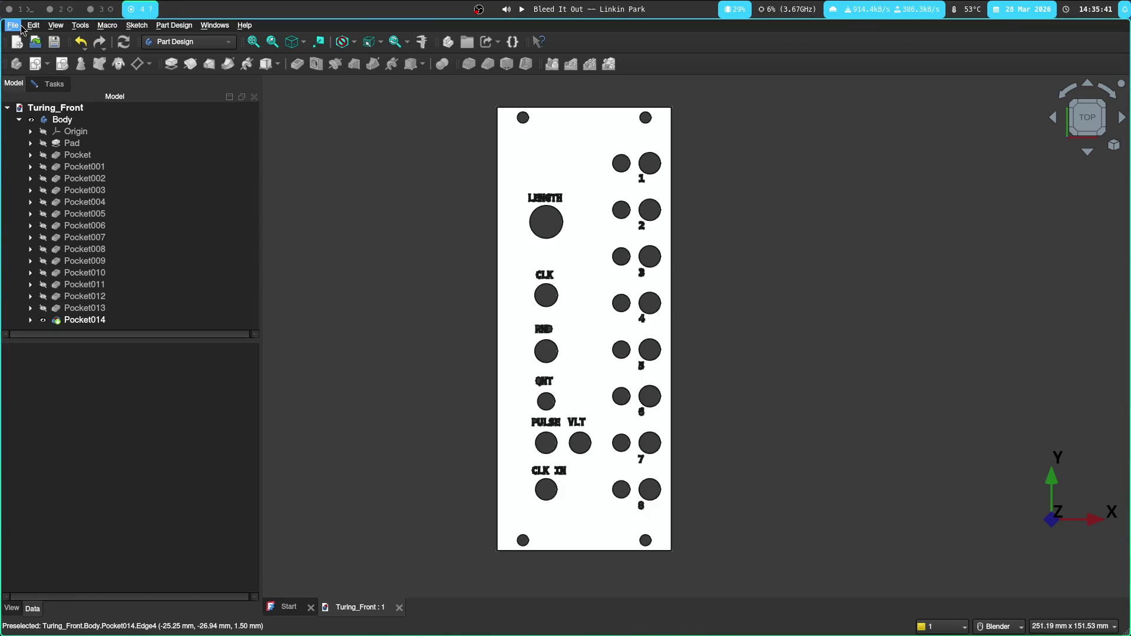
click(12, 25)
click(77, 123)
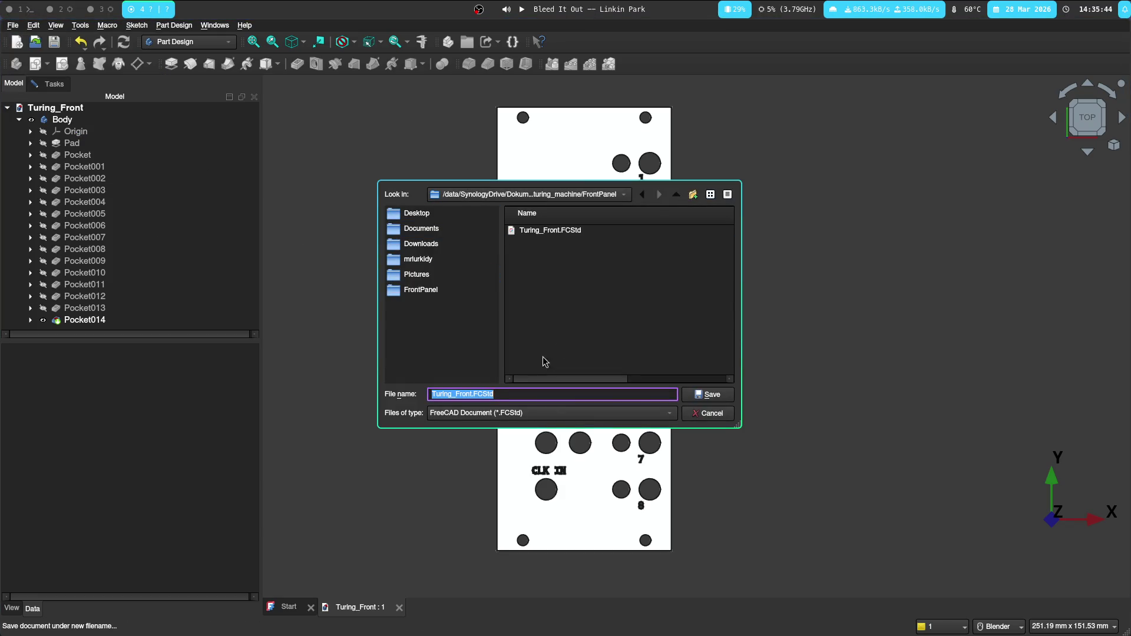
click(474, 394)
text(v1.1)
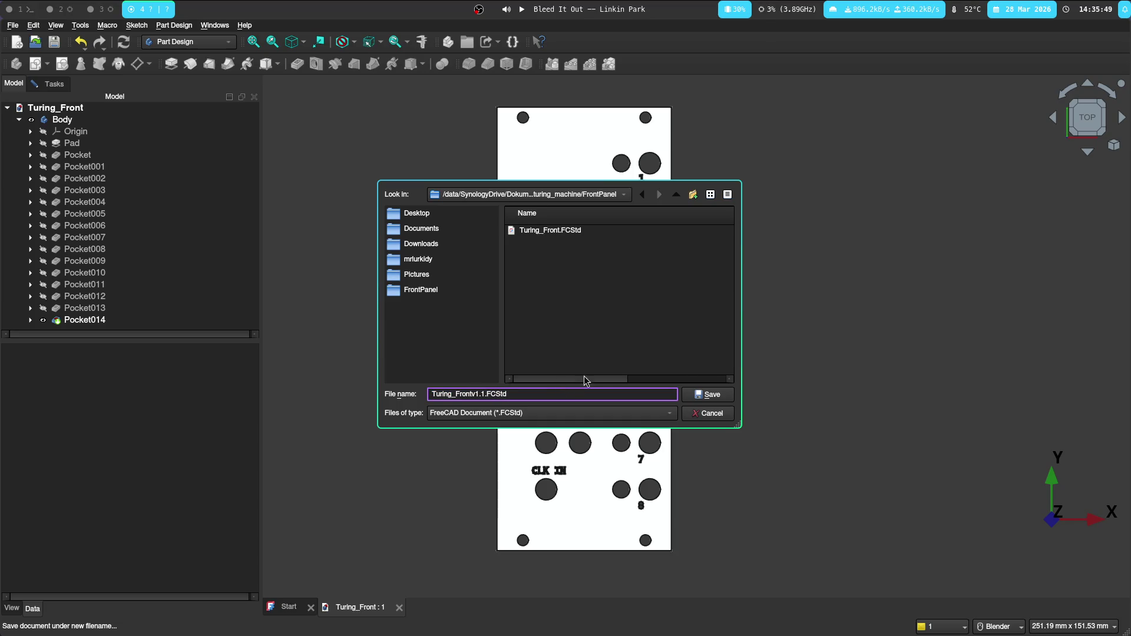
click(476, 394)
text(_)
click(701, 395)
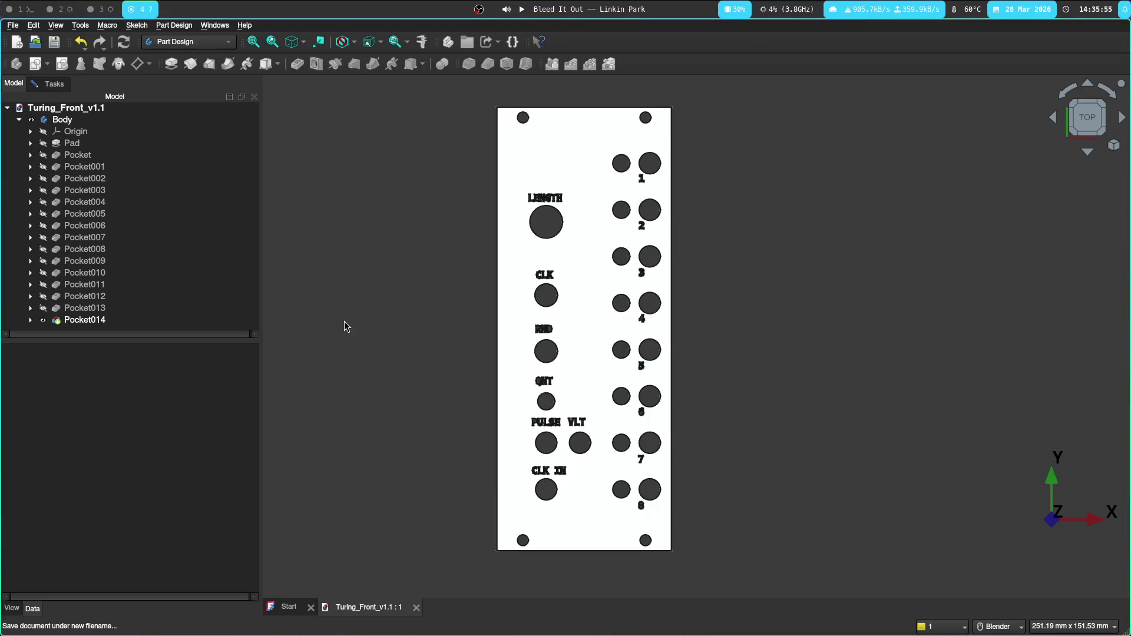
Switch to the KiCad PCB layout workspace and pan toward the board's lower edge.
key(super+1)
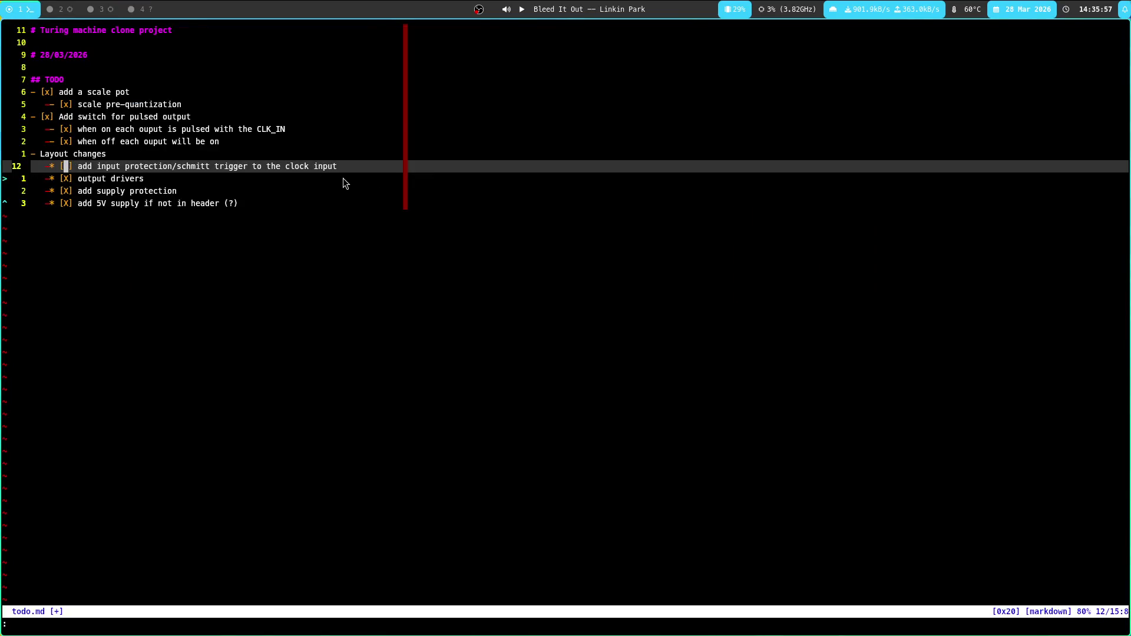
click(108, 11)
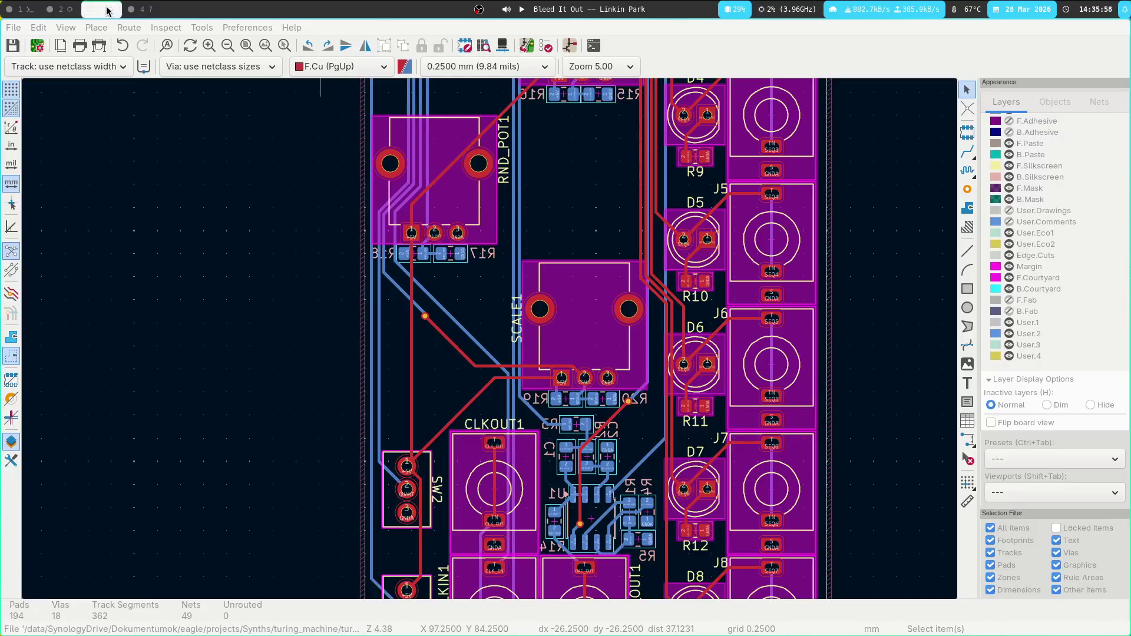
mouse_move(657, 495)
middle_down()
mouse_move(454, 271)
mouse_move(478, 326)
mouse_move(550, 188)
mouse_move(544, 220)
middle_up()
Switch to the schematic workspace and zoom in on the connector header and pots.
key(super+2)
mouse_move(376, 347)
middle_down()
mouse_move(476, 228)
mouse_move(392, 348)
middle_up()
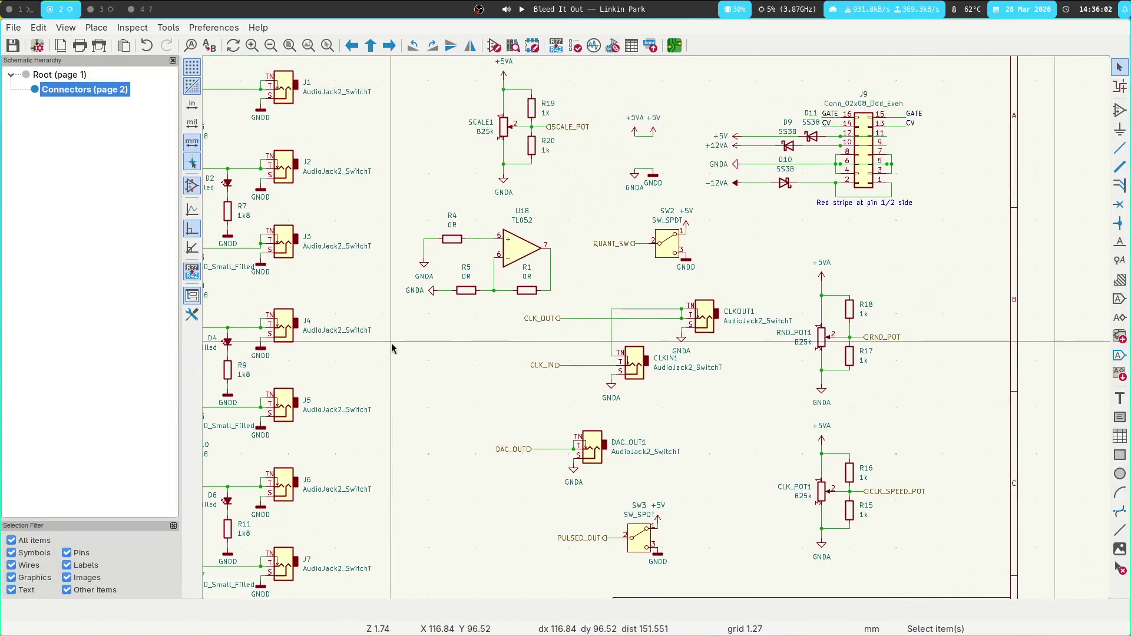
scroll(437, 323, up, 1)
mouse_move(659, 343)
middle_down()
mouse_move(508, 325)
mouse_move(365, 334)
middle_up()
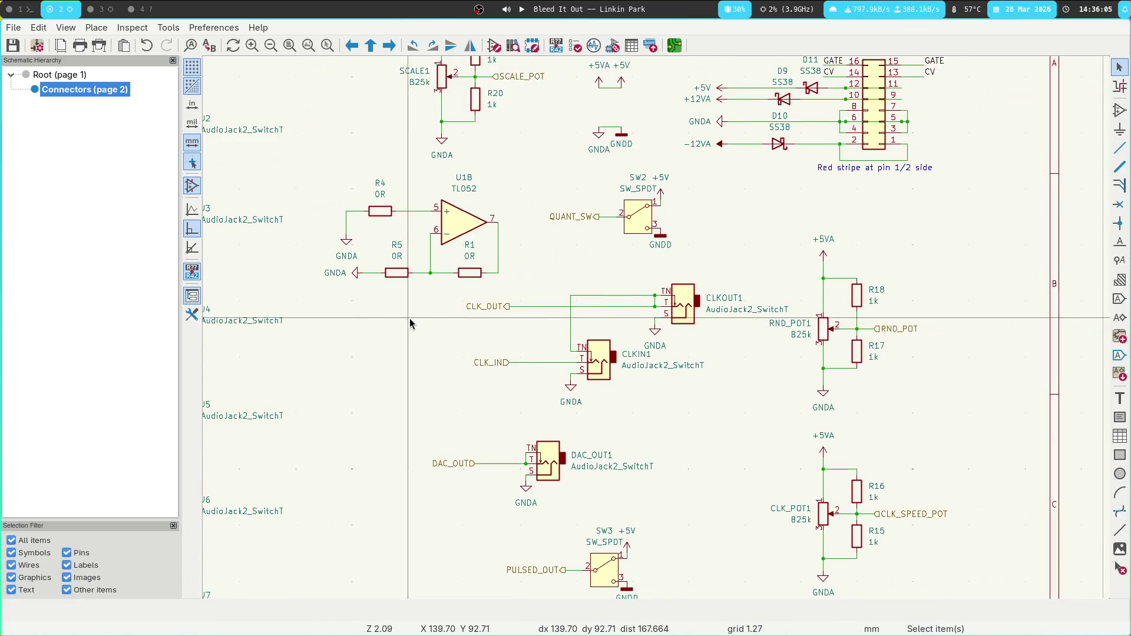
Move the CLK_IN label free of its wire to a spot higher, beside U1B.
click(504, 364)
drag(512, 363, 326, 365)
key(Escape)
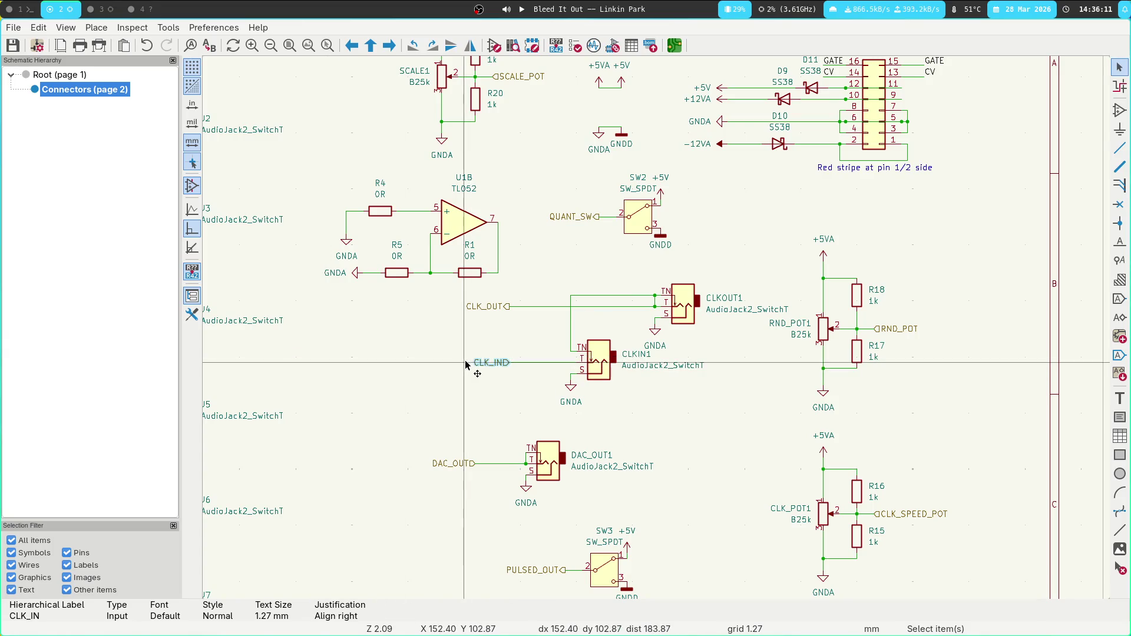
key(m)
click(524, 252)
key(Escape)
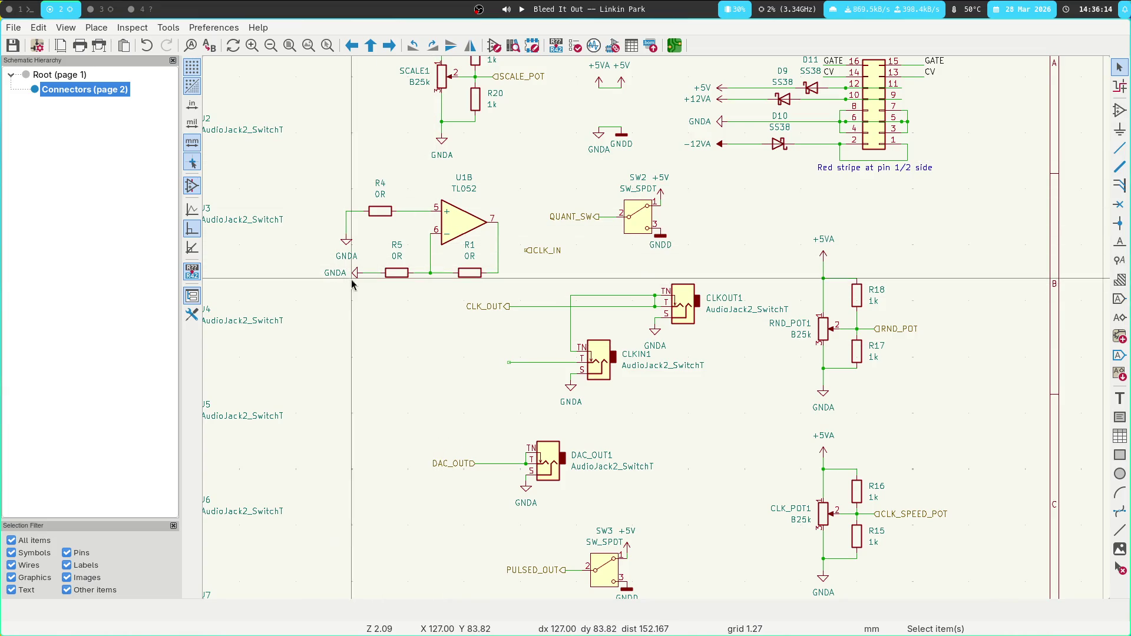
scroll(386, 315, up, 1)
scroll(386, 315, right, 1)
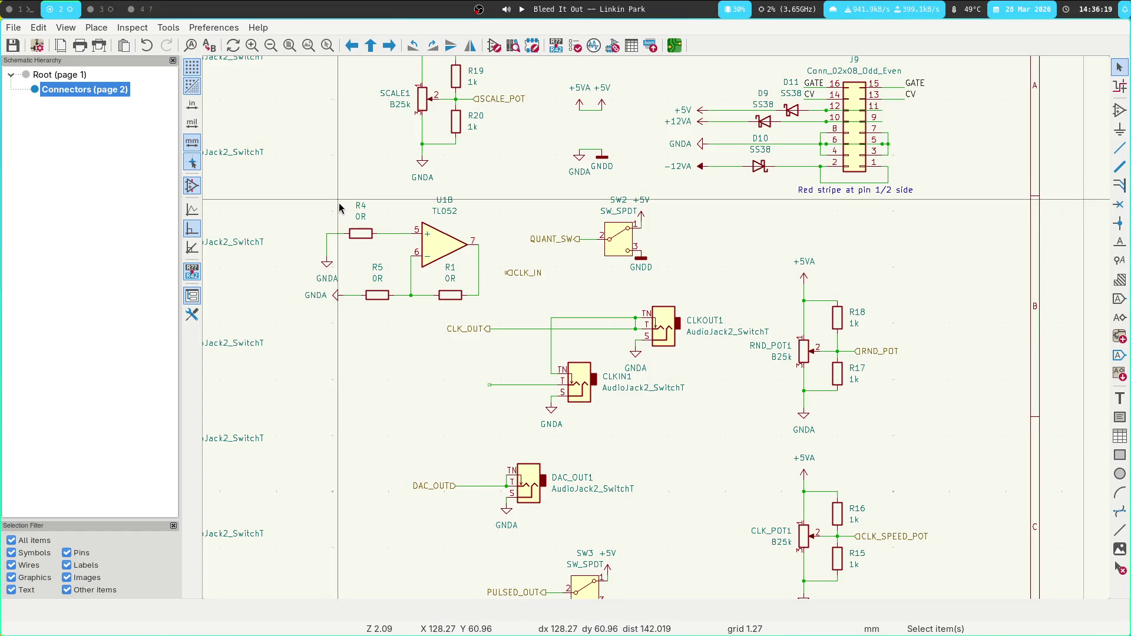
Select U1B with R1, R4 and R5, rotate the block 90° and place it horizontally.
click(446, 295)
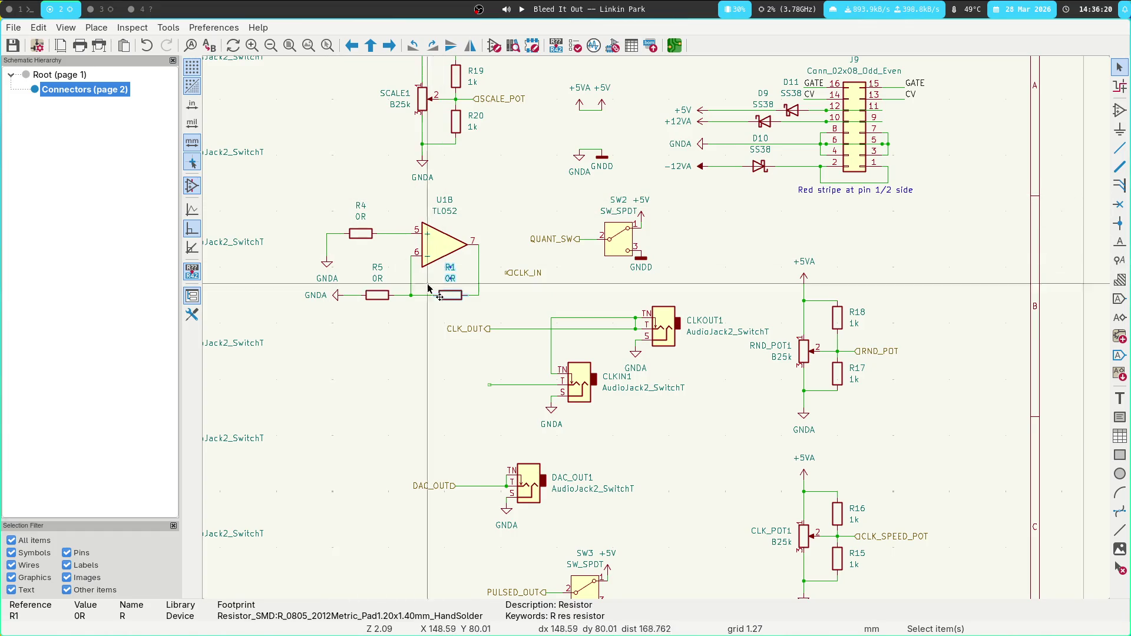
drag(301, 205, 485, 311)
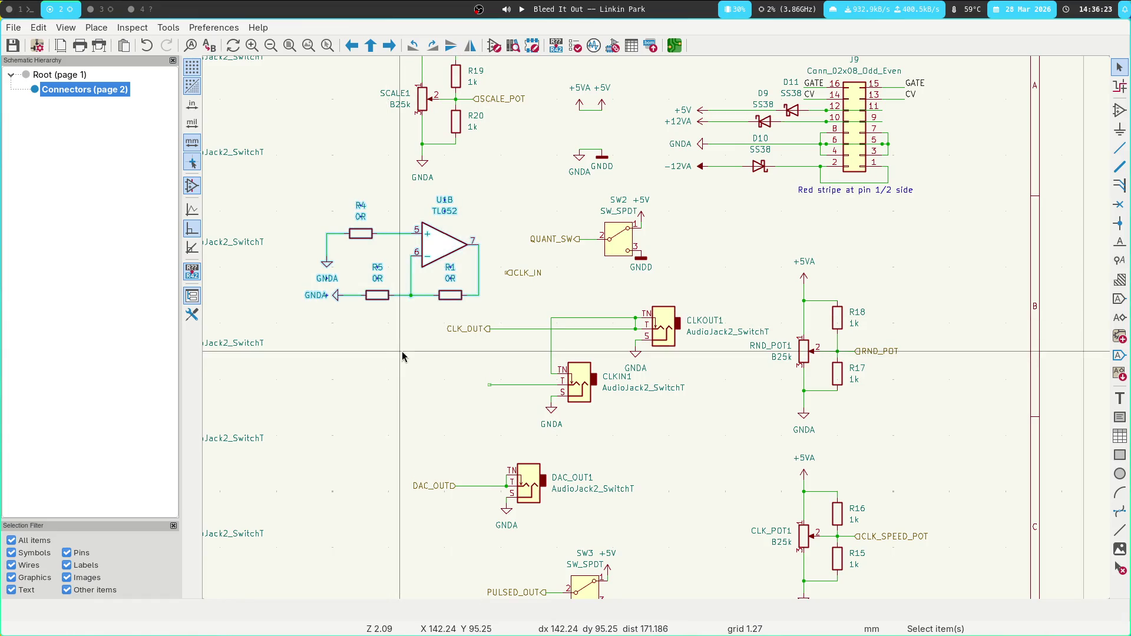
key(m)
key(r)
key(r)
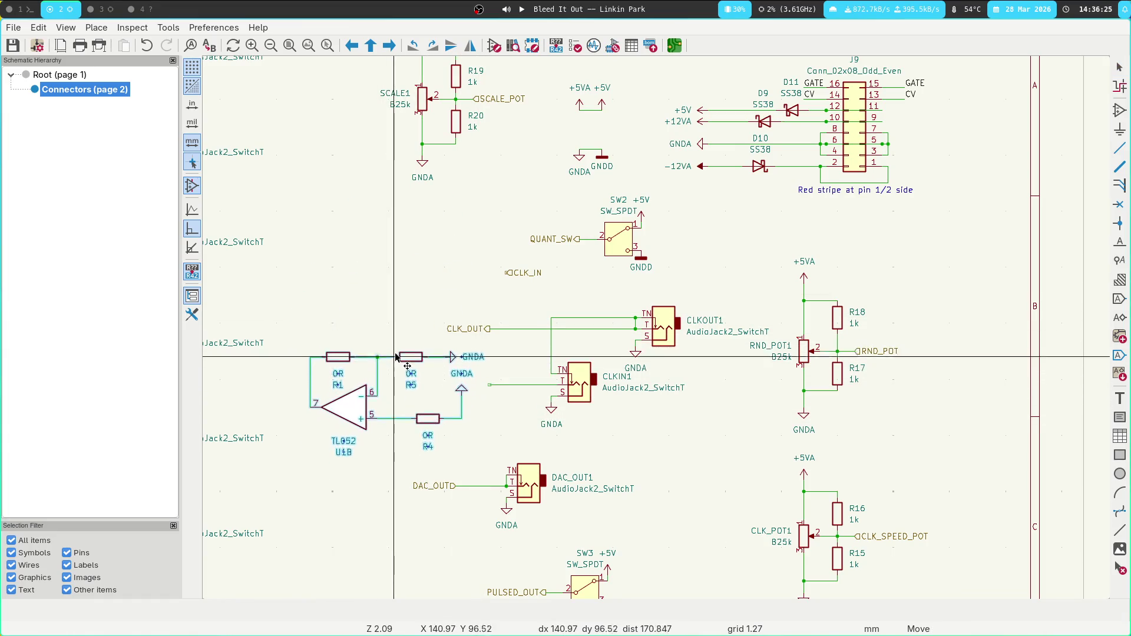
click(411, 425)
Mirror U1B on its own and place it on the R1 and R4 wires.
click(338, 406)
key(m)
key(x)
click(338, 406)
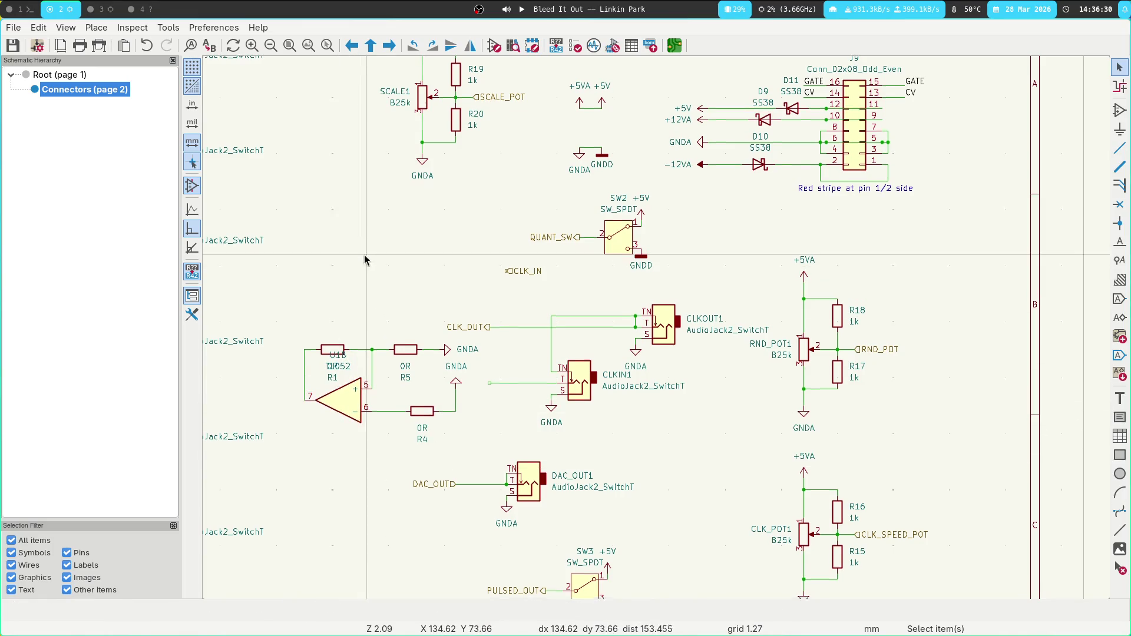
Move the GNDA symbol to R4's wire end and flip it to point down.
scroll(448, 353, down, 2)
click(451, 352)
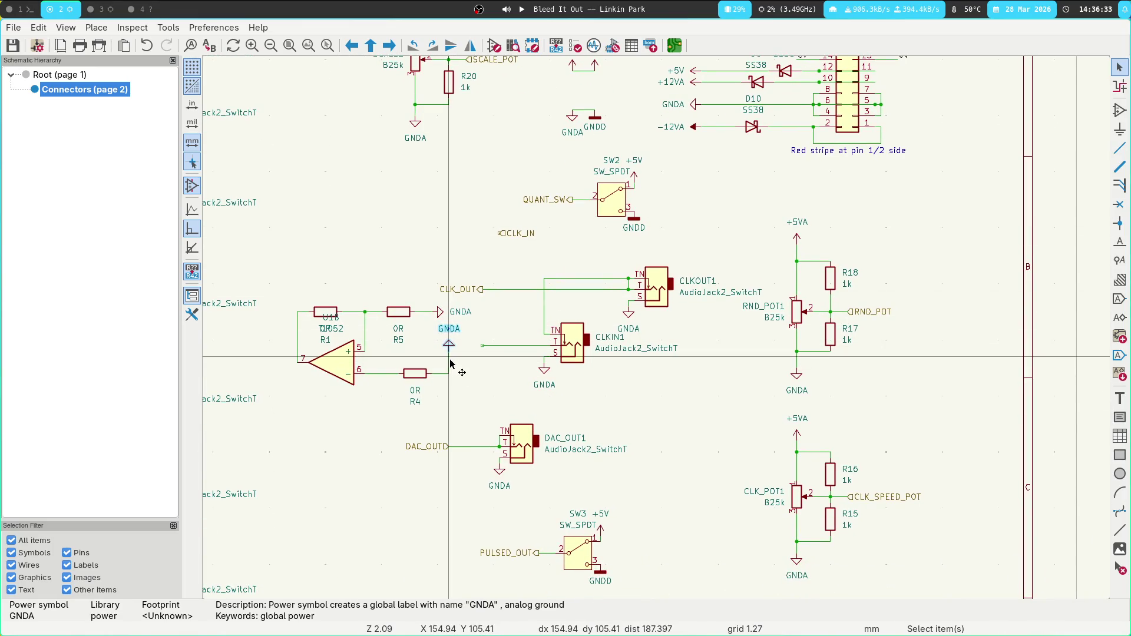
key(m)
click(454, 383)
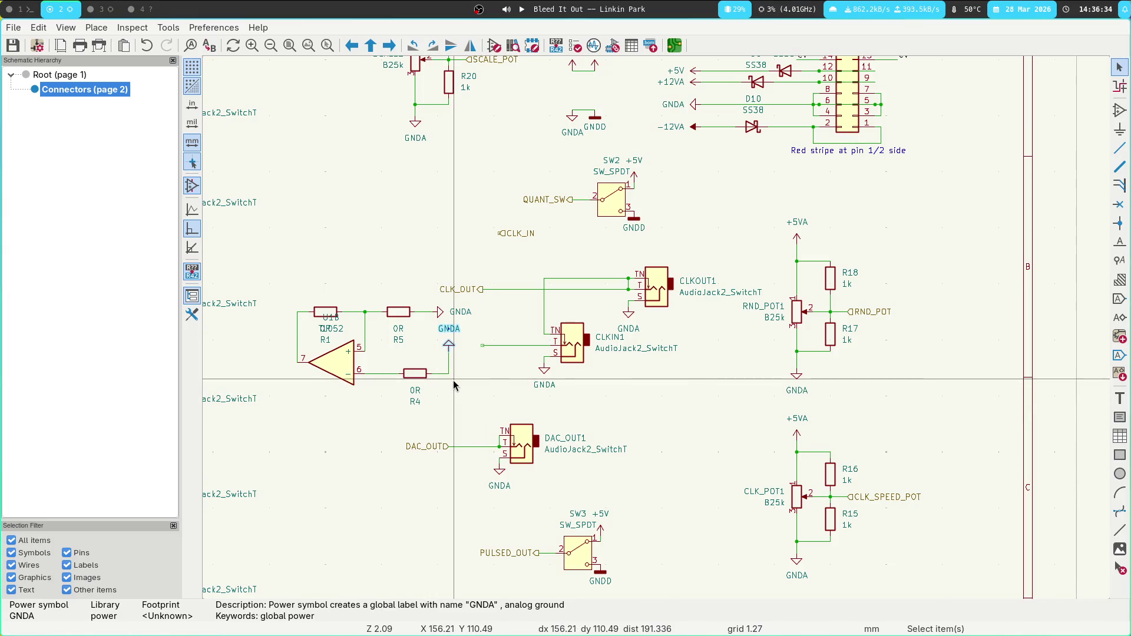
key(y)
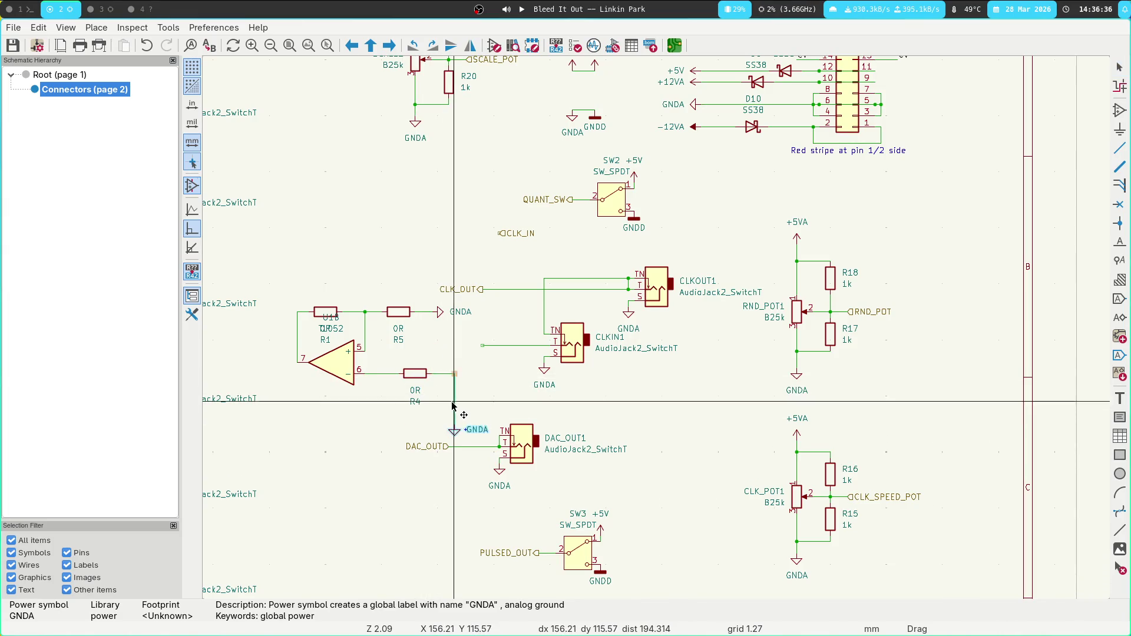
click(455, 370)
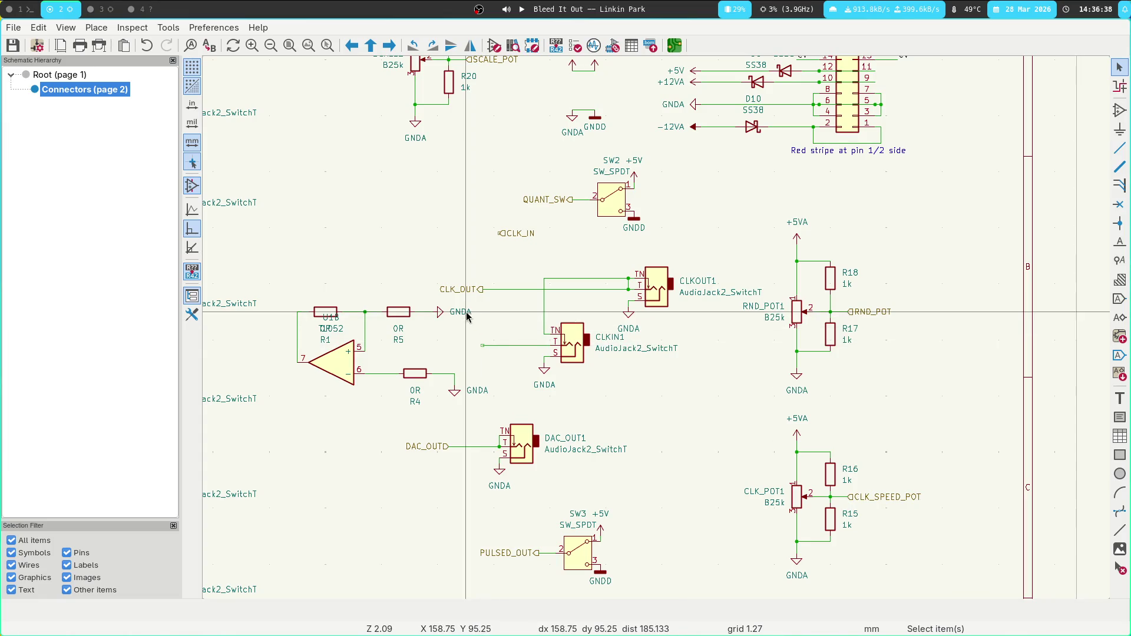
Delete the GNDA symbol at R5 and wire R5 to the CLKIN1 T pin.
click(442, 313)
key(Delete)
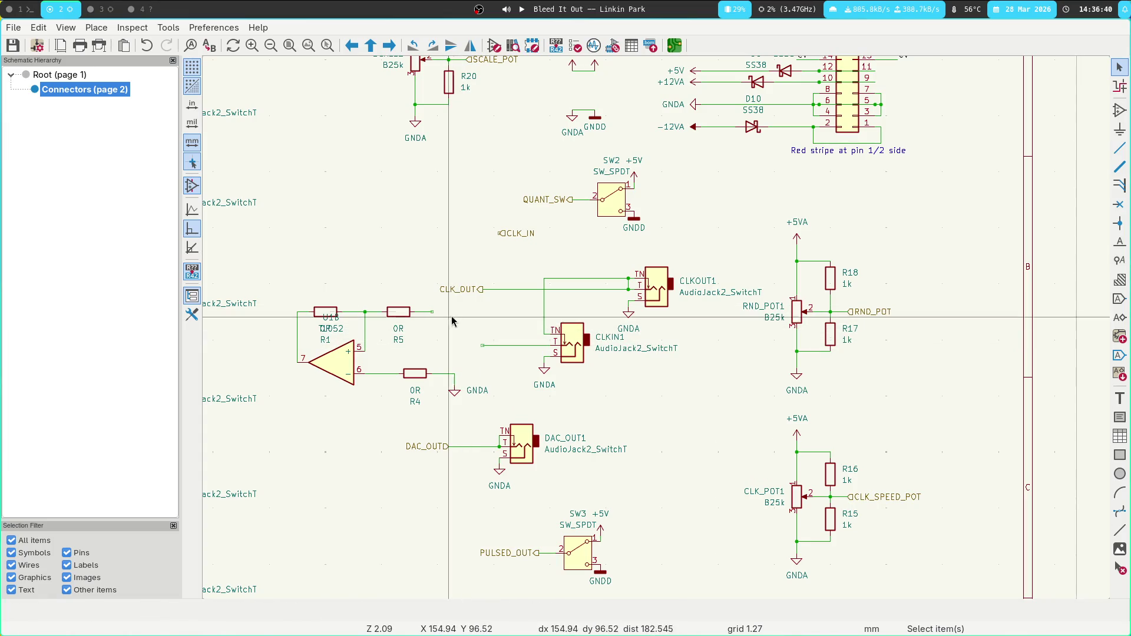
key(w)
click(483, 346)
scroll(423, 225, up, 3)
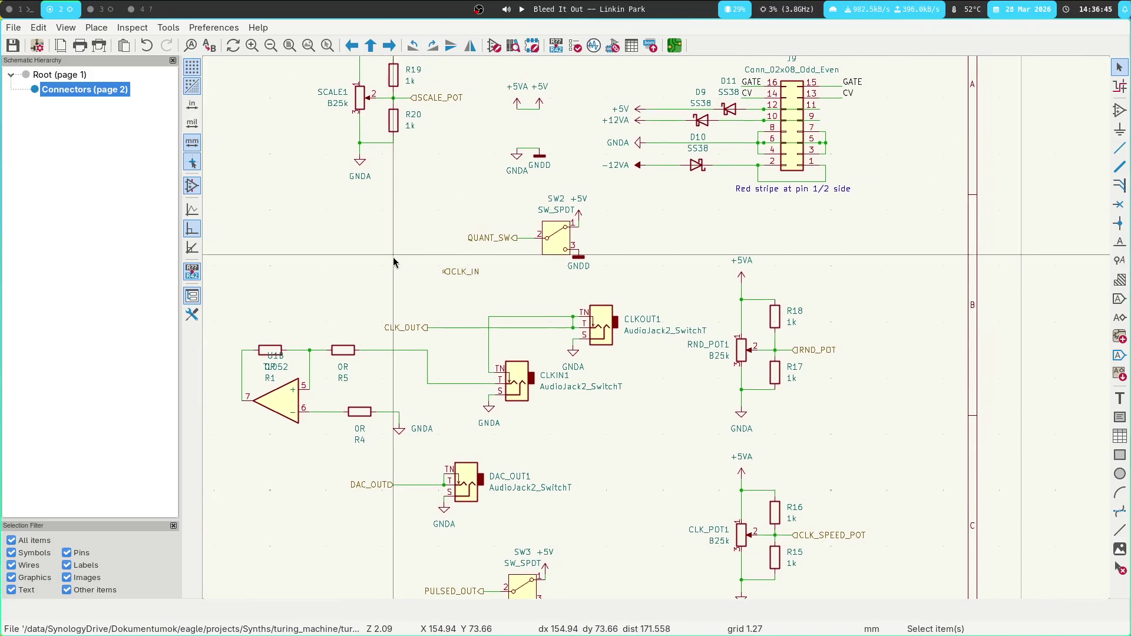
click(531, 280)
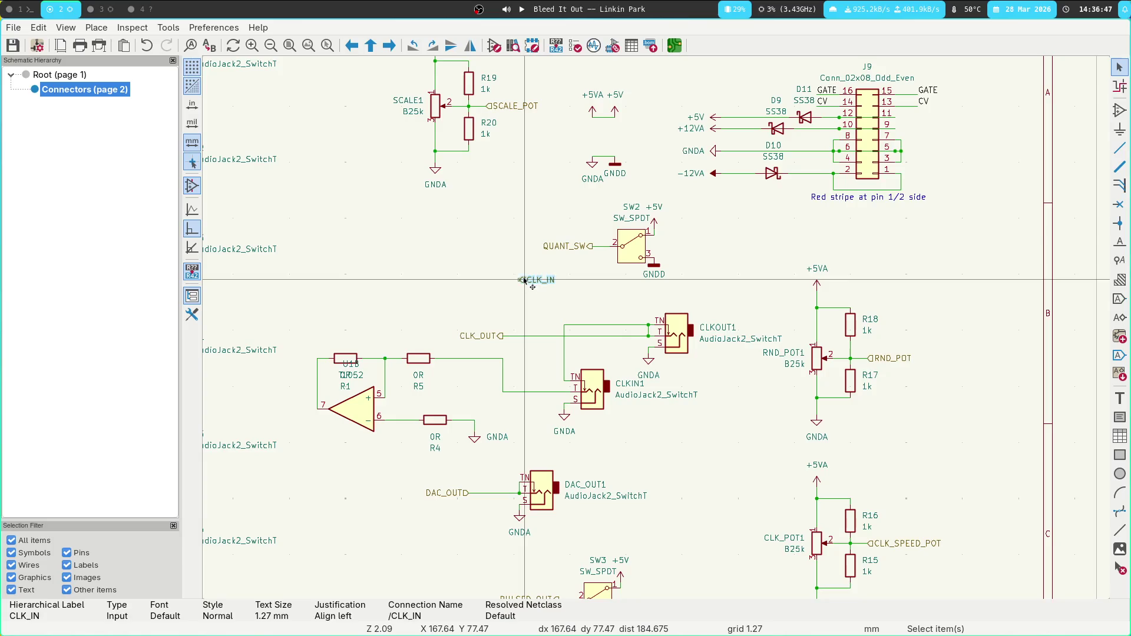
Move the CLK_IN label to U1B pin 7, mirrored so its text sits left.
mouse_move(530, 280)
mouse_down()
mouse_move(290, 423)
mouse_move(317, 413)
mouse_up()
key(x)
click(317, 408)
key(Escape)
Duplicate resistor R4 as R21 and place it below the op-amp.
scroll(346, 197, down, 3)
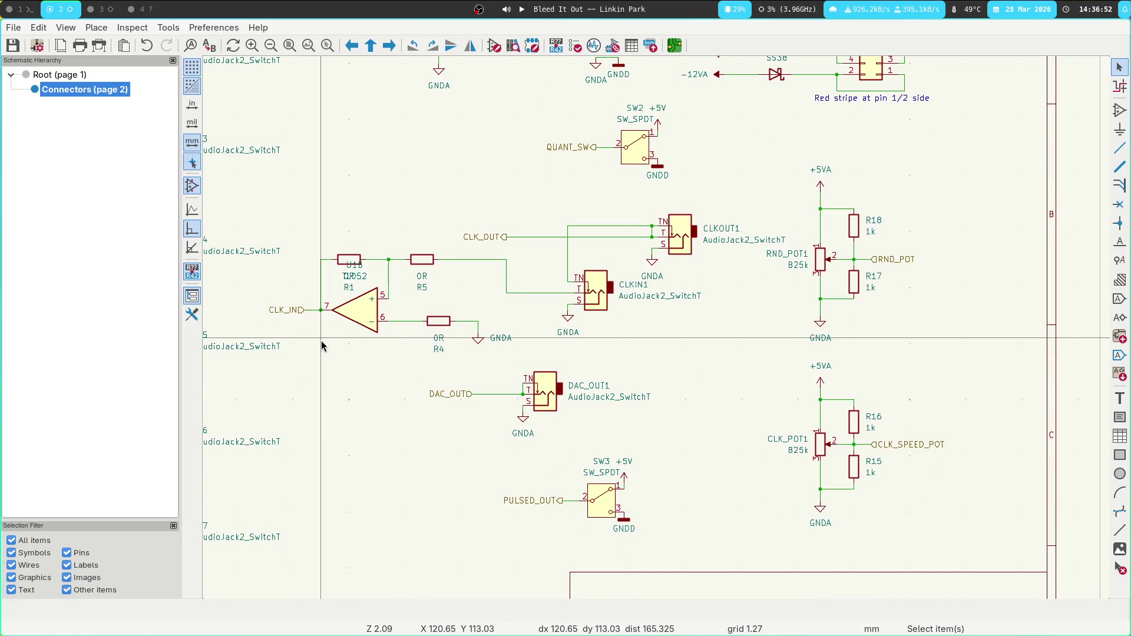
click(433, 321)
key(ctrl+d)
click(361, 361)
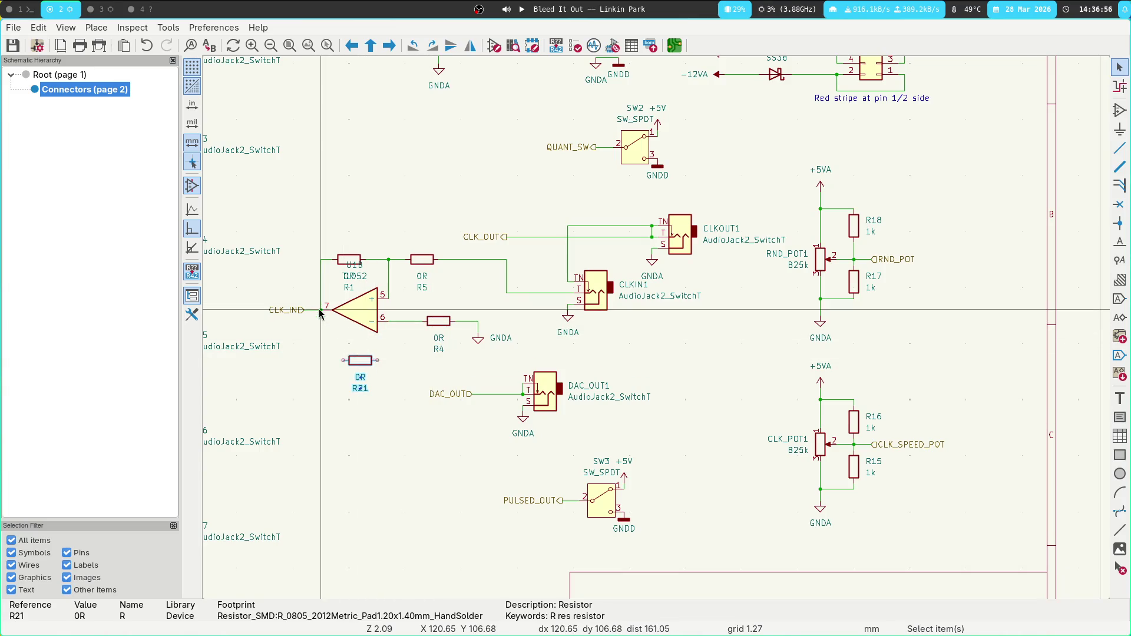
key(w)
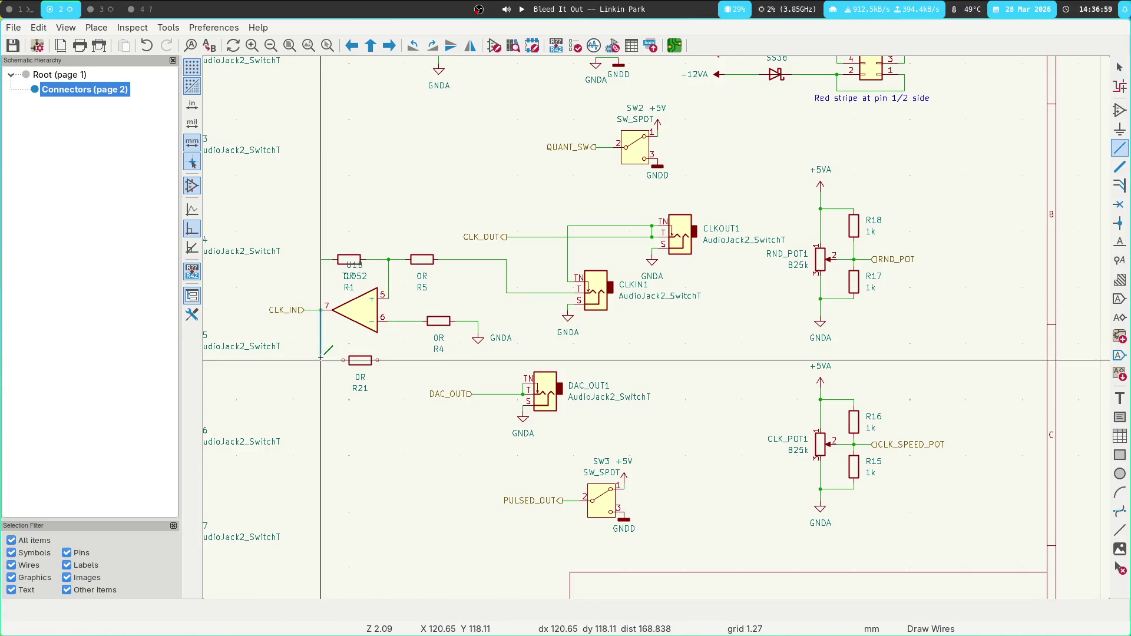
key(Escape)
key(Escape)
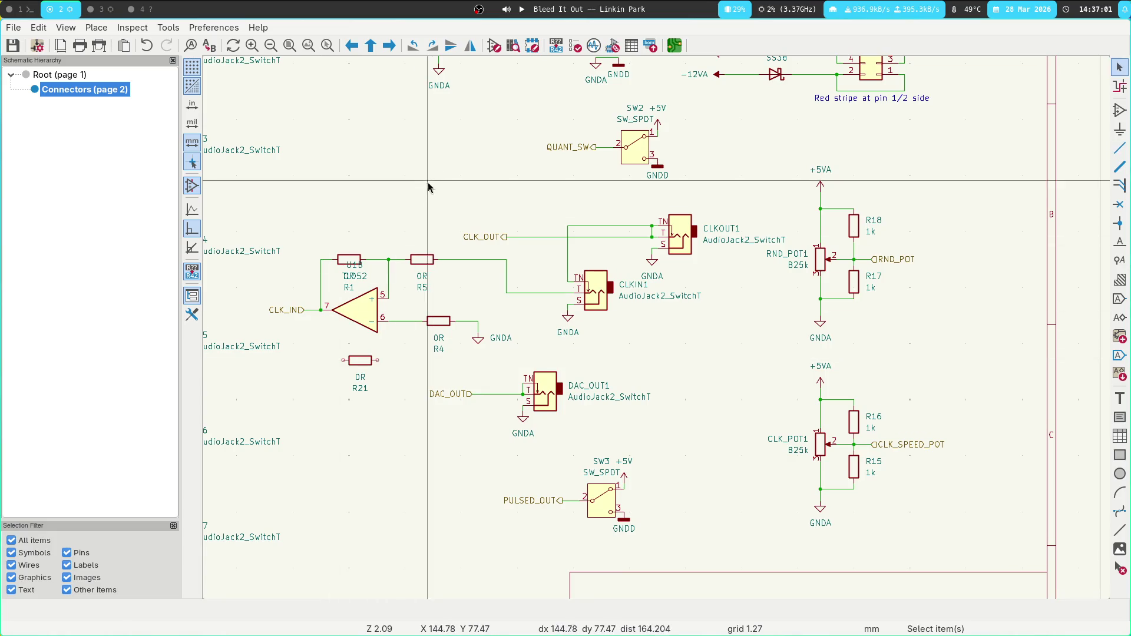
Undo the recent schematic edits and return to the root schematic sheet.
middle_drag(428, 226, 583, 200)
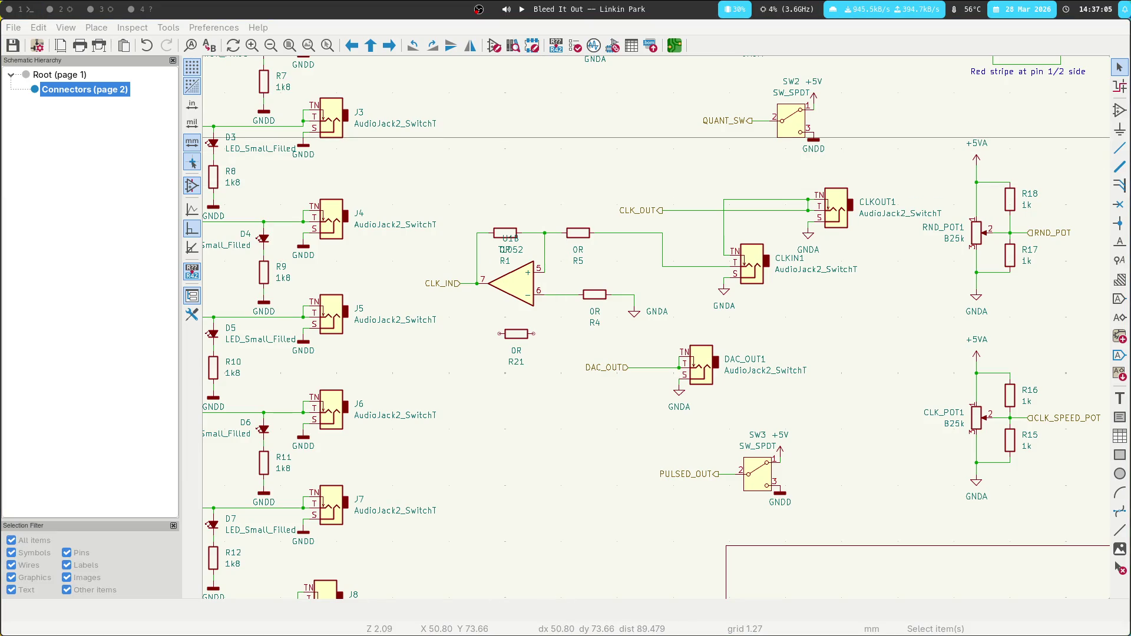
key(ctrl+z)
key(ctrl+z)
key(ctrl+z)
key(ctrl+z)
key(ctrl+z)
key(ctrl+z)
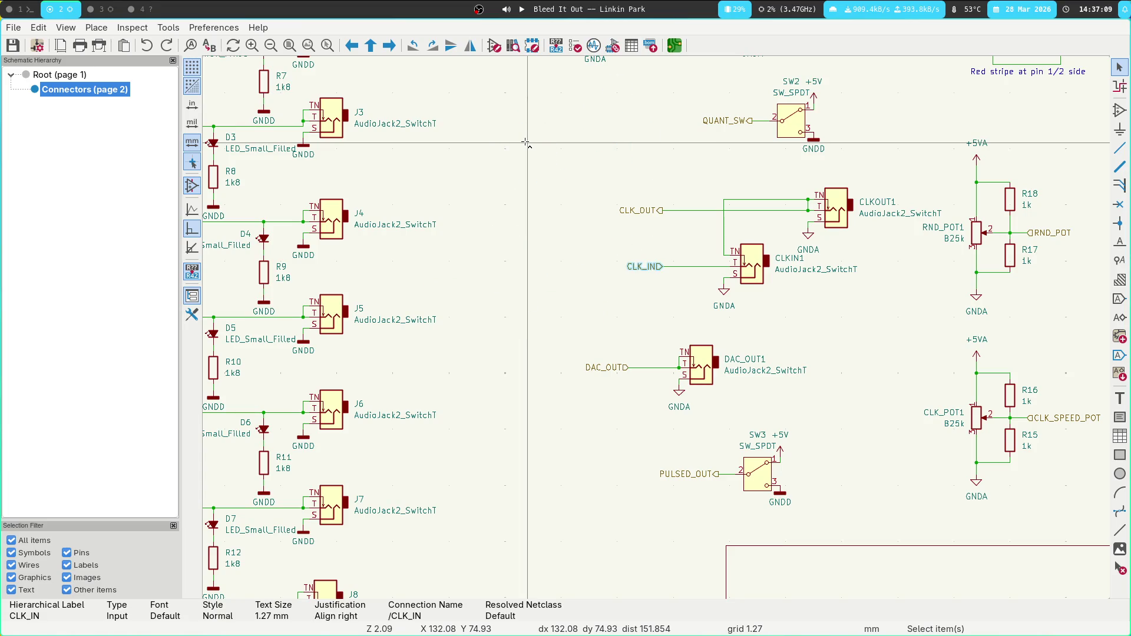
click(82, 75)
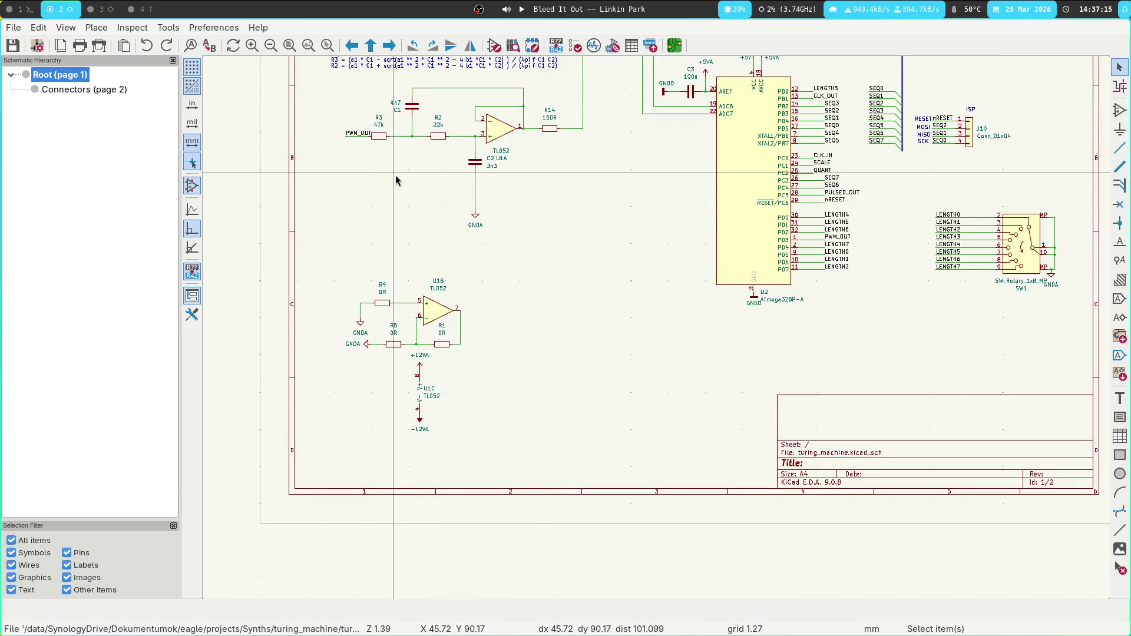
Bring up the PCB Editor and zoom out and pan the board view.
key(super+3)
scroll(393, 184, down, 3)
key(Escape)
mouse_move(318, 312)
middle_down()
mouse_move(285, 259)
mouse_move(302, 377)
mouse_move(294, 167)
mouse_move(326, 285)
mouse_move(318, 452)
middle_up()
Pan and zoom around the board toward its upper area near J10.
middle_drag(318, 200, 328, 409)
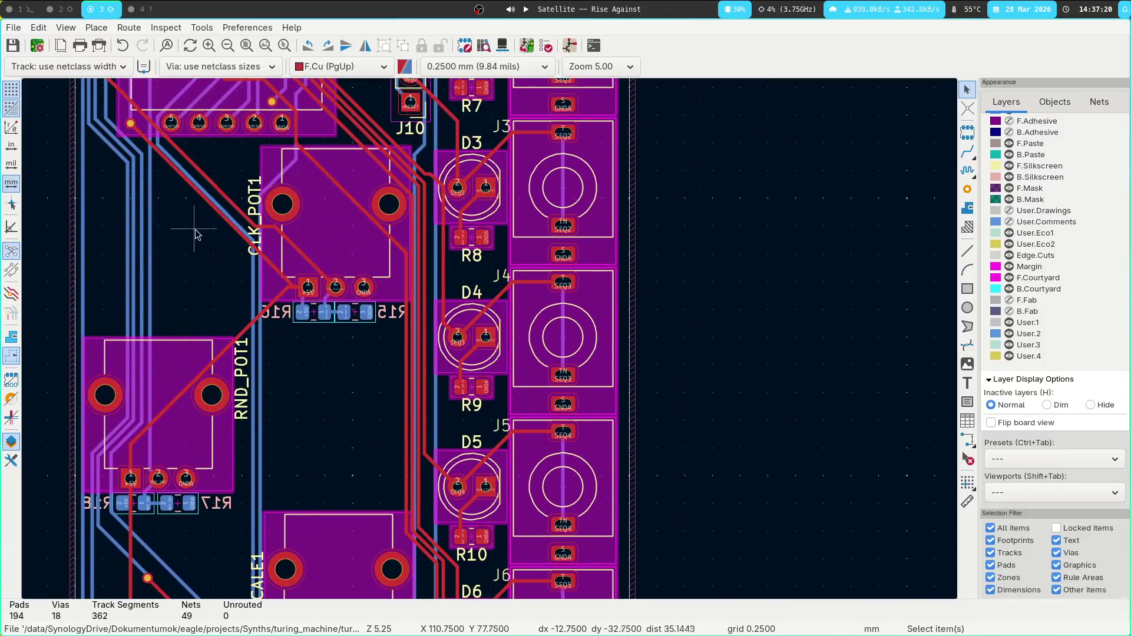
middle_drag(192, 232, 340, 501)
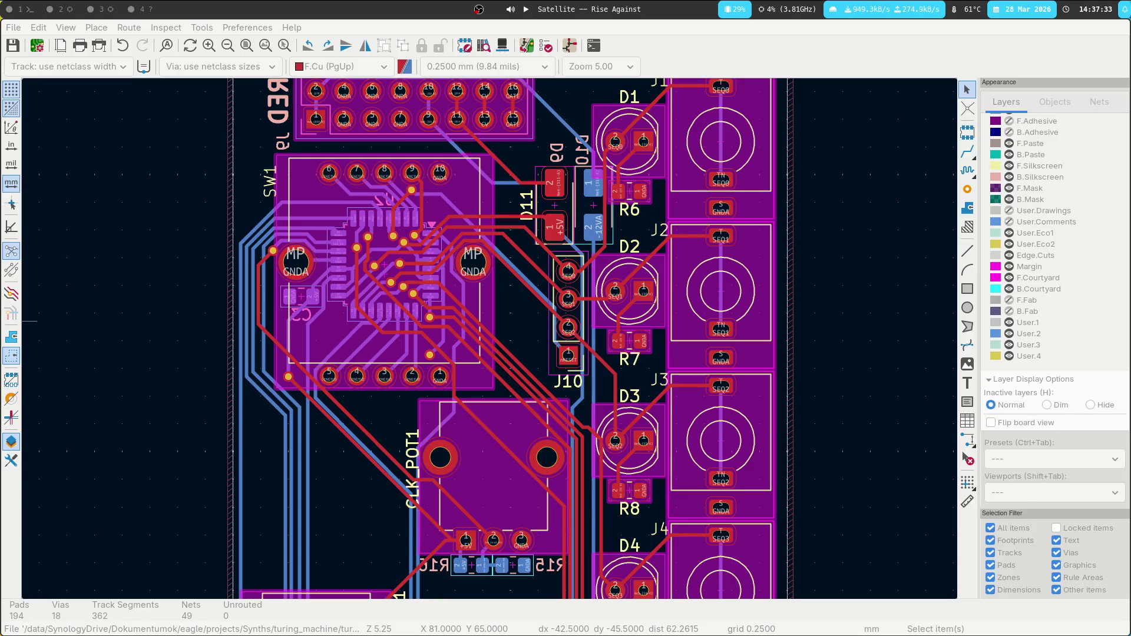
mouse_move(499, 257)
middle_down()
mouse_move(305, 204)
mouse_move(360, 330)
mouse_move(437, 341)
middle_up()
scroll(437, 341, down, 3)
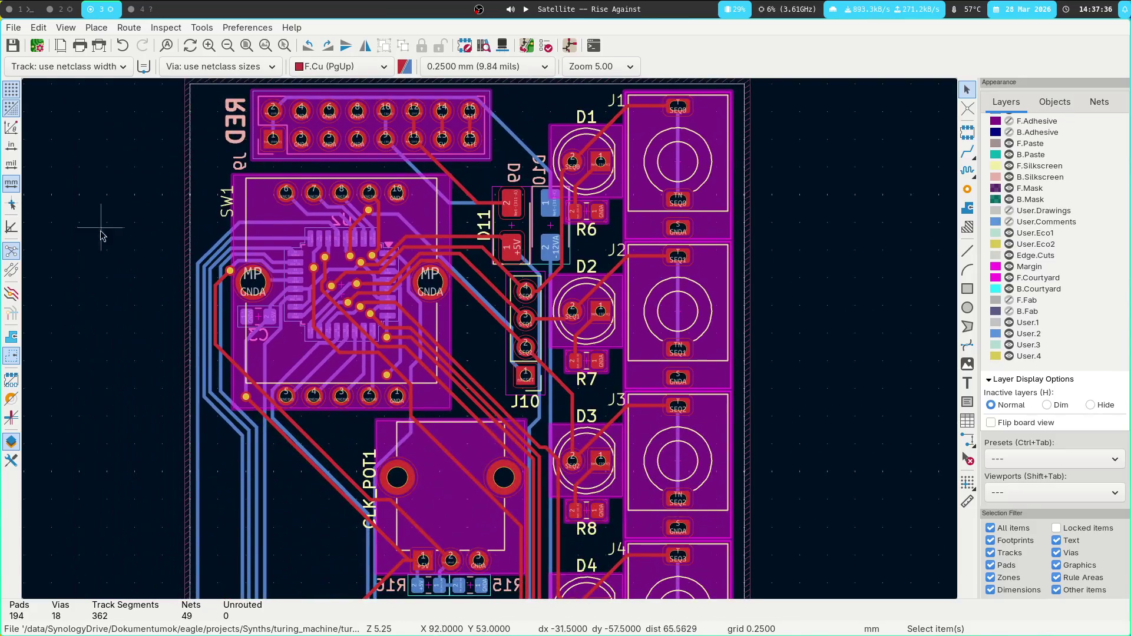
scroll(257, 274, down, 2)
scroll(256, 274, down, 8)
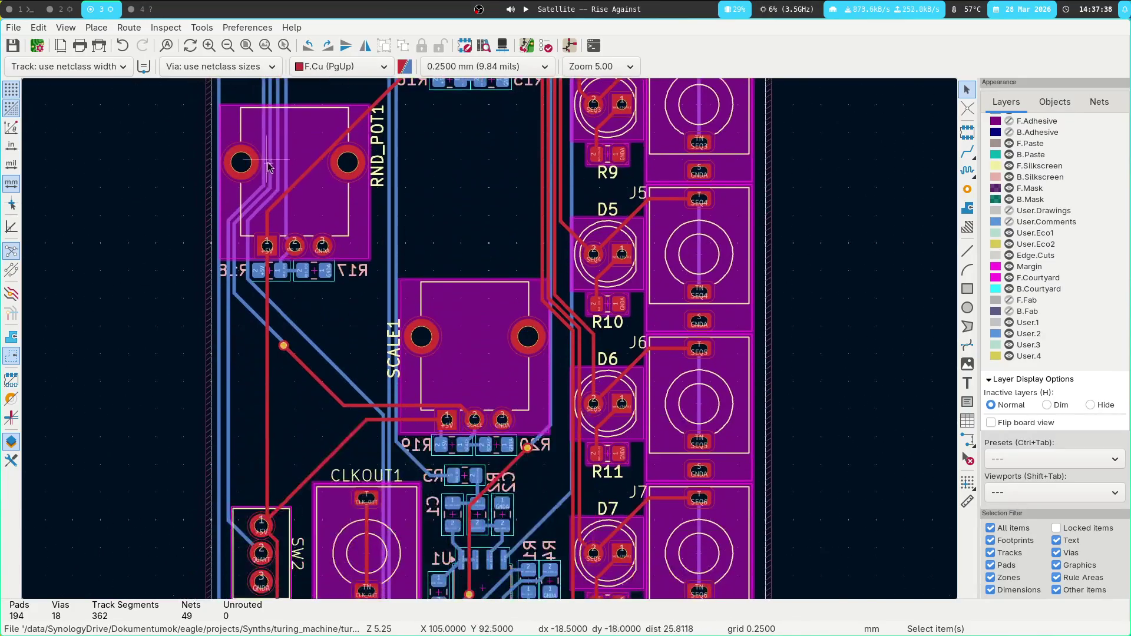
ctrl+scroll(492, 343, up, 3)
ctrl+scroll(492, 344, up, 3)
scroll(492, 344, right, 4)
scroll(492, 344, down, 3)
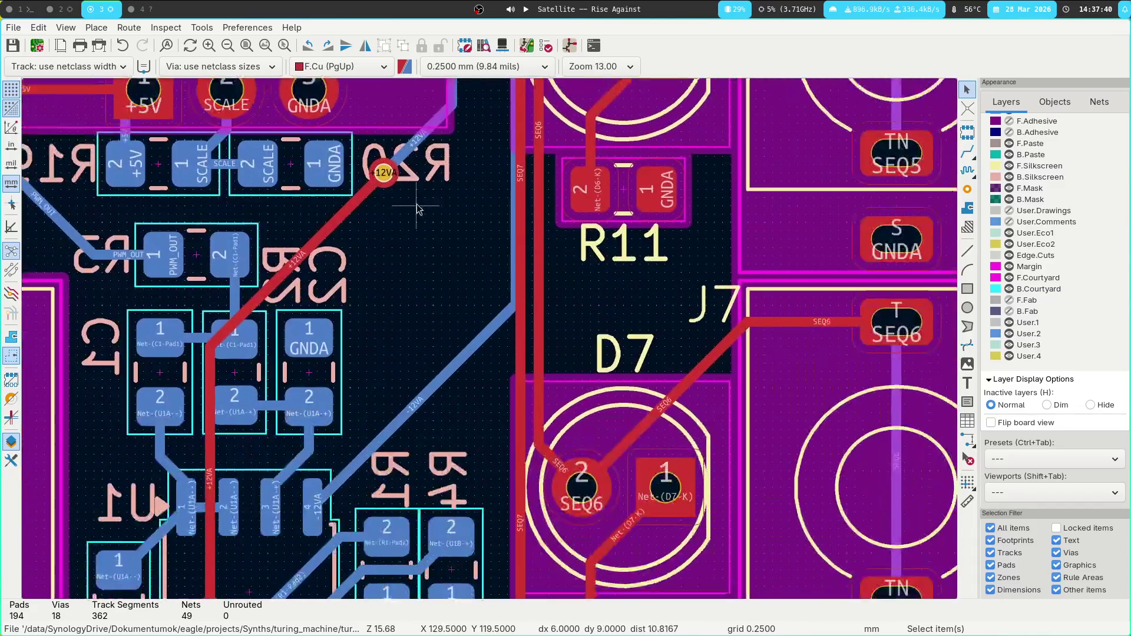
ctrl+scroll(492, 344, down, 6)
scroll(492, 346, down, 3)
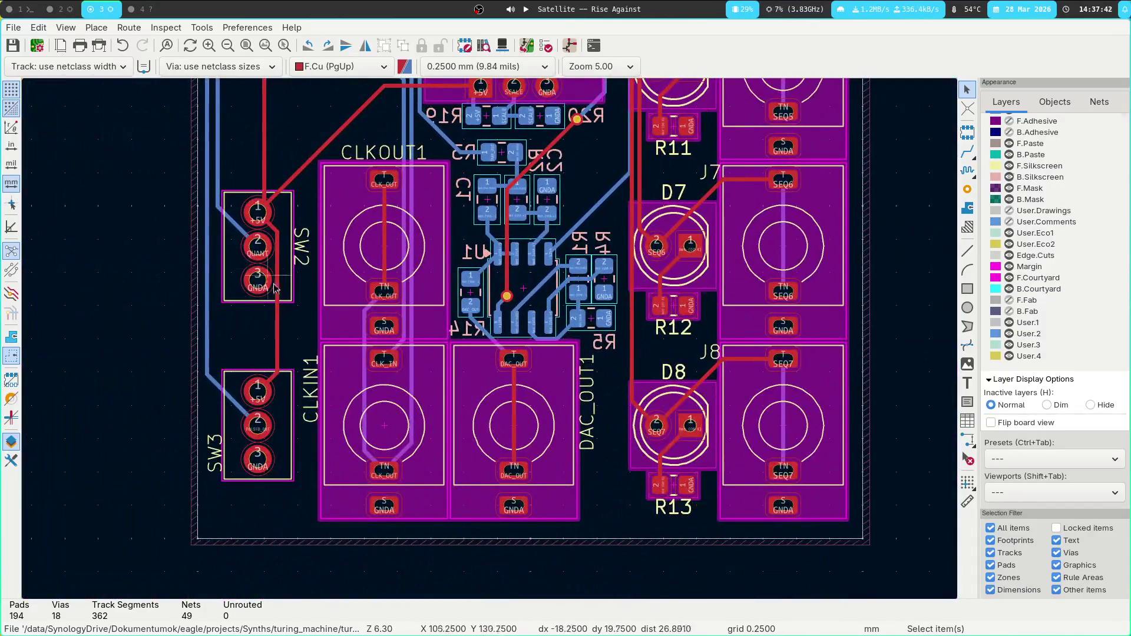
ctrl+scroll(406, 287, down, 4)
ctrl+scroll(406, 287, up, 2)
scroll(399, 277, up, 3)
scroll(400, 278, right, 1)
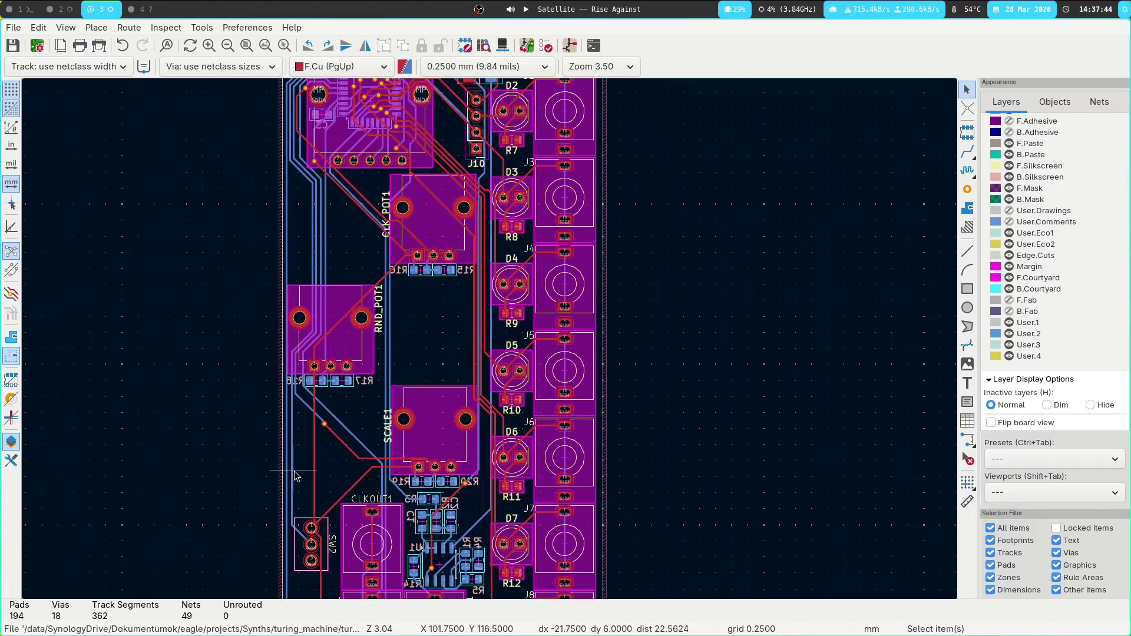
scroll(396, 446, down, 2)
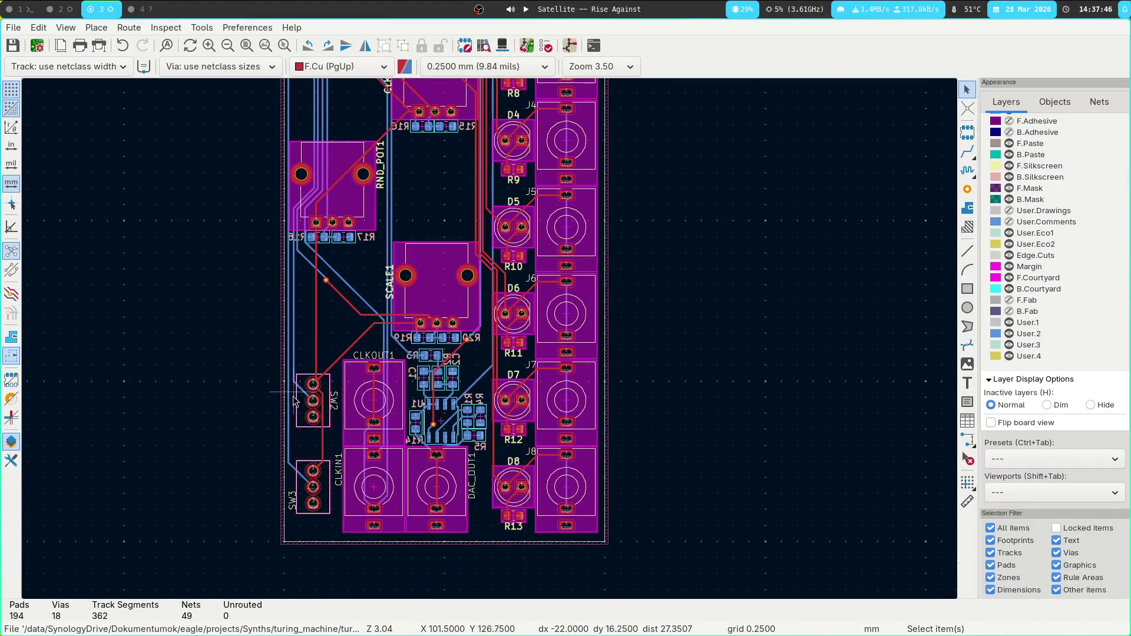
Select switches SW2 and SW3, then clear them and pan toward the board's top edge.
click(326, 392)
shift+click(332, 494)
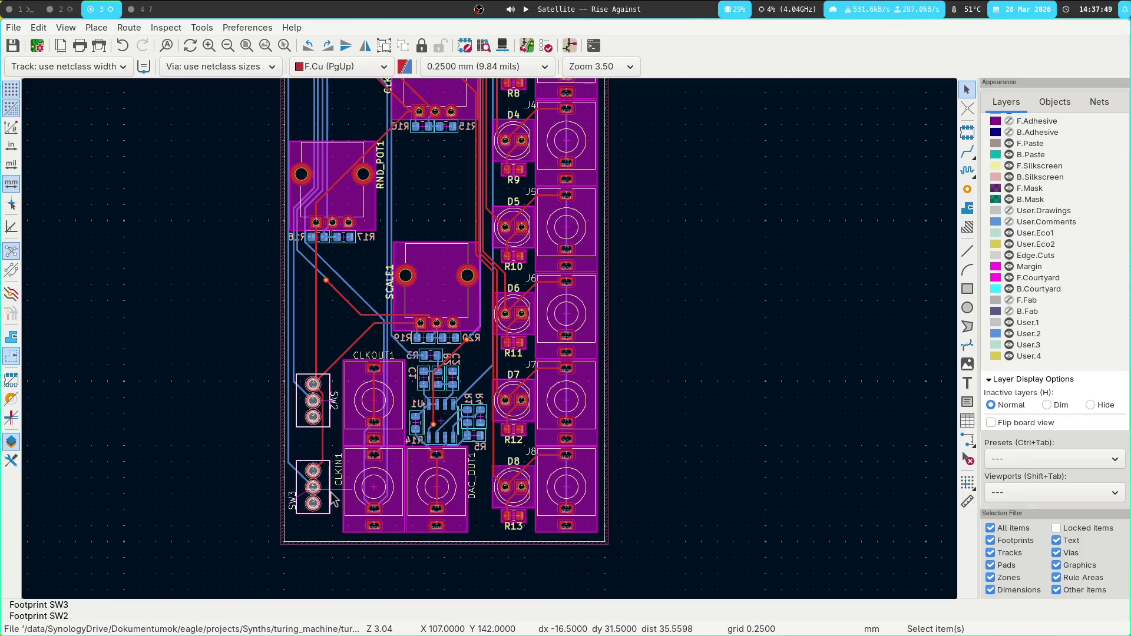
click(247, 356)
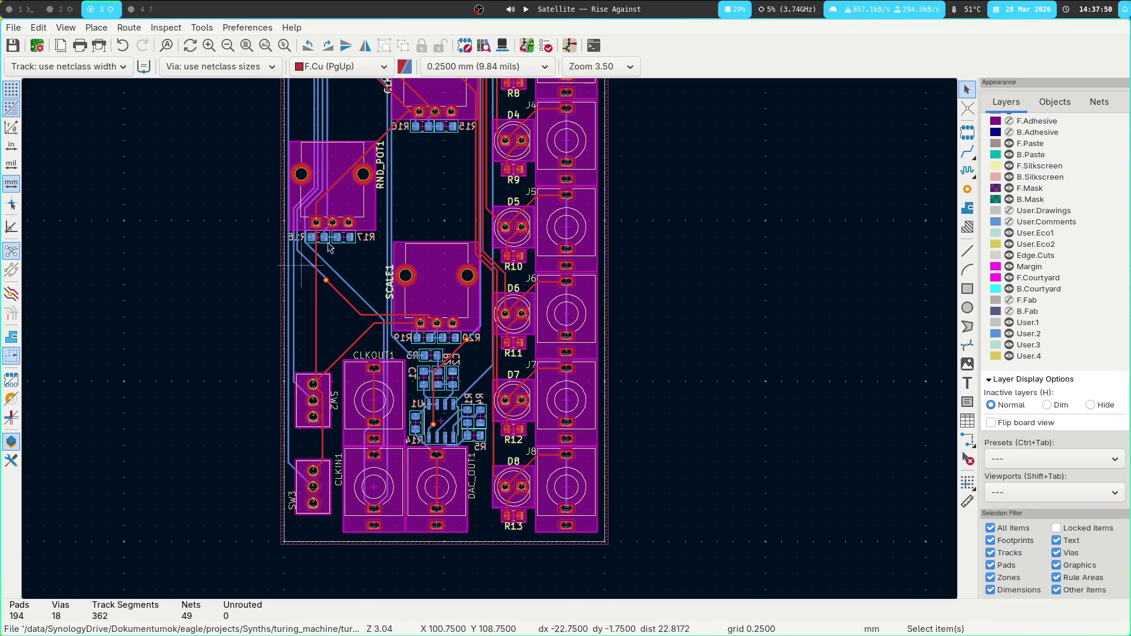
middle_drag(272, 254, 248, 435)
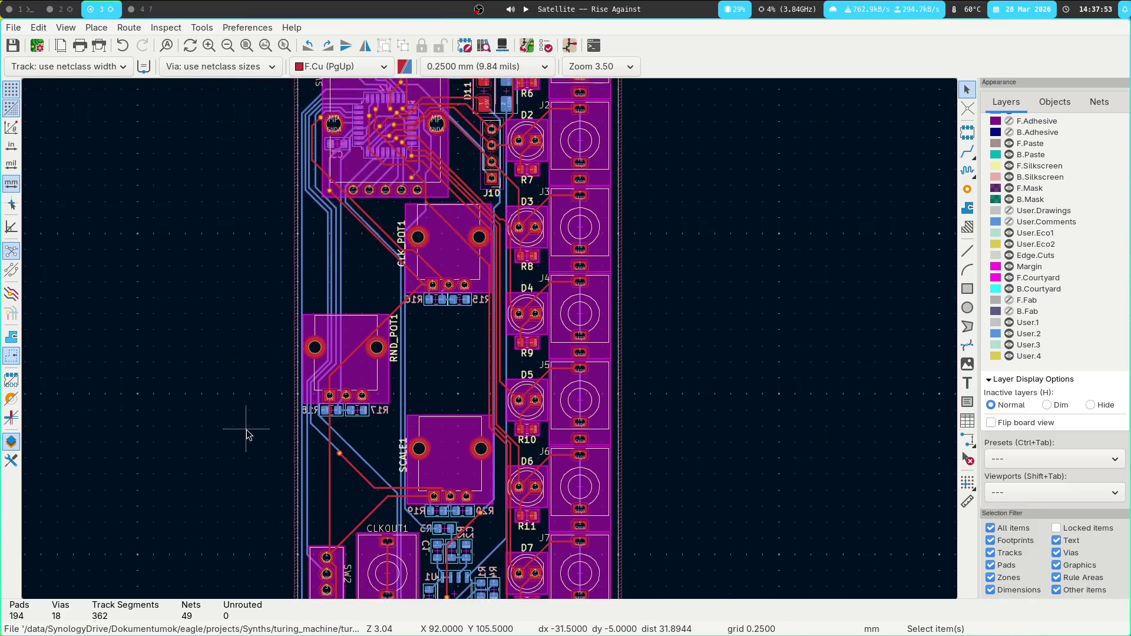
middle_drag(798, 508, 772, 354)
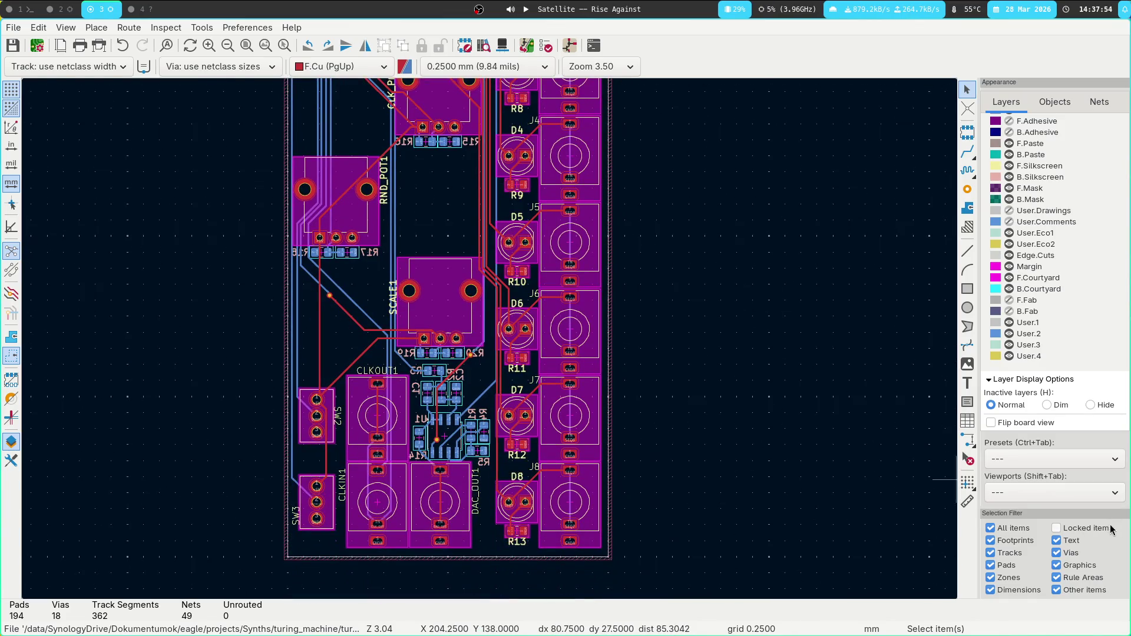
middle_drag(793, 289, 790, 429)
middle_drag(690, 354, 669, 485)
scroll(577, 318, up, 2)
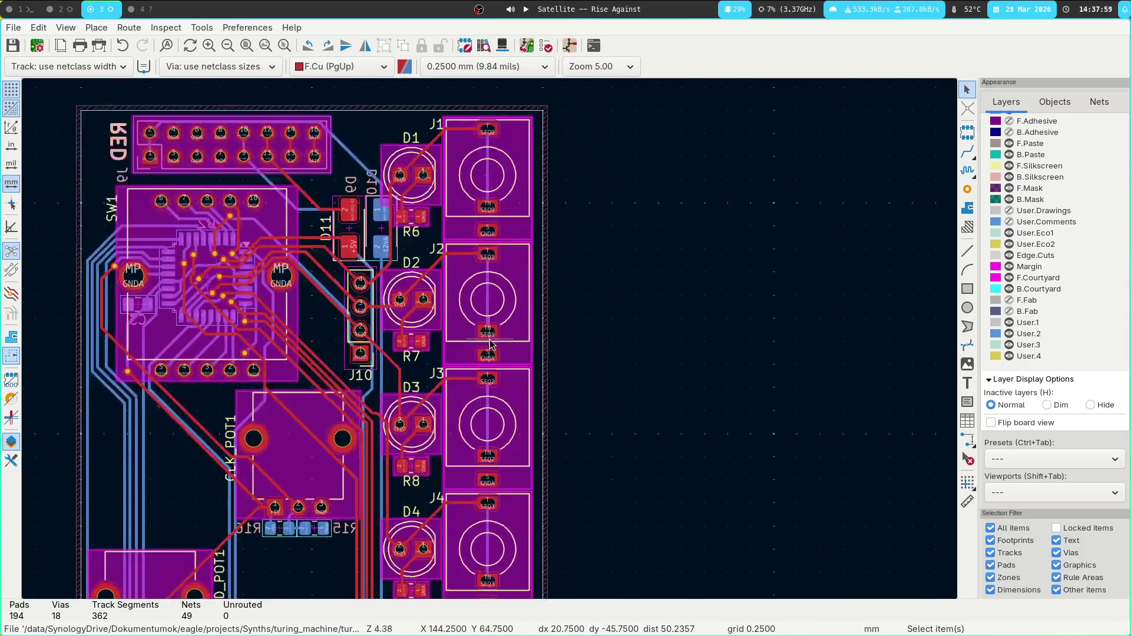
scroll(345, 333, up, 3)
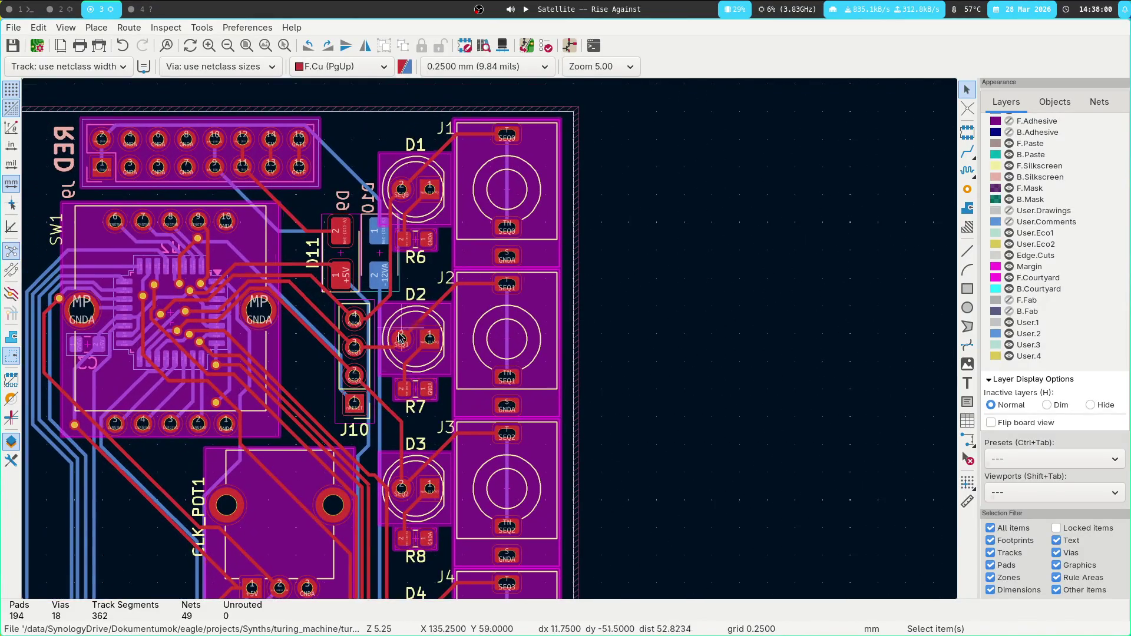
Flip connector J10 to the back, select its mirrored reference, and view the back layers.
click(374, 373)
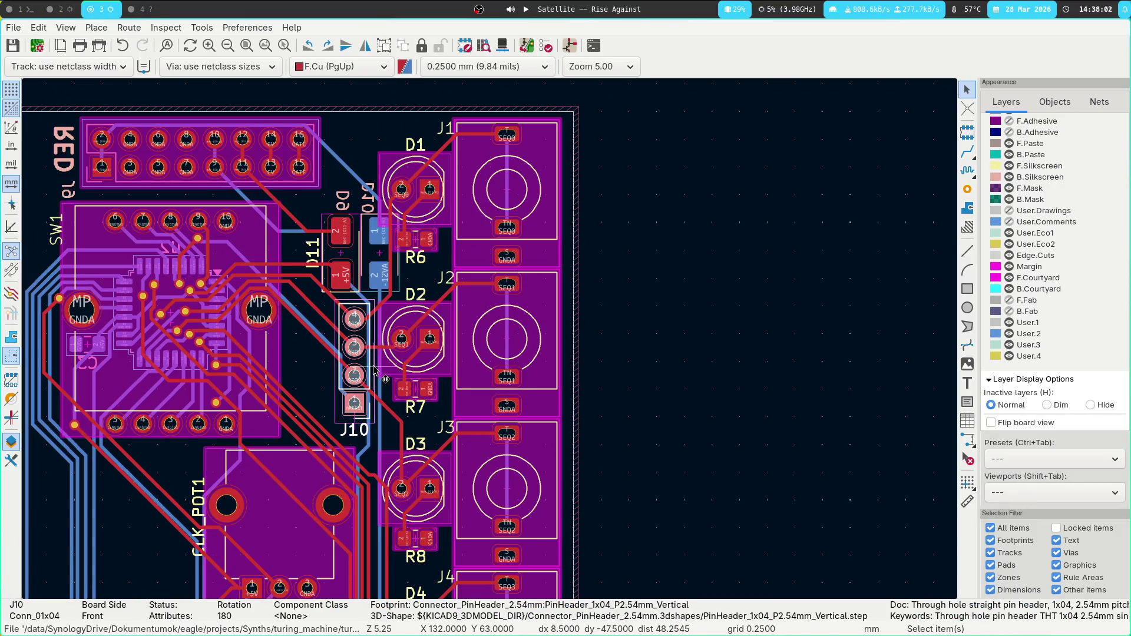
key(f)
key(Escape)
scroll(413, 354, up, 5)
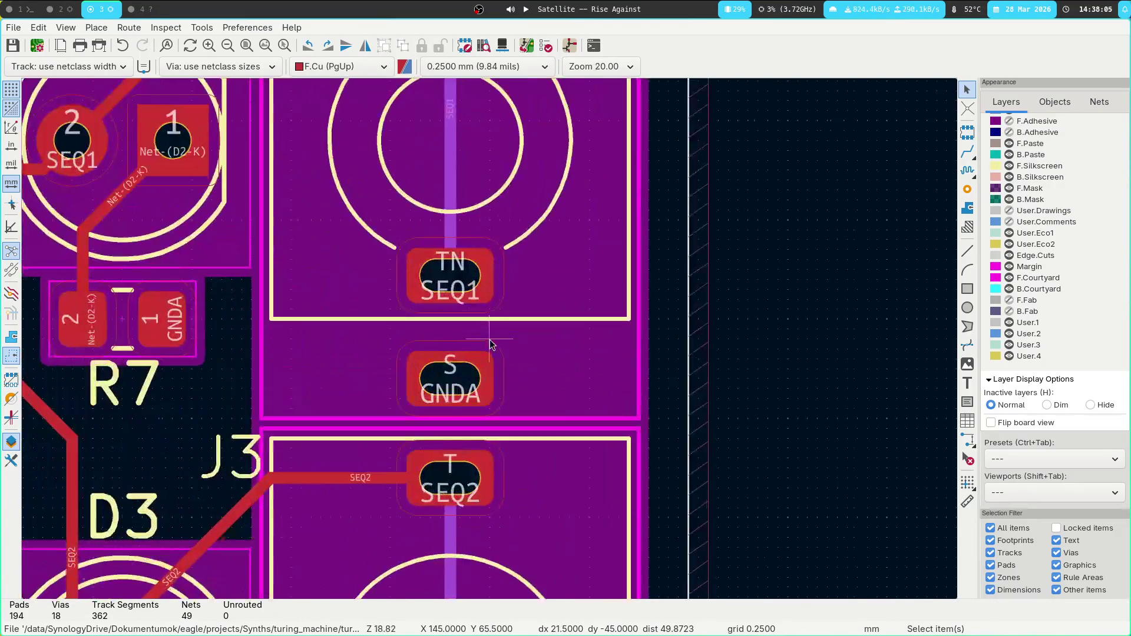
scroll(454, 380, down, 2)
ctrl+scroll(454, 380, left, 1)
click(337, 412)
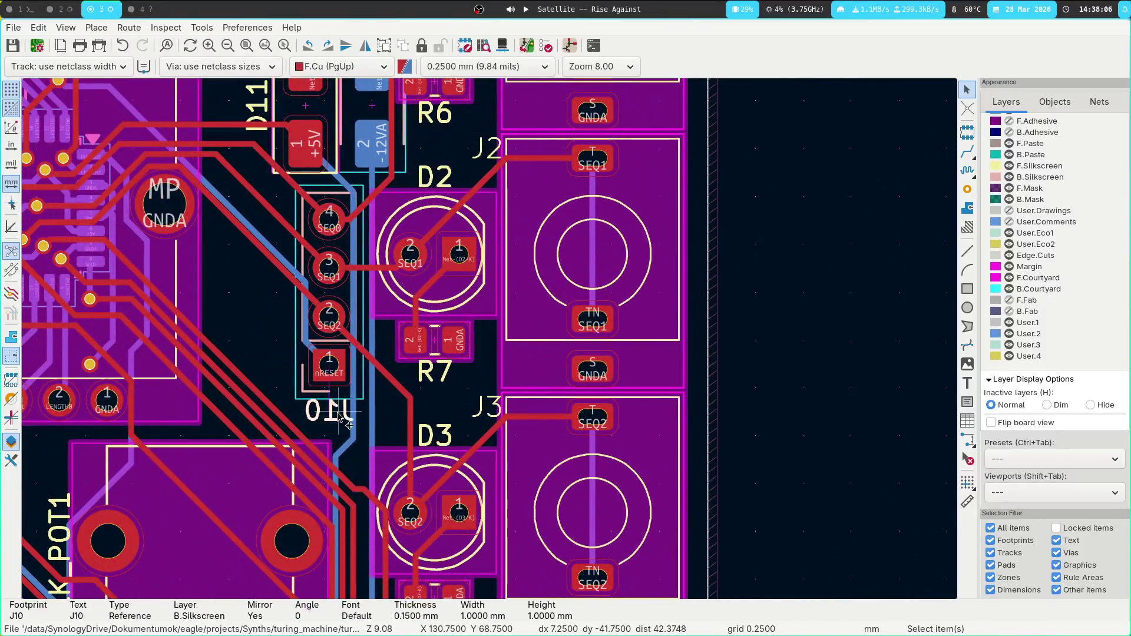
key(ctrl+Tab)
key(ctrl+Tab)
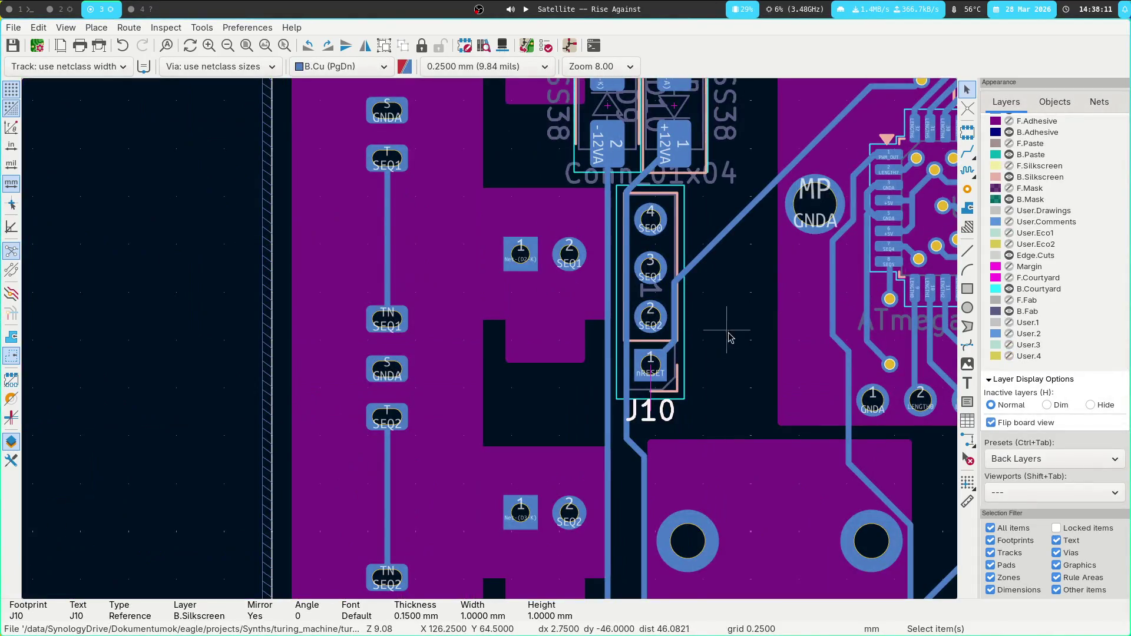
Inspect J10 in the Back Layers view, then return to the front All Layers view.
scroll(705, 328, down, 3)
shift+scroll(439, 408, down, 1)
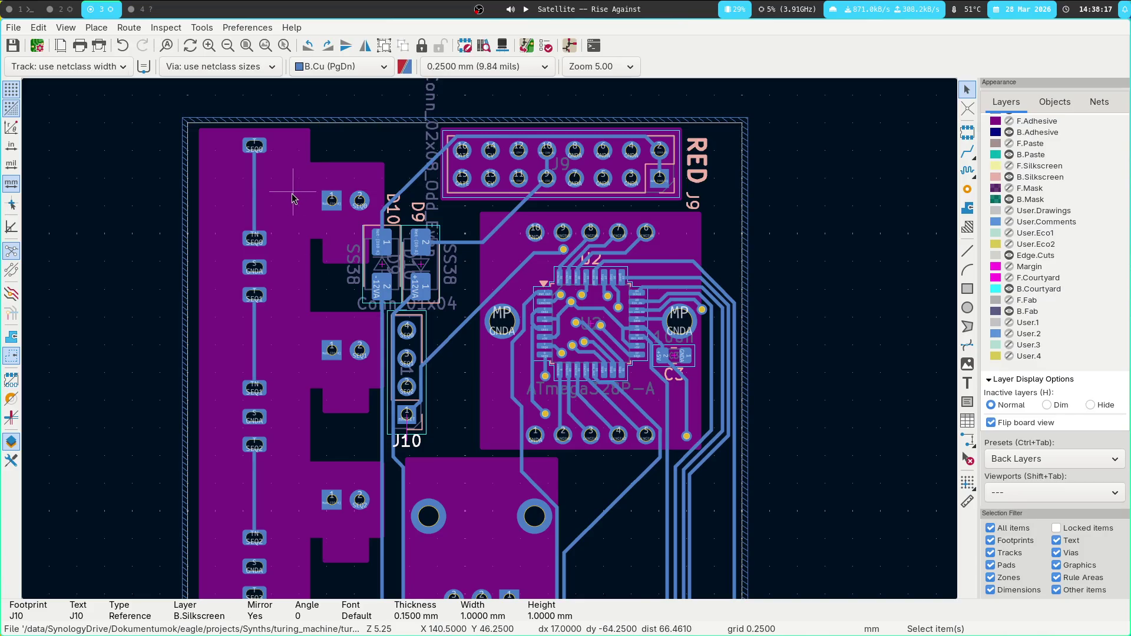
key(ctrl+Tab)
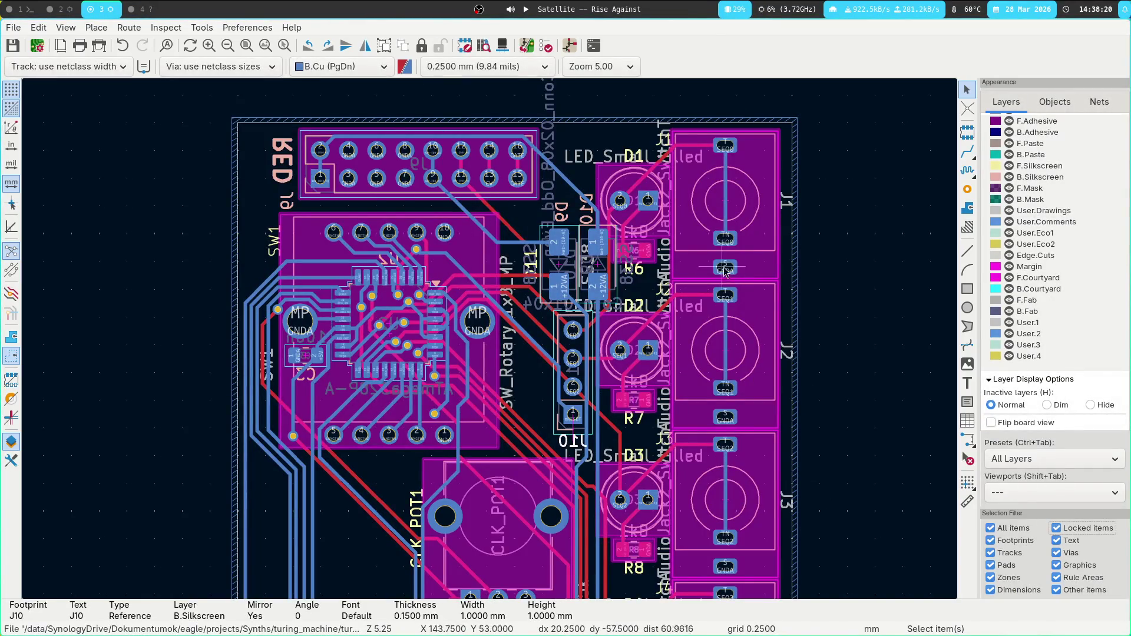
Check which side jacks J1, J2 and J4 through J8 sit on.
click(755, 205)
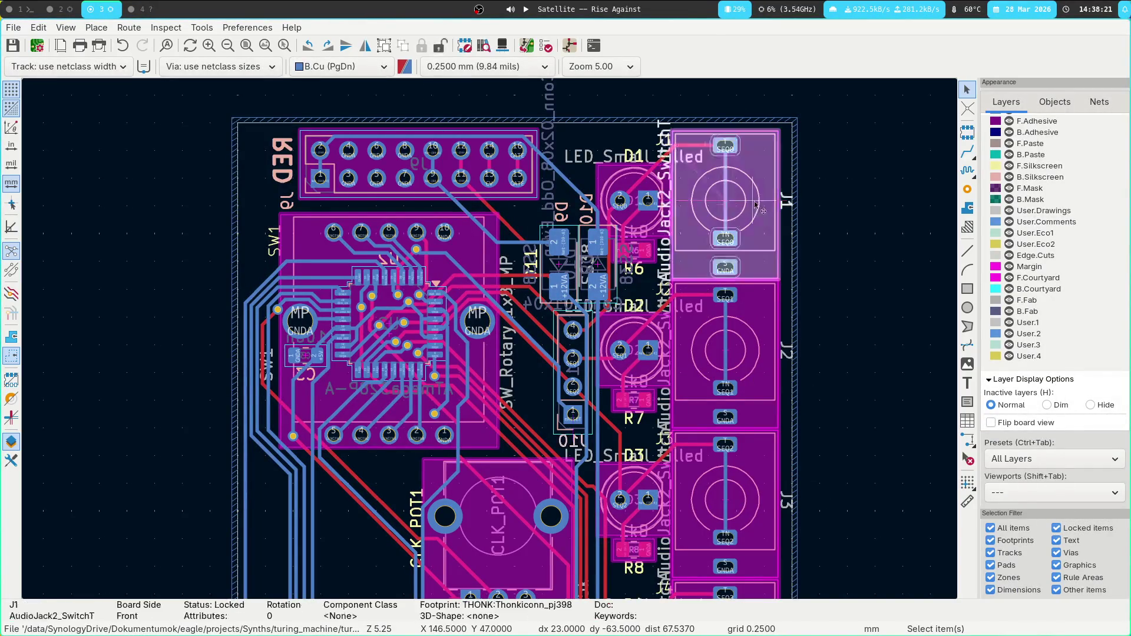
click(769, 335)
scroll(769, 335, down, 5)
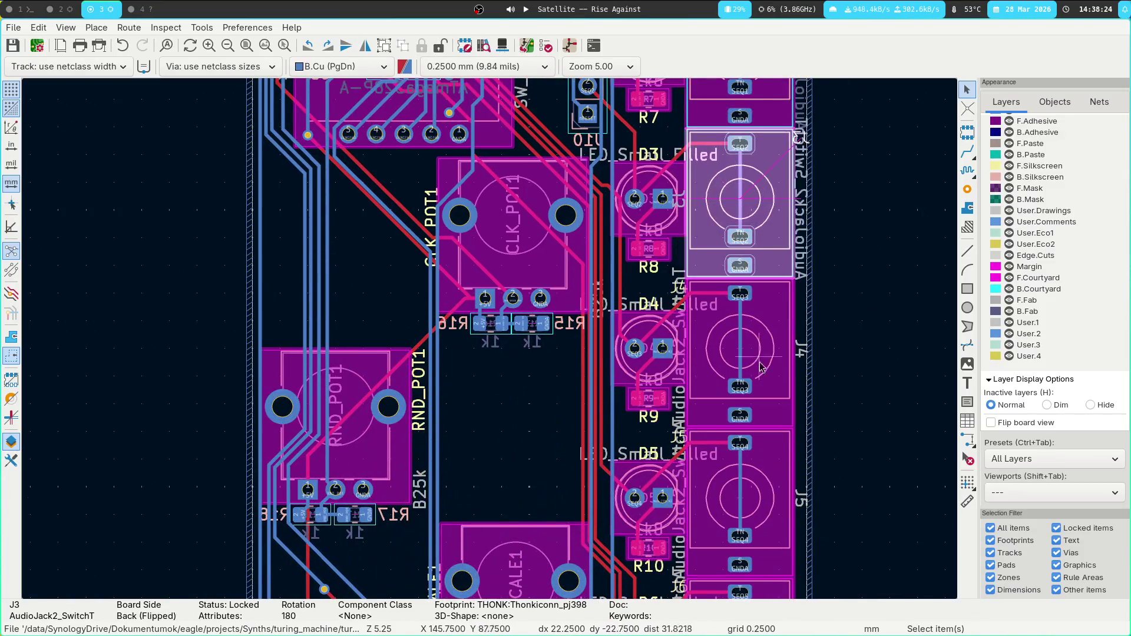
click(774, 373)
click(787, 466)
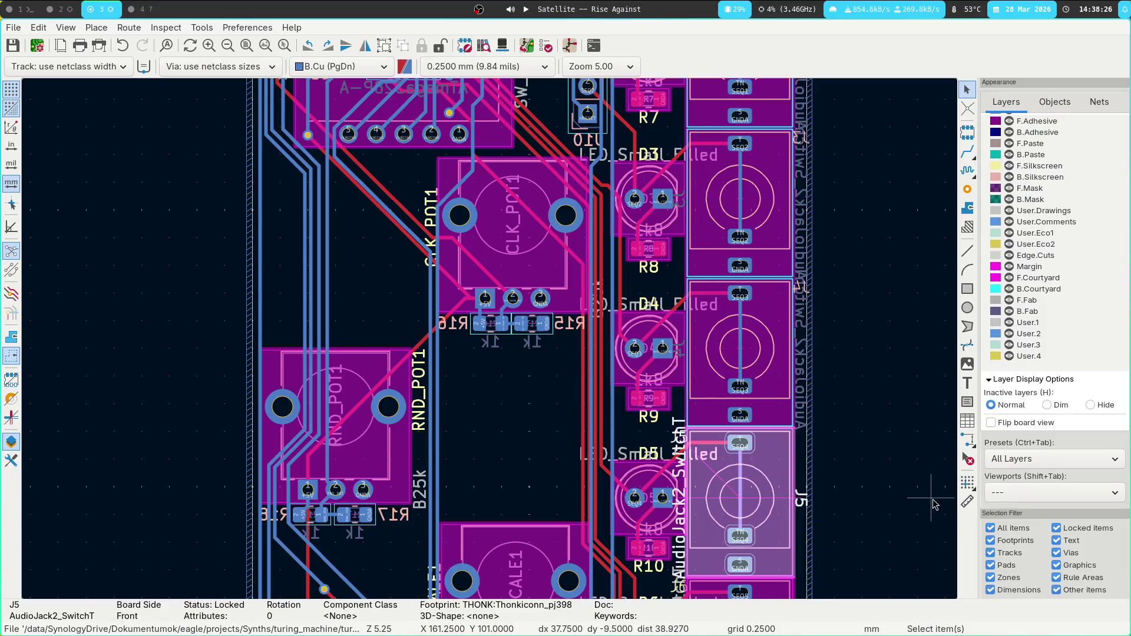
scroll(899, 129, down, 6)
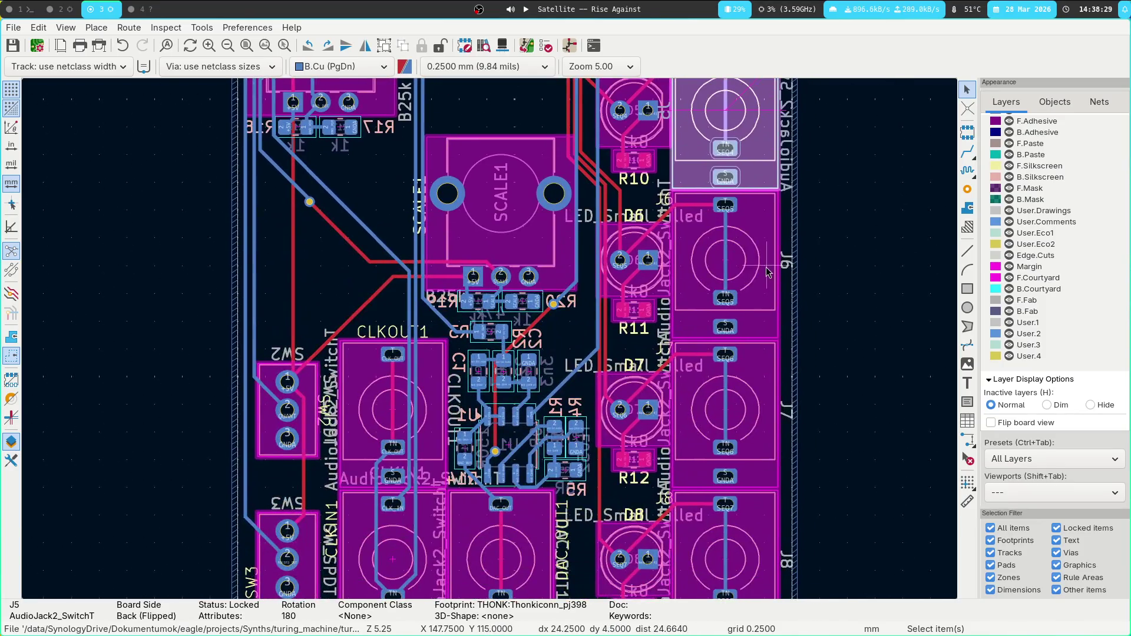
click(766, 265)
click(772, 406)
click(767, 528)
scroll(871, 538, down, 7)
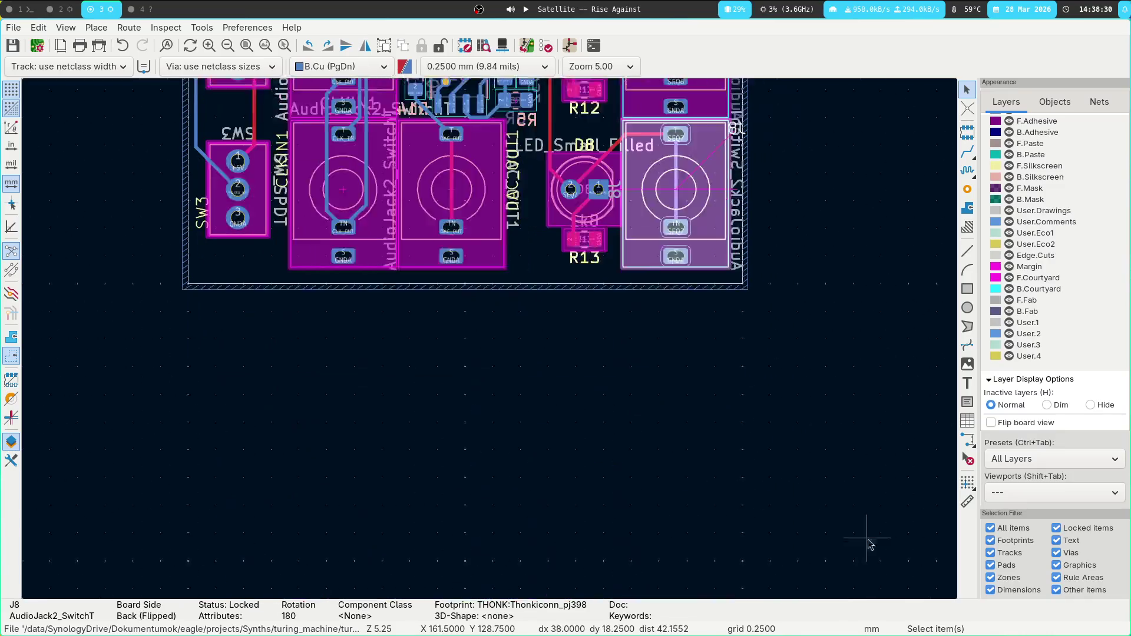
scroll(464, 576, up, 7)
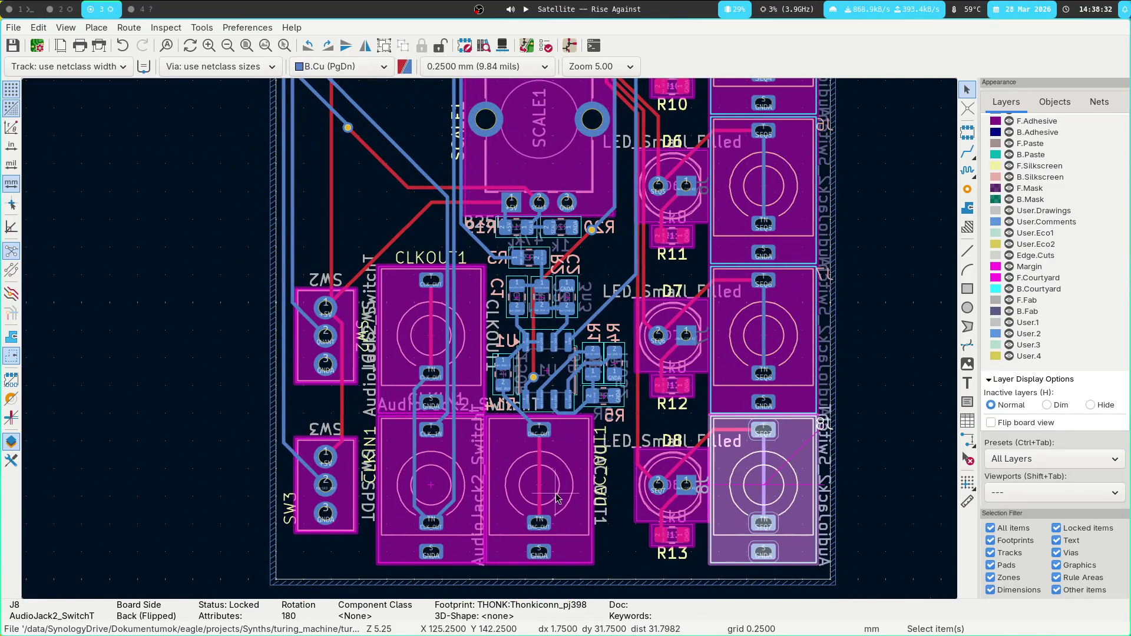
Flip jack CLKOUT1 and switches SW2 and SW3 to the back of the board.
click(531, 489)
click(458, 494)
key(Escape)
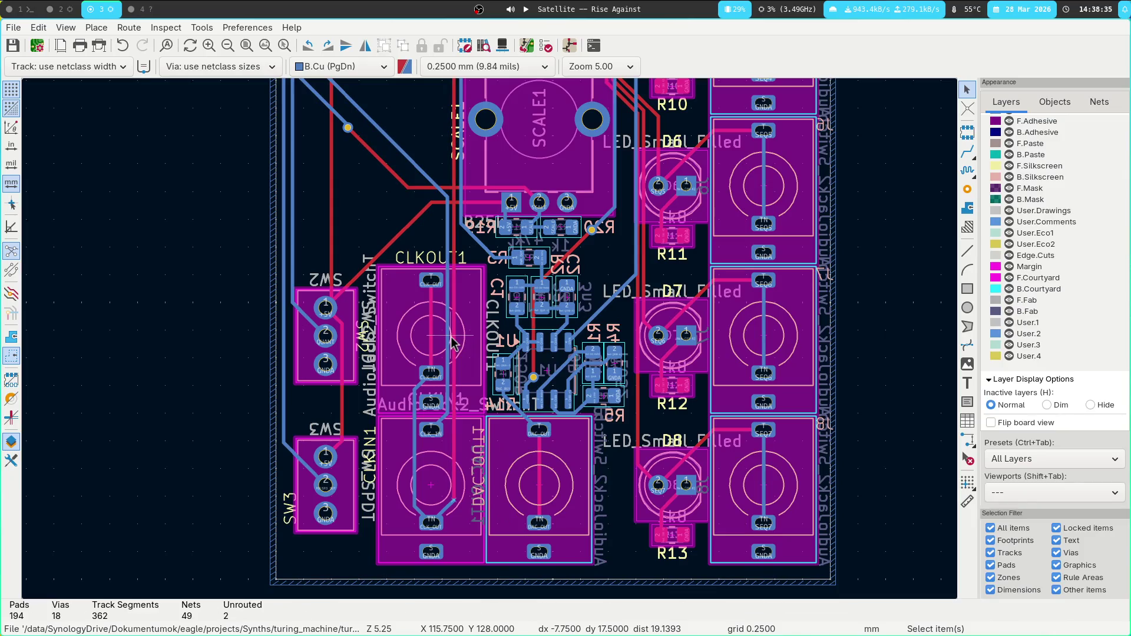
click(460, 334)
click(433, 359)
key(f)
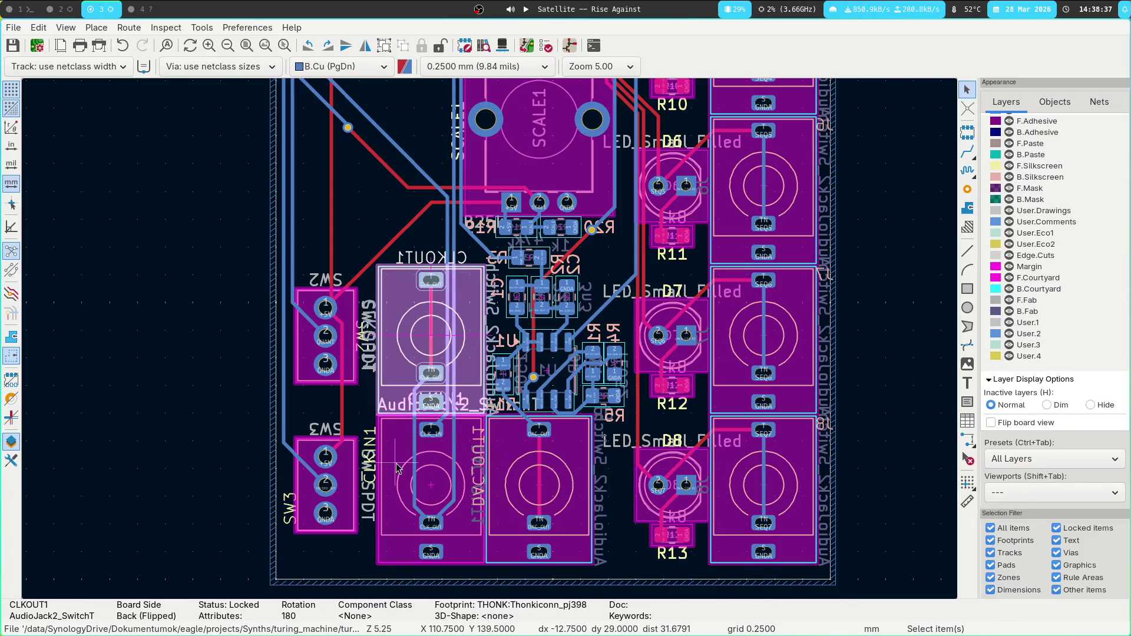
click(368, 430)
click(345, 312)
key(f)
click(352, 499)
key(f)
Check the SCALE1 potentiometer, then pan up past SW1 and U1 to the board's top.
middle_drag(370, 180, 363, 425)
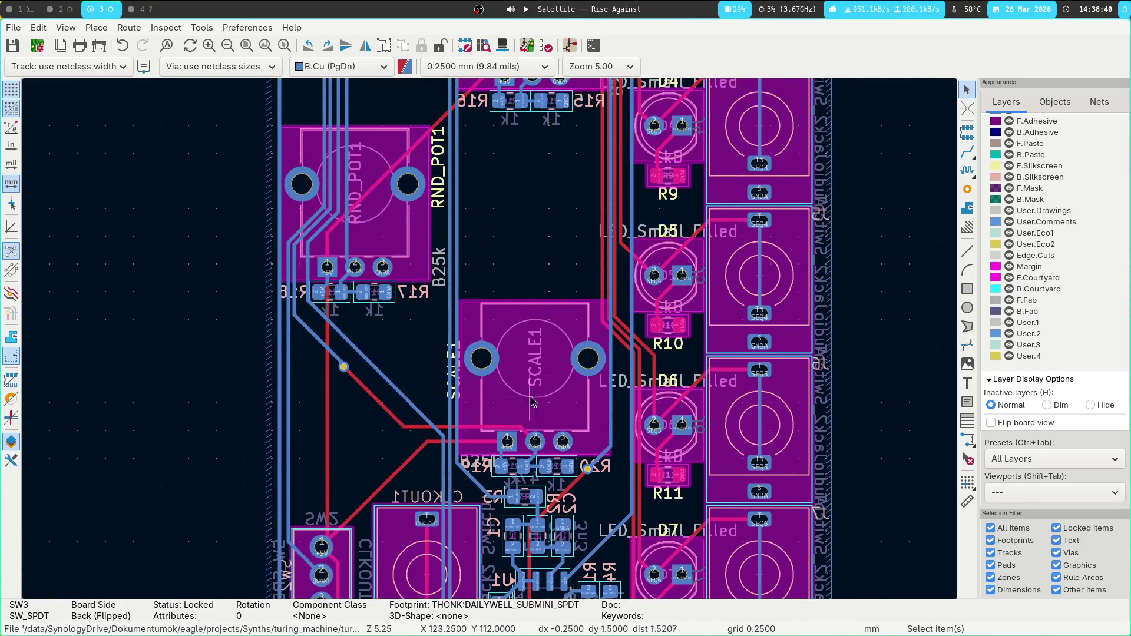
click(543, 330)
click(529, 225)
middle_drag(525, 192, 506, 392)
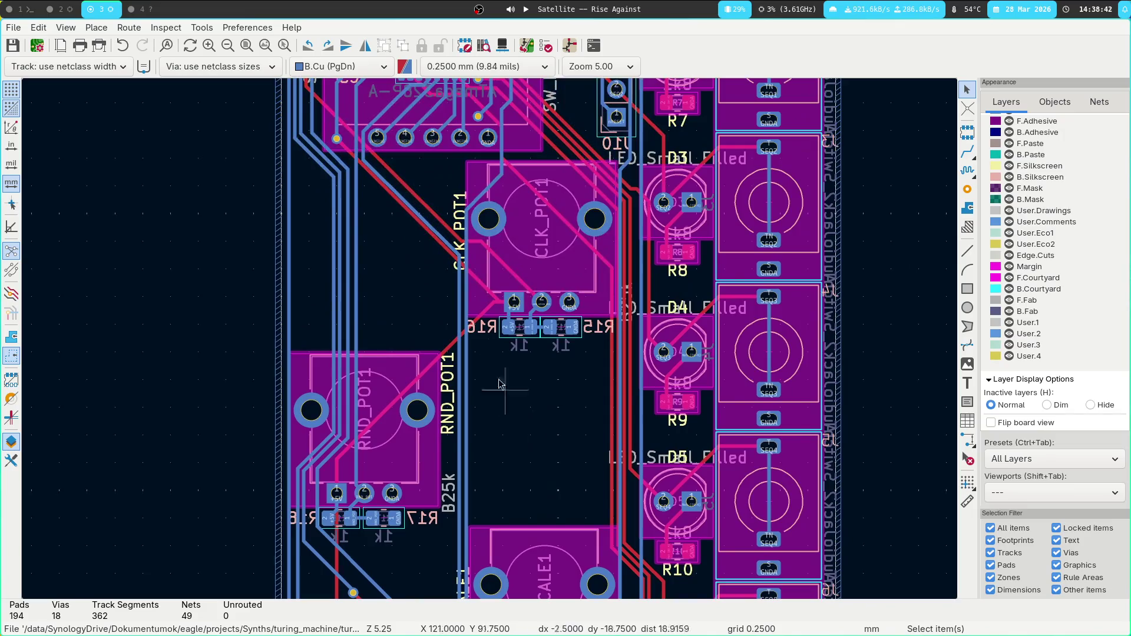
mouse_move(362, 267)
middle_down()
mouse_move(355, 357)
mouse_move(392, 417)
middle_up()
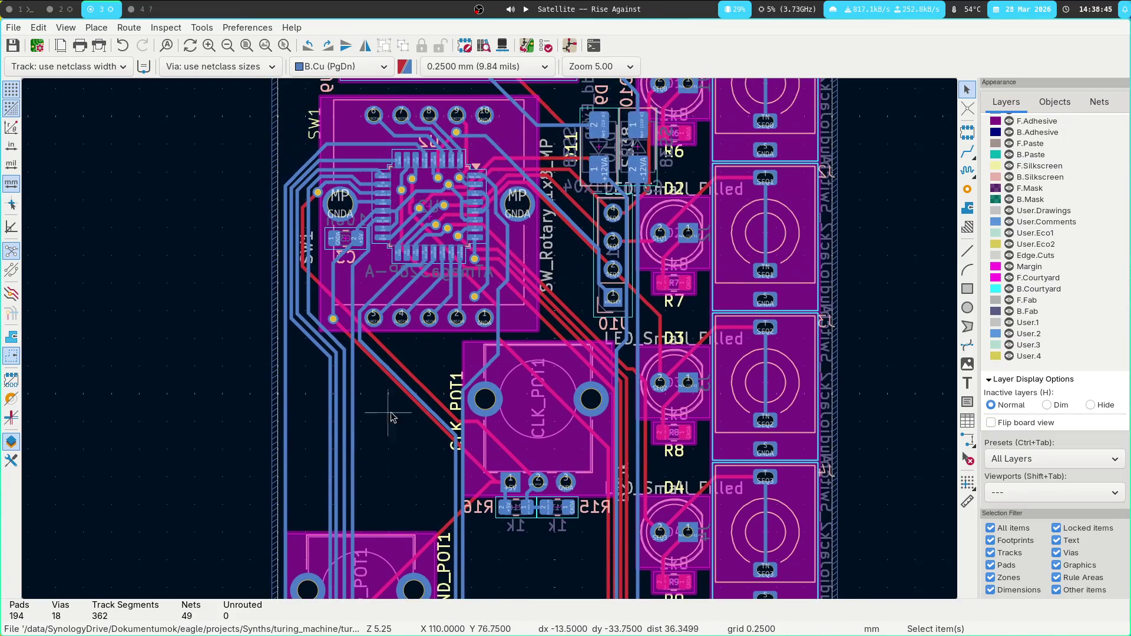
middle_drag(859, 202, 668, 398)
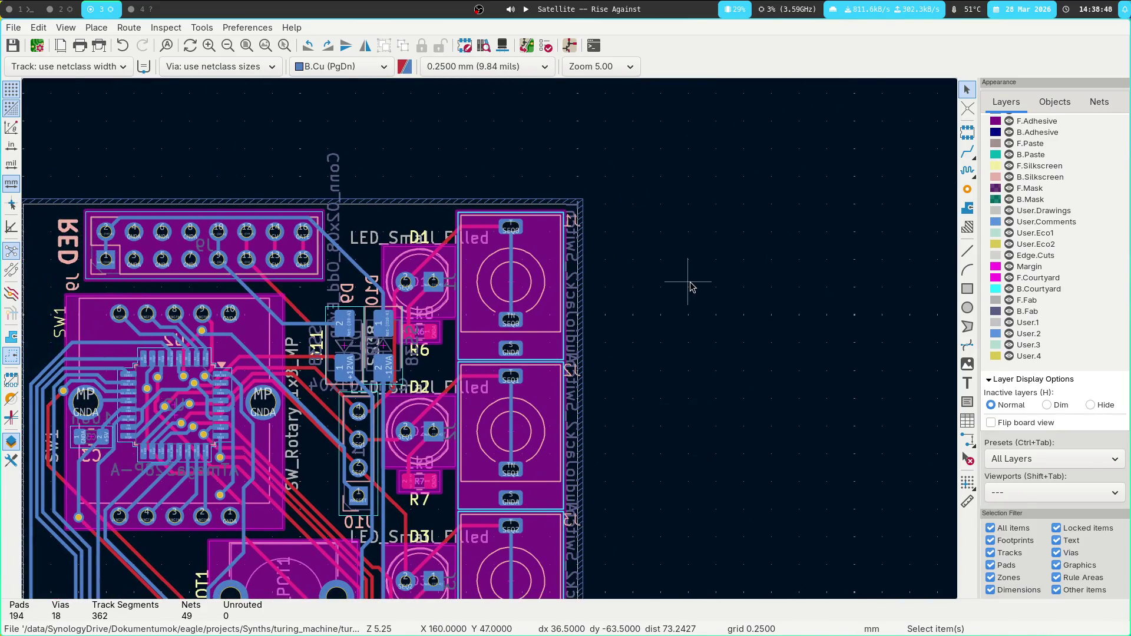
Revert the jack label moves so the J1, J2, J3 references sit beside the jacks again.
key(ctrl+z)
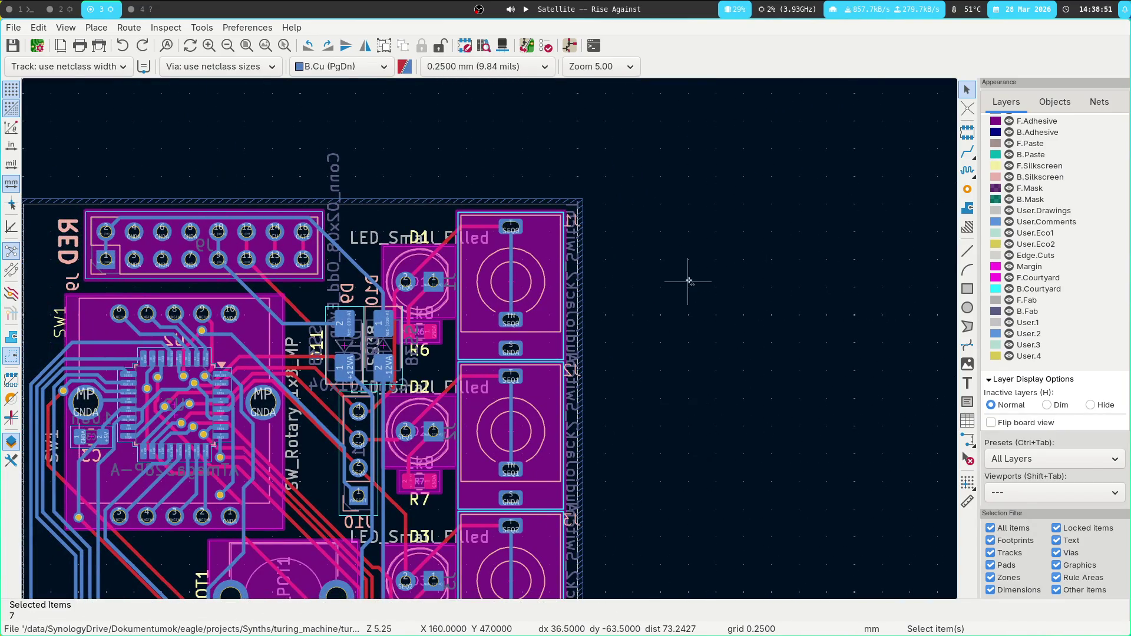
key(ctrl+y)
key(ctrl+y)
key(ctrl+y)
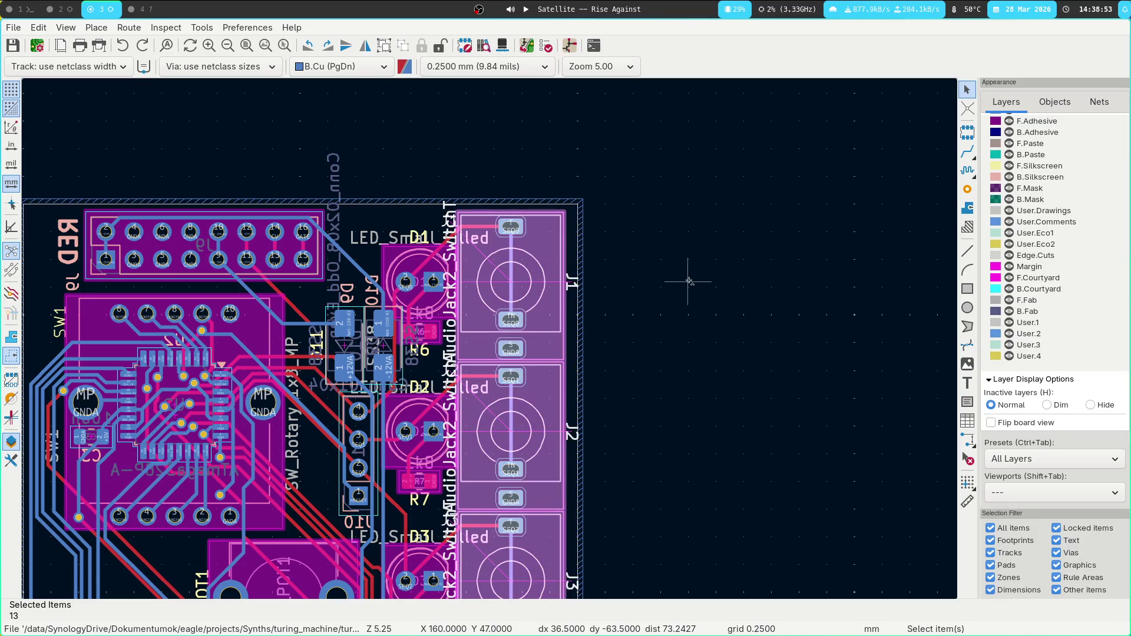
click(690, 282)
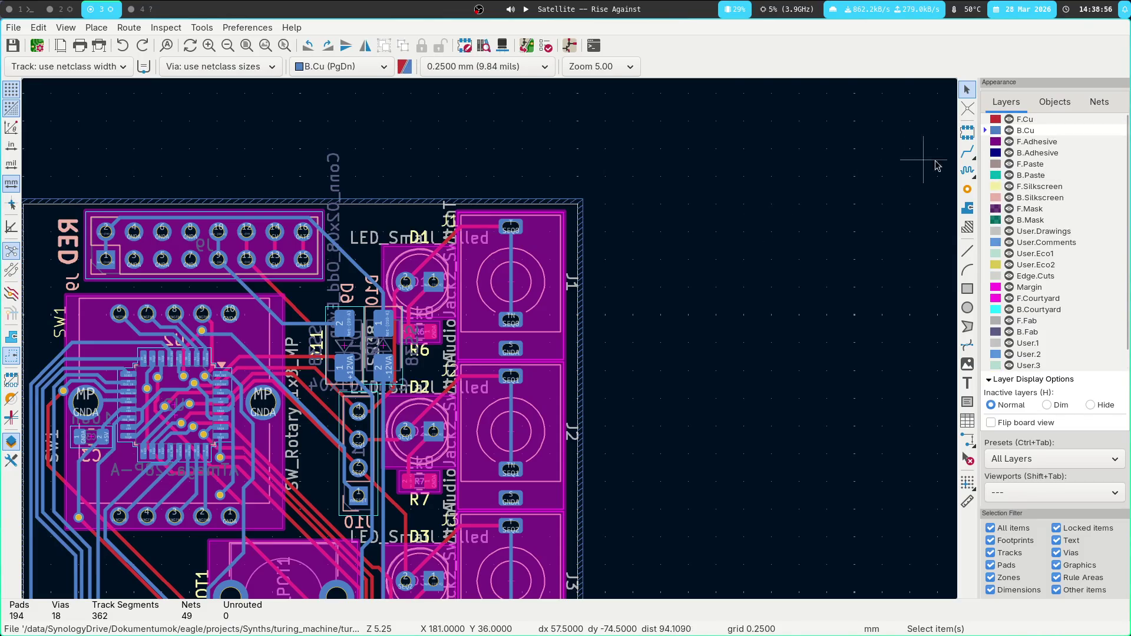
Zoom out and pan to review the whole board, then move to the schematic editor.
scroll(702, 232, down, 6)
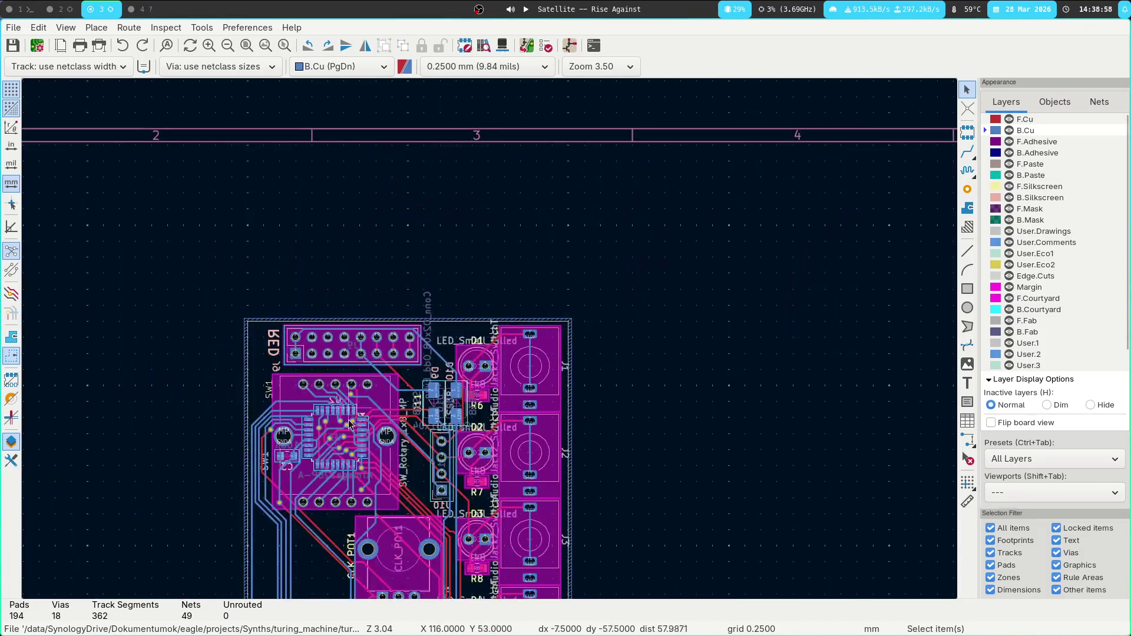
mouse_move(516, 401)
middle_down()
mouse_move(581, 240)
mouse_move(531, 468)
mouse_move(551, 361)
middle_up()
scroll(321, 352, up, 4)
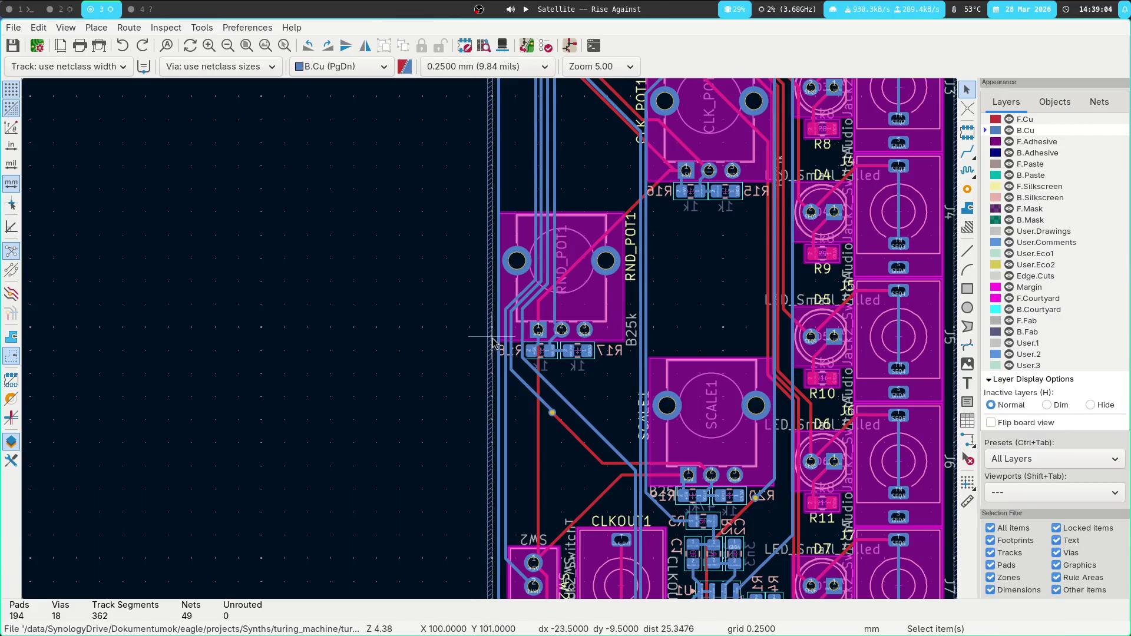
scroll(494, 344, down, 2)
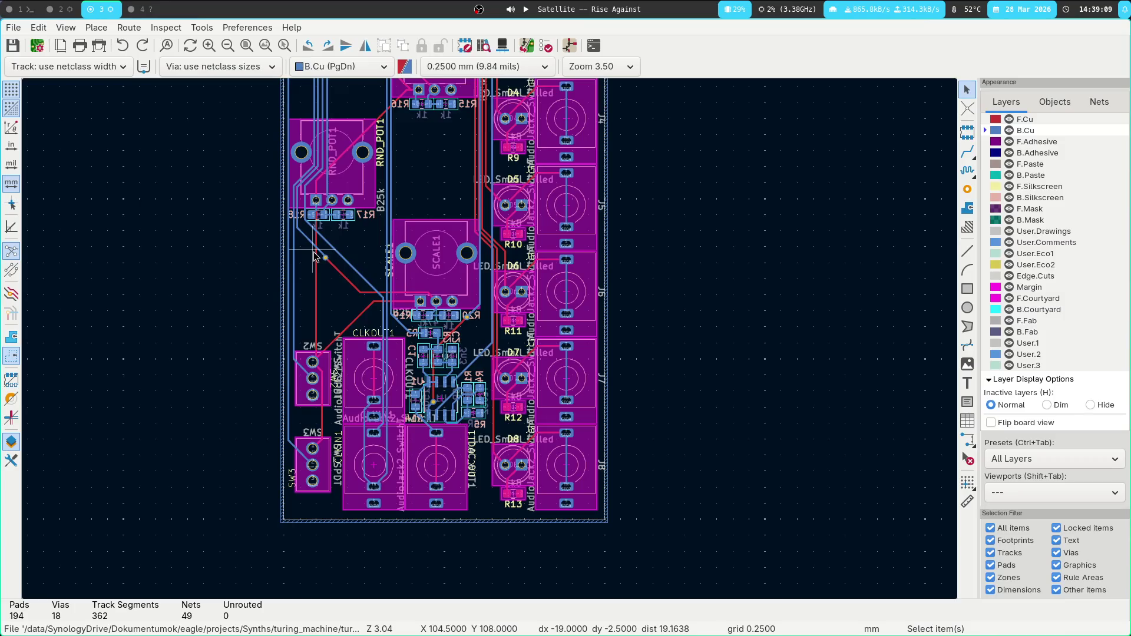
scroll(672, 218, down, 2)
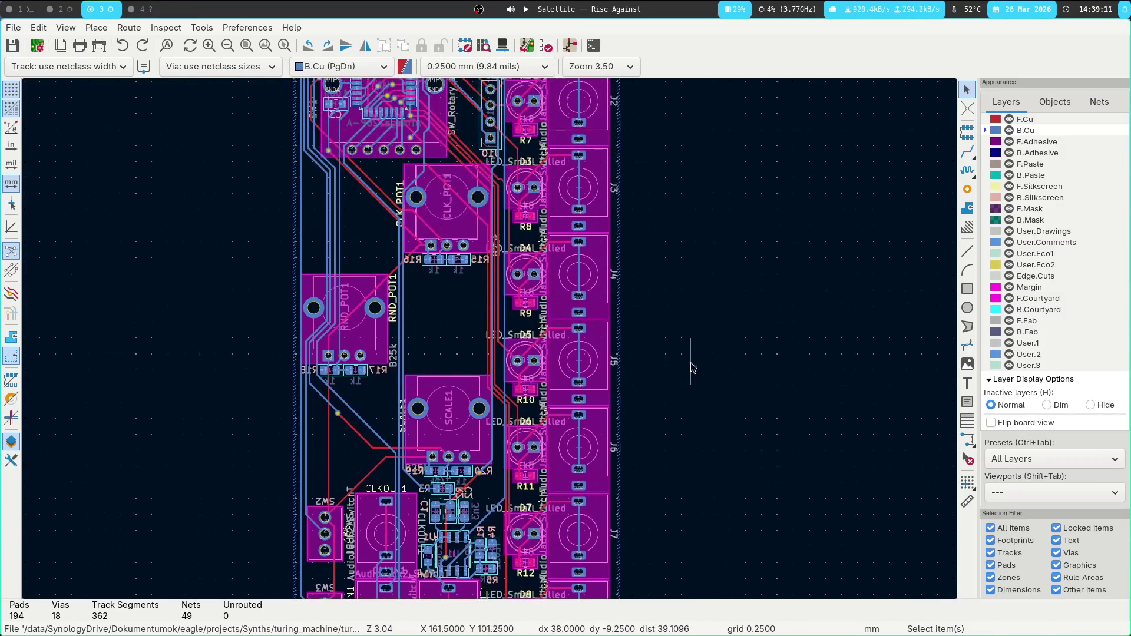
scroll(487, 304, up, 1)
scroll(525, 259, down, 1)
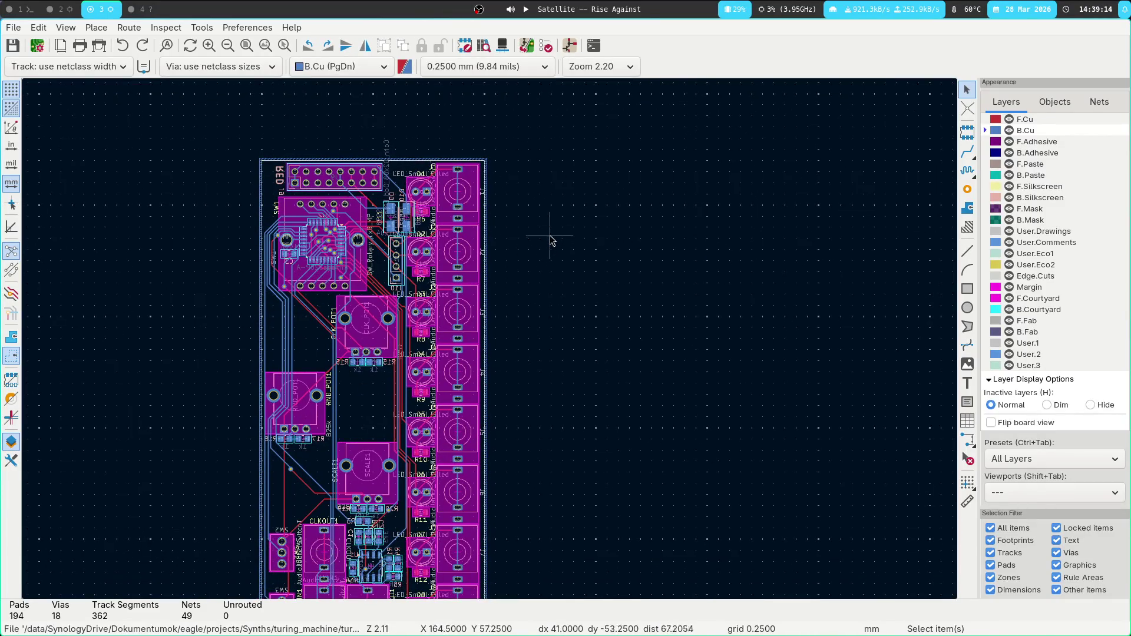
scroll(559, 223, up, 1)
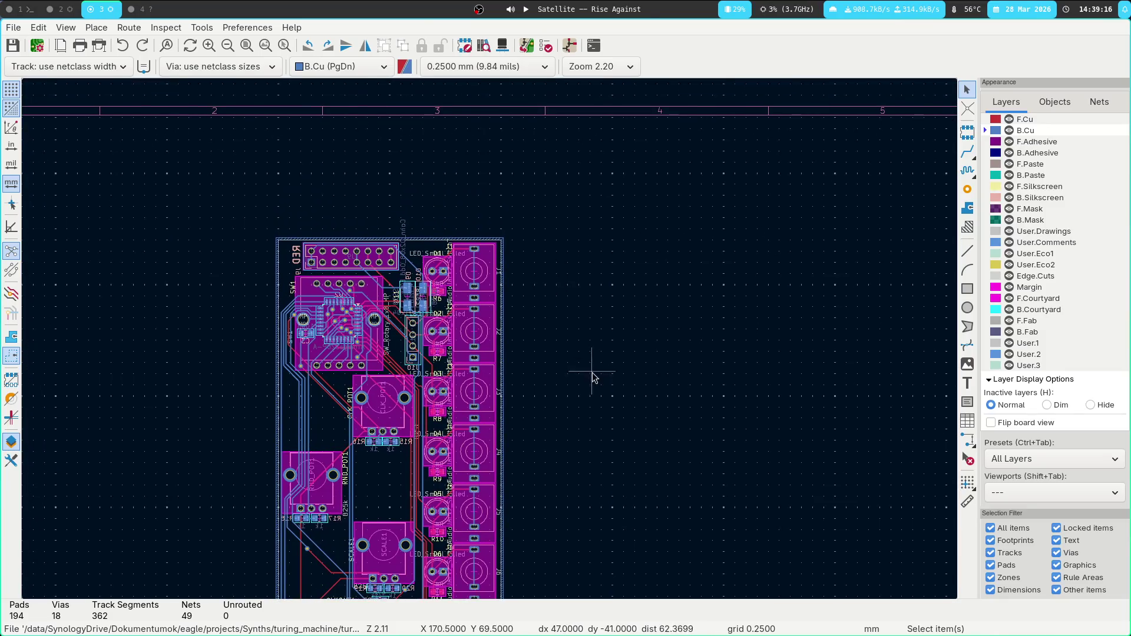
scroll(582, 228, down, 2)
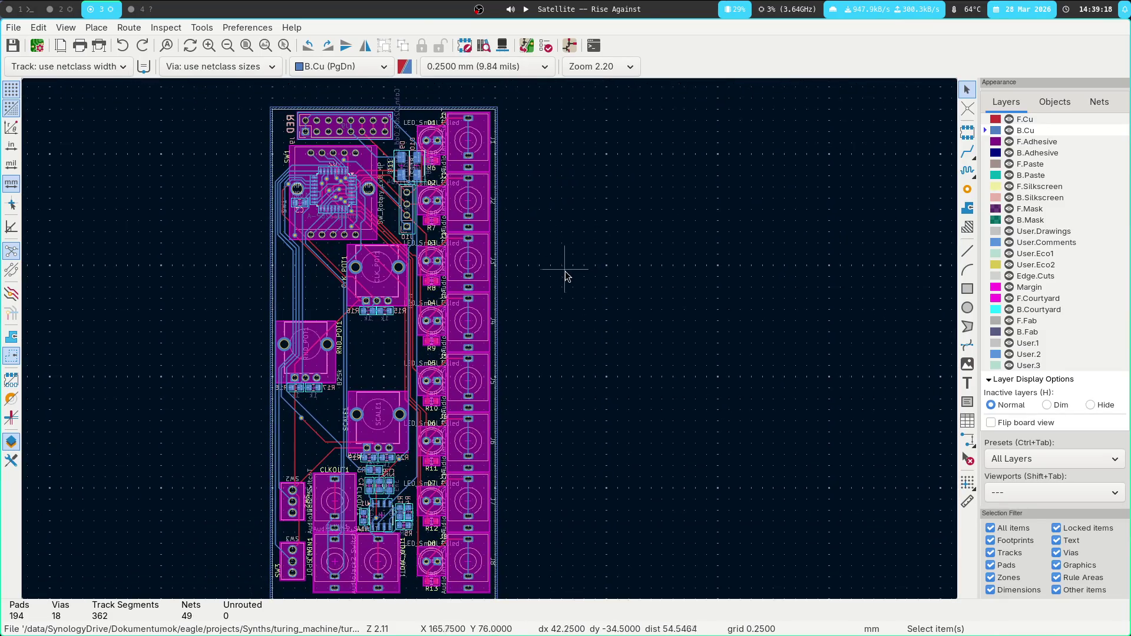
scroll(593, 396, up, 3)
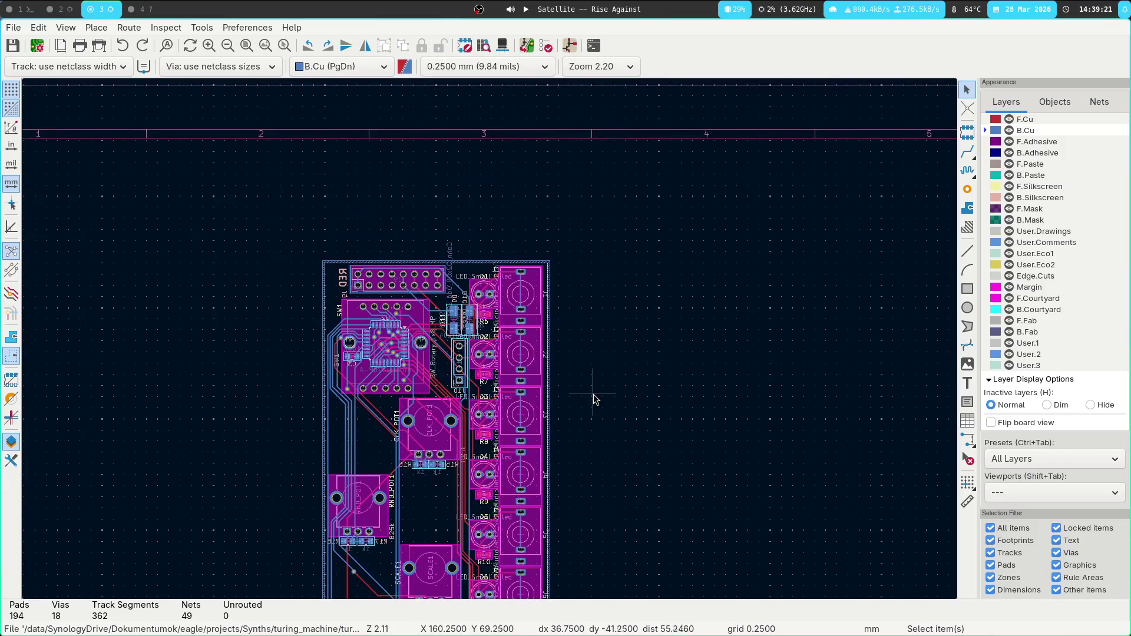
scroll(634, 324, down, 3)
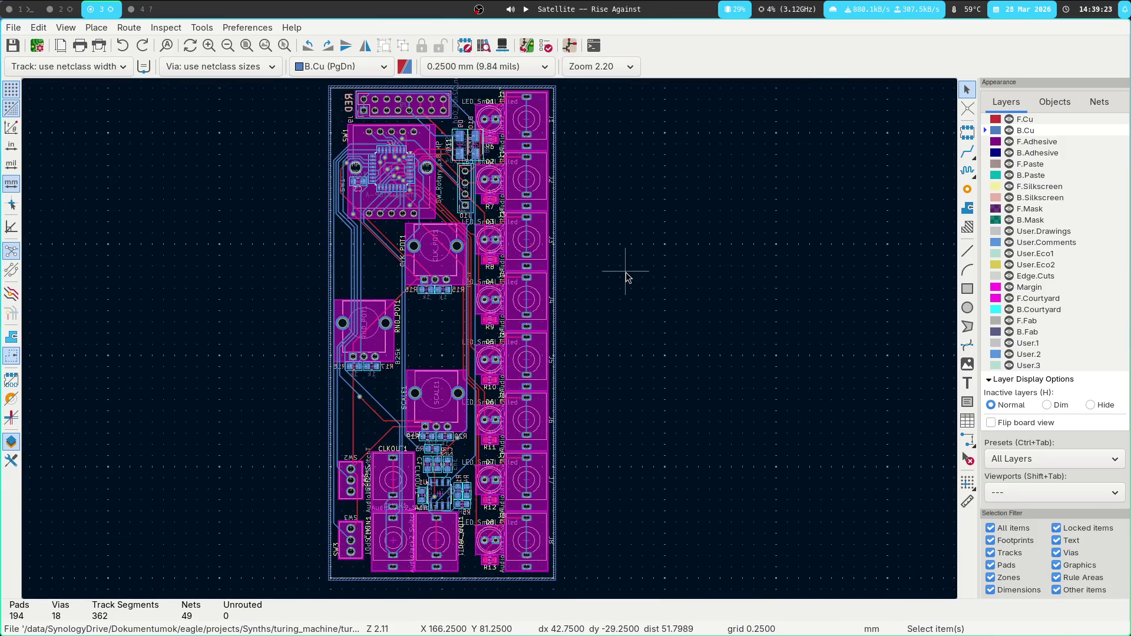
key(super+2)
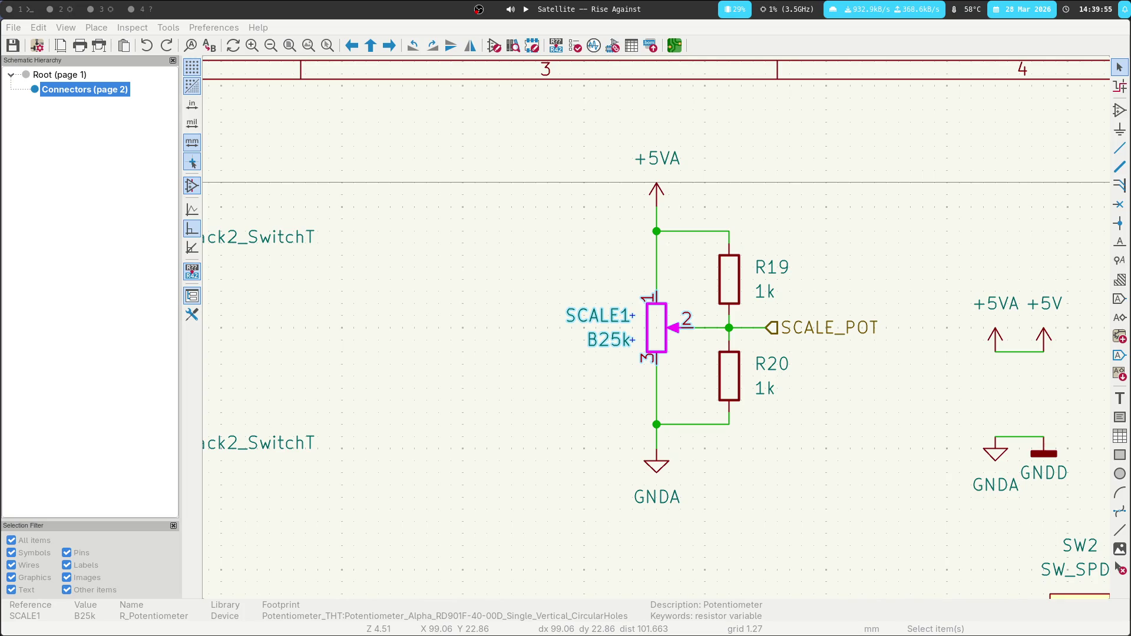
Bring up the Git commit dialog for the project changes.
key(super+2)
text(Change layour)
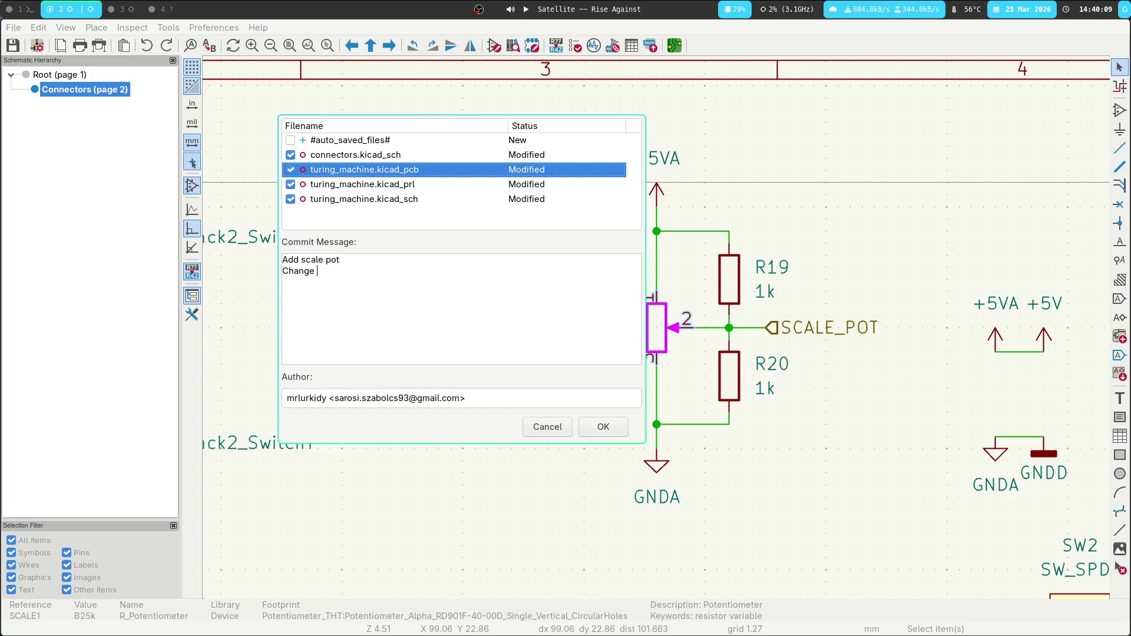
Finish the message with 'to allow more access to pots and switches' and a pulsed-outputs switch line, then commit.
text(to )
text(allow more access to )
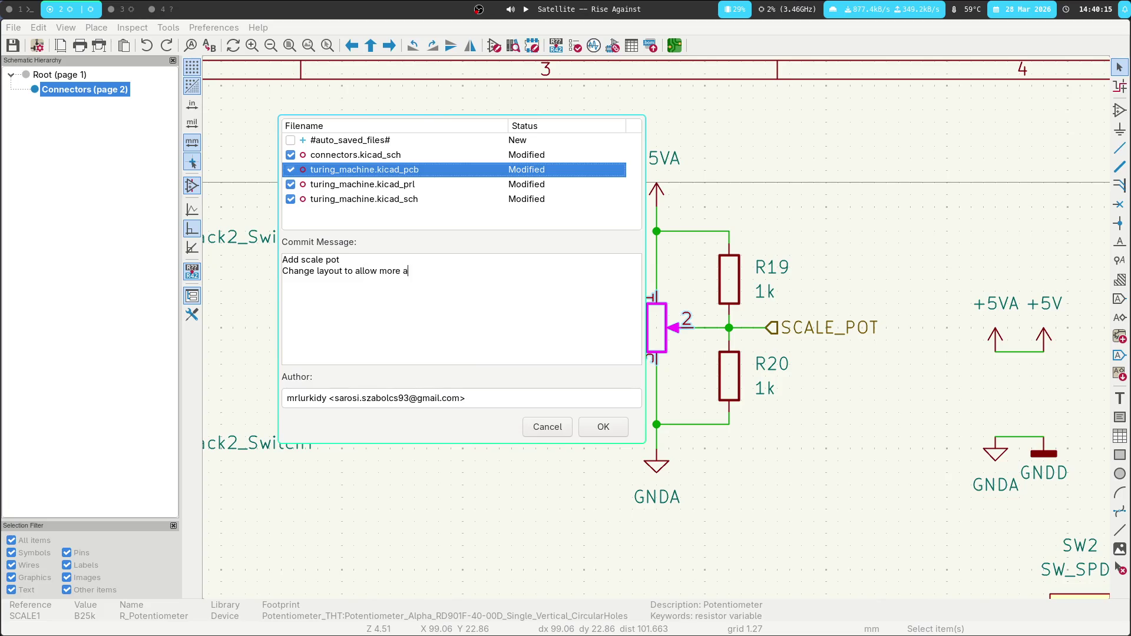
text(pots and swi)
text(tches)
key(Return)
text(Add )
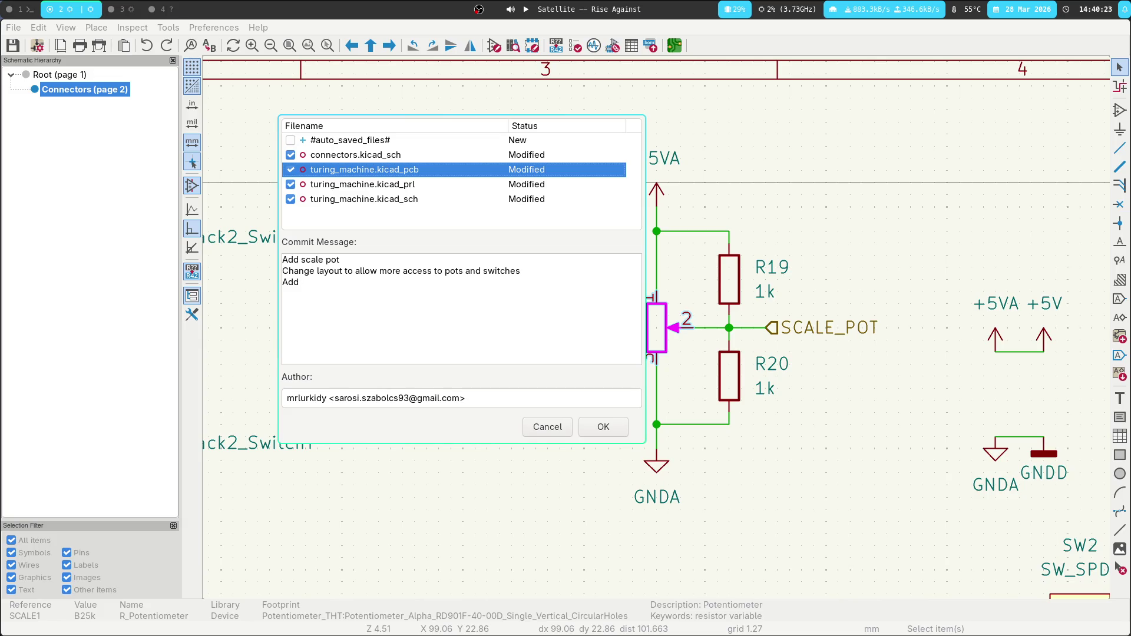
text(switch f)
key(BackSpace)
text(or puls)
text(ed outputs)
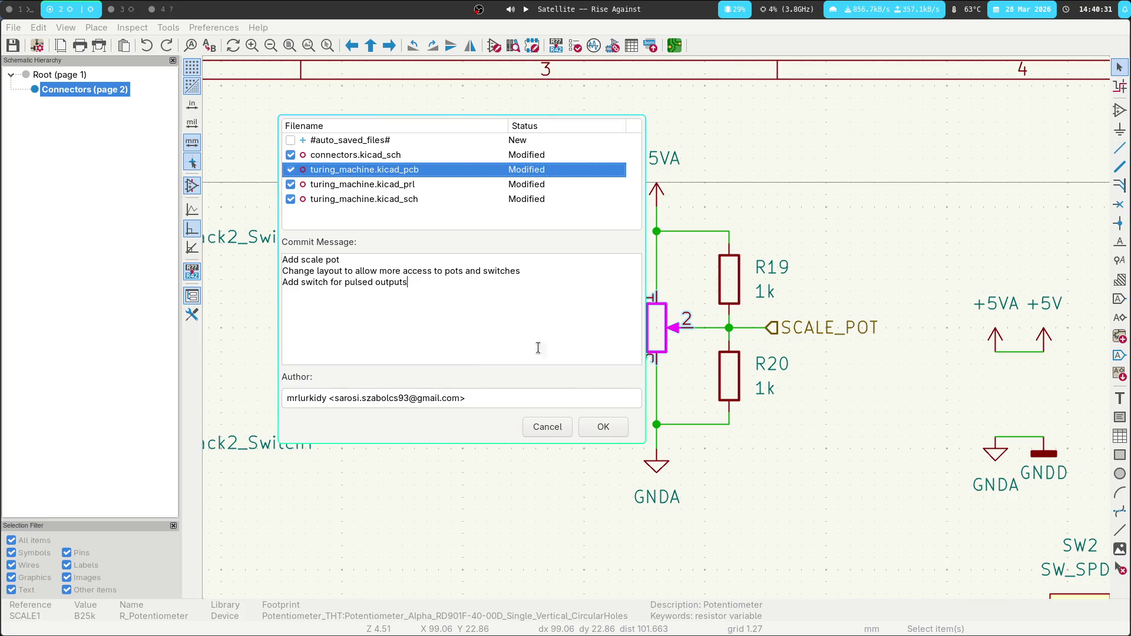
click(619, 427)
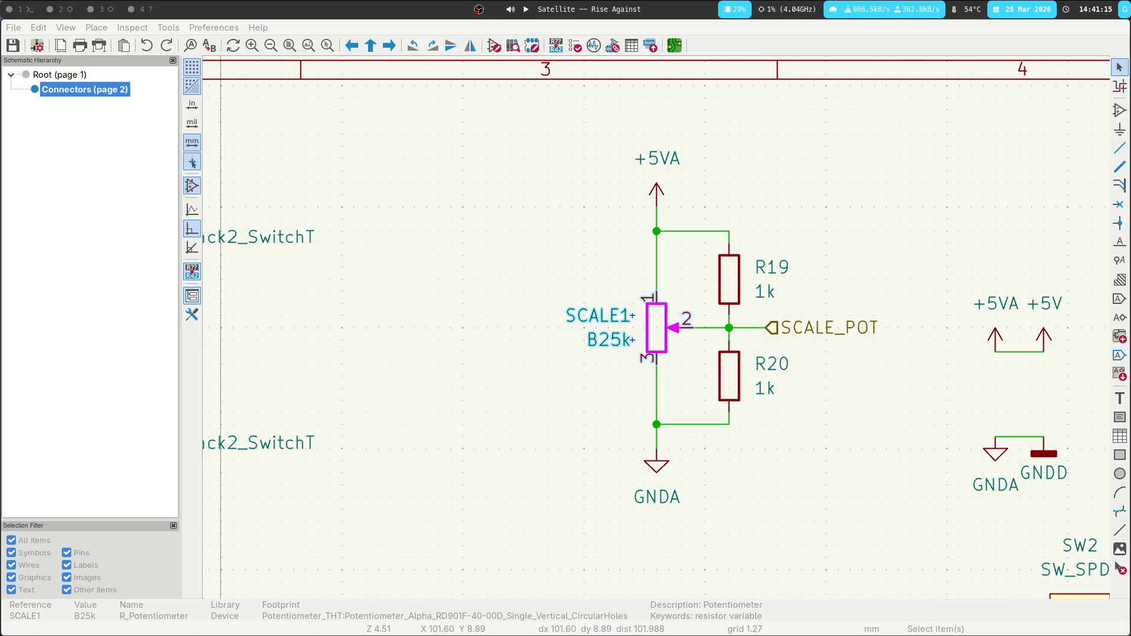
Close the KiCad project window with Super+Shift+Q.
key(super+shift+q)
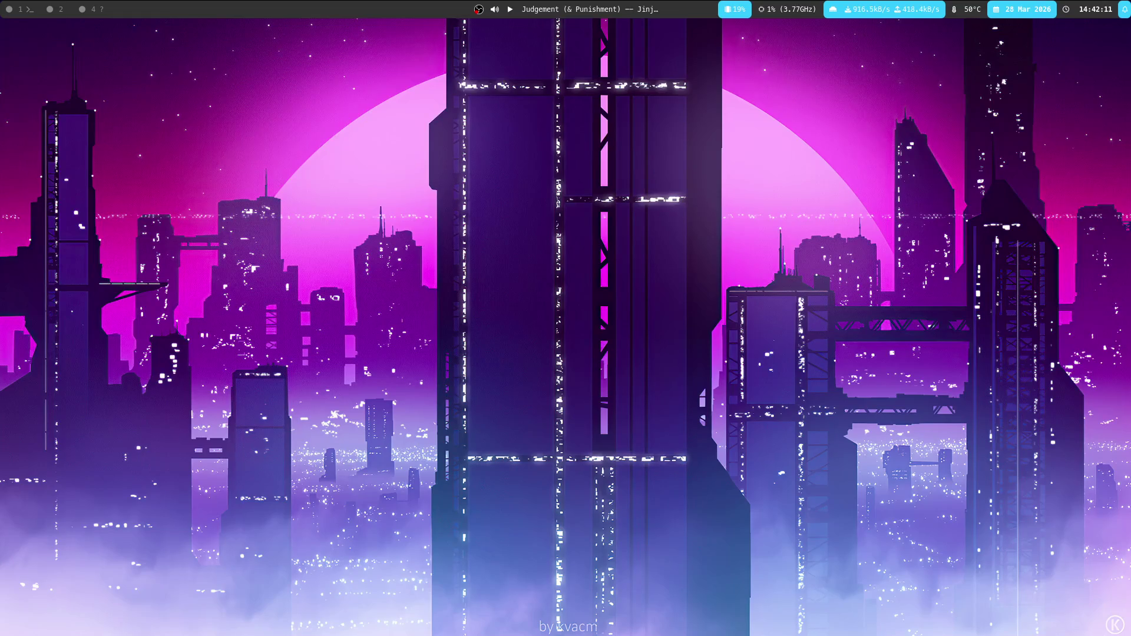
Undo an accidental line join in todo.md and save the file.
key(super+1)
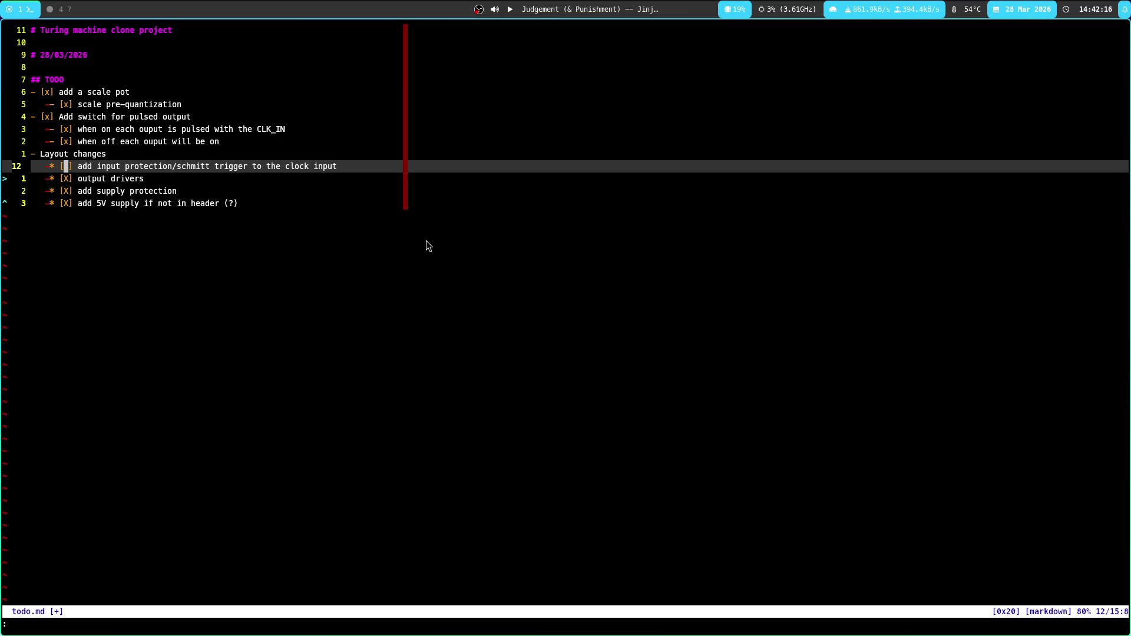
text(Juj:w)
key(Return)
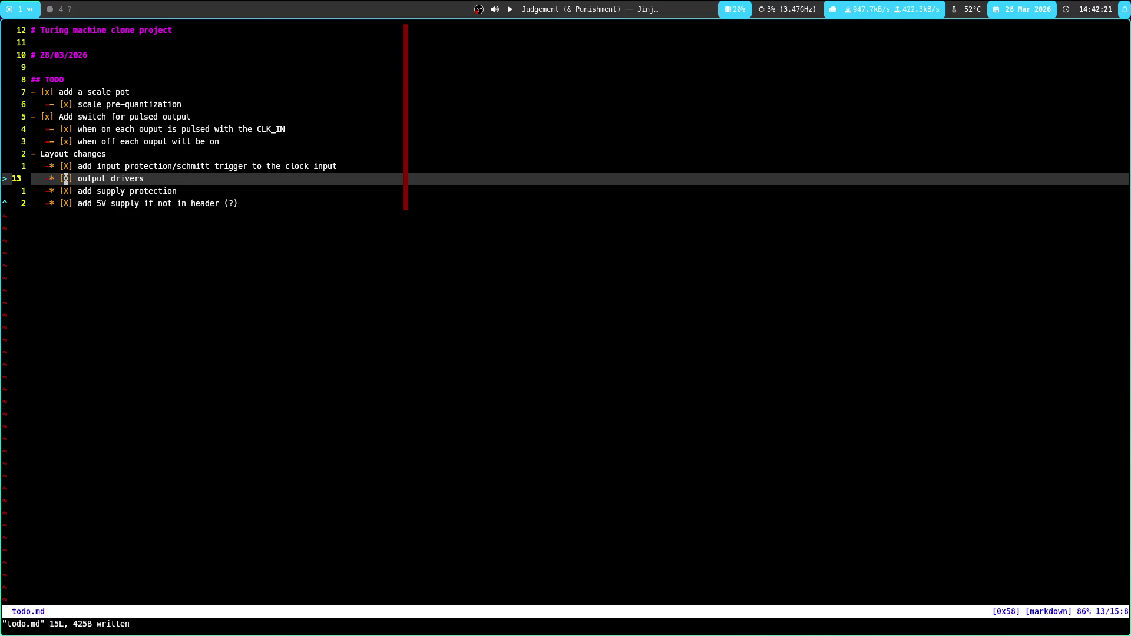
key(j)
key(k)
key(k)
key(k)
key(super+4)
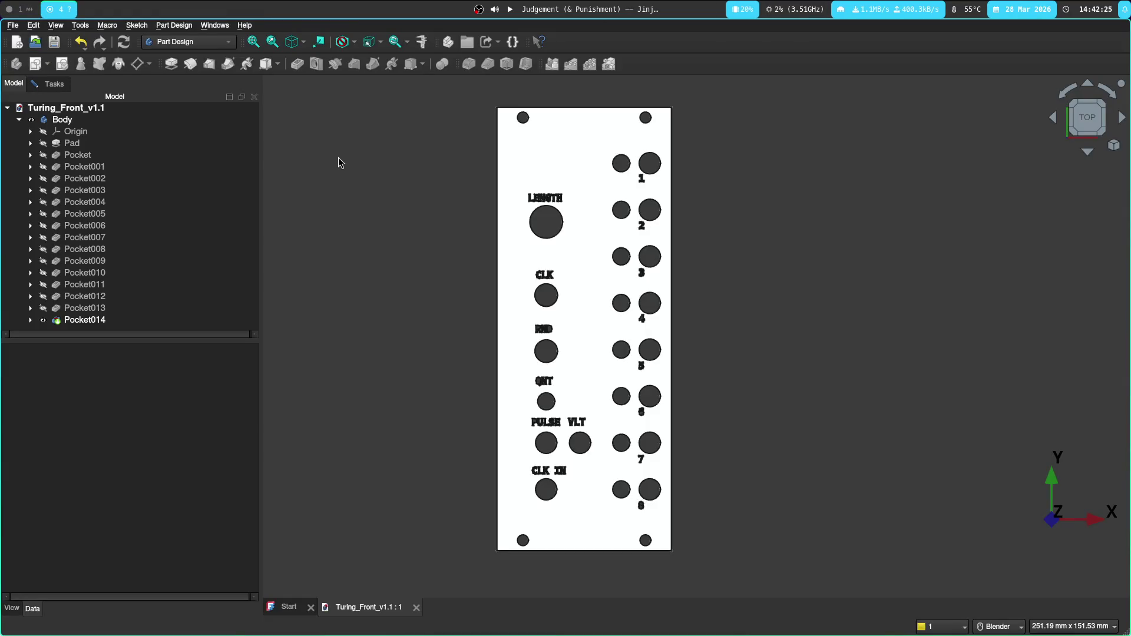
key(super+1)
key(j)
key(j)
key(j)
Rewrite the last item as 'Change front panel to reflect PCB update', fixing typos, and save.
text(ujo-)
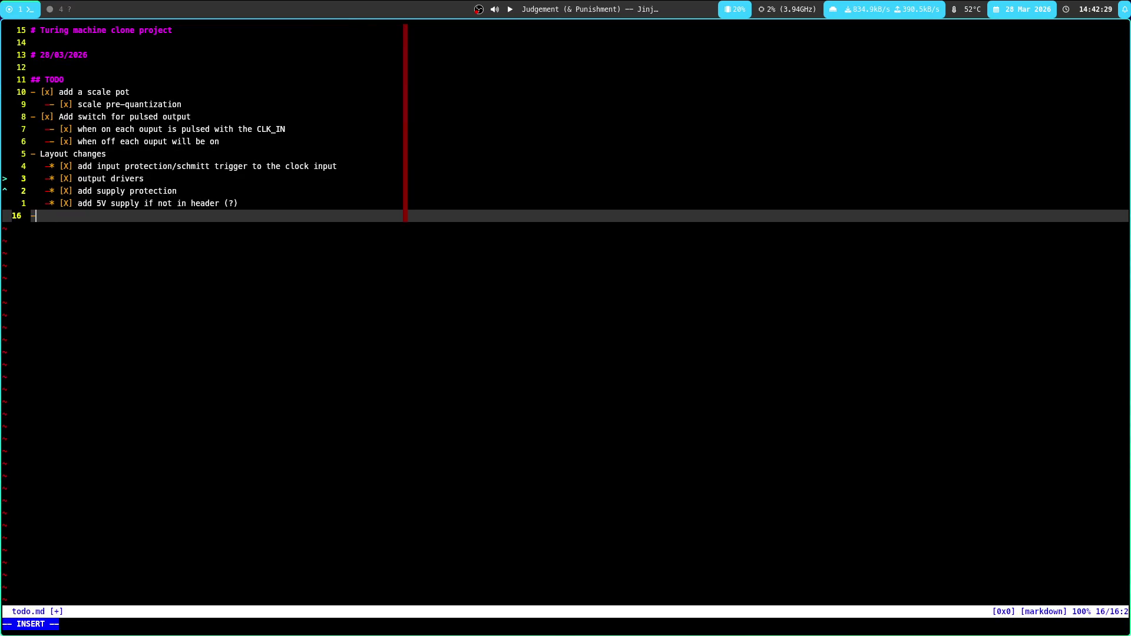
text( fr)
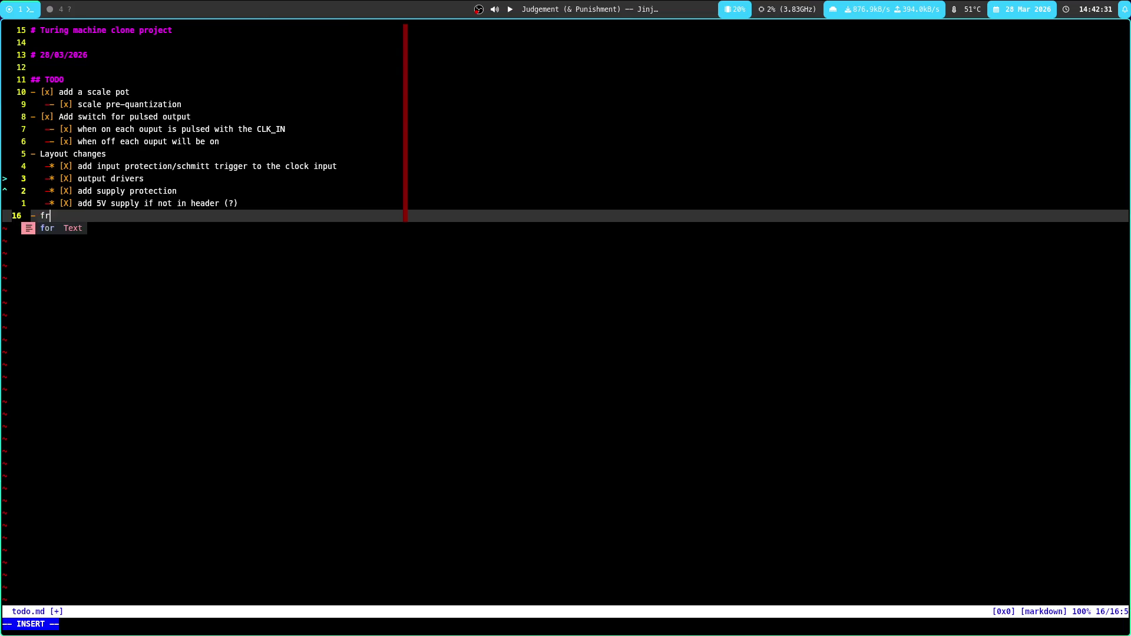
text(ont panel changes)
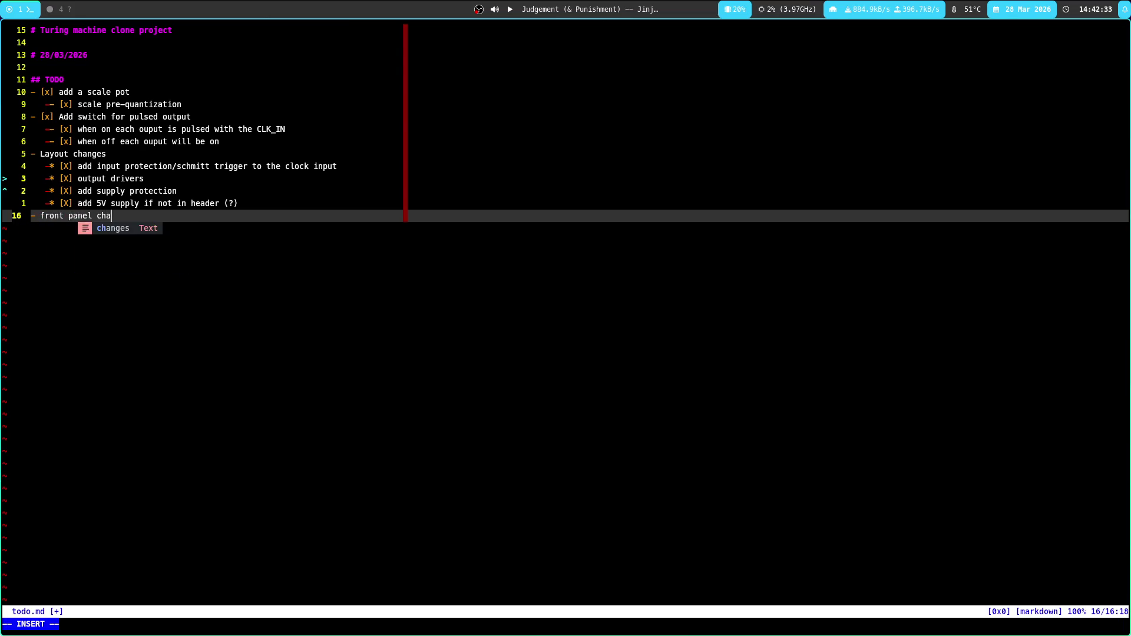
key(BackSpace)
key(BackSpace)
key(BackSpace)
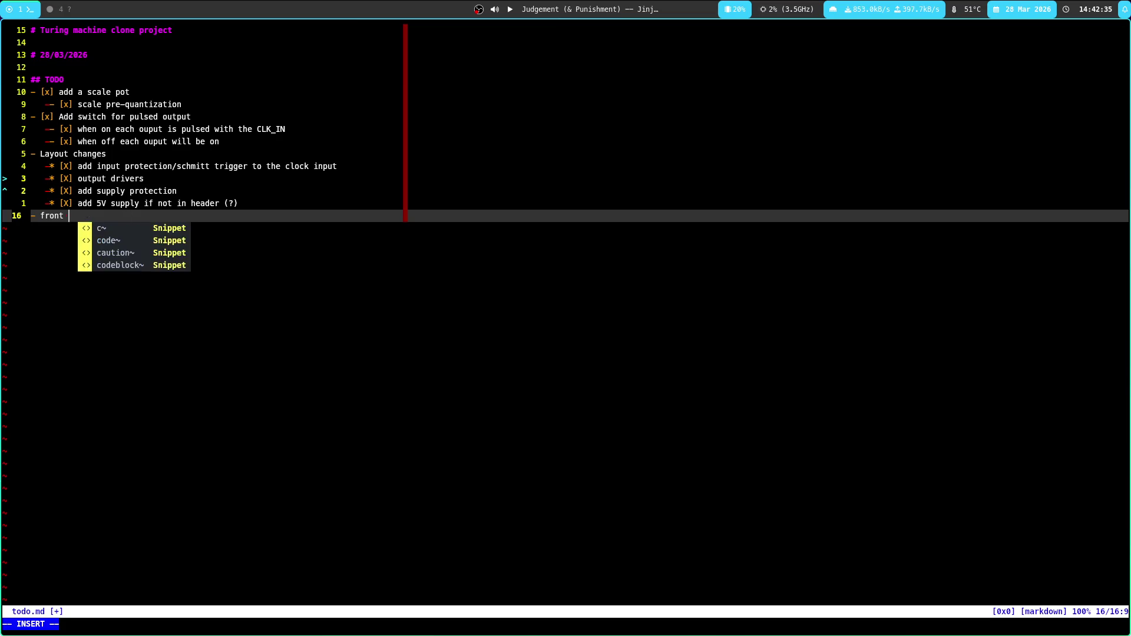
text(Chane fron)
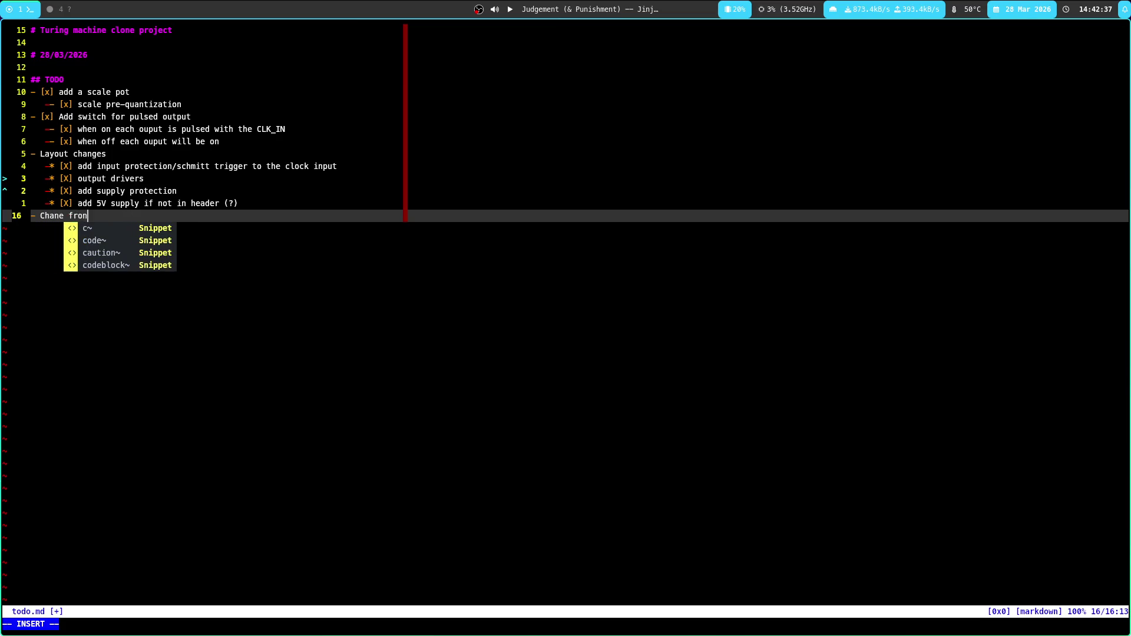
text(t pan)
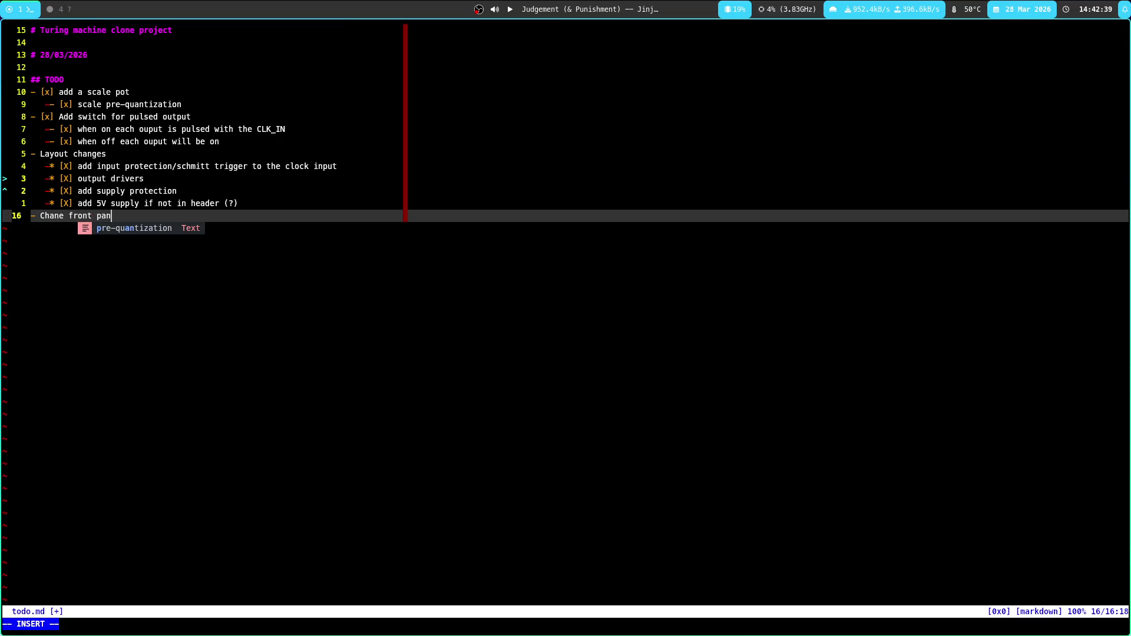
text(el to reflect OCB update)
key(Escape)
key(b)
key(b)
text(rP)
text(:w)
key(Return)
text(0eig)
key(Escape)
text(:w)
key(Return)
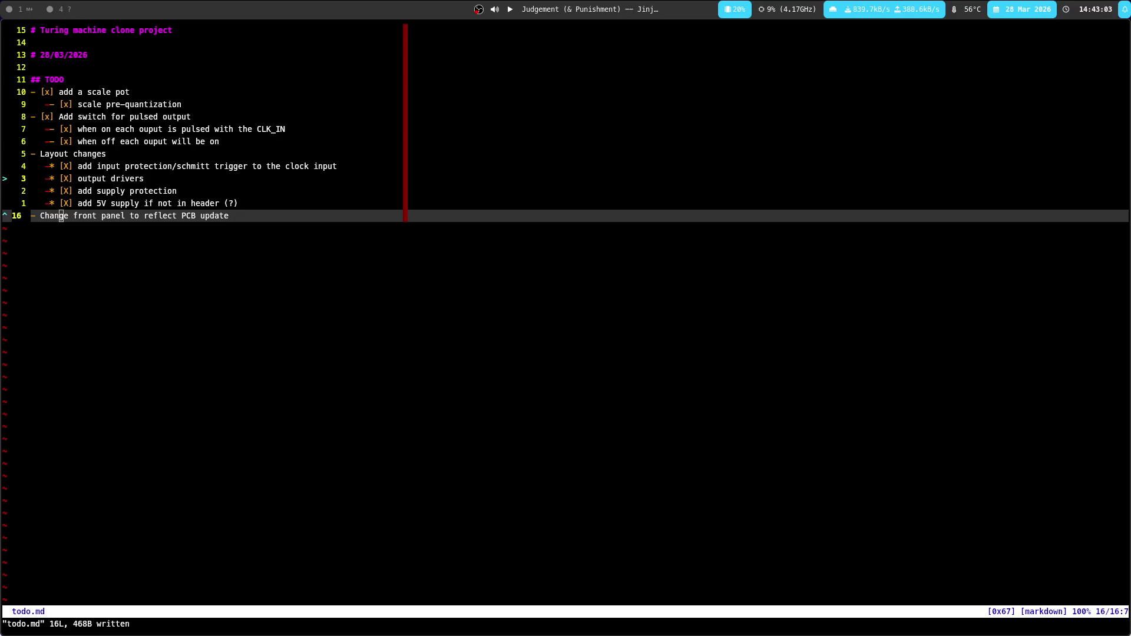
key(super+3)
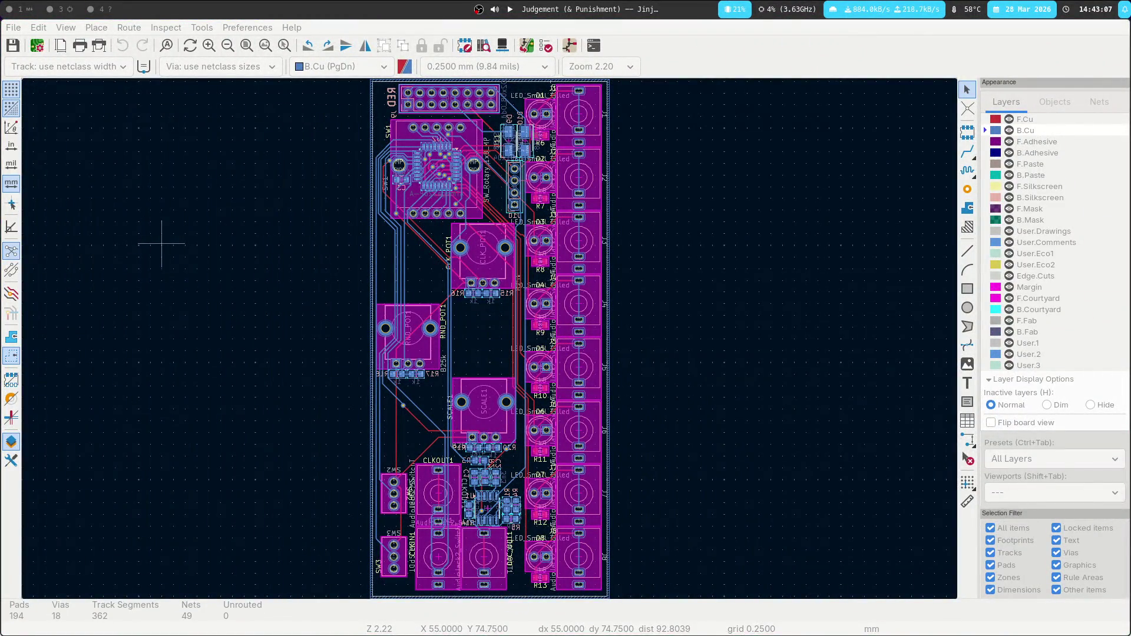
Check the switch in the schematic, then pan around the PCB layout.
key(super+2)
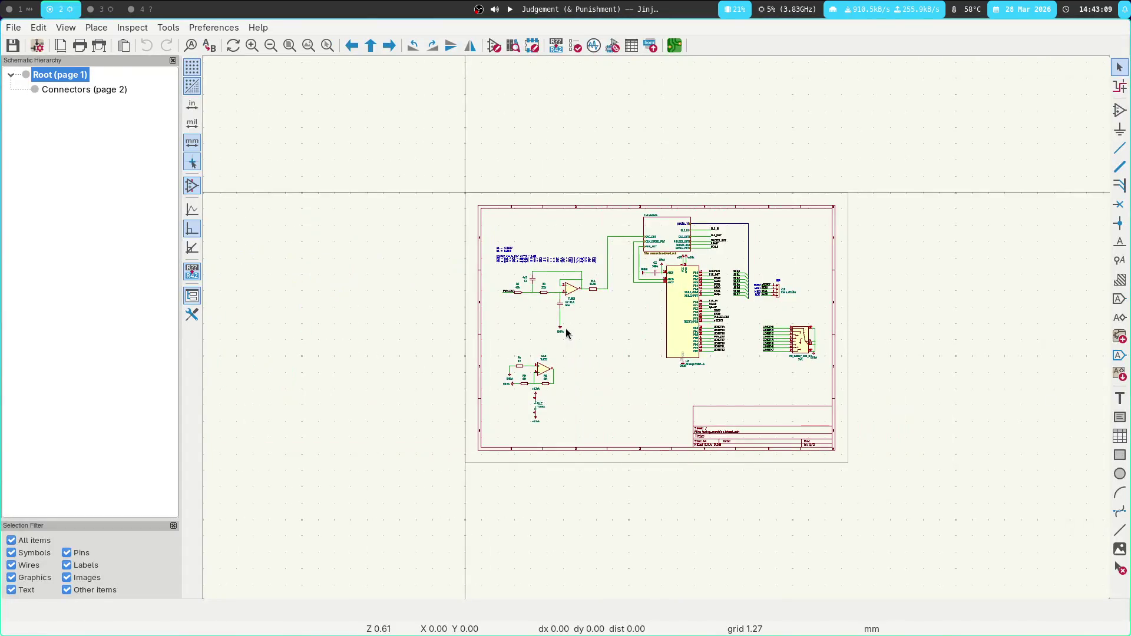
scroll(657, 328, up, 4)
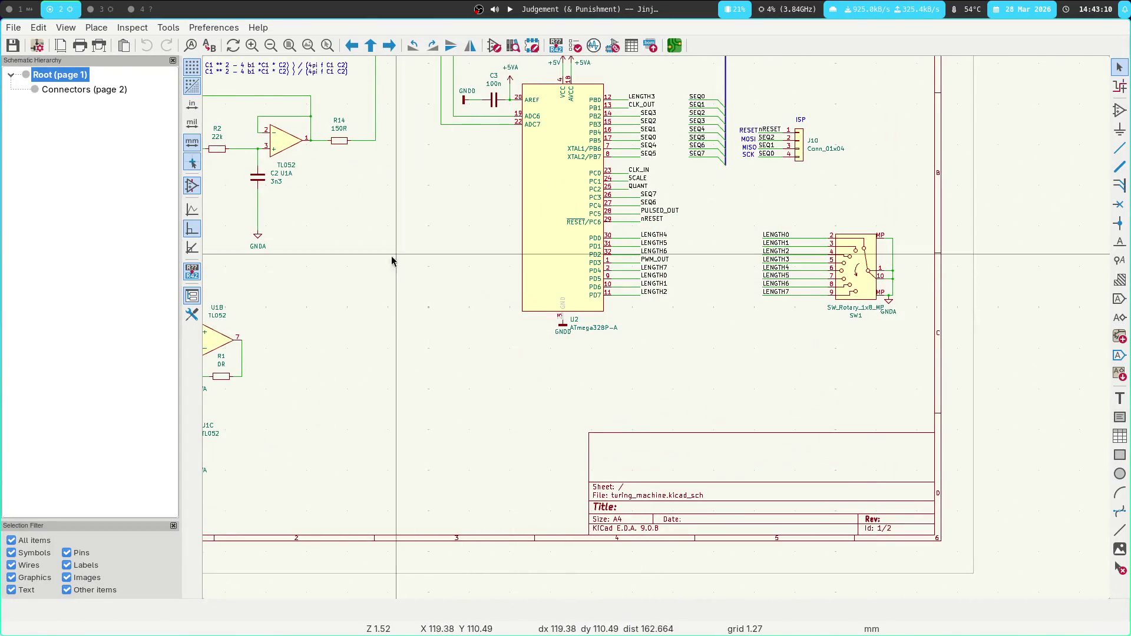
key(super+3)
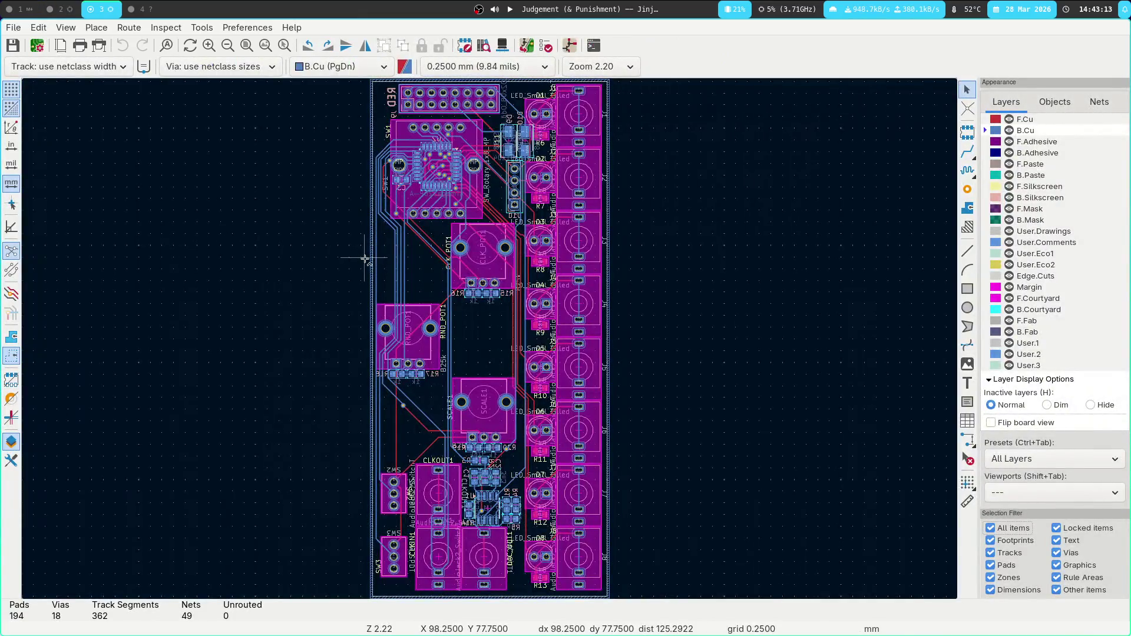
scroll(406, 265, right, 5)
scroll(531, 236, left, 3)
scroll(580, 268, down, 1)
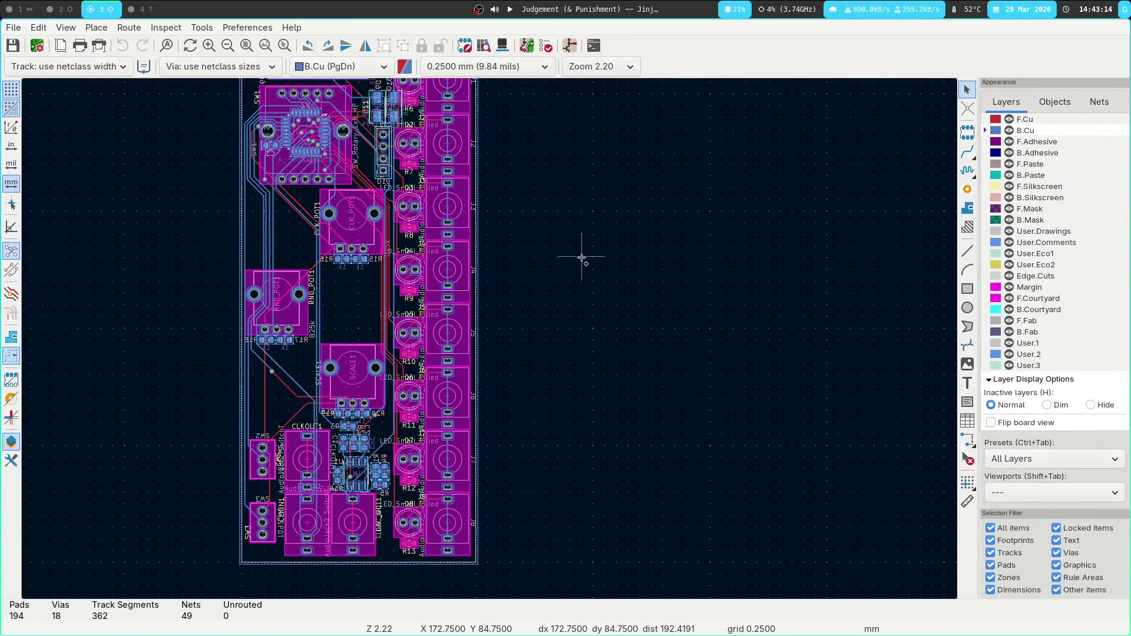
Rearrange the todo list and schematic windows across workspaces, ending on the FreeCAD front panel.
key(super+Return)
key(super+f)
key(super+1)
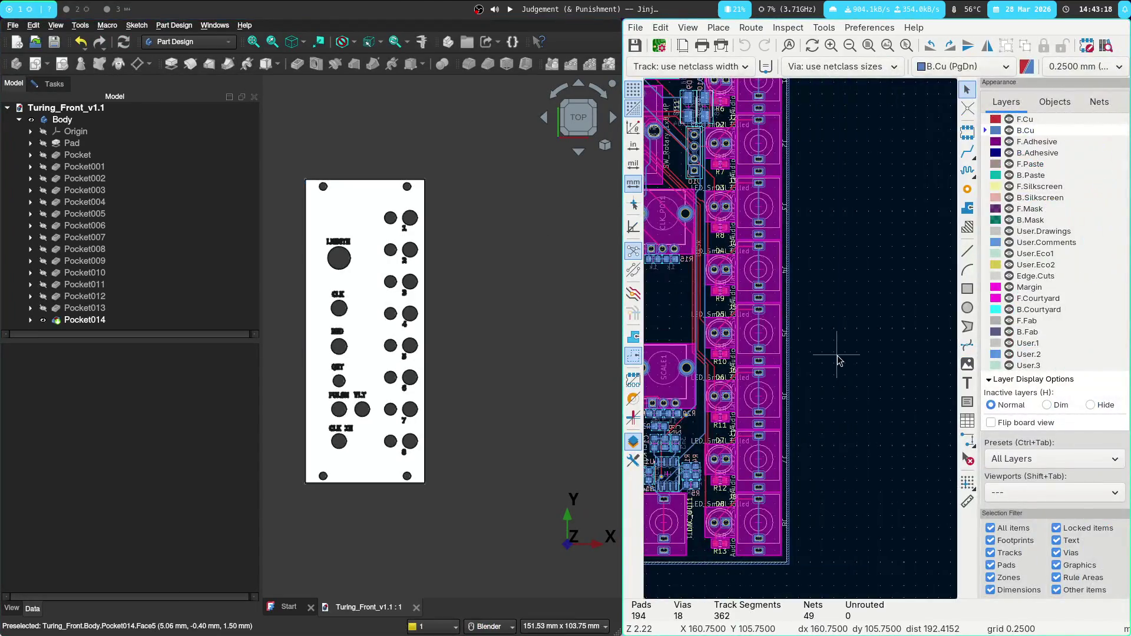
key(super+2)
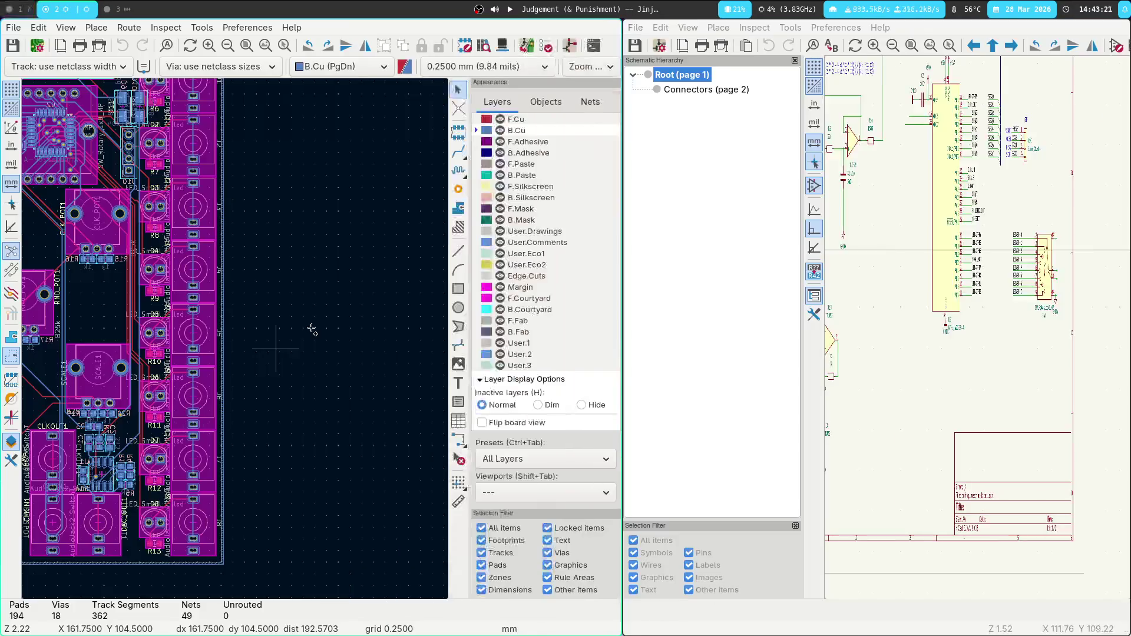
key(super+shift+3)
key(super+1)
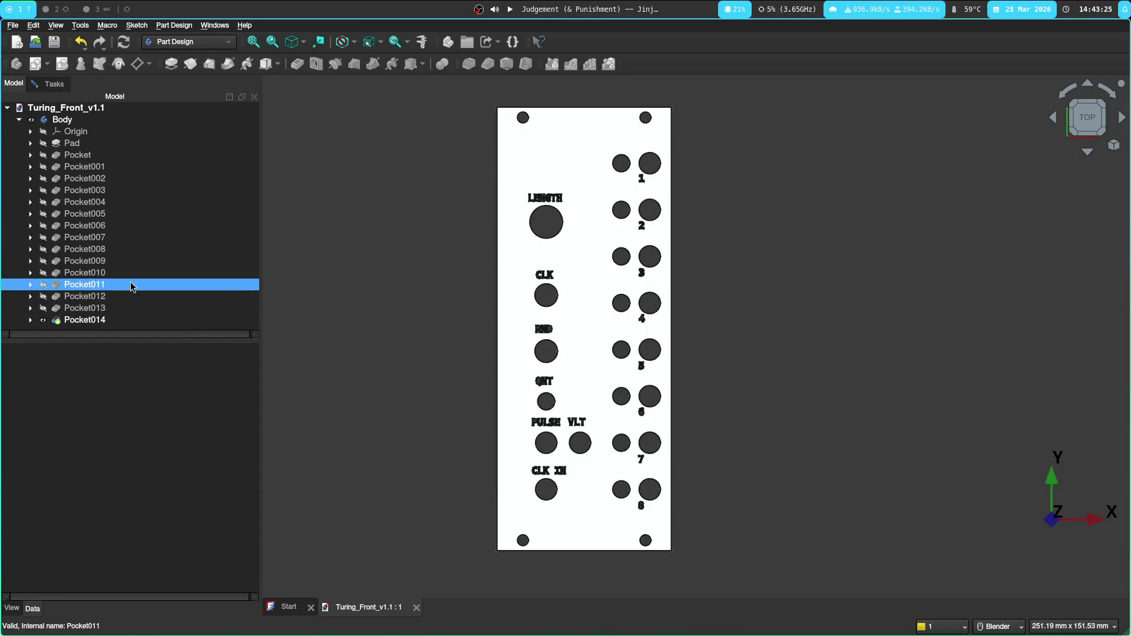
Return to the top view and inspect Pocket013, Pocket012 and Pocket001's NUM008 text shape.
mouse_move(477, 324)
middle_down()
mouse_move(445, 242)
mouse_move(450, 259)
mouse_move(334, 341)
middle_up()
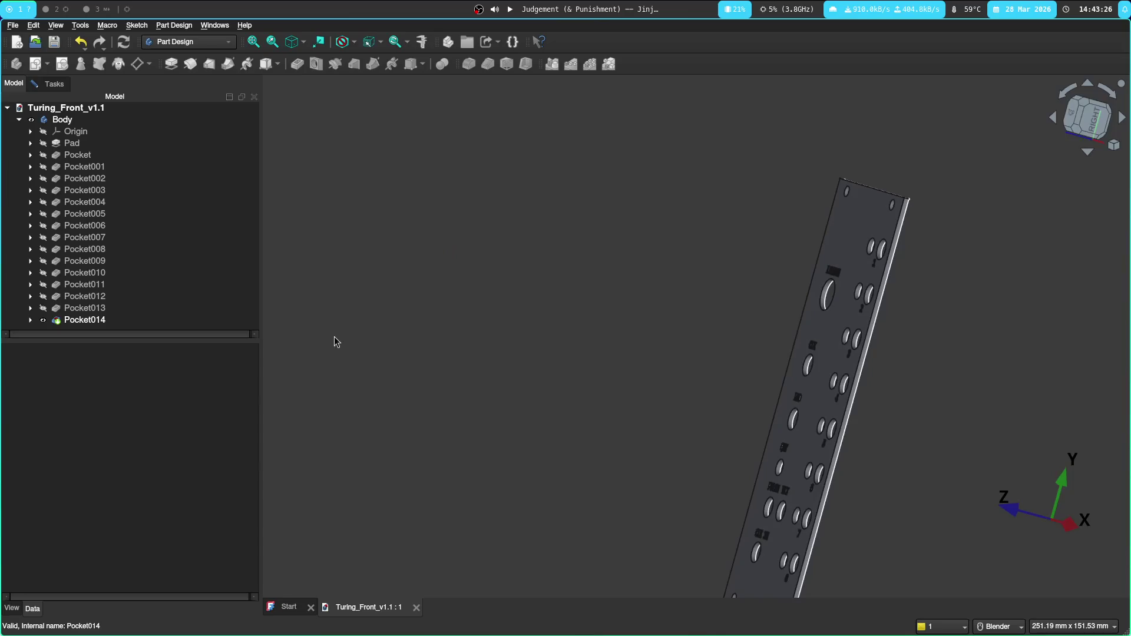
middle_drag(568, 305, 636, 300)
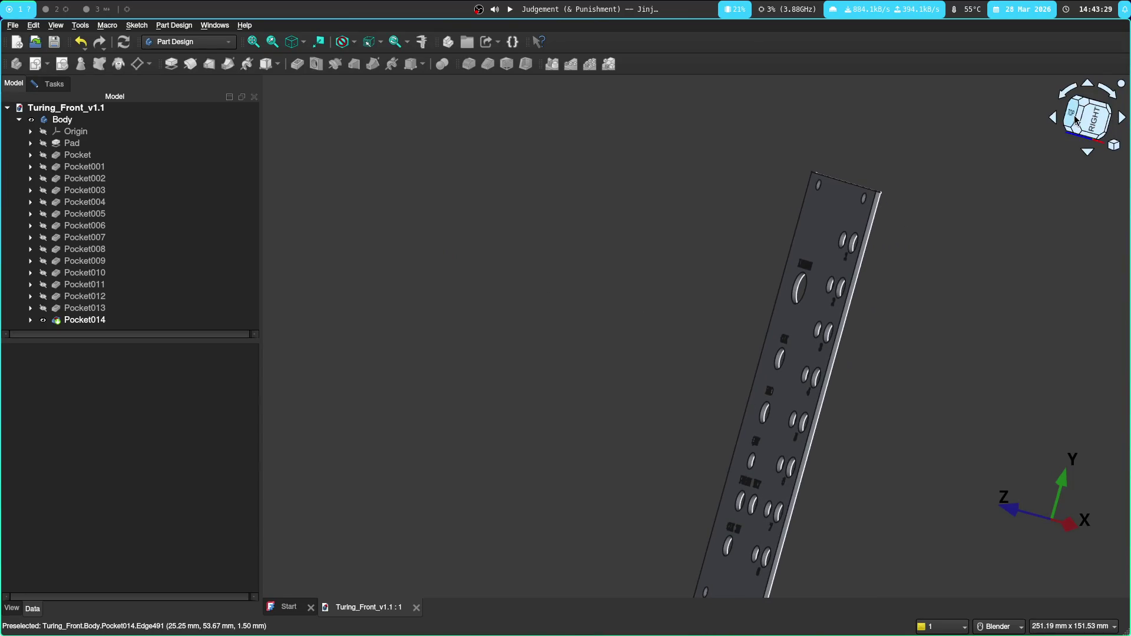
click(1078, 120)
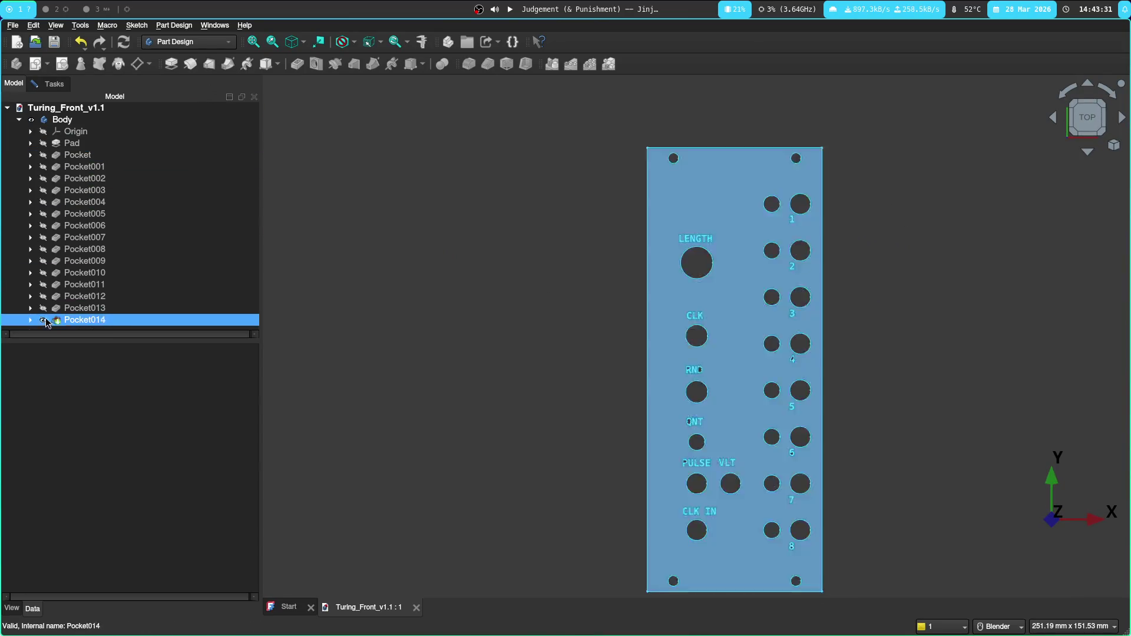
click(102, 312)
click(89, 296)
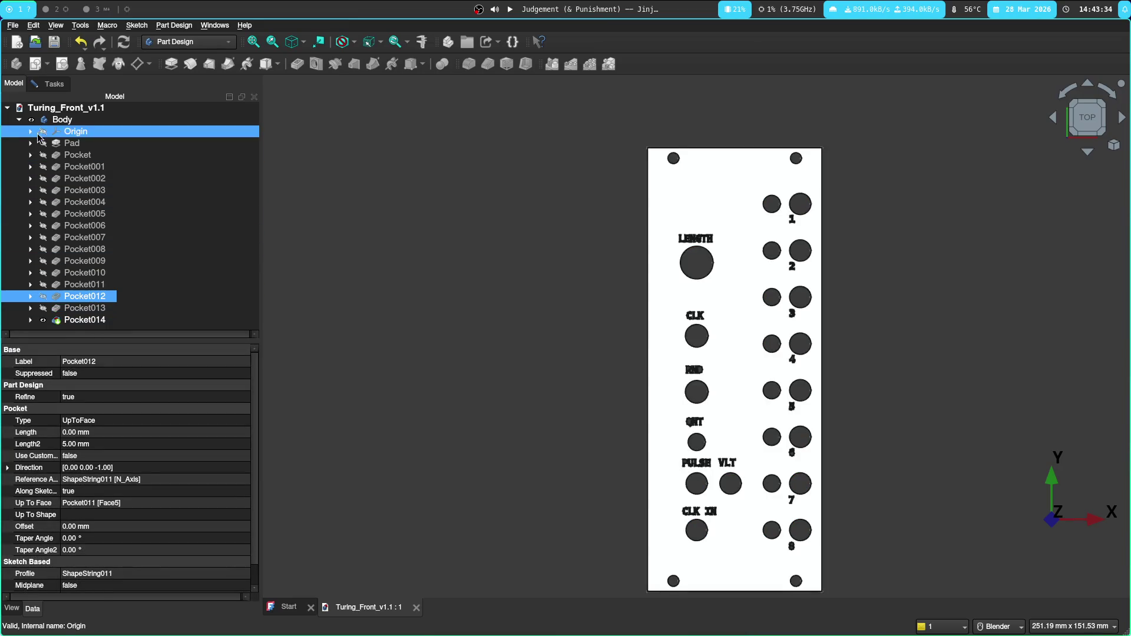
click(31, 167)
click(78, 180)
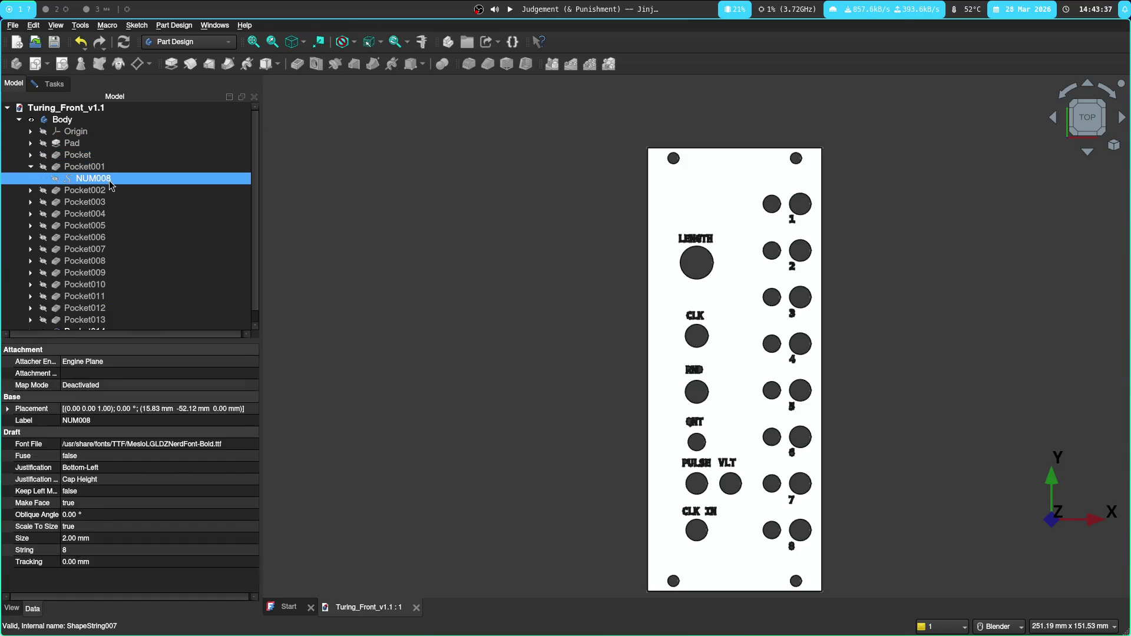
click(31, 168)
Expand Pad and open its outline Sketch, declining to close the open task dialog.
click(32, 145)
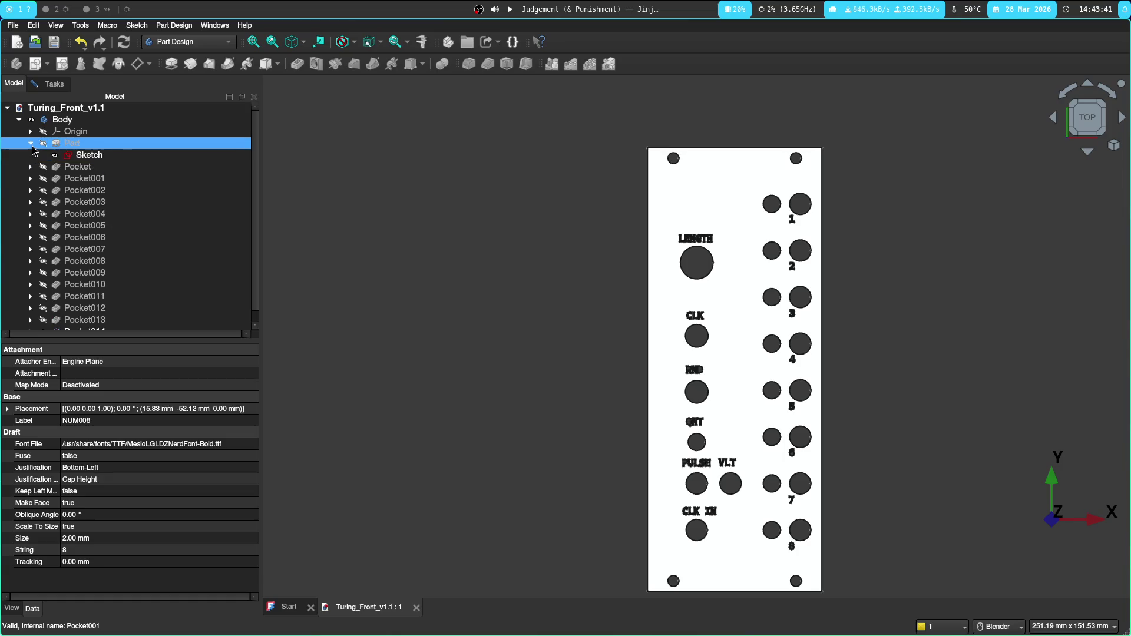
double_click(97, 156)
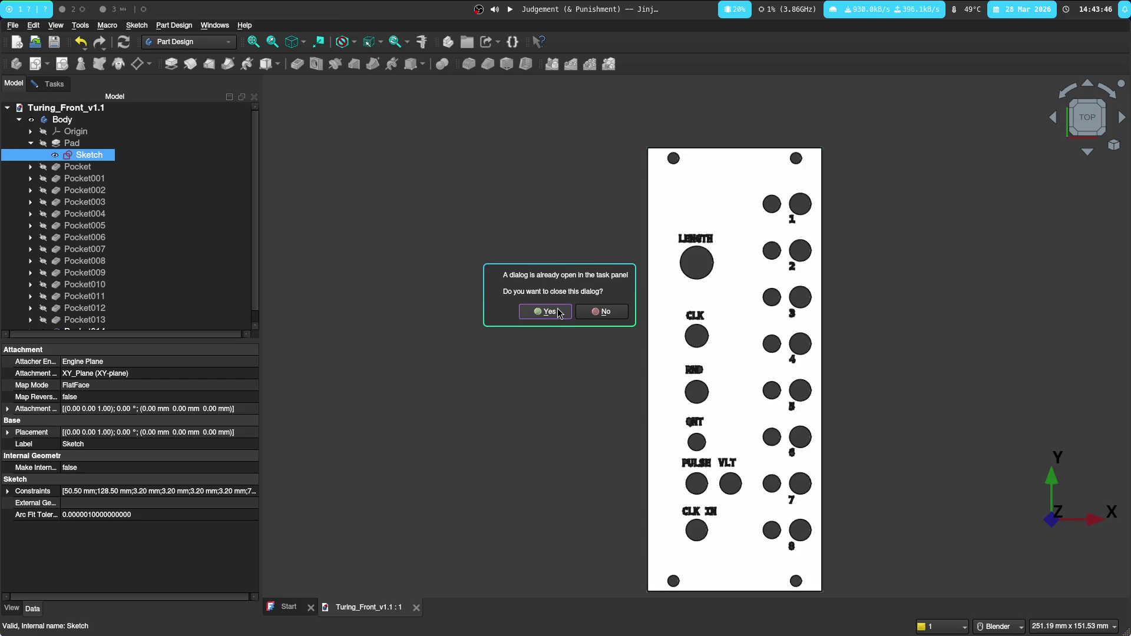
click(607, 319)
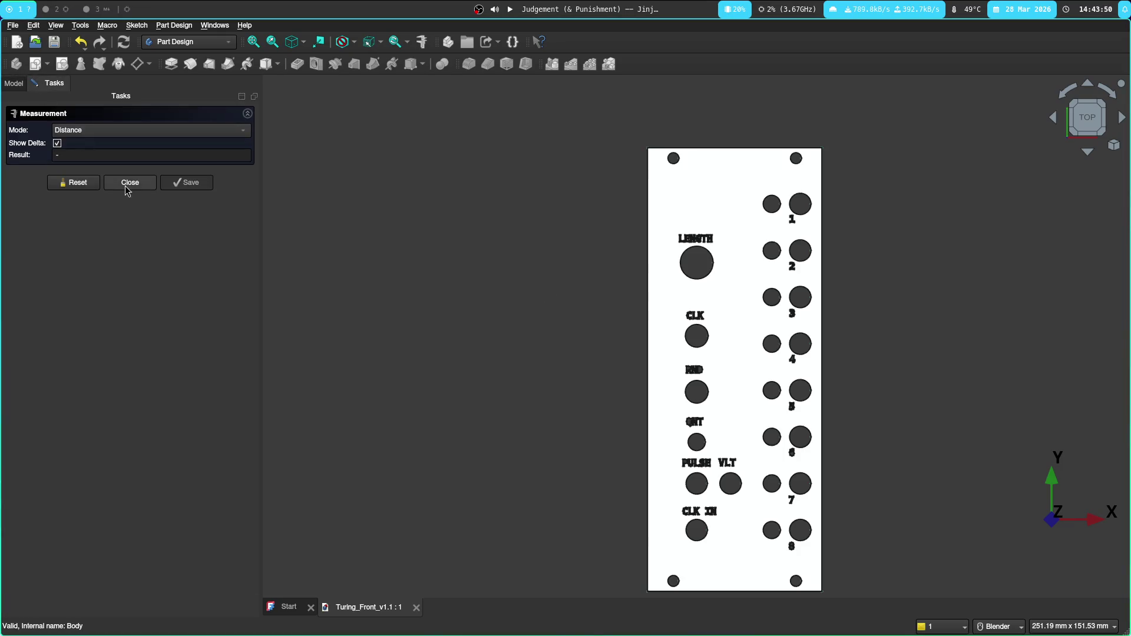
Close the leftover Measurement dialog and open the panel outline Sketch in top view.
click(136, 188)
double_click(88, 155)
mouse_move(533, 274)
middle_down()
mouse_move(556, 285)
mouse_move(606, 260)
mouse_move(554, 212)
mouse_move(710, 181)
mouse_move(689, 259)
mouse_move(719, 210)
mouse_move(709, 219)
middle_up()
click(1089, 115)
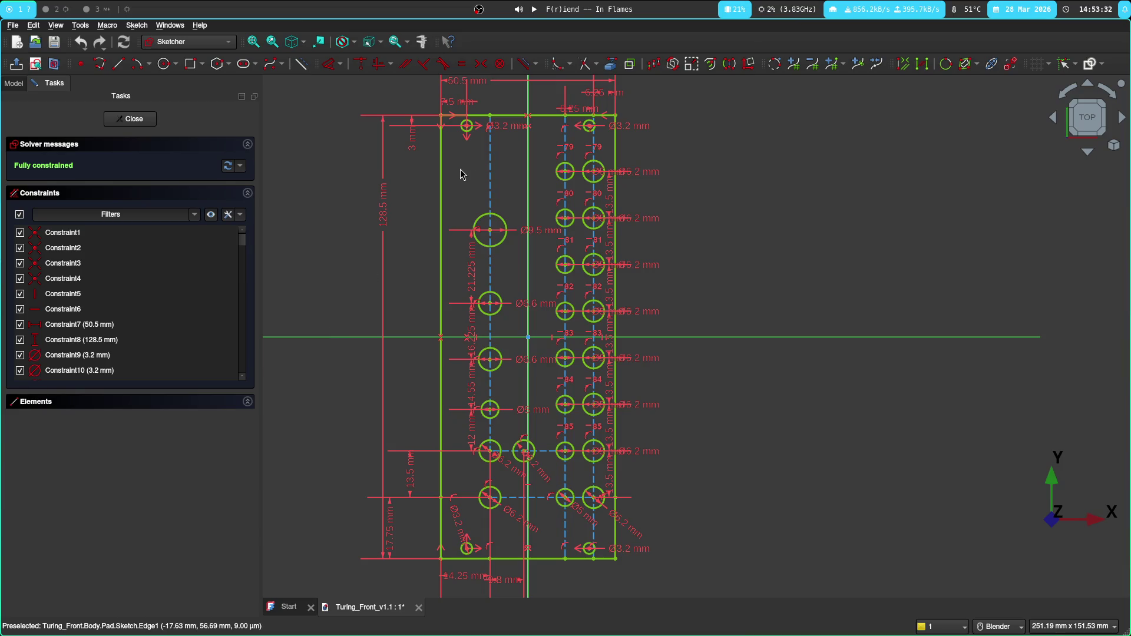
Compare the sketch's hole positions against the KiCad PCB layout, then restore the top view.
click(74, 5)
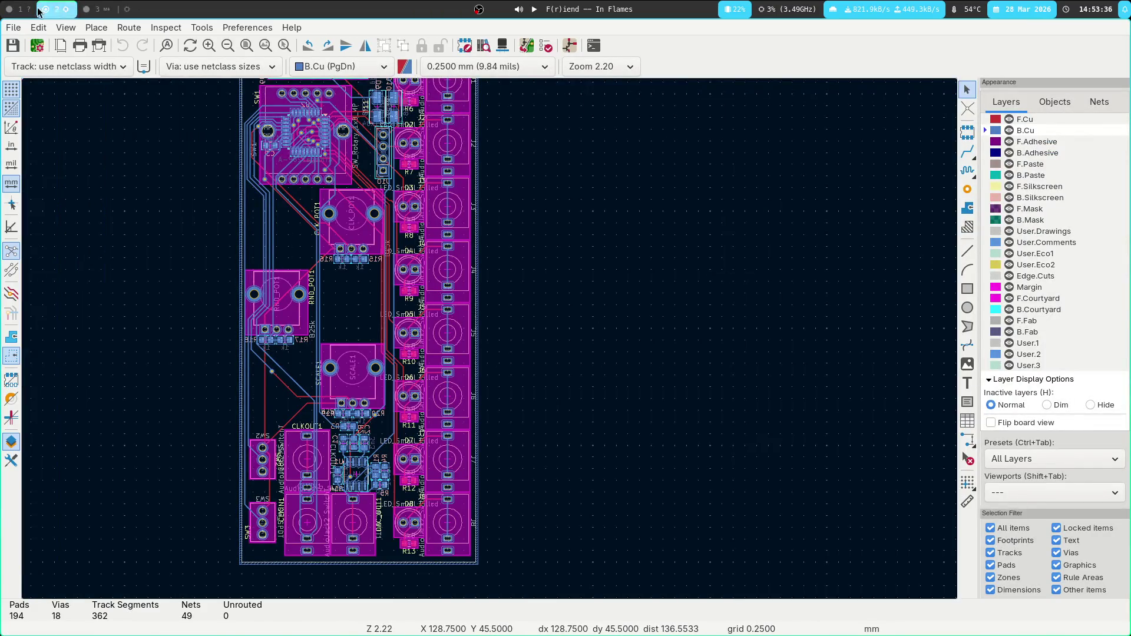
click(19, 9)
mouse_move(414, 447)
middle_down()
mouse_move(368, 382)
mouse_move(853, 242)
middle_up()
click(1078, 115)
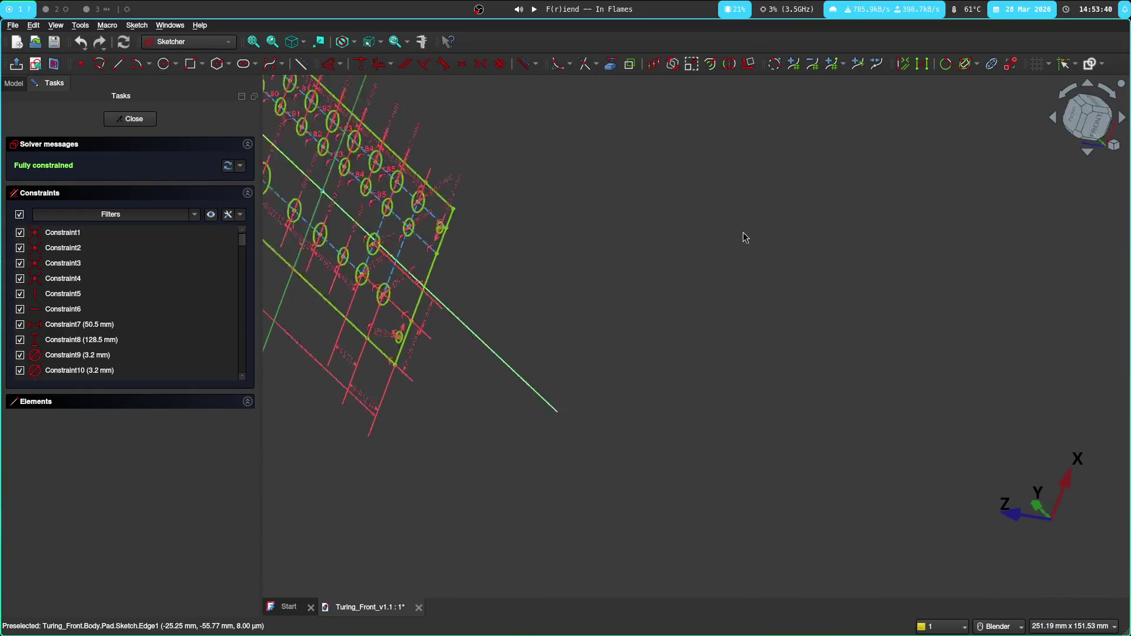
click(1109, 93)
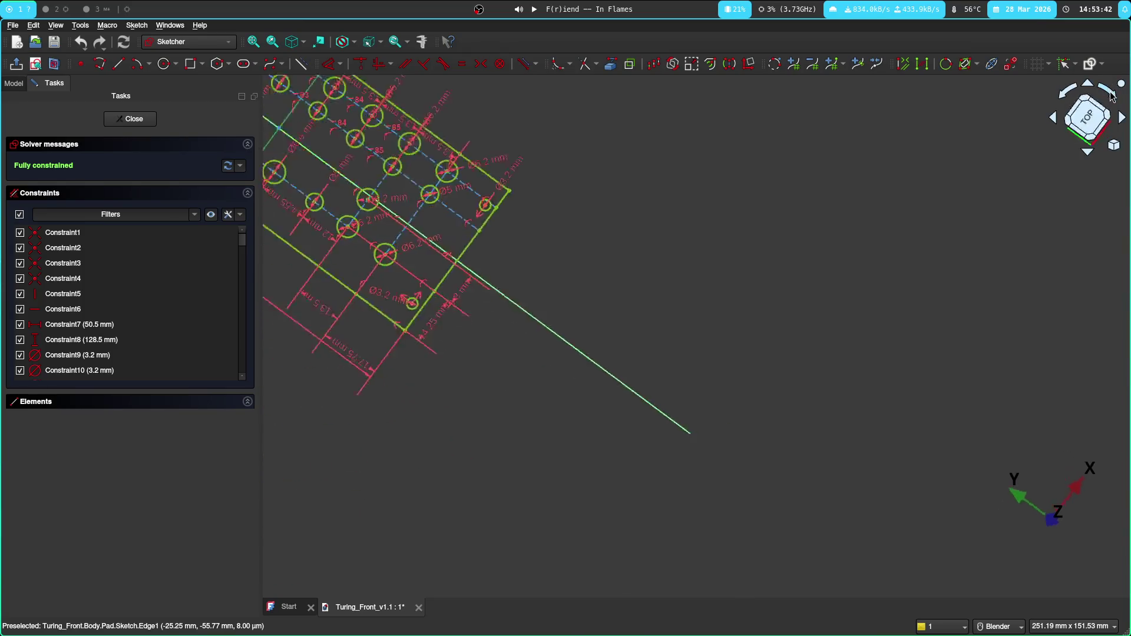
shift+middle_drag(781, 150, 683, 396)
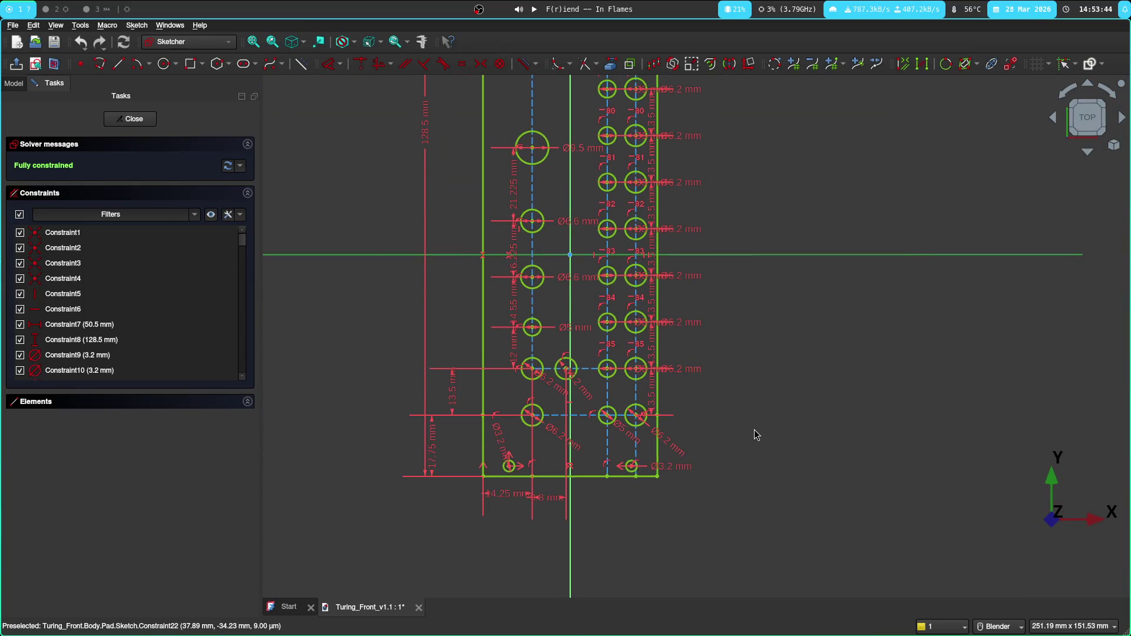
scroll(753, 432, up, 2)
mouse_move(753, 432)
middle_down()
mouse_move(925, 242)
mouse_move(912, 258)
middle_up()
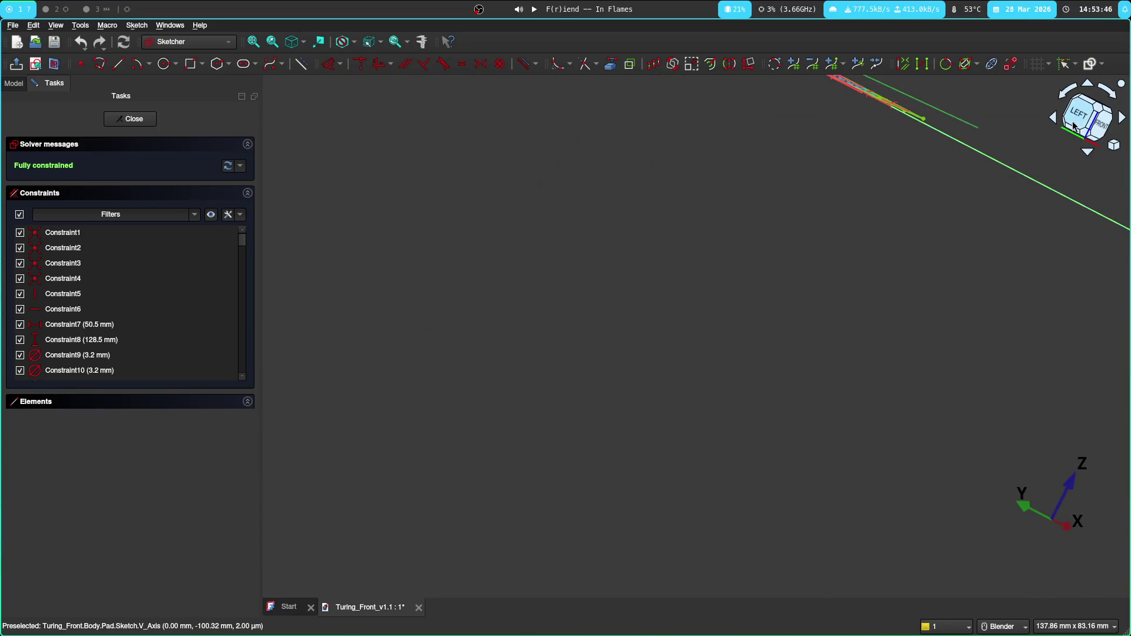
click(1008, 620)
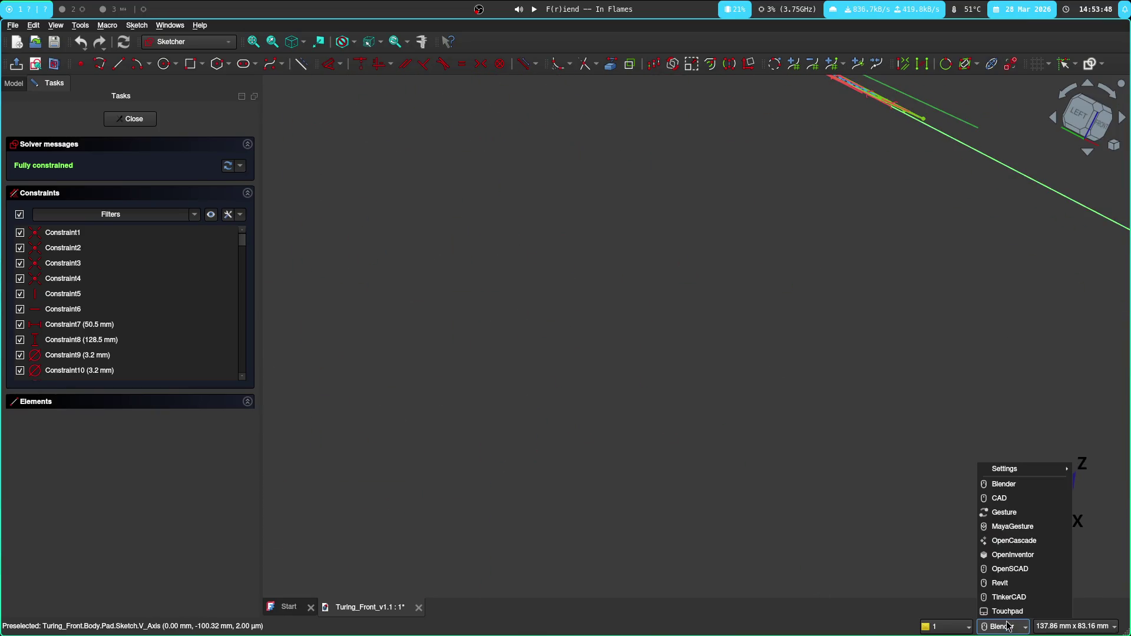
click(1065, 513)
middle_drag(821, 194, 723, 358)
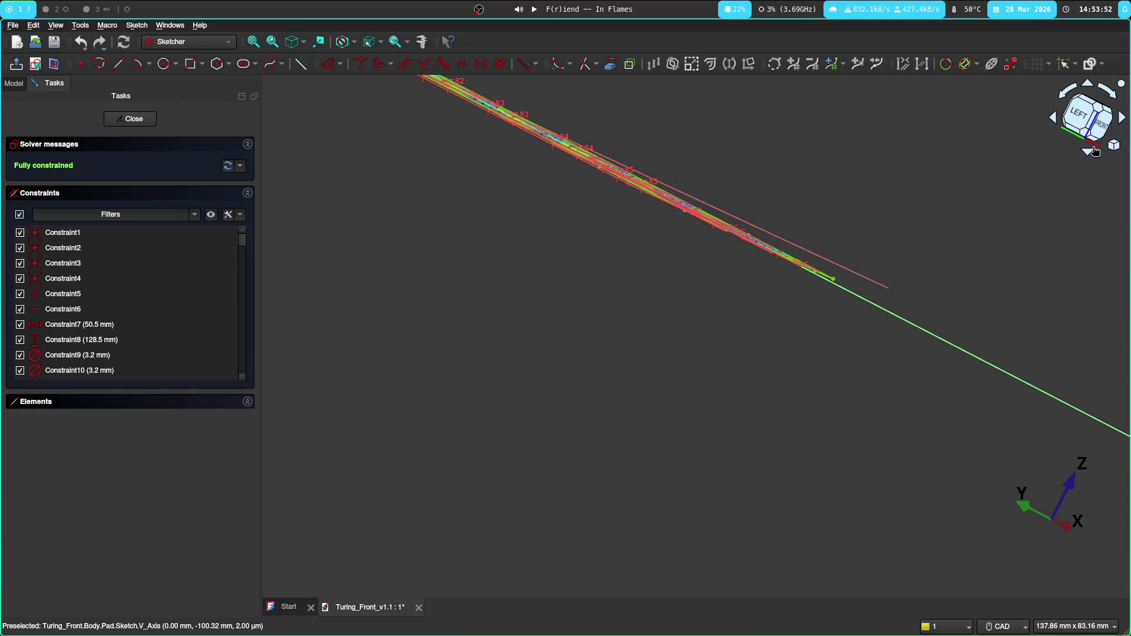
drag(1092, 151, 1094, 108)
click(1094, 108)
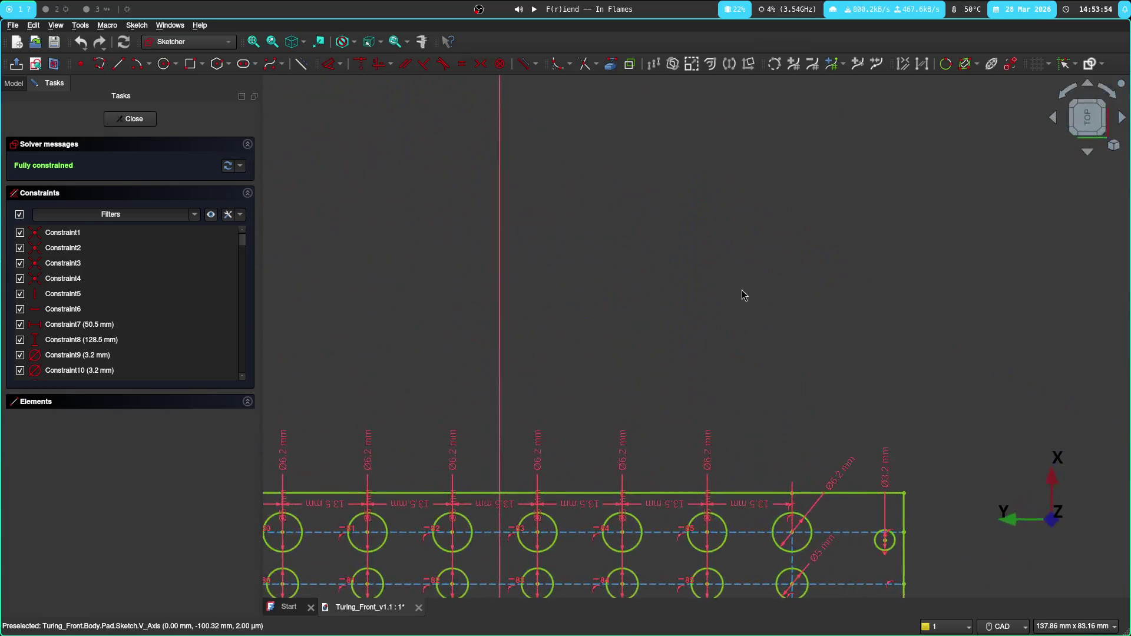
click(1115, 98)
click(1087, 117)
scroll(614, 157, up, 5)
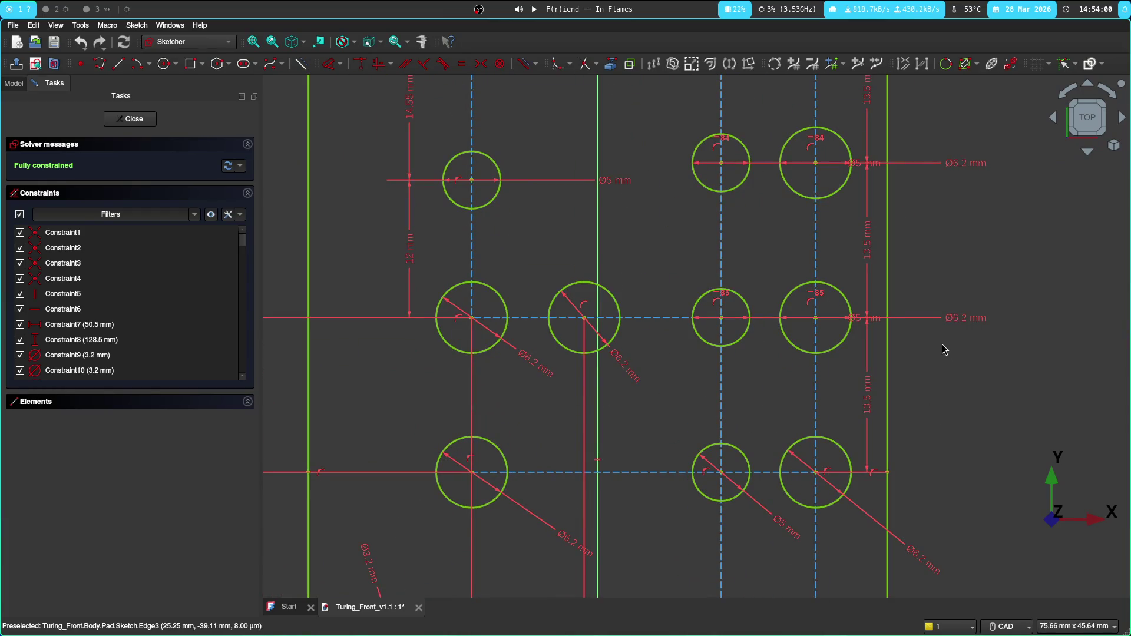
mouse_move(973, 299)
middle_down()
mouse_move(985, 265)
mouse_move(980, 384)
mouse_move(968, 393)
middle_up()
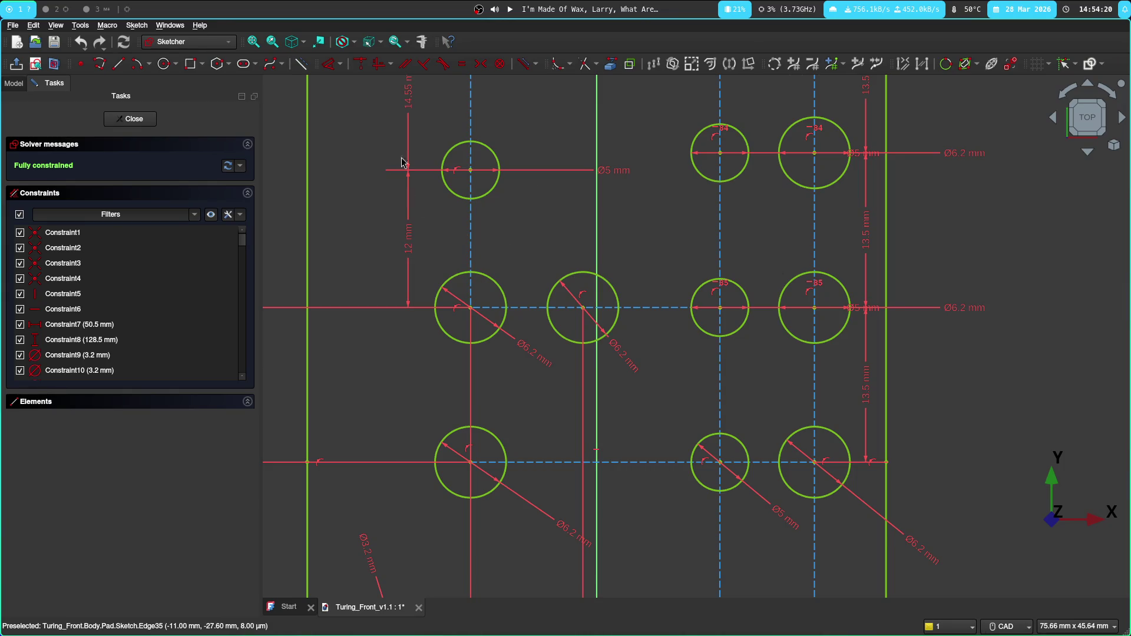
Replace the middle Ø6.2 mm circle's old constraint with an alignment constraint on its centre, then exit.
click(583, 299)
key(Delete)
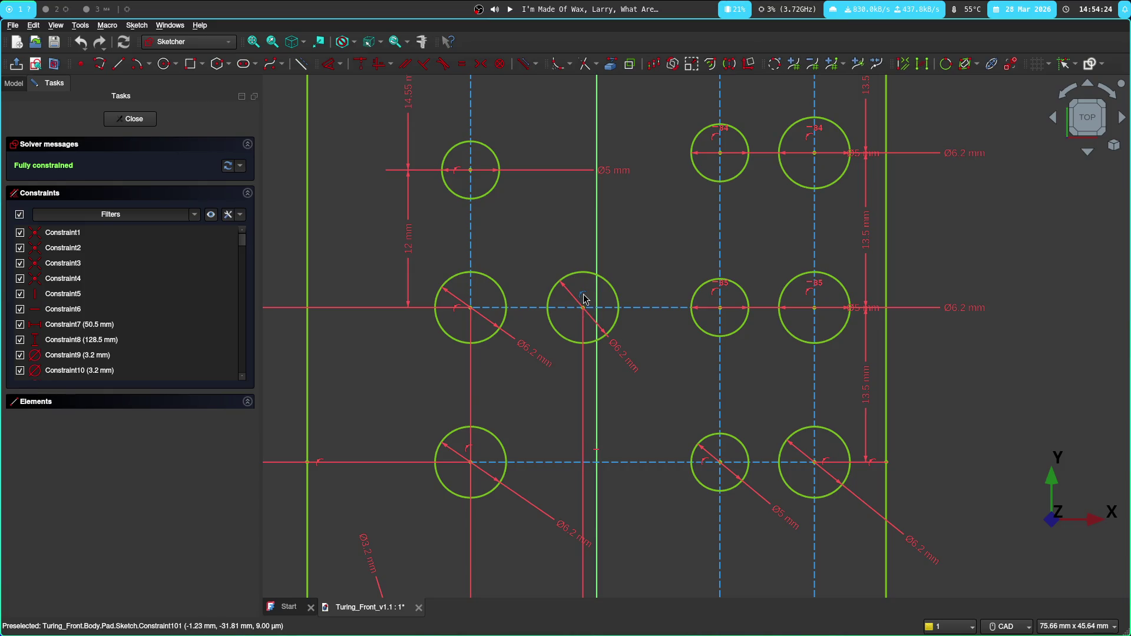
click(583, 274)
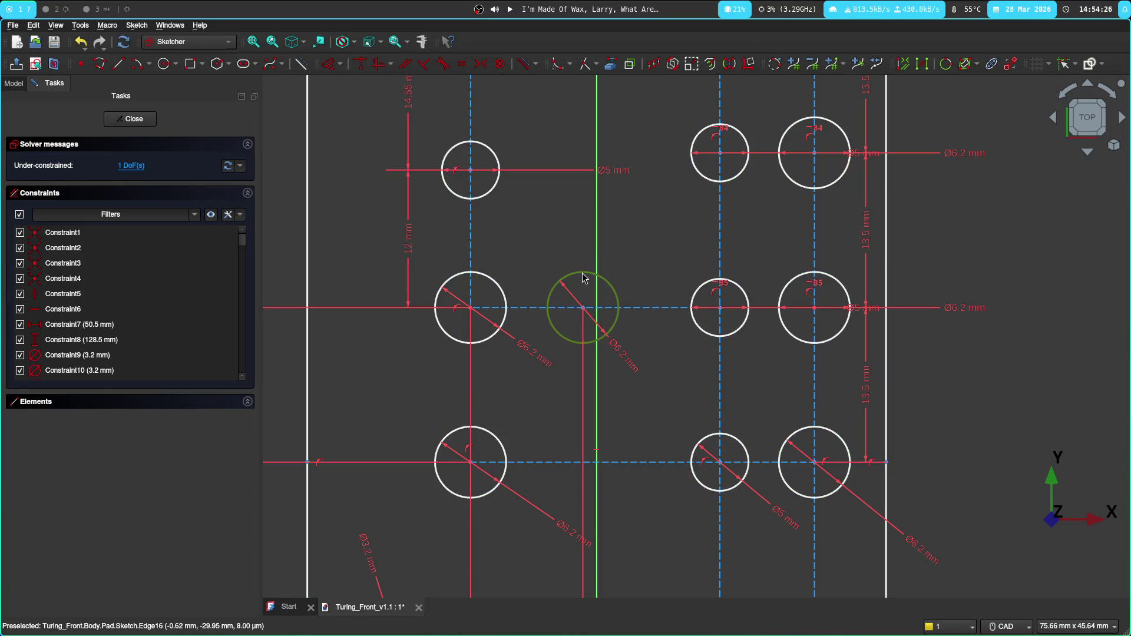
key(Escape)
scroll(591, 308, up, 4)
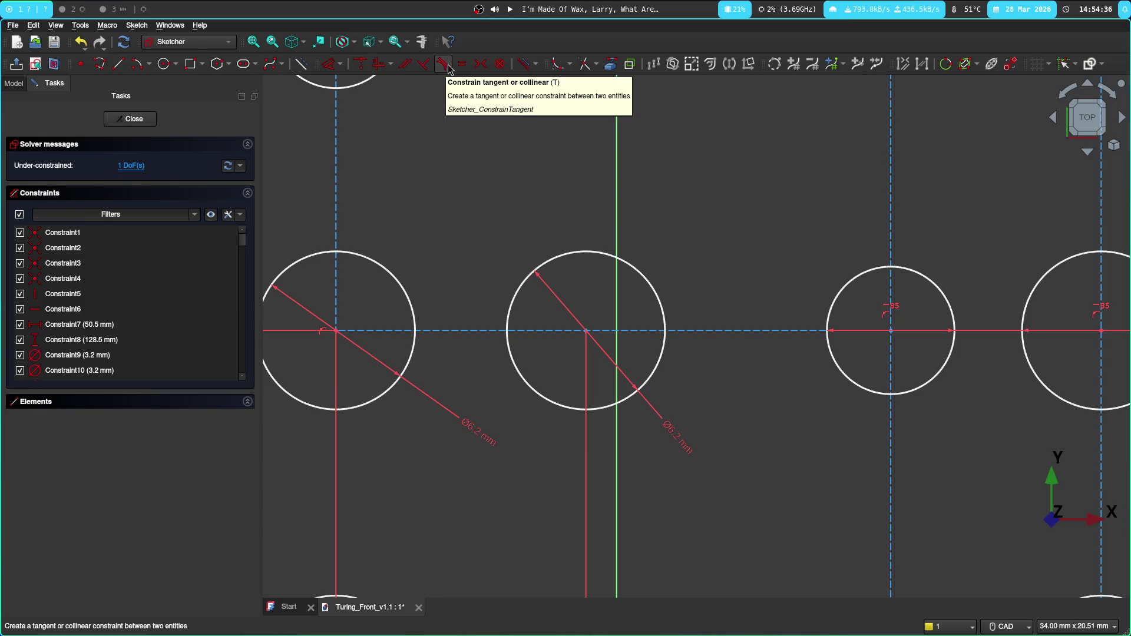
click(379, 64)
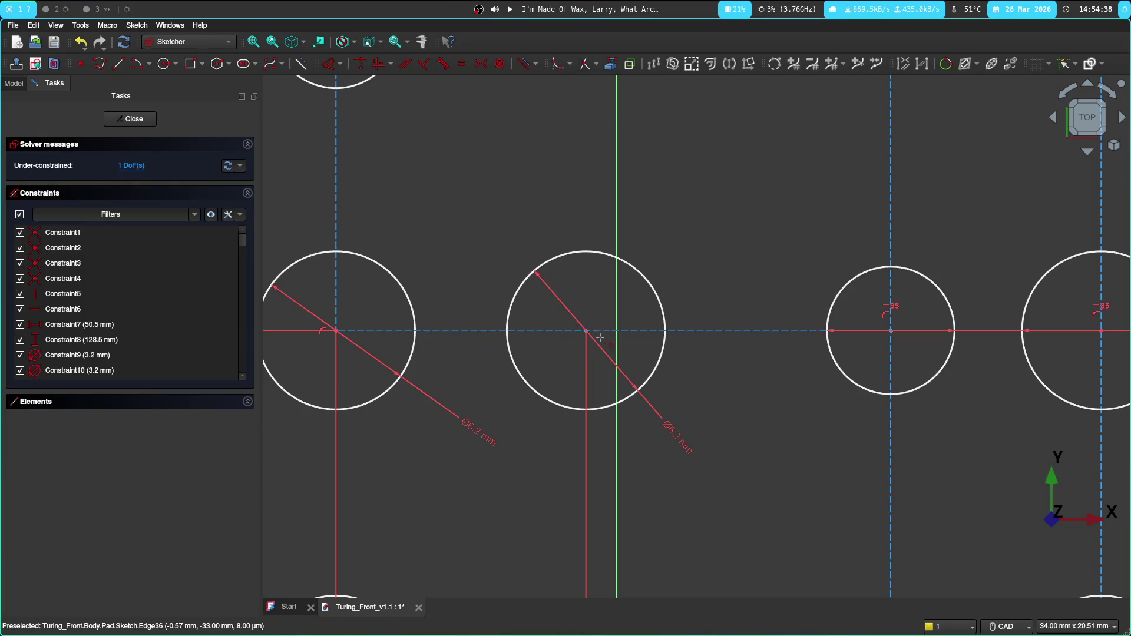
click(533, 293)
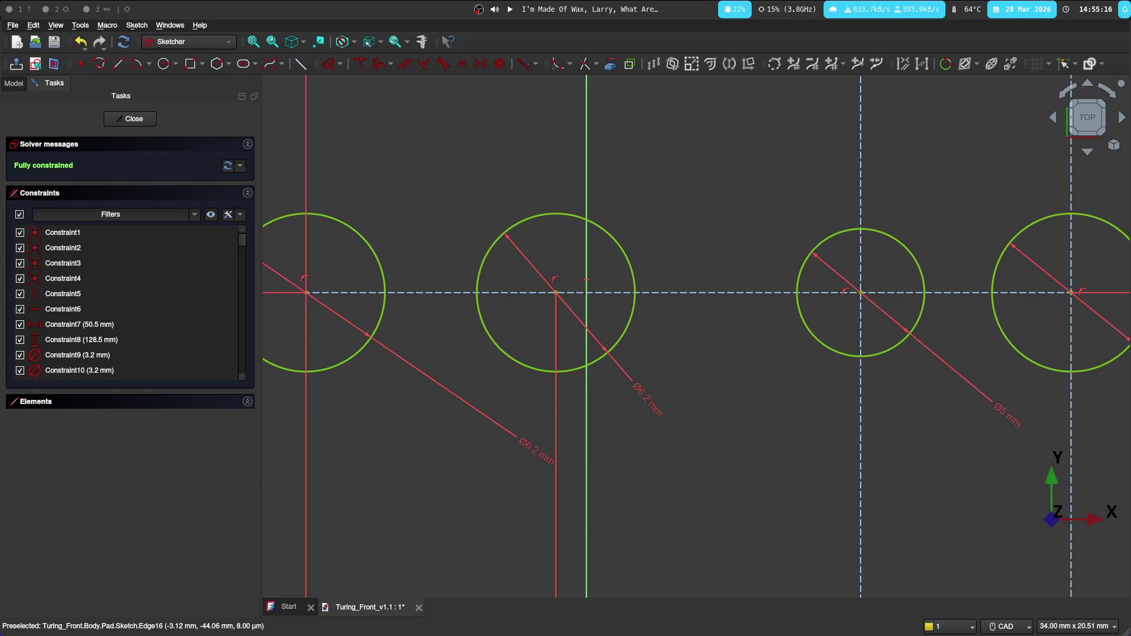
key(Escape)
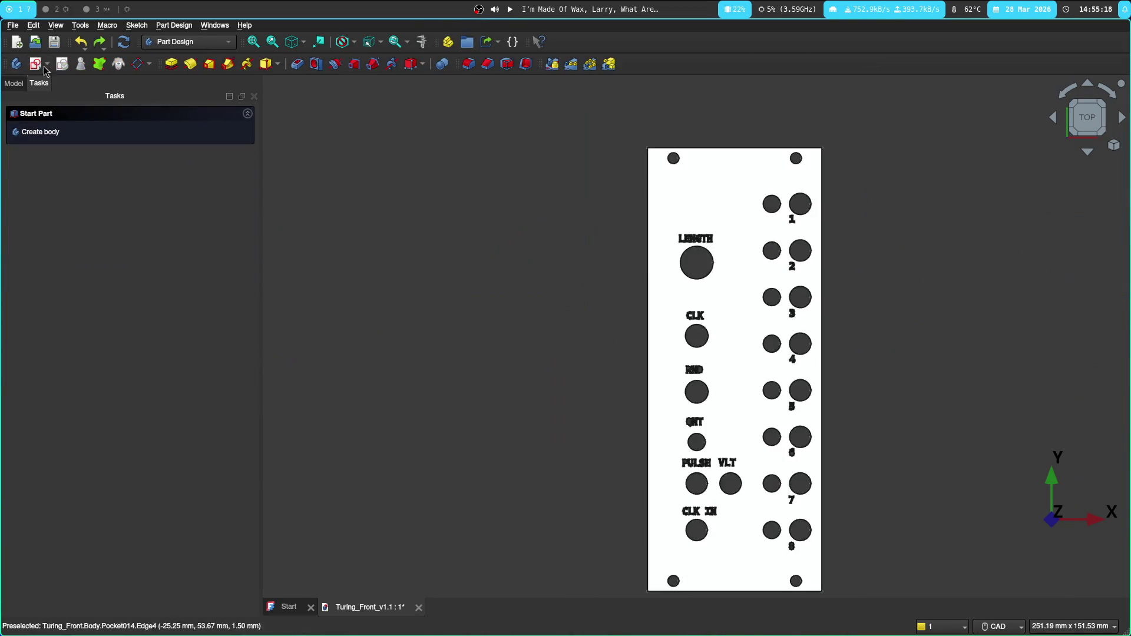
Reopen the Sketch under Pad and toggle visibility between the Pad solid and its Sketch.
click(13, 83)
double_click(88, 151)
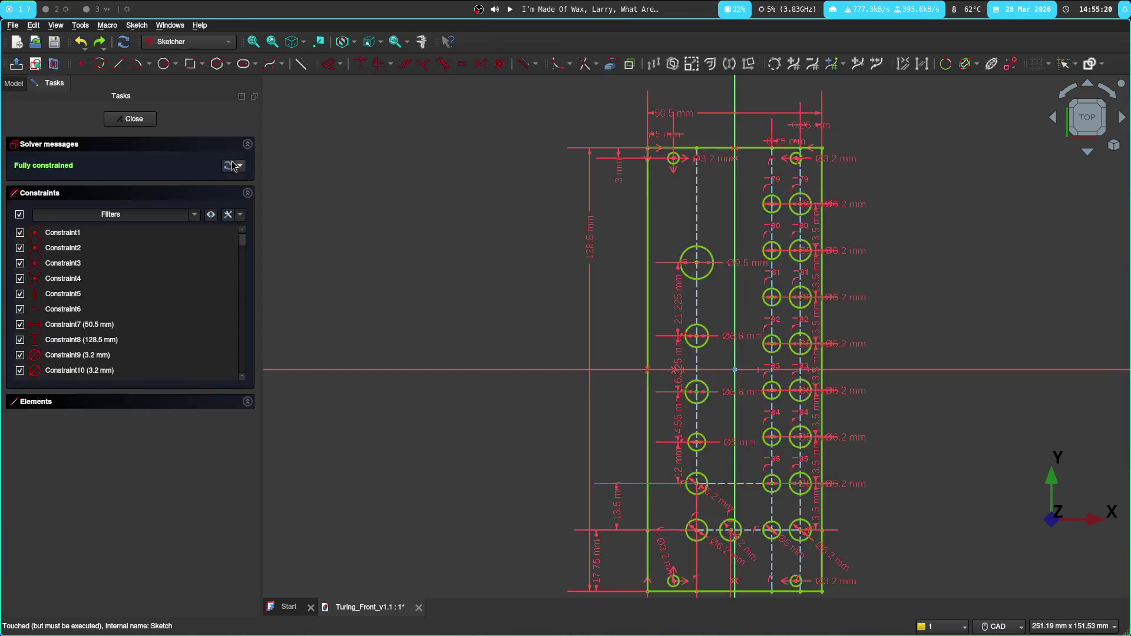
scroll(518, 272, down, 2)
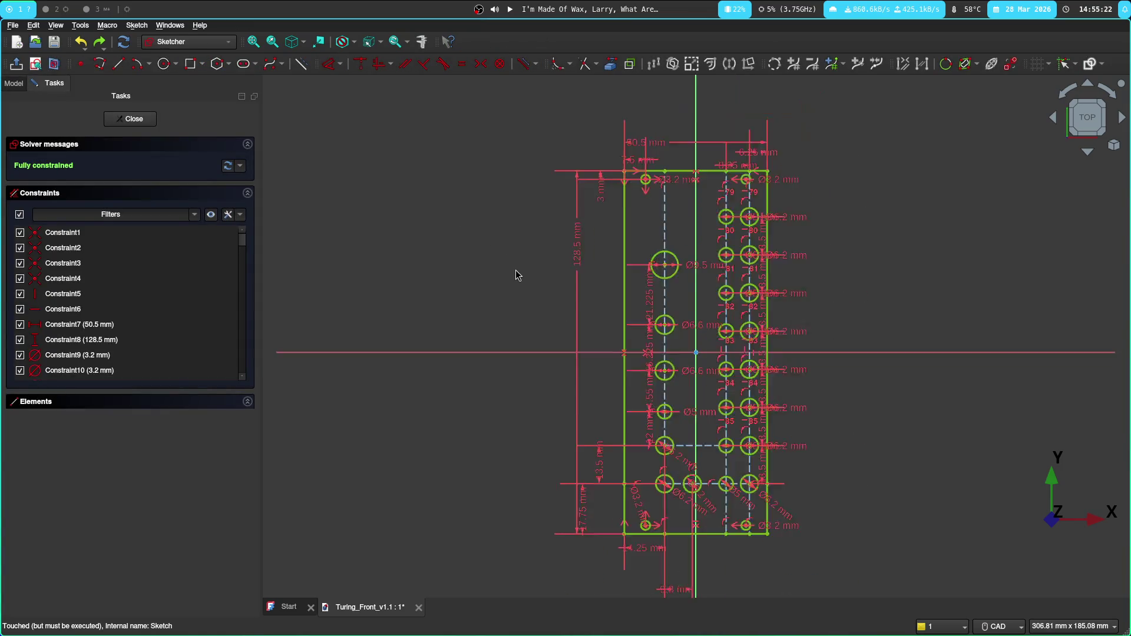
click(15, 83)
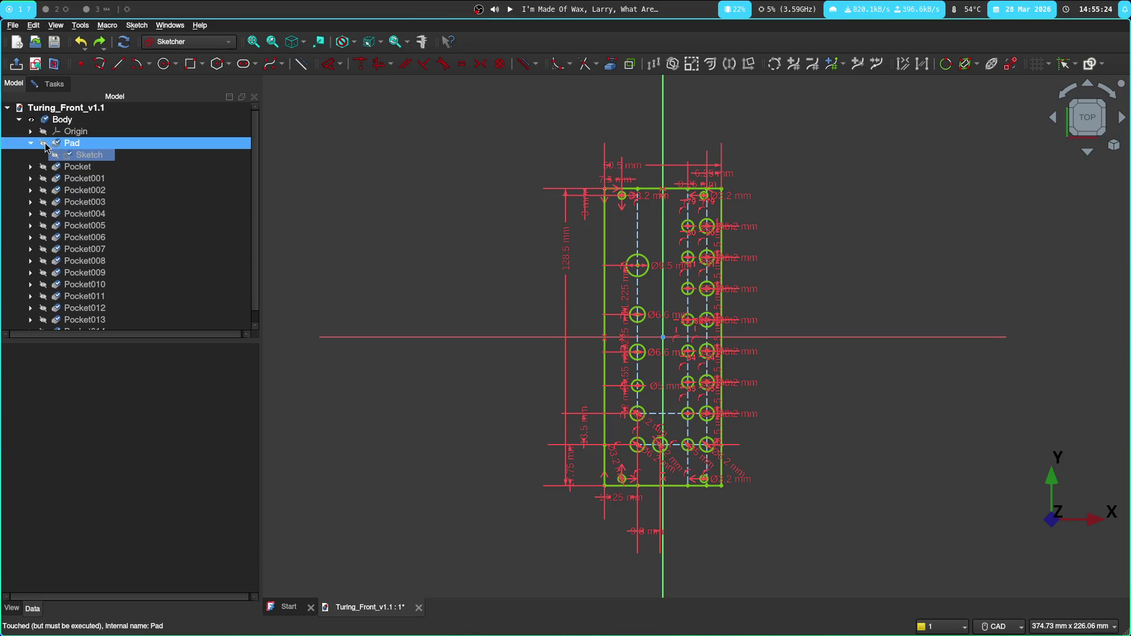
click(72, 143)
click(52, 83)
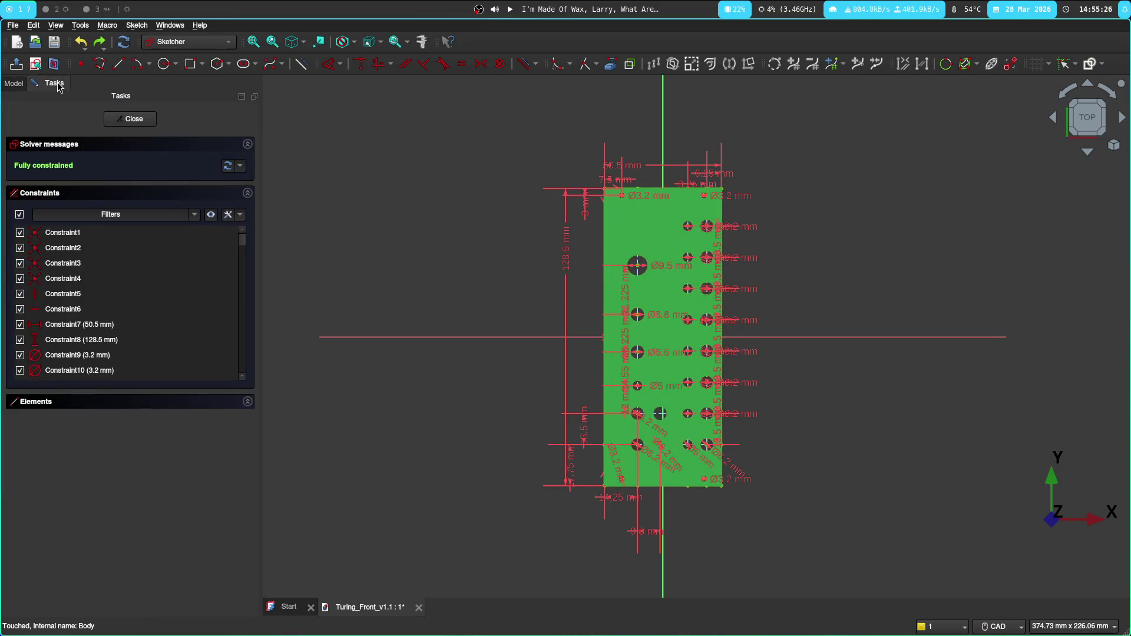
click(14, 83)
click(92, 155)
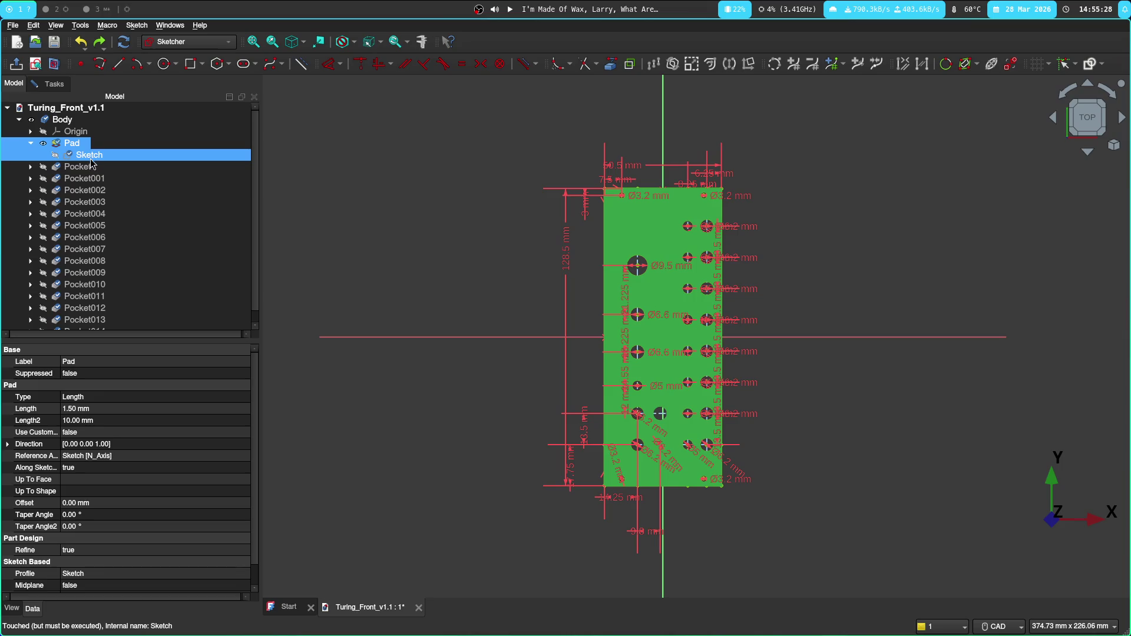
click(56, 155)
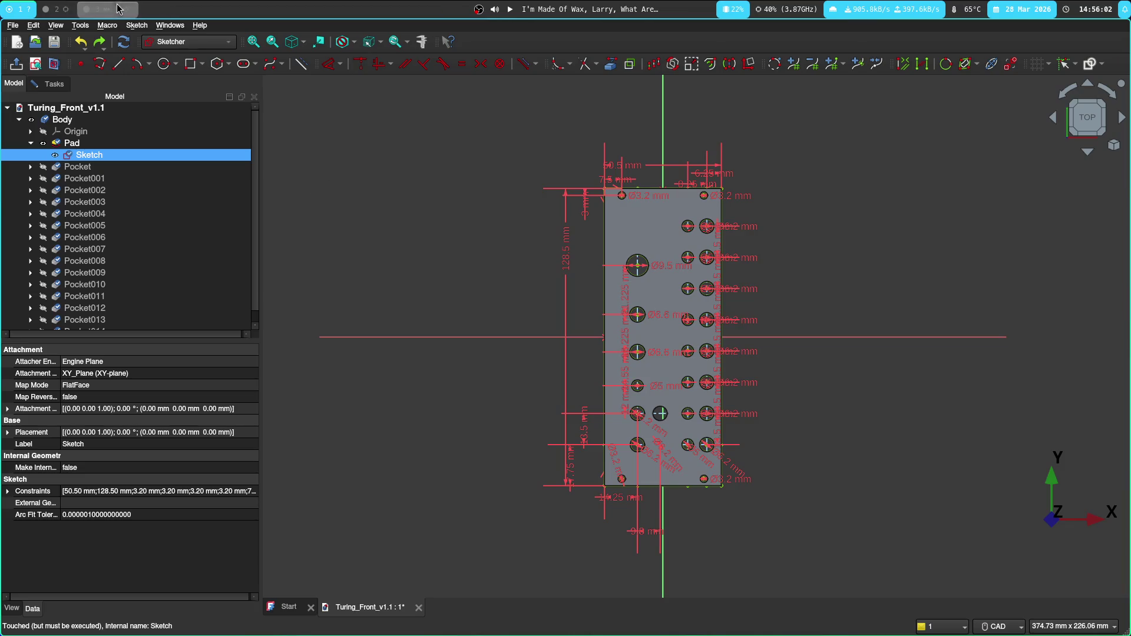
click(56, 8)
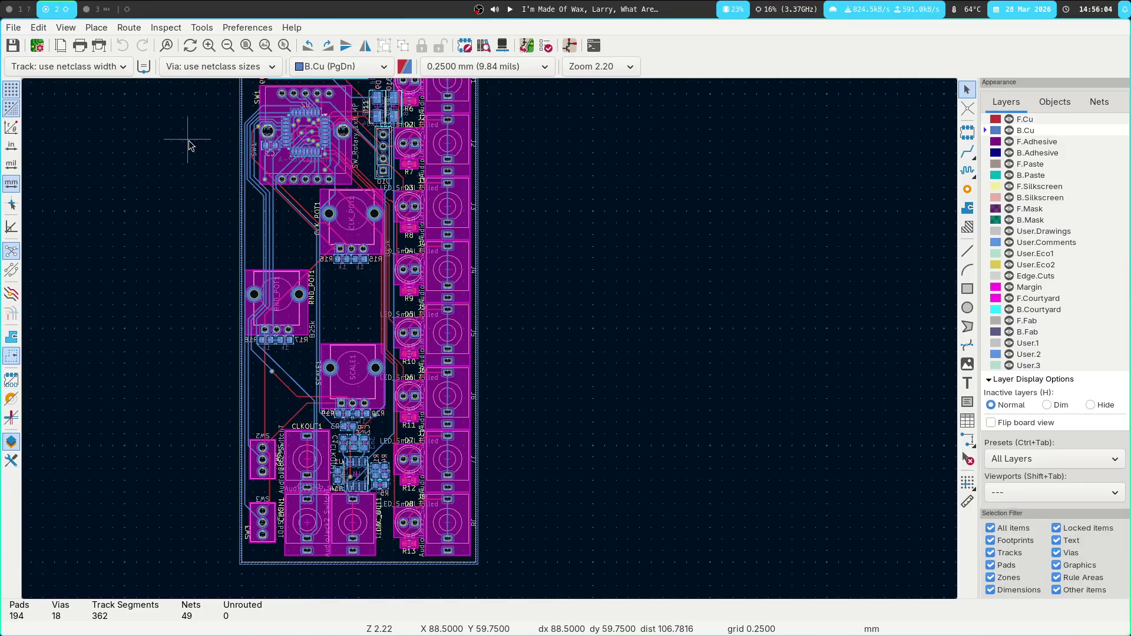
Zoom in on the SW1 rotary switch footprint on the PCB, then return to the FreeCAD sketch.
scroll(223, 248, up, 5)
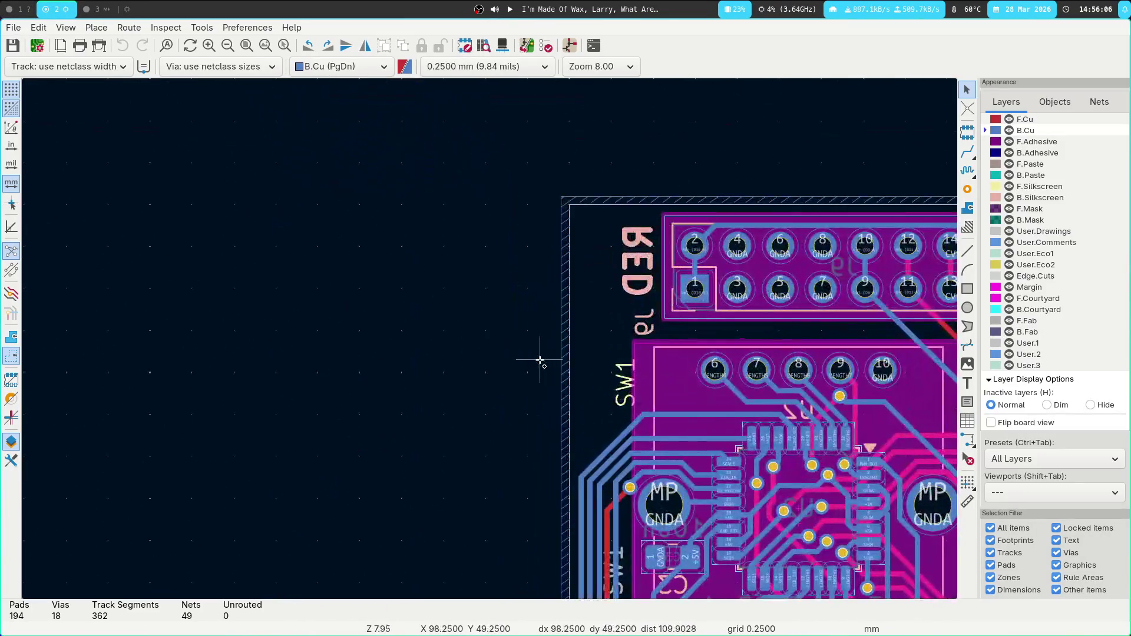
middle_drag(535, 359, 303, 106)
scroll(290, 156, up, 1)
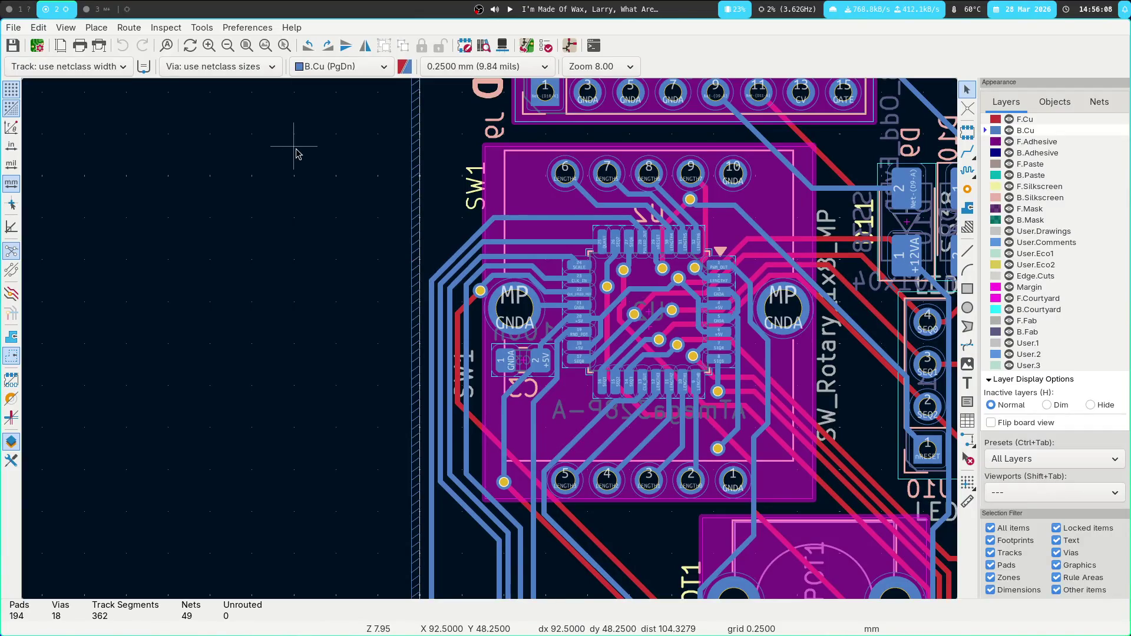
click(23, 7)
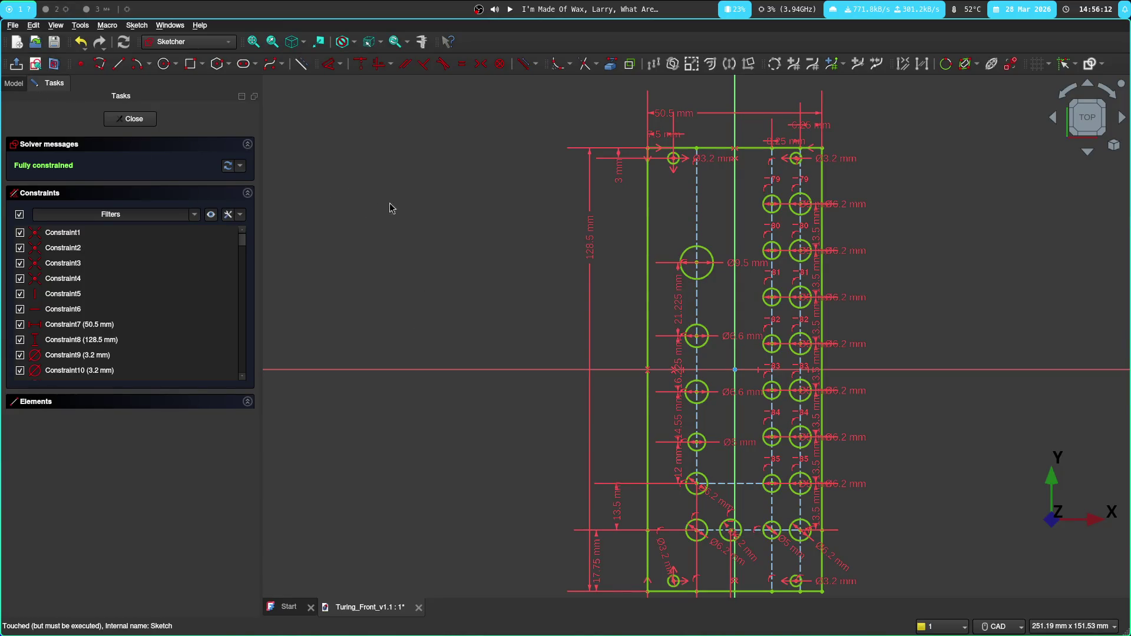
Look over the lower rows of Ø6.2 mm holes in the sketch, then switch to the datasheet workspace.
scroll(472, 301, down, 1)
mouse_move(472, 302)
middle_down()
mouse_move(438, 219)
mouse_move(361, 306)
middle_up()
scroll(374, 292, up, 3)
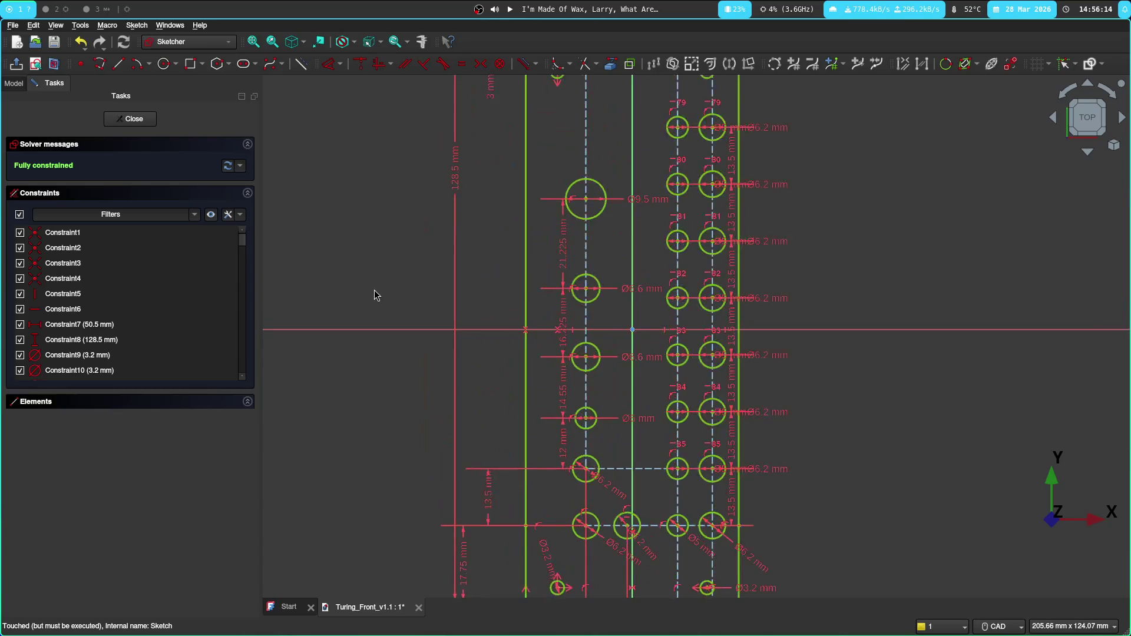
key(super+2)
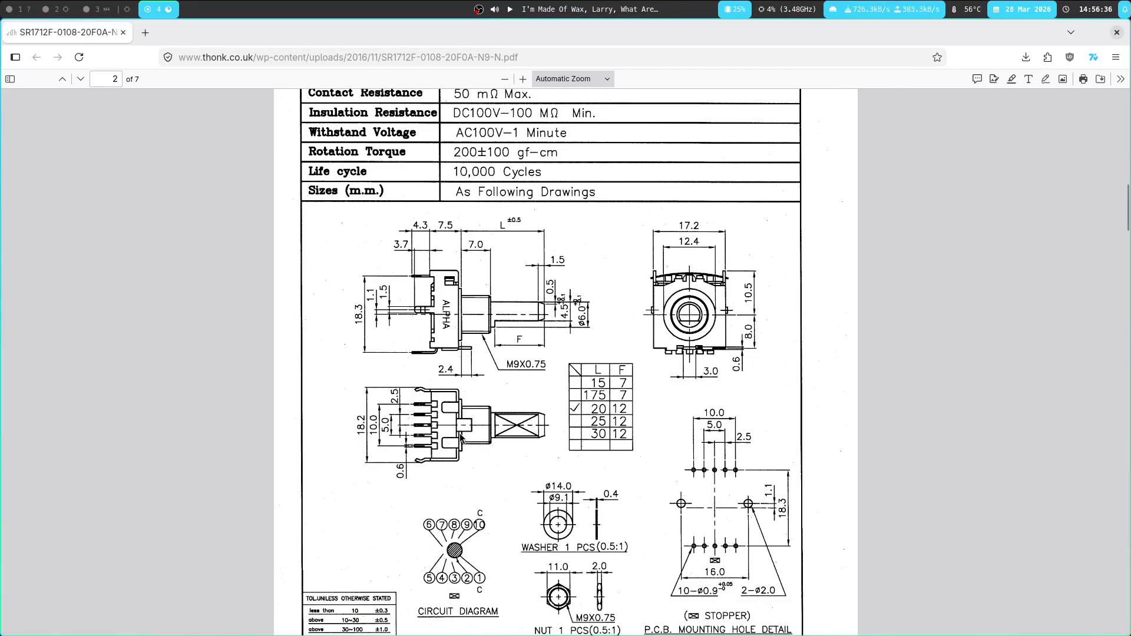
Review the SR1712F datasheet's P.C.B. mounting hole drawing against the schematic notes and PCB layout.
scroll(641, 304, up, 2)
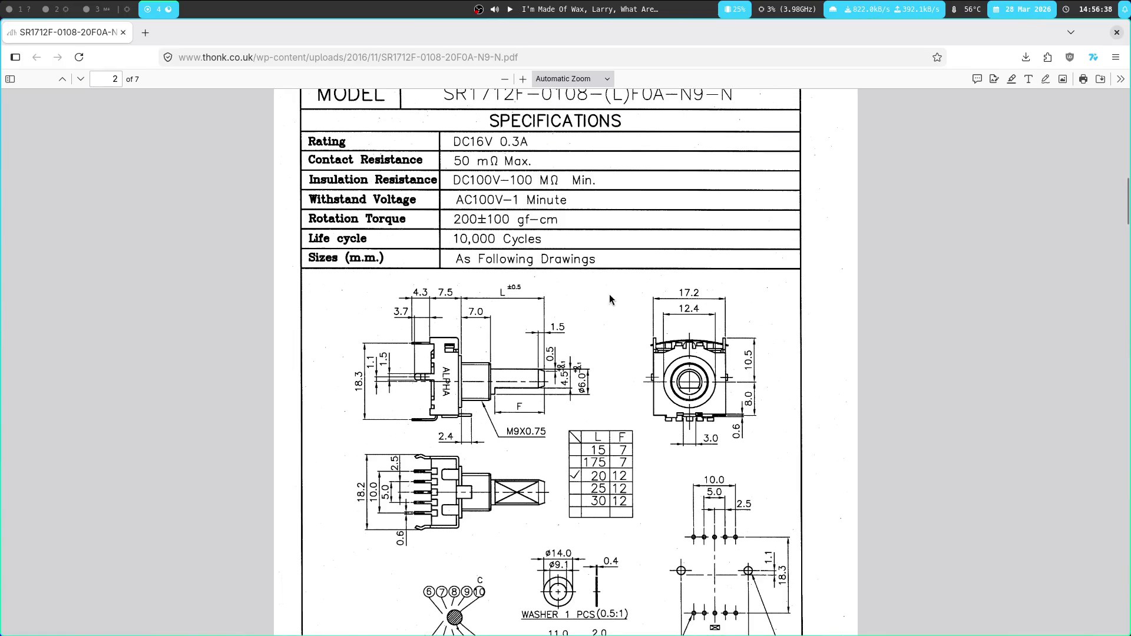
scroll(626, 334, up, 3)
scroll(609, 340, down, 6)
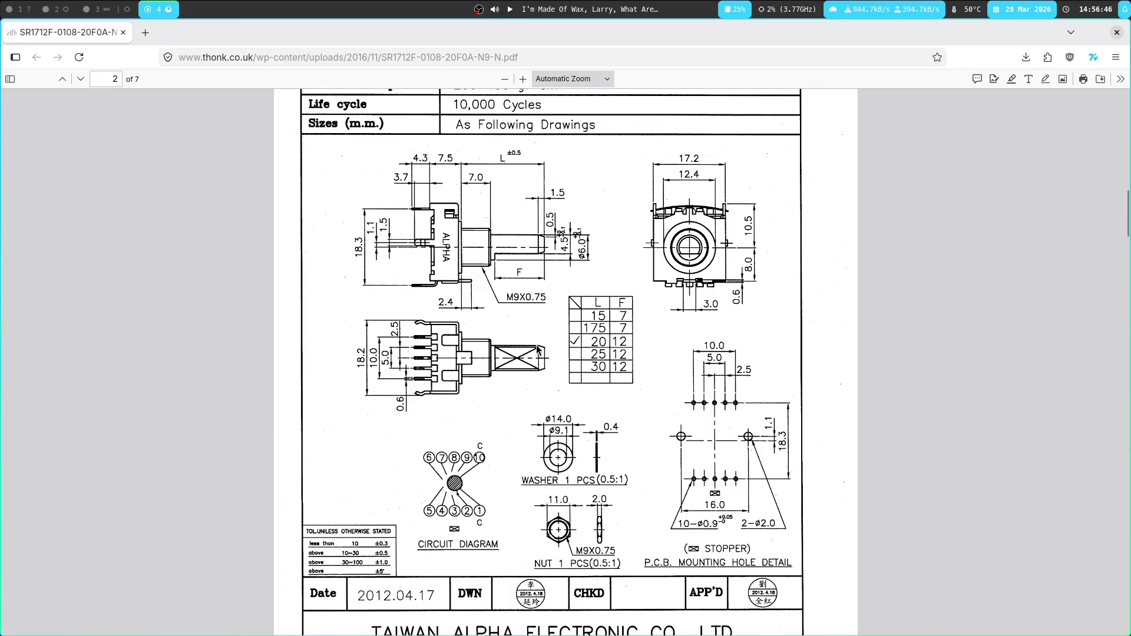
click(88, 9)
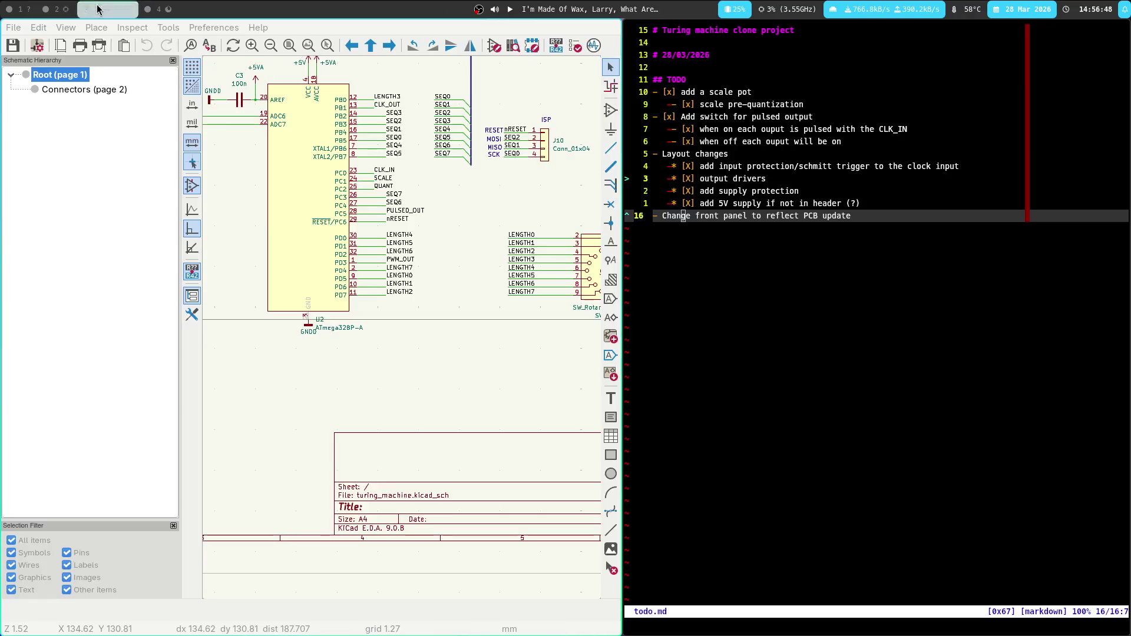
key(super+2)
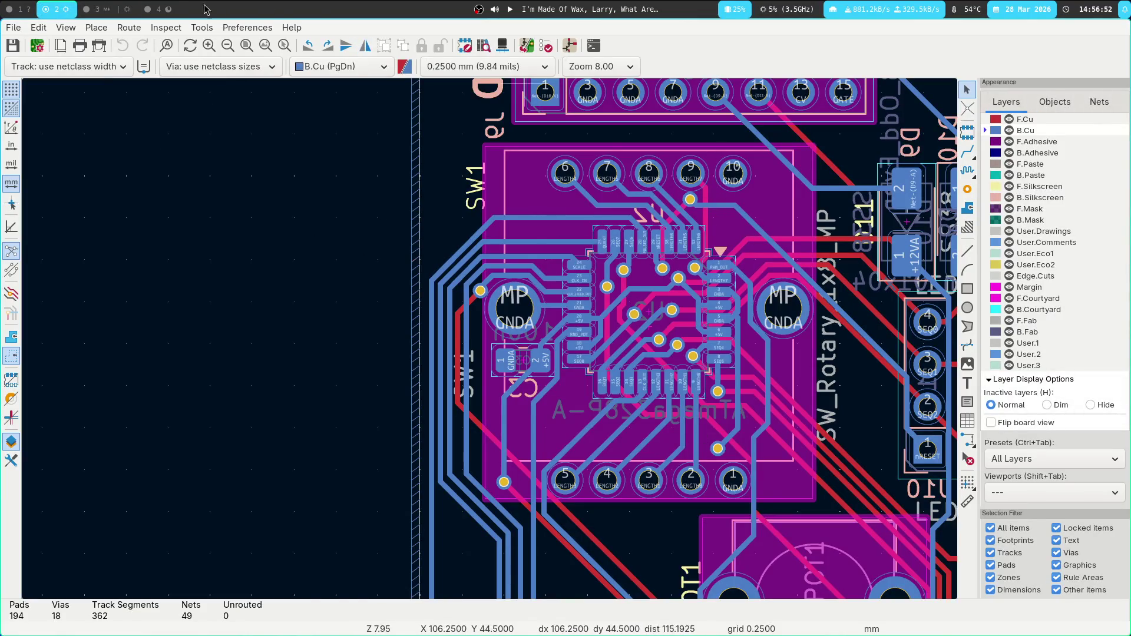
key(super+4)
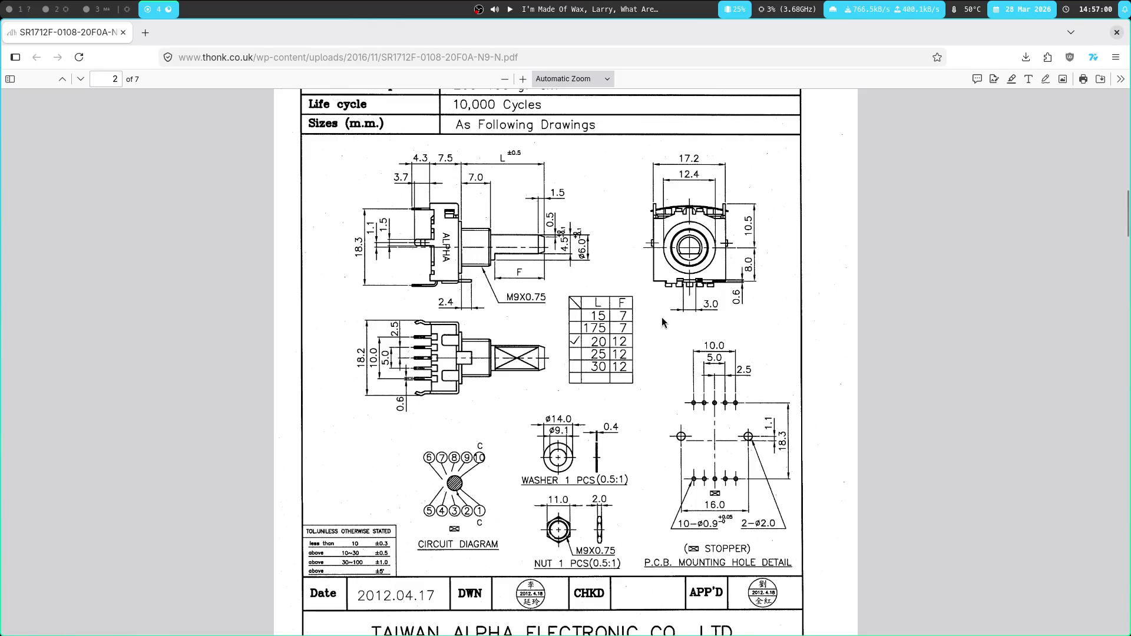
scroll(662, 323, down, 2)
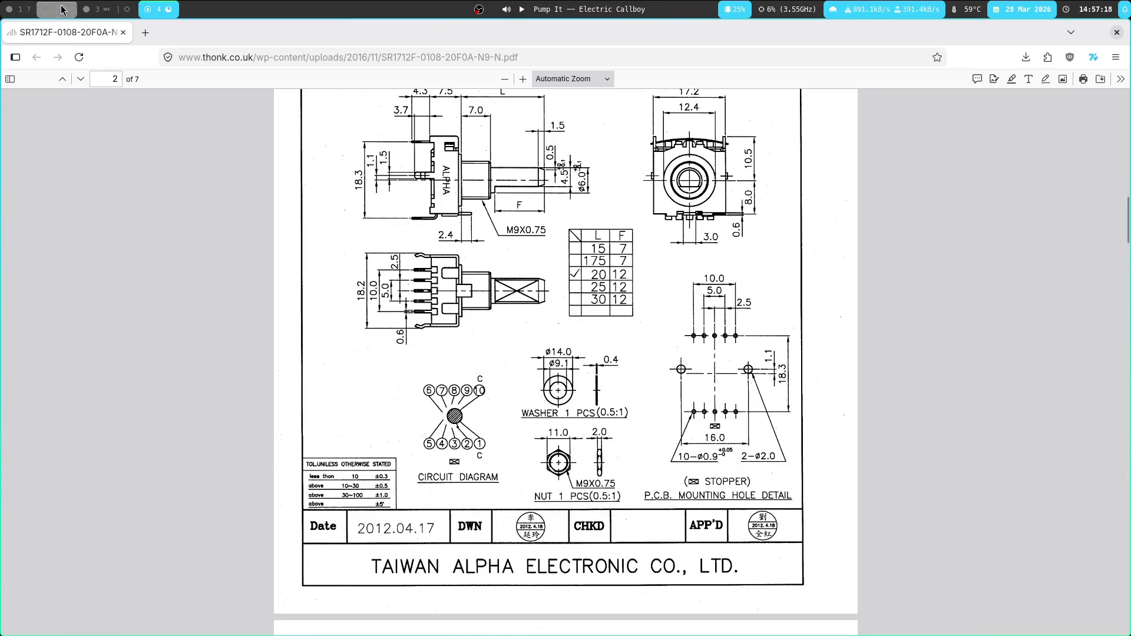
click(88, 8)
click(57, 8)
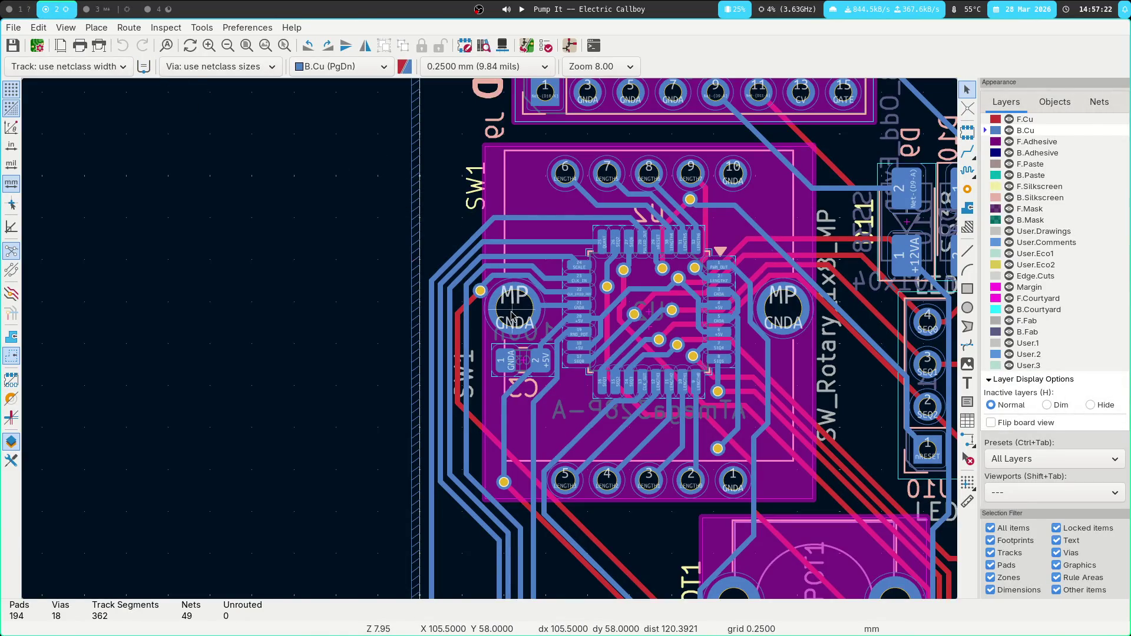
Set the measurement origin at SW1's MP pad and zoom out around the switch.
key(space)
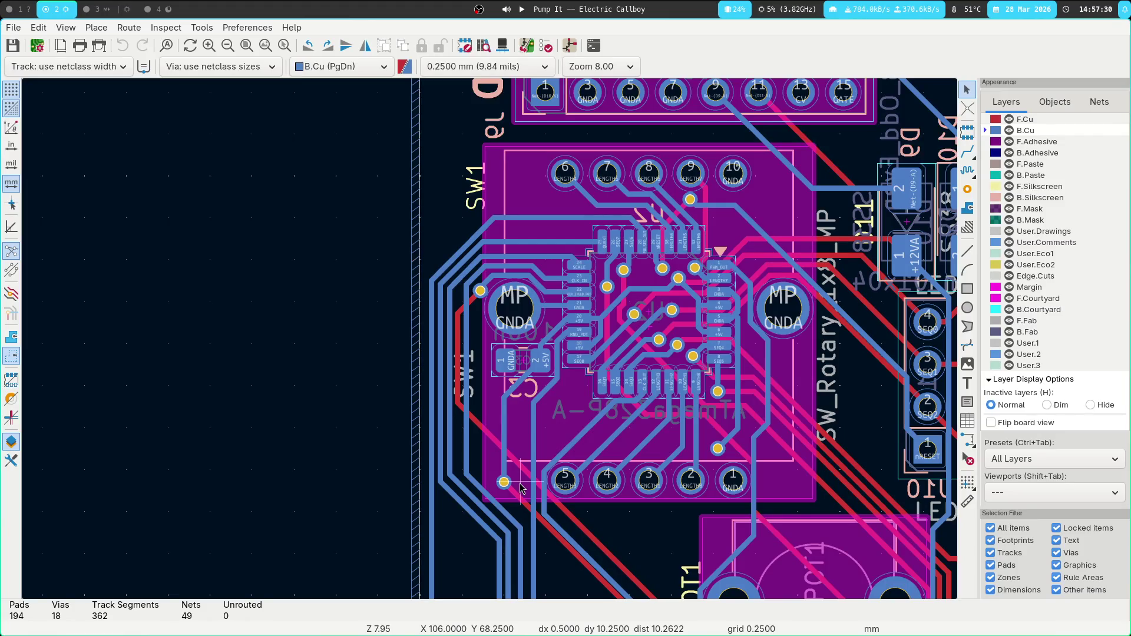
scroll(495, 342, up, 10)
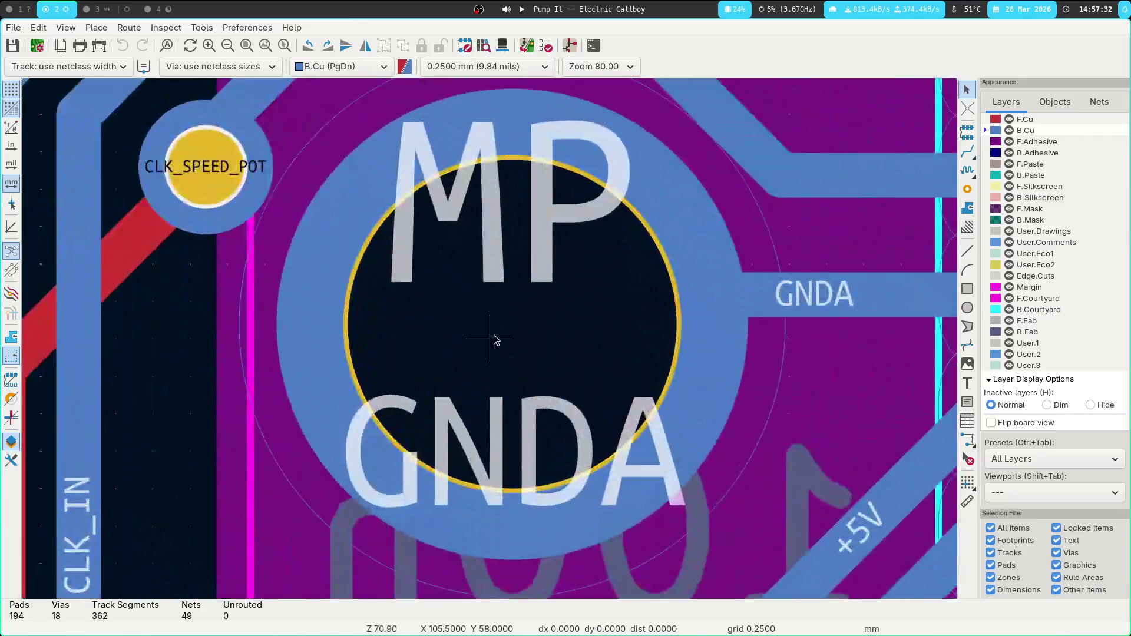
scroll(492, 341, down, 7)
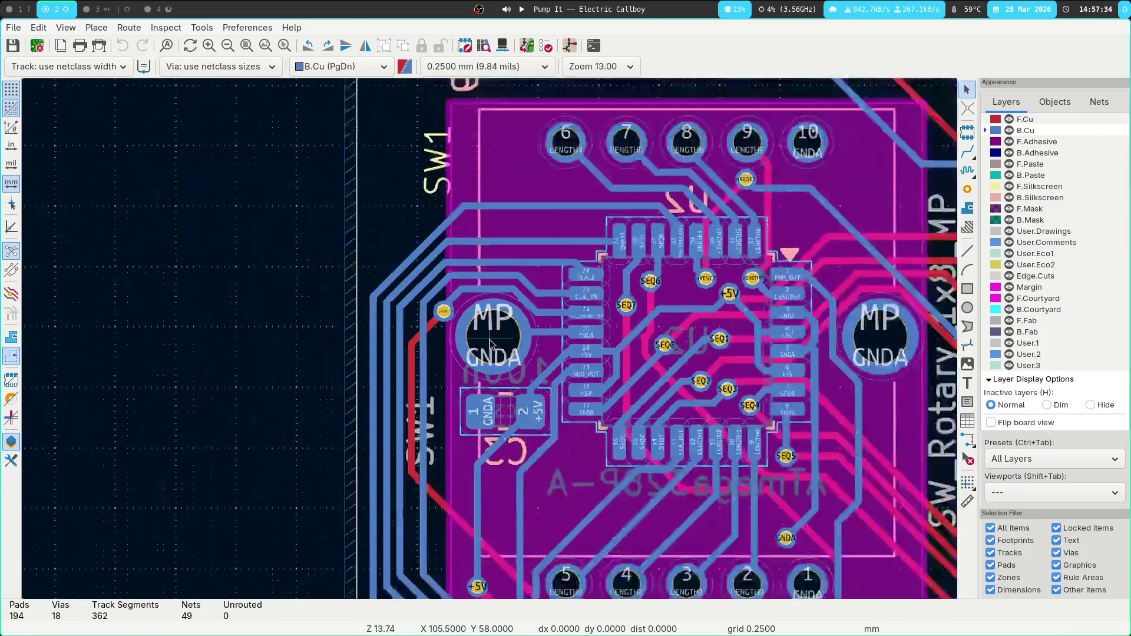
scroll(491, 343, down, 3)
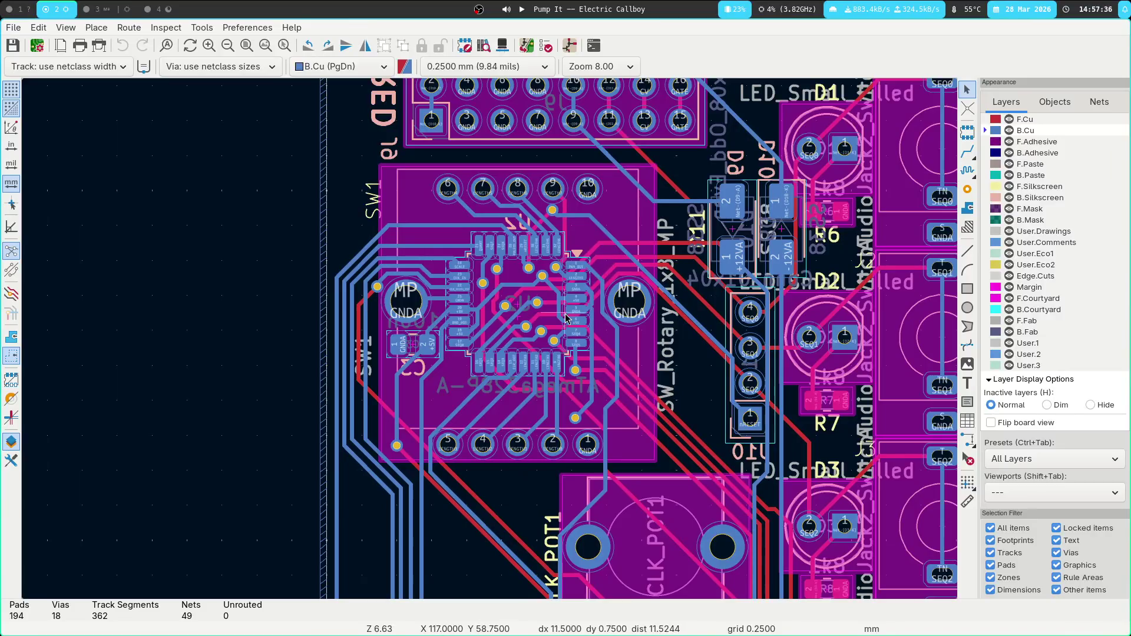
Glance at the datasheet, then open the Footprint Editor from the schematic workspace.
click(168, 10)
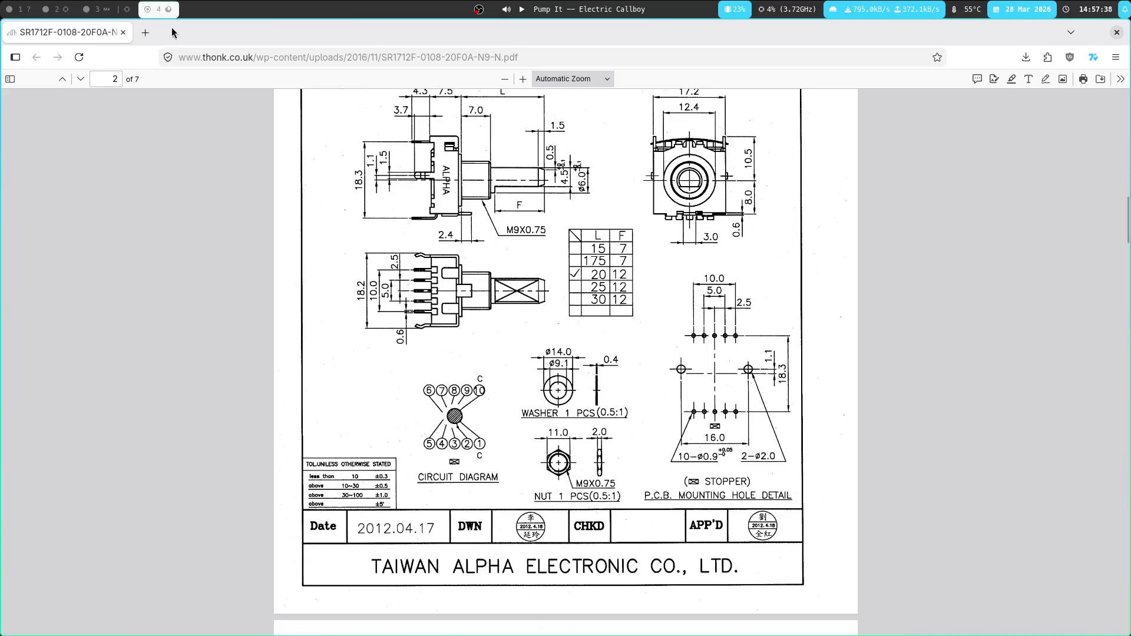
click(97, 9)
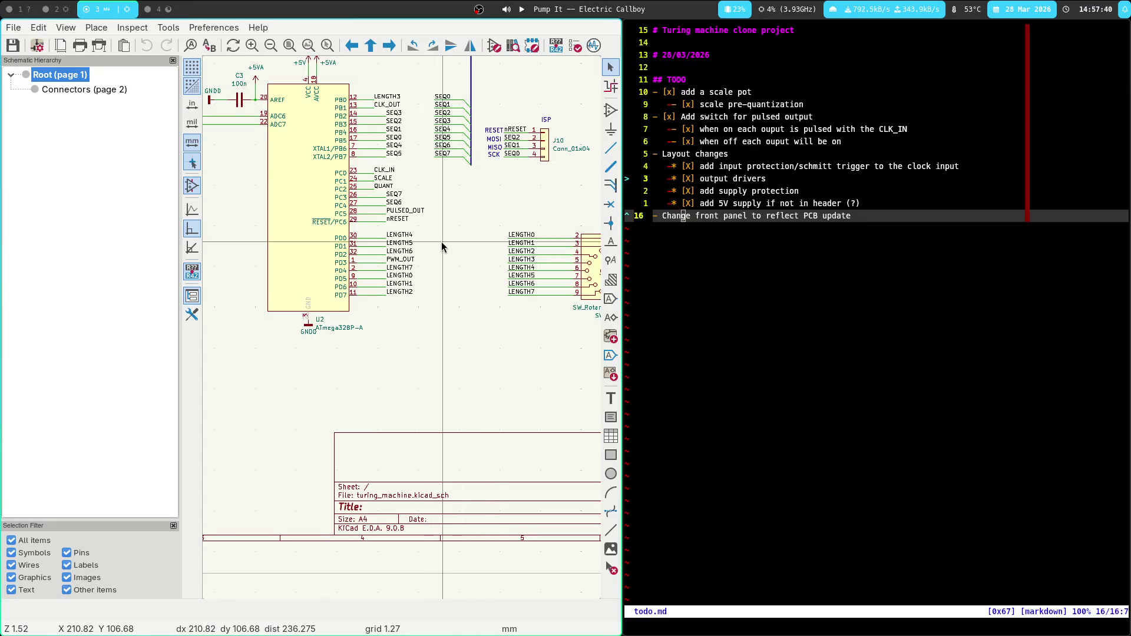
scroll(442, 235, up, 3)
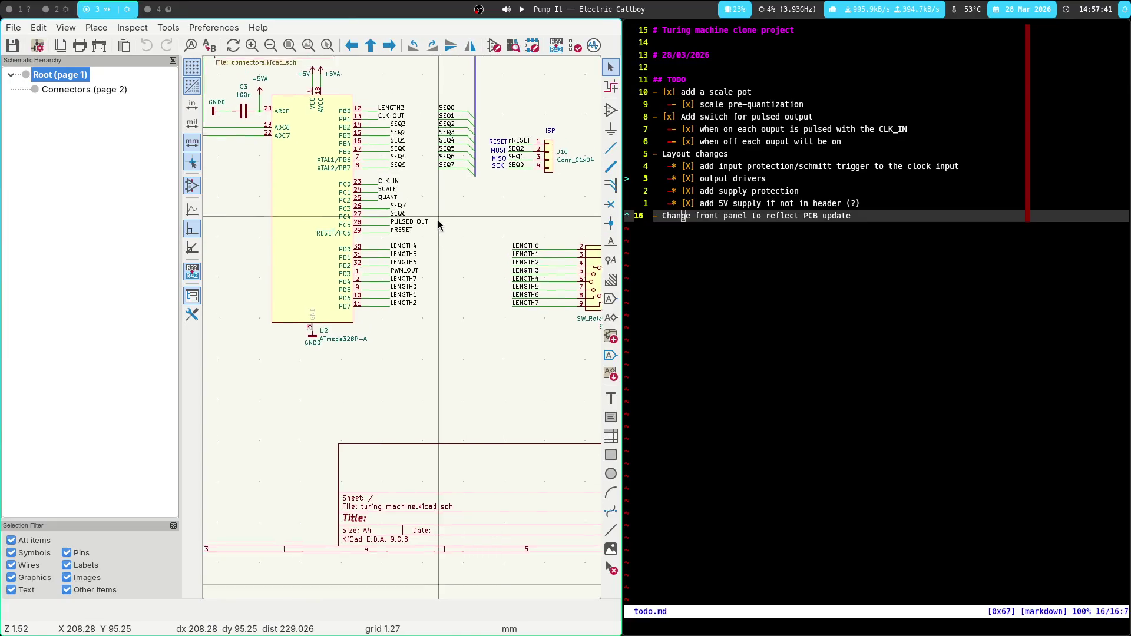
click(528, 49)
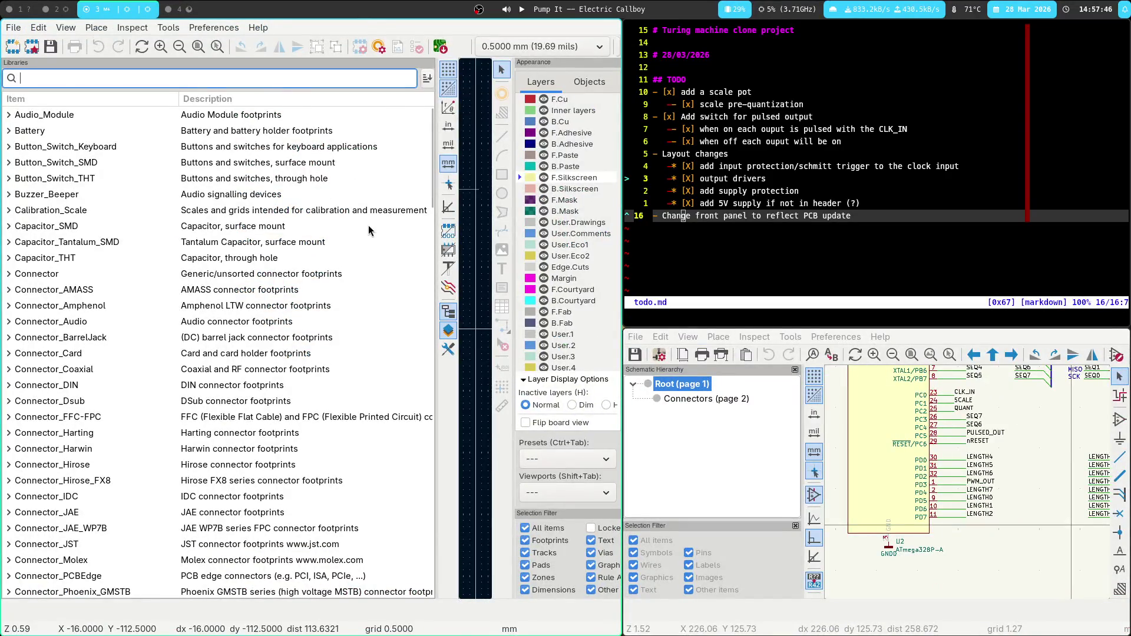
Load the THONK library's Alpha Part SR1712F-0108-20F0A-N9-N footprint in the Footprint Editor on workspace 5.
key(super+shift+5)
scroll(147, 333, down, 20)
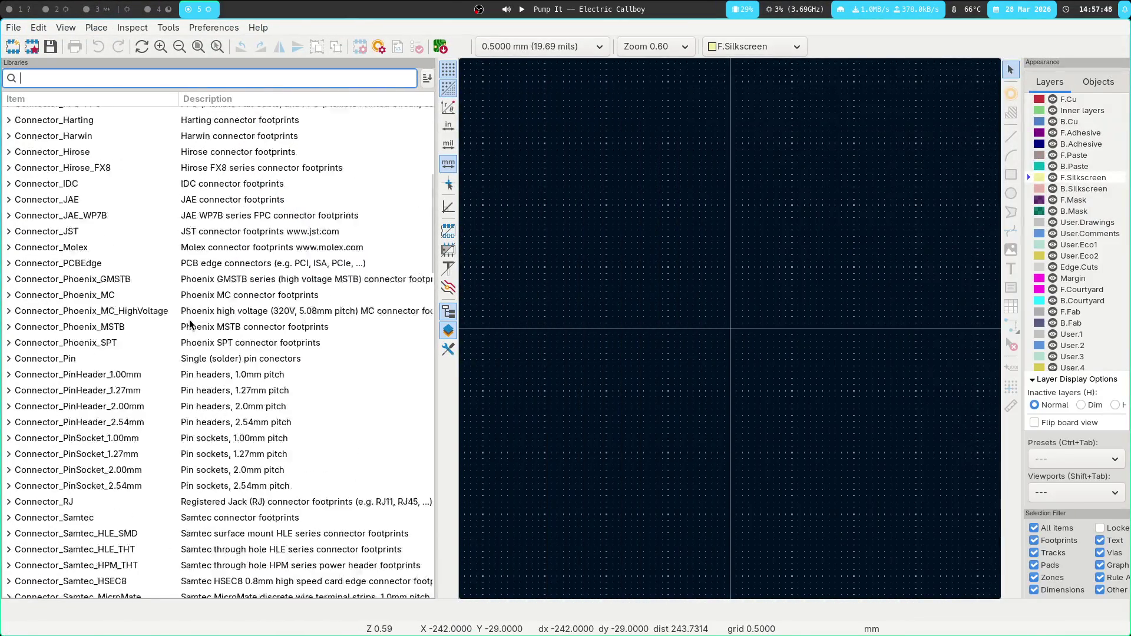
click(8, 495)
click(134, 513)
double_click(135, 517)
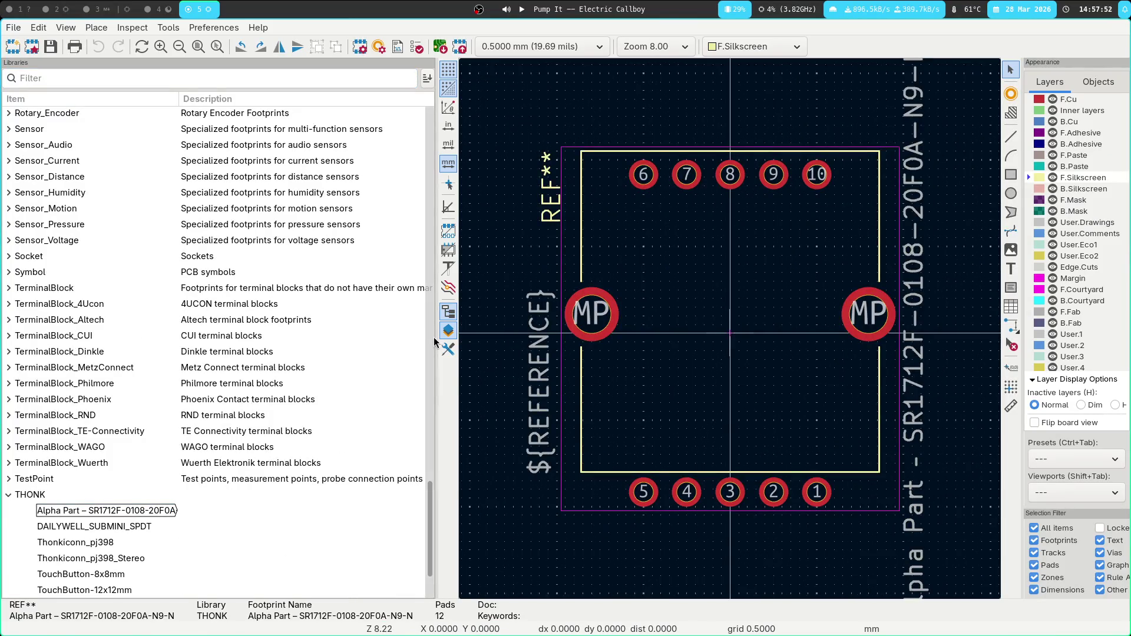
Widen the canvas and frame the footprint, then switch to the SR1712F datasheet.
drag(436, 333, 244, 333)
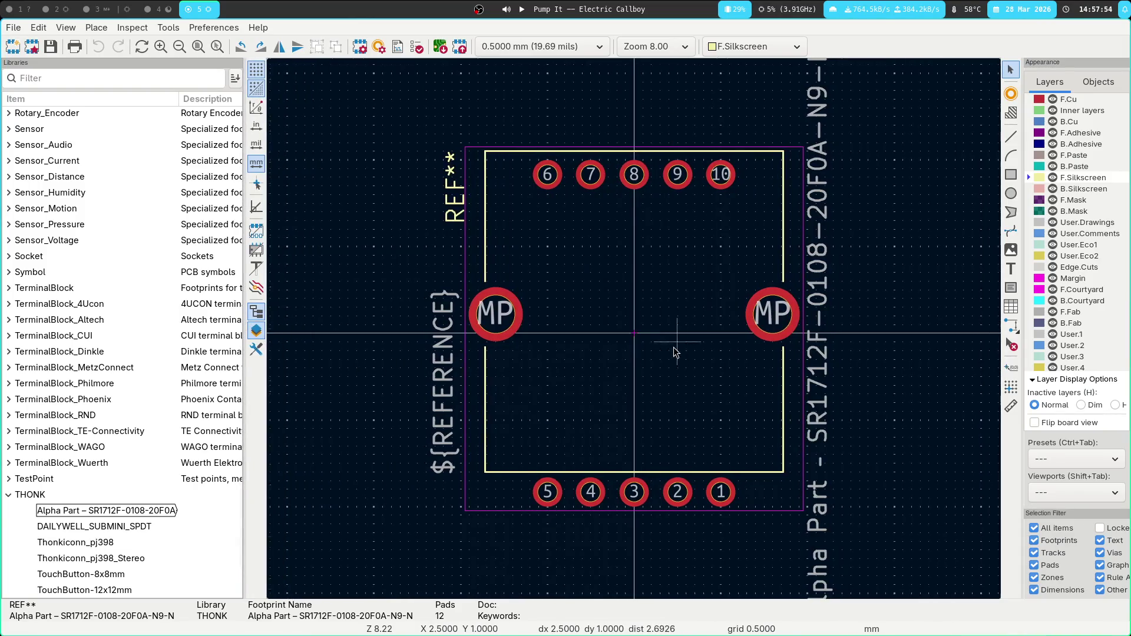
scroll(445, 271, up, 5)
scroll(445, 271, down, 3)
scroll(607, 295, right, 3)
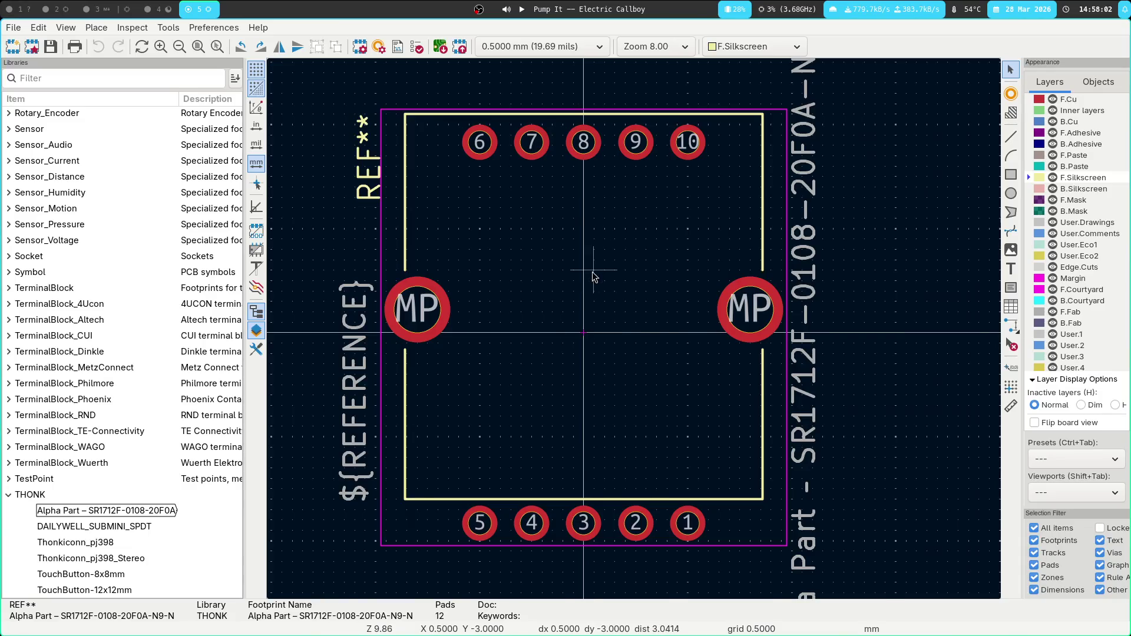
scroll(591, 275, down, 1)
mouse_move(648, 447)
middle_down()
mouse_move(631, 417)
mouse_move(547, 391)
middle_up()
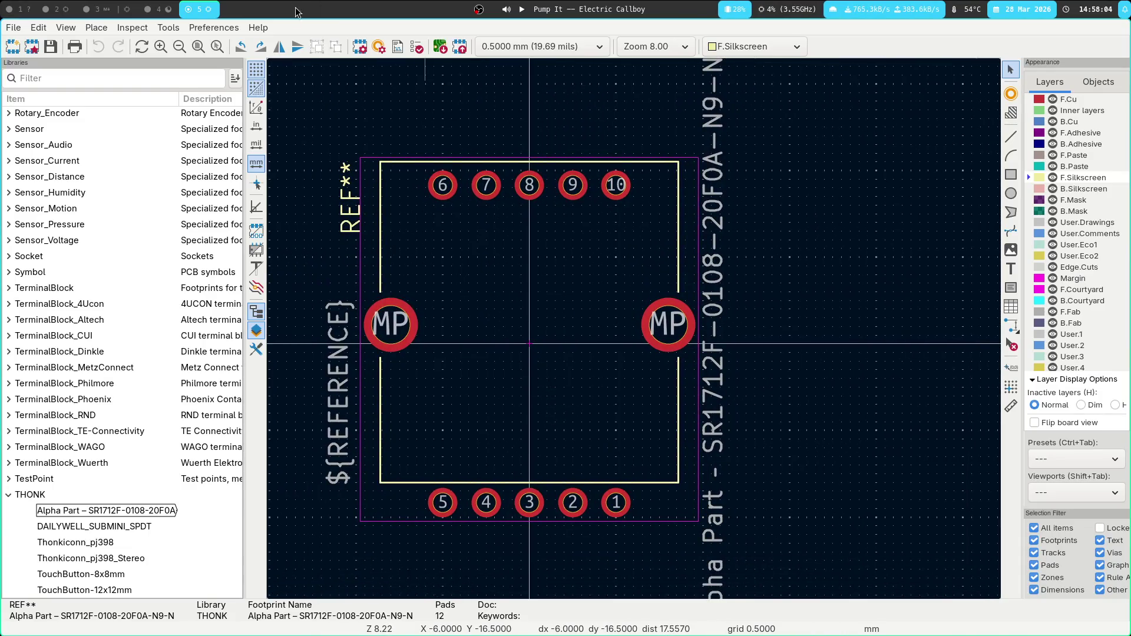
click(158, 8)
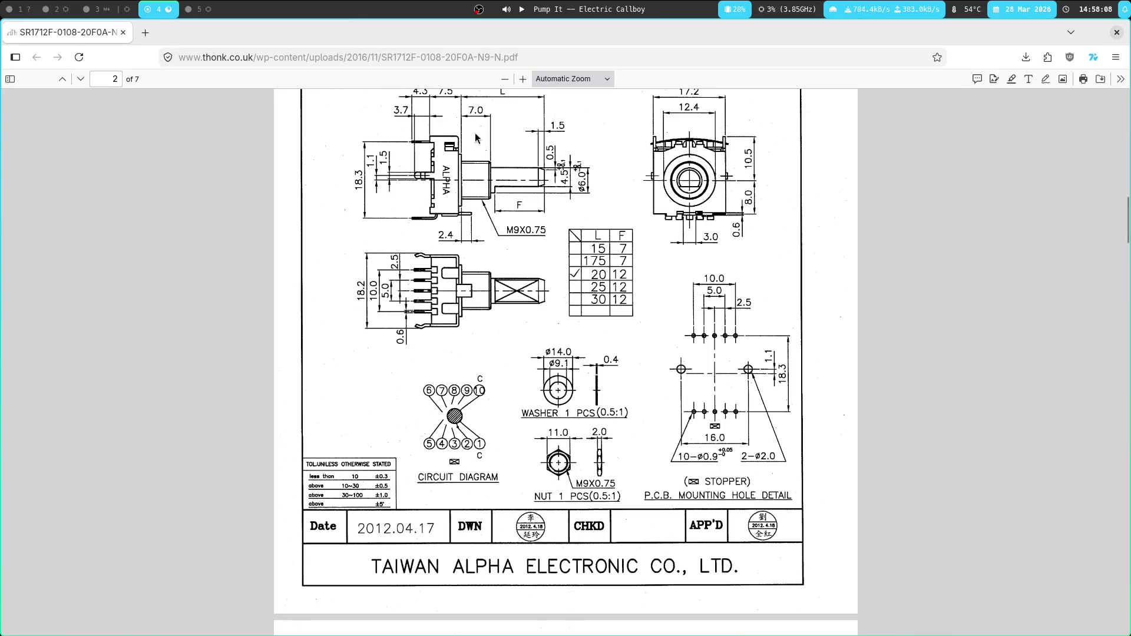
Begin a circle centred on the footprint origin, then return to the datasheet's mounting-hole page.
click(198, 9)
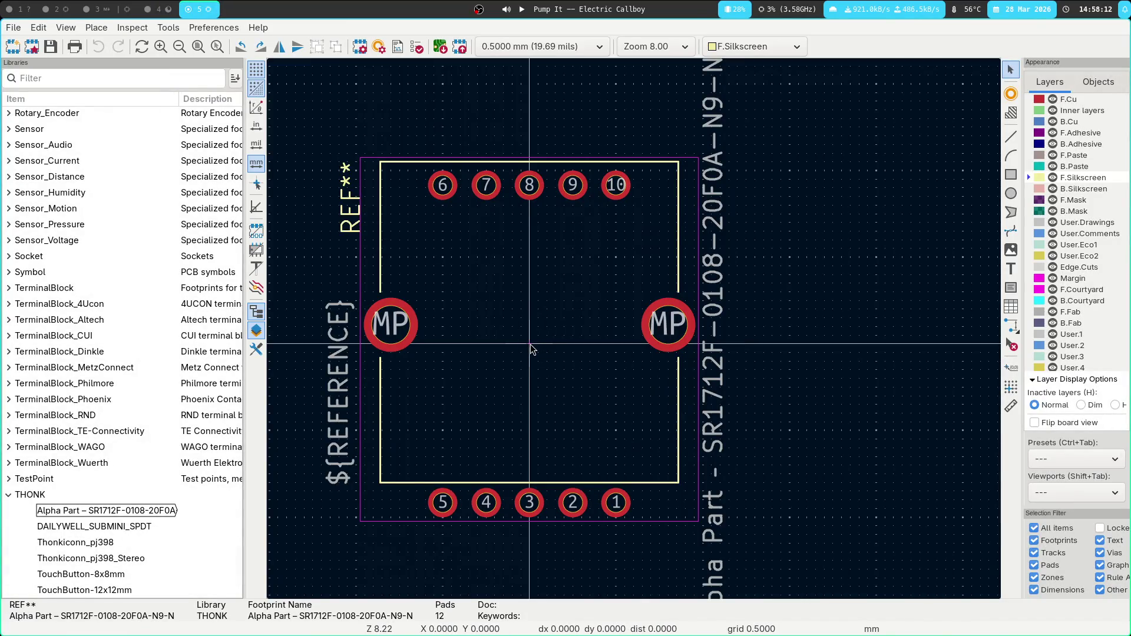
click(1012, 193)
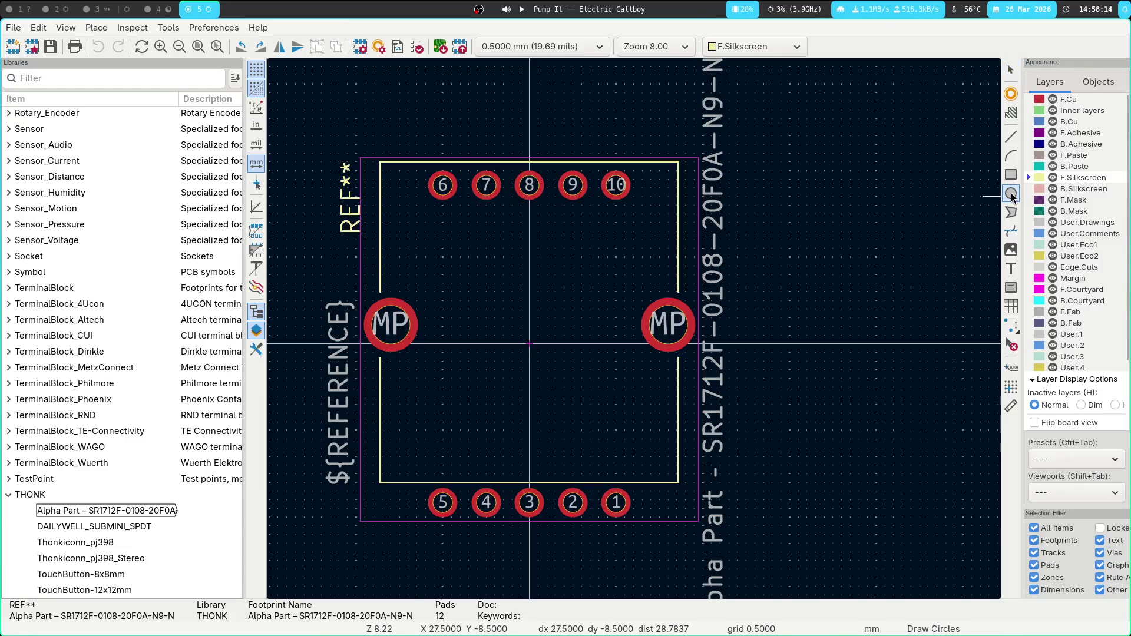
click(529, 344)
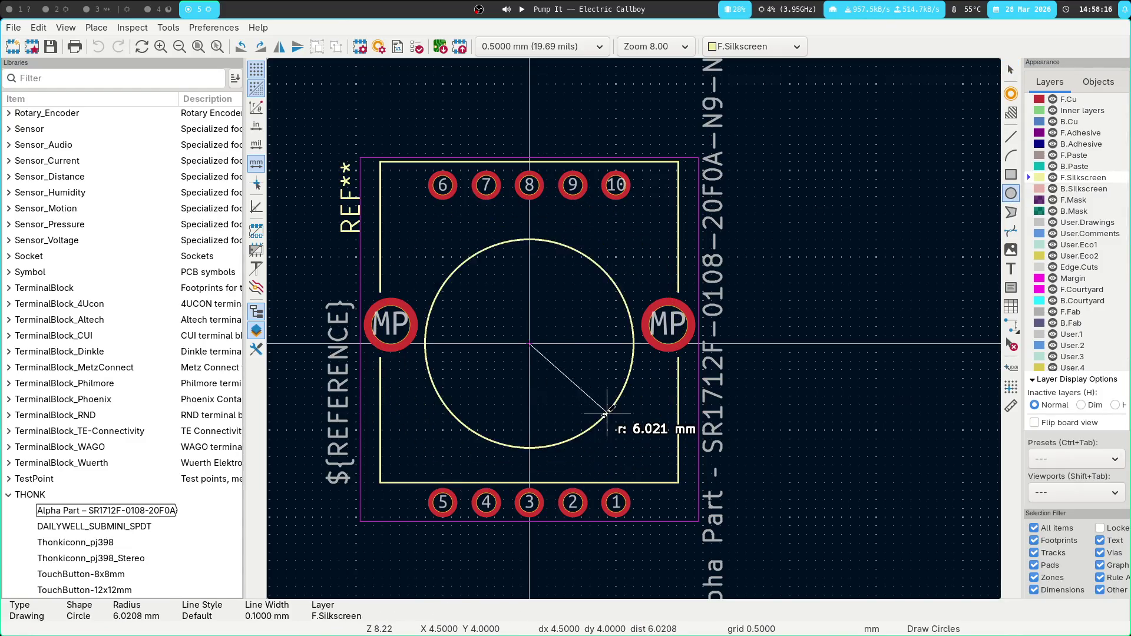
key(super+4)
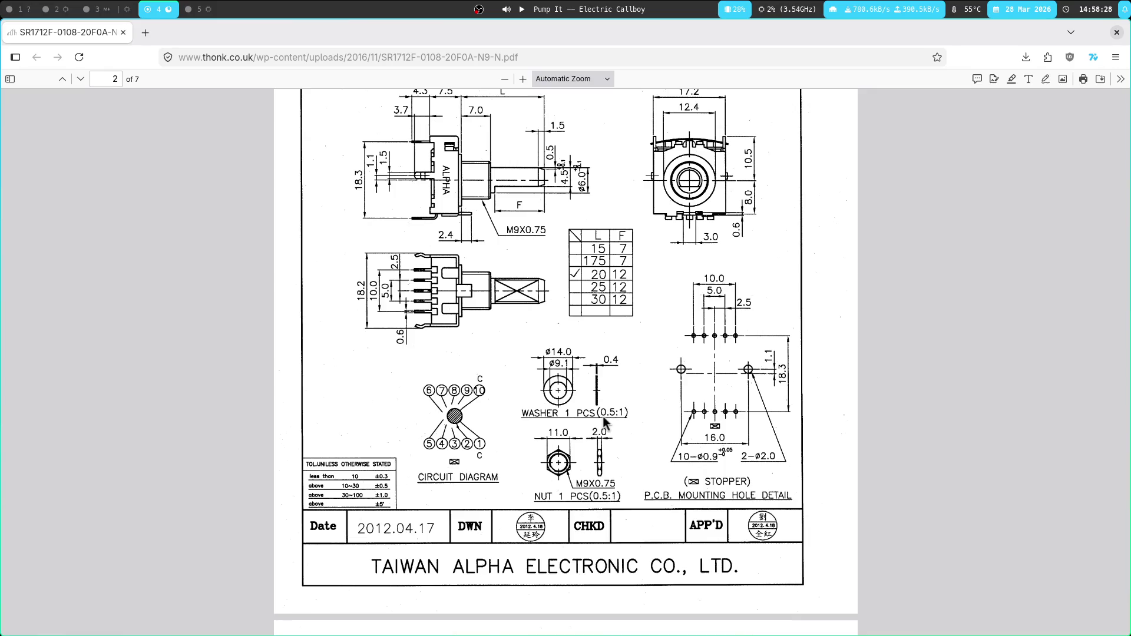
scroll(603, 416, up, 3)
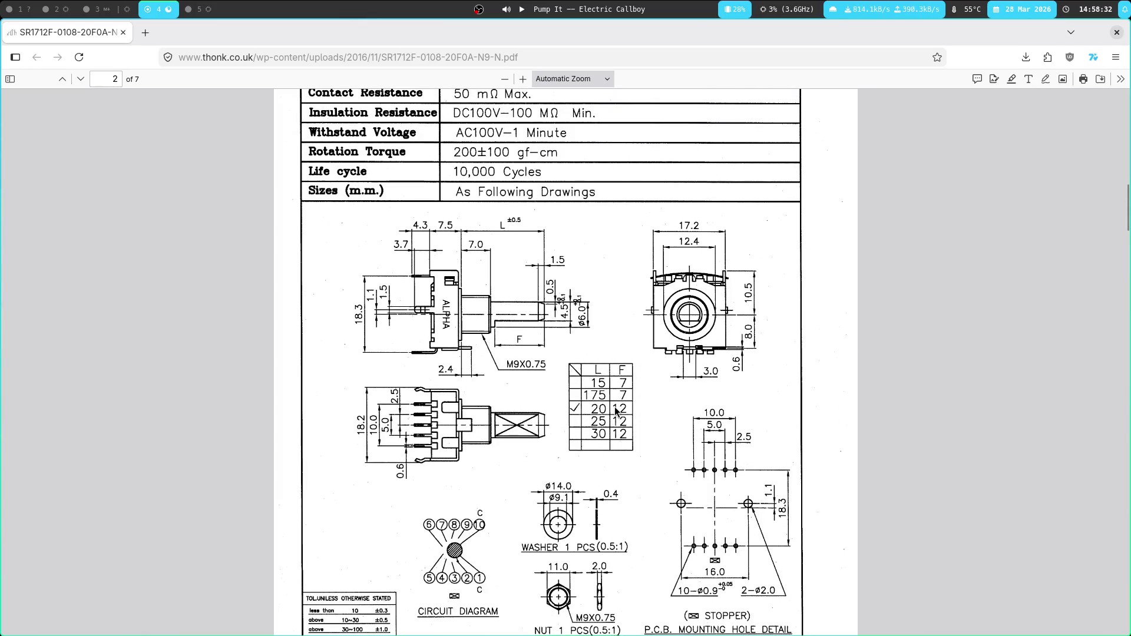
scroll(616, 411, down, 3)
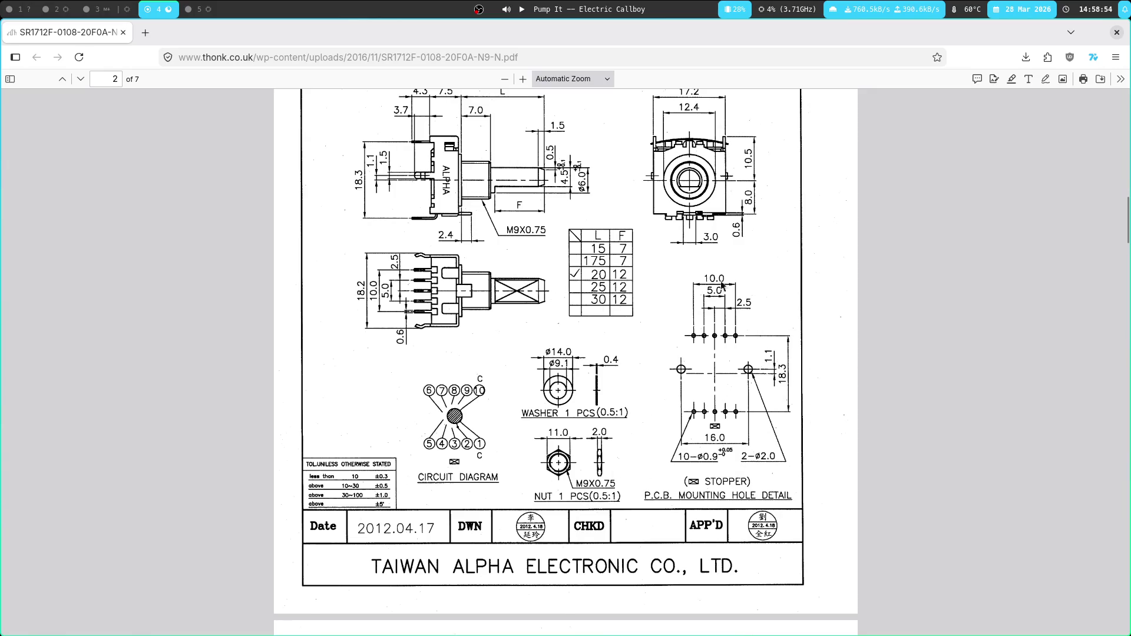
scroll(698, 213, up, 3)
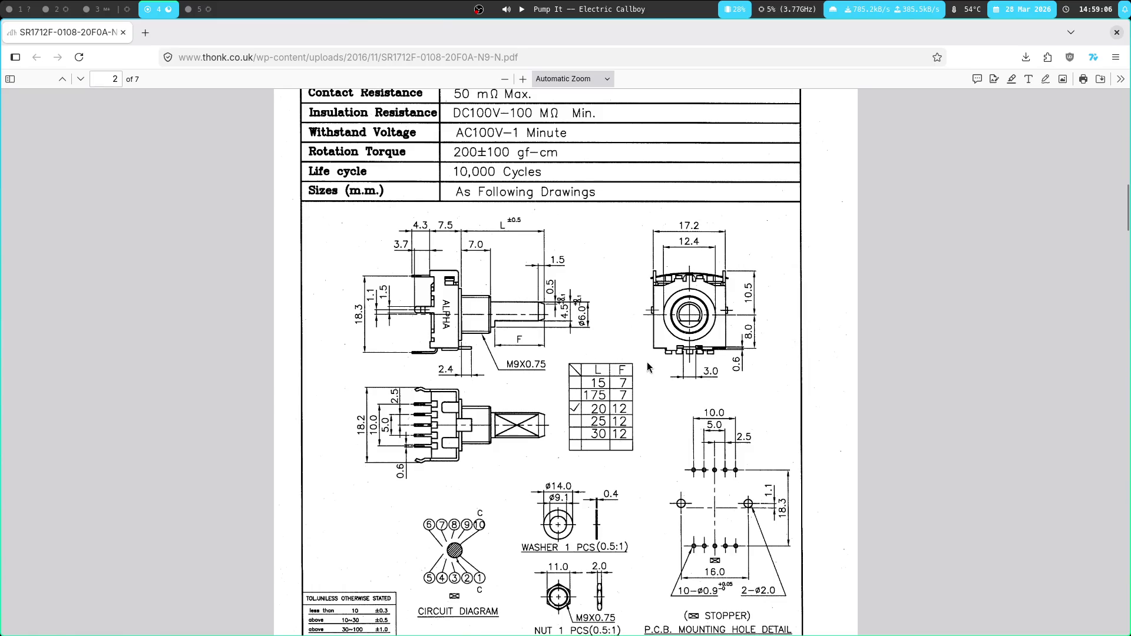
scroll(630, 355, down, 2)
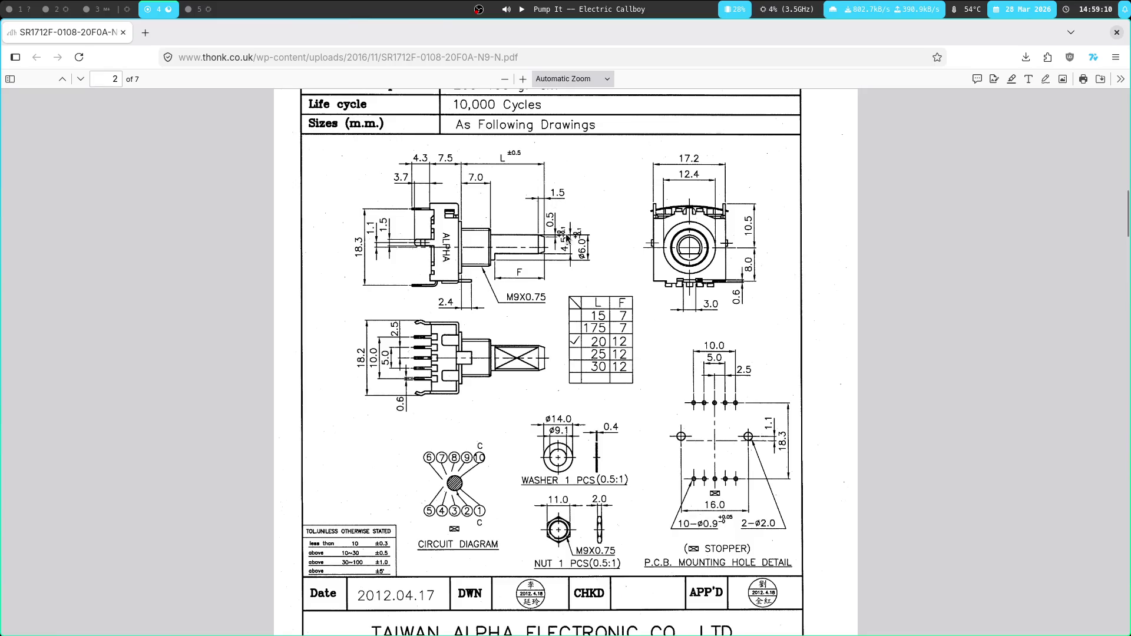
scroll(521, 394, down, 12)
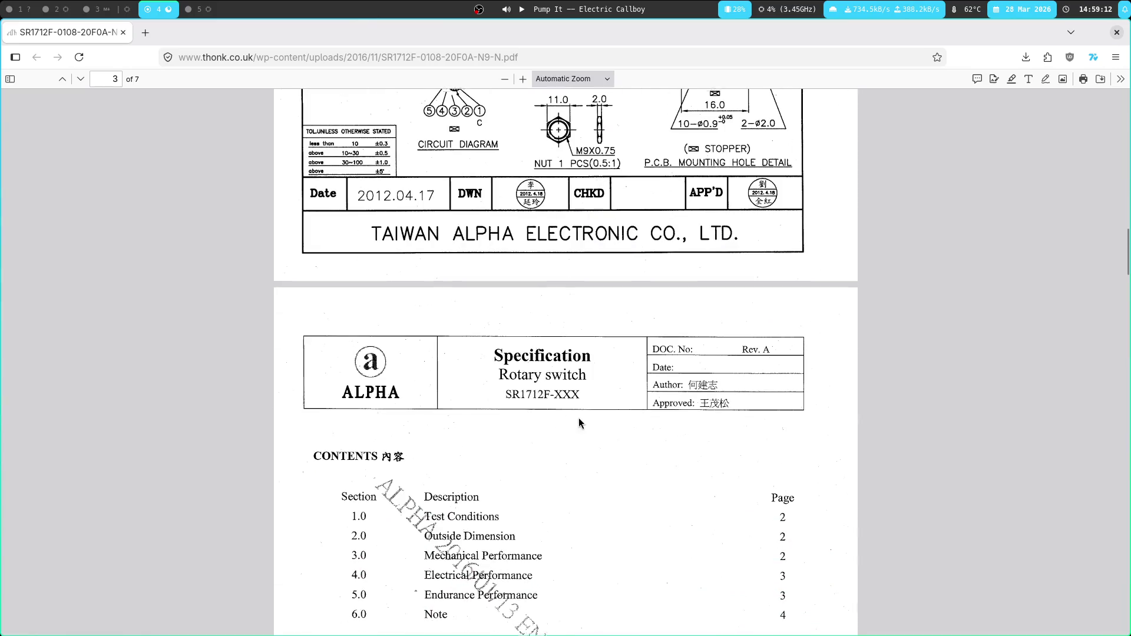
scroll(579, 418, up, 14)
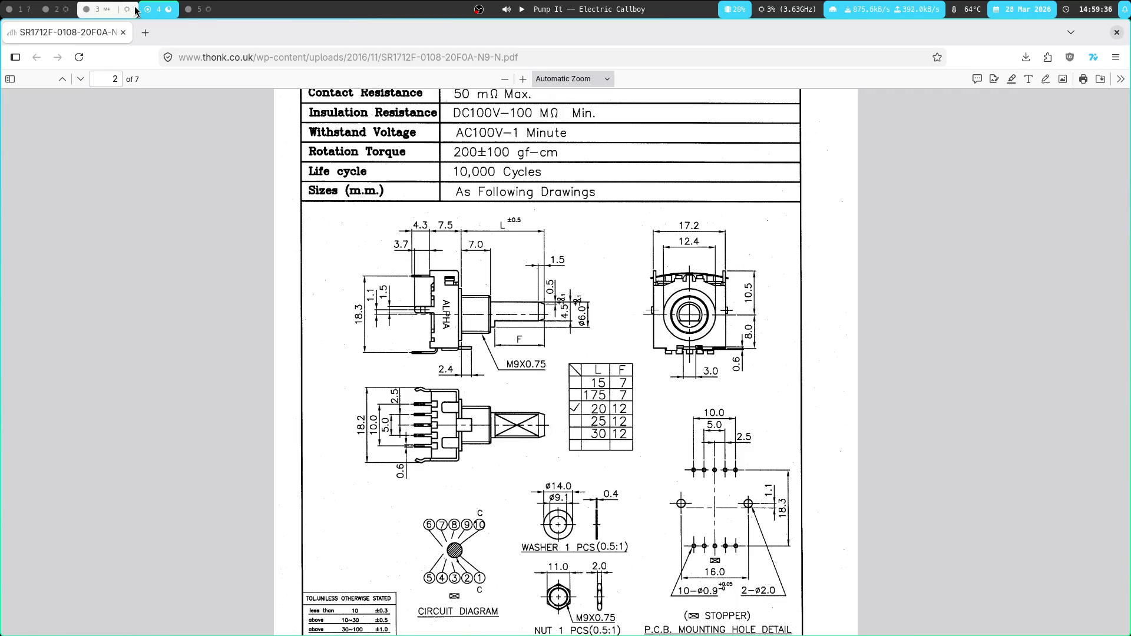
Cancel the pending circle, draw a trial circle of about 5.66 mm radius at the origin, then undo it.
click(206, 10)
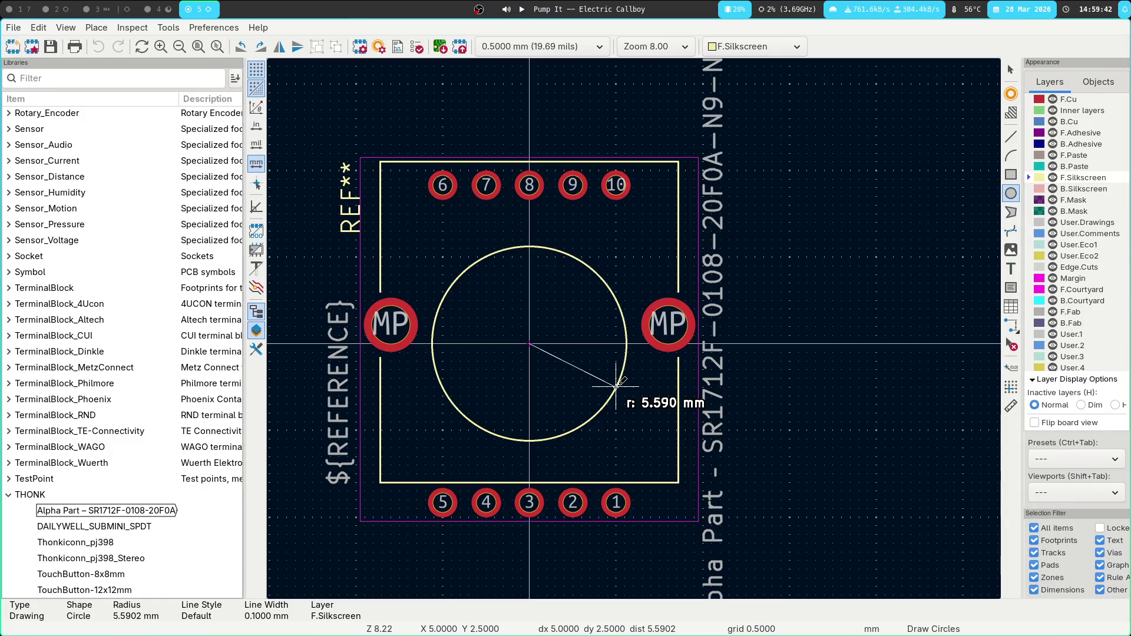
key(Escape)
key(Escape)
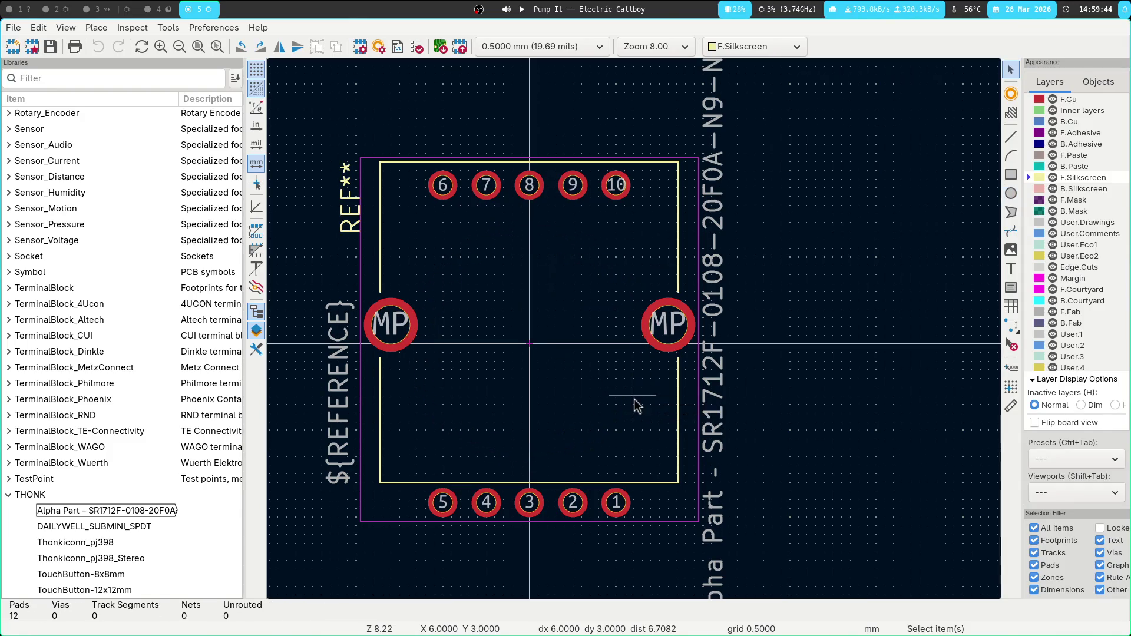
click(1011, 193)
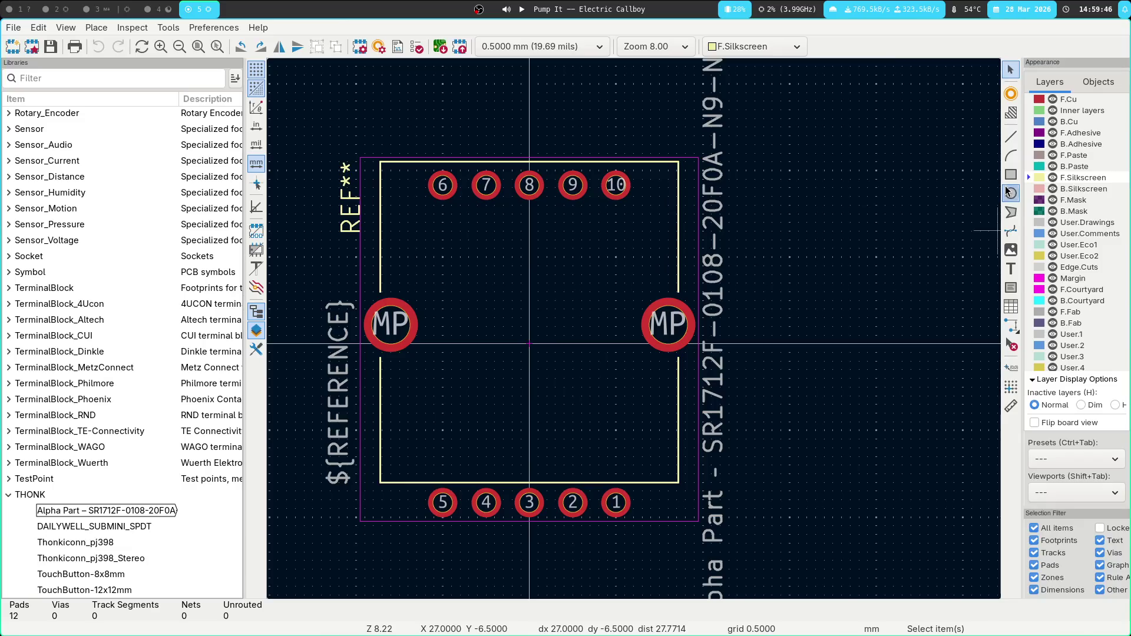
click(530, 344)
click(599, 413)
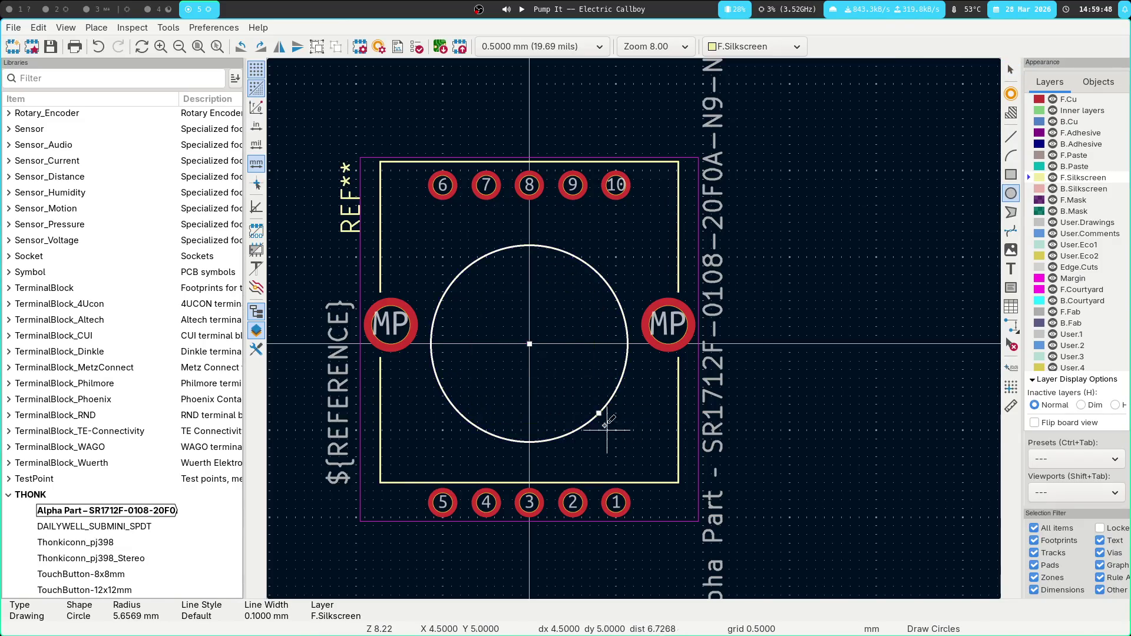
key(ctrl+z)
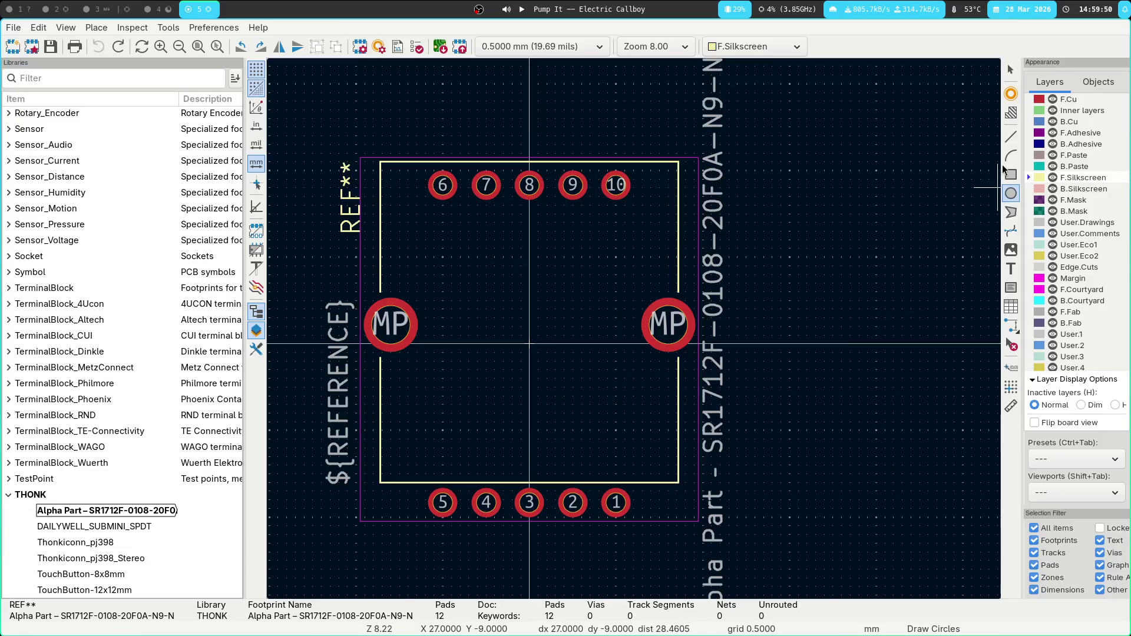
Draw a 4.5 mm radius F.Silkscreen circle centred on the footprint origin.
click(530, 344)
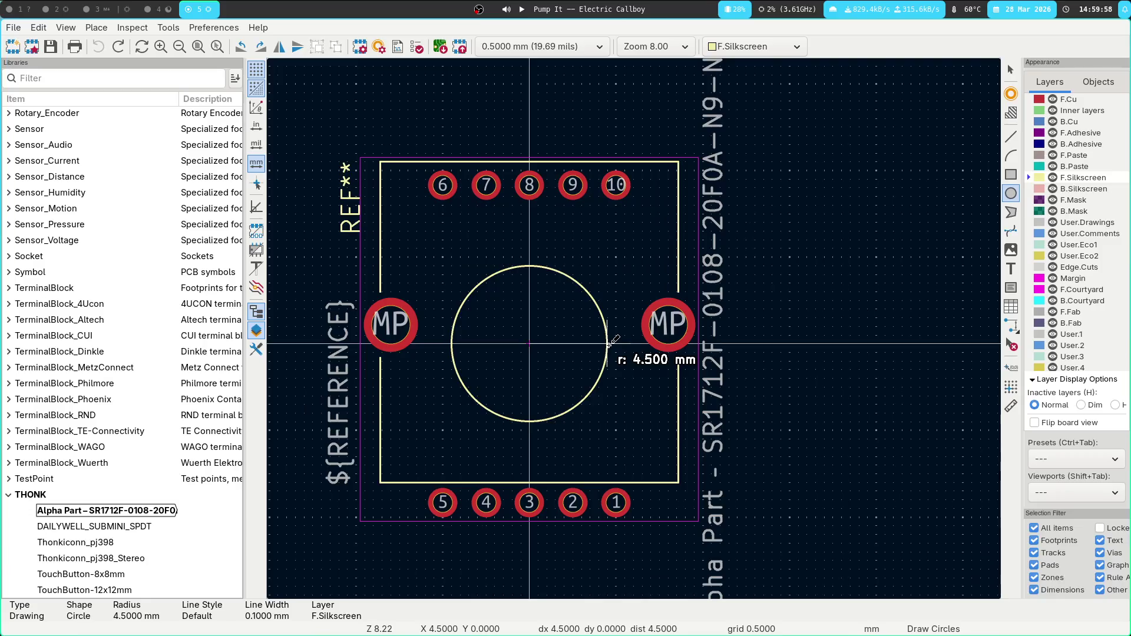
click(608, 343)
key(Escape)
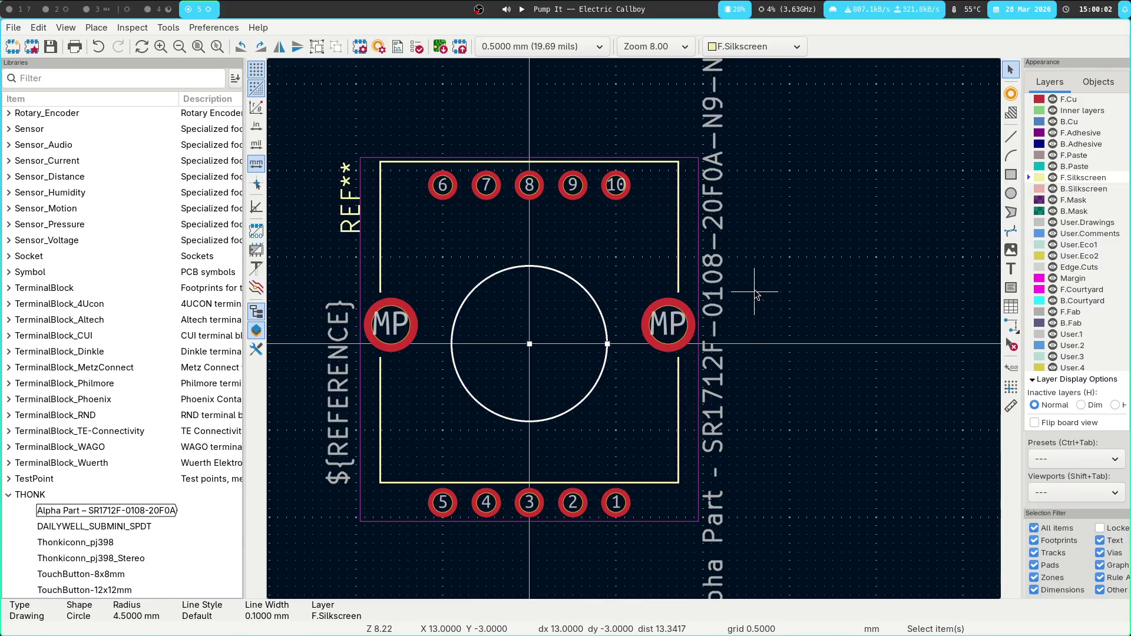
scroll(764, 223, down, 2)
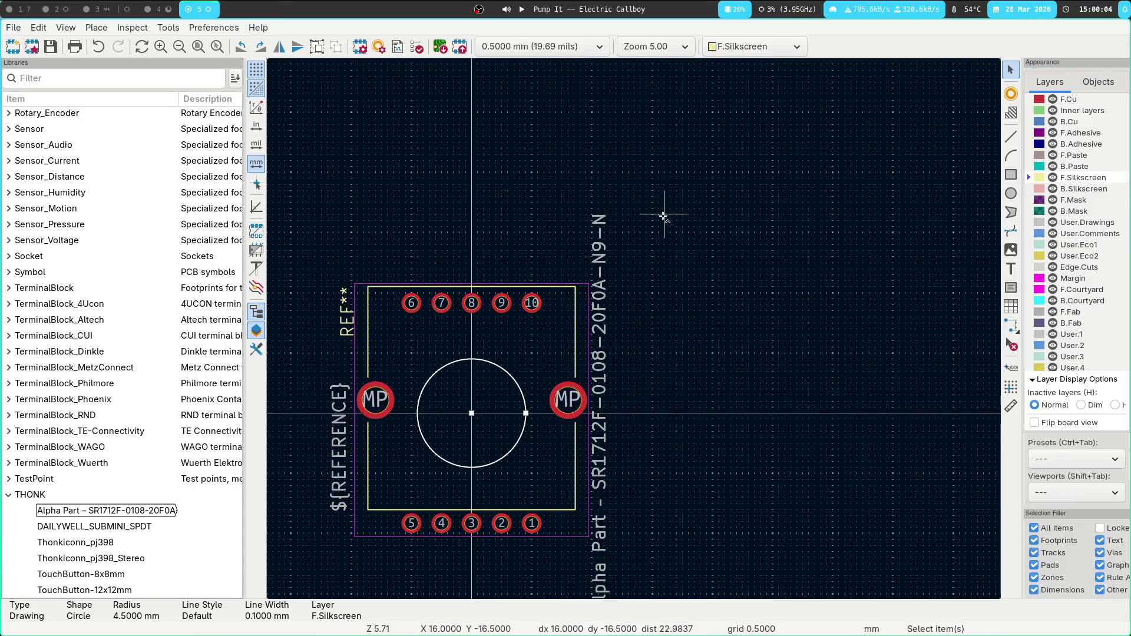
key(super+2)
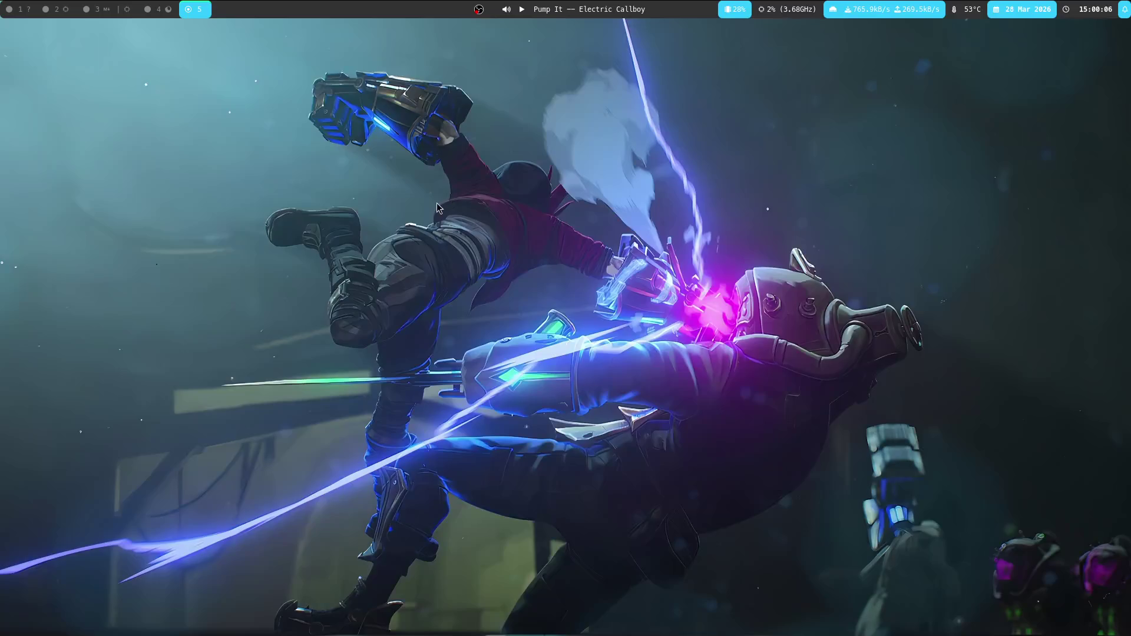
Maximize the schematic, select the SW1 symbol and open the footprint assignment tool full screen.
key(super+3)
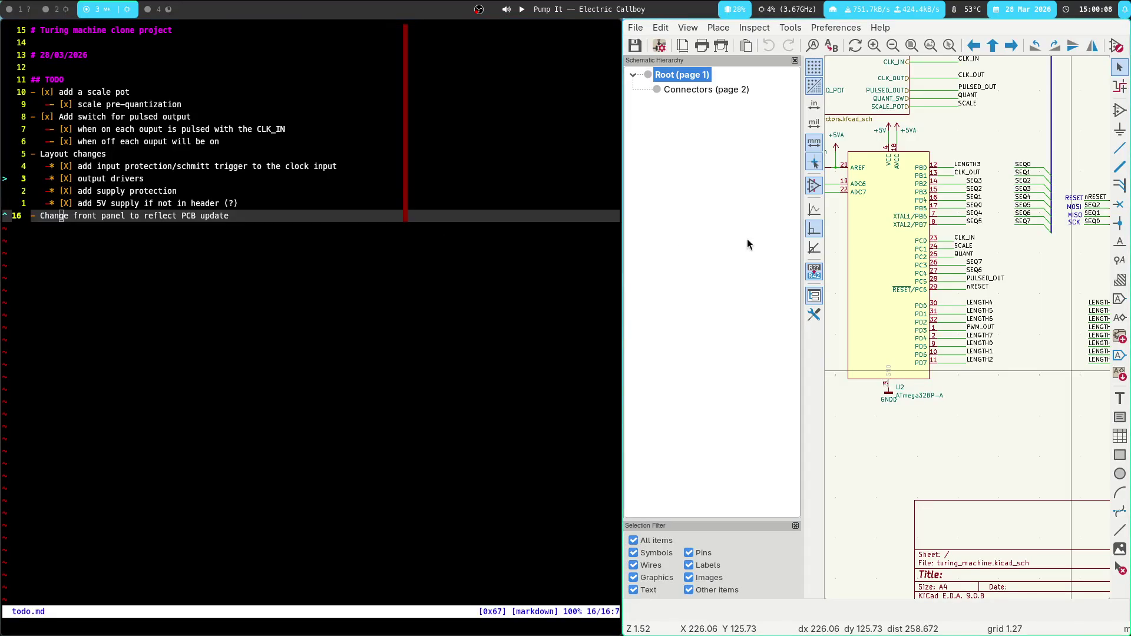
key(super+f)
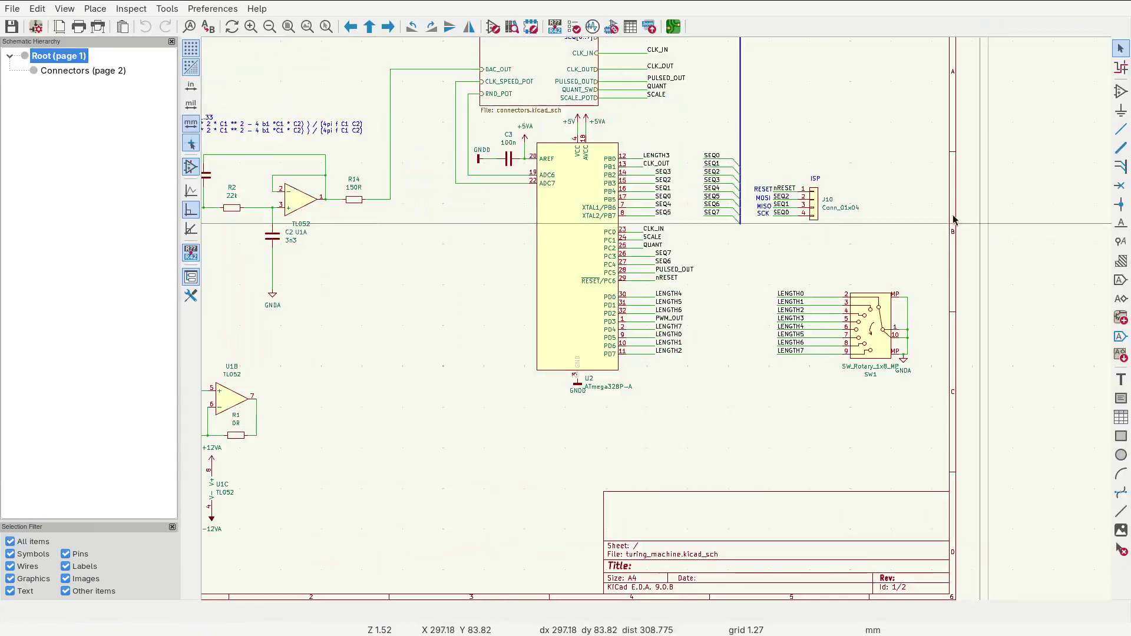
click(861, 325)
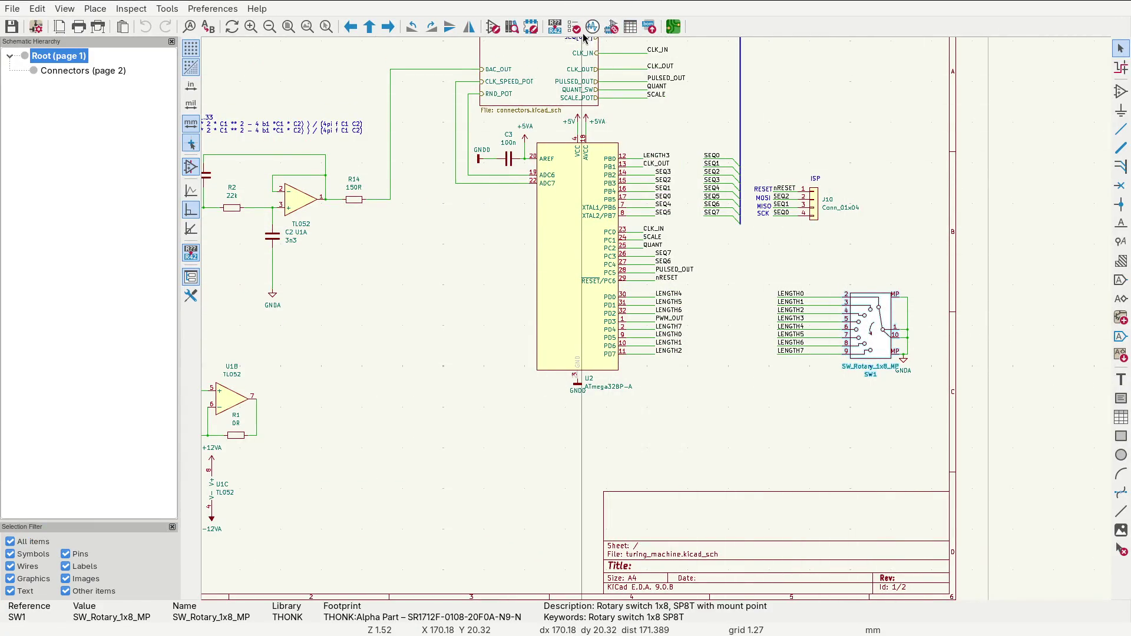
click(611, 28)
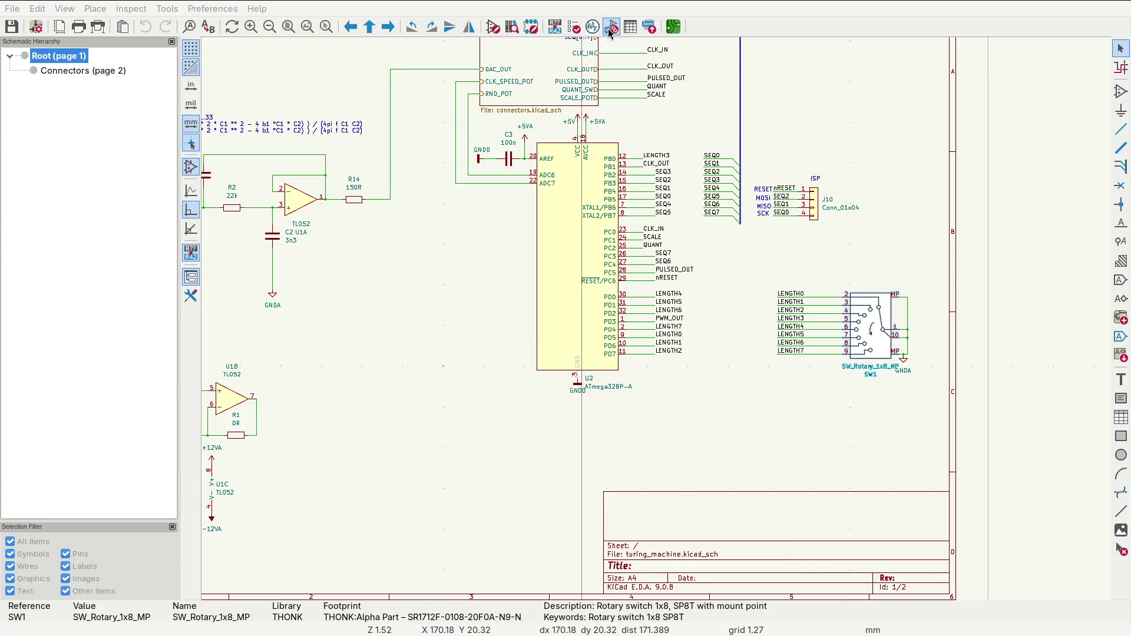
key(super+f)
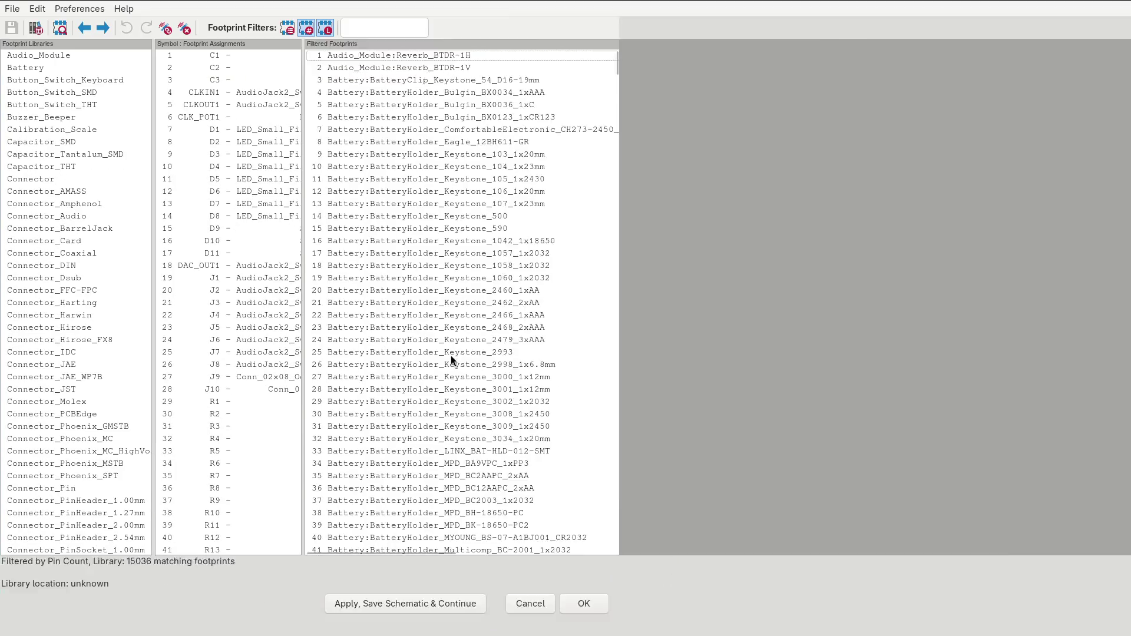
Assign THONK:Alpha Part - SR1712F-0108-20F0A-N9-N to SW1 in row 51 and save the schematic.
scroll(422, 327, down, 4)
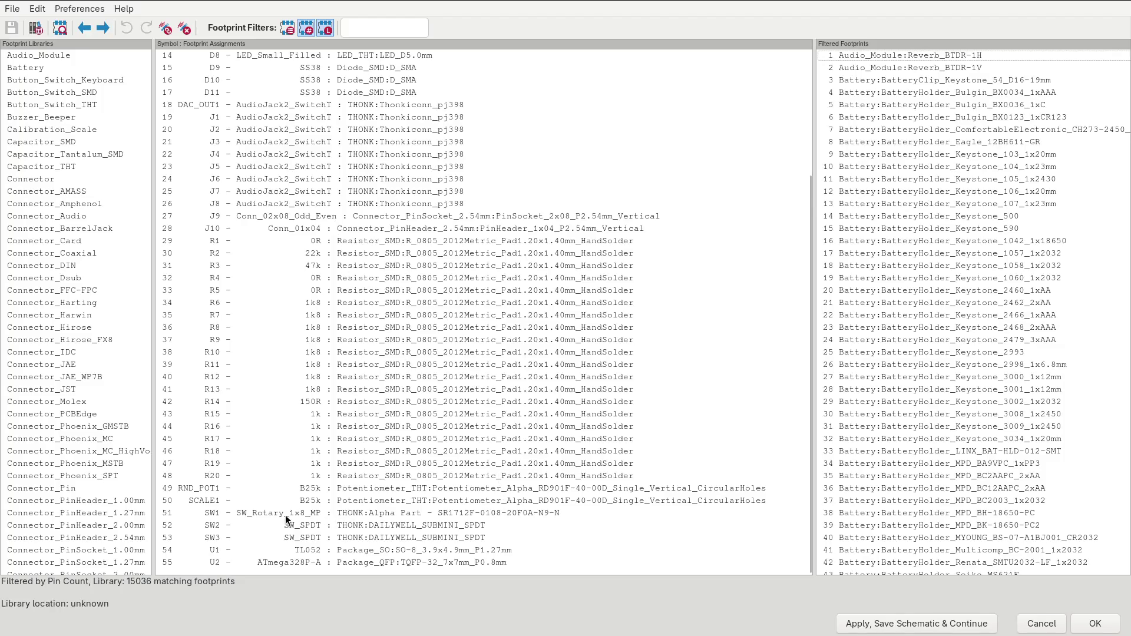
click(260, 512)
scroll(81, 456, down, 20)
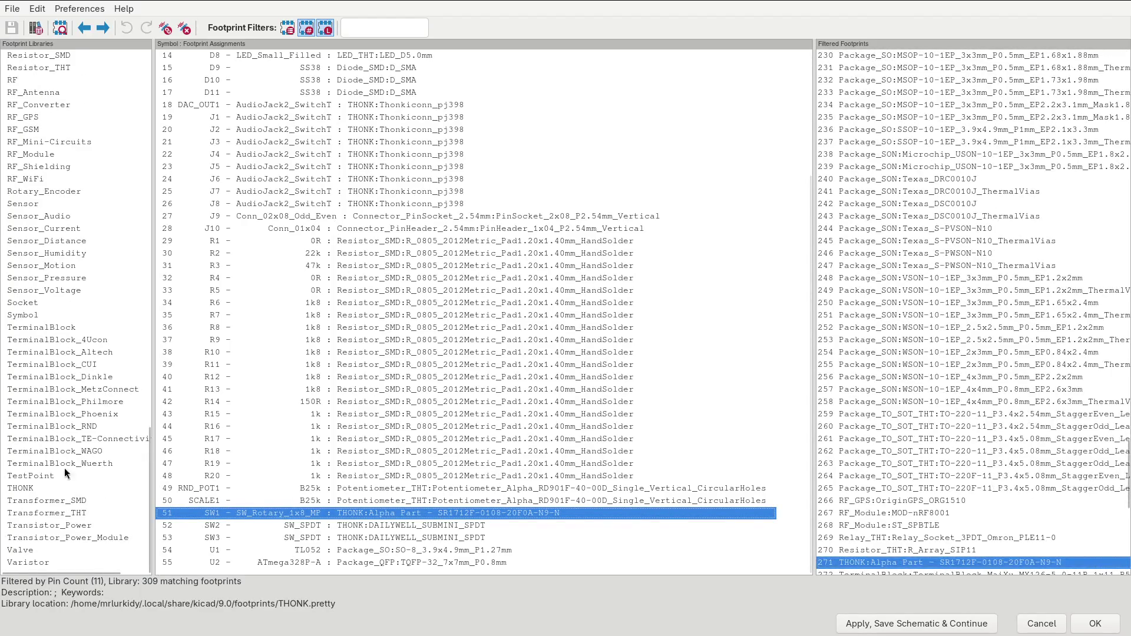
double_click(885, 564)
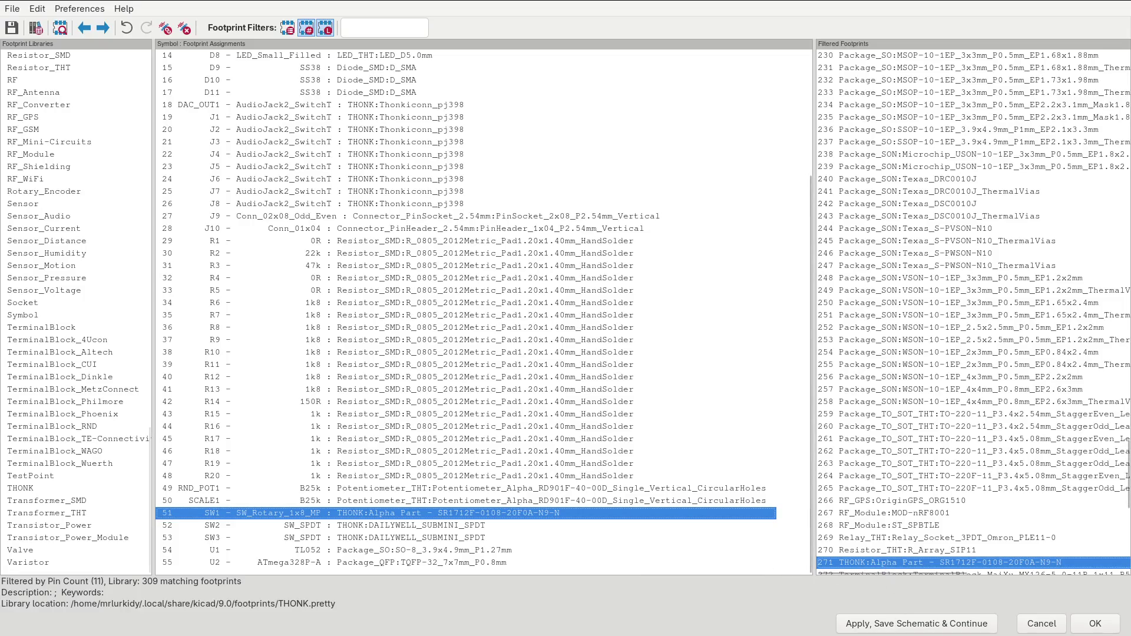
click(901, 625)
key(Escape)
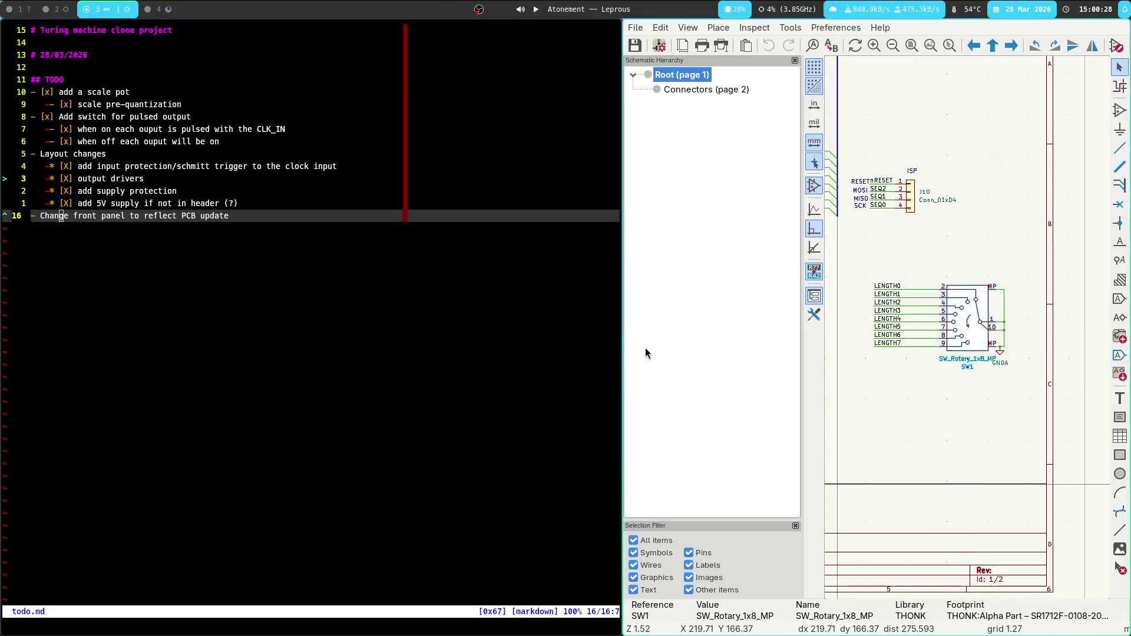
Update the PCB from the schematic and run DRC, which flags SW1's footprint mismatch.
key(super+2)
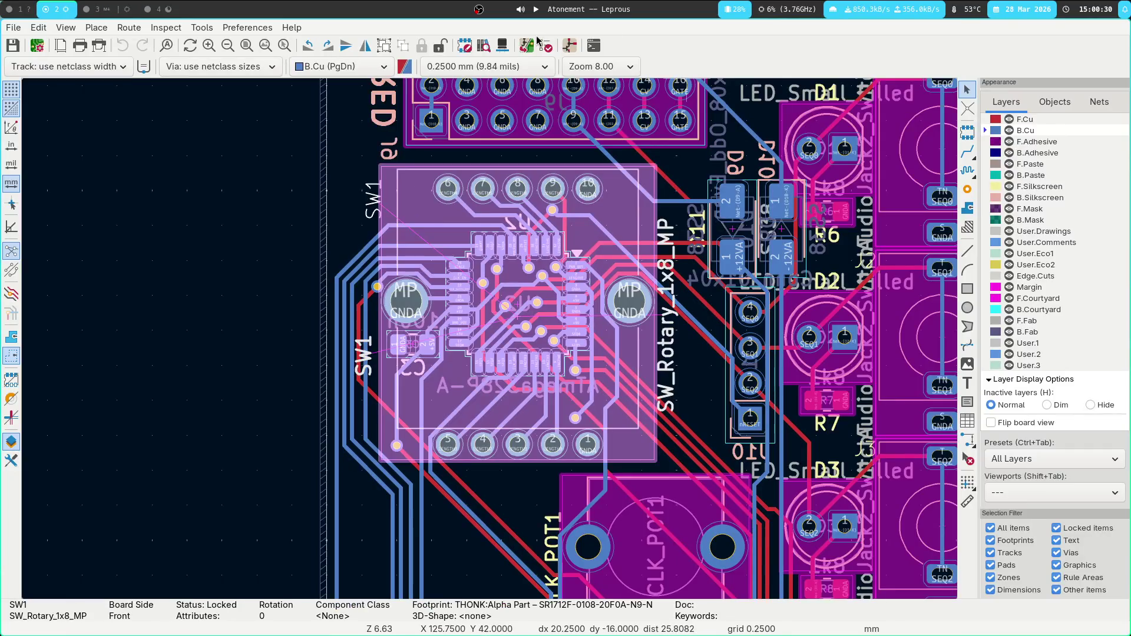
click(526, 46)
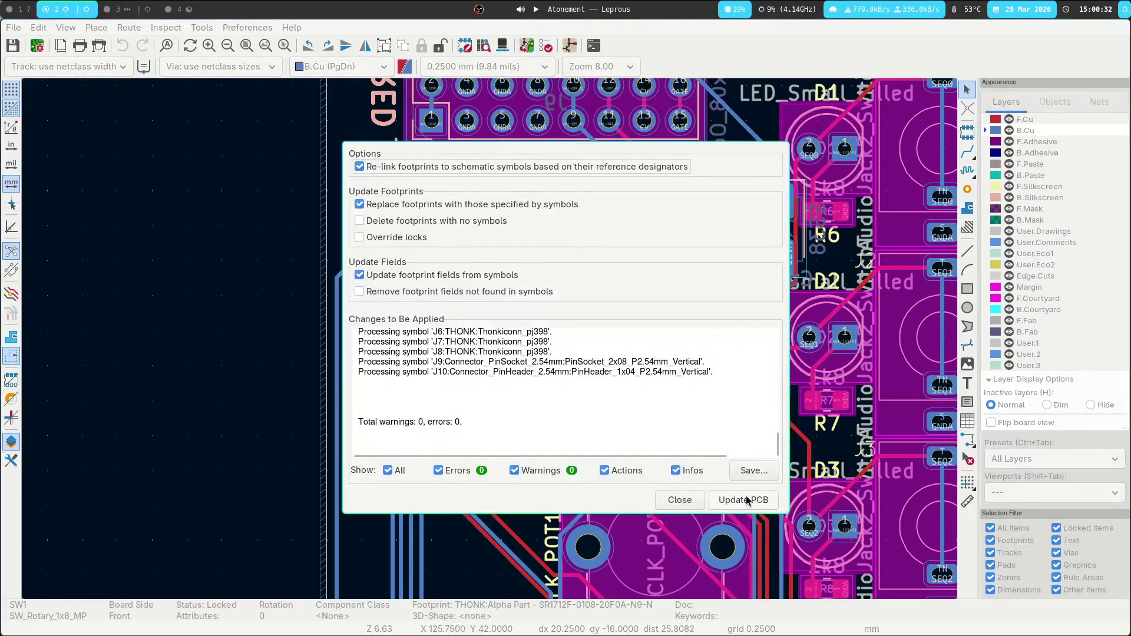
click(747, 499)
scroll(684, 366, up, 10)
scroll(659, 377, down, 10)
scroll(659, 377, up, 5)
scroll(659, 377, down, 5)
click(752, 502)
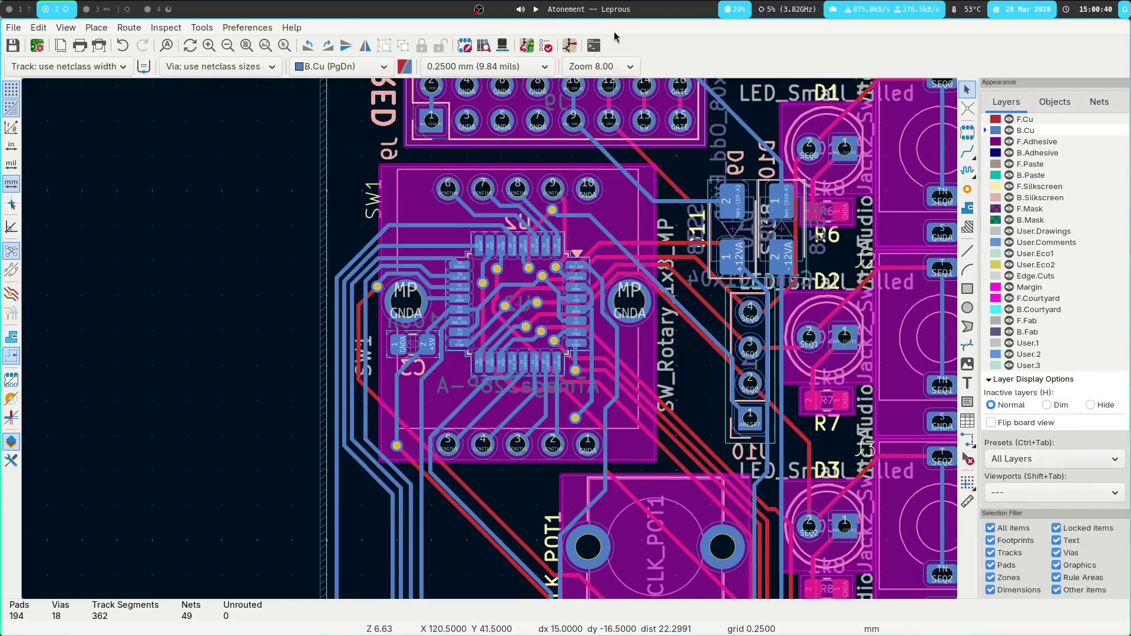
click(546, 46)
key(Return)
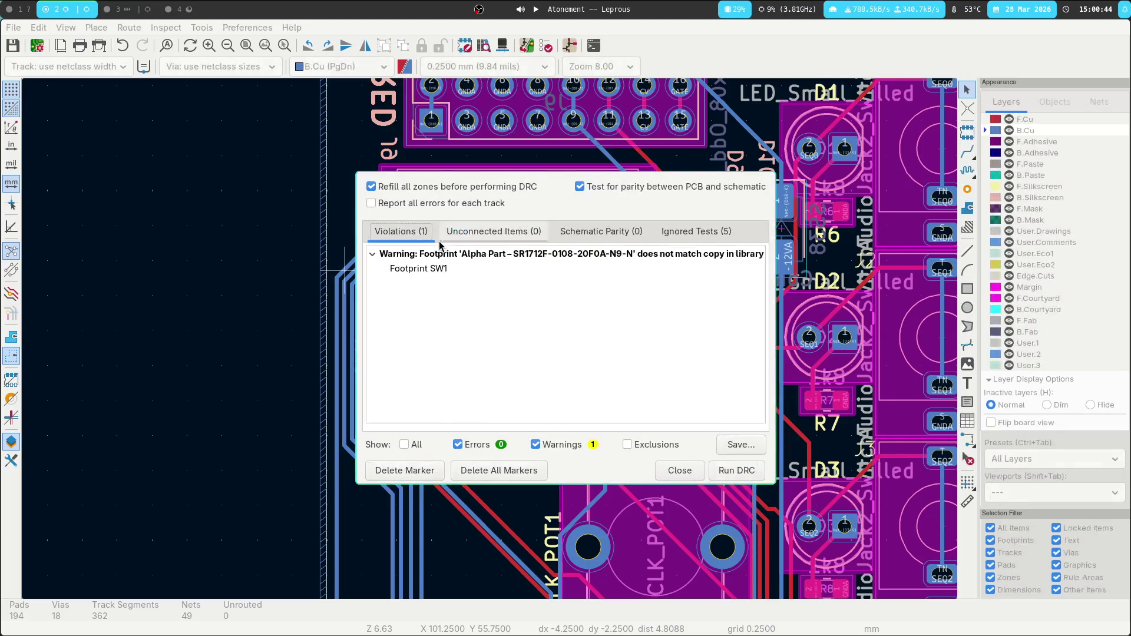
Update the SW1 footprint from the library via its mismatch warning to show the centred silkscreen circle.
click(454, 261)
click(449, 270)
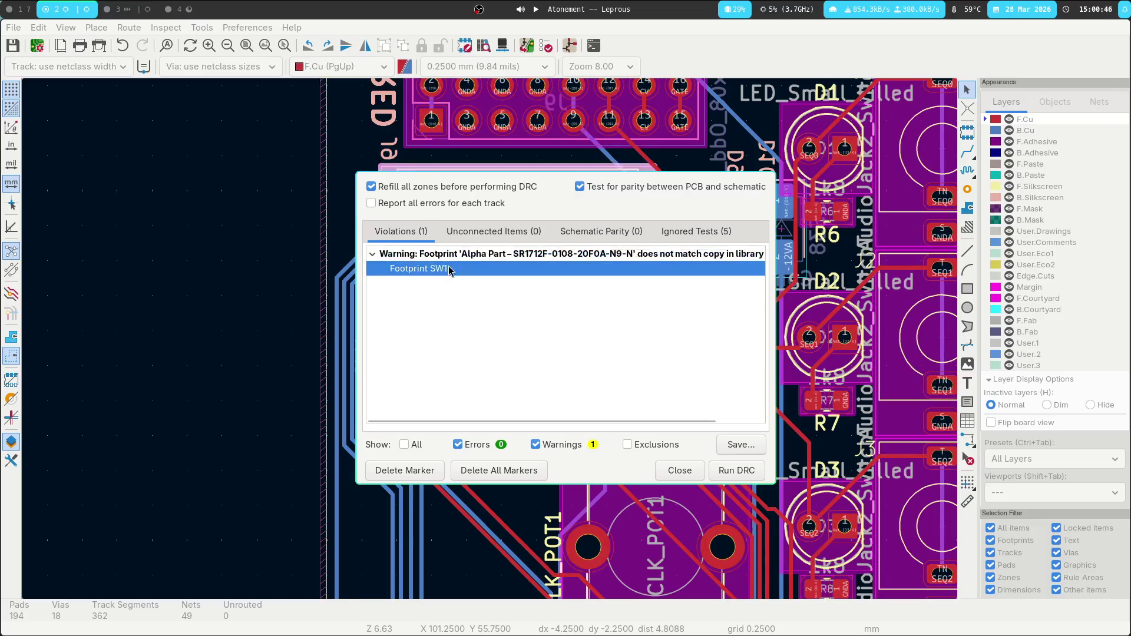
double_click(450, 270)
click(563, 314)
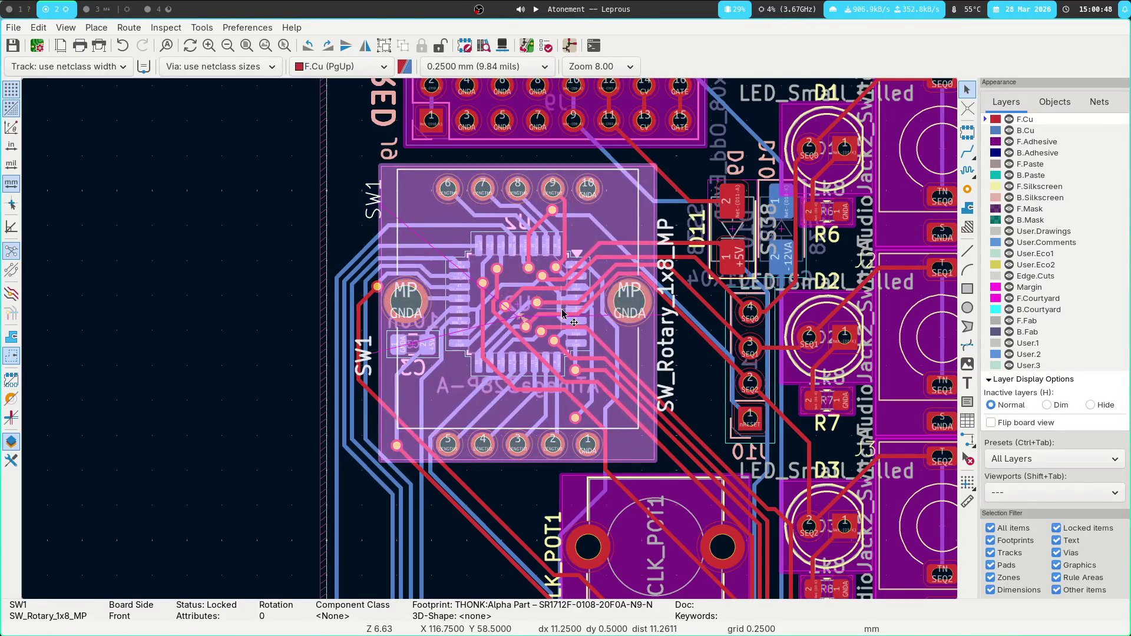
right_click(525, 307)
mouse_move(739, 415)
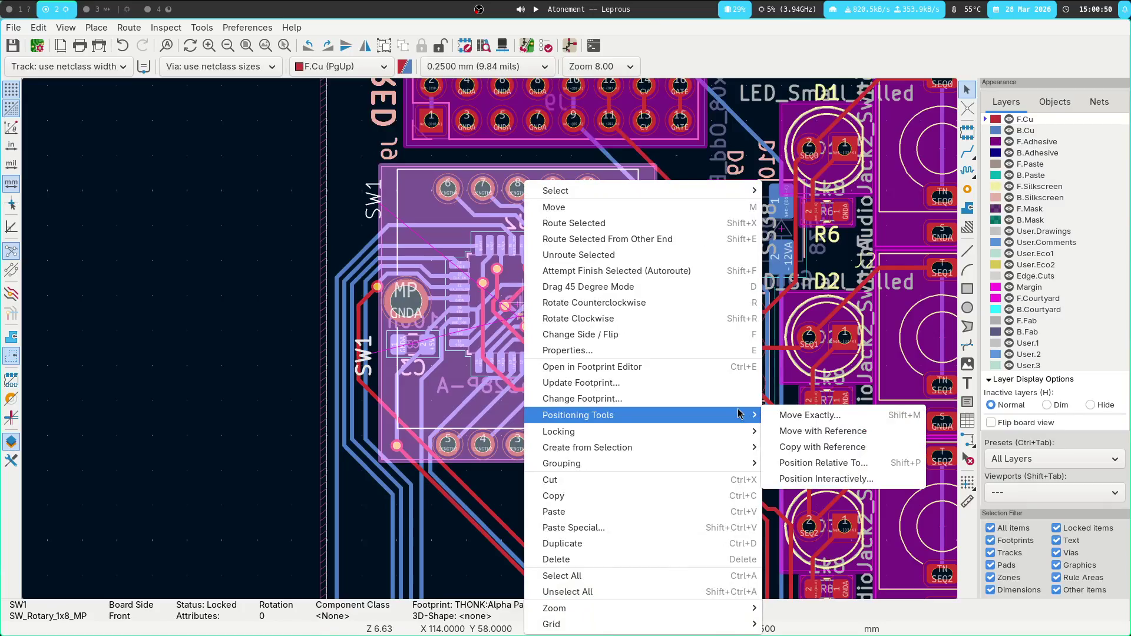
click(737, 383)
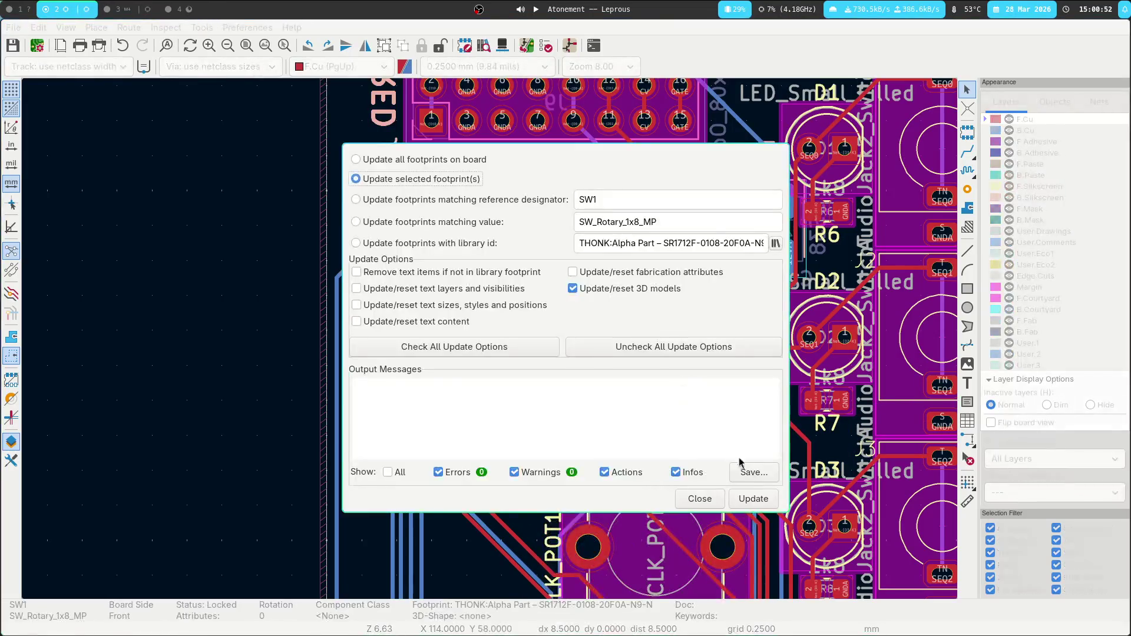
click(742, 498)
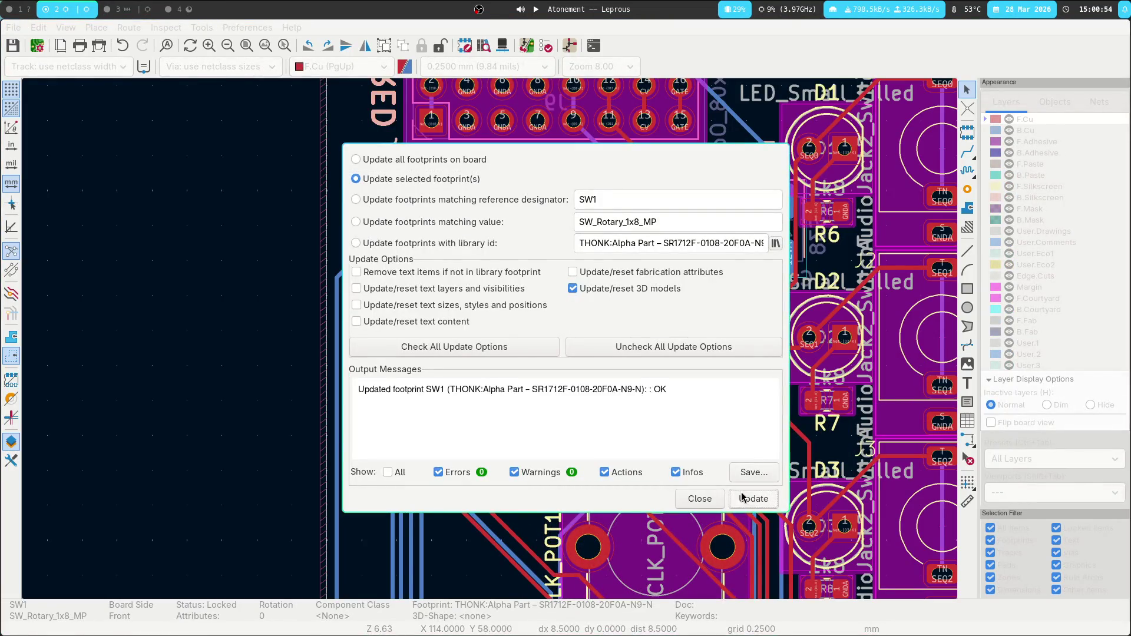
click(707, 506)
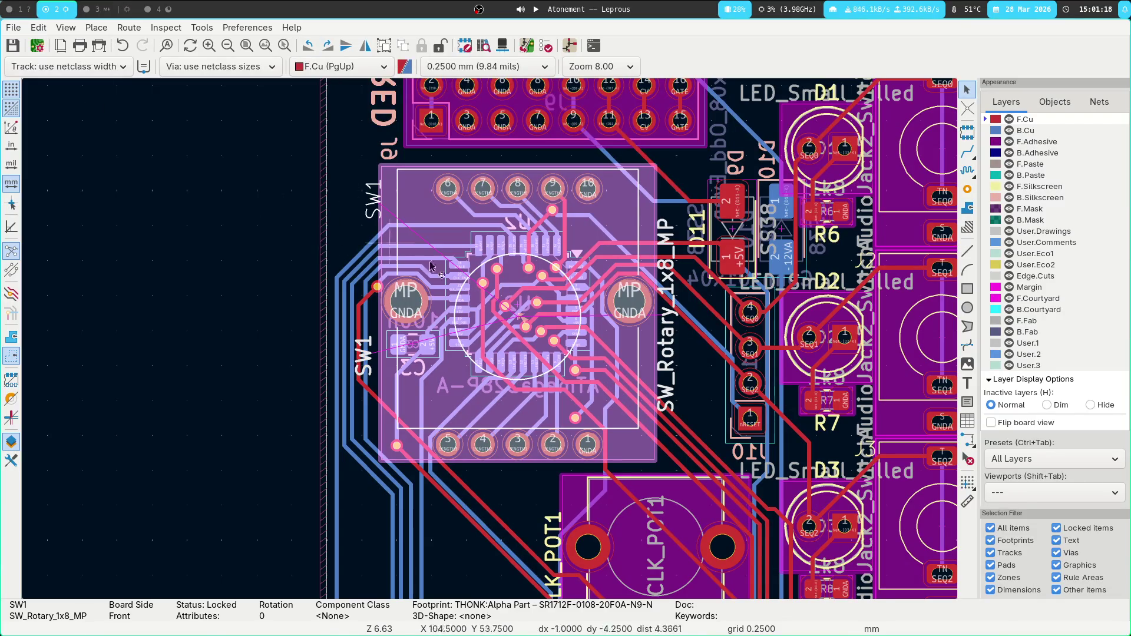
scroll(431, 266, up, 5)
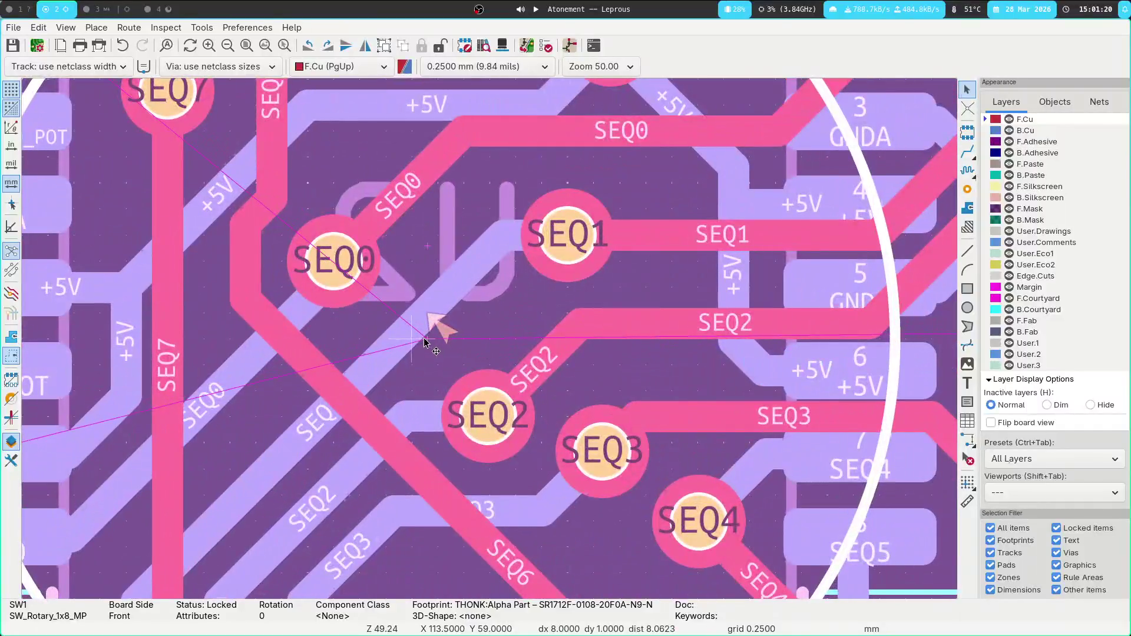
Select SW1 instead of U2, move it with its lock overridden, then start a second move.
click(483, 46)
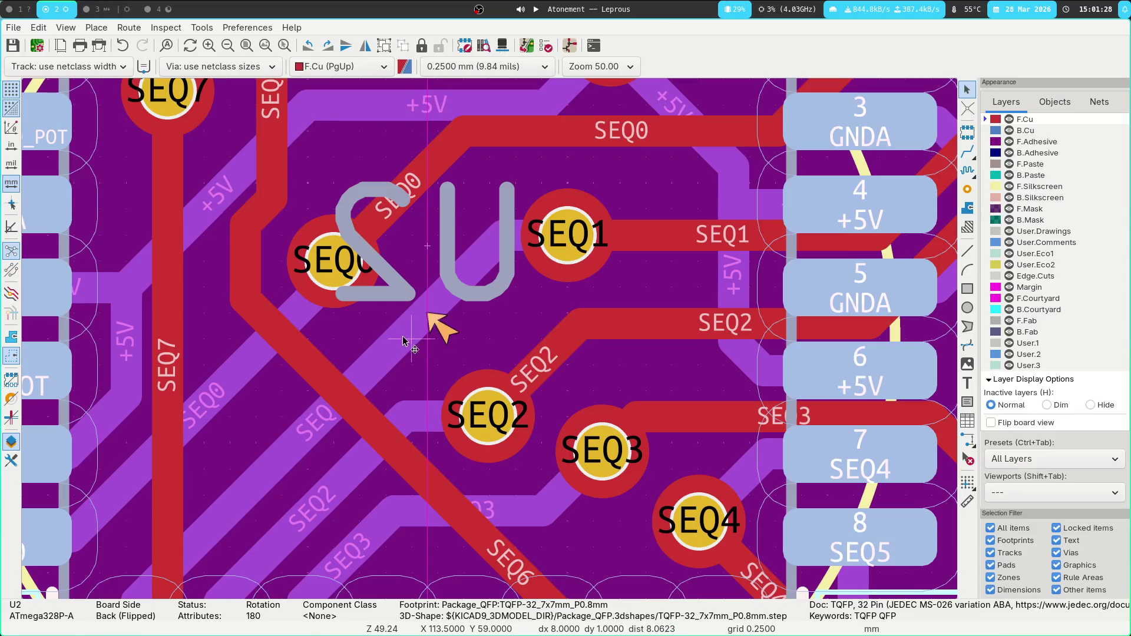
scroll(521, 349, down, 5)
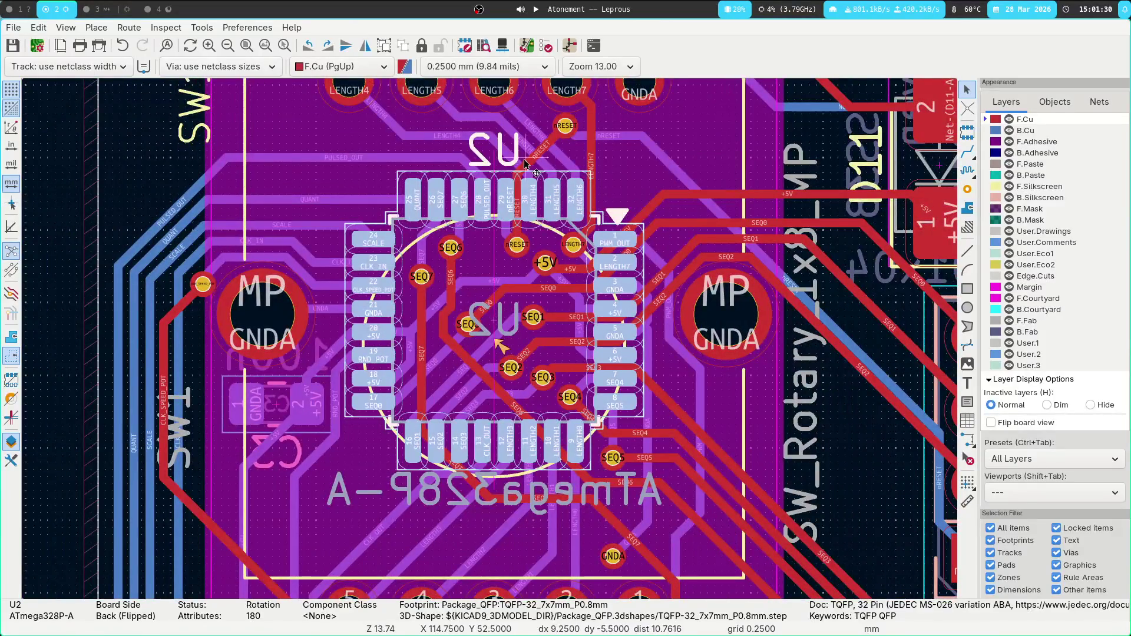
click(498, 348)
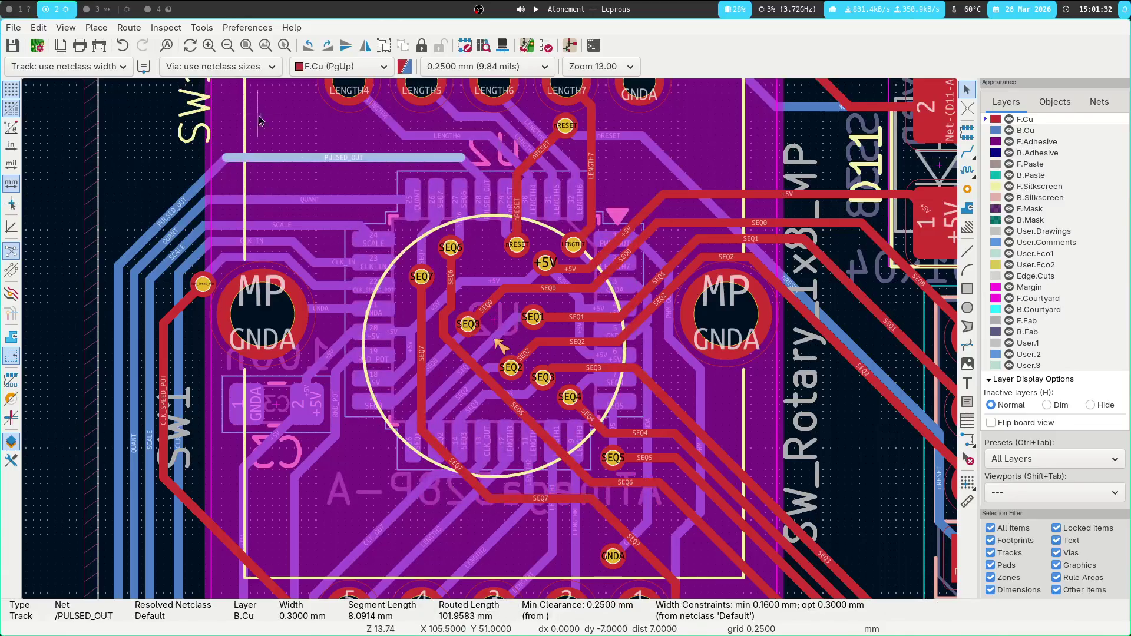
click(510, 377)
scroll(510, 377, up, 2)
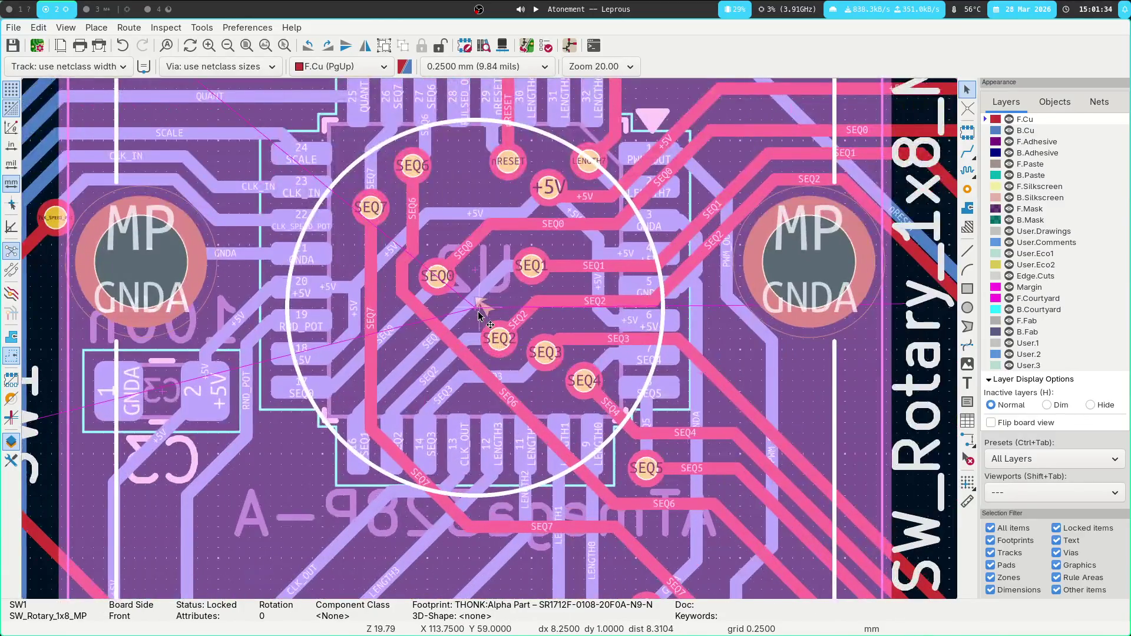
key(m)
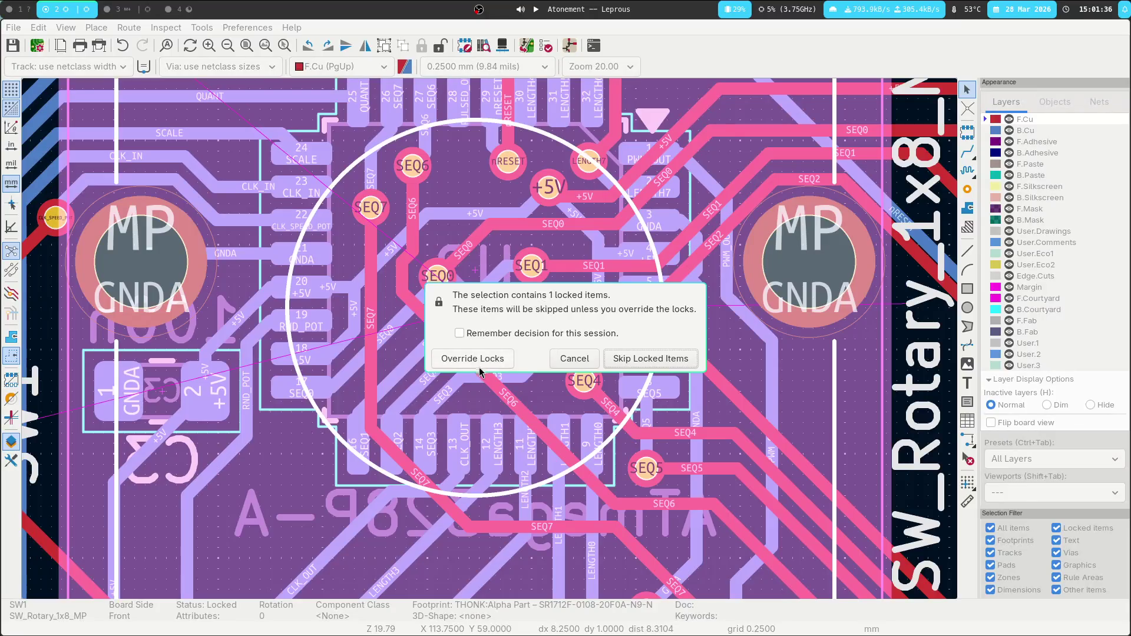
key(Return)
click(478, 314)
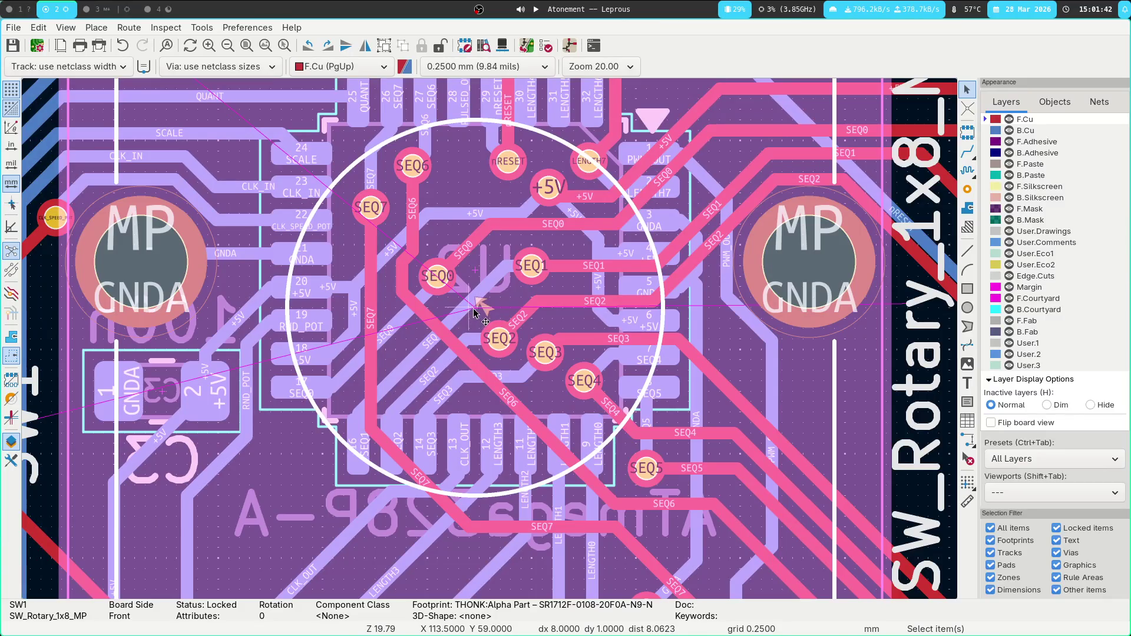
key(m)
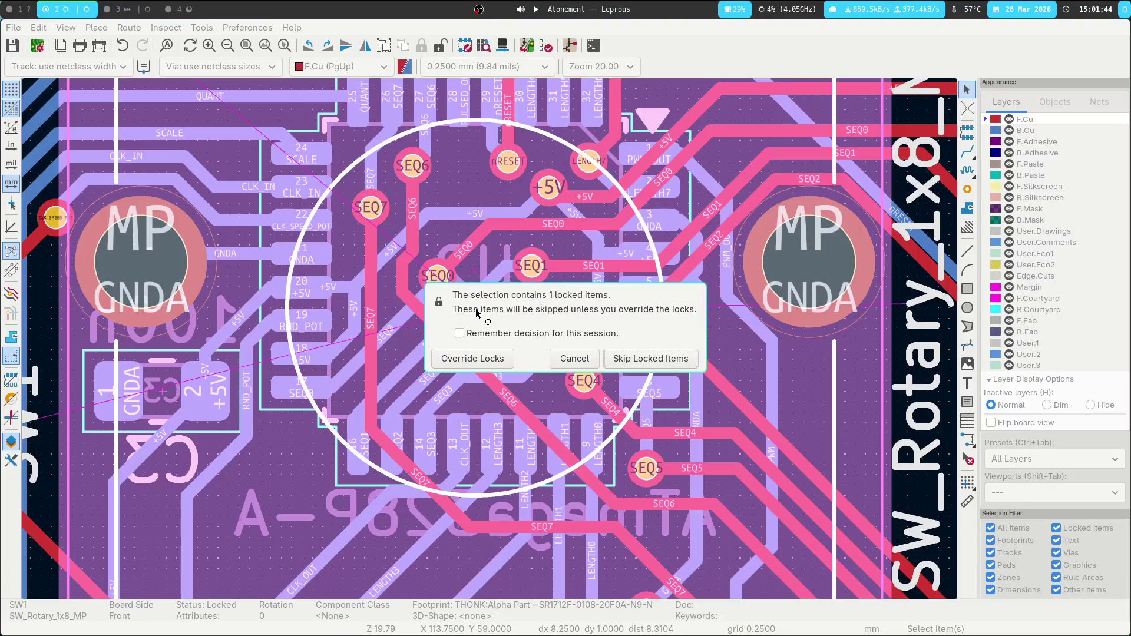
click(475, 360)
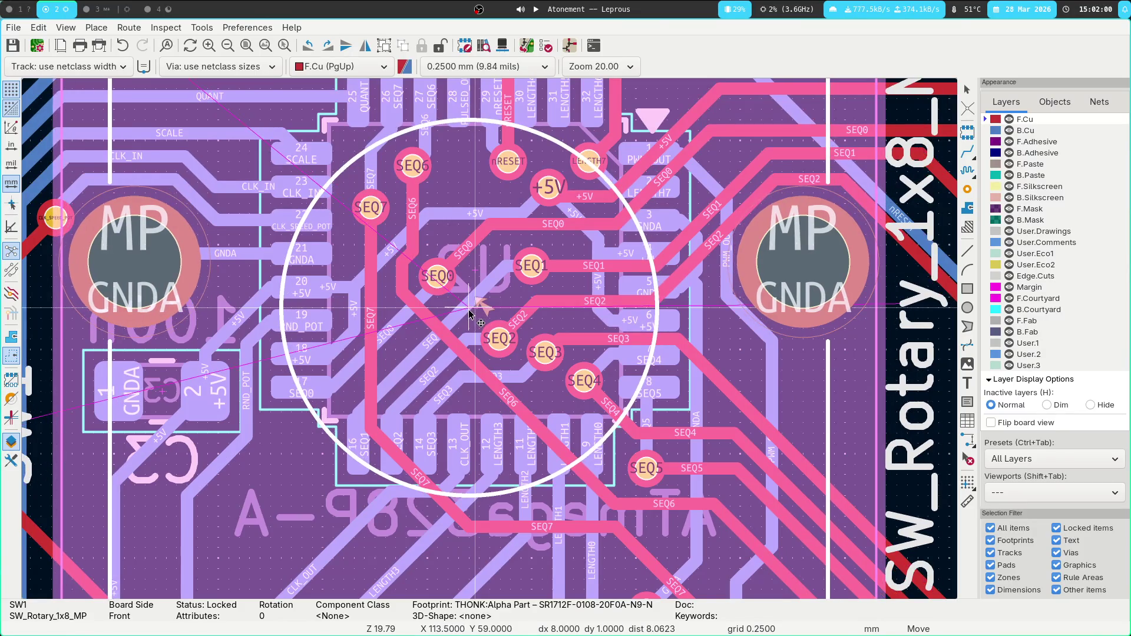
Place SW1, nudge it one grid step left, and save the board.
click(470, 314)
scroll(489, 340, down, 2)
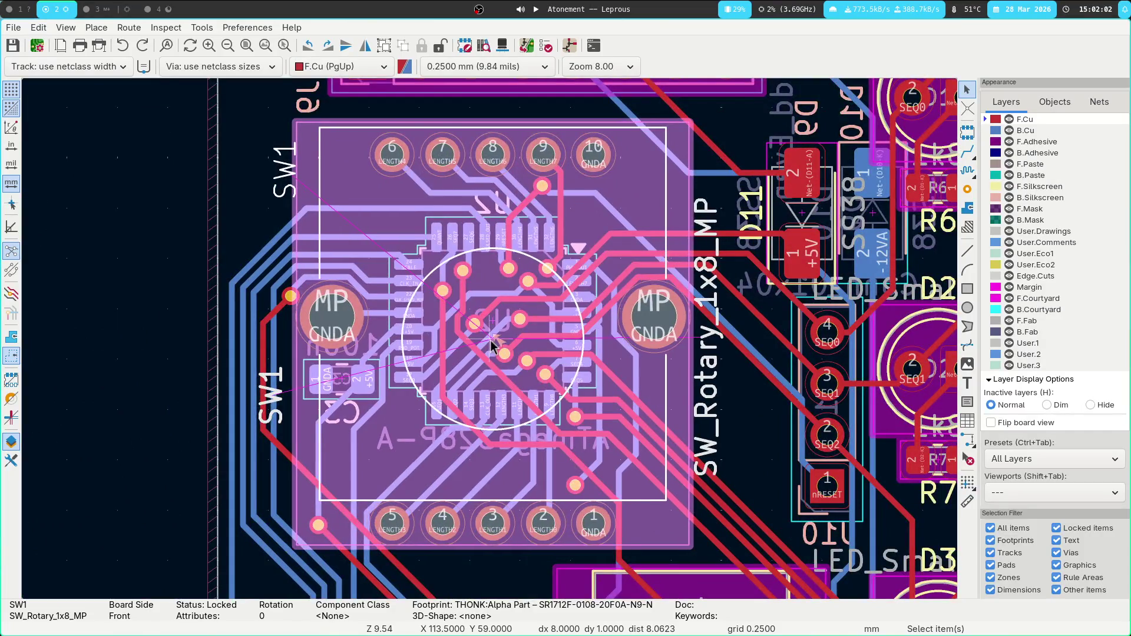
scroll(490, 341, up, 3)
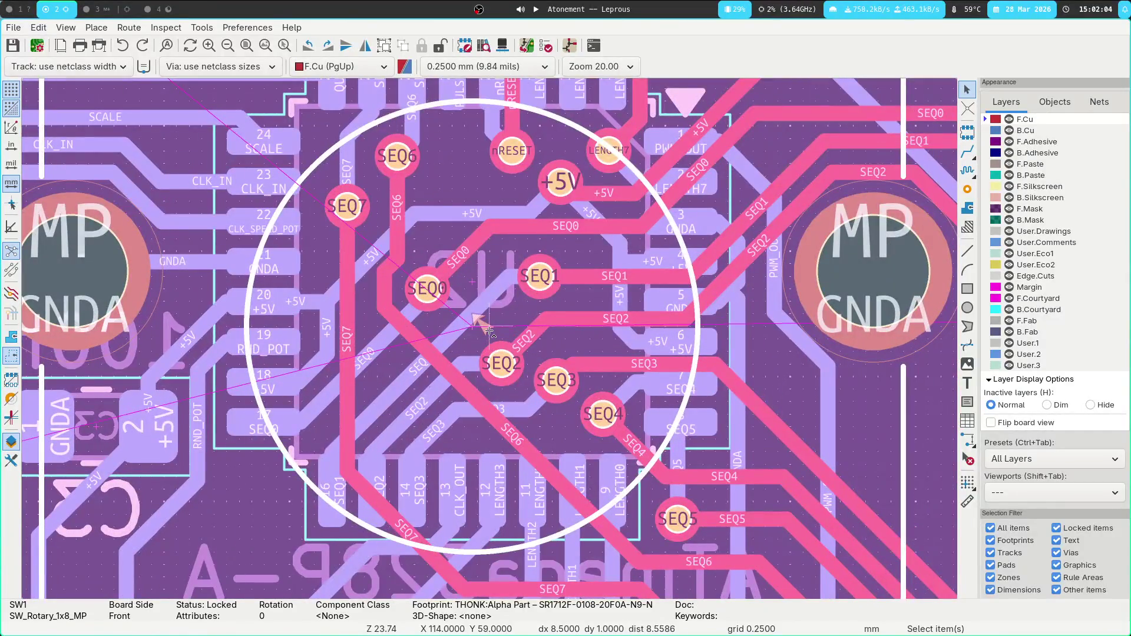
key(Left)
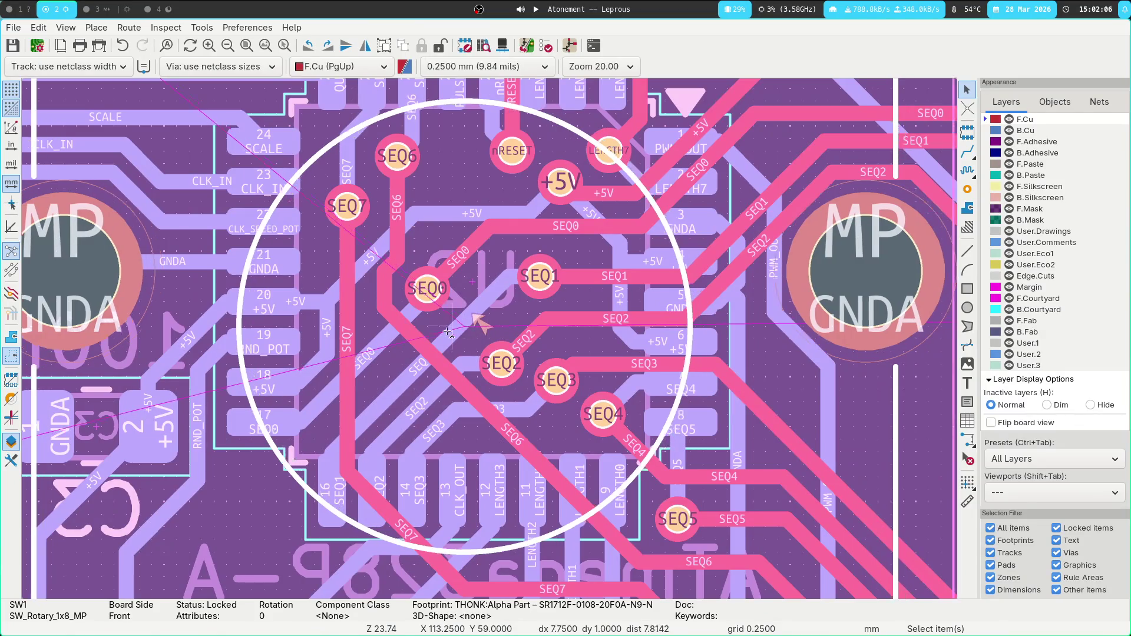
key(ctrl+s)
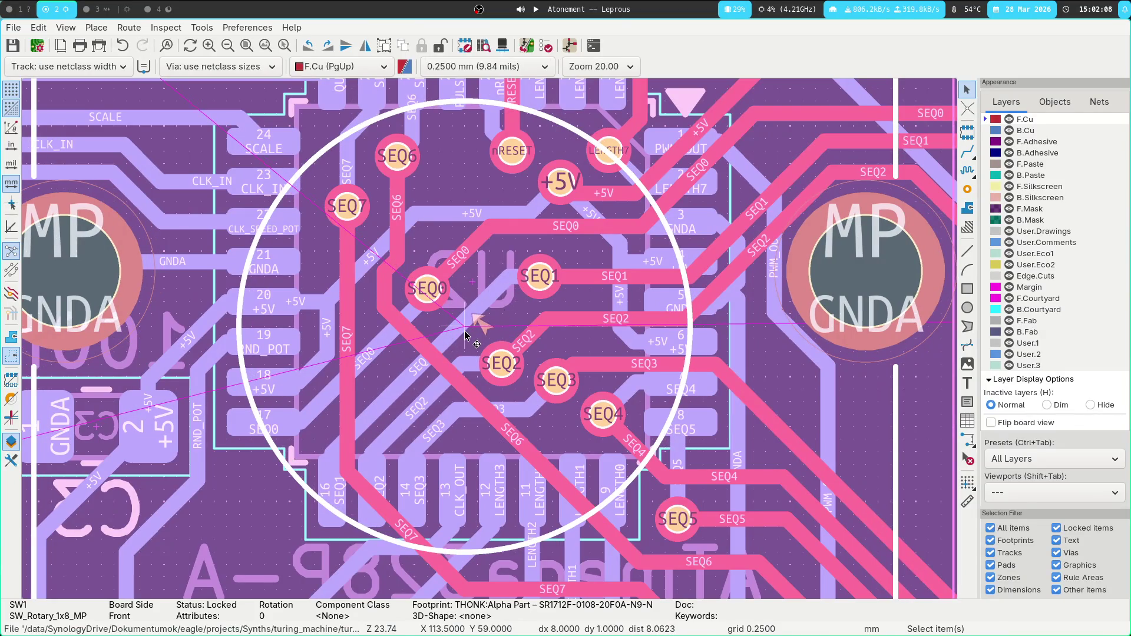
Activate the Measure tool on the board with Ctrl+Shift+M.
scroll(489, 338, down, 8)
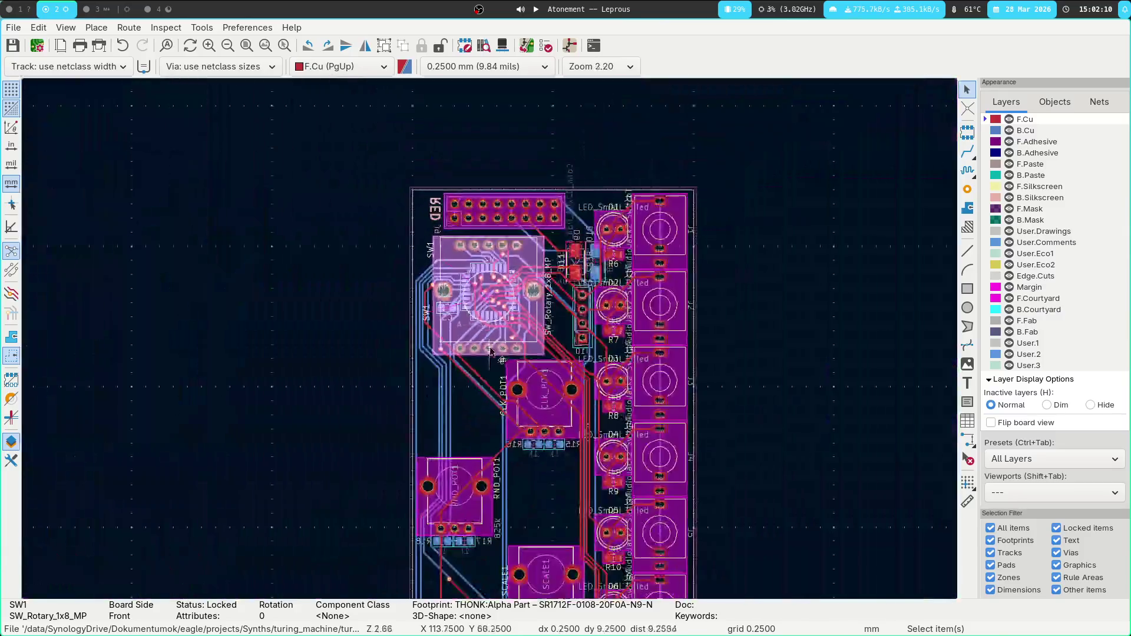
scroll(457, 506, down, 2)
scroll(457, 506, up, 4)
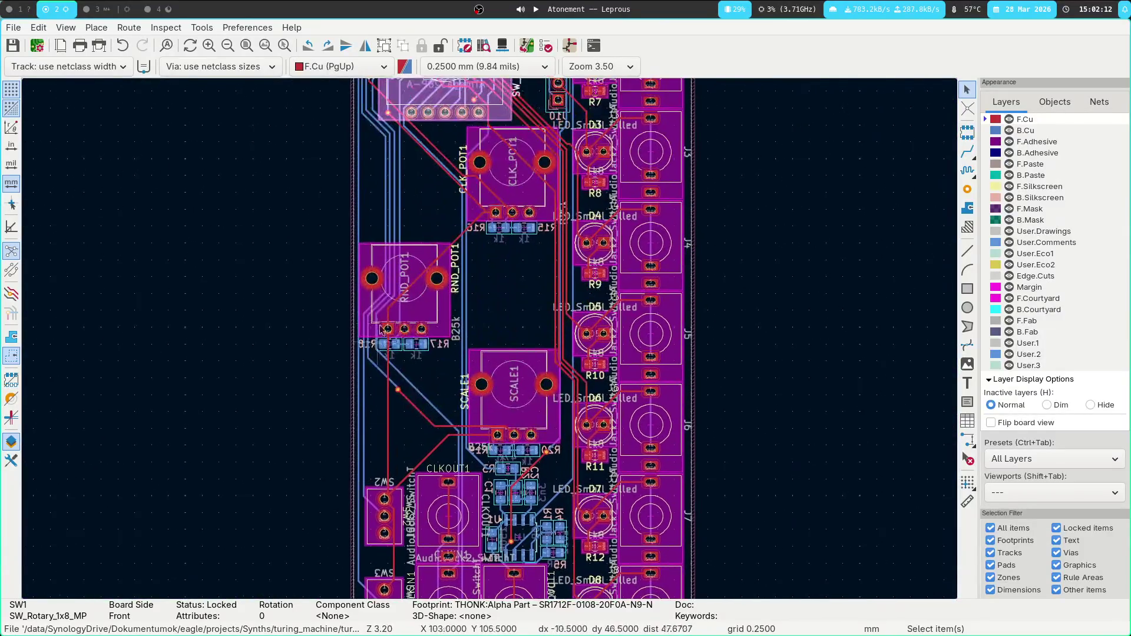
scroll(607, 195, up, 5)
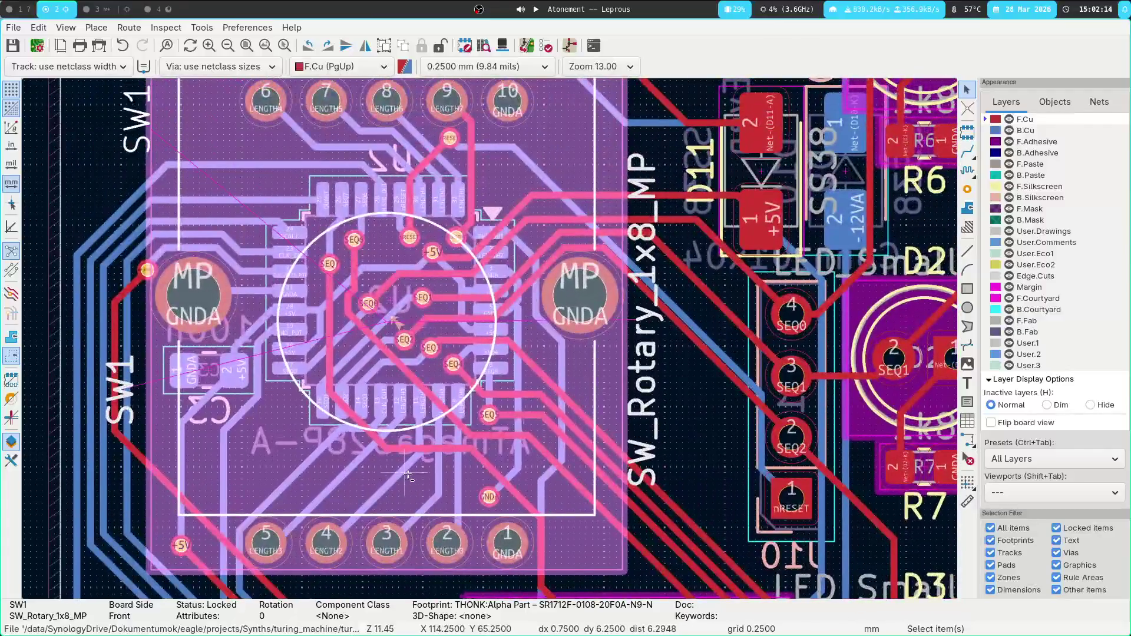
key(ctrl+shift+m)
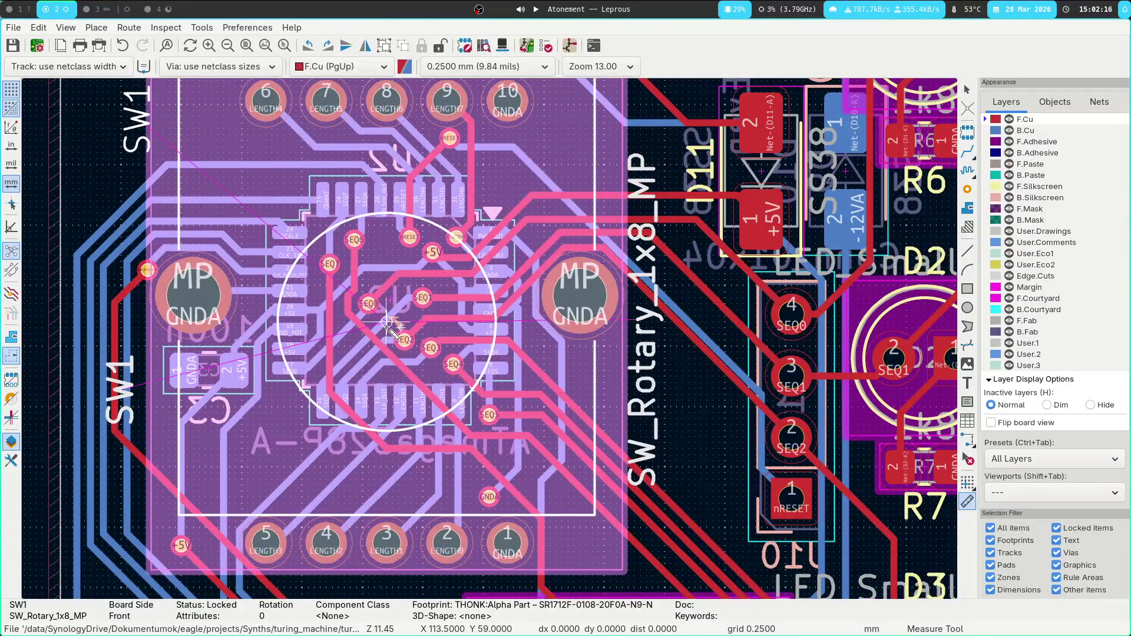
Measure SW1 centre to J2 centre: 30.500 mm across, 1.500 mm down, 30.537 mm overall.
scroll(764, 348, down, 3)
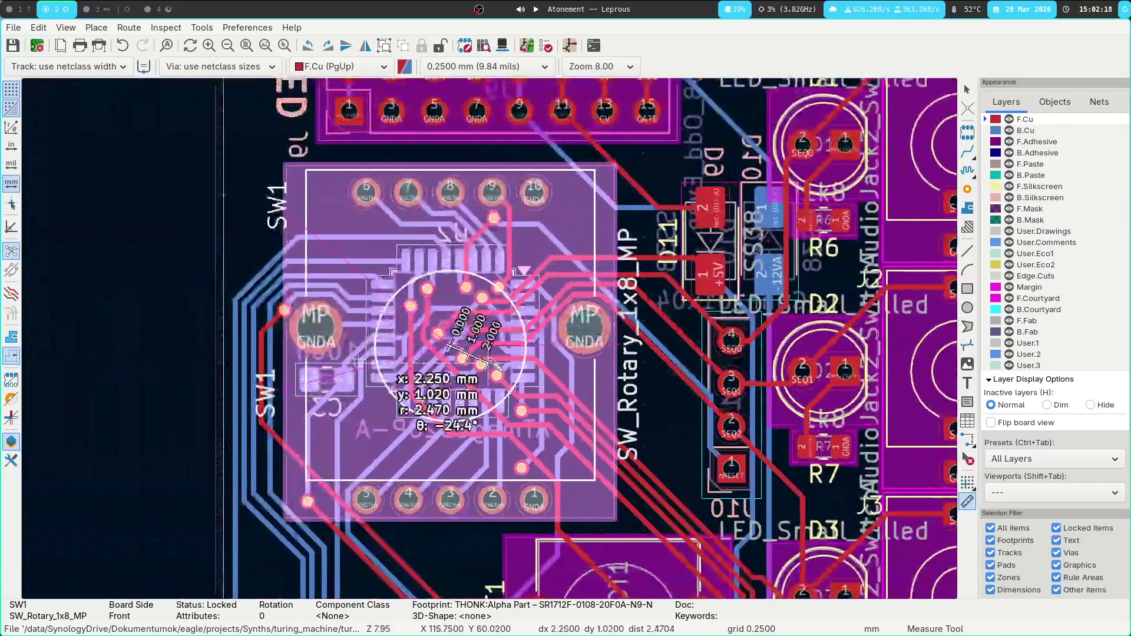
scroll(489, 338, down, 3)
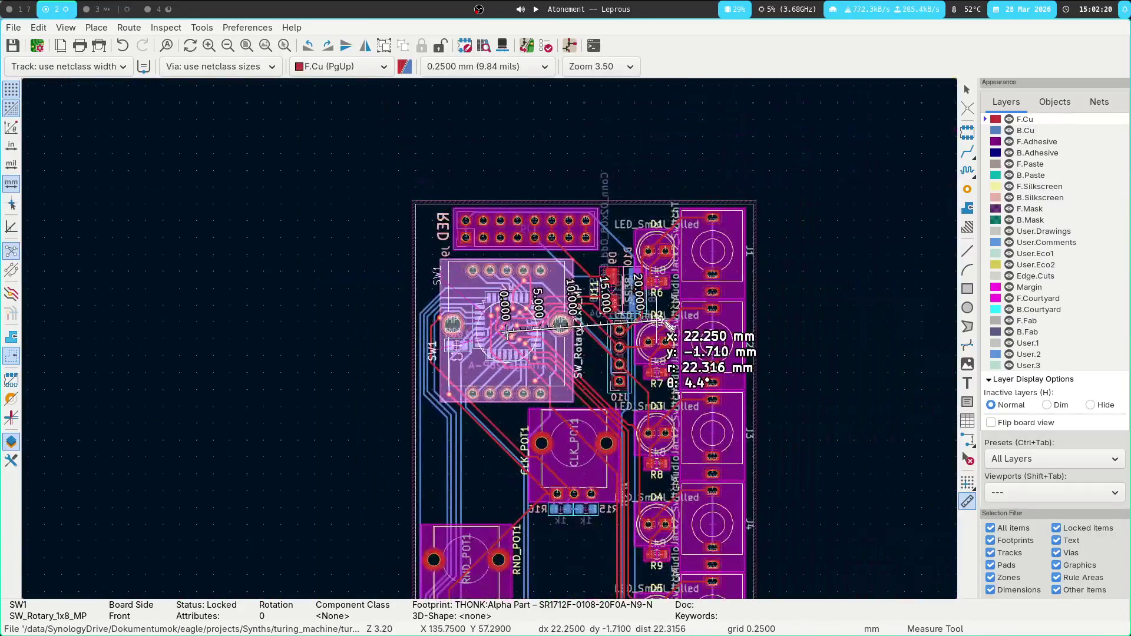
scroll(704, 346, up, 3)
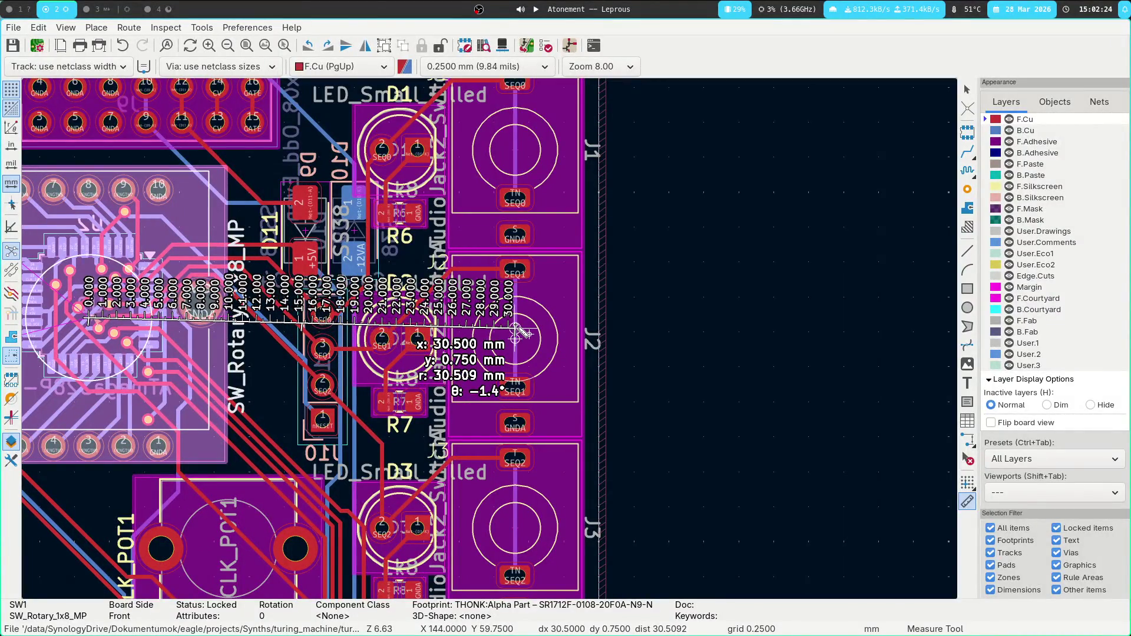
scroll(516, 341, up, 5)
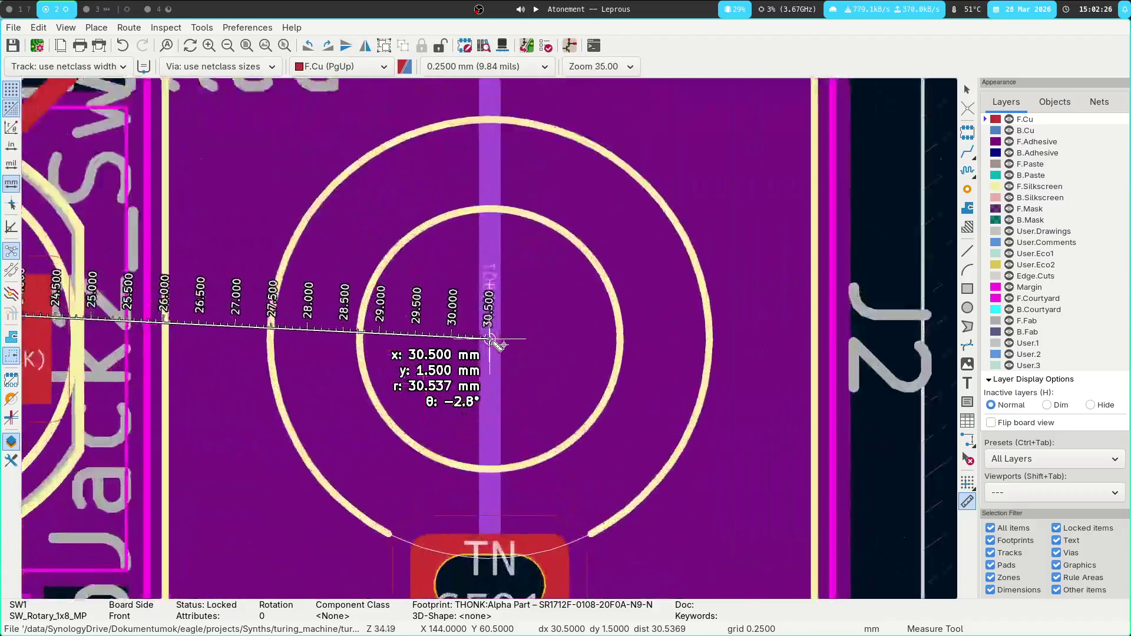
scroll(491, 341, down, 4)
scroll(492, 341, down, 2)
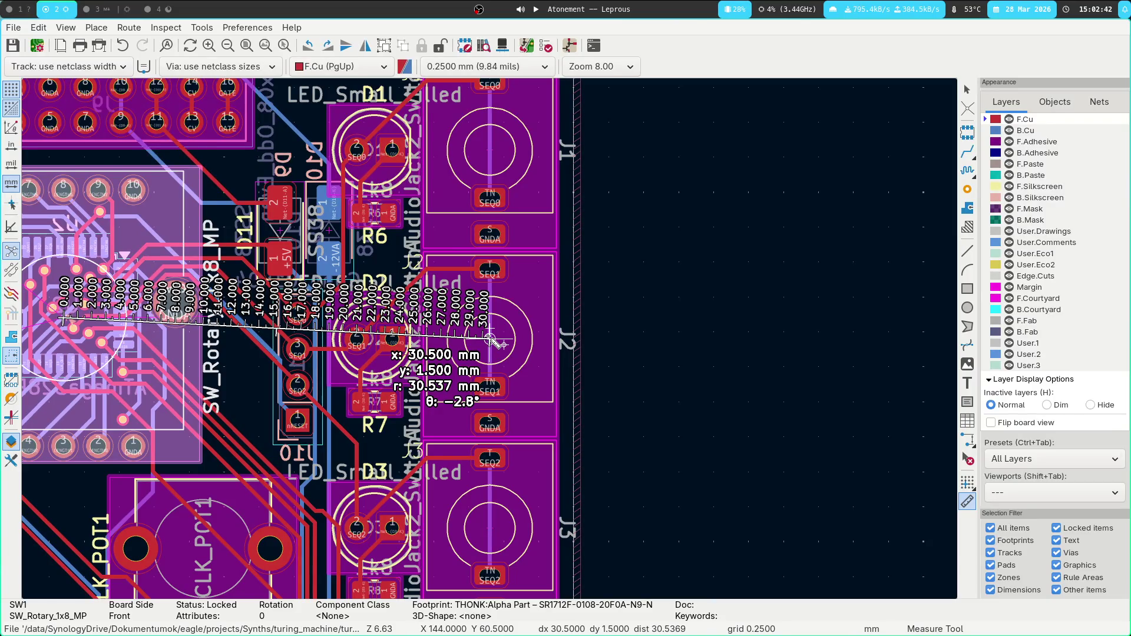
Switch to FreeCAD and centre the front panel sketch in view.
key(super+3)
key(super+4)
key(super+2)
key(super+1)
scroll(483, 318, down, 2)
middle_drag(425, 242, 378, 284)
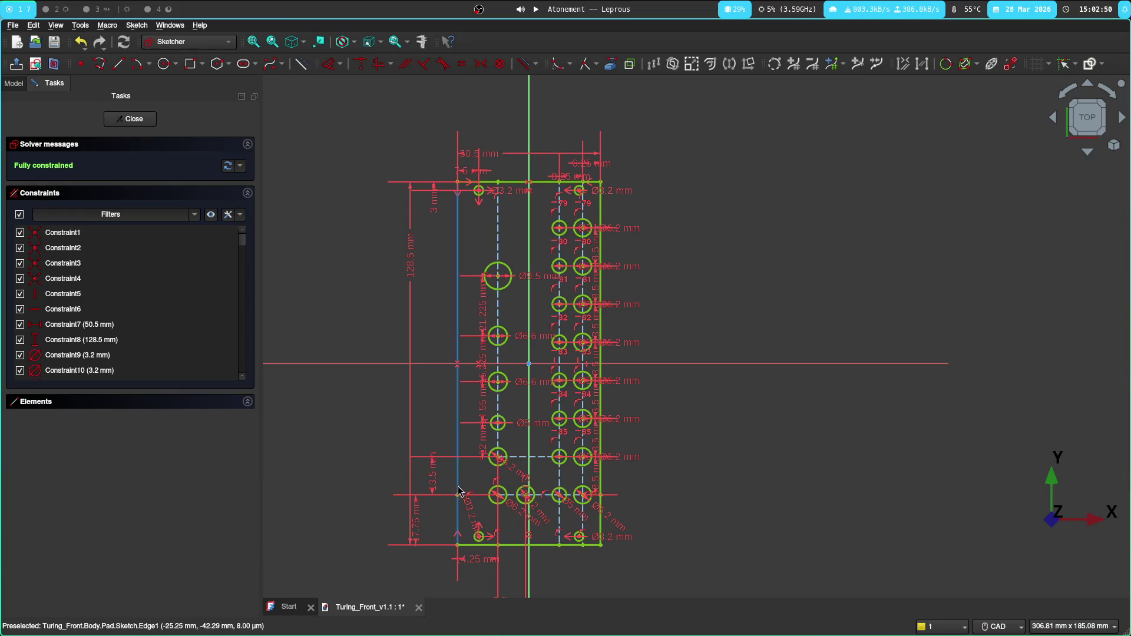
Delete the dashed vertical construction line from the front panel sketch.
click(498, 221)
key(Delete)
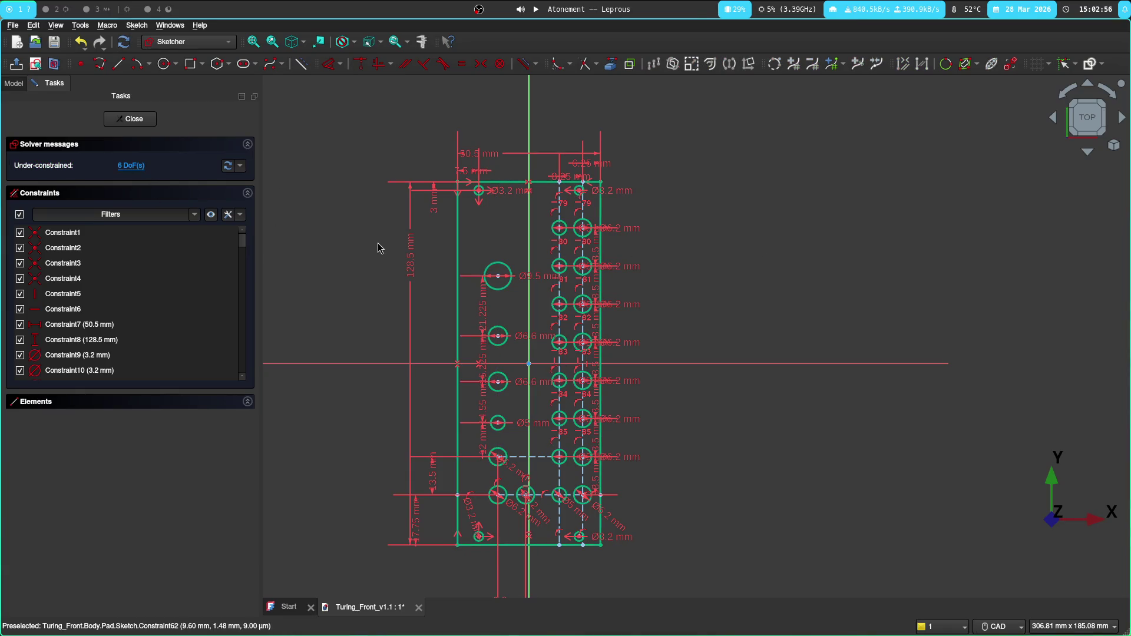
scroll(631, 247, up, 5)
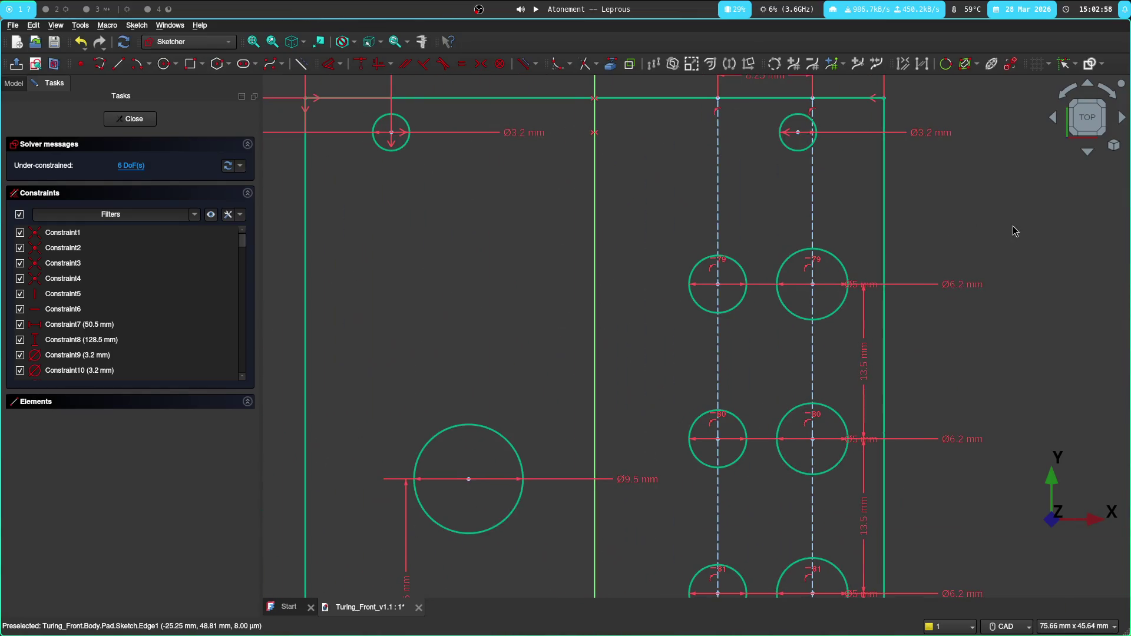
Inspect the upper and lower jack hole spacing, then return to the KiCad board.
middle_drag(927, 279, 960, 165)
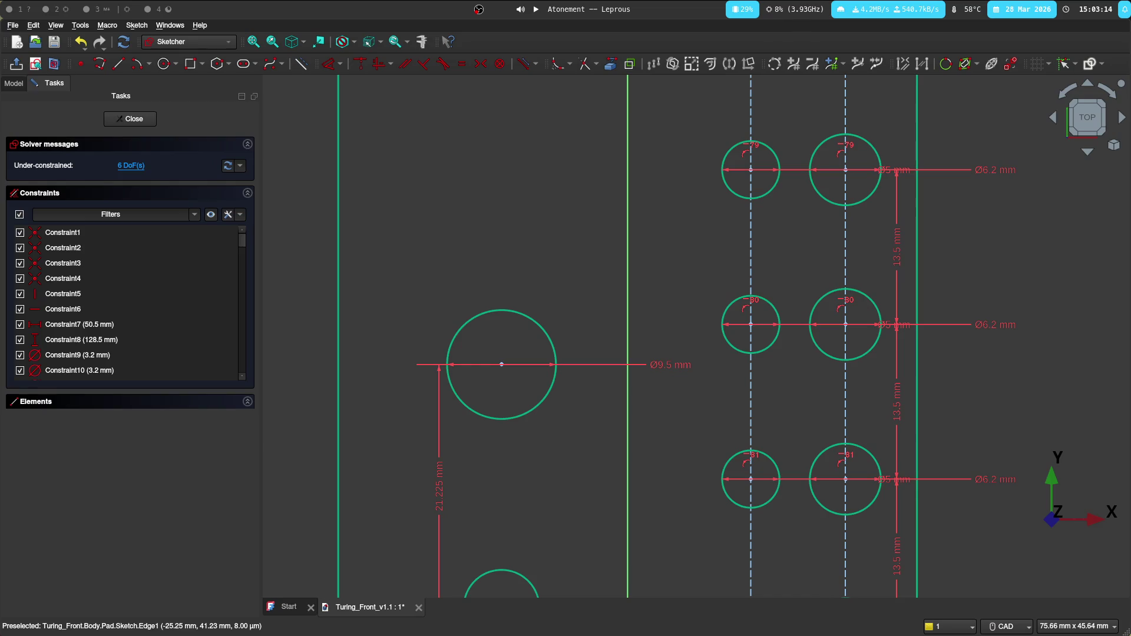
scroll(513, 203, down, 4)
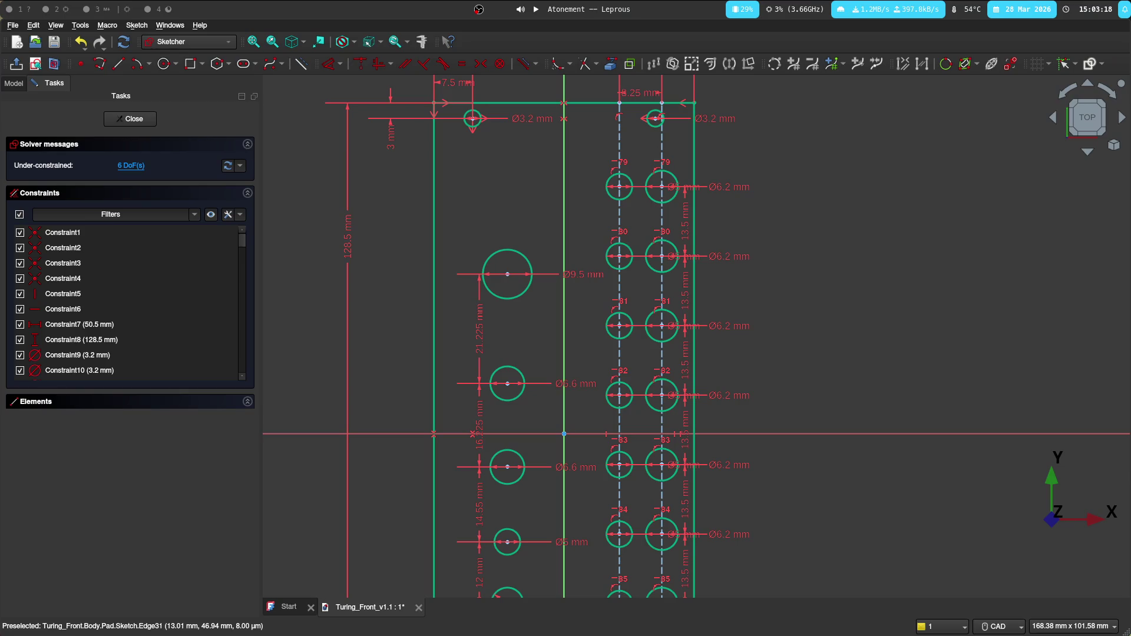
mouse_move(830, 303)
middle_down()
mouse_move(789, 278)
mouse_move(809, 260)
middle_up()
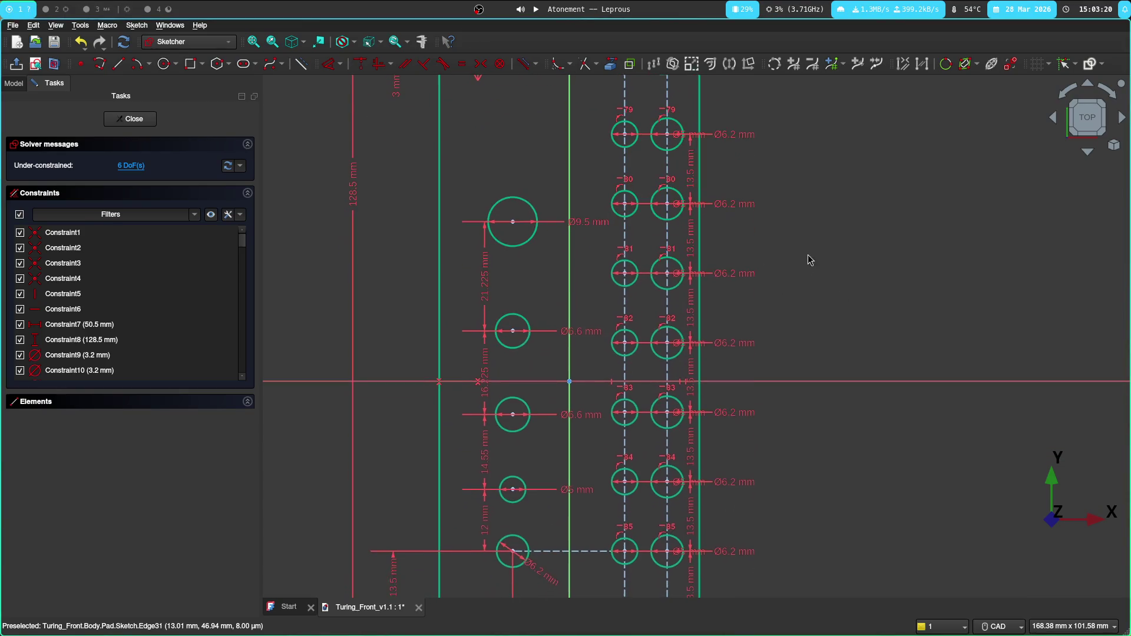
middle_drag(472, 281, 474, 204)
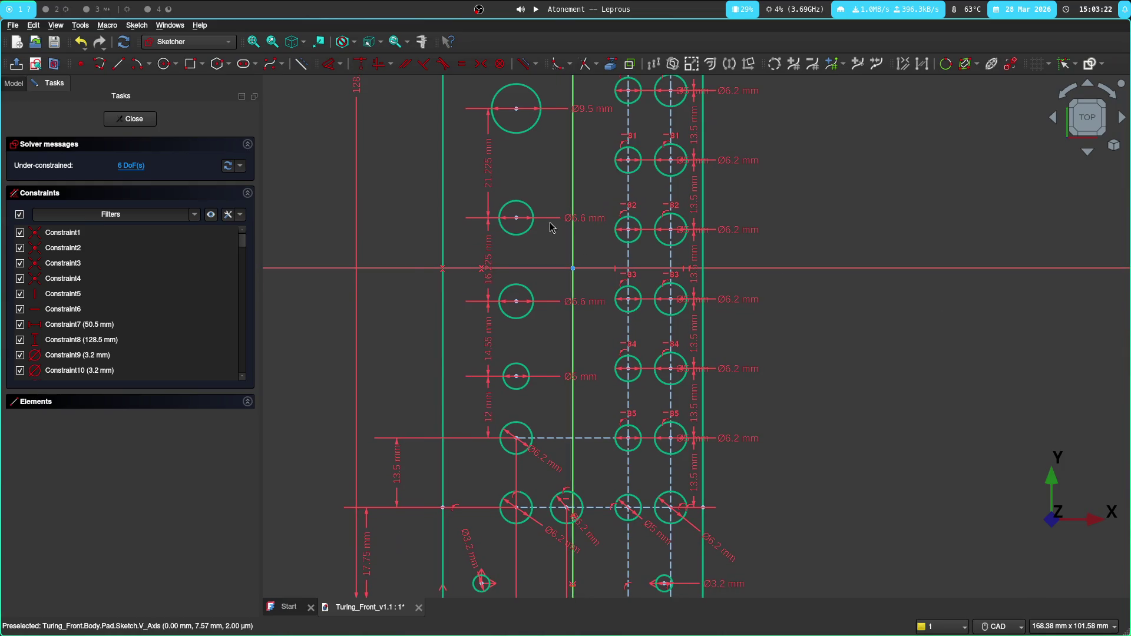
key(super+2)
scroll(560, 351, down, 4)
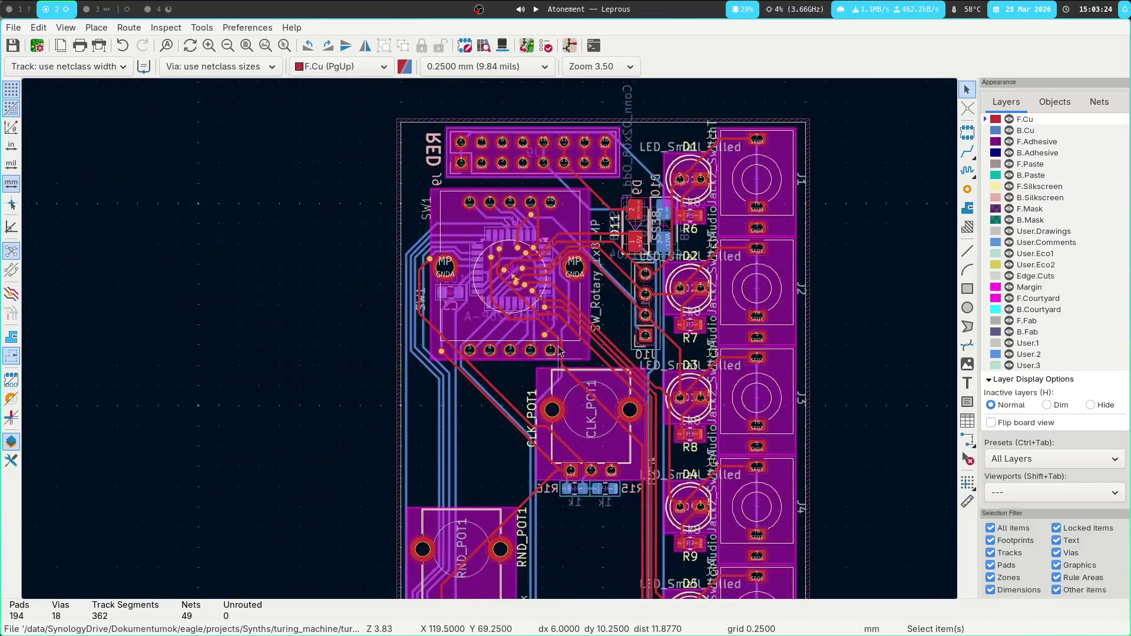
Pan down to the CLK_POT1 potentiometer, select its label and start measuring there.
middle_drag(560, 352, 563, 187)
mouse_move(520, 121)
middle_down()
mouse_move(490, 192)
mouse_move(495, 368)
middle_up()
middle_drag(557, 595, 560, 112)
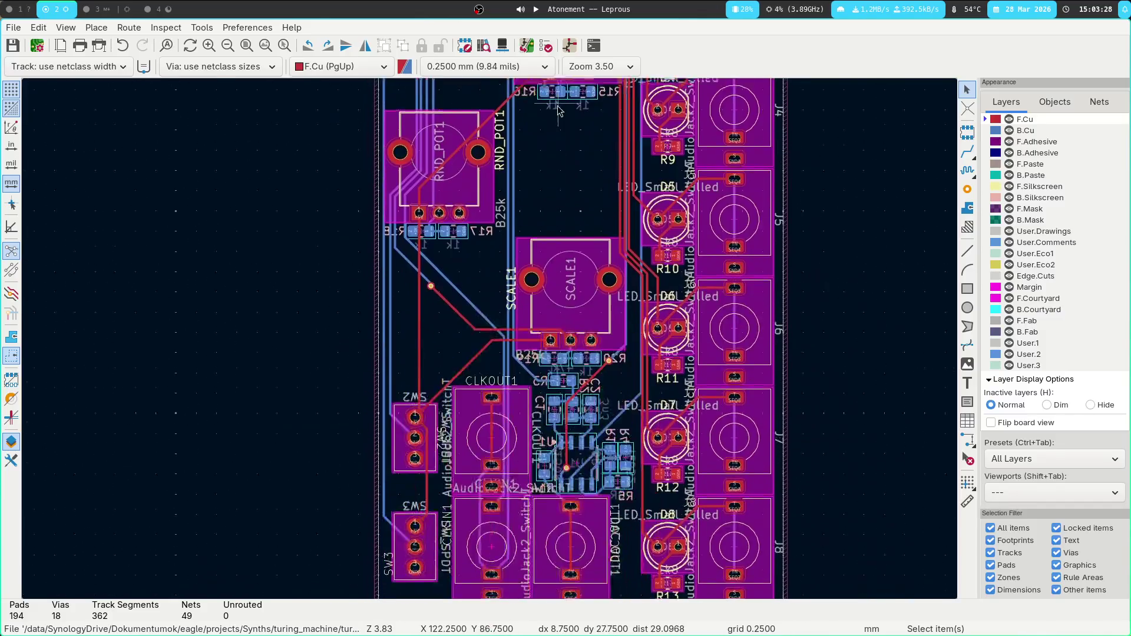
scroll(560, 112, up, 2)
scroll(448, 470, up, 2)
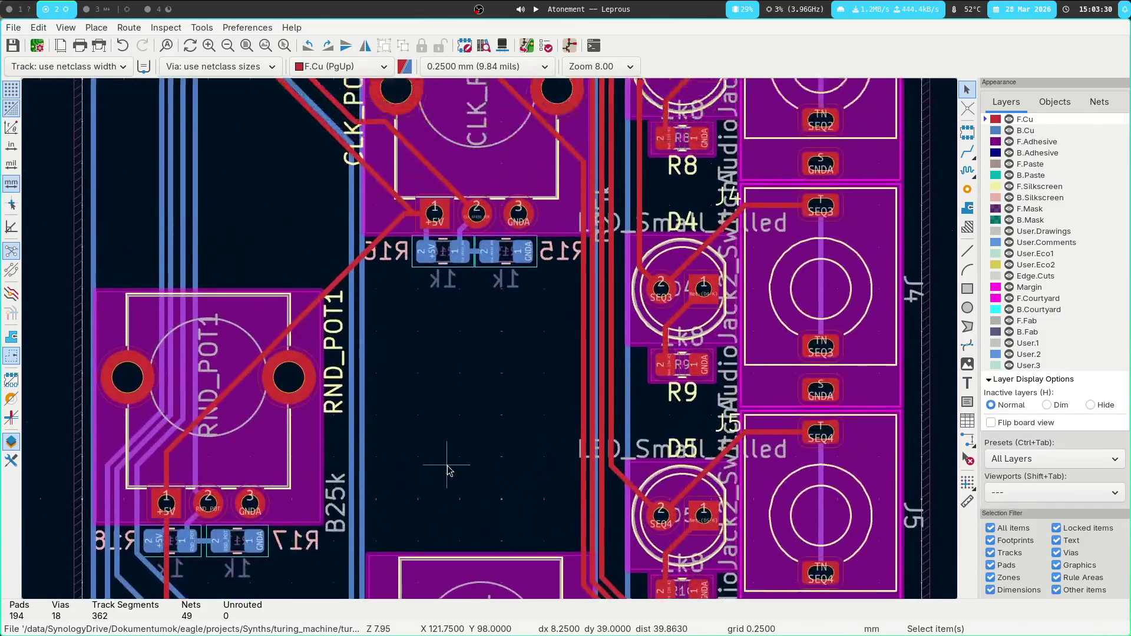
click(479, 137)
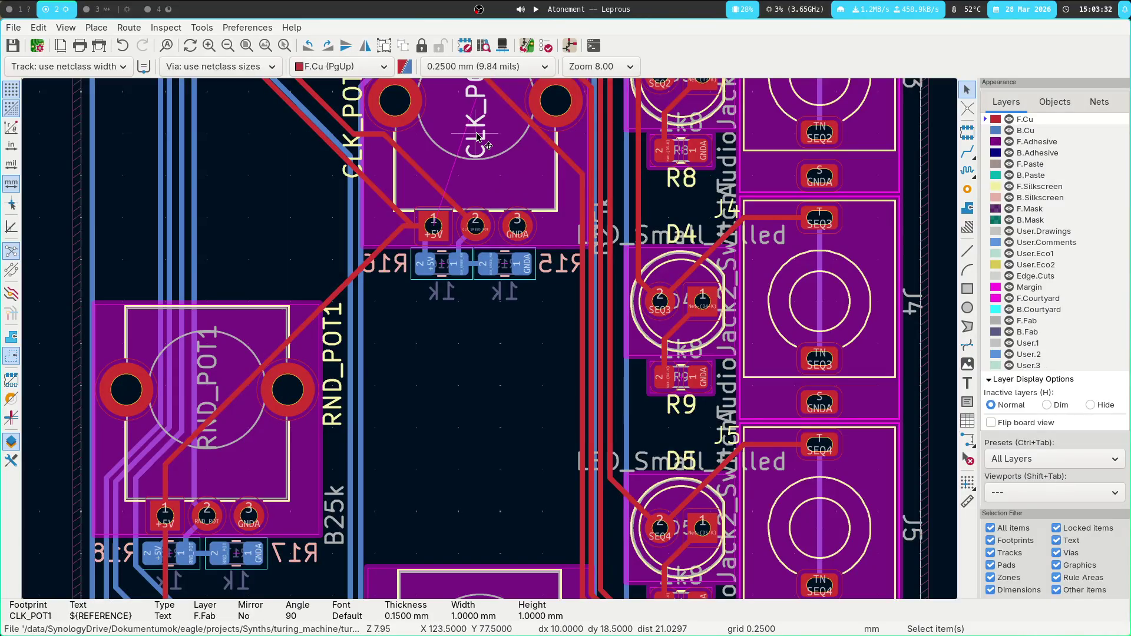
key(ctrl+shift+m)
scroll(479, 136, up, 2)
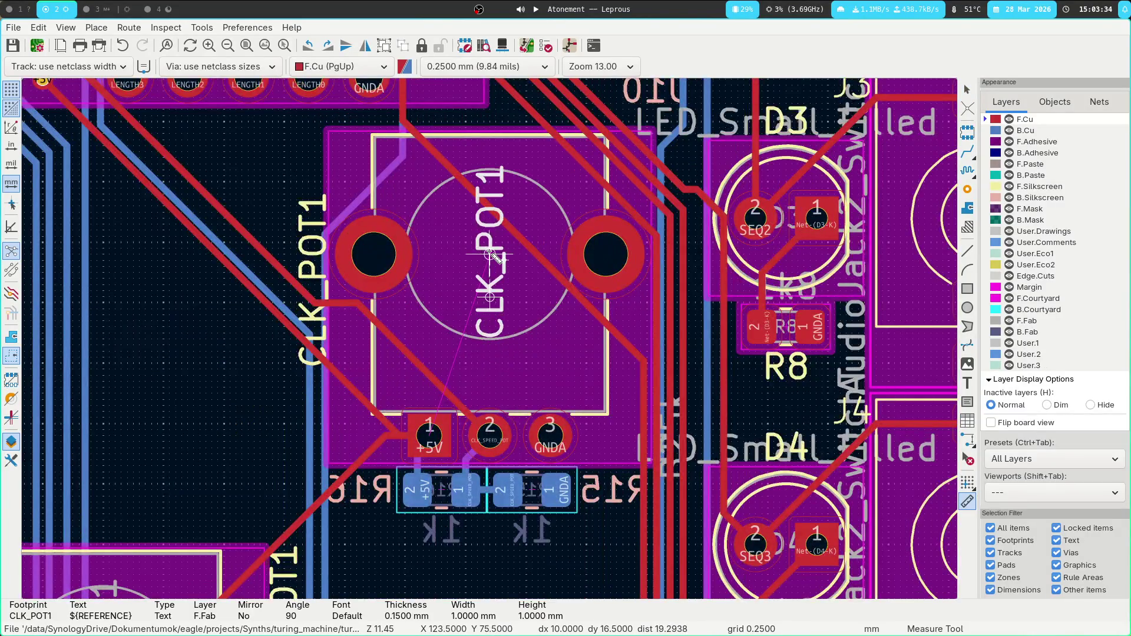